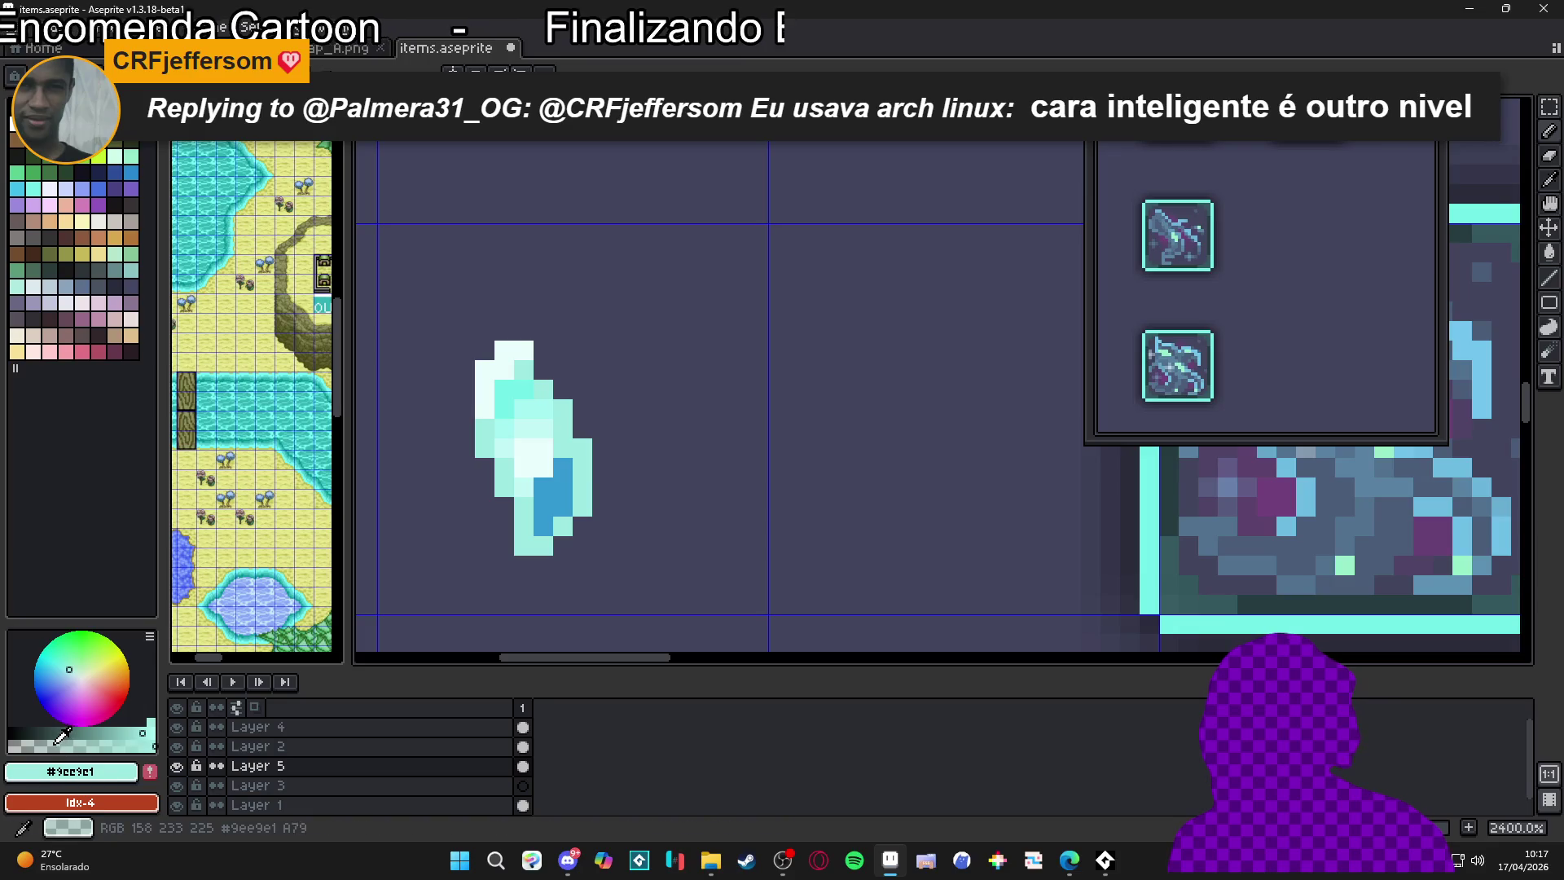
Lower the colour's alpha and paint translucent grey pixels along the crystal's right and lower-left edges
click(46, 742)
mouse_move(587, 428)
mouse_down()
mouse_move(575, 395)
mouse_move(603, 450)
mouse_move(611, 436)
mouse_move(598, 459)
mouse_move(603, 409)
mouse_up()
click(485, 466)
click(505, 507)
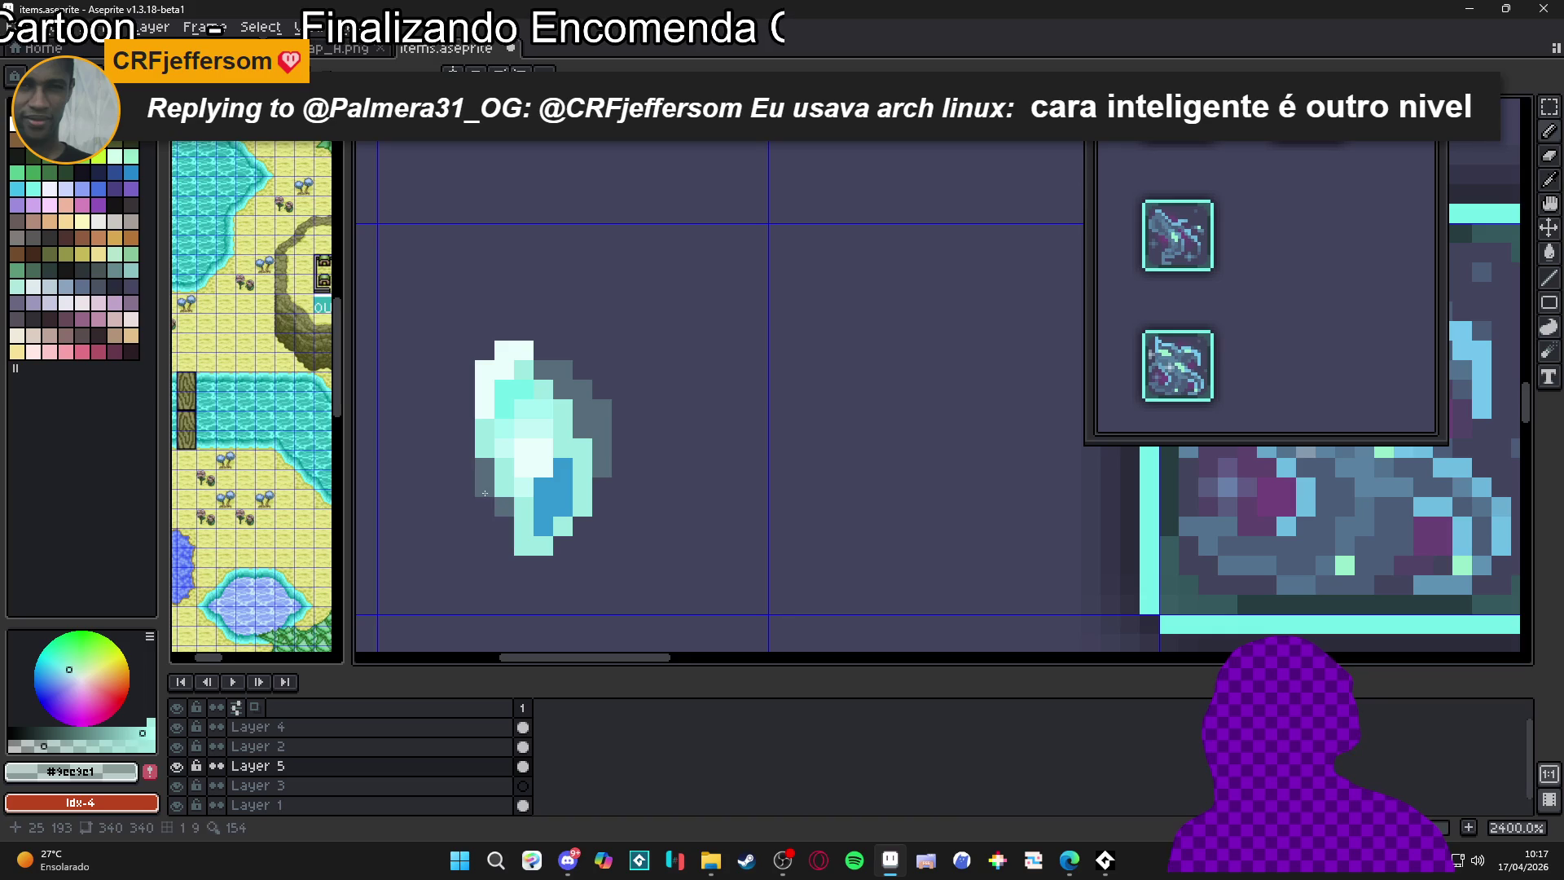
drag(464, 449, 457, 467)
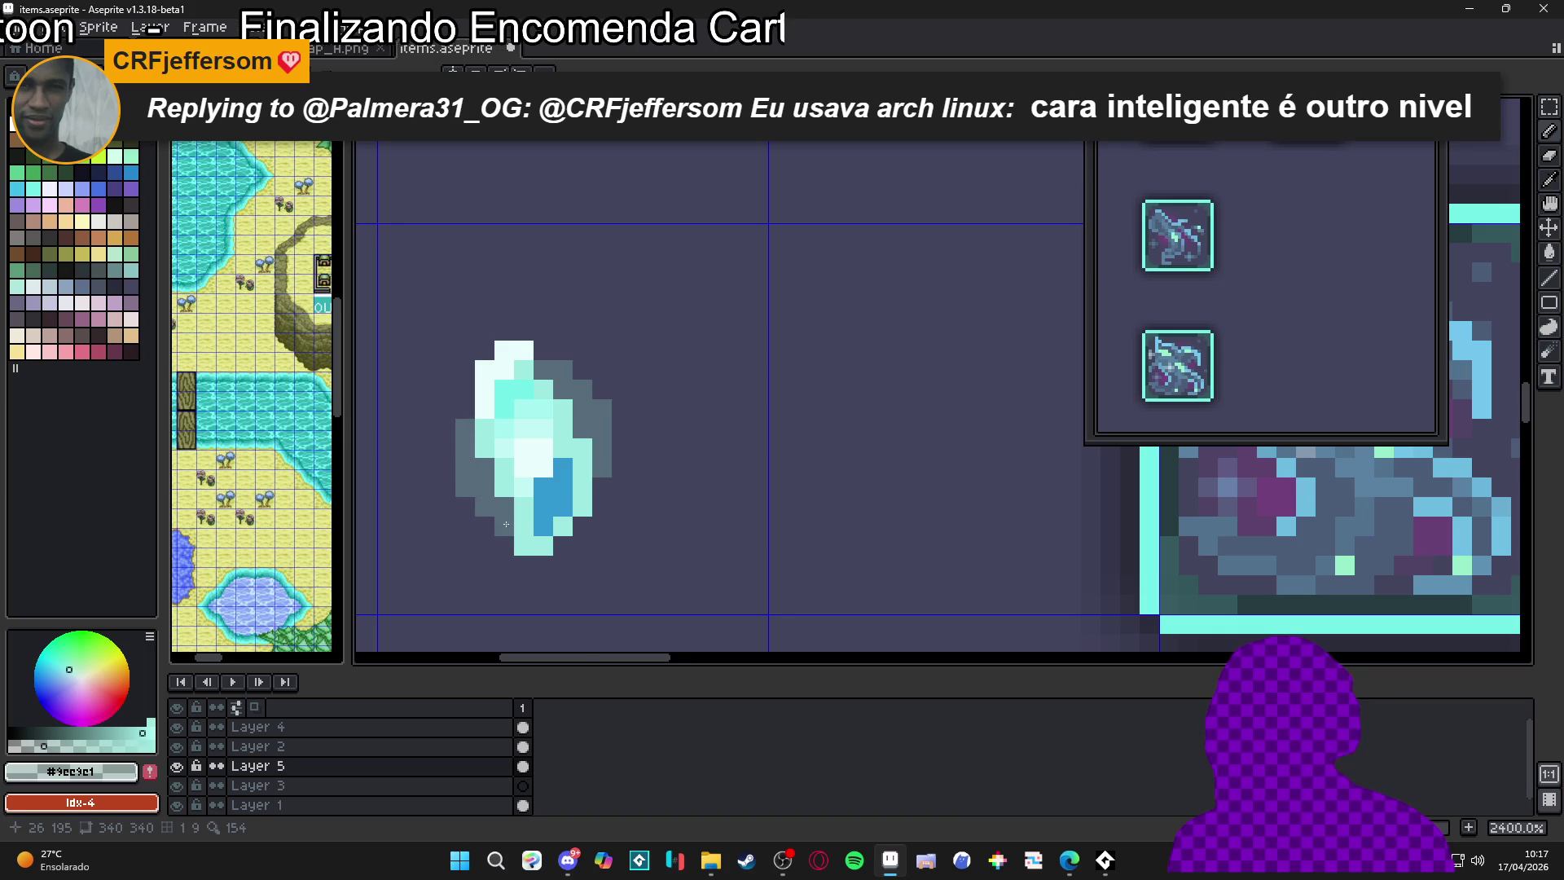
scroll(489, 521, down, 8)
scroll(595, 560, down, 1)
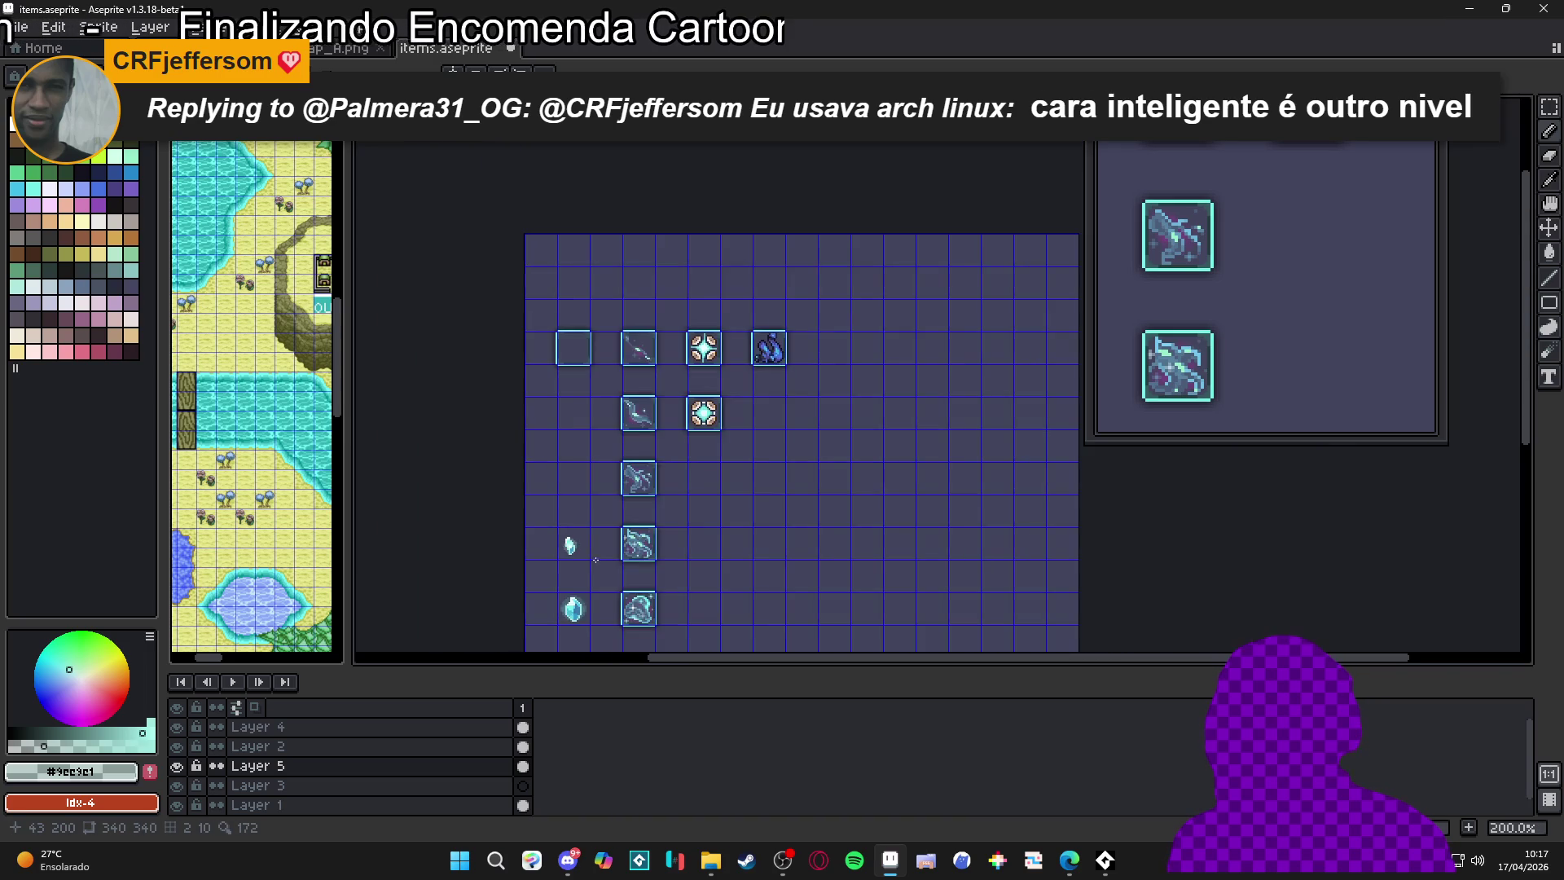
Marquee-select the small crystal's grid cell, then deselect it
scroll(582, 549, up, 4)
drag(489, 461, 561, 516)
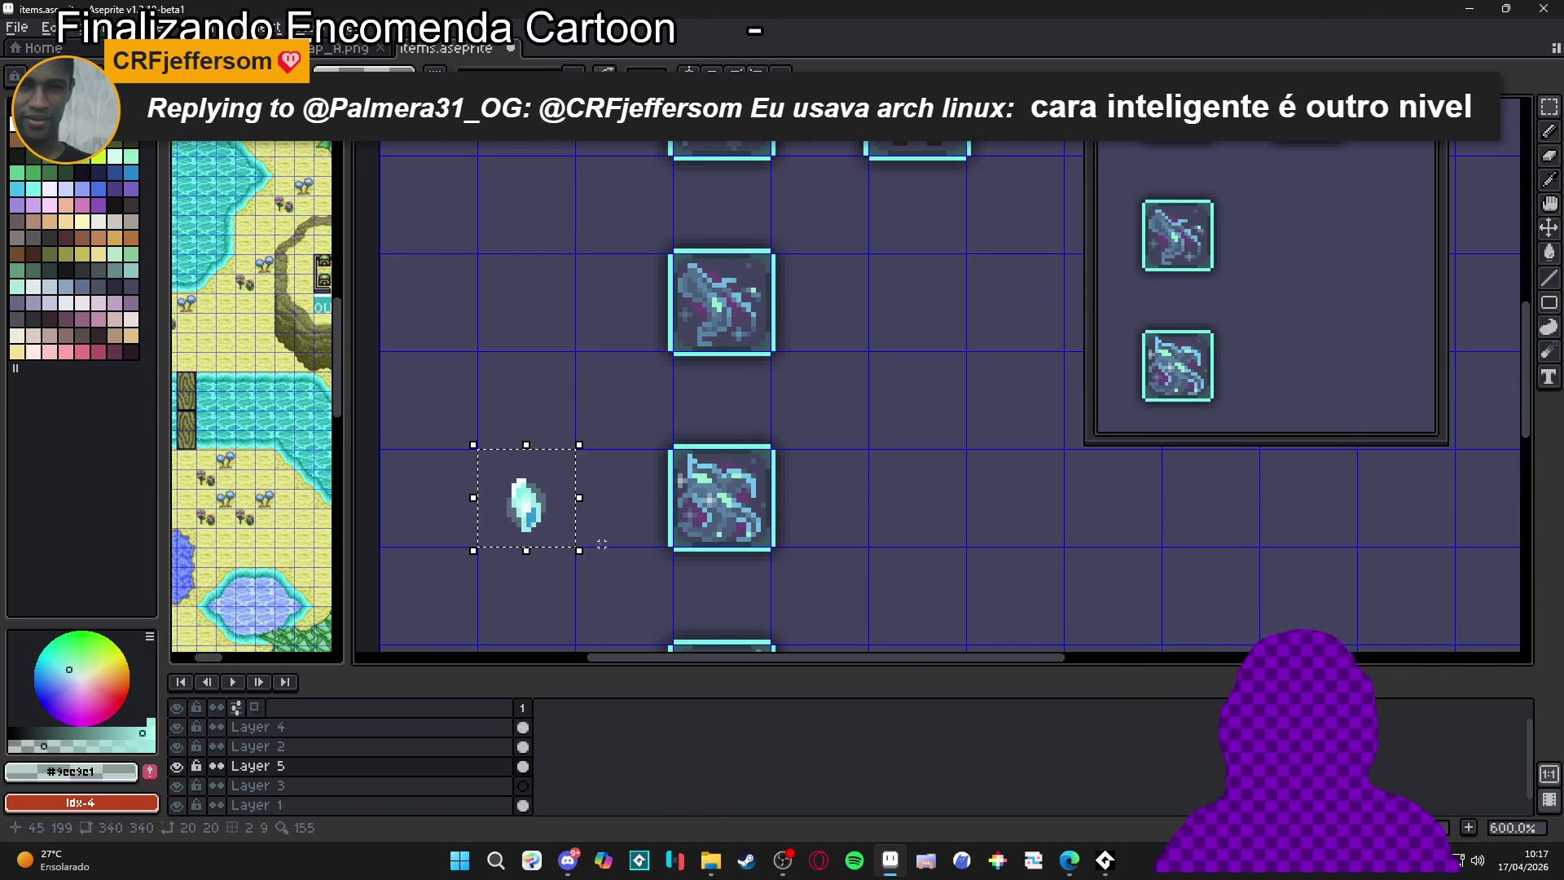
scroll(589, 545, down, 1)
scroll(588, 545, up, 2)
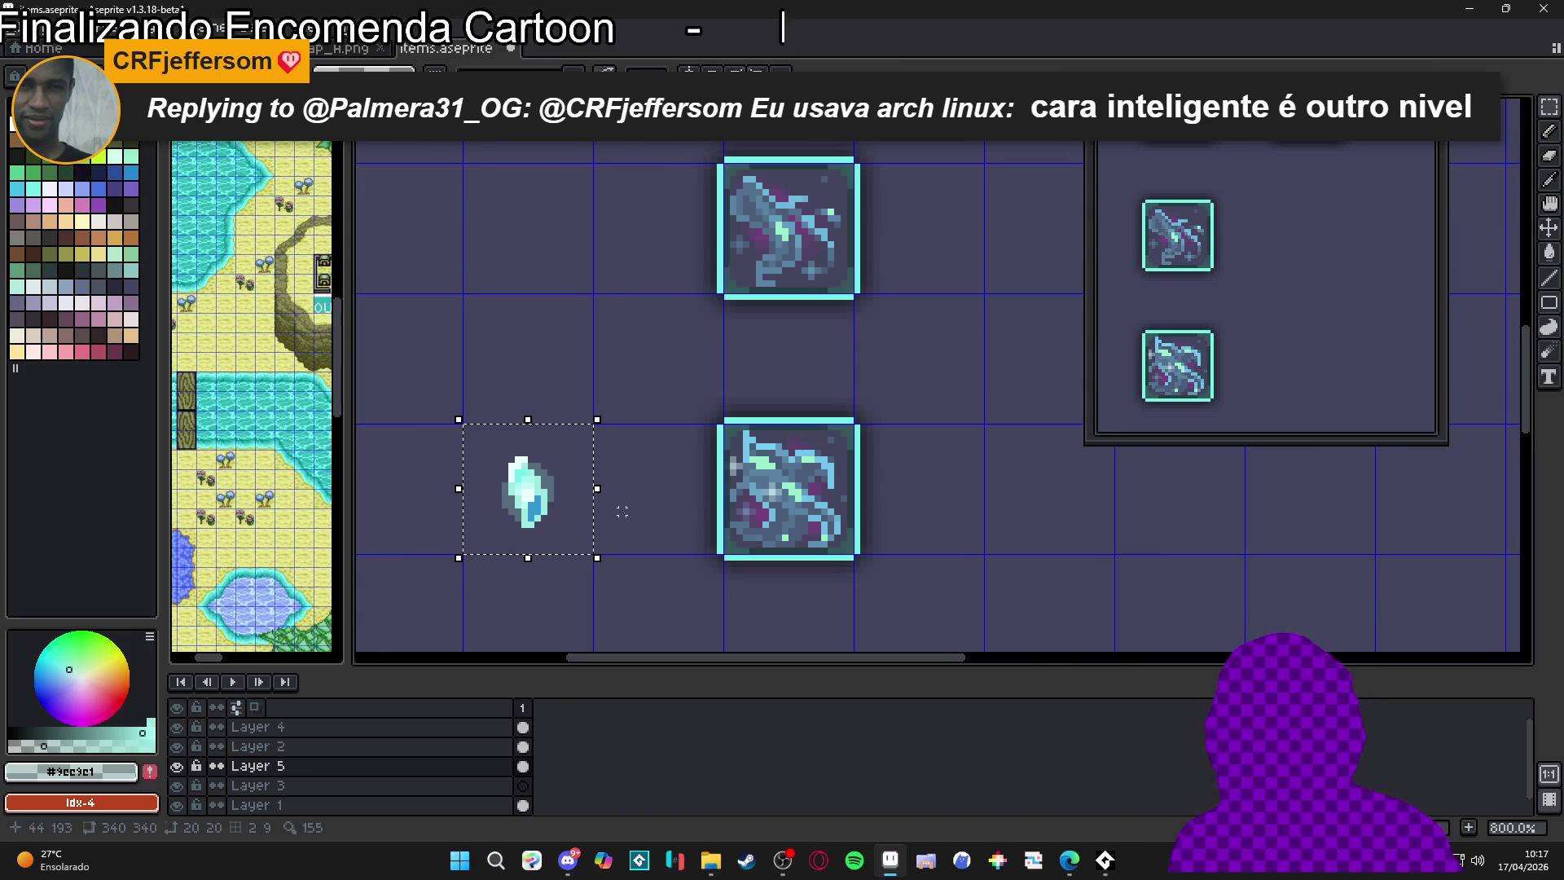
key(ctrl+d)
Select the crystal's 20x20 cell, shift it up two grid cells, and clear the selection
scroll(603, 515, down, 1)
scroll(603, 516, down, 3)
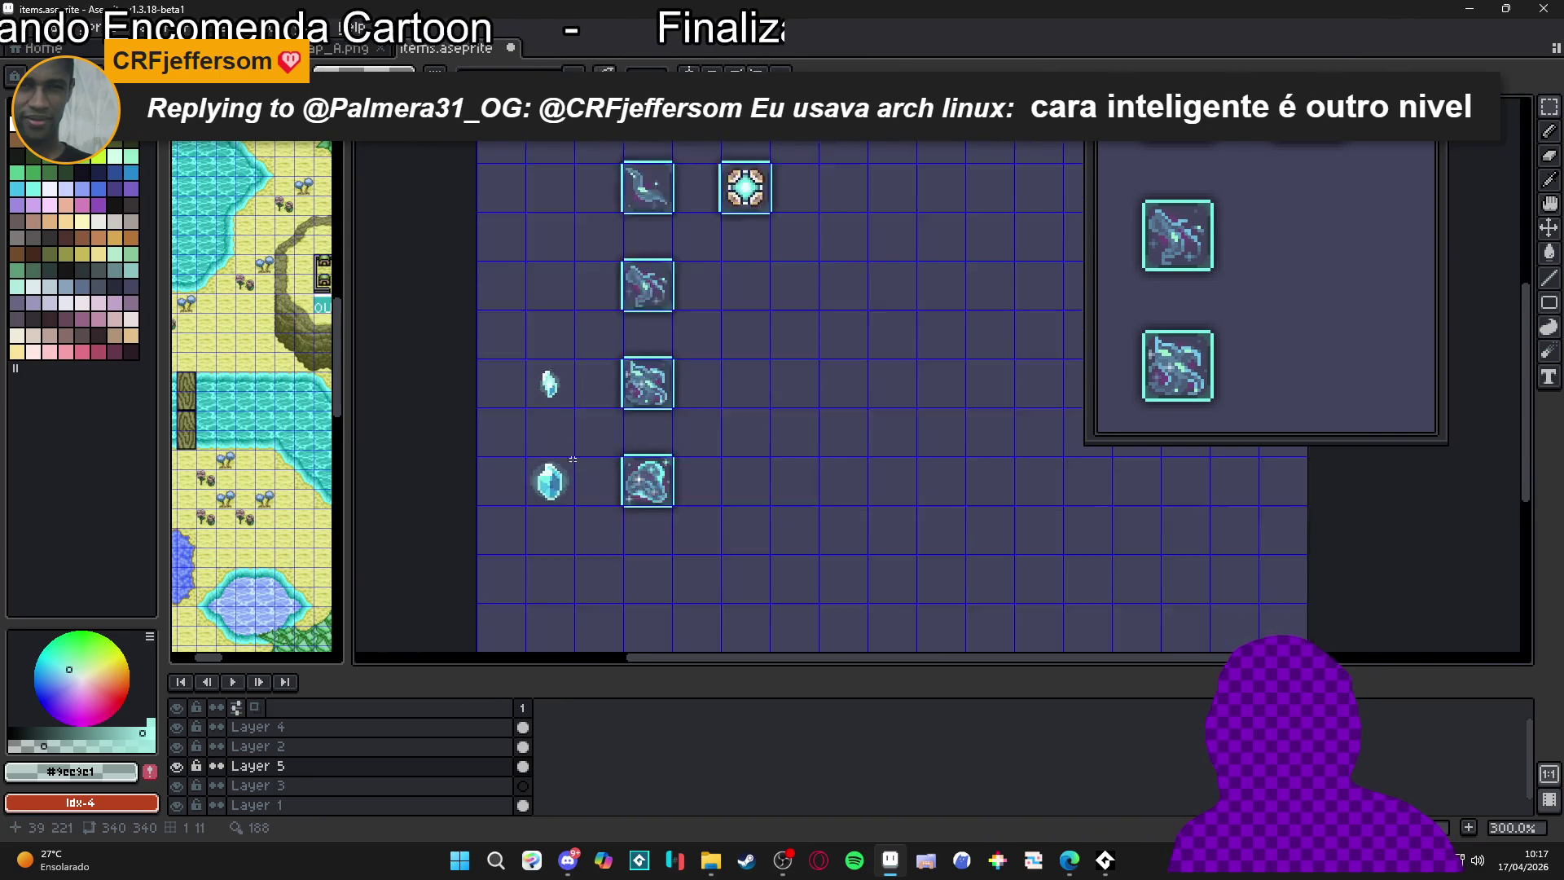
scroll(568, 411, up, 2)
click(568, 411)
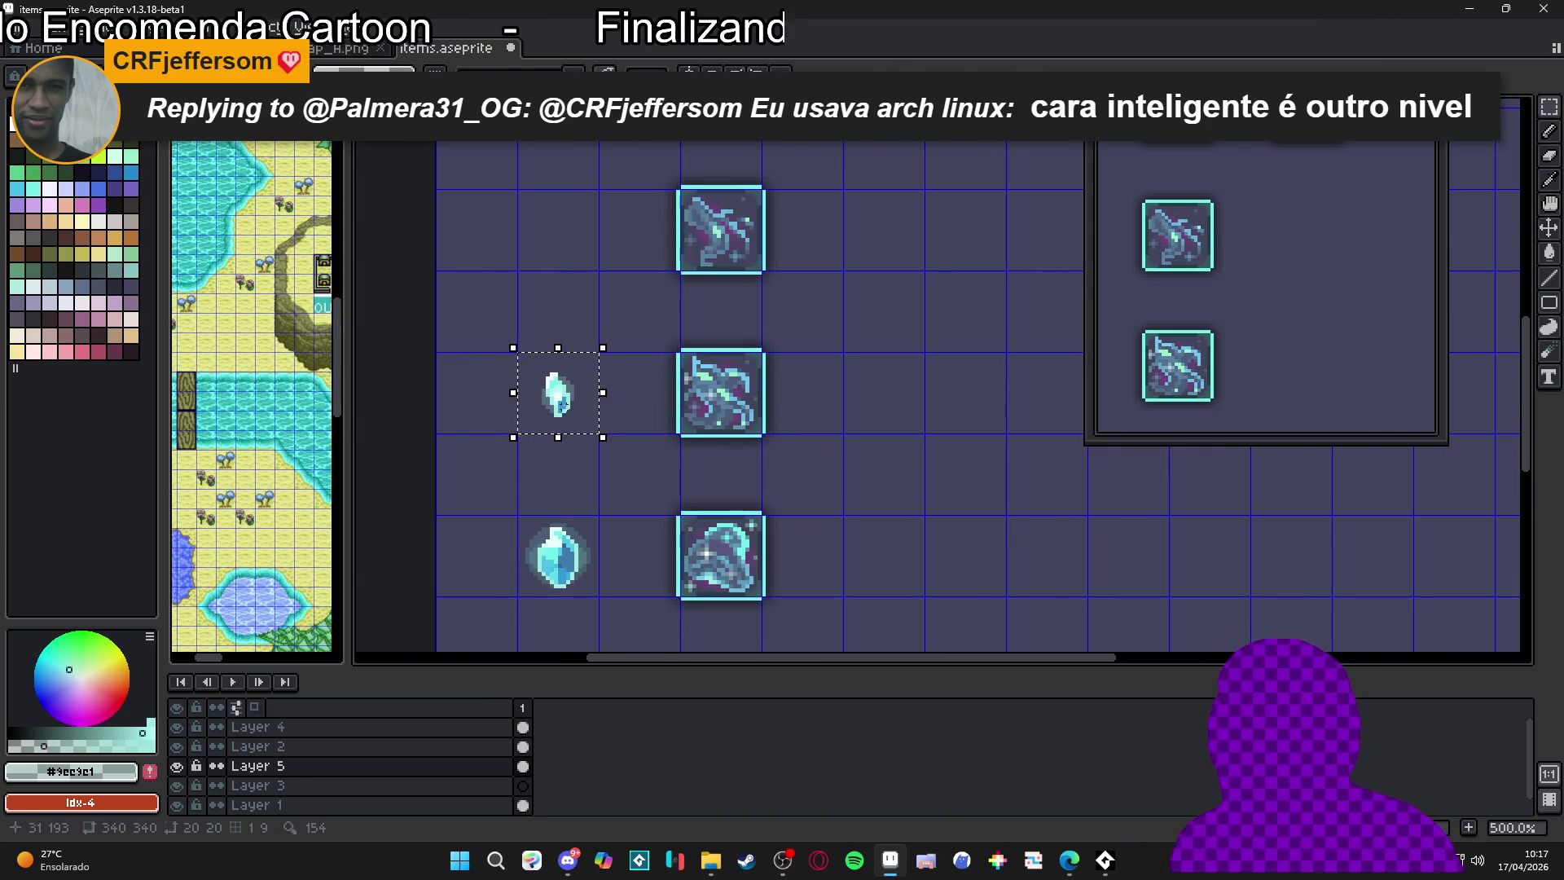
key(shift+Up)
key(shift+Up)
scroll(563, 406, down, 1)
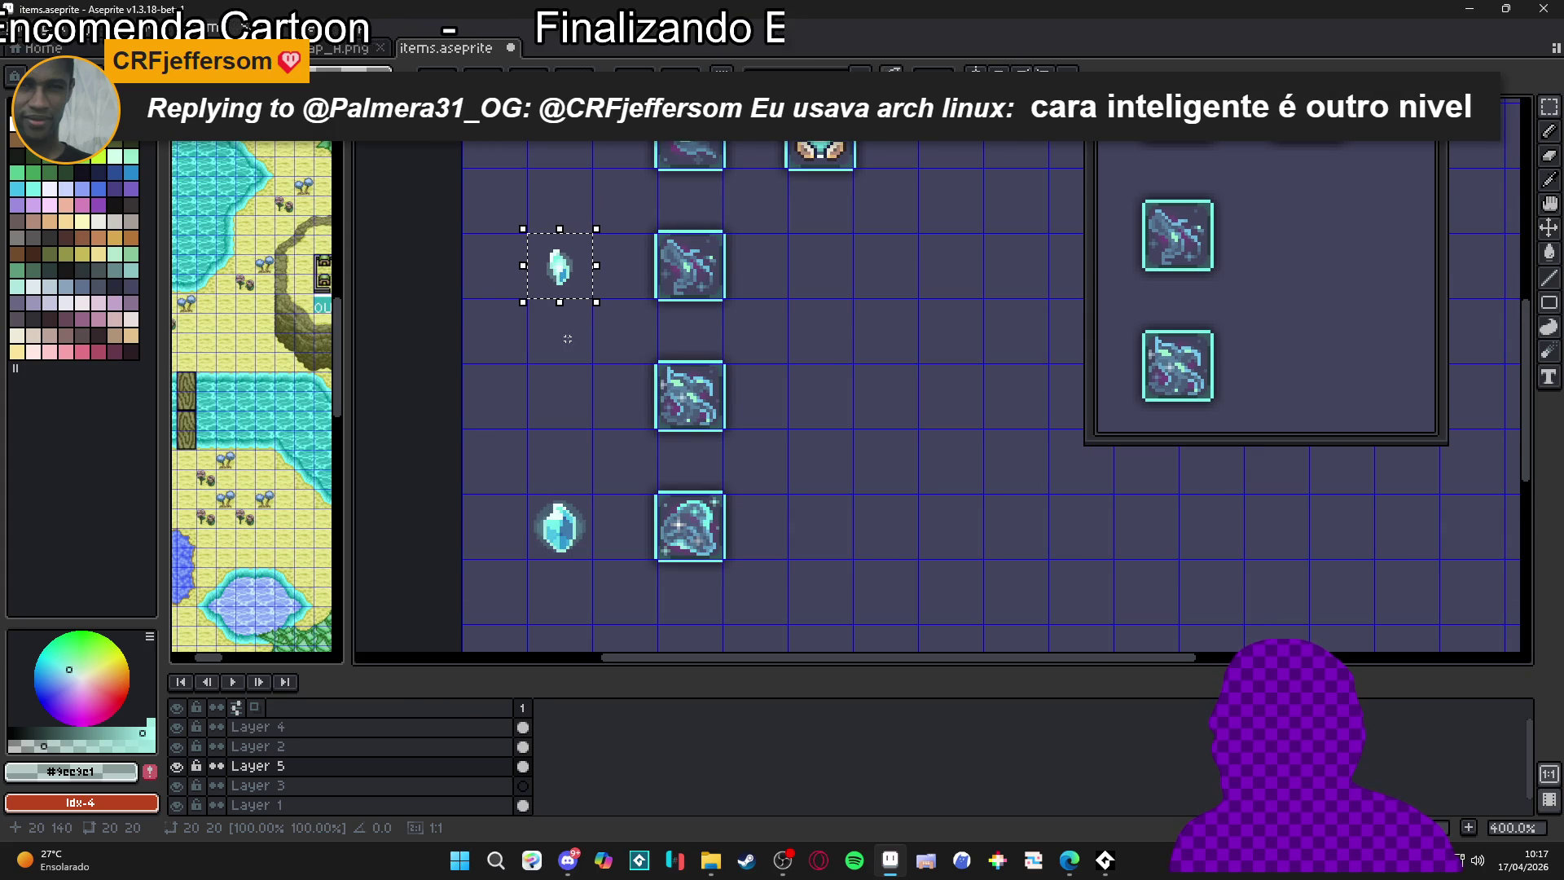
scroll(583, 433, up, 3)
click(610, 388)
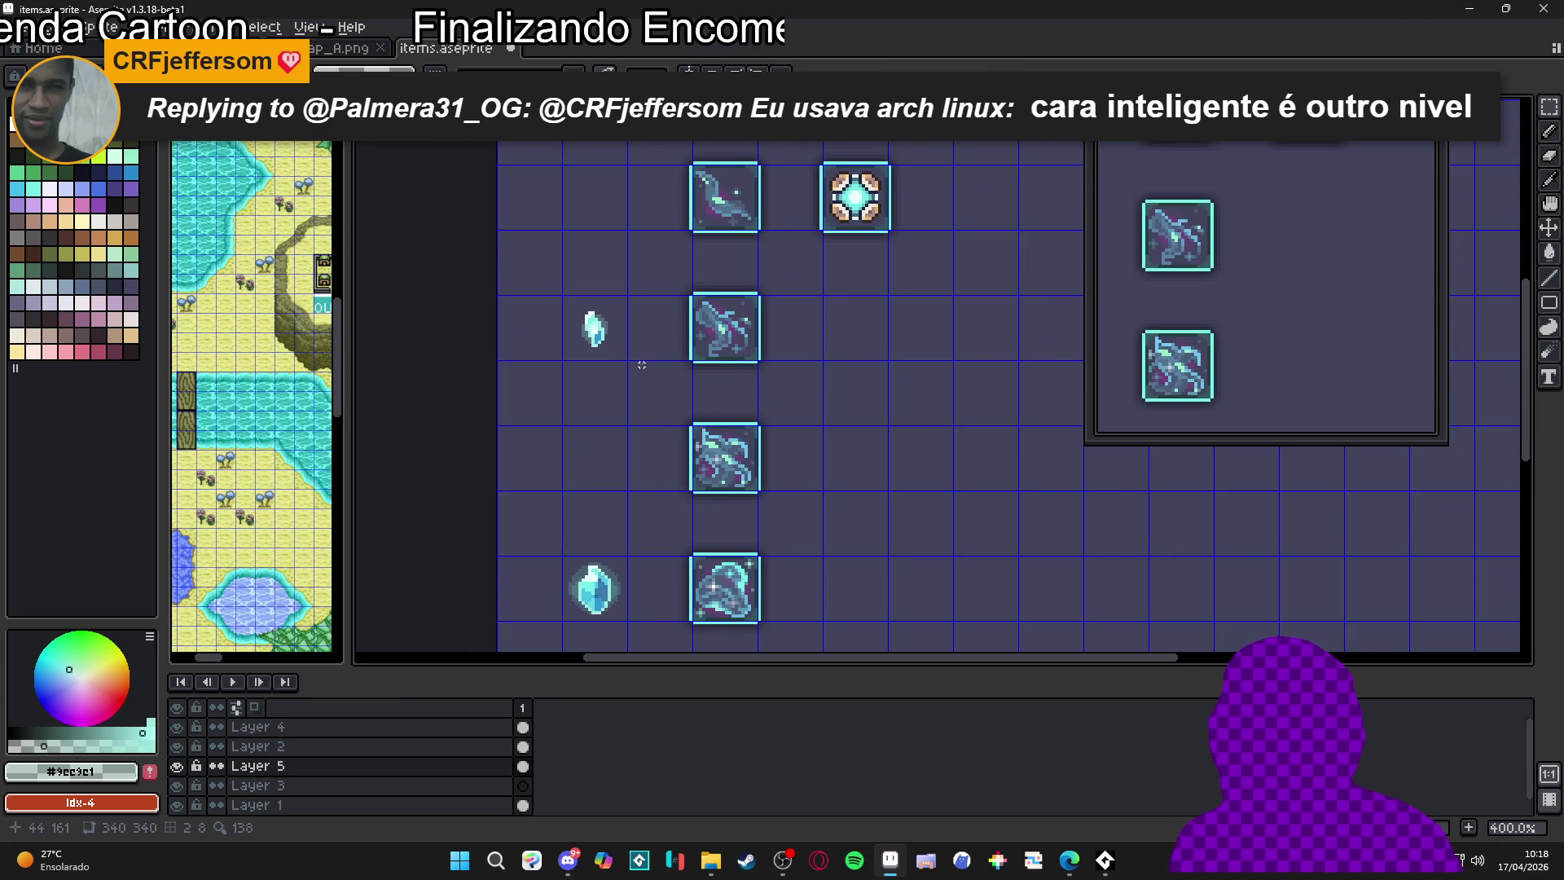
scroll(633, 374, down, 1)
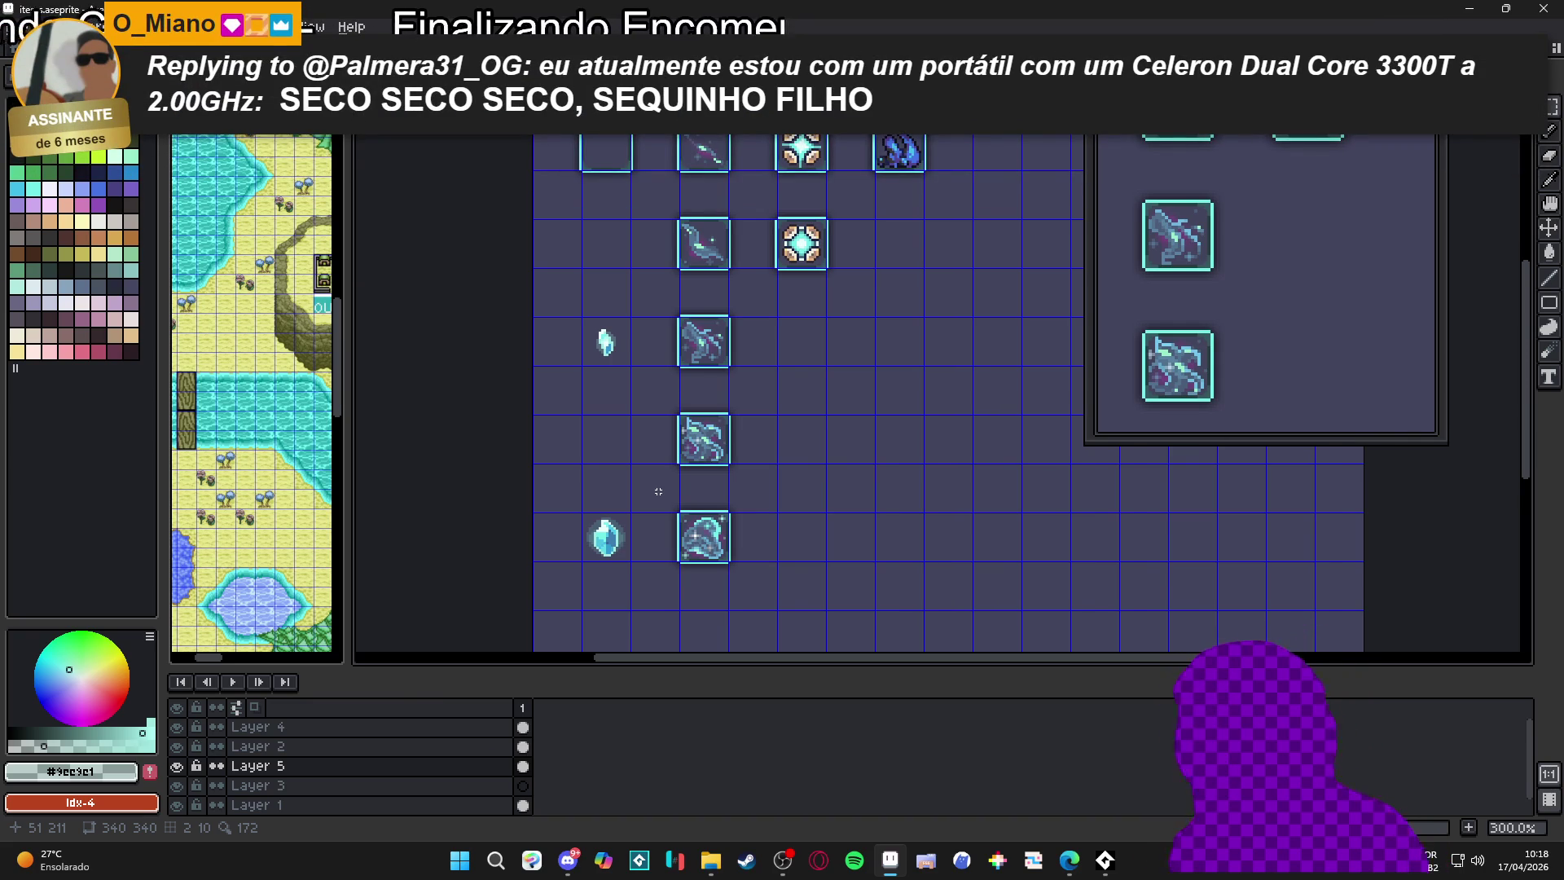
Copy the crystal's cell with Ctrl+C/Ctrl+V and place the copy one cell lower
scroll(590, 355, up, 3)
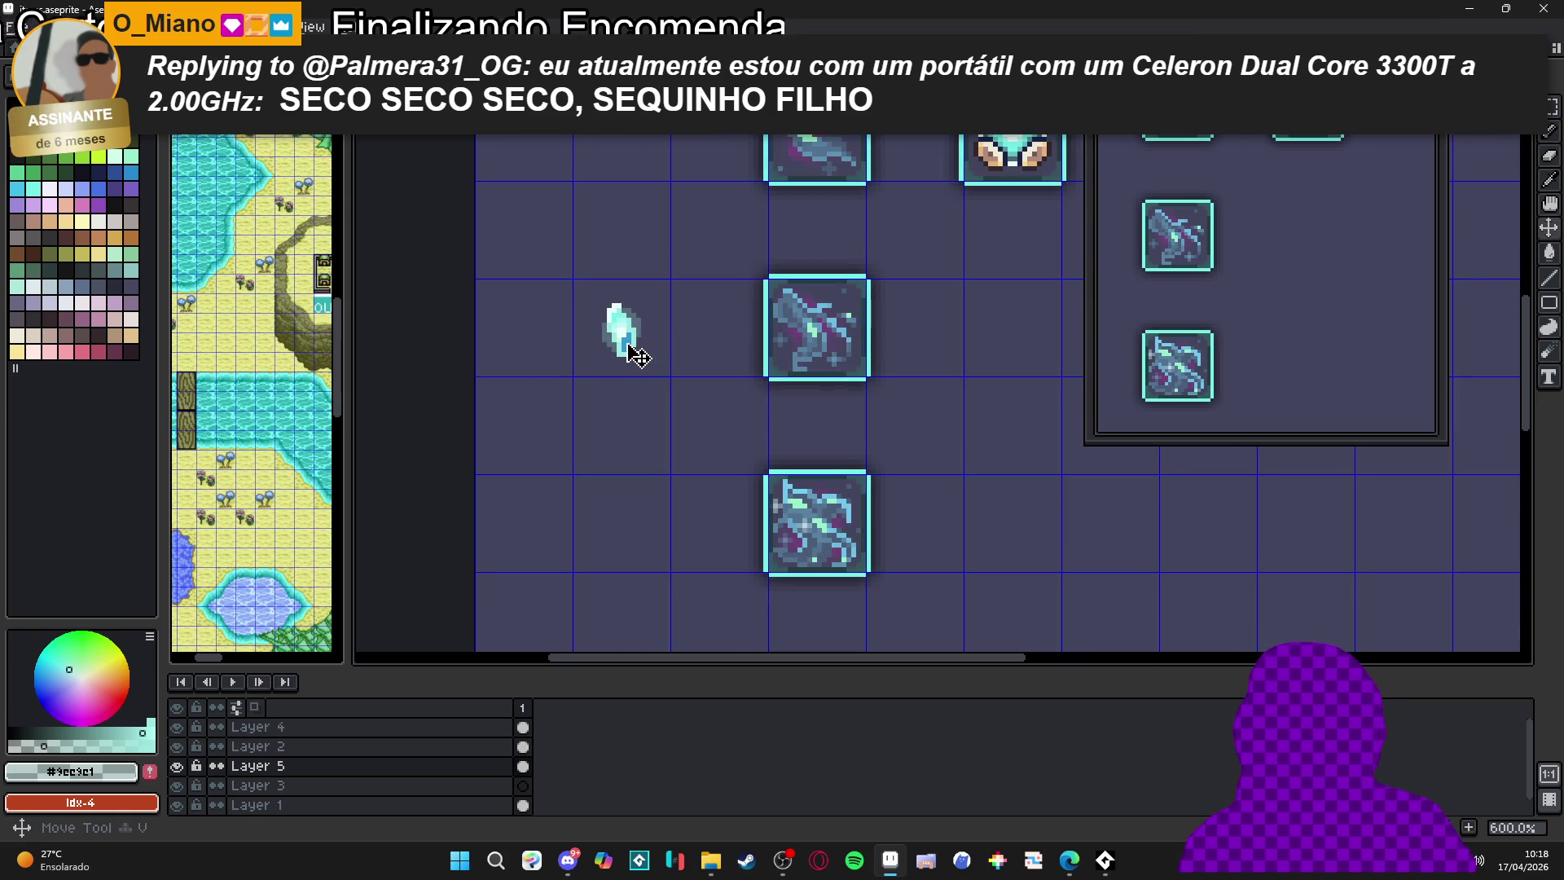
click(639, 357)
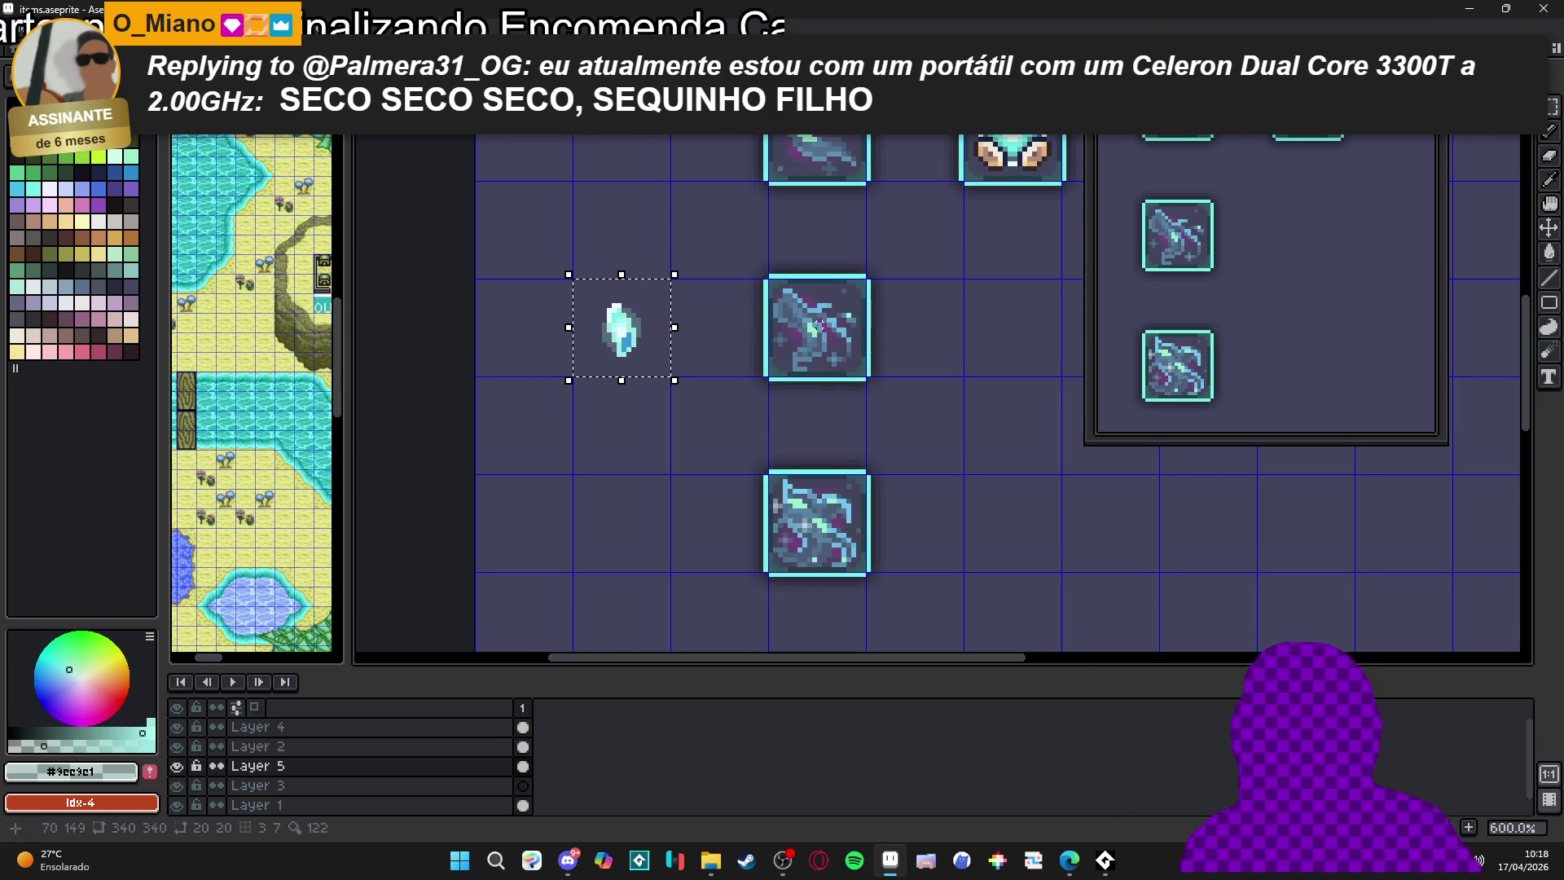
key(ctrl+c)
key(ctrl+v)
key(Down)
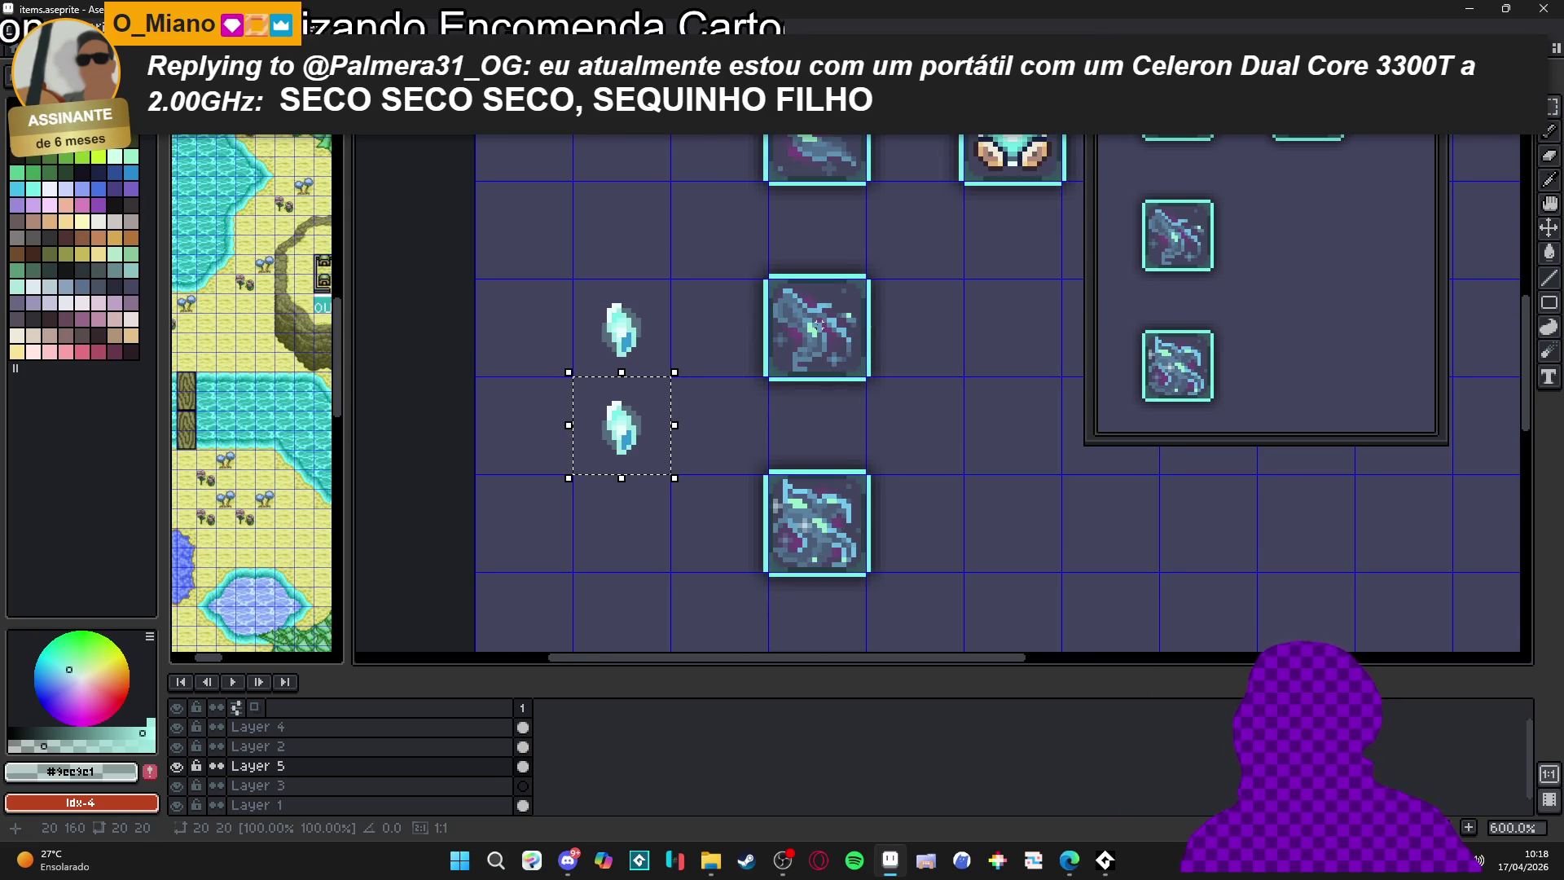
Select the lower crystal copy and shift it slightly left
scroll(650, 419, up, 4)
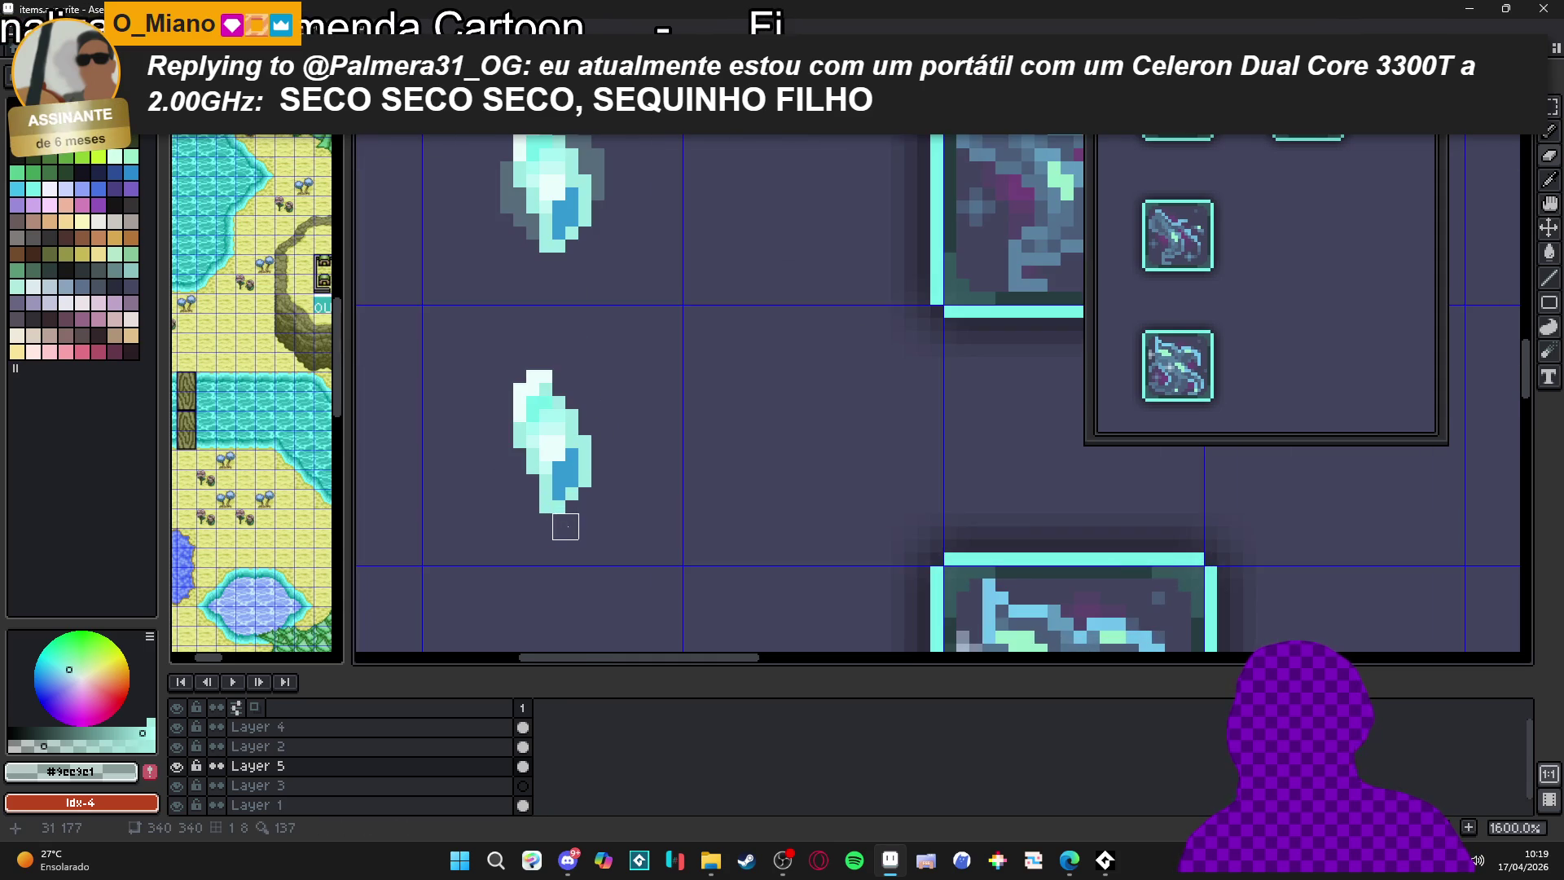
key(m)
drag(622, 349, 472, 559)
drag(524, 500, 498, 495)
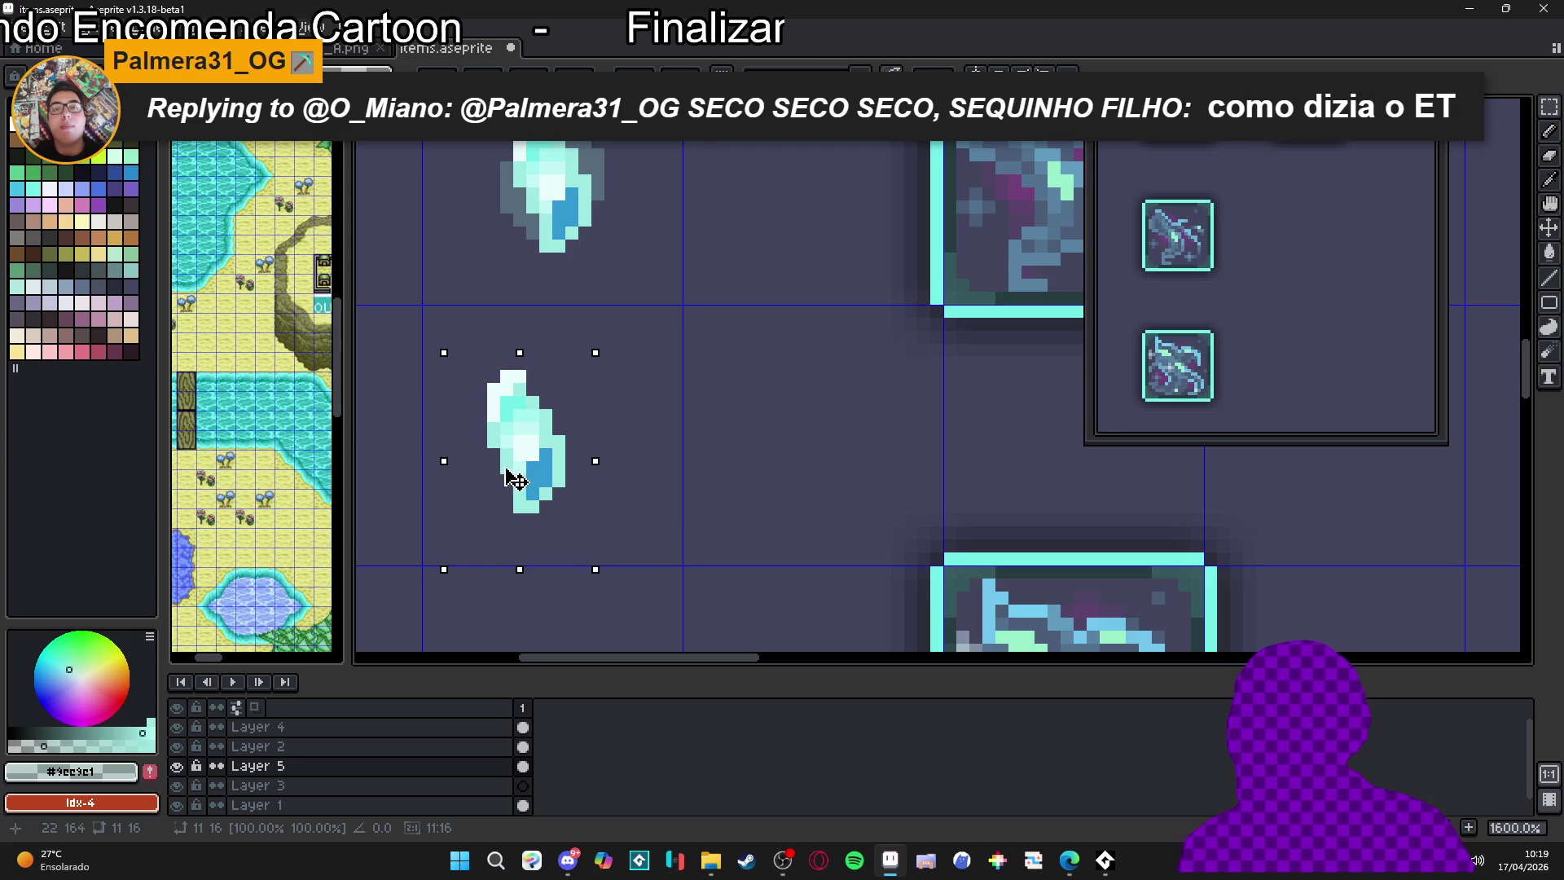
Draw the new point's light-cyan outline: a diagonal line, a two-pixel rise, and a curved stroke
key(b)
scroll(544, 440, up, 2)
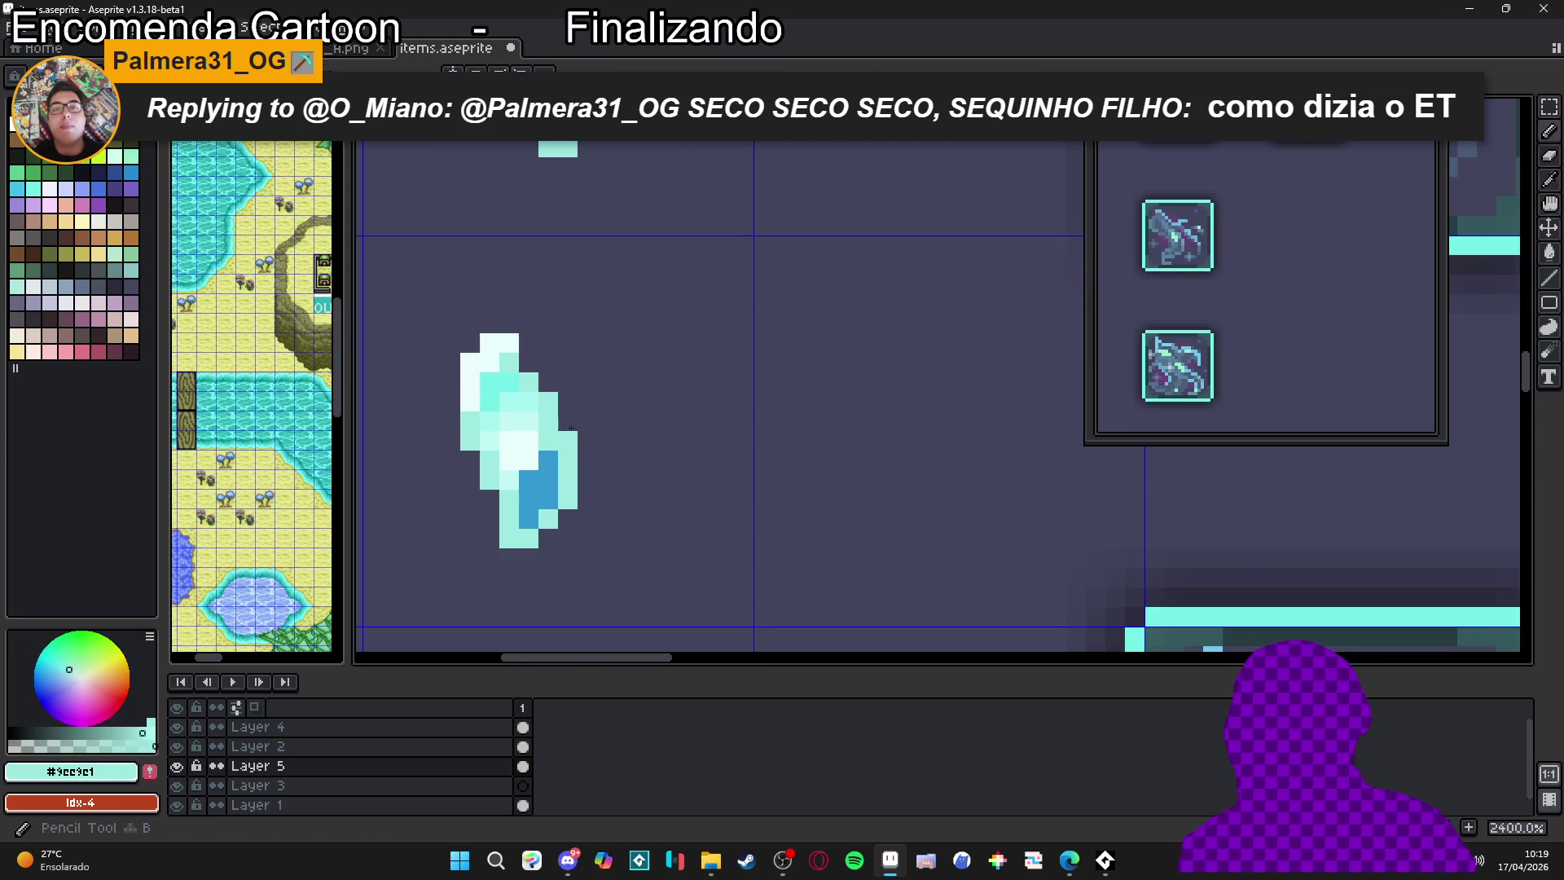
drag(579, 430, 623, 385)
click(626, 362)
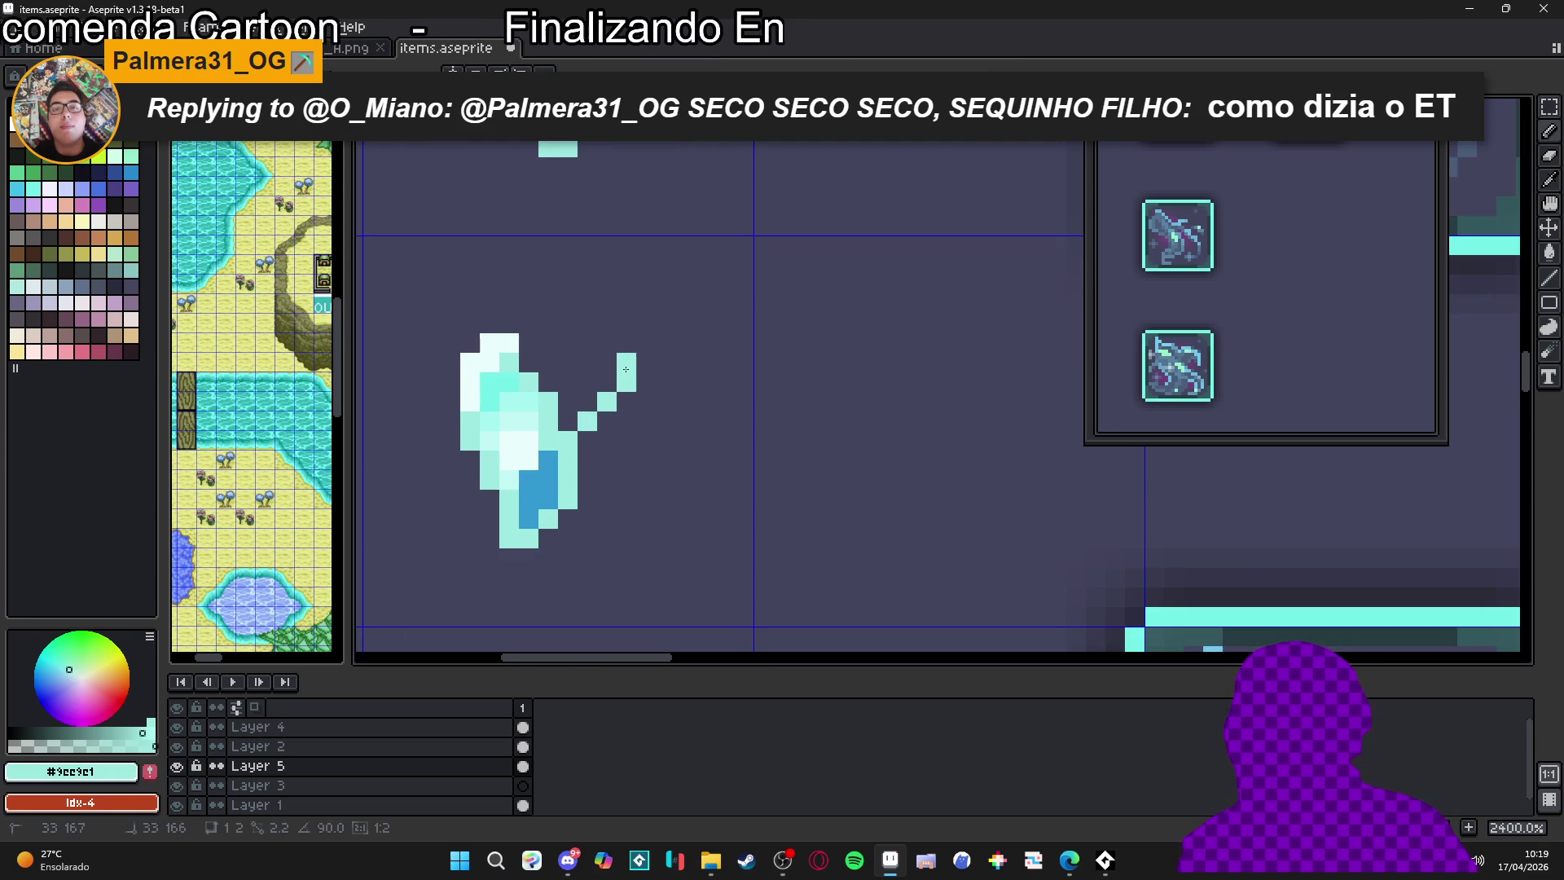
click(626, 343)
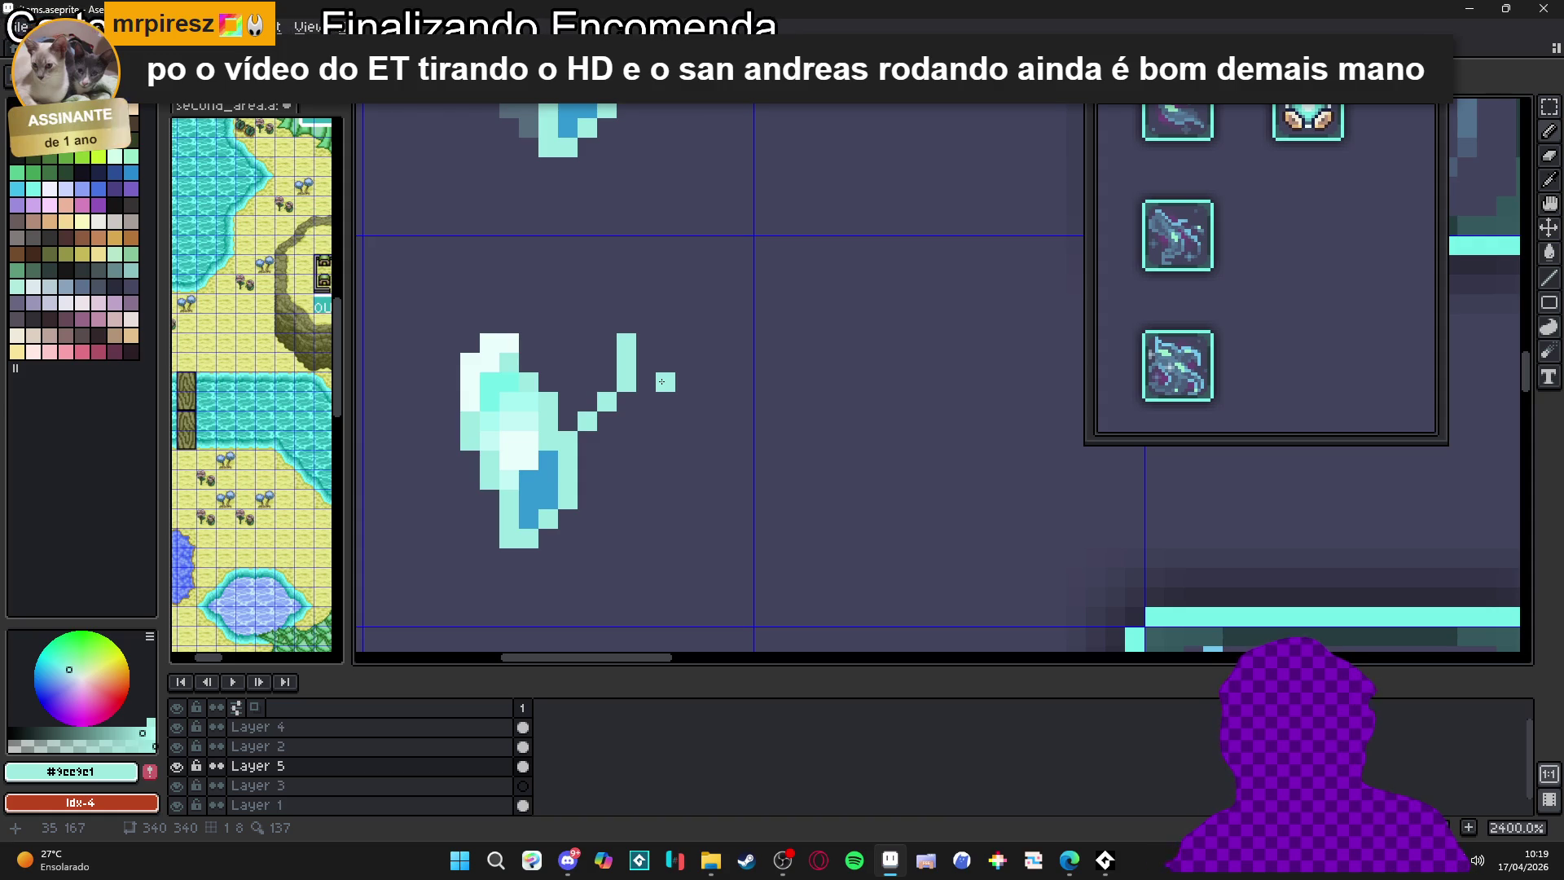
mouse_move(655, 377)
mouse_down()
mouse_move(674, 376)
mouse_move(683, 460)
mouse_move(595, 530)
mouse_move(609, 535)
mouse_move(632, 512)
mouse_move(559, 538)
mouse_up()
scroll(570, 522, down, 3)
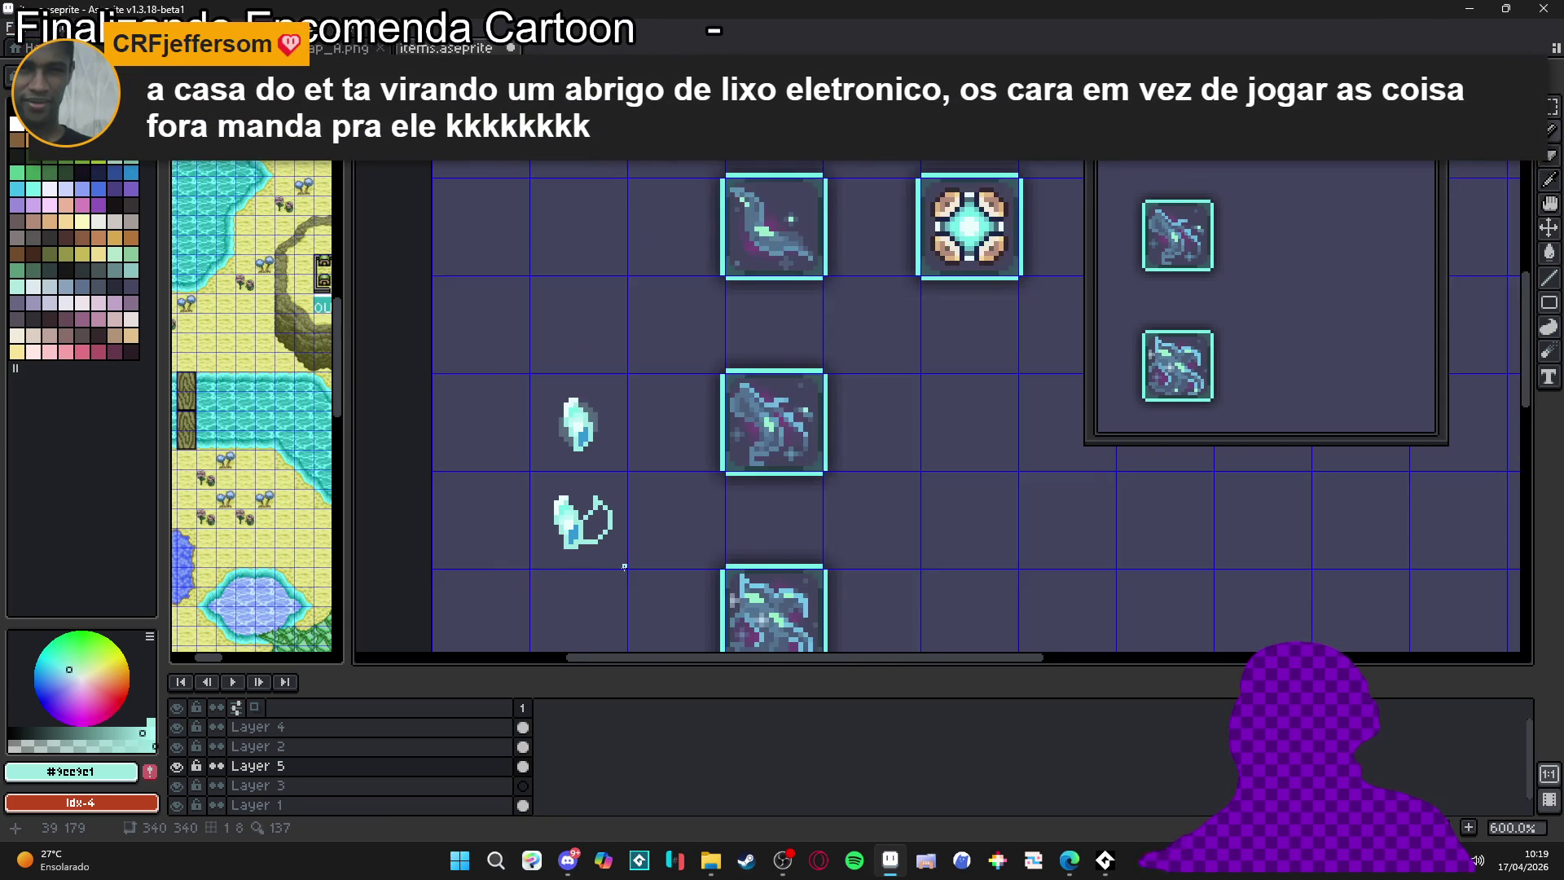
Select and then deselect the new outline, and paint a pale block inside the point's hollow
scroll(636, 461, up, 2)
key(m)
drag(640, 405, 561, 561)
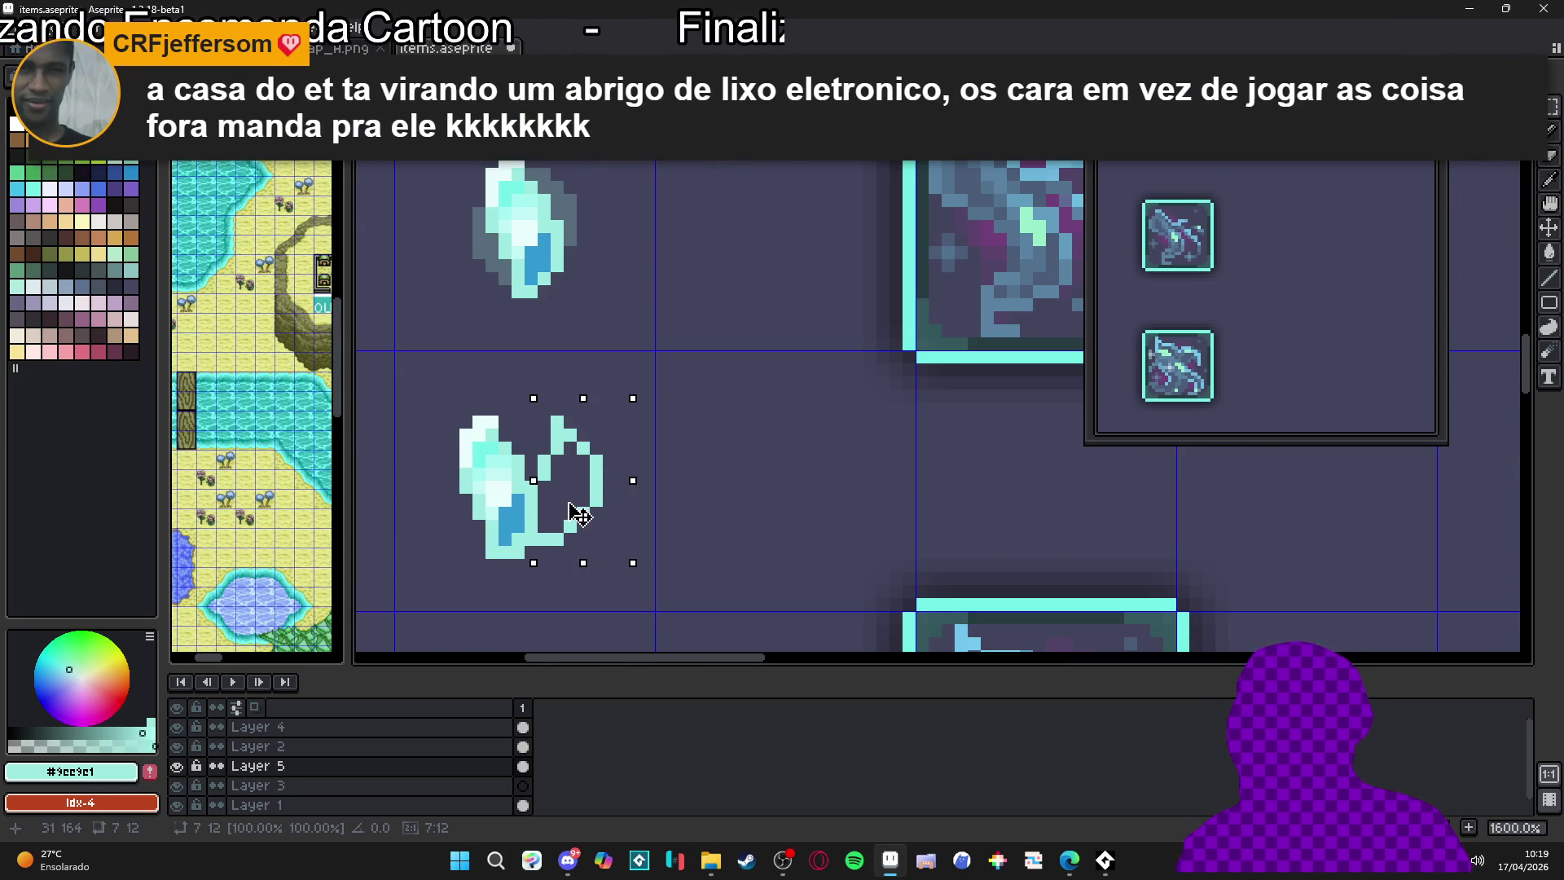
scroll(597, 532, down, 3)
key(ctrl+d)
scroll(597, 531, up, 4)
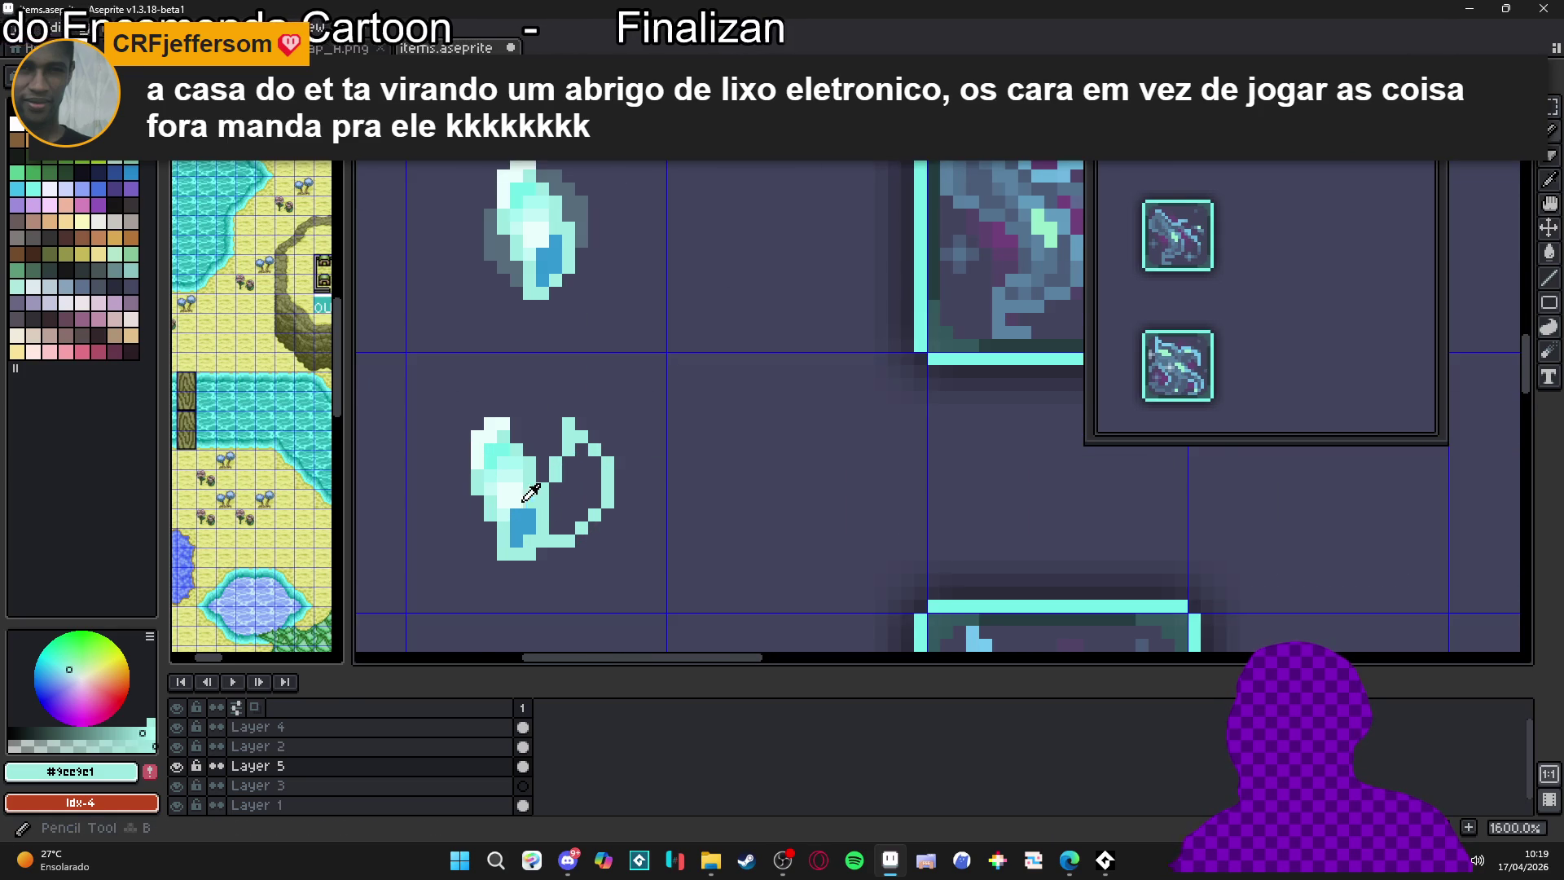
click(581, 497)
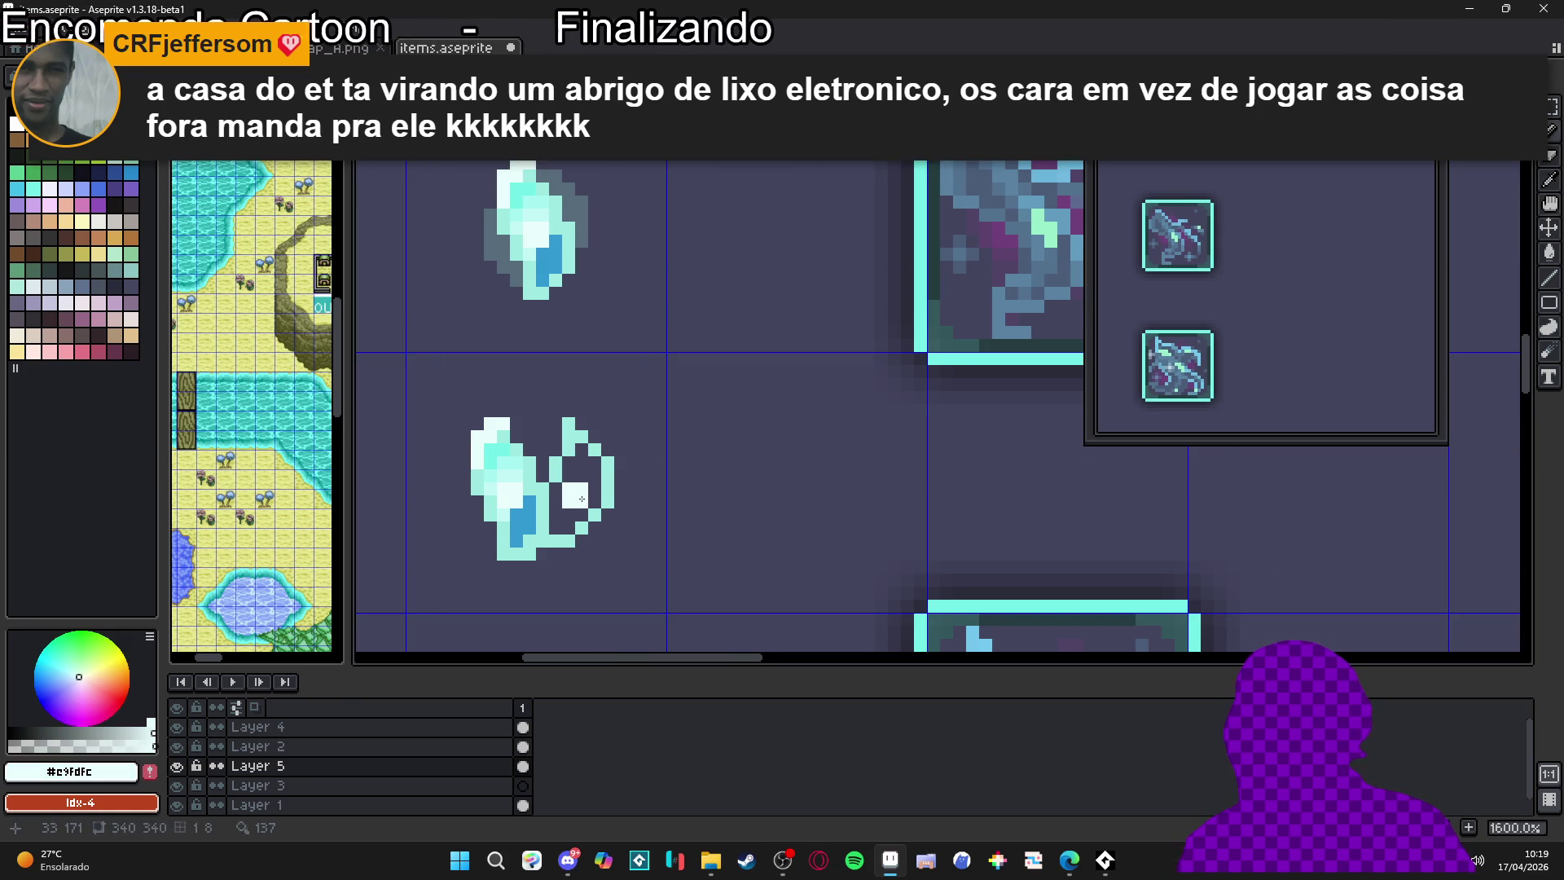
Pick the crystal's medium blue and place a blue pixel in the new point, undoing misplaced tries
alt+click(535, 514)
scroll(554, 516, up, 1)
click(569, 518)
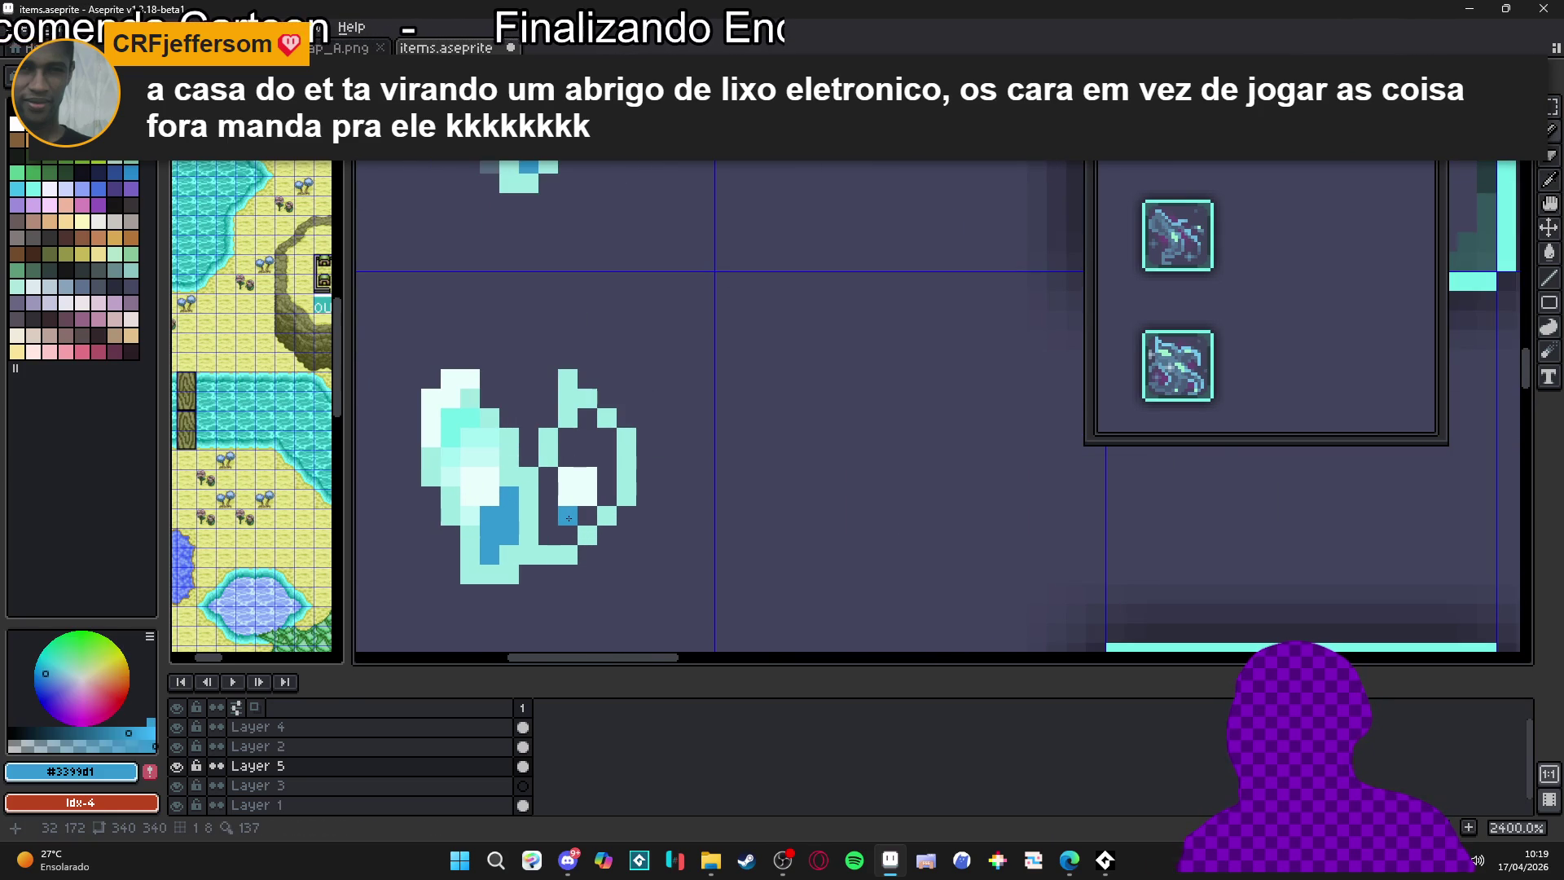
key(ctrl+z)
scroll(538, 407, down, 1)
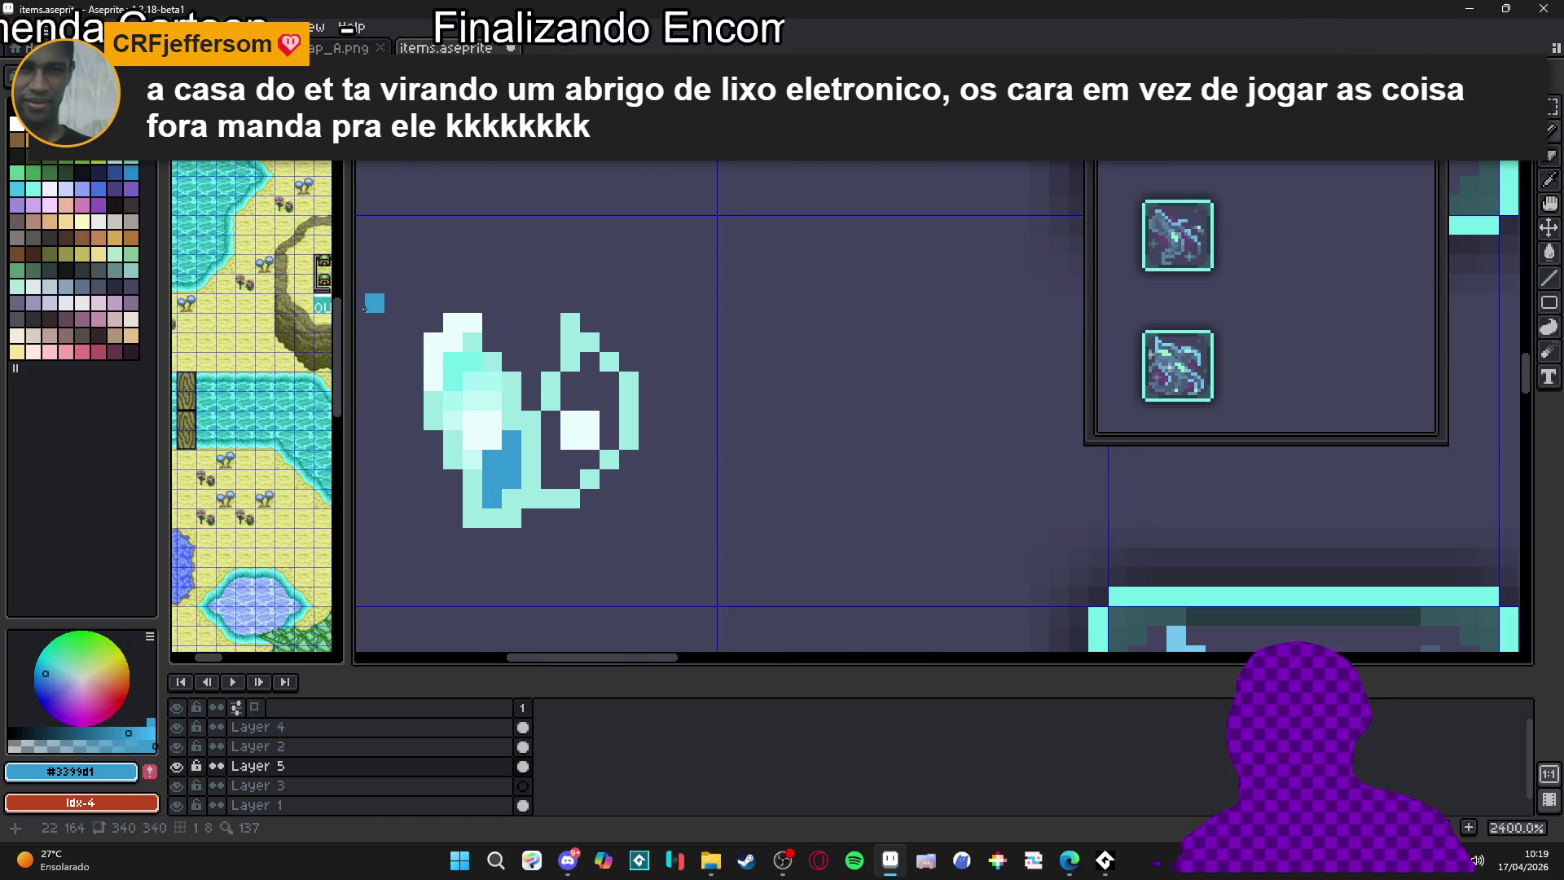
click(17, 189)
click(421, 472)
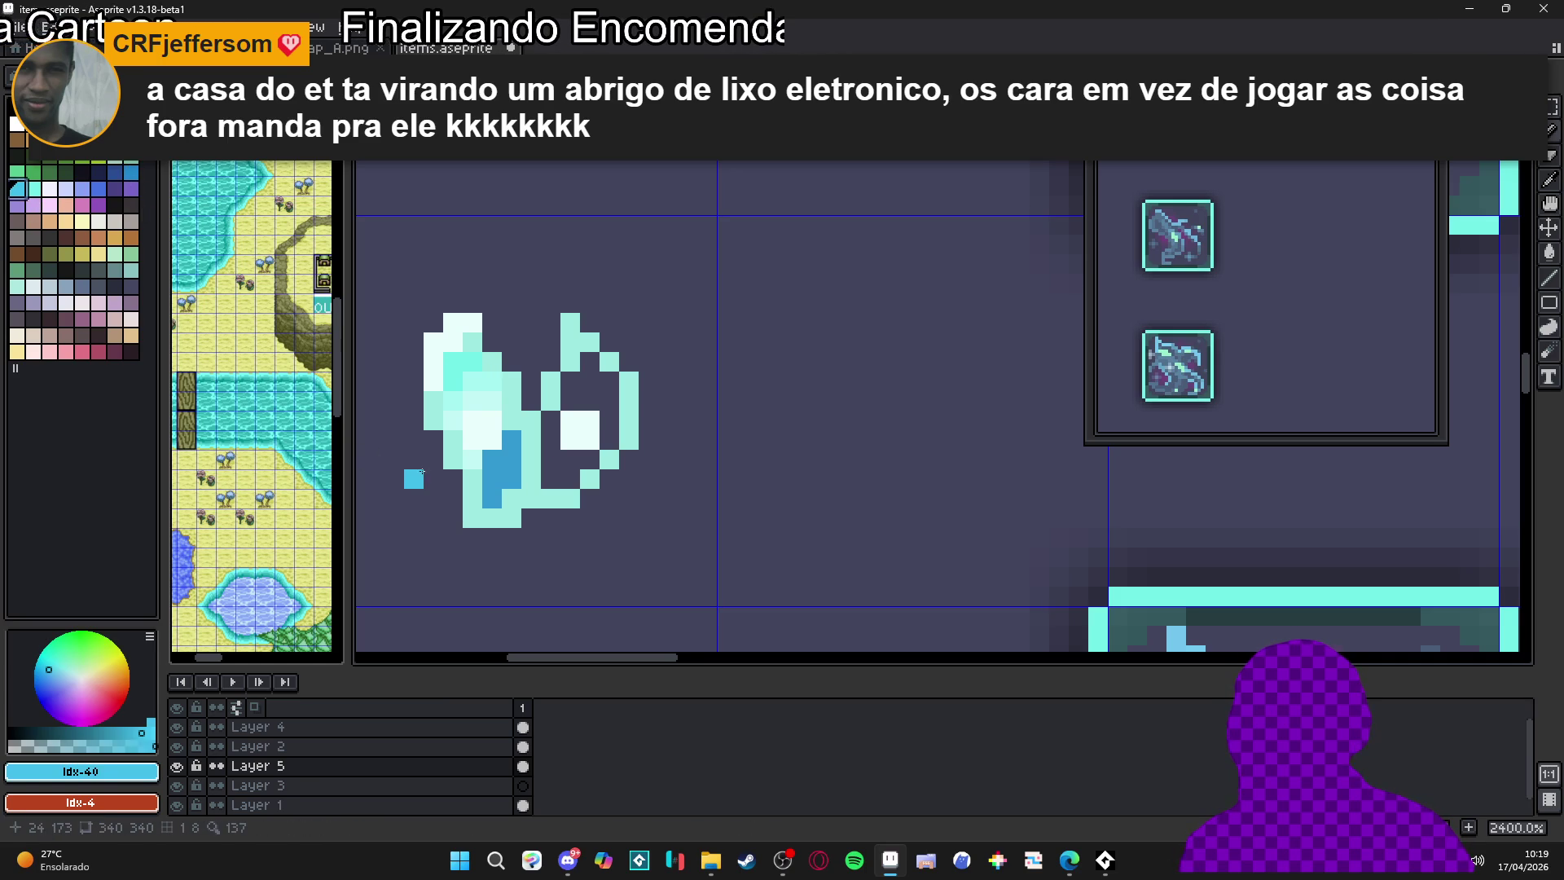
key(ctrl+z)
click(493, 519)
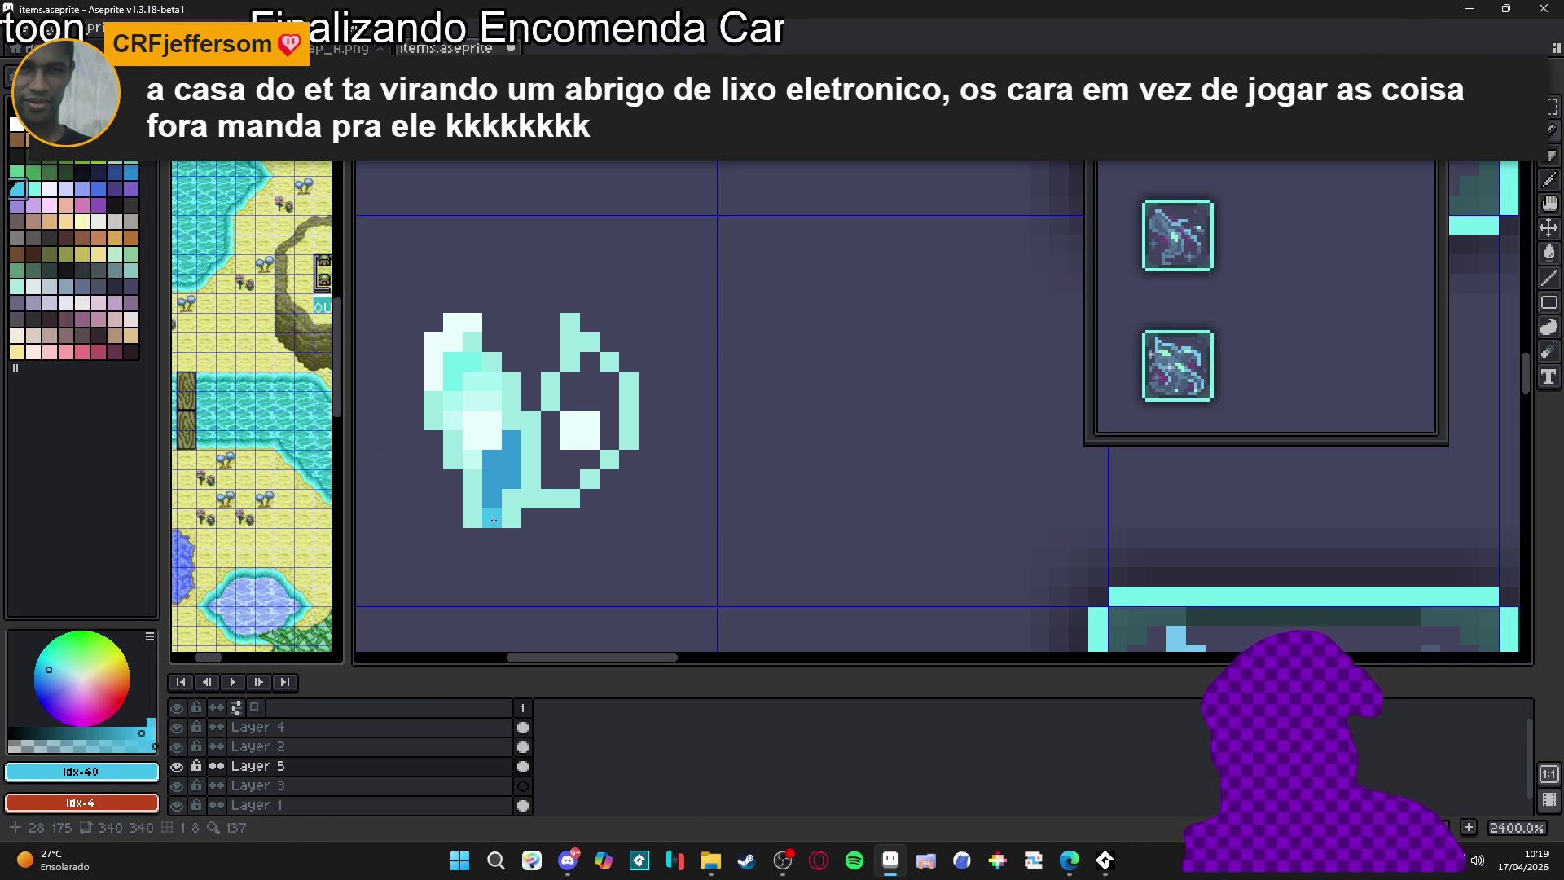
key(ctrl+z)
scroll(570, 460, up, 1)
click(562, 452)
Shade the new point's interior, right side and base with blue pixels
click(541, 432)
click(542, 459)
click(594, 485)
key(ctrl+z)
click(620, 433)
click(619, 407)
click(602, 383)
click(542, 406)
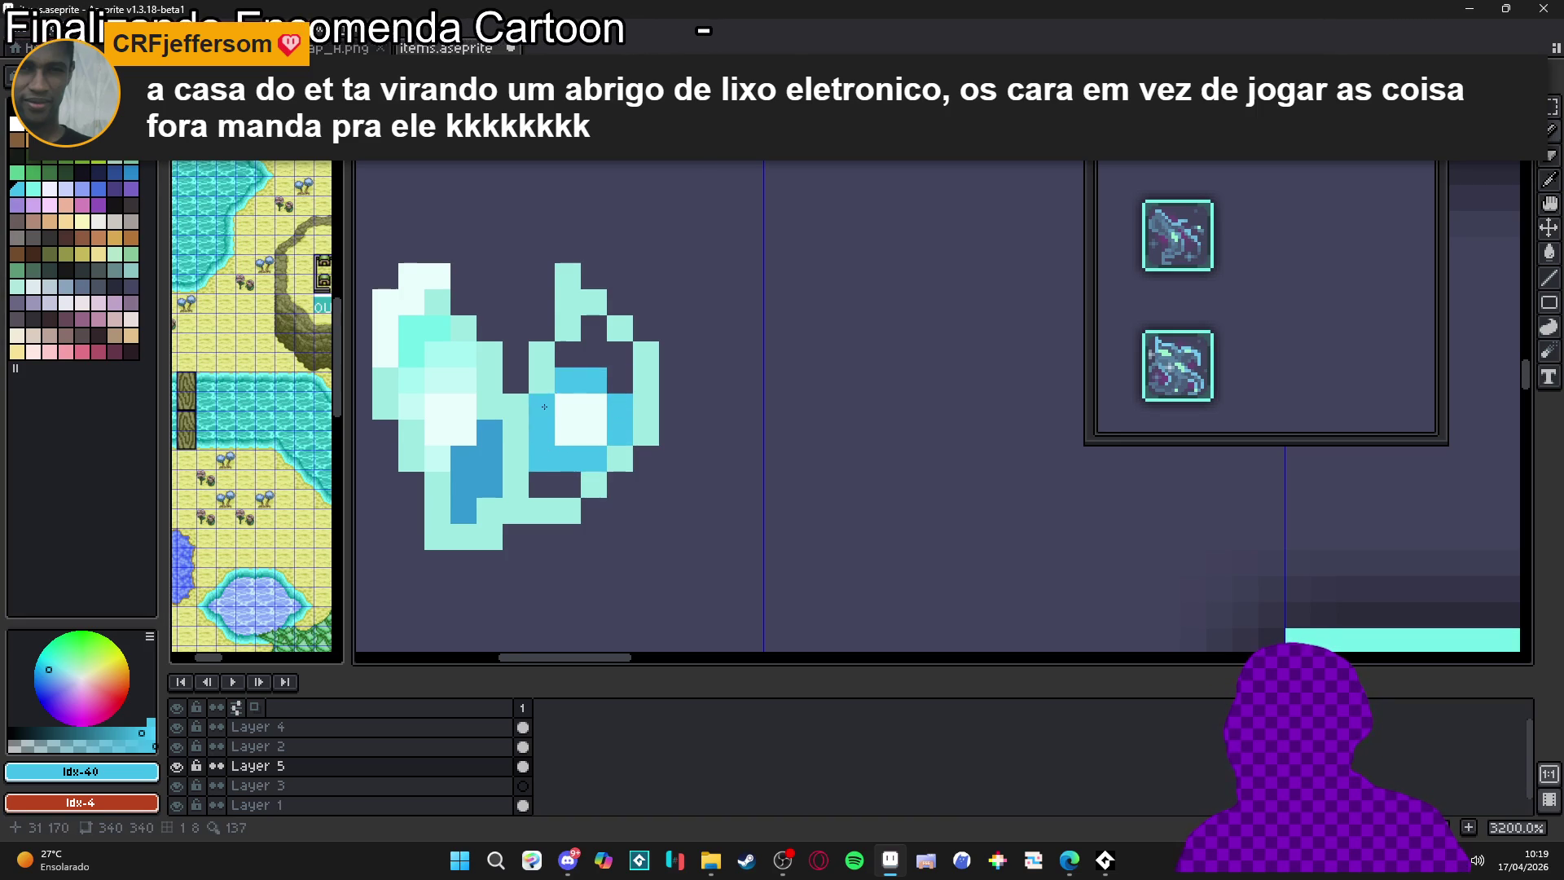
alt+click(489, 481)
click(543, 481)
click(569, 480)
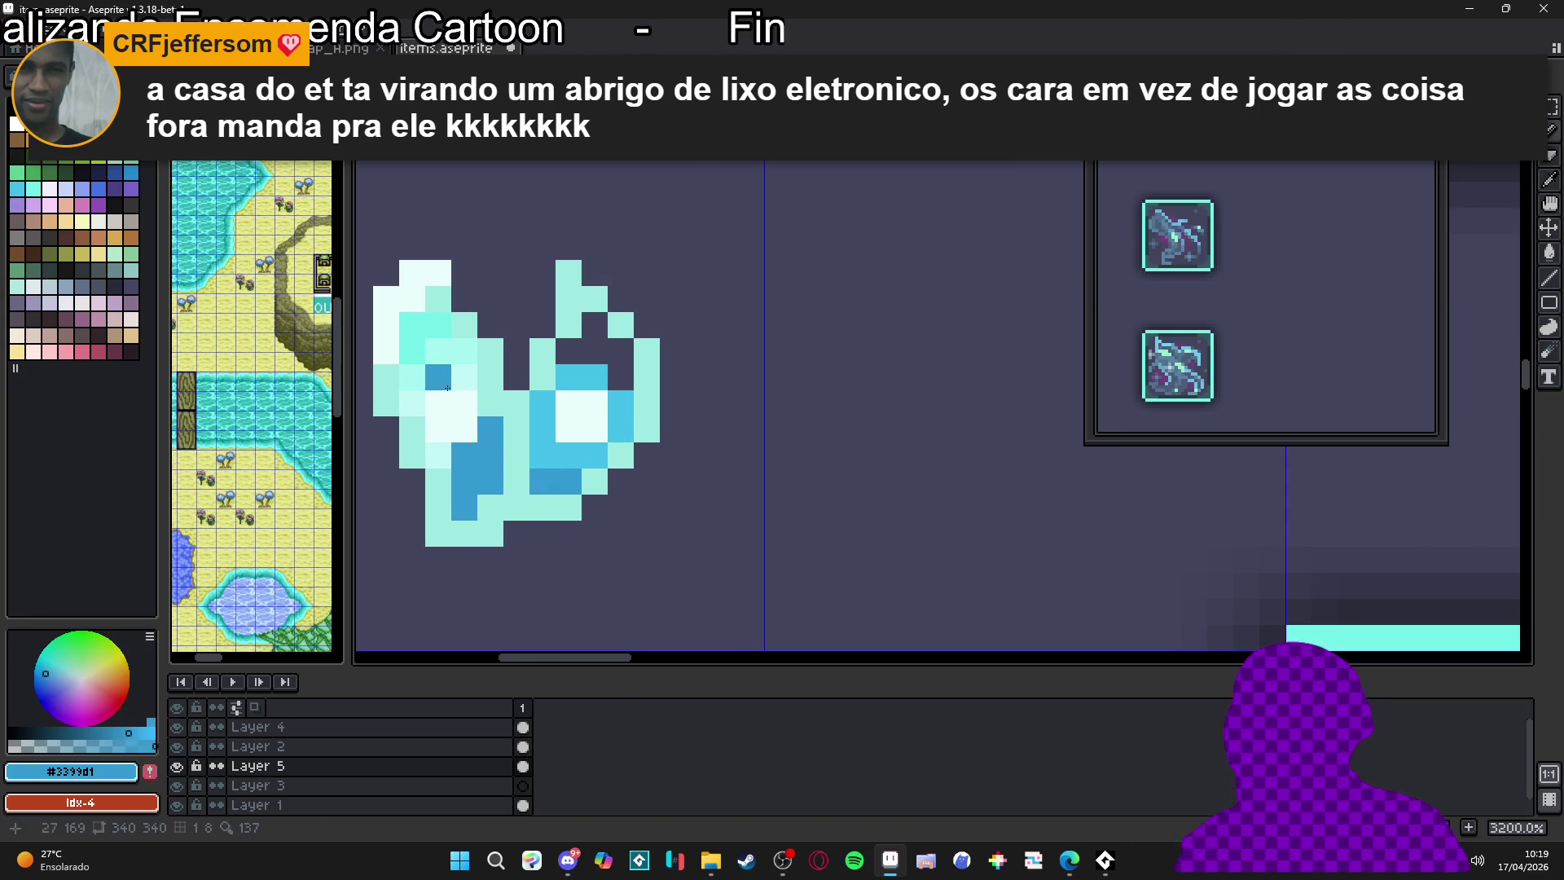
Add a pale cyan pixel and a bright cyan row across the new point's top
alt+click(463, 326)
click(569, 350)
alt+click(439, 342)
mouse_move(568, 350)
mouse_down()
mouse_move(599, 352)
mouse_move(613, 377)
mouse_up()
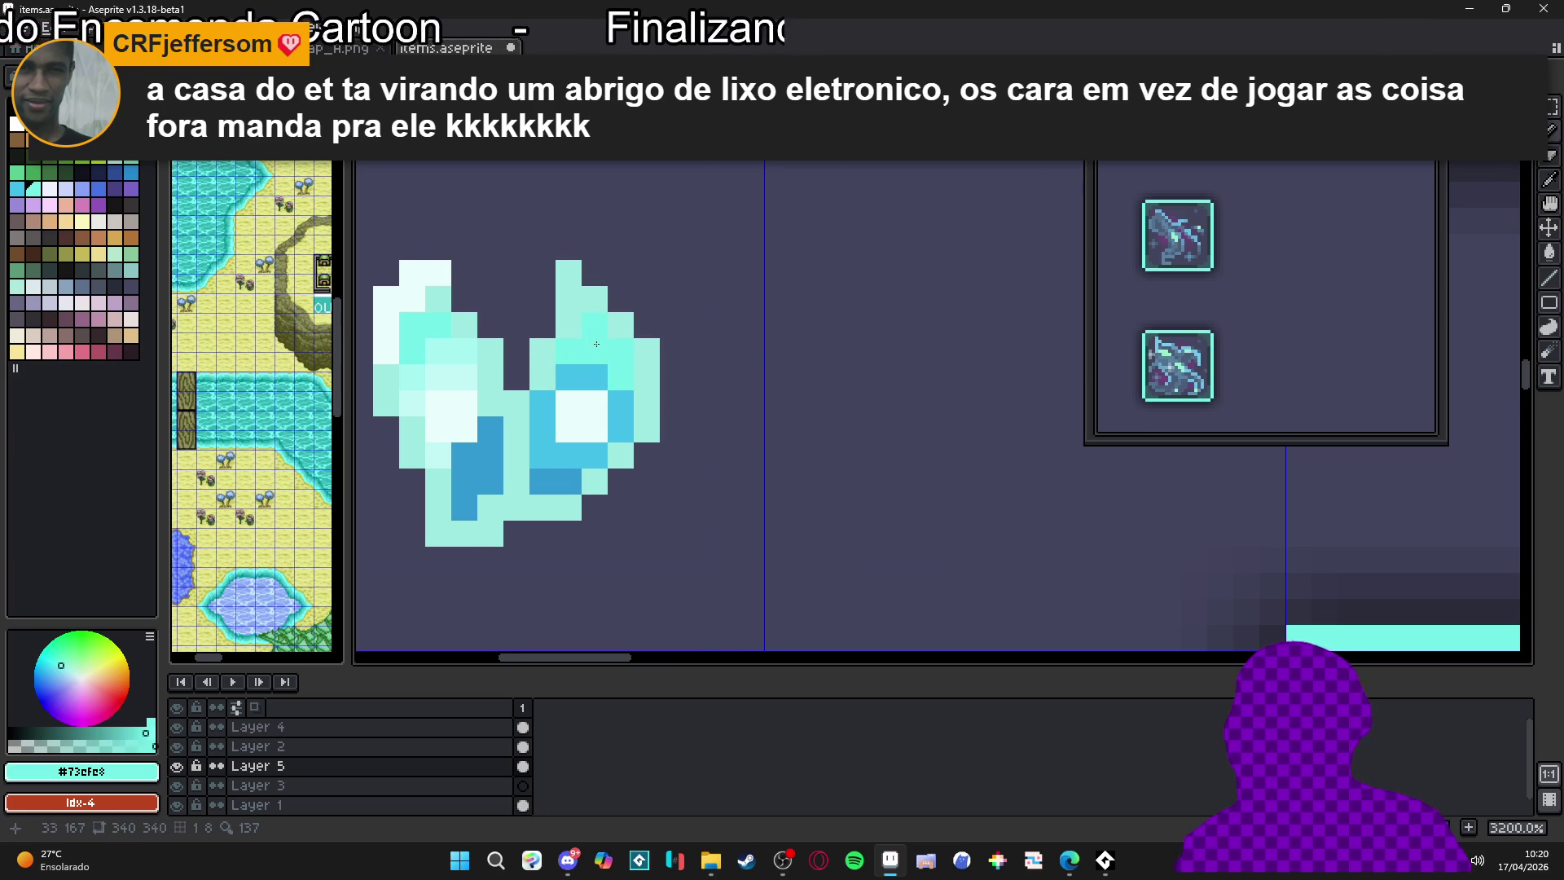
Paint light cyan #c9fdfc highlight pixels across the lower crystal
scroll(609, 404, down, 5)
scroll(602, 427, down, 1)
scroll(605, 425, up, 3)
scroll(609, 422, down, 3)
scroll(607, 415, up, 8)
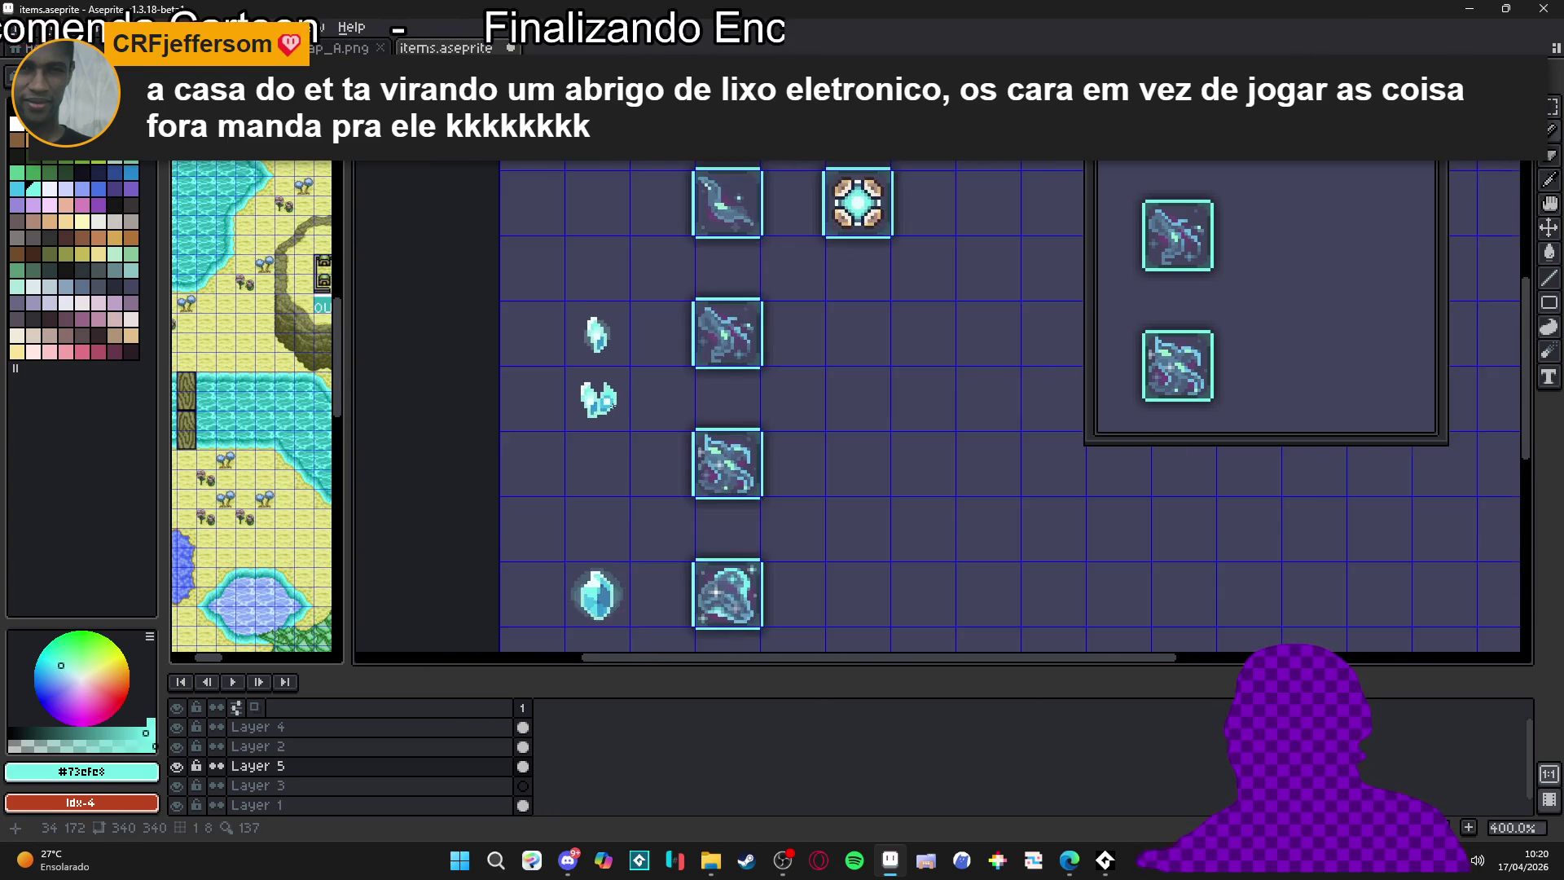
alt+click(530, 369)
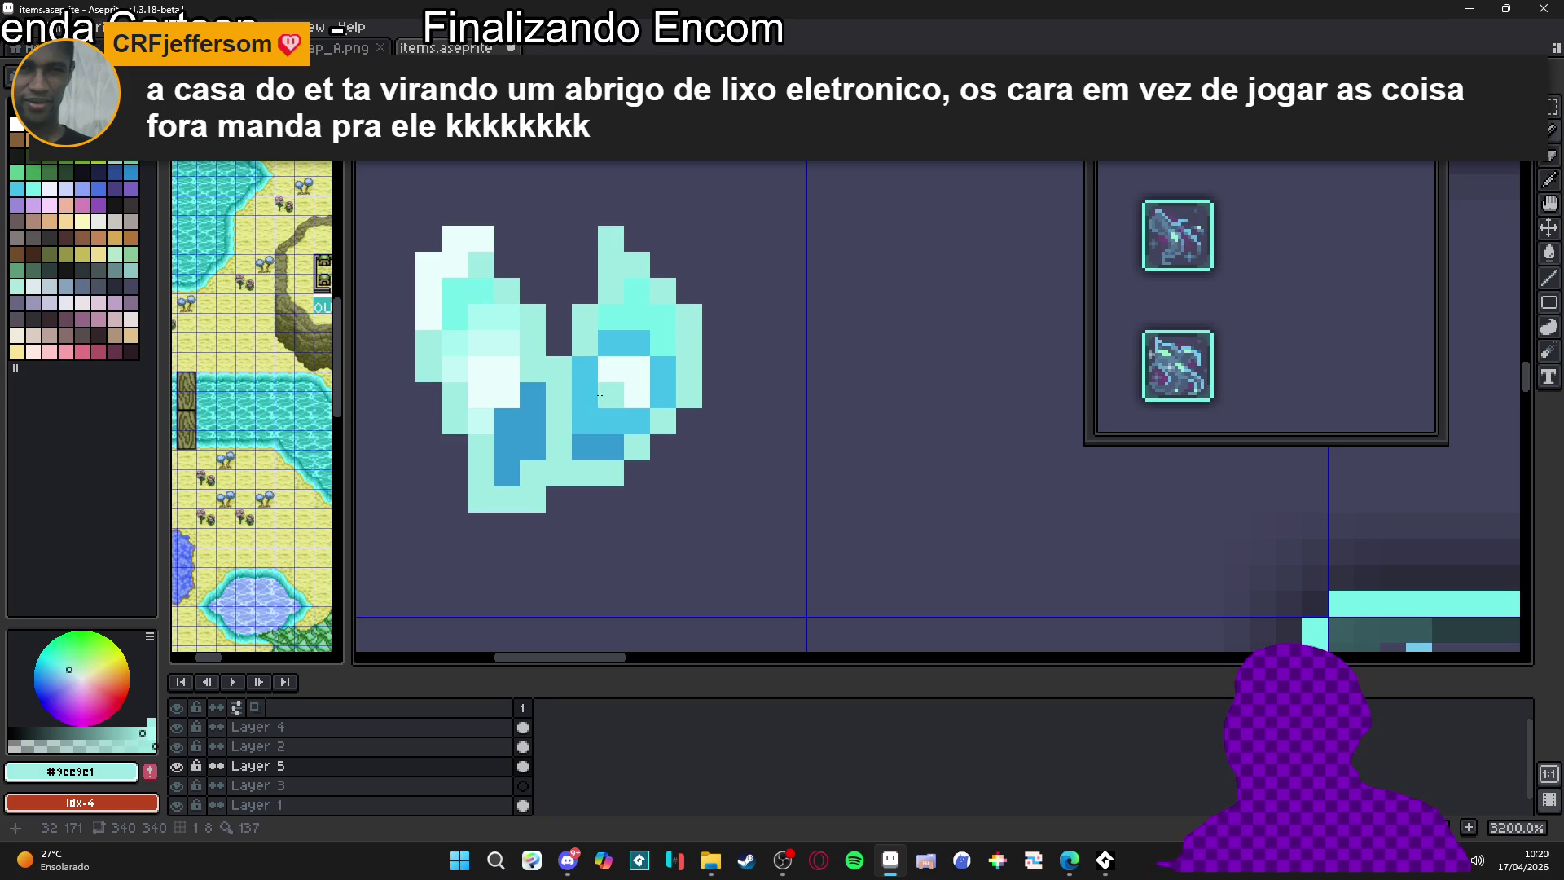
click(619, 417)
alt+click(611, 393)
mouse_move(585, 395)
mouse_down()
mouse_move(571, 370)
mouse_move(559, 395)
mouse_up()
Paint dark grey pixels up the top notch, at the lower left, and along the bottom row
scroll(581, 437, down, 5)
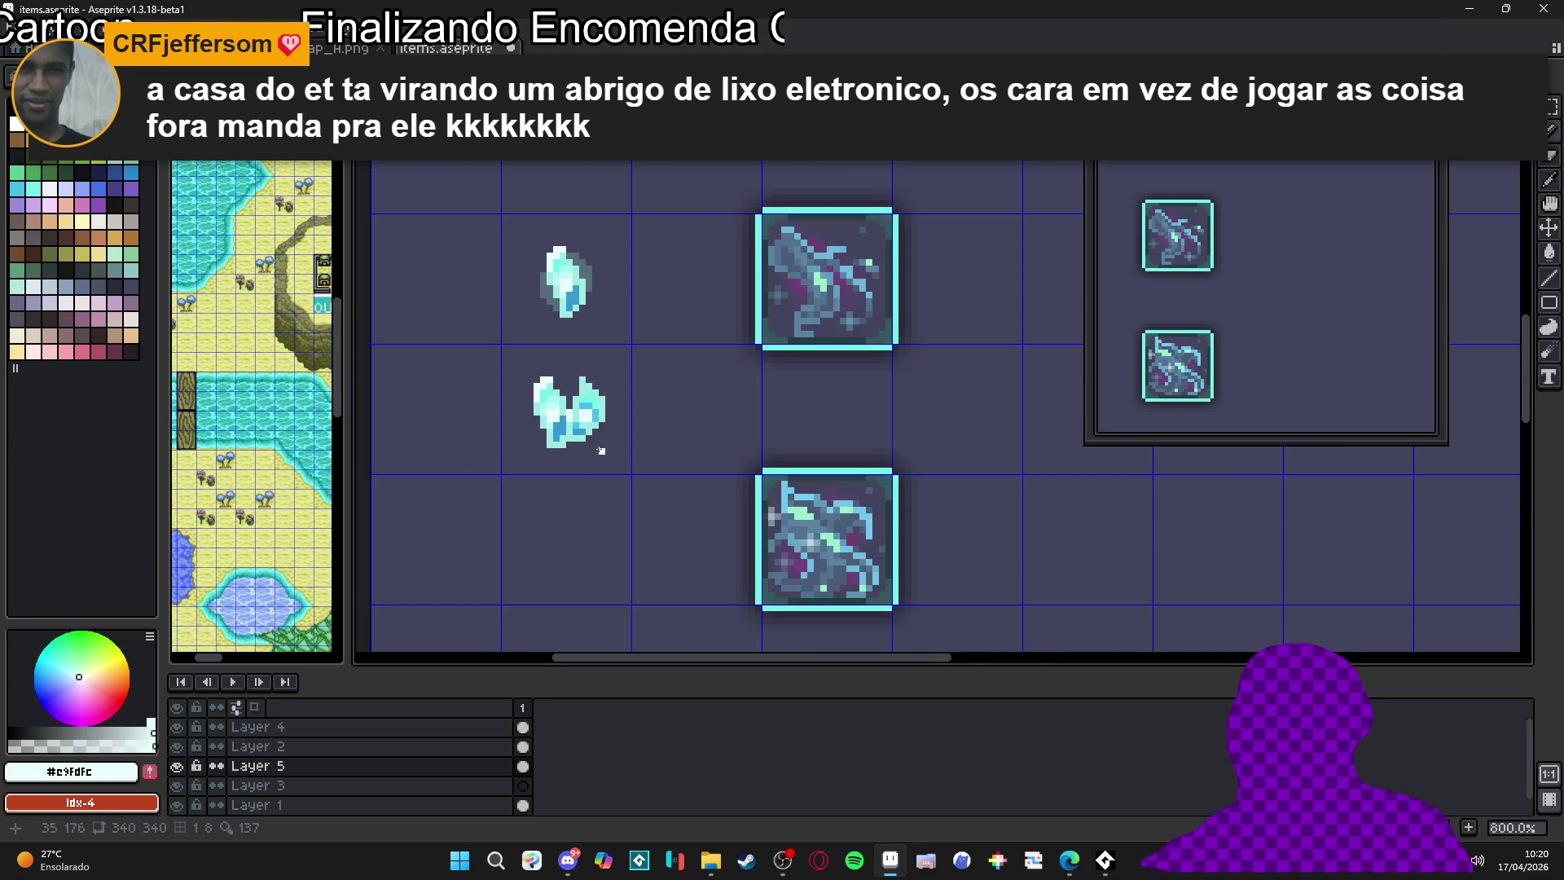
scroll(600, 449, down, 3)
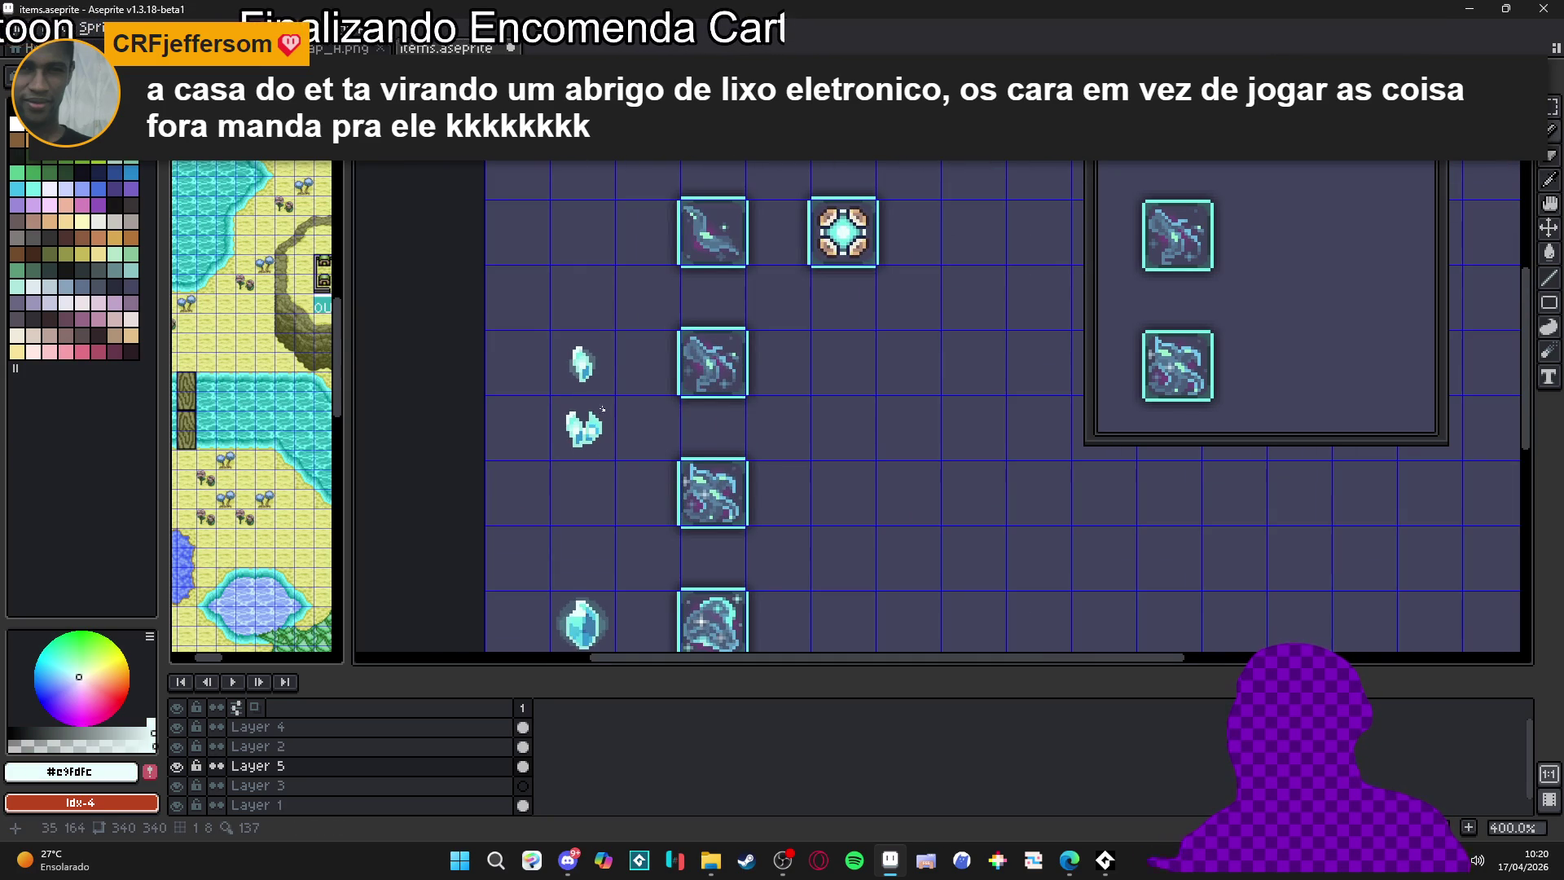
scroll(603, 407, up, 5)
scroll(551, 419, down, 5)
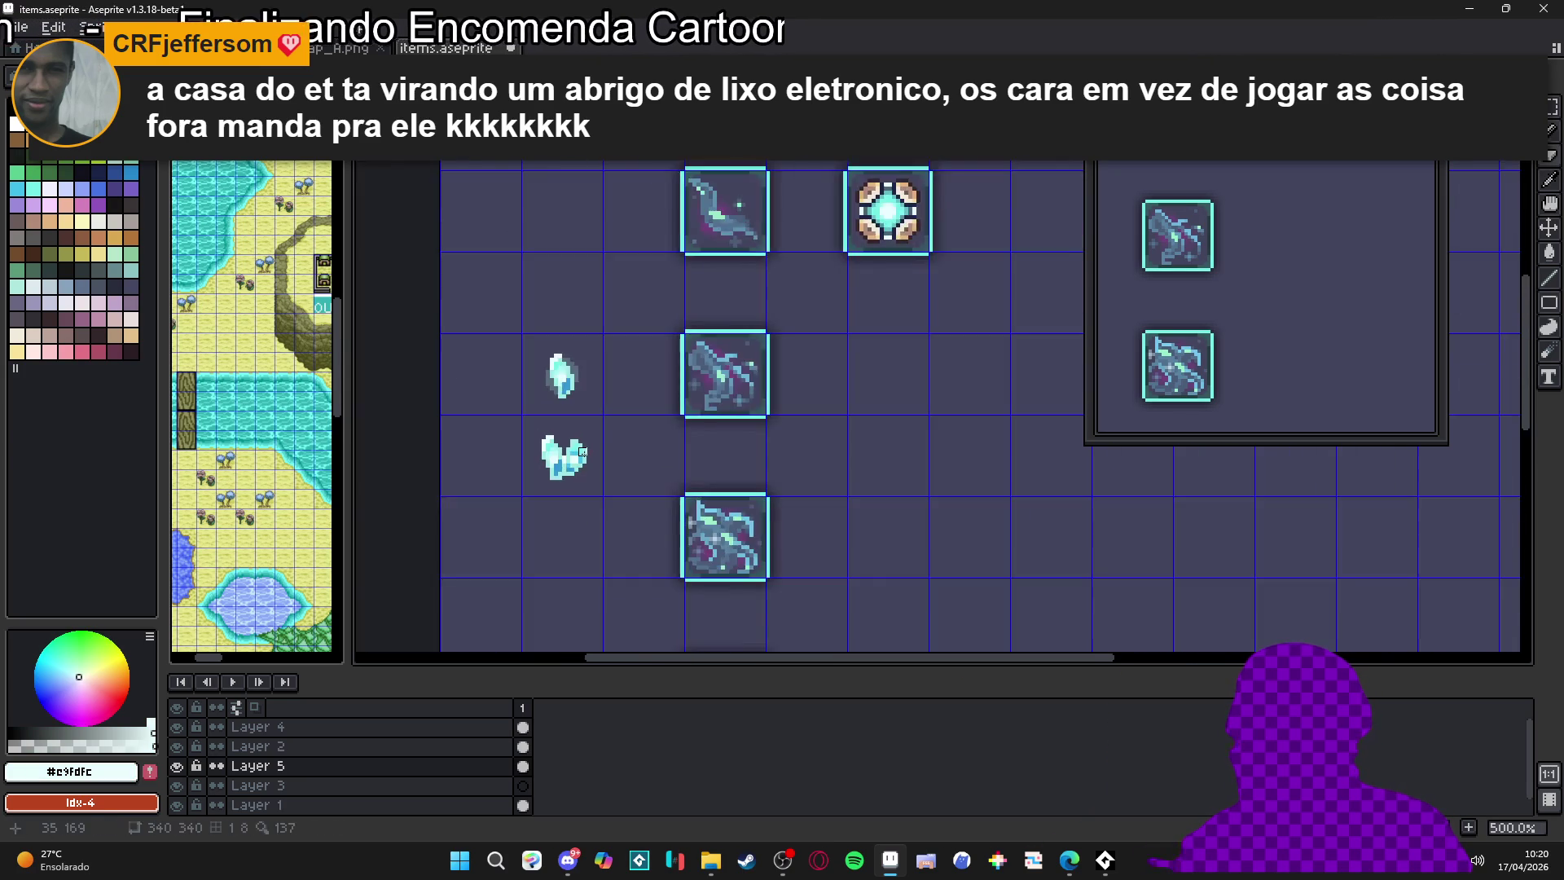
scroll(578, 471, up, 4)
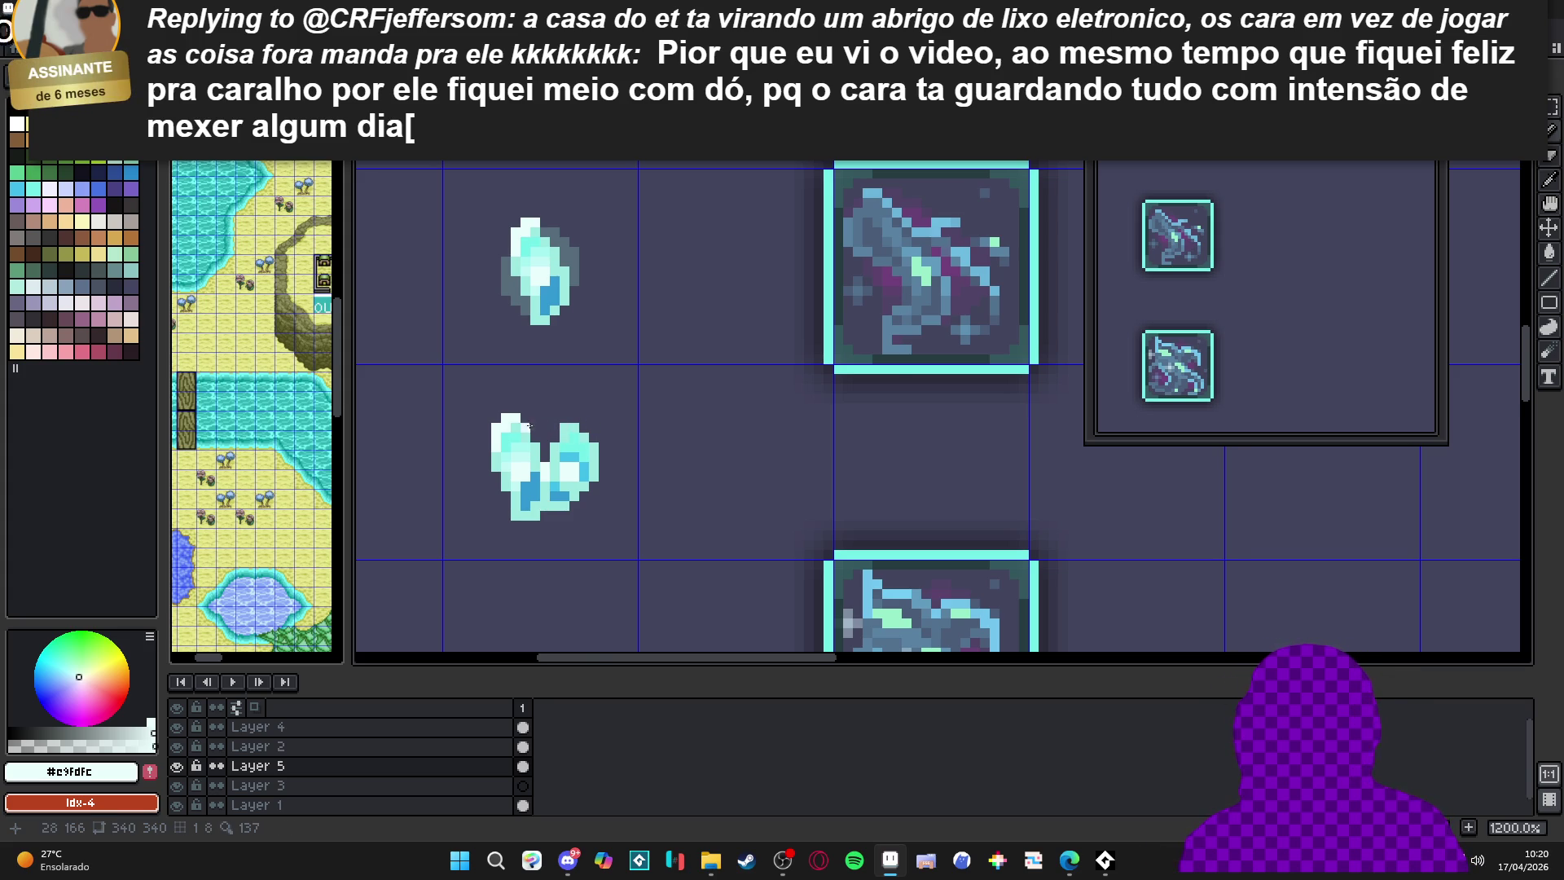
scroll(521, 421, up, 1)
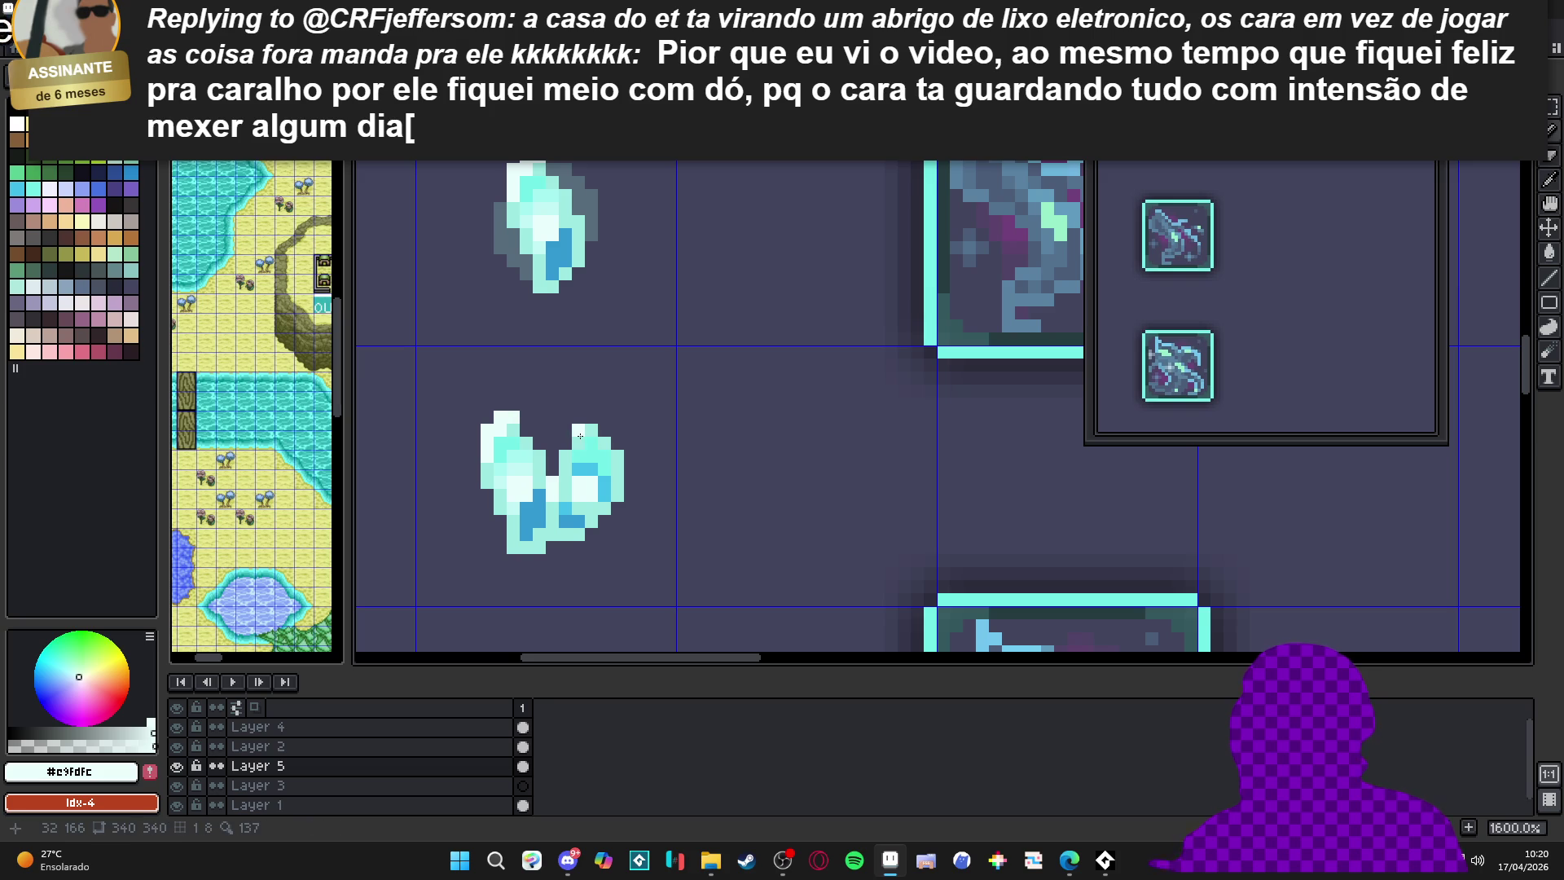
scroll(580, 440, down, 3)
scroll(578, 459, up, 3)
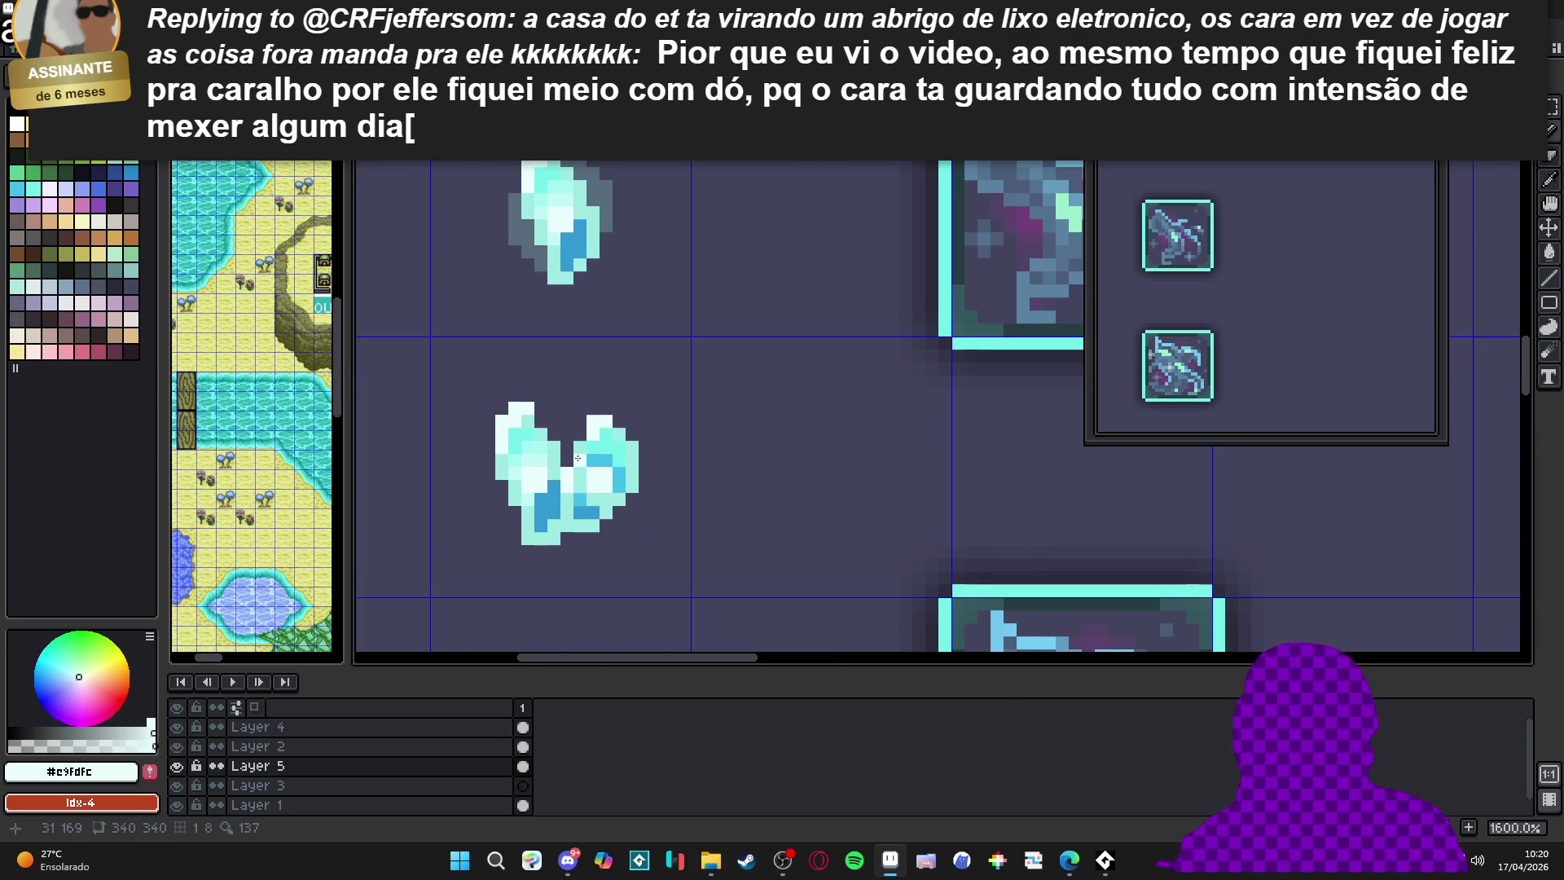
scroll(578, 458, down, 5)
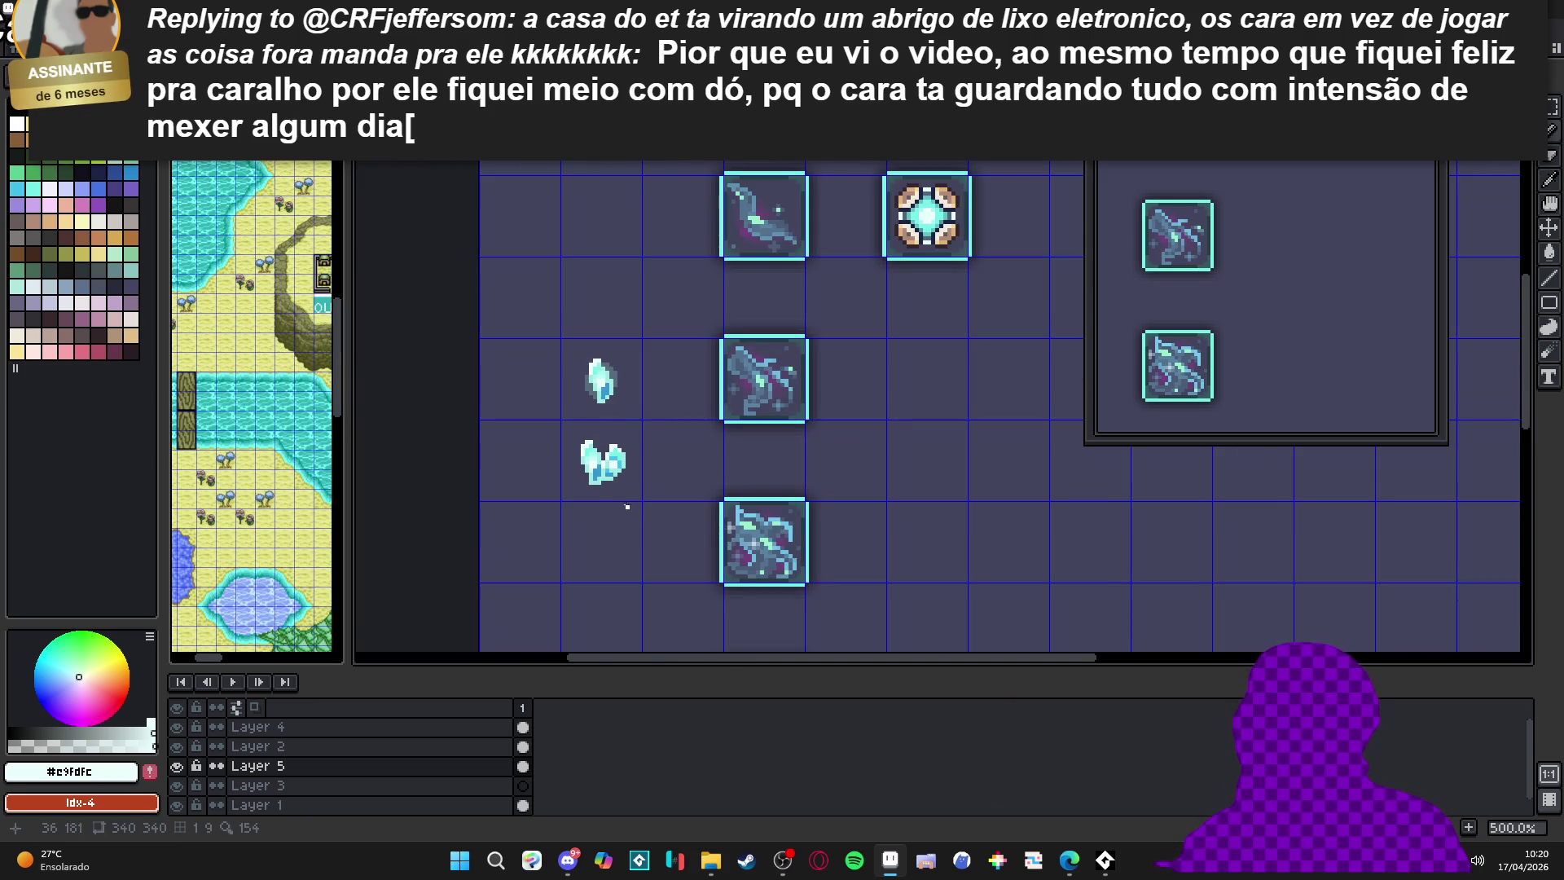
scroll(591, 445, up, 4)
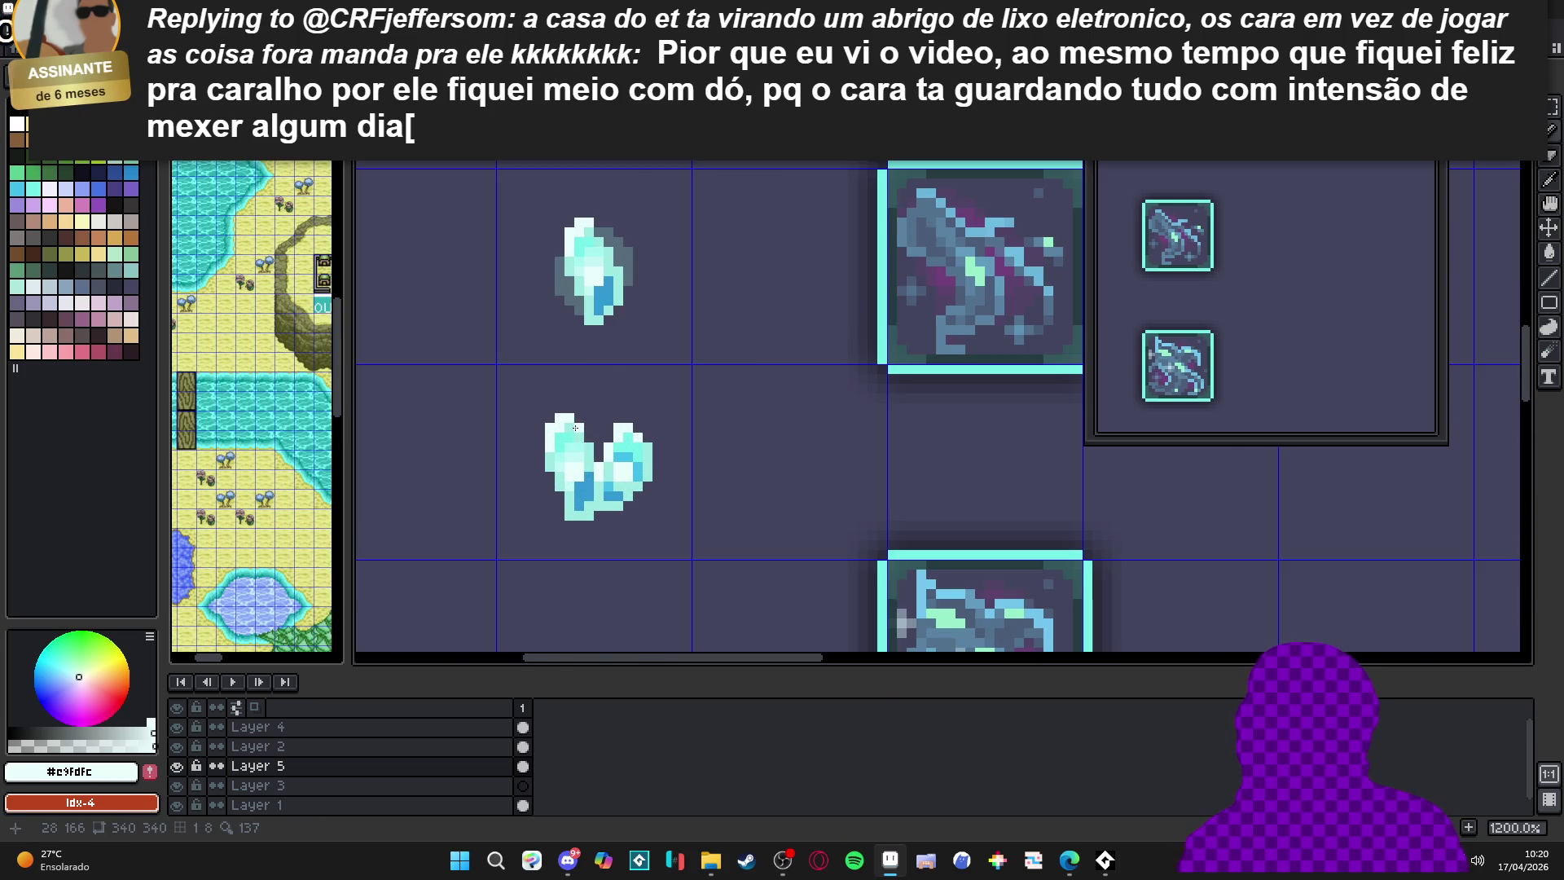
scroll(584, 443, down, 2)
scroll(626, 474, down, 2)
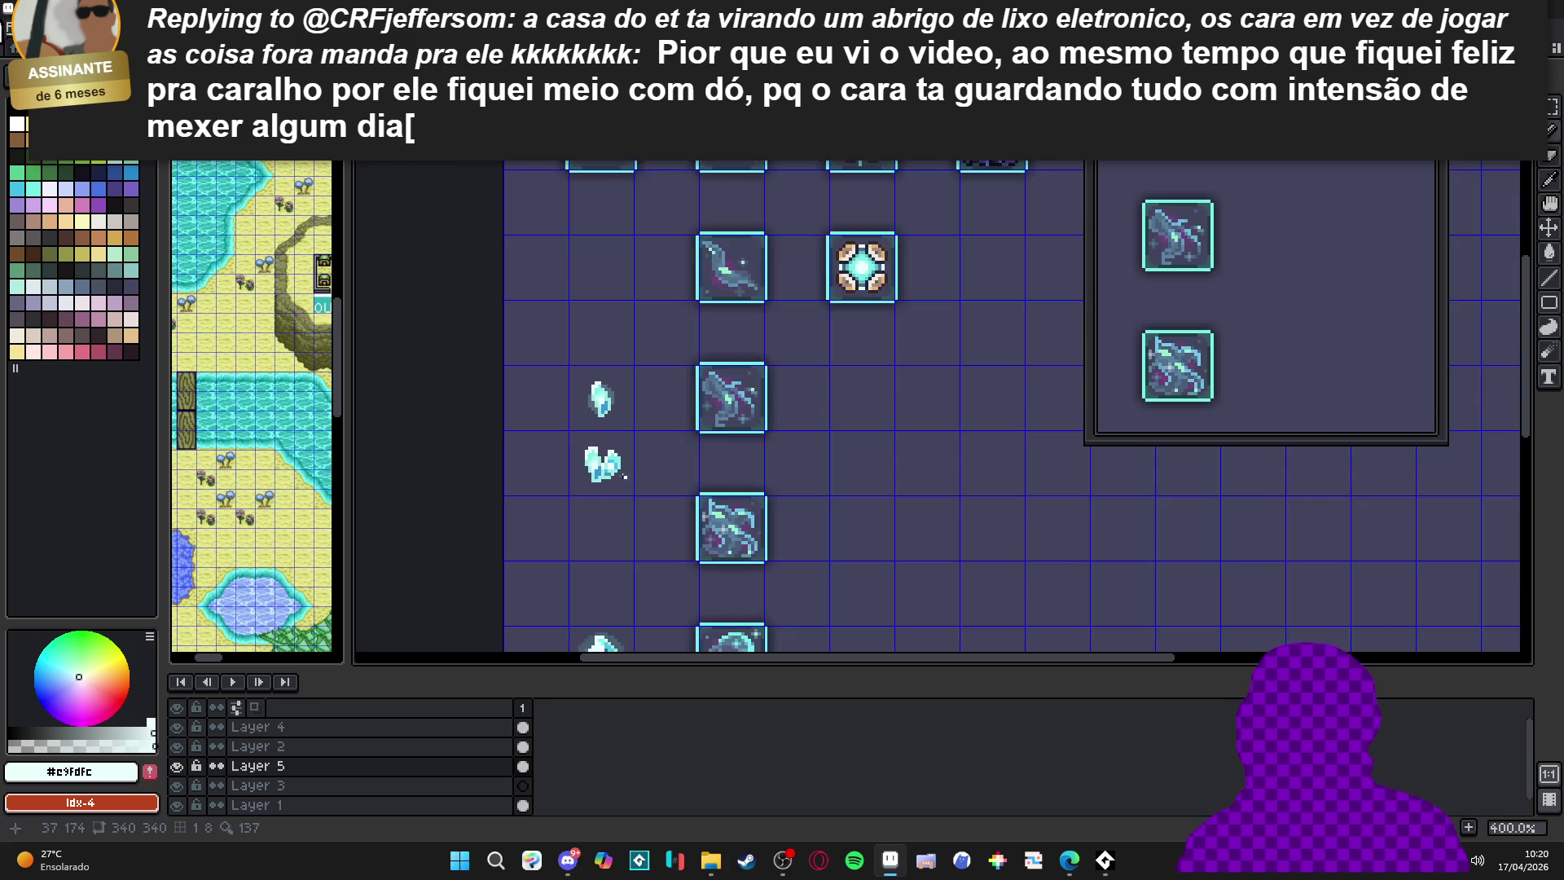
scroll(623, 481, up, 6)
scroll(620, 493, down, 5)
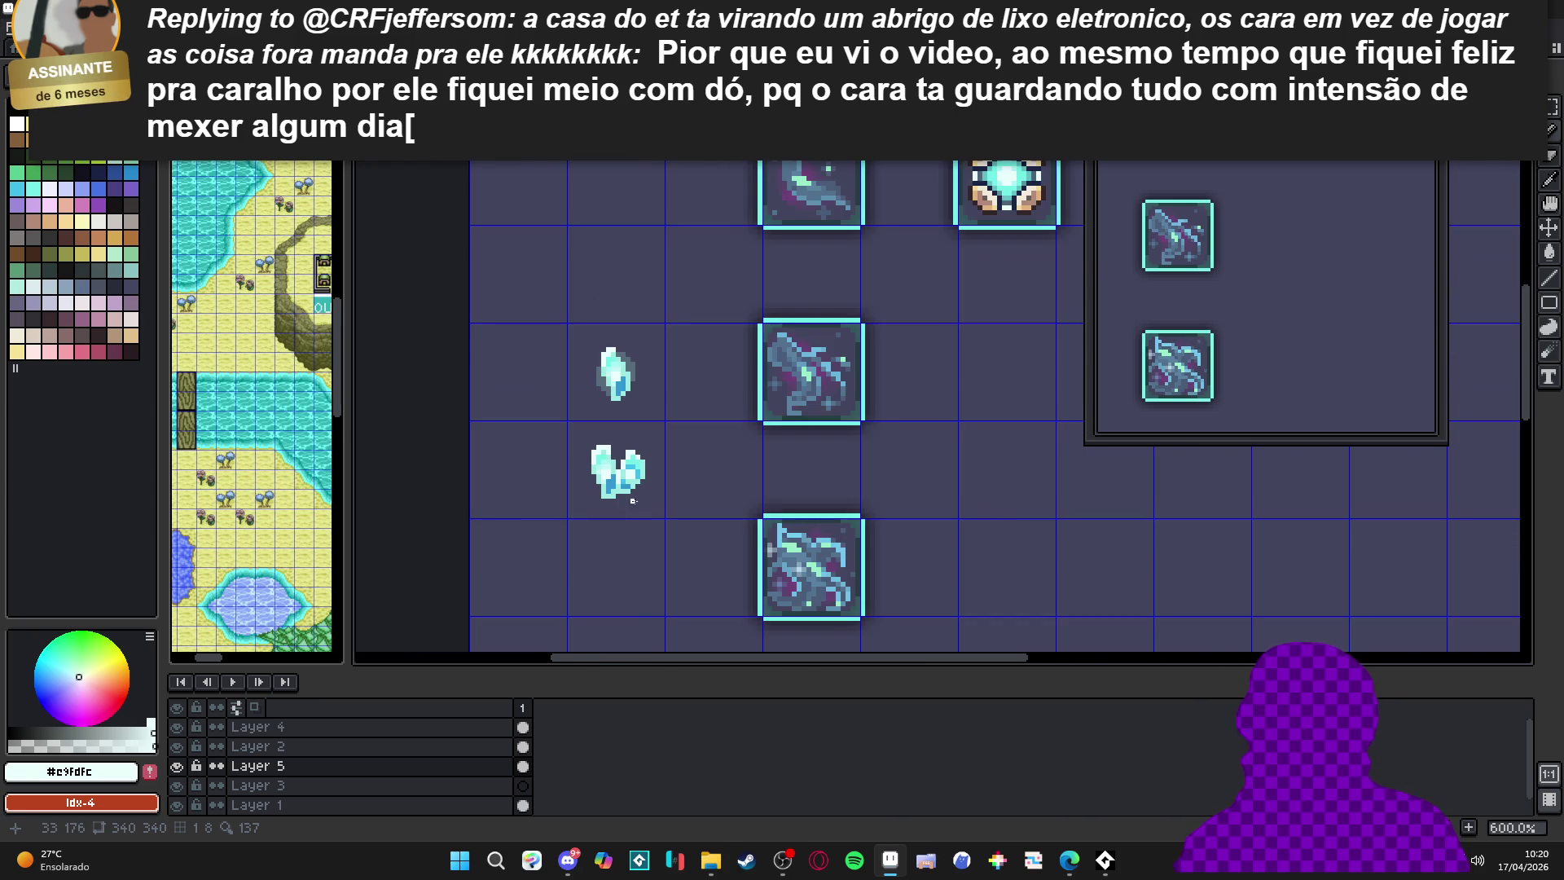
scroll(629, 481, up, 2)
scroll(626, 471, up, 1)
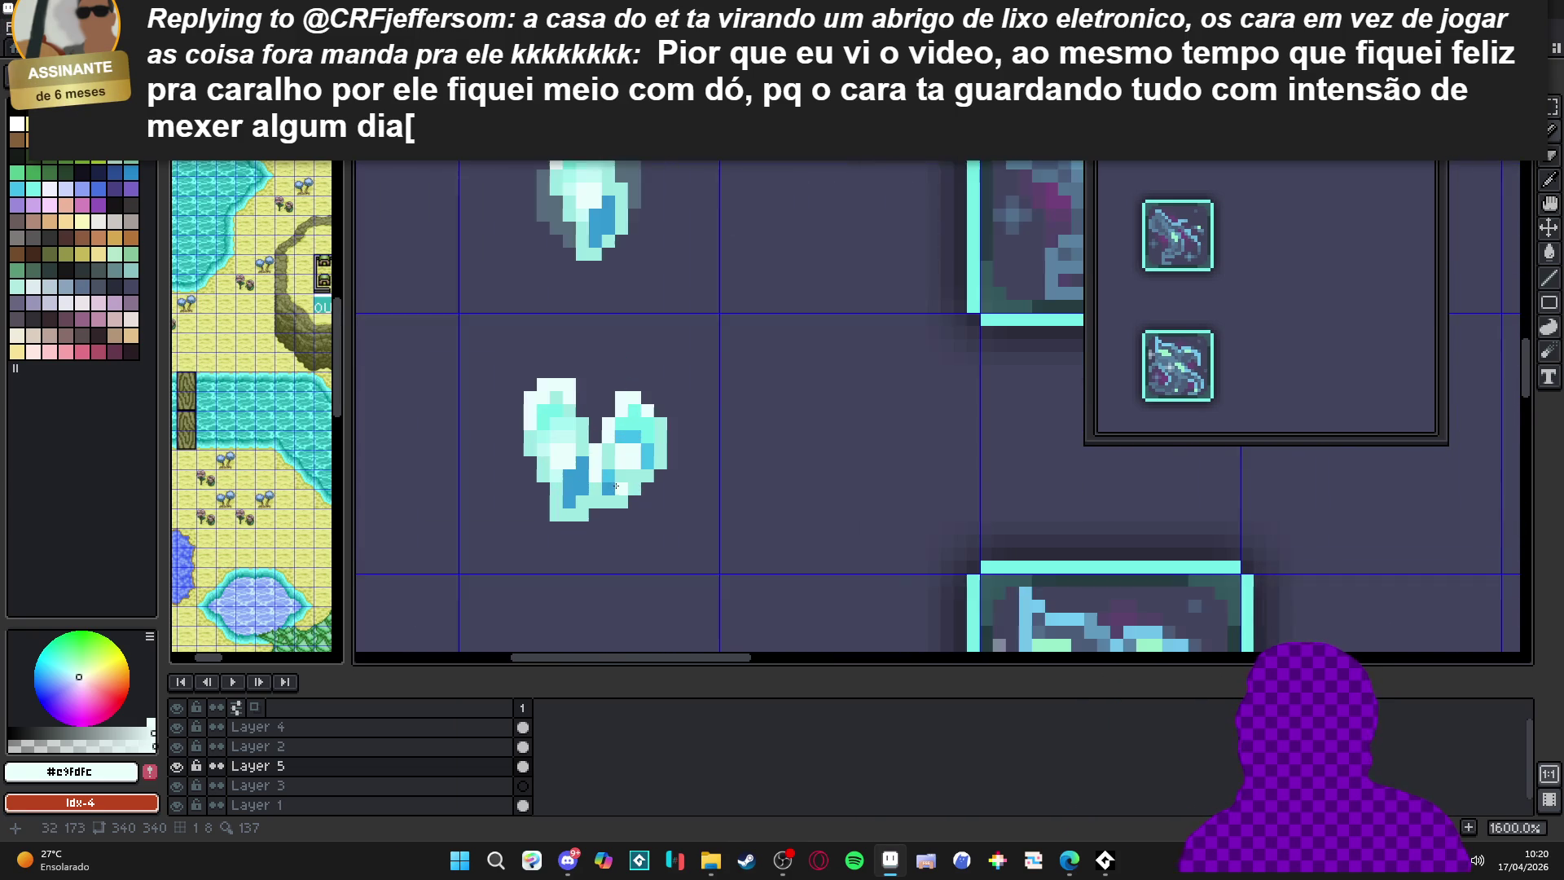
alt+click(615, 489)
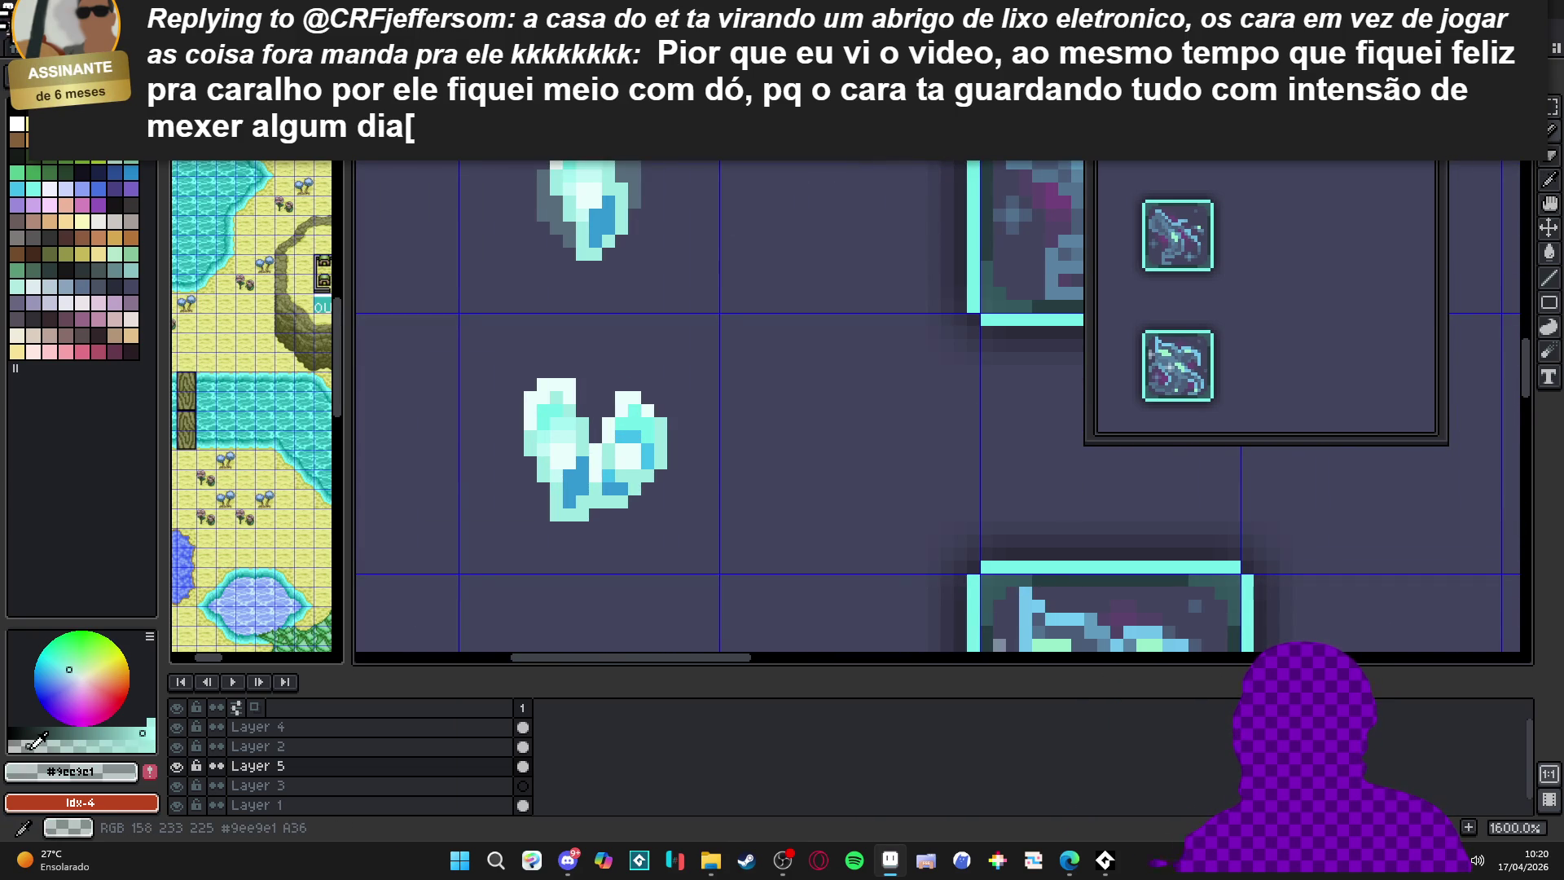
scroll(593, 453, up, 1)
mouse_move(599, 419)
mouse_down()
mouse_move(578, 384)
mouse_move(604, 359)
mouse_move(590, 361)
mouse_up()
click(630, 359)
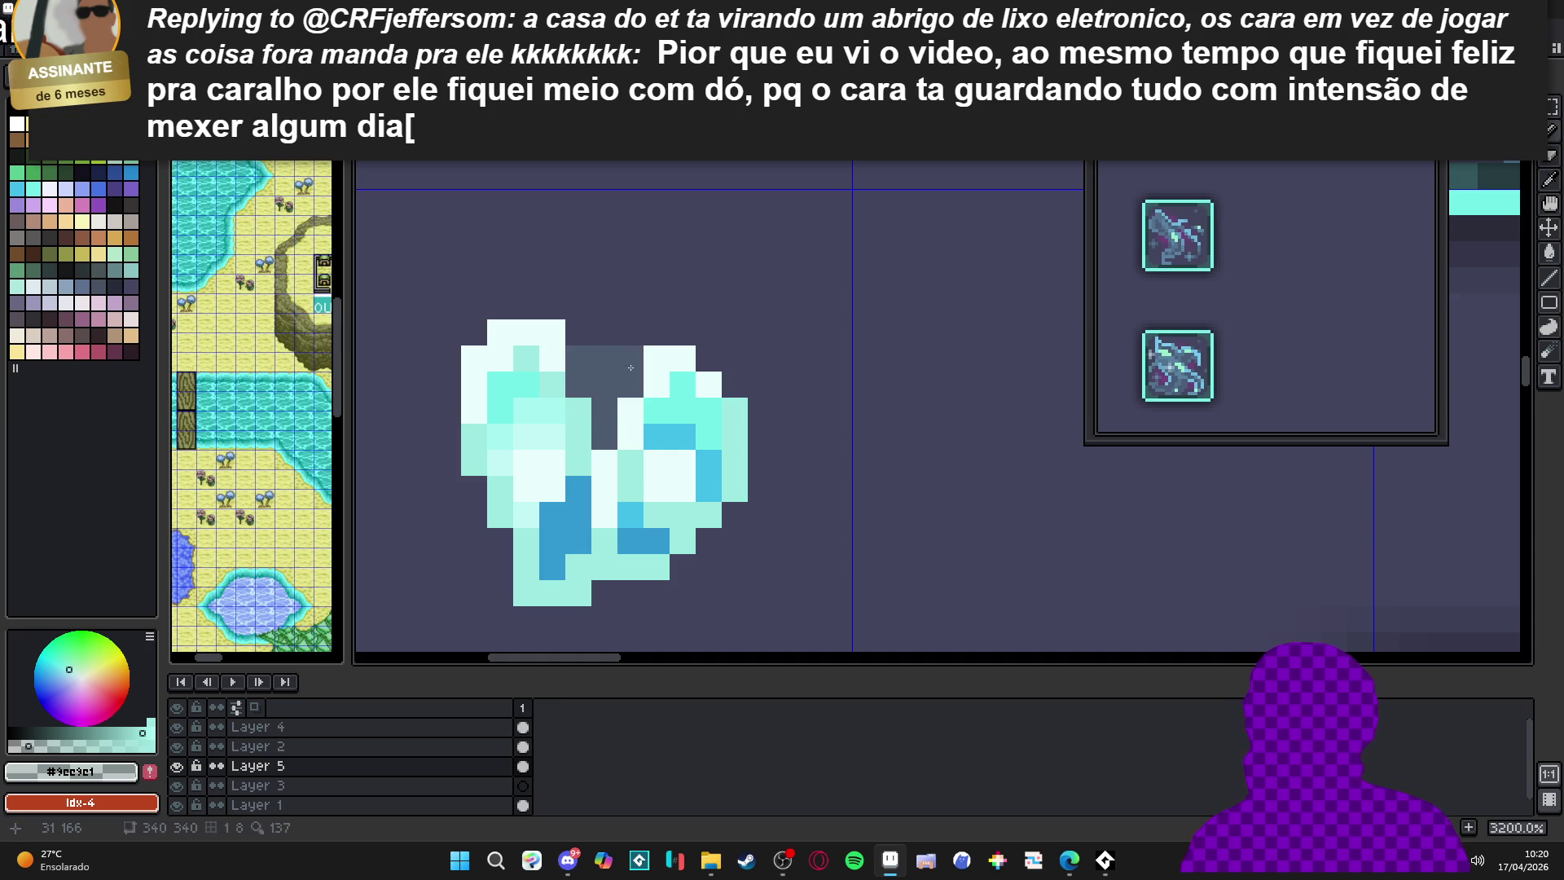
click(500, 541)
drag(605, 592, 630, 592)
Add dark grey pixels at the crystal's centre and fill the surrounding cells grey
scroll(666, 509, down, 5)
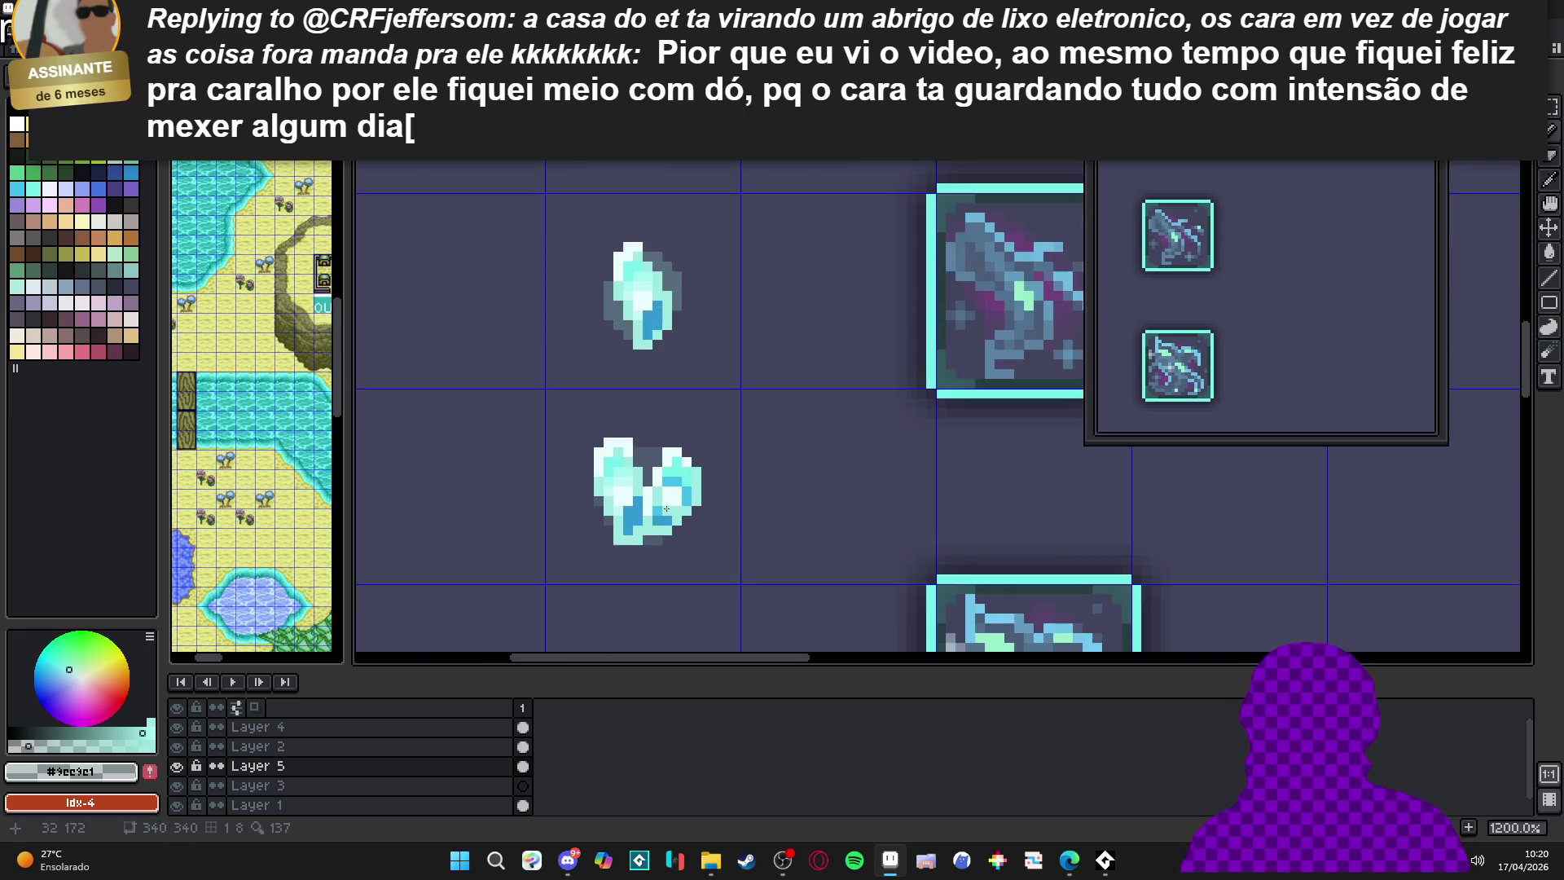
scroll(639, 444, up, 3)
mouse_move(643, 440)
mouse_down()
mouse_move(672, 442)
mouse_move(640, 423)
mouse_up()
click(693, 442)
click(674, 423)
click(634, 462)
Darken the crystal's lower-left and left edges with dark grey pixels
scroll(631, 493, down, 3)
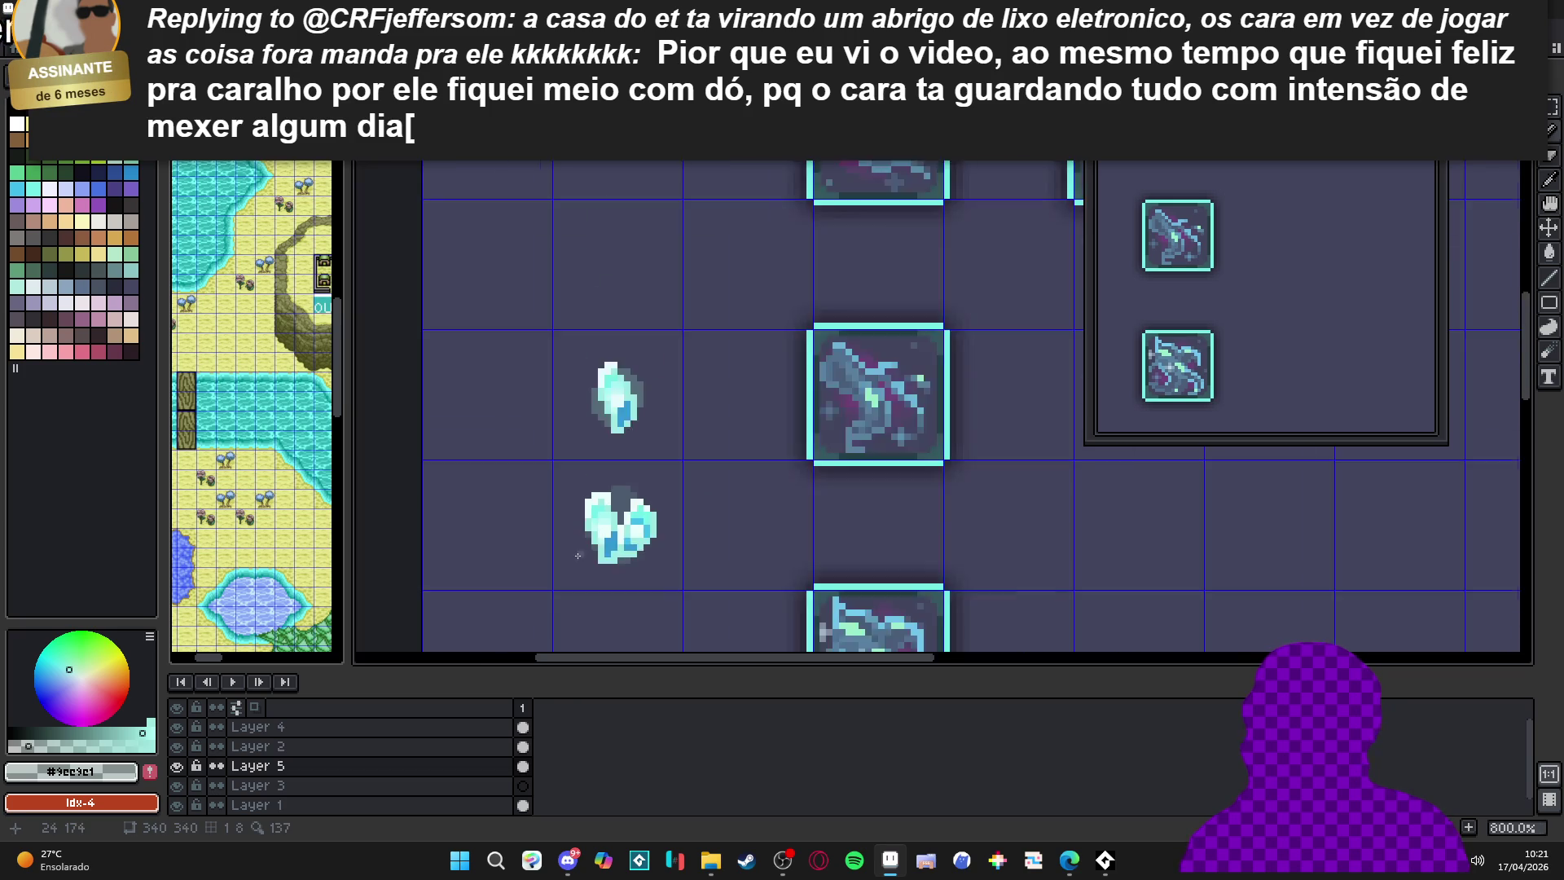
scroll(604, 522, up, 3)
click(601, 509)
click(601, 540)
click(631, 560)
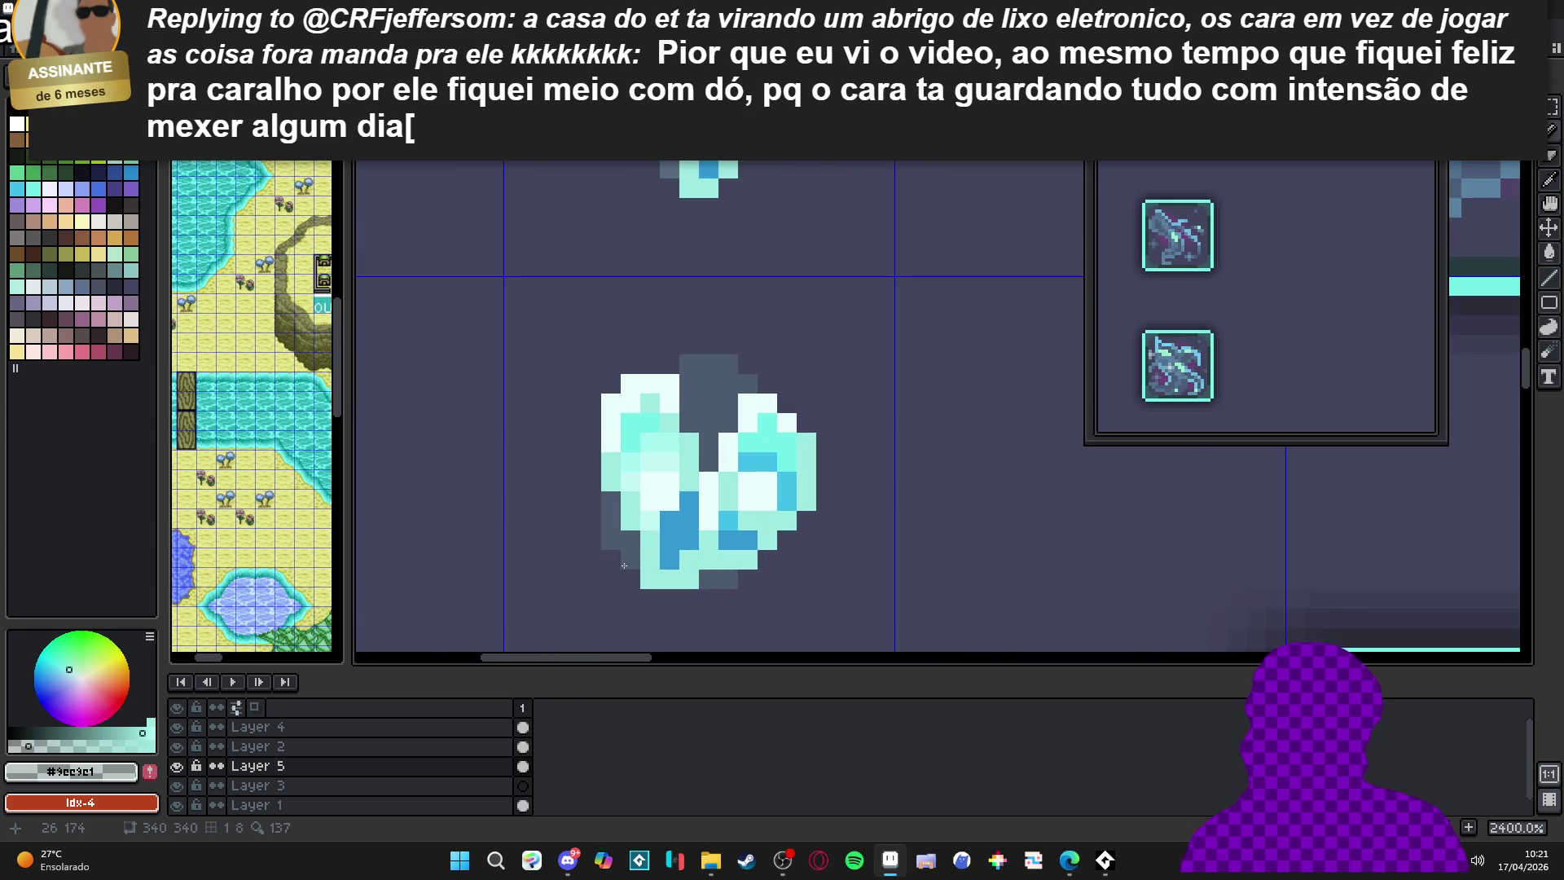
click(611, 560)
click(603, 556)
click(592, 502)
click(592, 482)
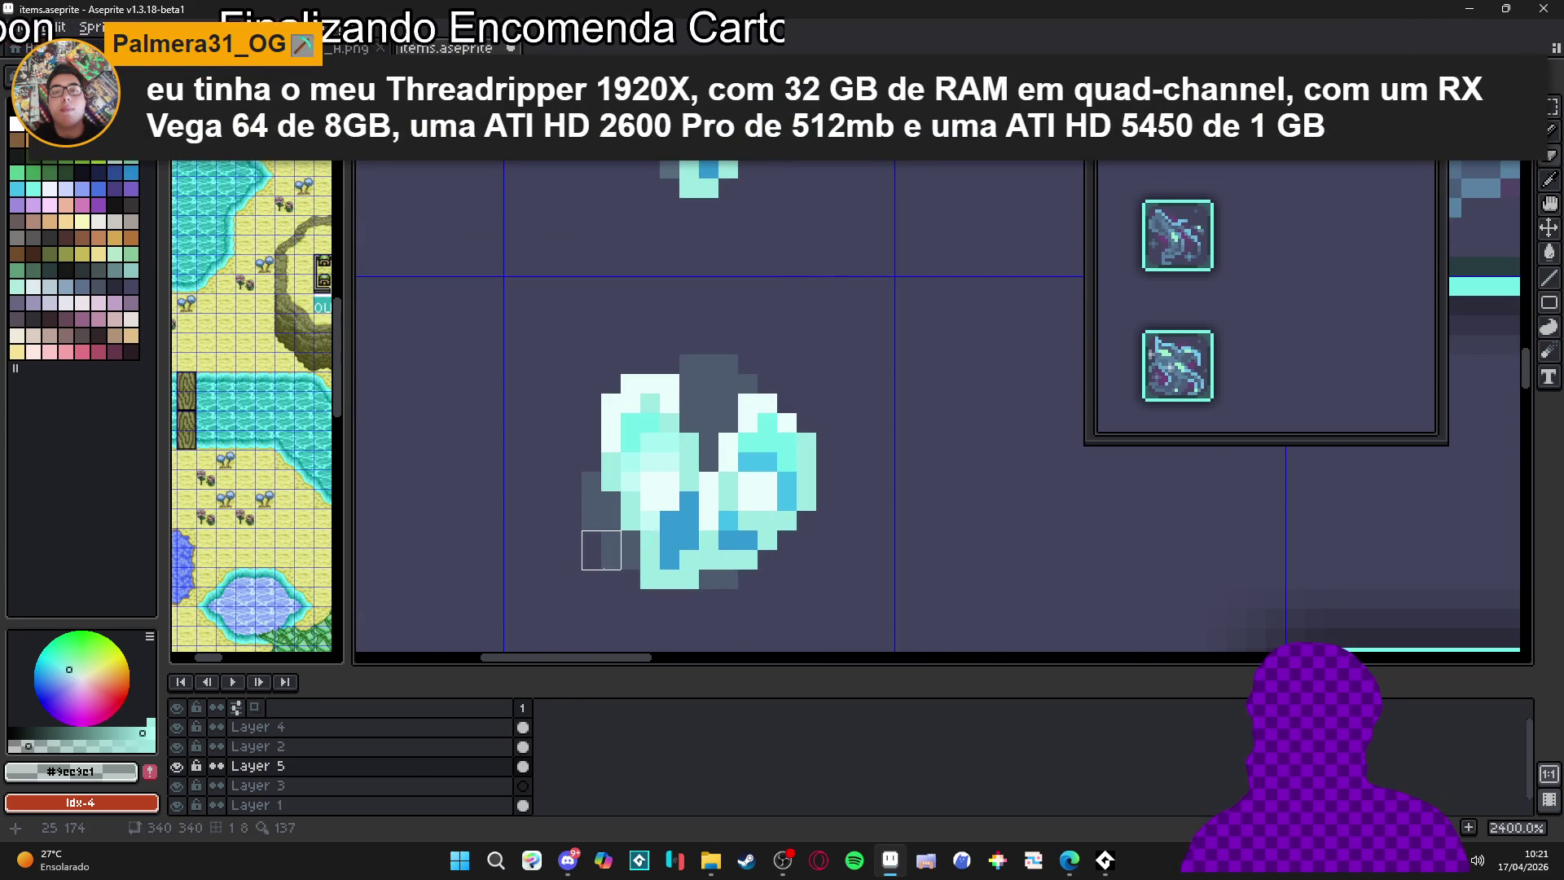
scroll(611, 560, down, 3)
scroll(620, 566, up, 3)
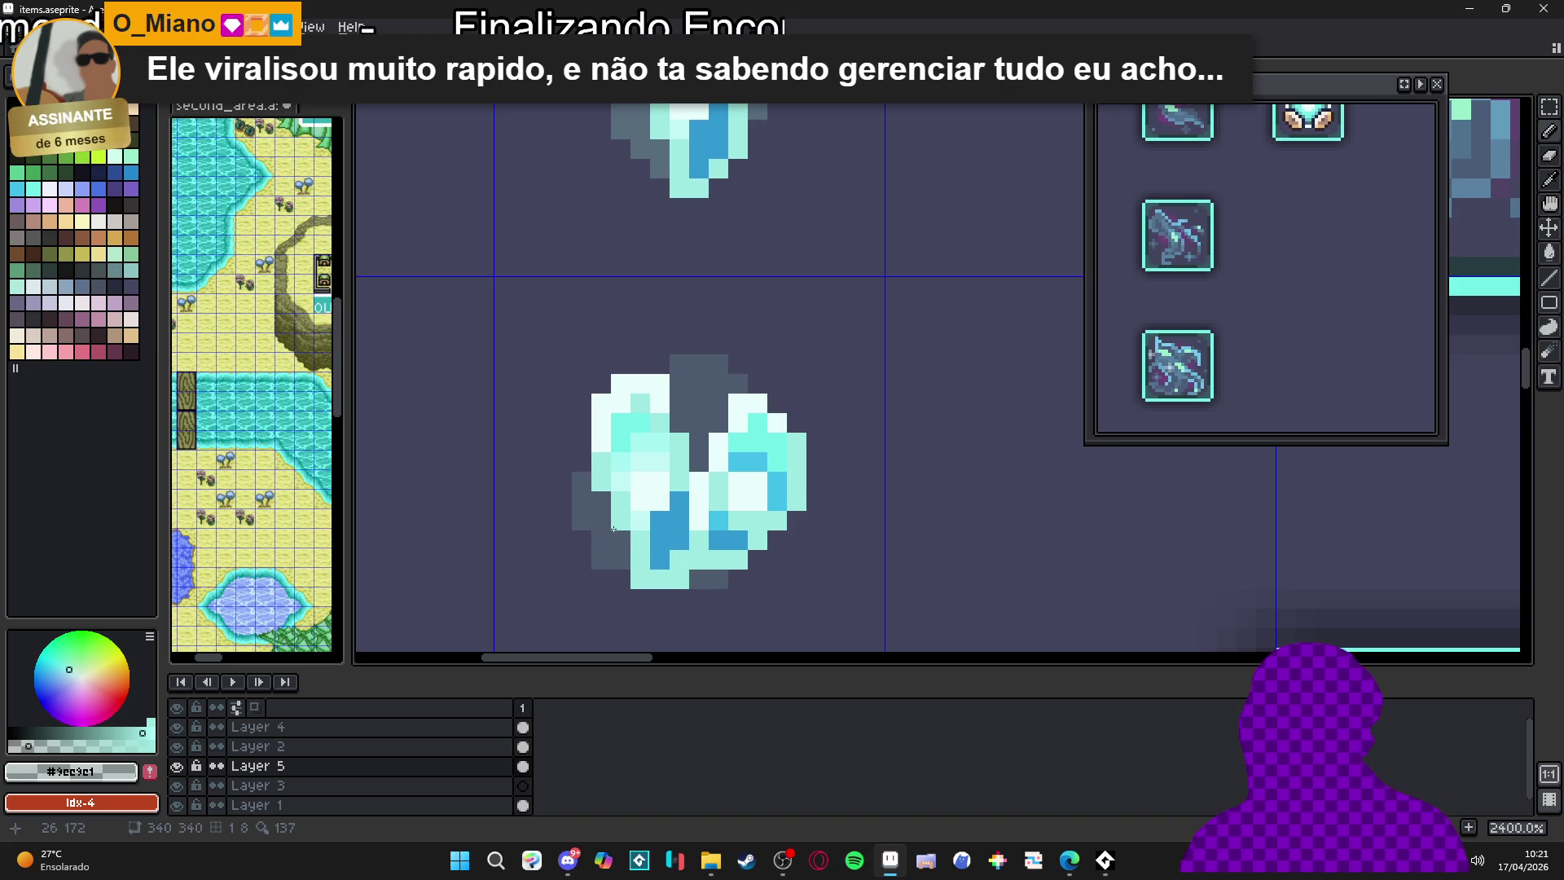
Repaint a few shadow pixels on the right in a lighter grey
scroll(614, 528, up, 3)
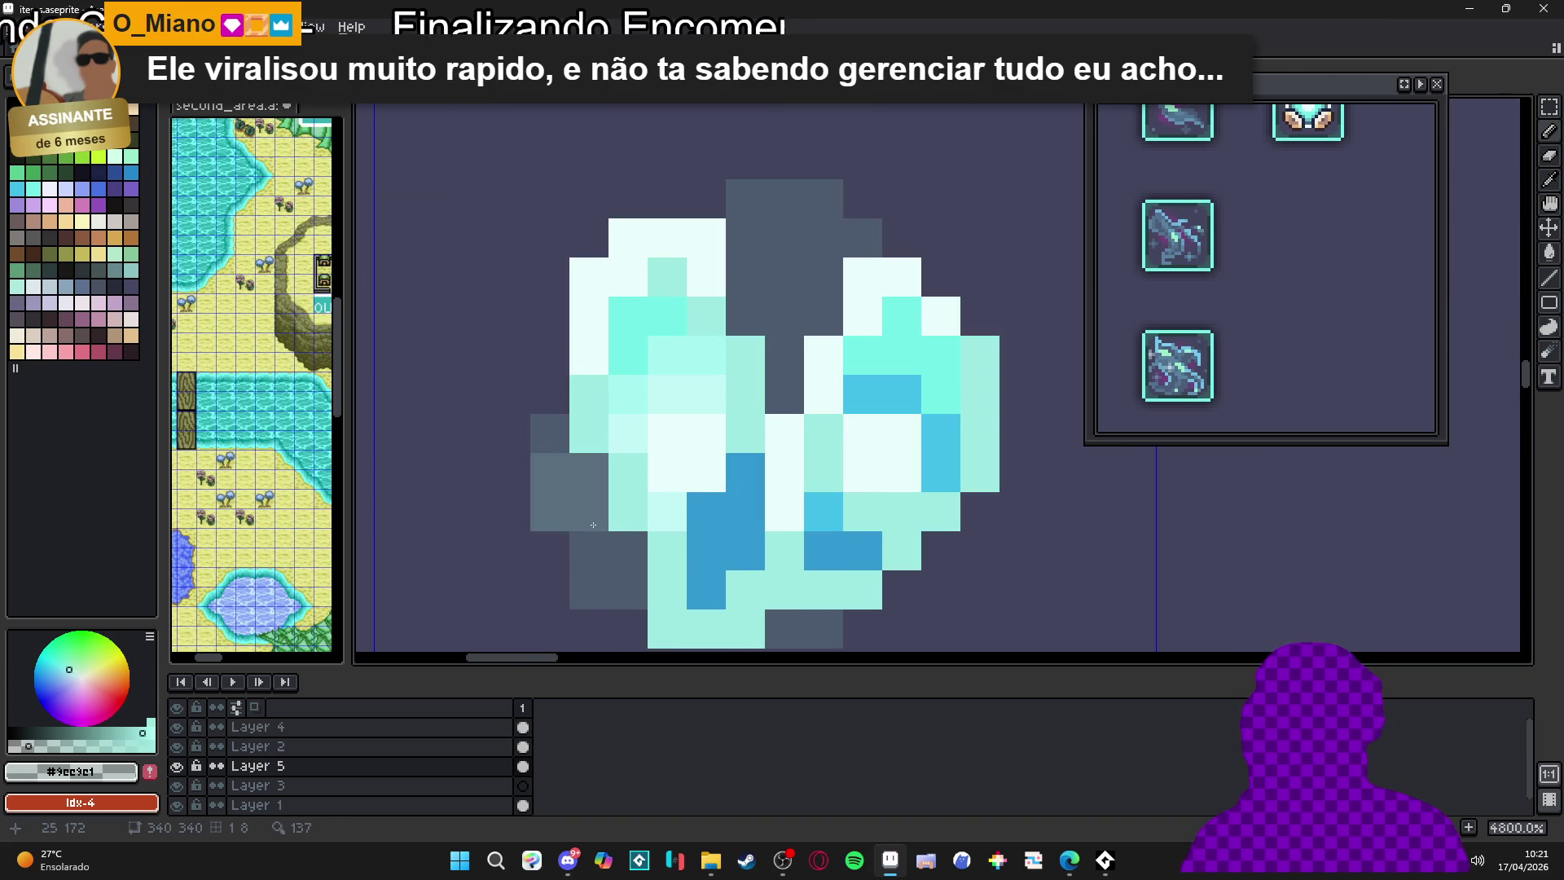
scroll(642, 581, down, 3)
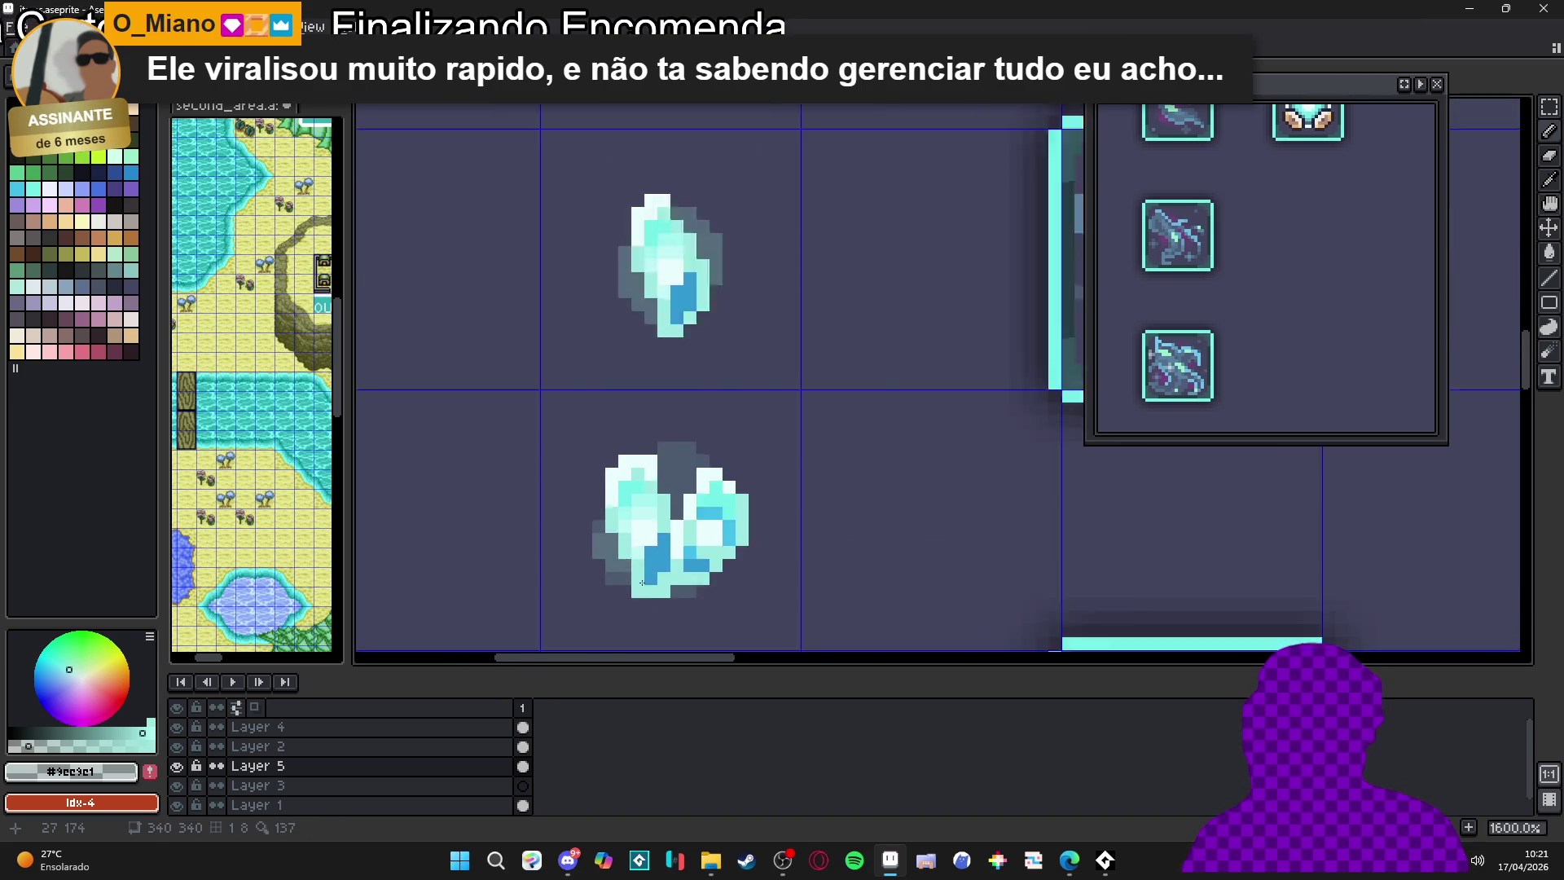
scroll(642, 582, up, 3)
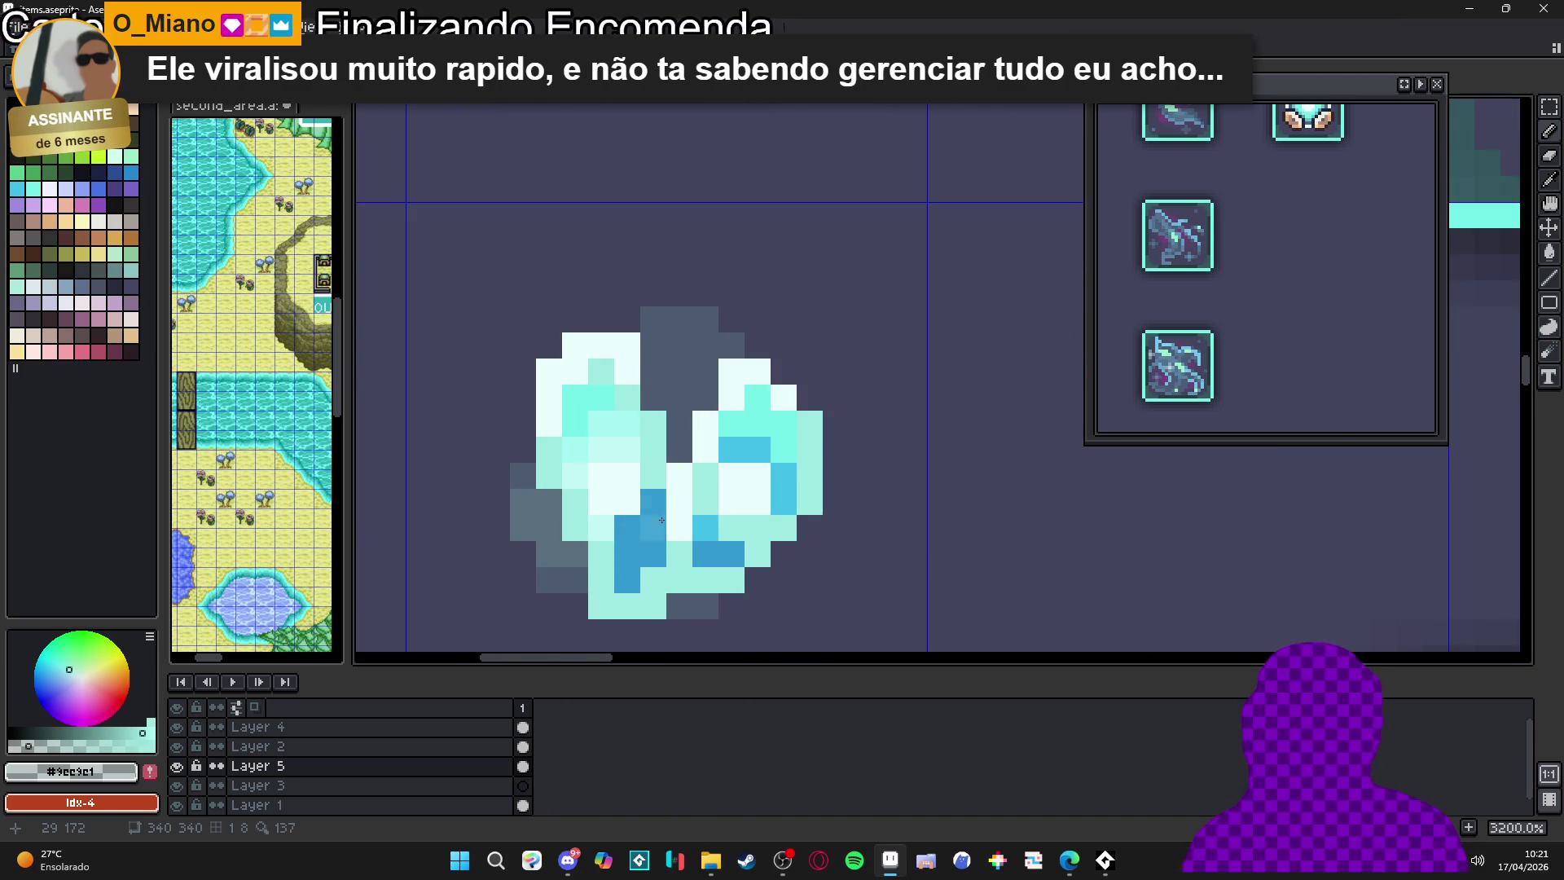
drag(706, 372, 705, 399)
click(682, 415)
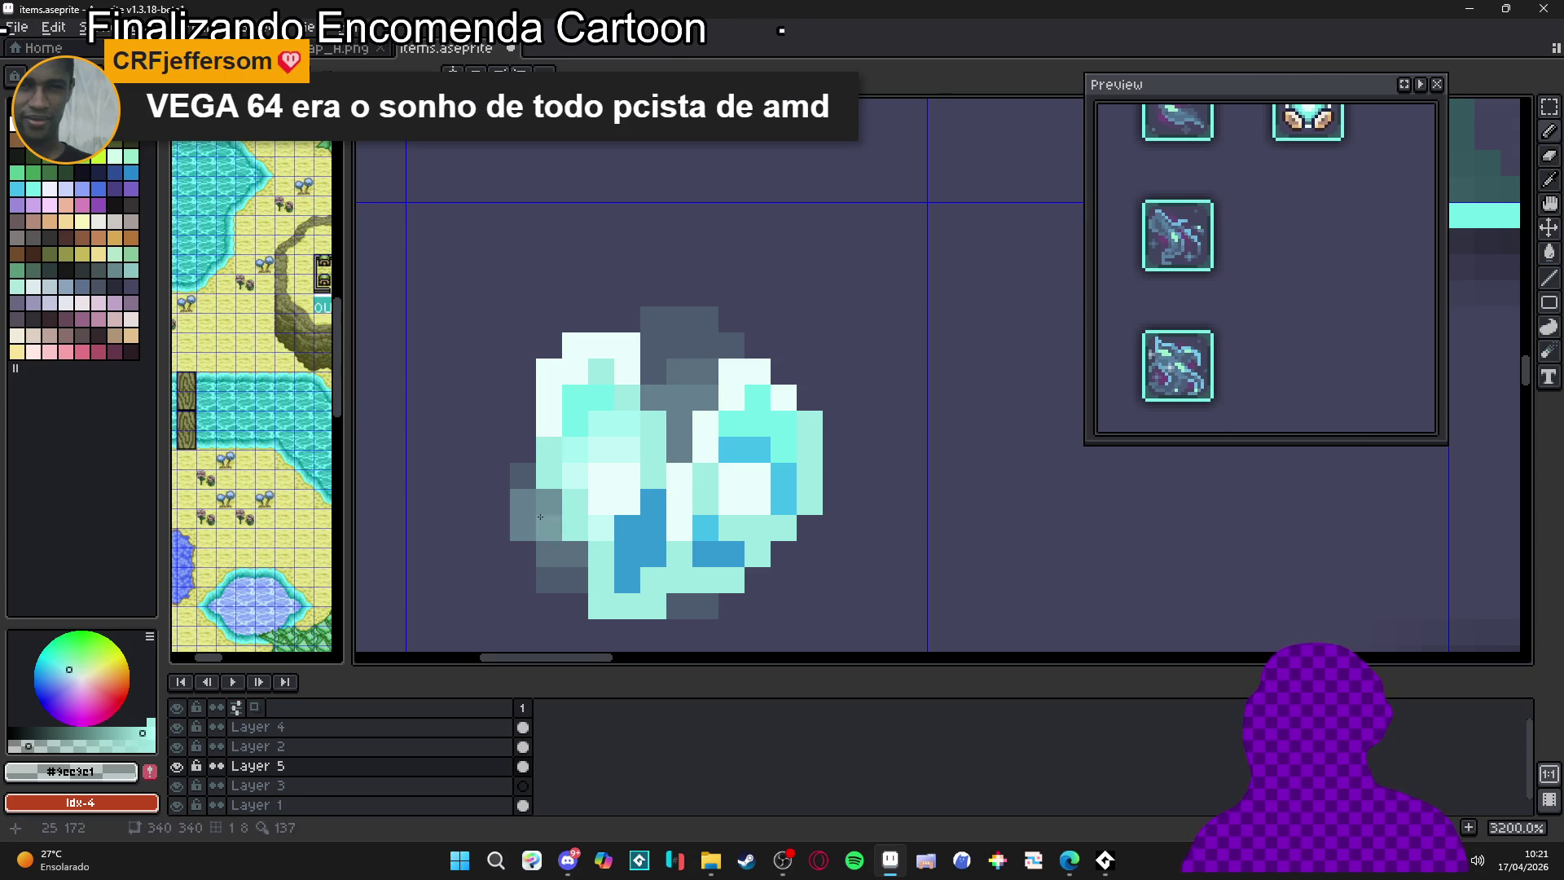
scroll(540, 516, down, 6)
scroll(576, 555, up, 5)
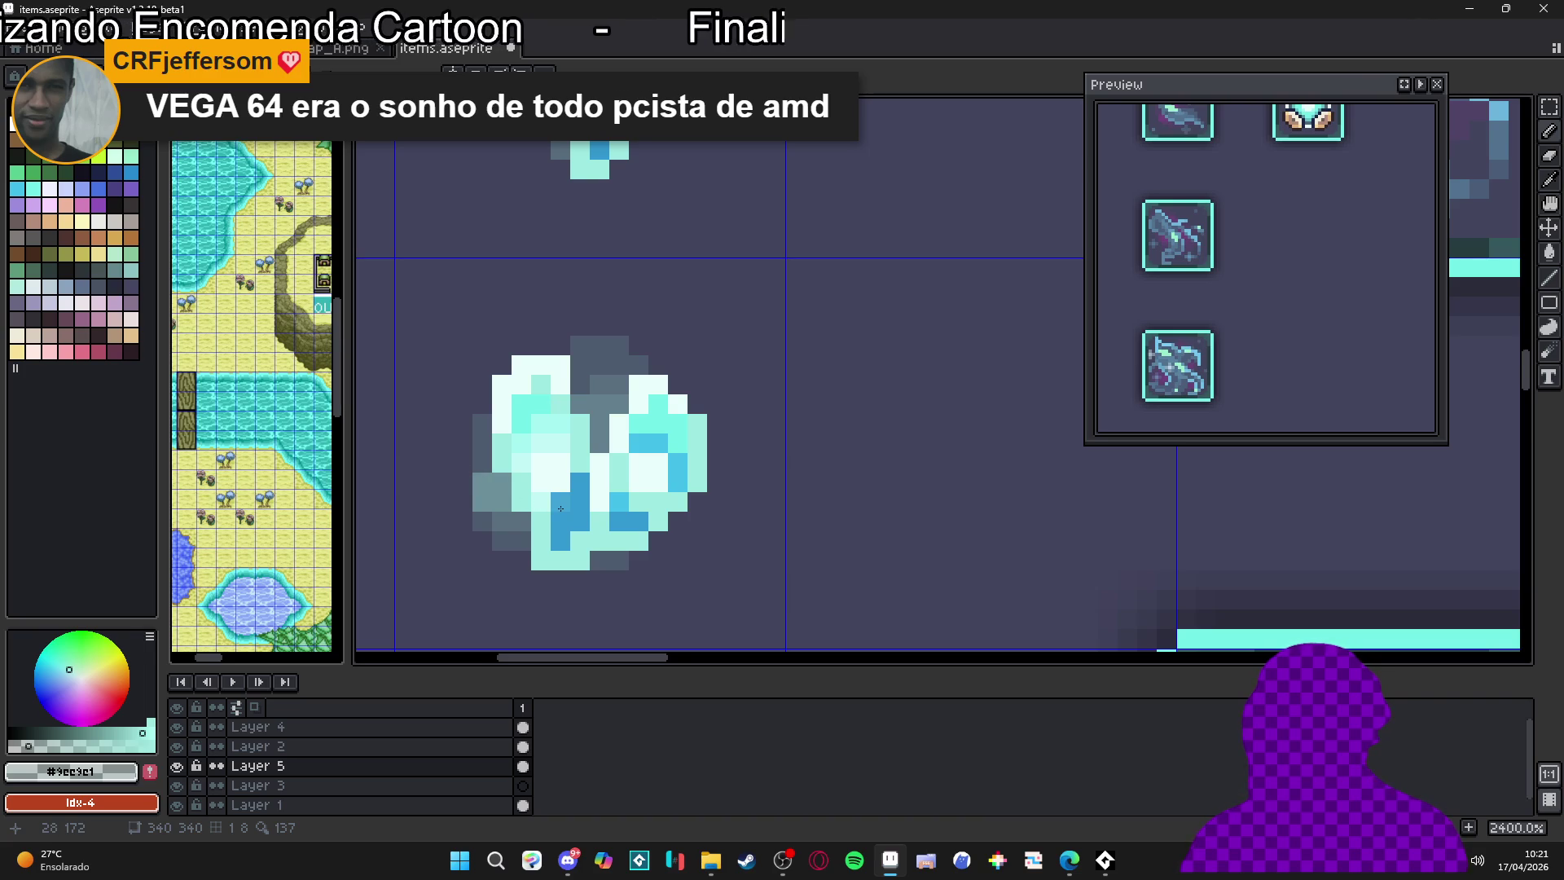
scroll(568, 510, down, 1)
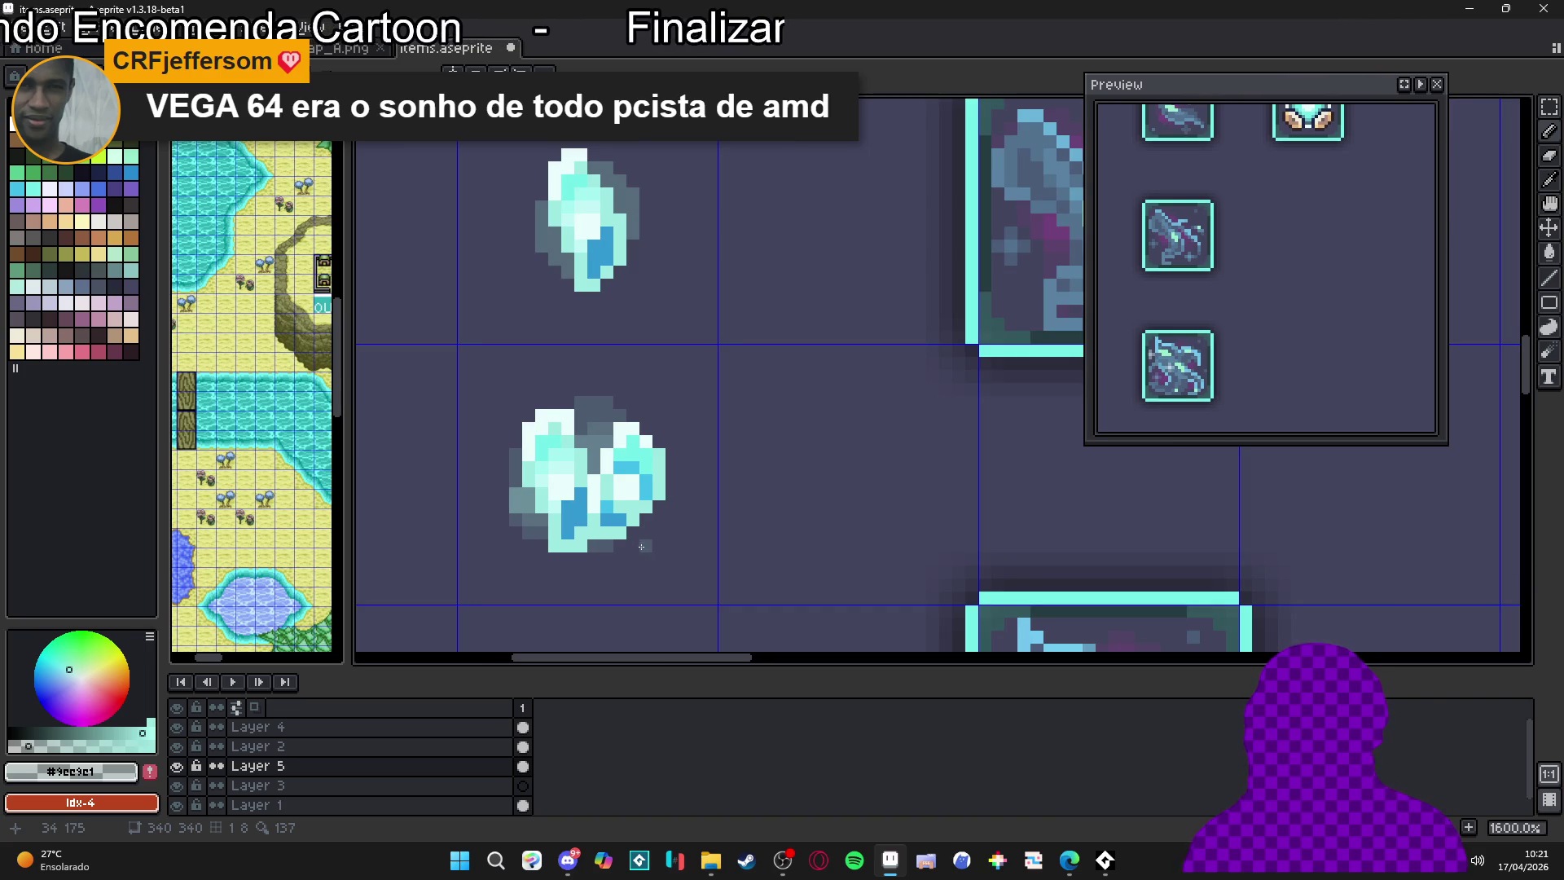
scroll(649, 504, down, 4)
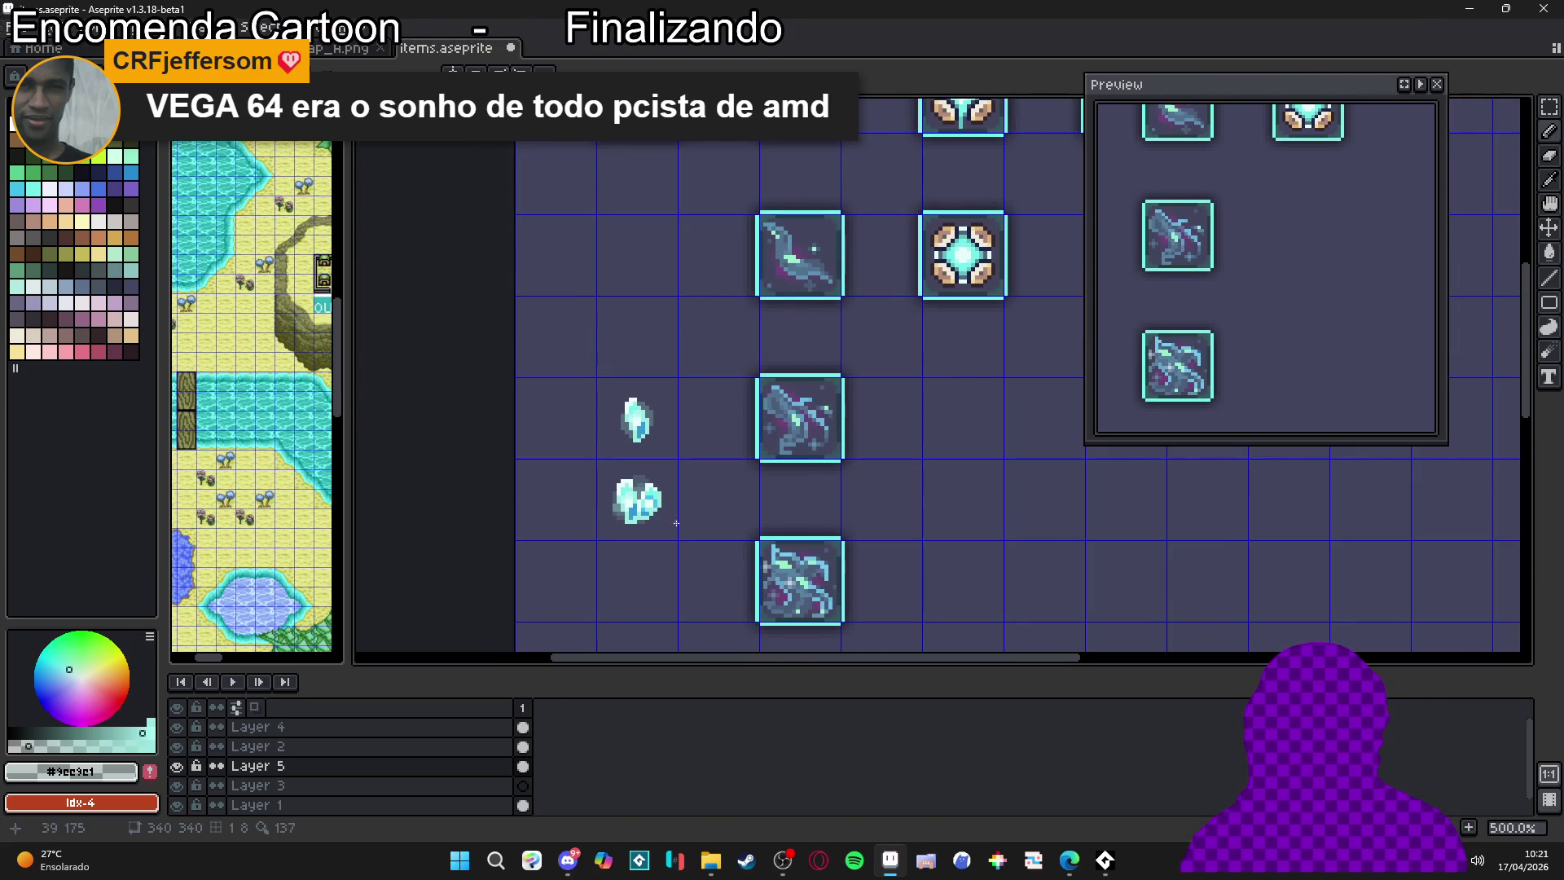
scroll(606, 512, up, 4)
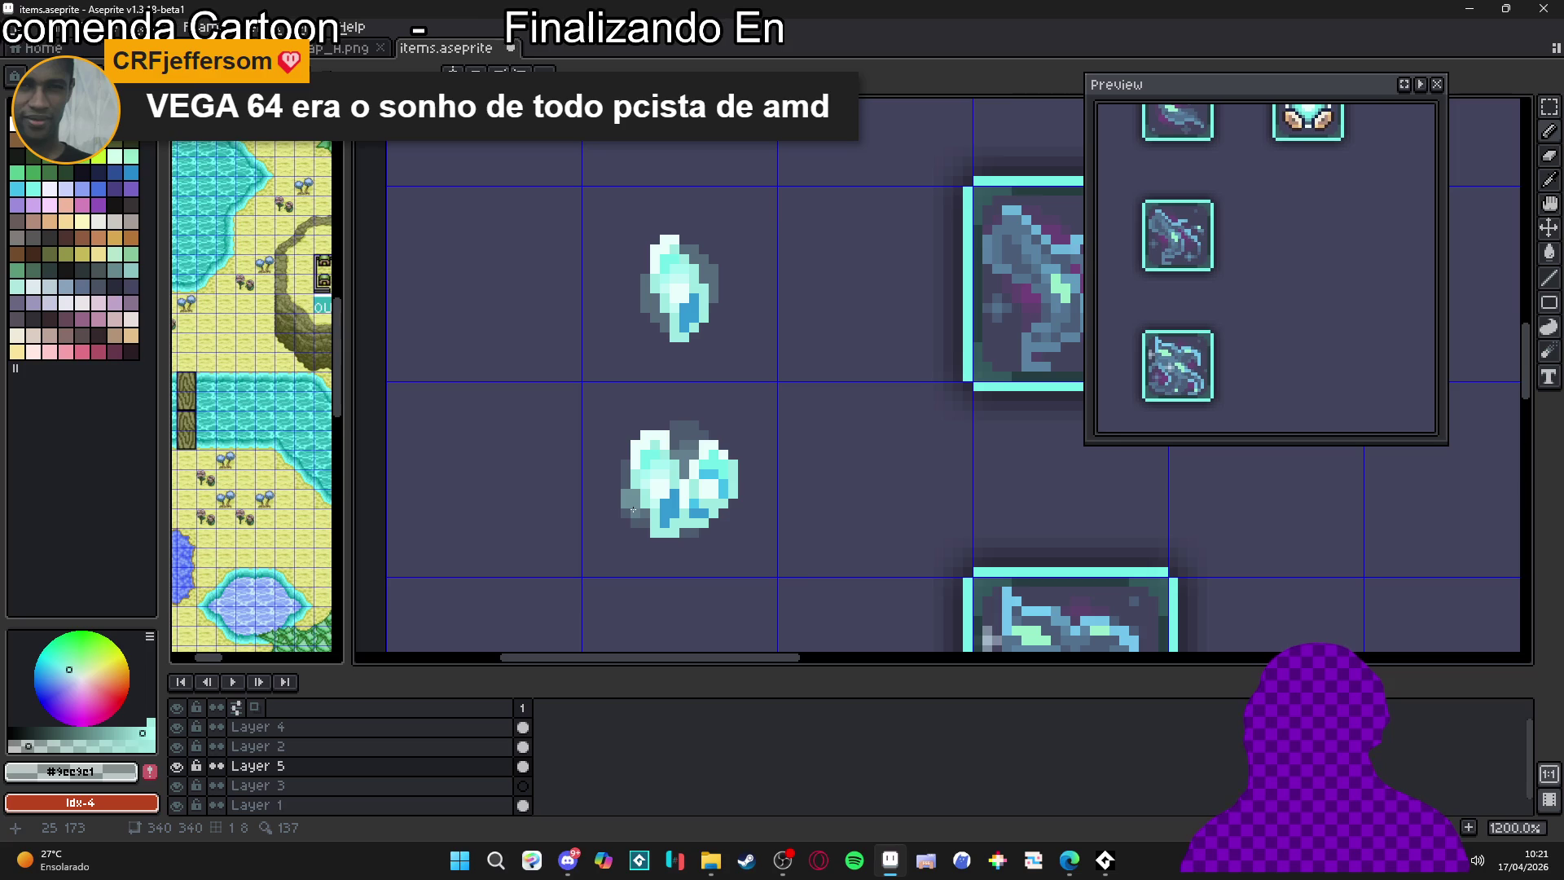
Undo the last pencil stroke and clear the selection around the crystals
click(665, 542)
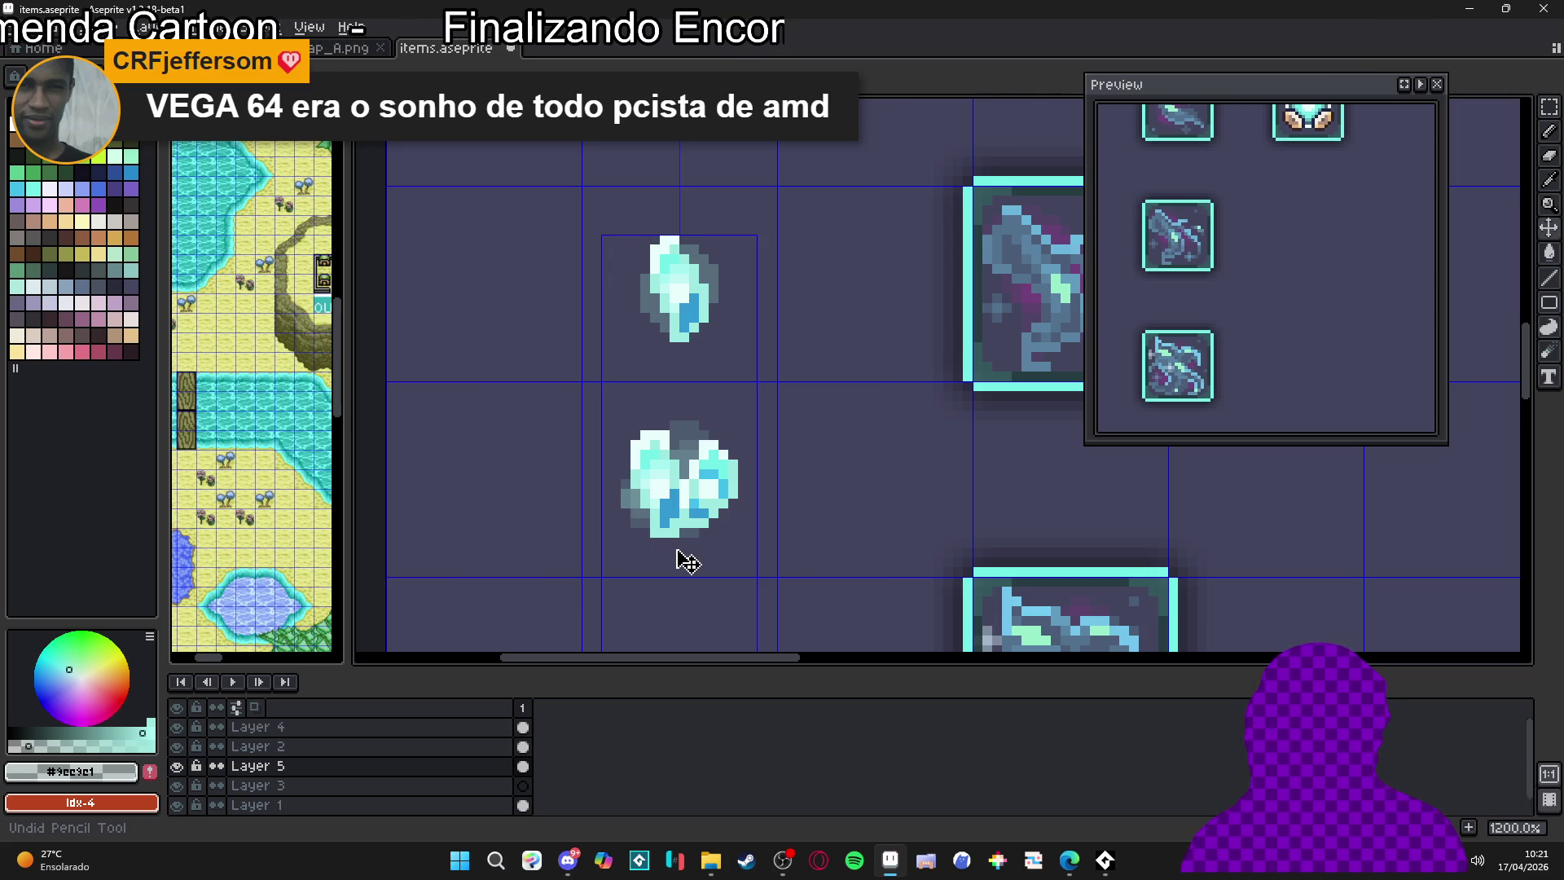
key(ctrl+z)
key(ctrl+z)
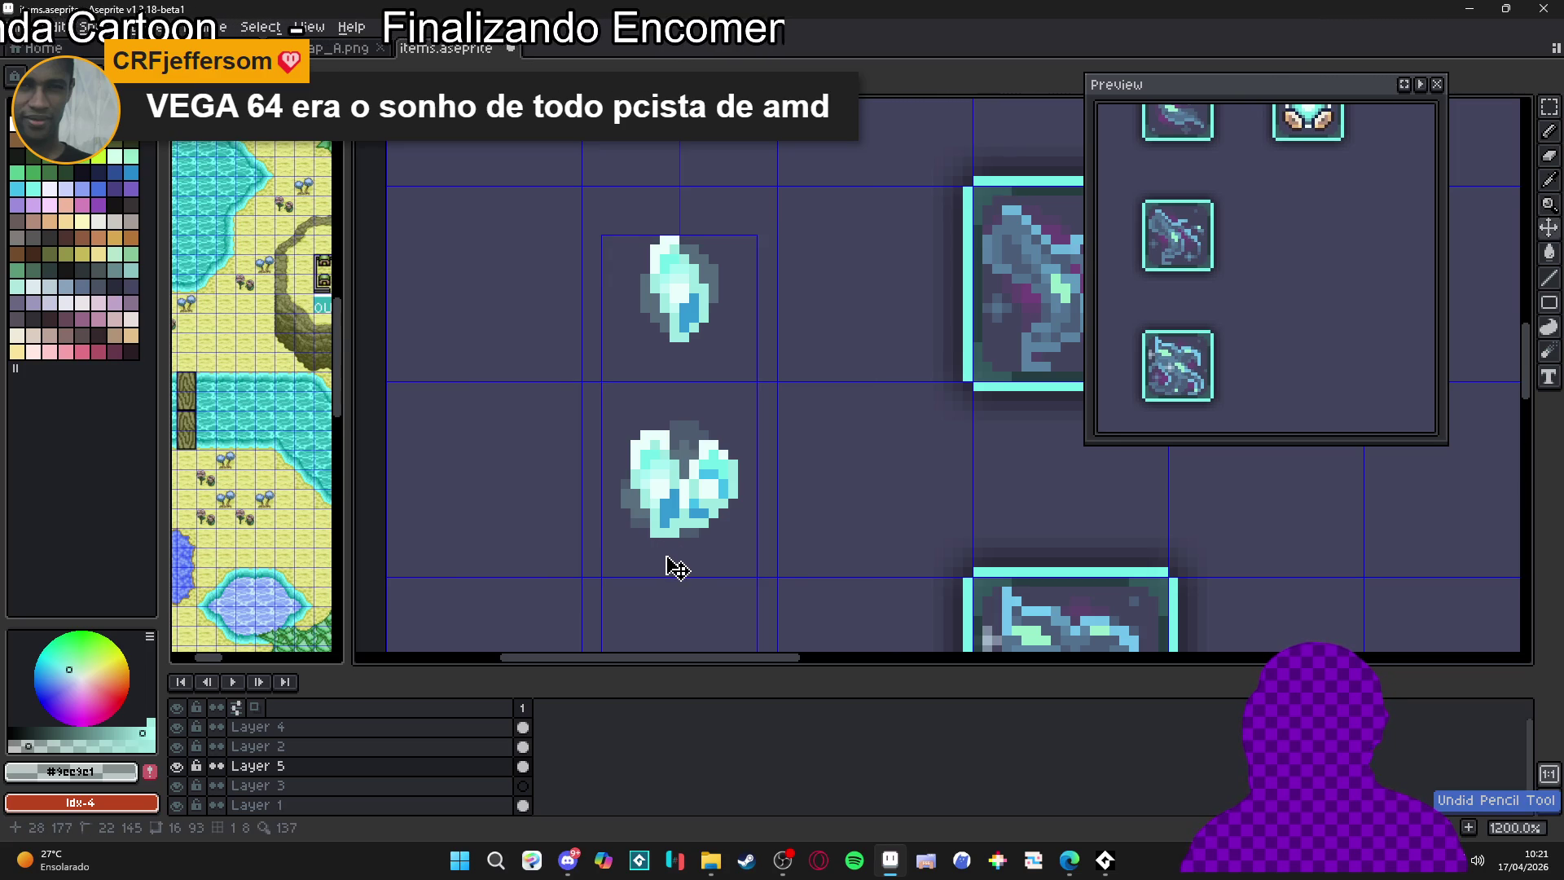
key(ctrl+d)
scroll(641, 515, up, 4)
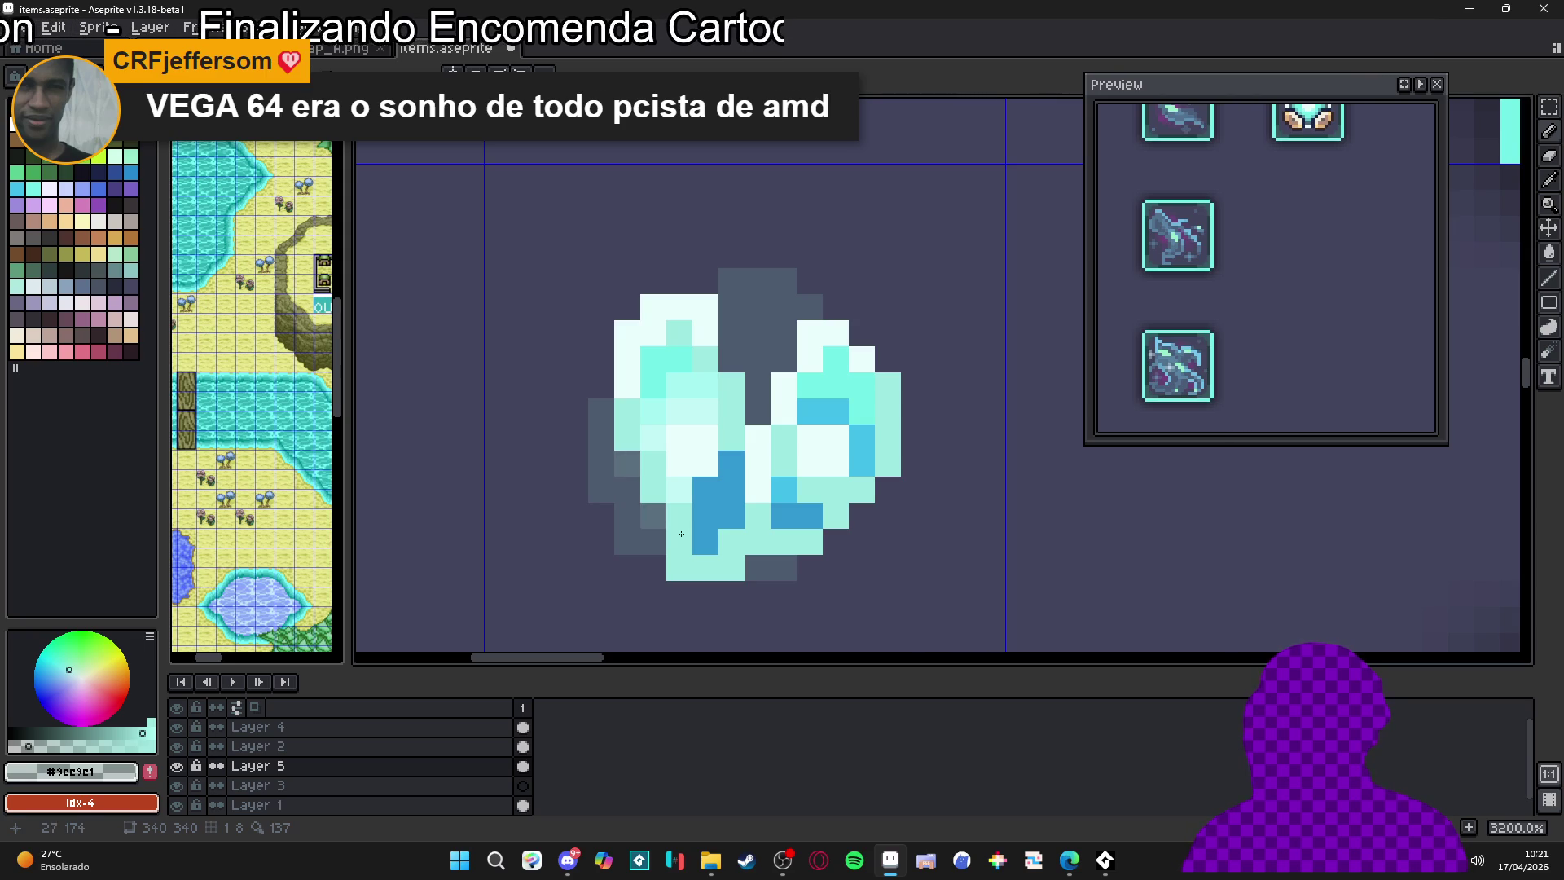
Add two grey pixels to the crystal's dark top
click(732, 359)
click(783, 359)
scroll(766, 385, down, 3)
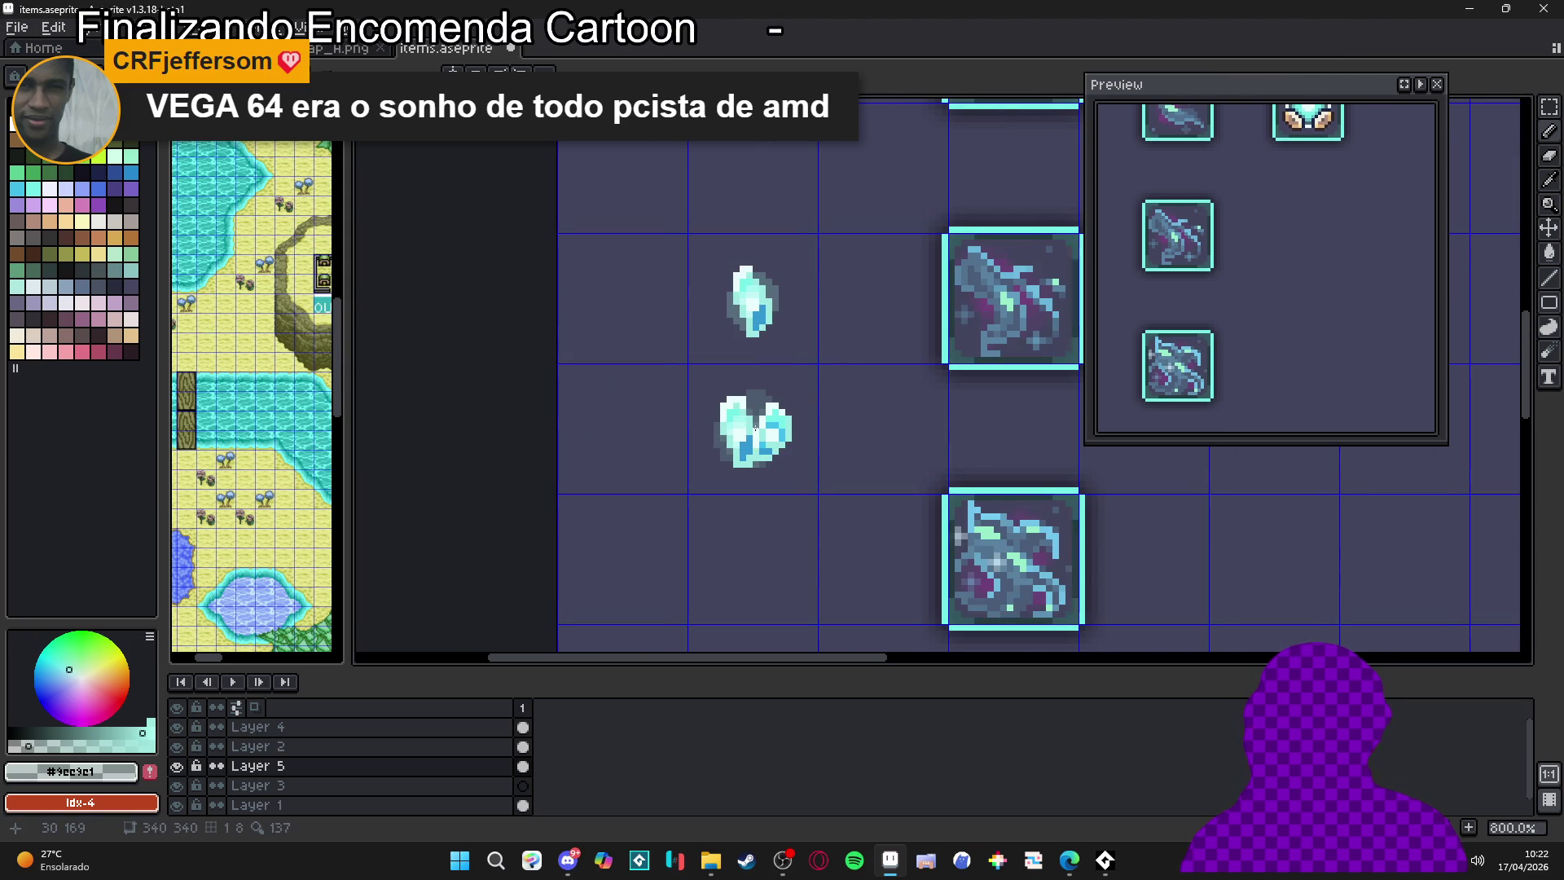
scroll(756, 429, up, 1)
Eyedrop the deeper blue #3399d1 and paint it through the lower crystal's centre
scroll(750, 487, down, 1)
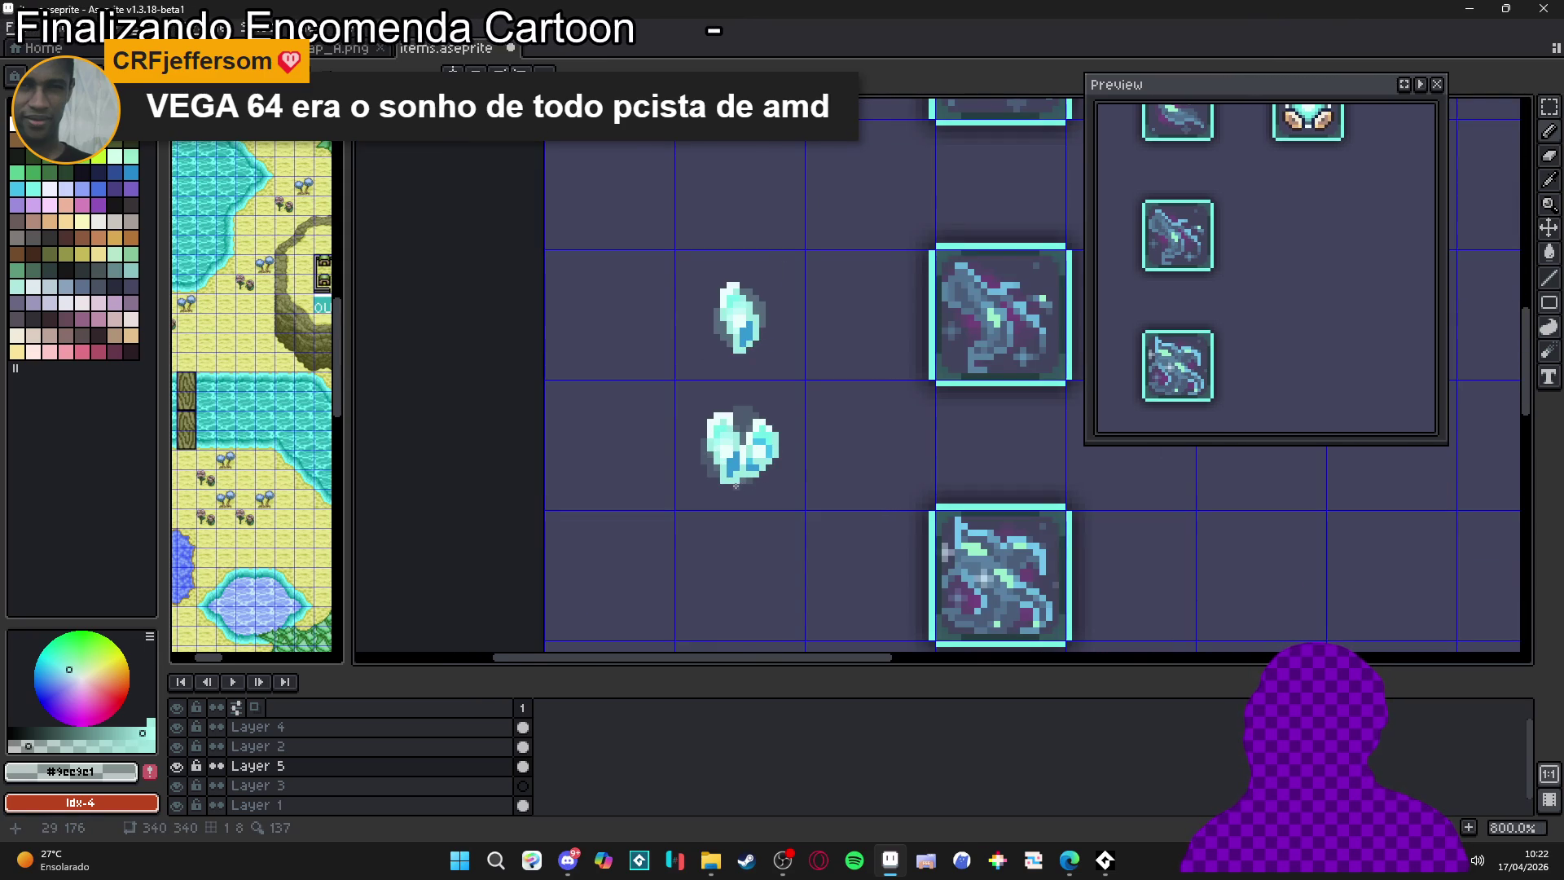
scroll(736, 485, down, 1)
scroll(746, 491, down, 1)
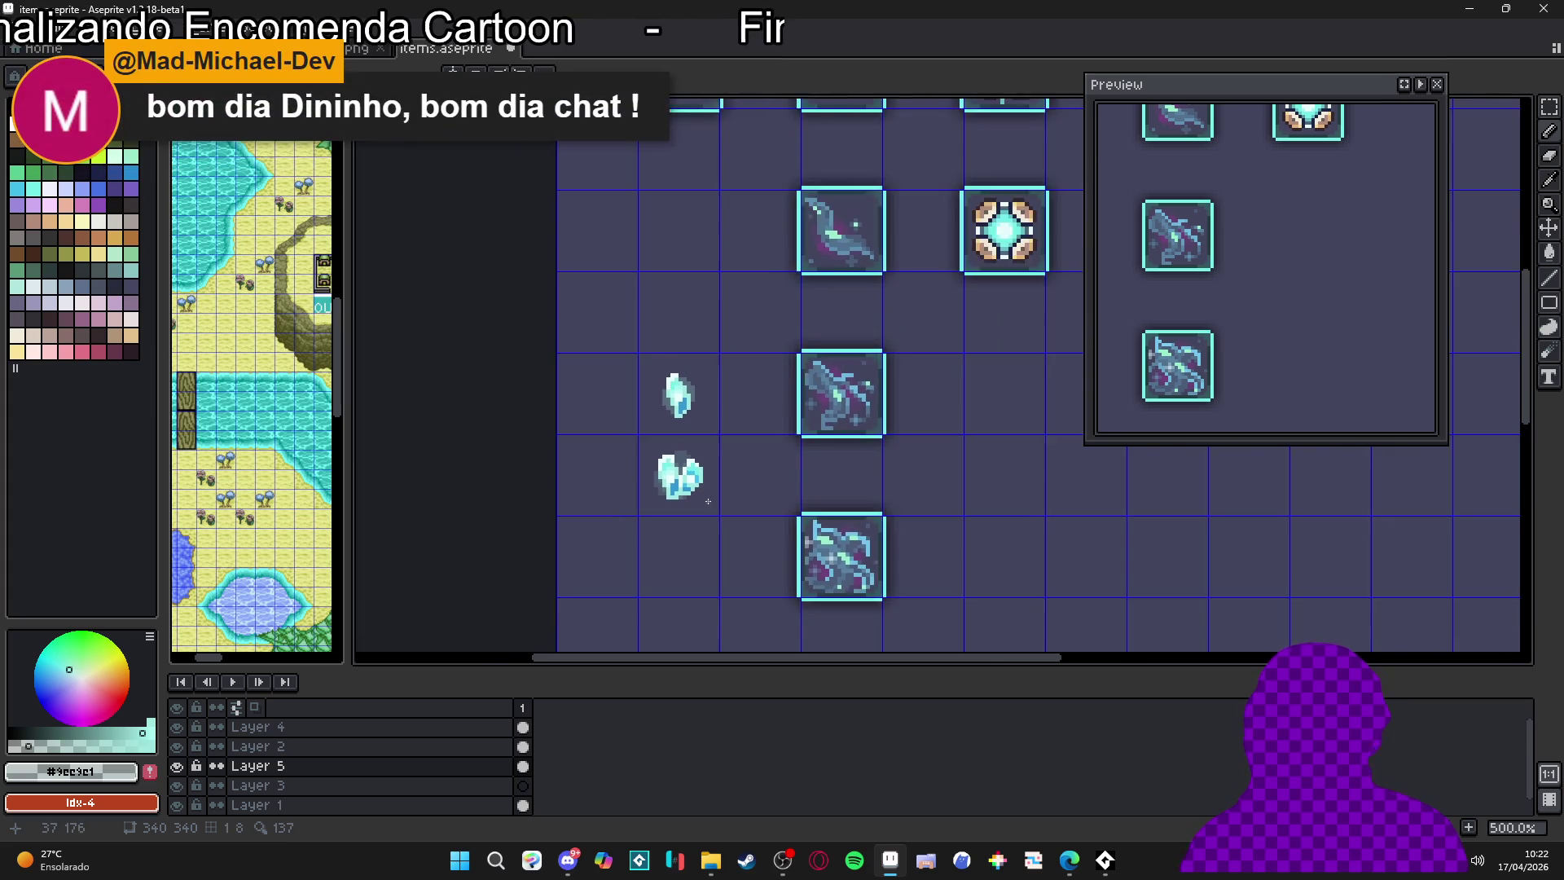
scroll(714, 502, up, 5)
alt+click(701, 495)
mouse_move(701, 495)
mouse_down()
mouse_move(685, 444)
mouse_move(661, 468)
mouse_up()
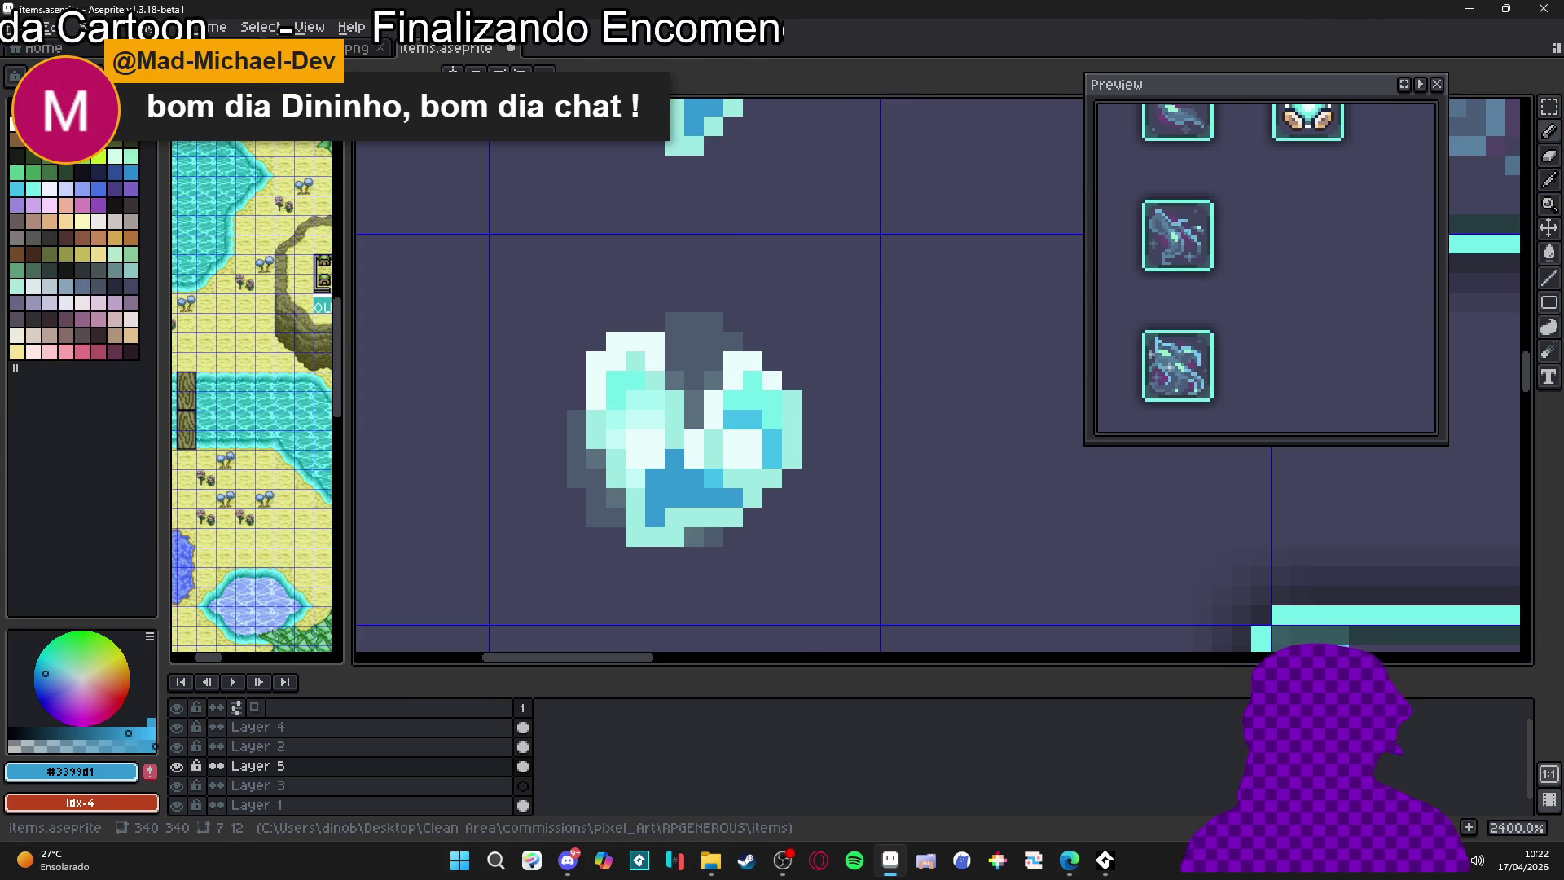
Paint light cyan #C2F7F5 over two blue pixels of the lower crystal
key(alt+Tab)
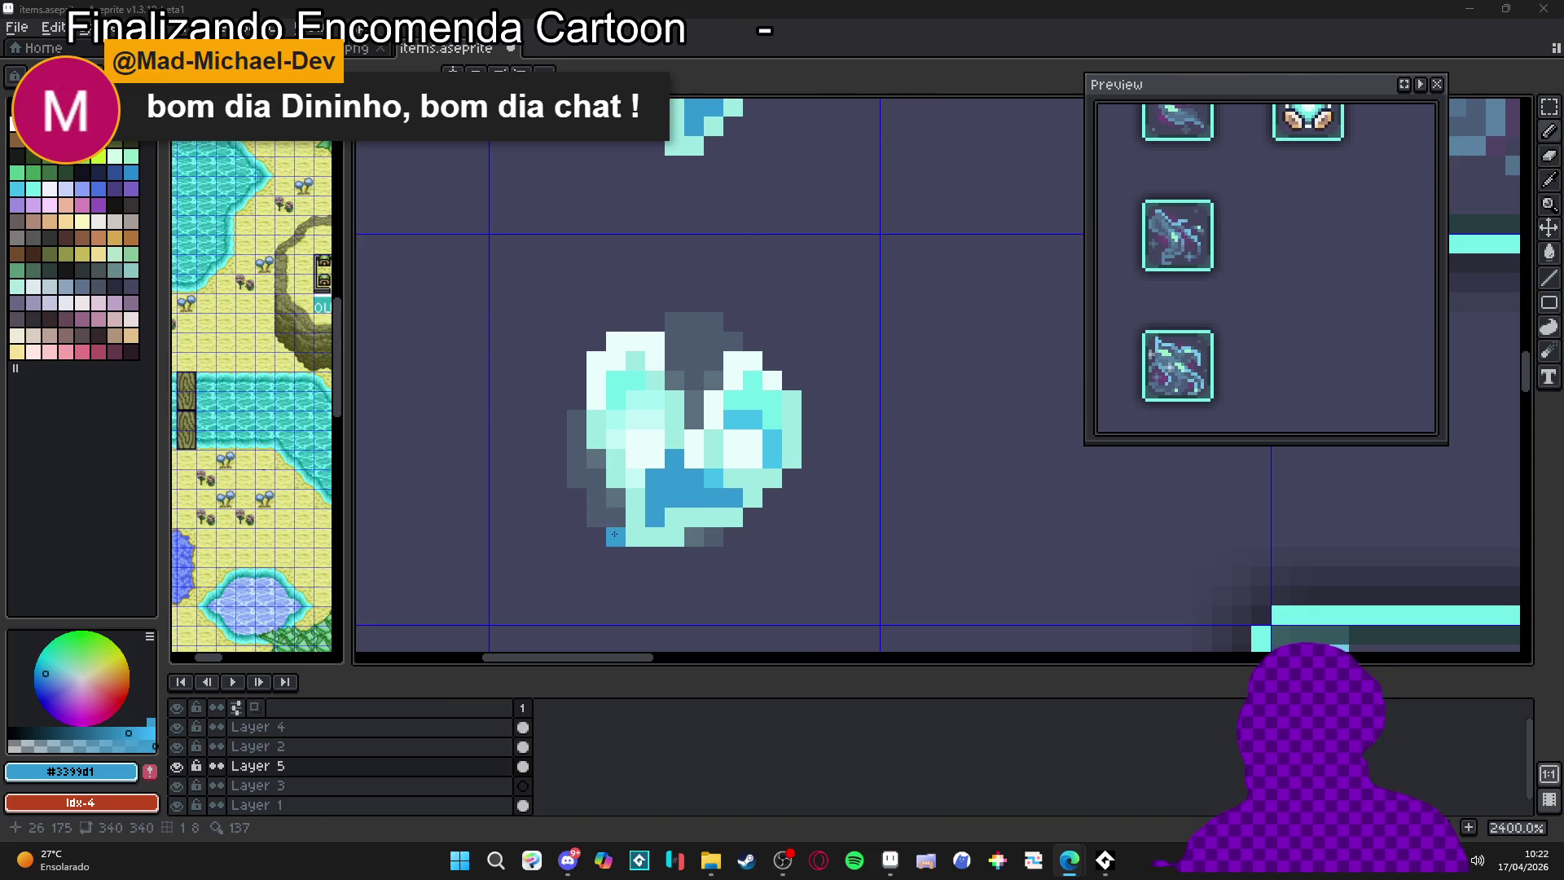
scroll(667, 493, down, 3)
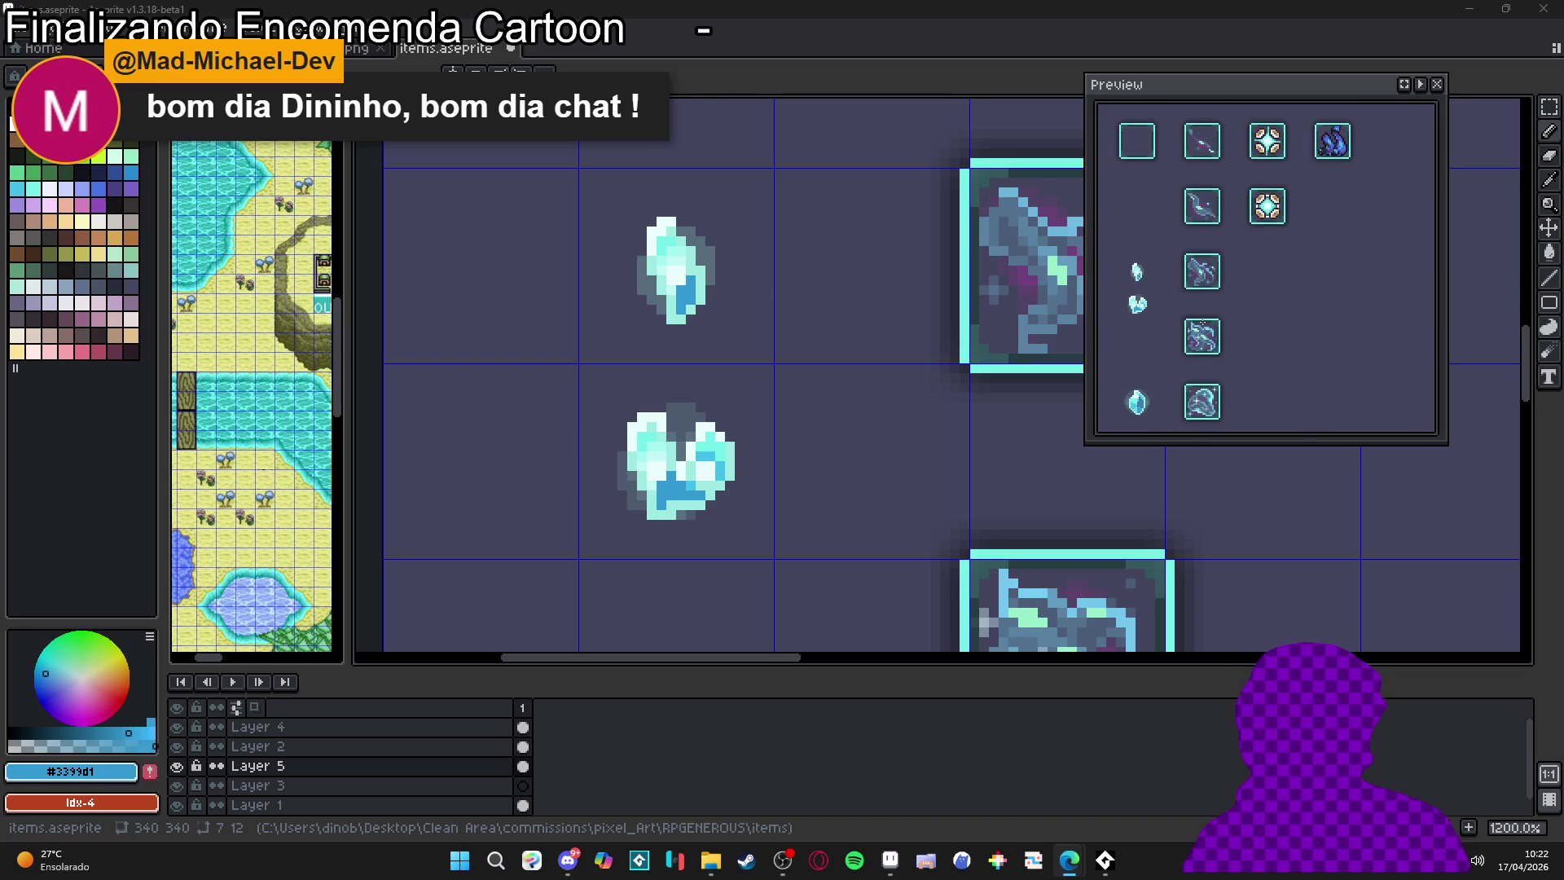
scroll(1242, 250, up, 2)
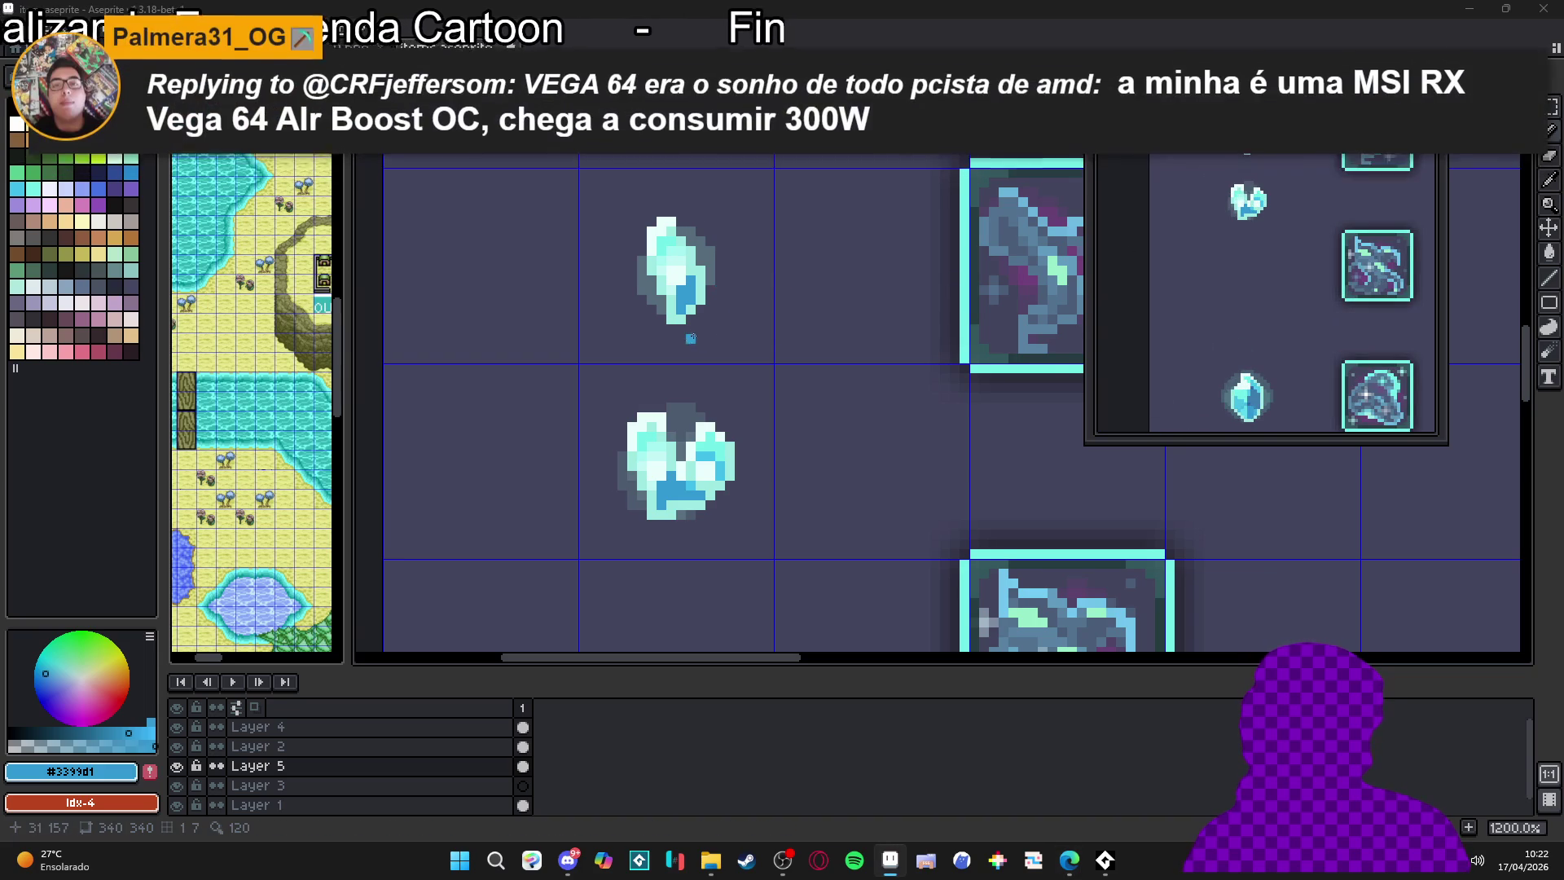
scroll(702, 475, up, 3)
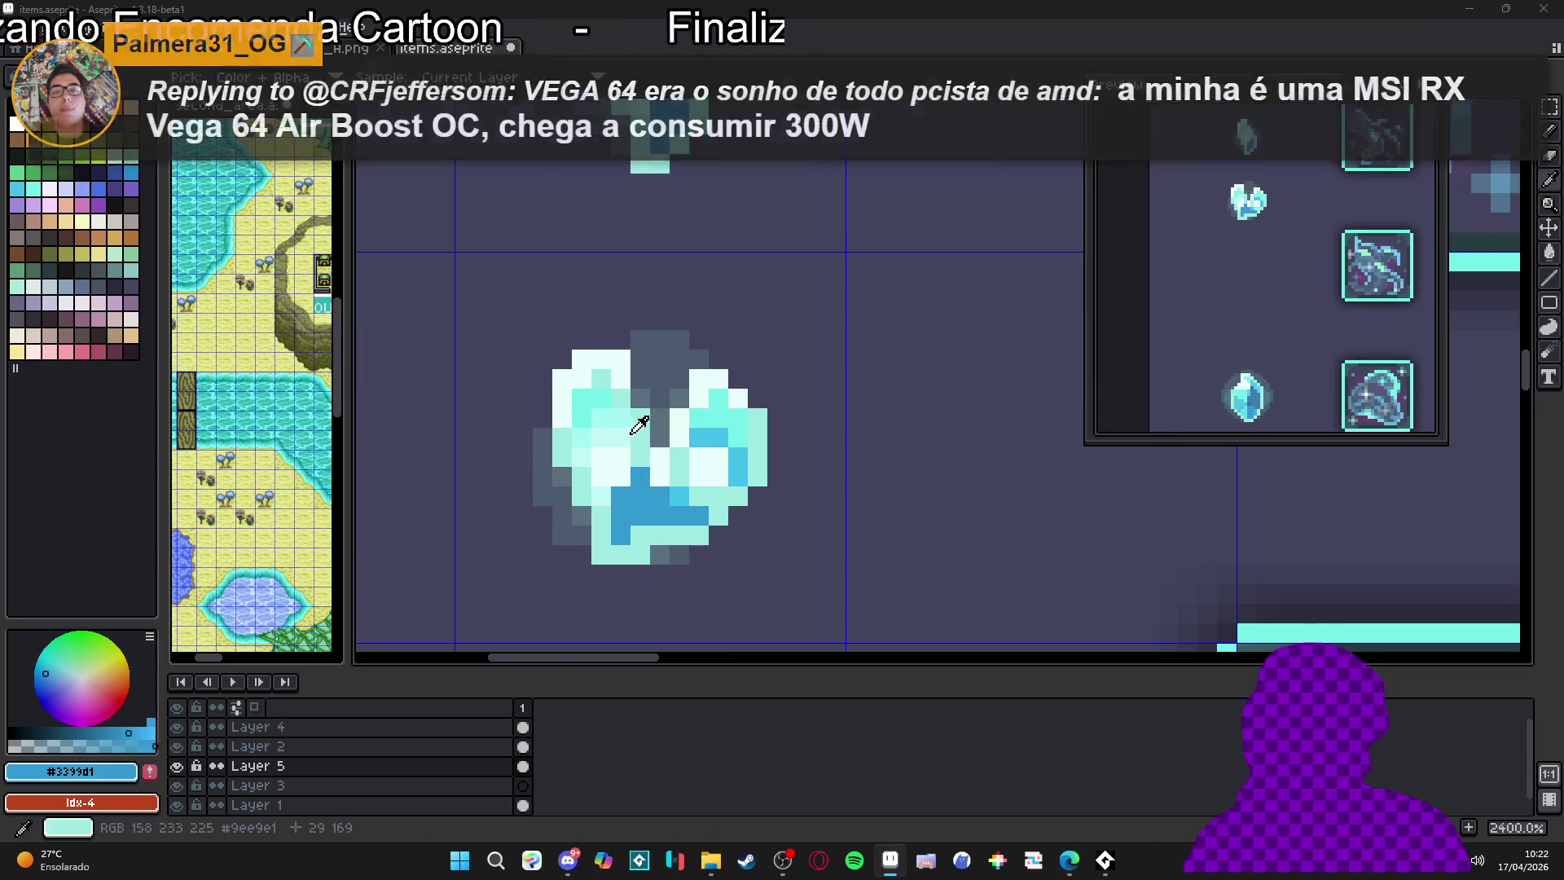
click(719, 438)
click(699, 437)
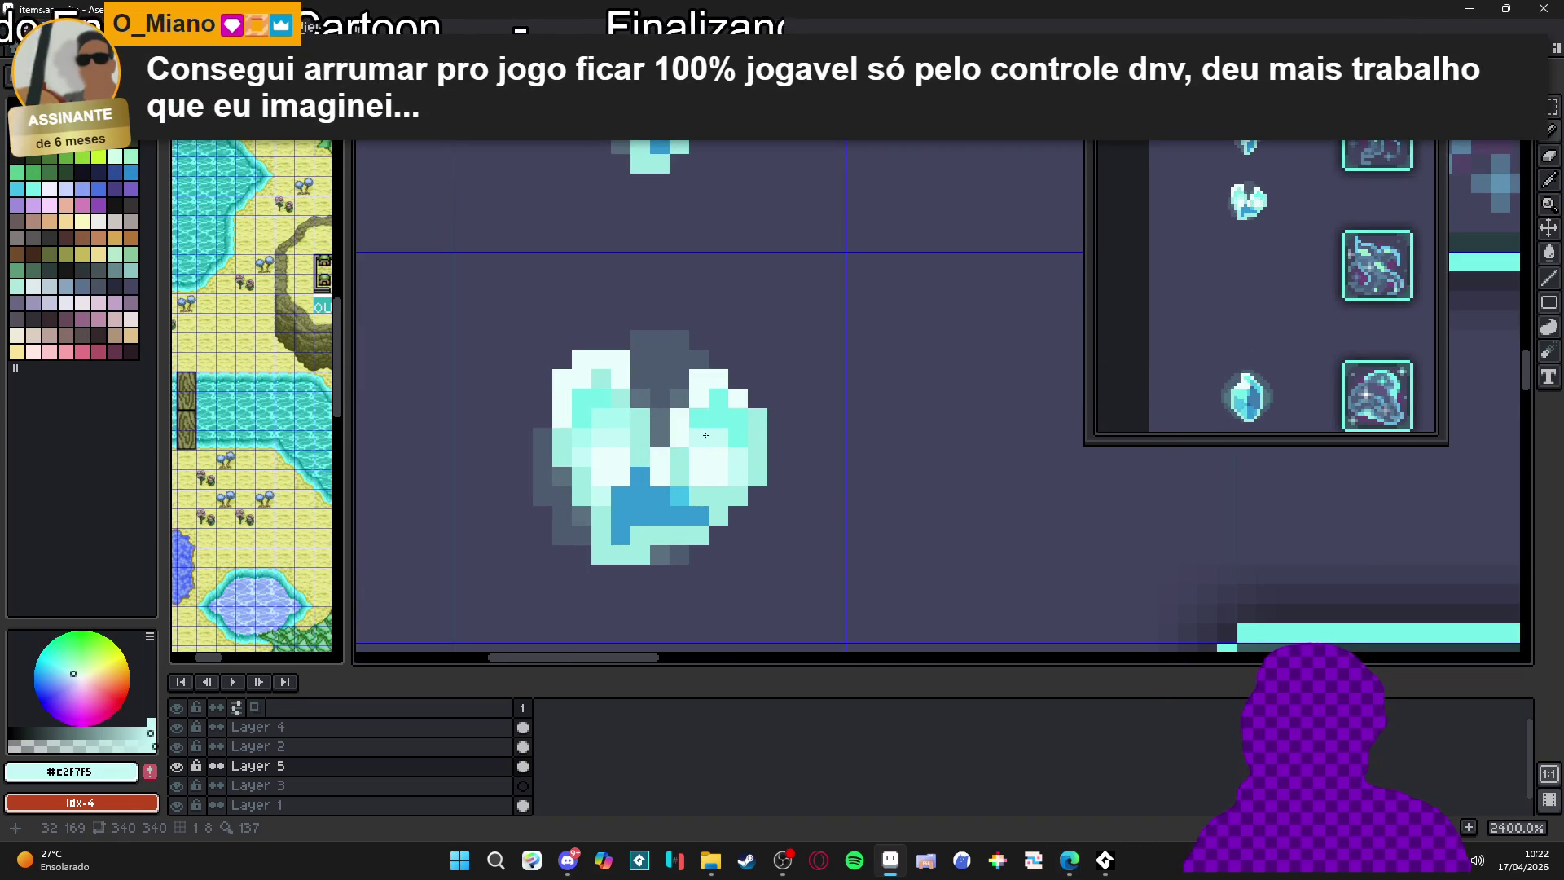
Pick the brighter blue #42BFE8 and paint a row of crystal pixels with it
alt+click(732, 435)
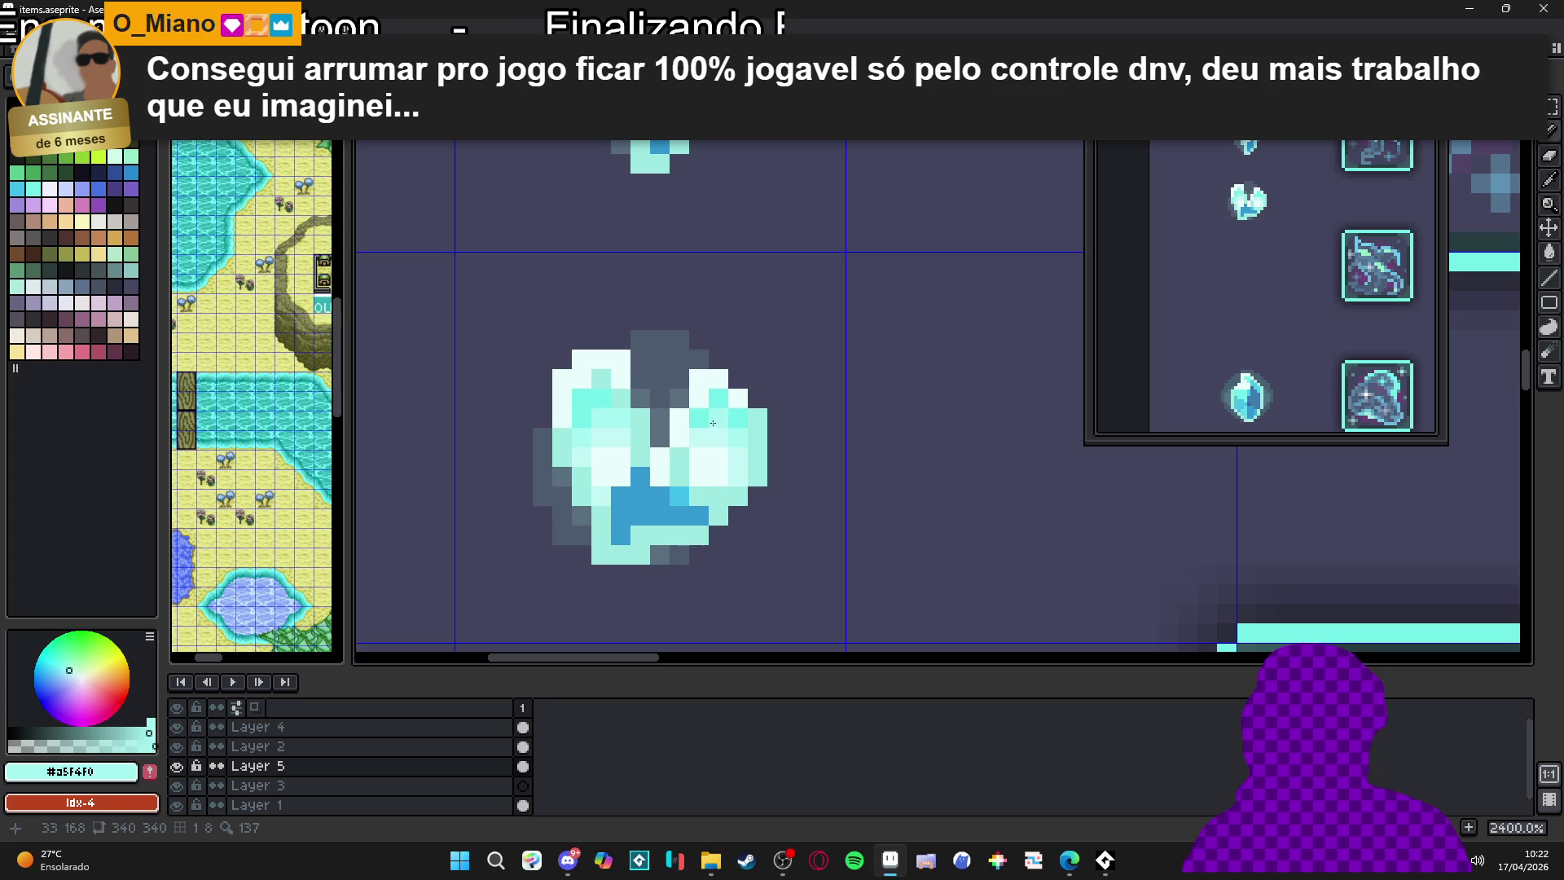
scroll(706, 423, down, 3)
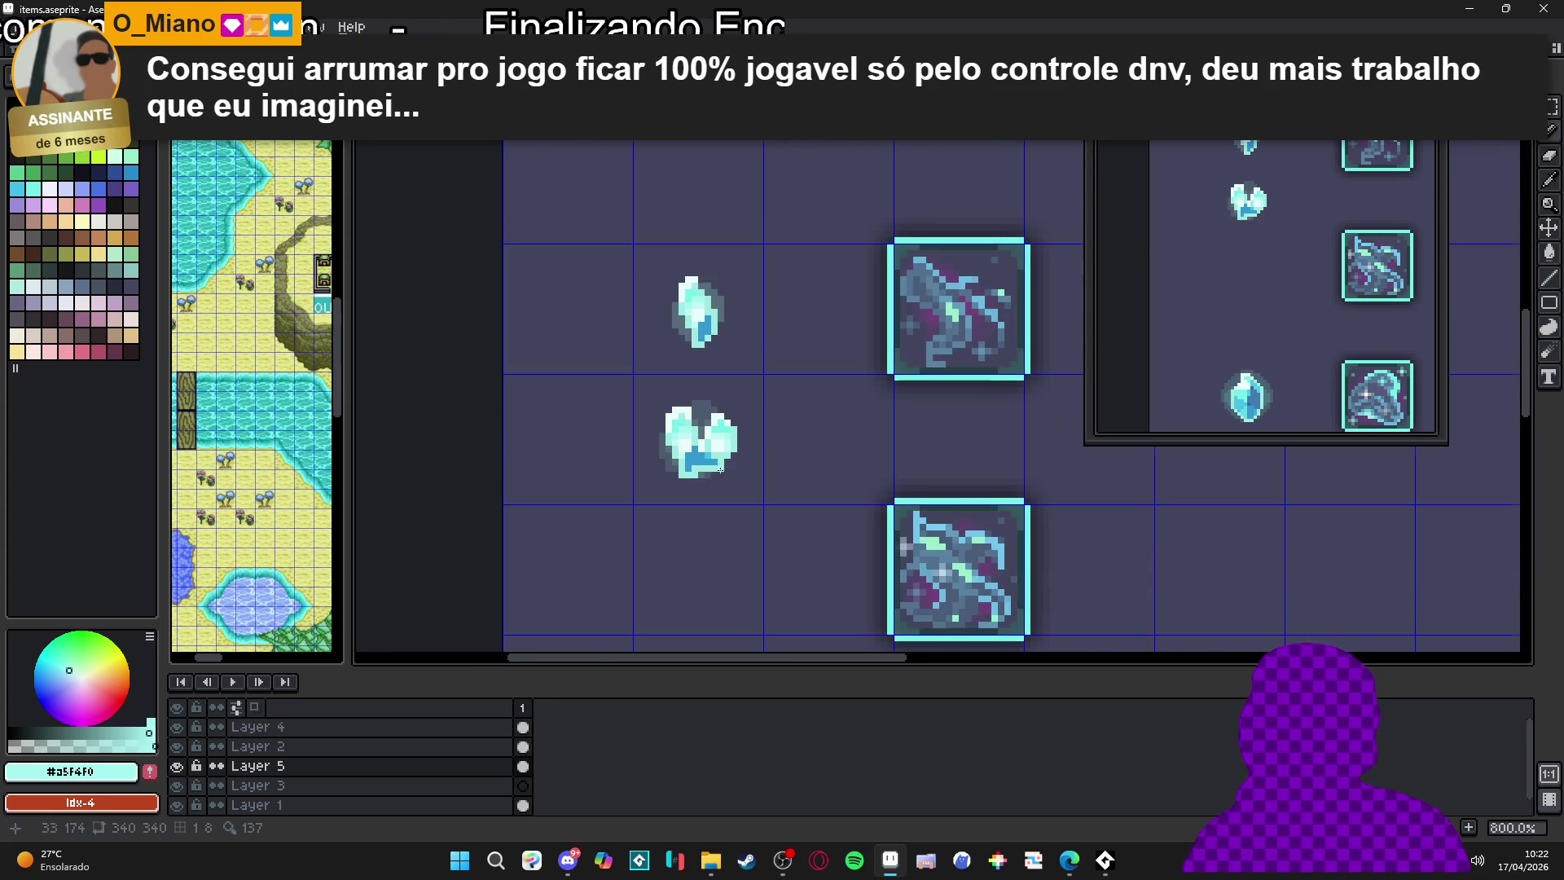
scroll(712, 456, up, 3)
alt+click(692, 433)
drag(667, 437, 626, 442)
Recolour the remaining dark blue pixels, including the bottom one, in the lighter blue
click(627, 476)
click(686, 456)
click(706, 456)
click(647, 417)
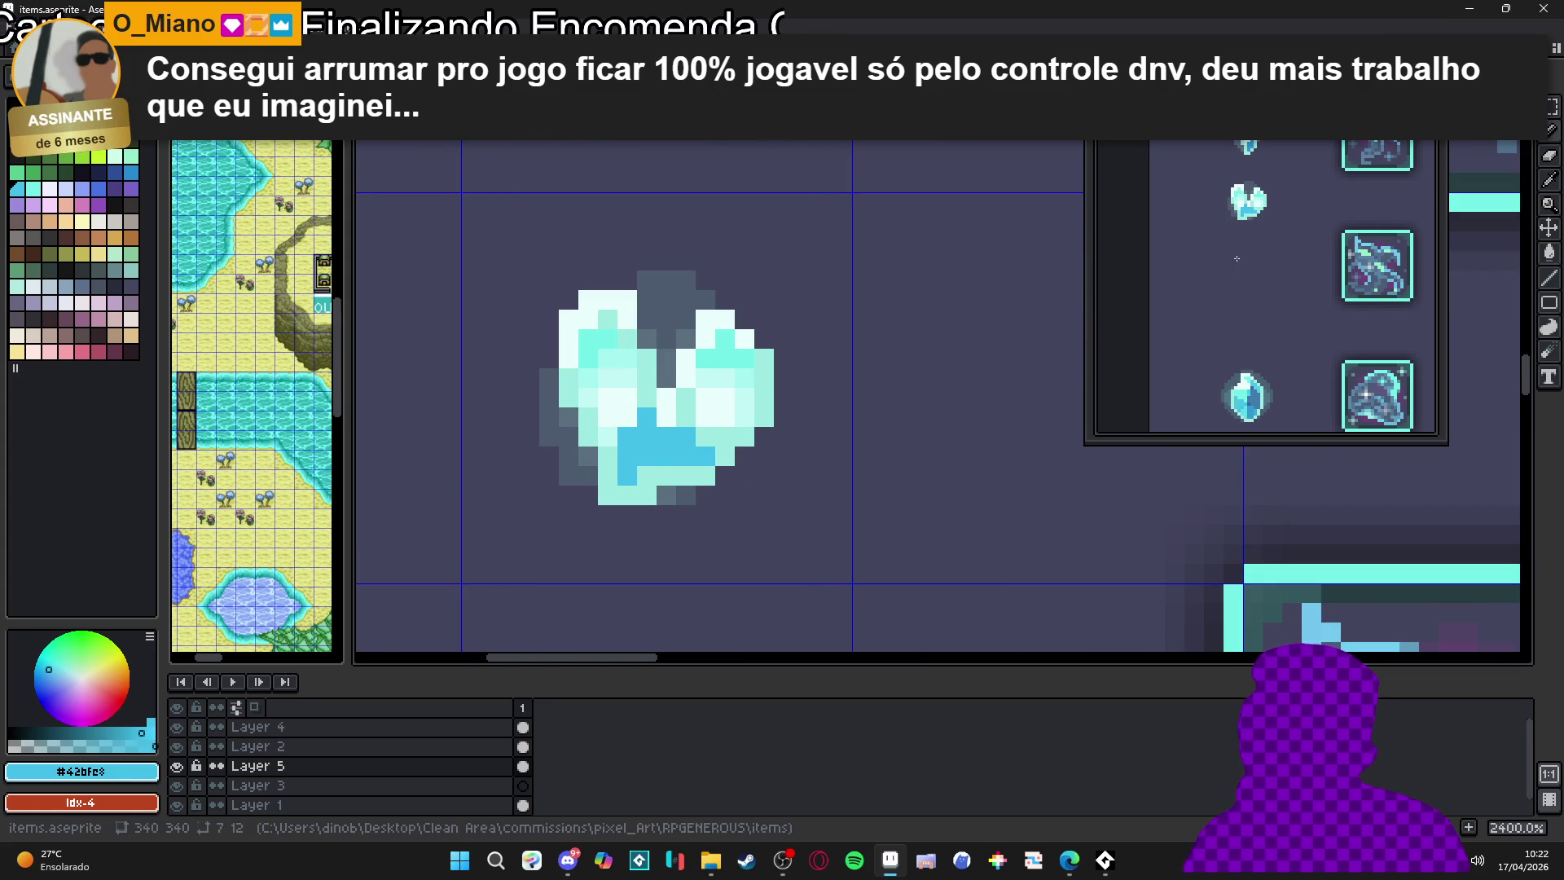
scroll(724, 425, down, 1)
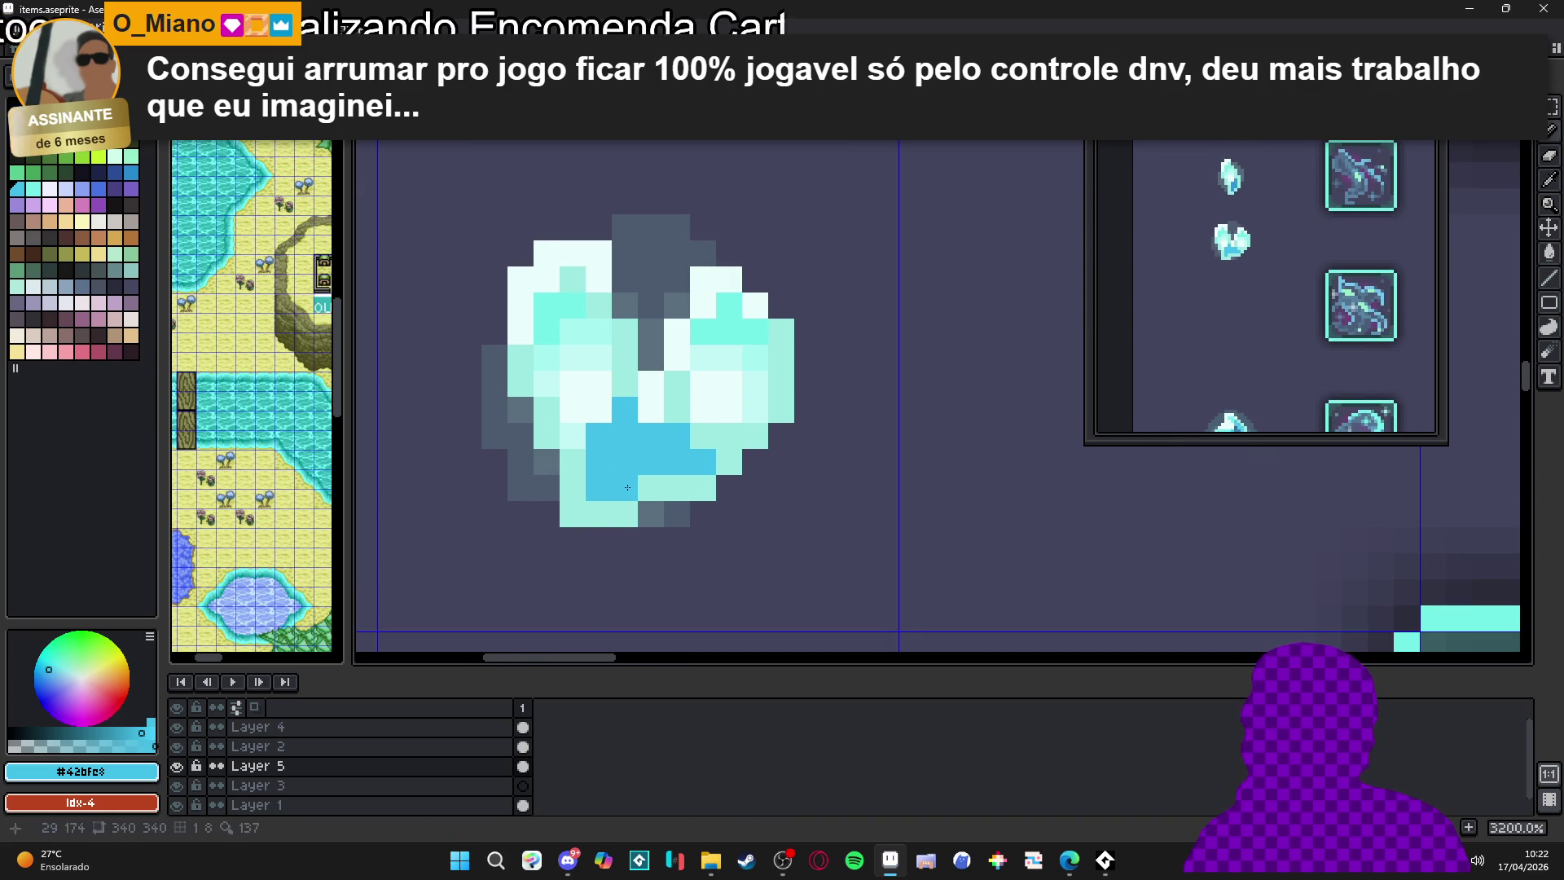
scroll(650, 498, down, 1)
click(650, 497)
scroll(649, 498, down, 1)
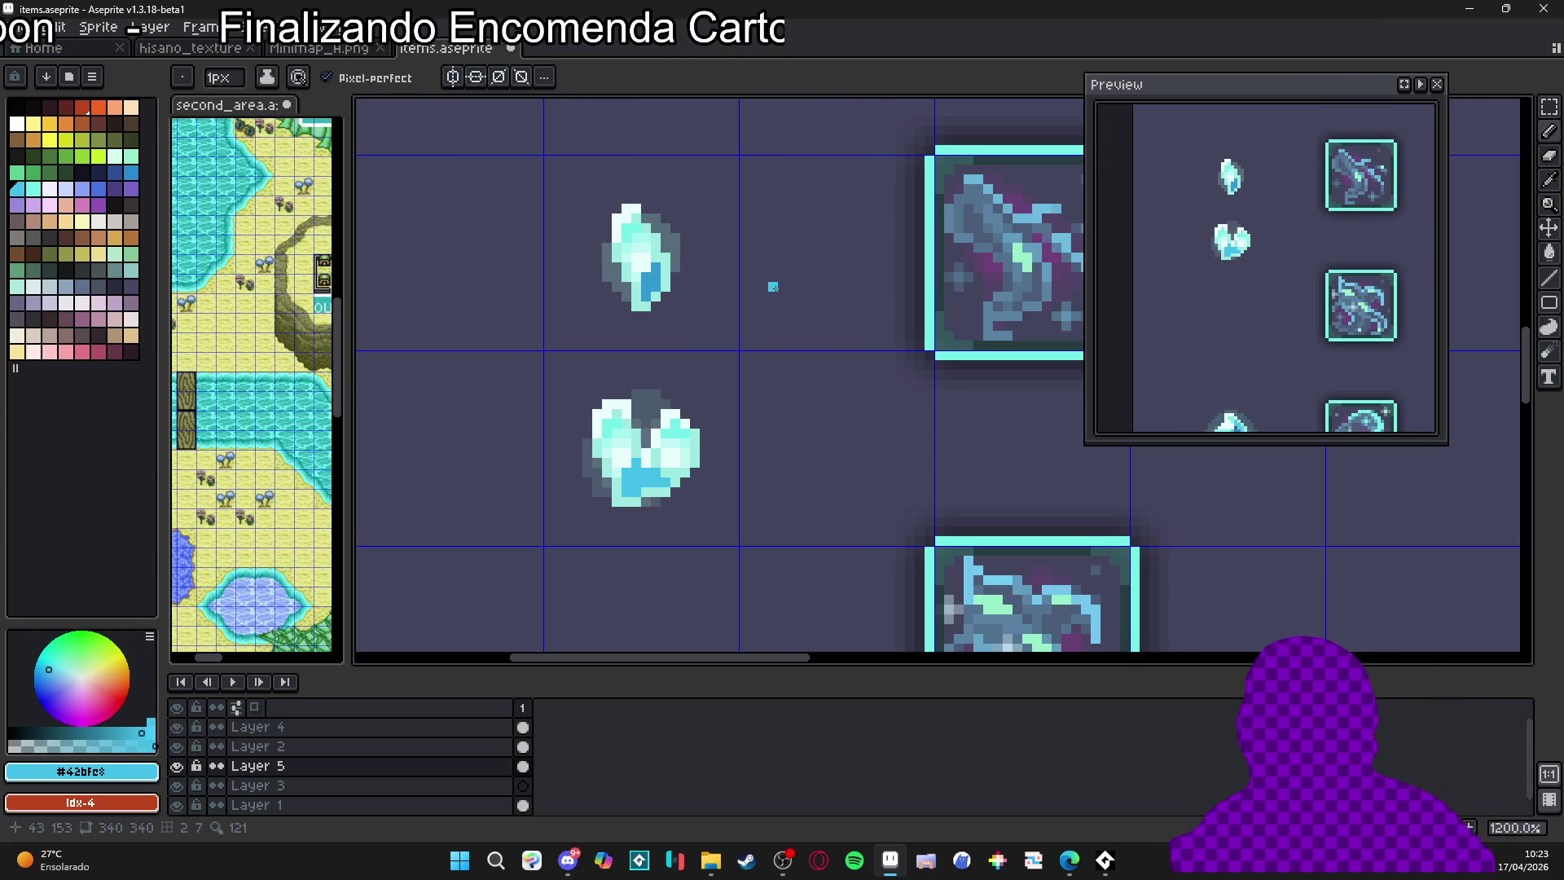
scroll(774, 287, down, 4)
scroll(766, 394, down, 1)
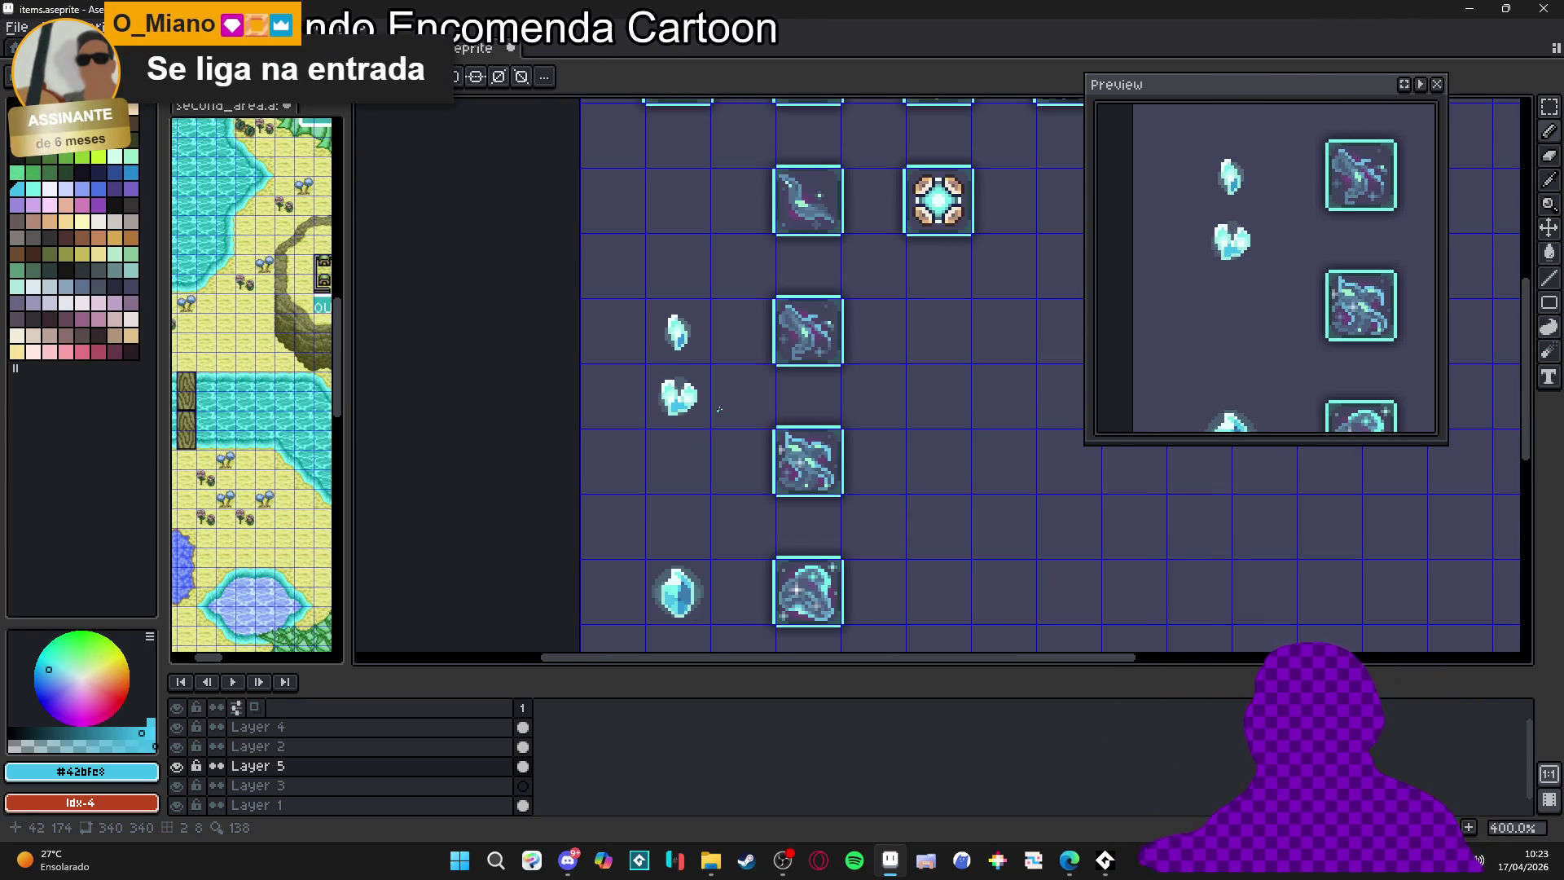
scroll(719, 407, down, 2)
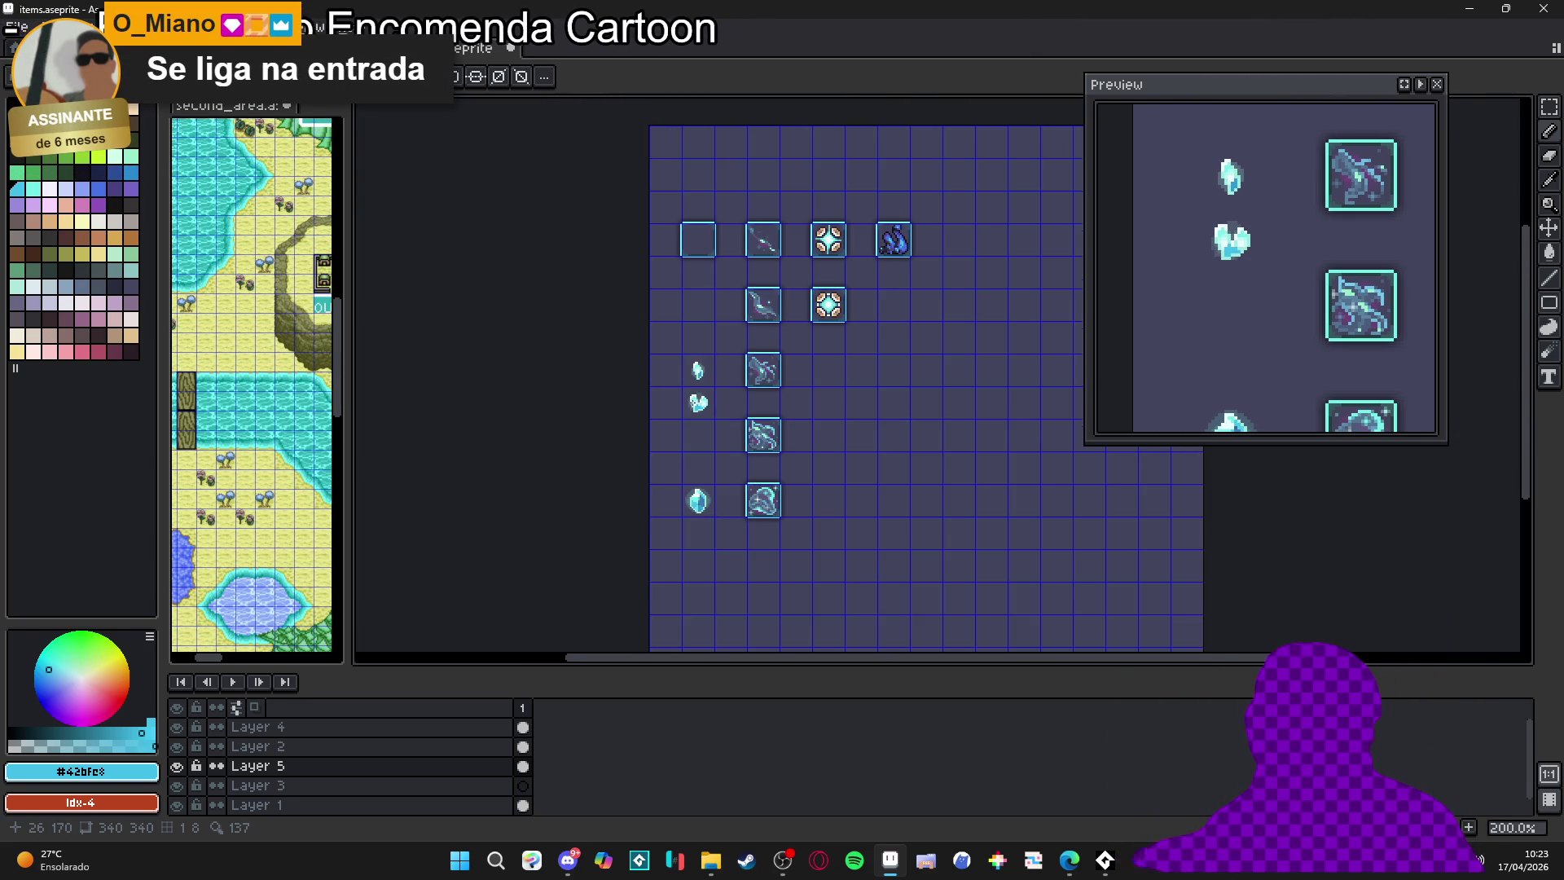
scroll(699, 402, up, 4)
scroll(725, 429, up, 3)
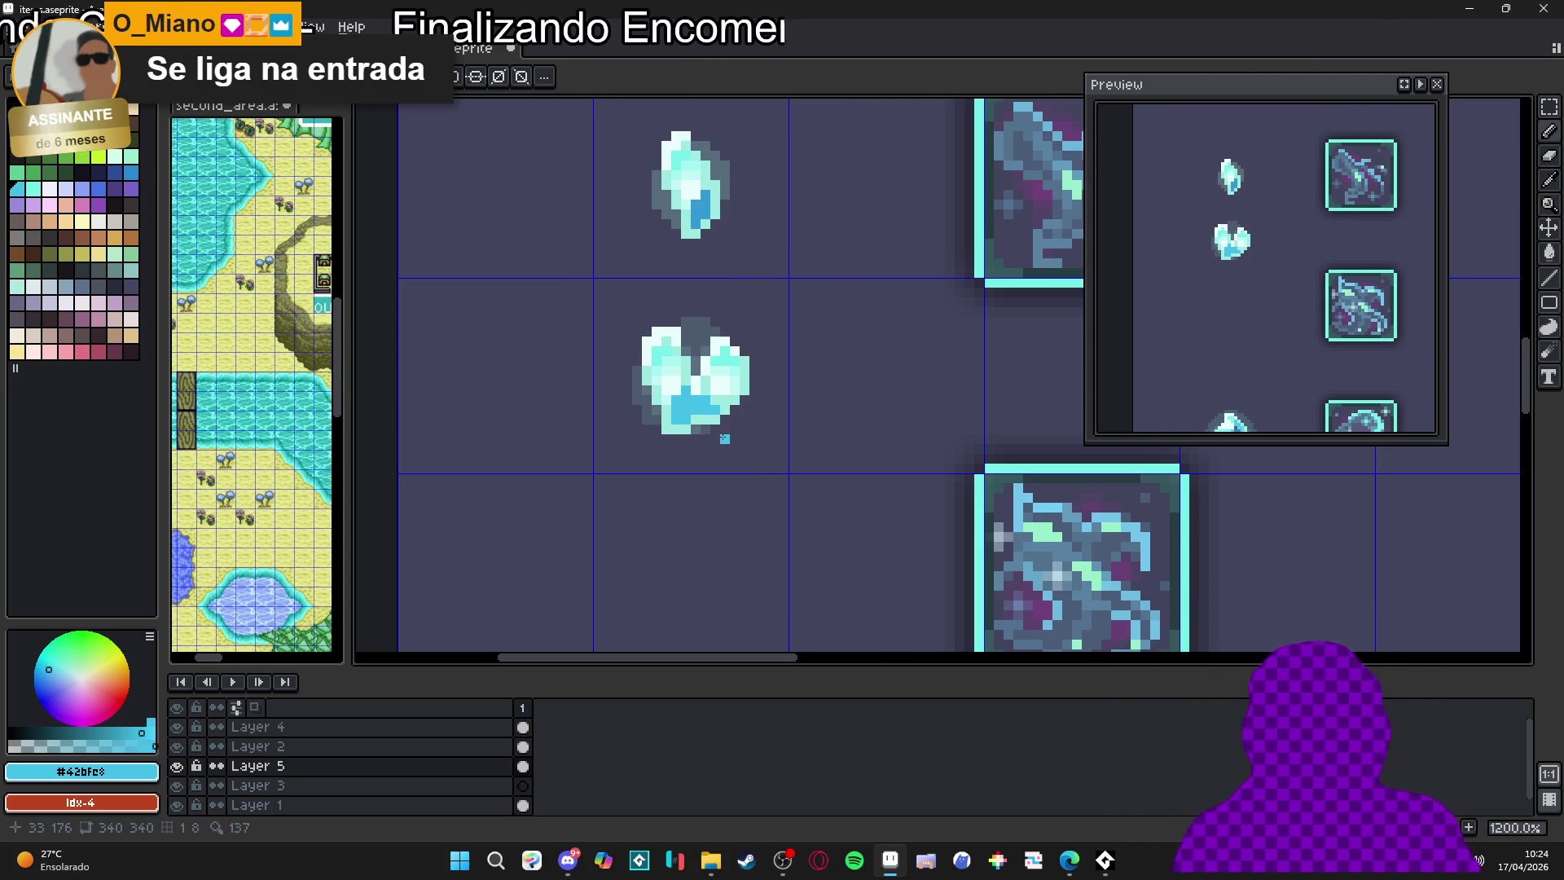
Paint pale cyan down the lower crystal's right edge
scroll(691, 457, down, 4)
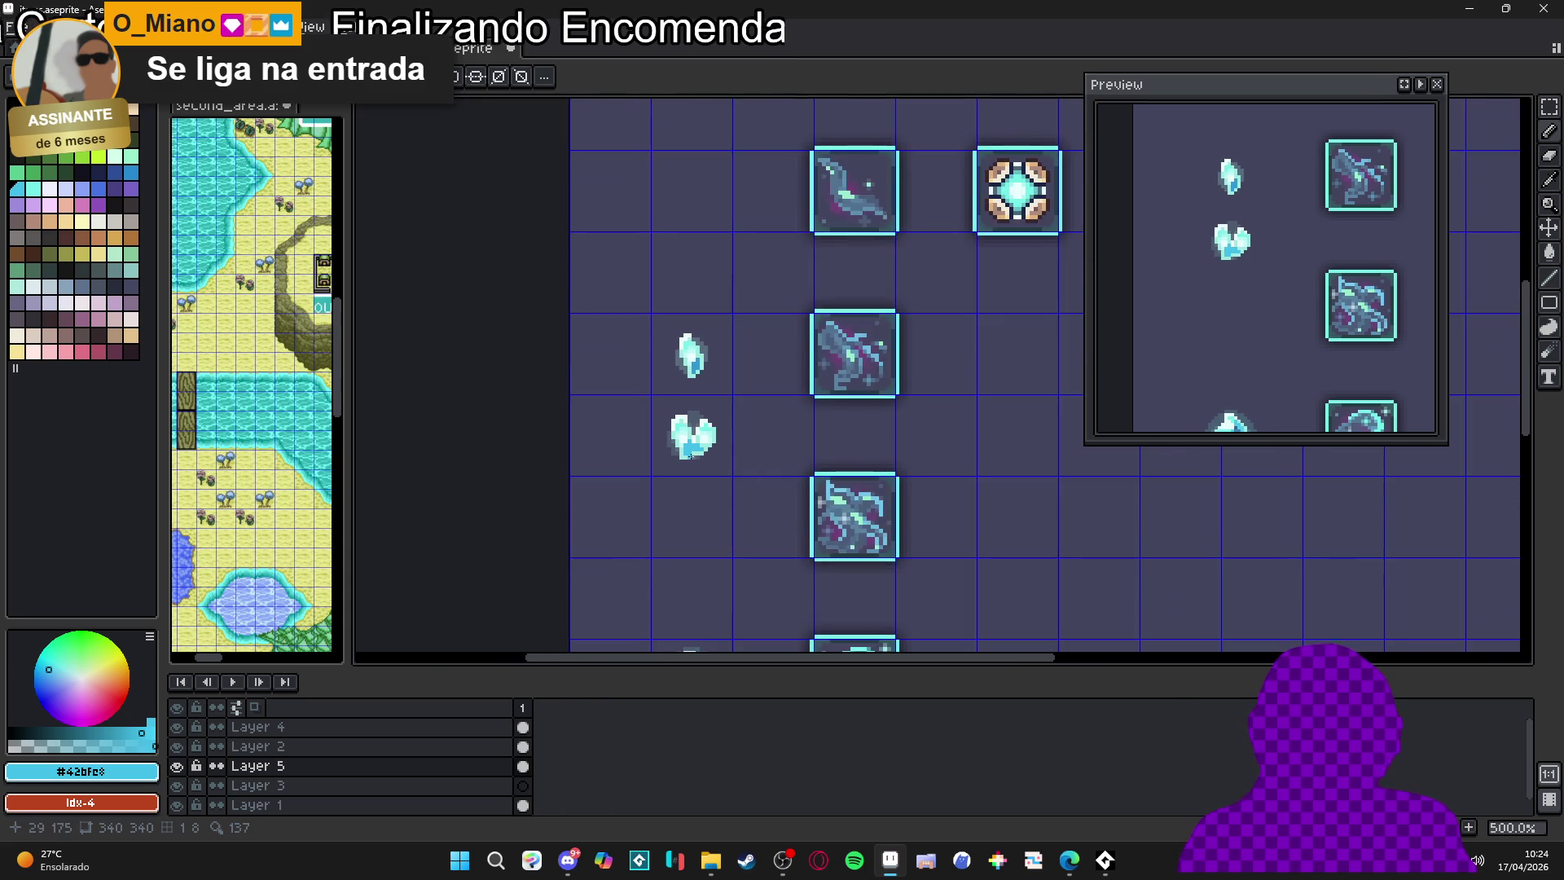
scroll(708, 436, up, 4)
scroll(714, 399, up, 1)
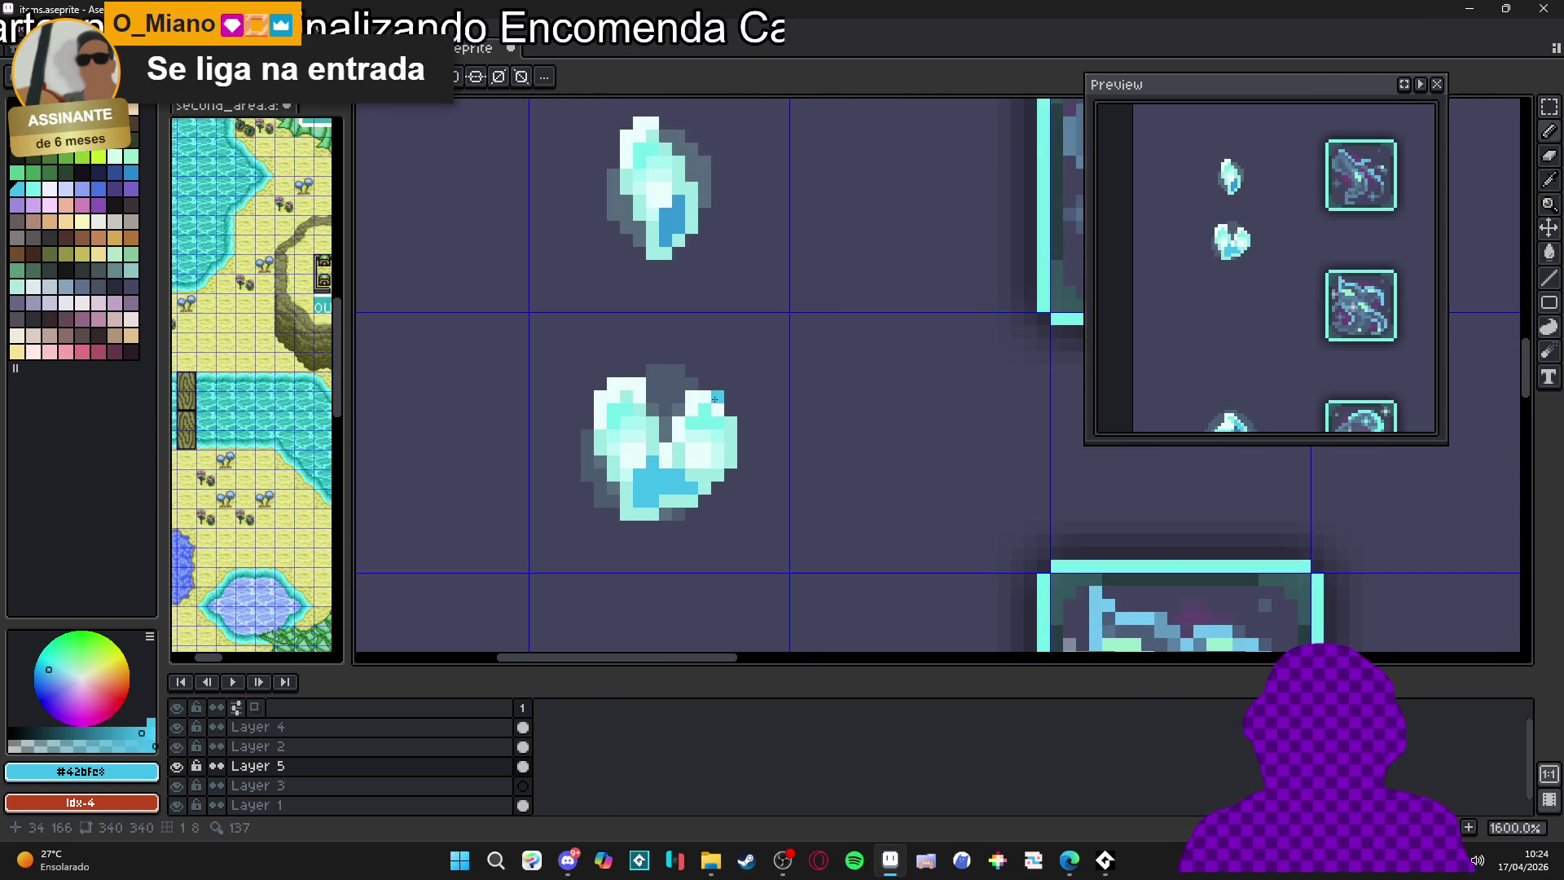
alt+click(709, 398)
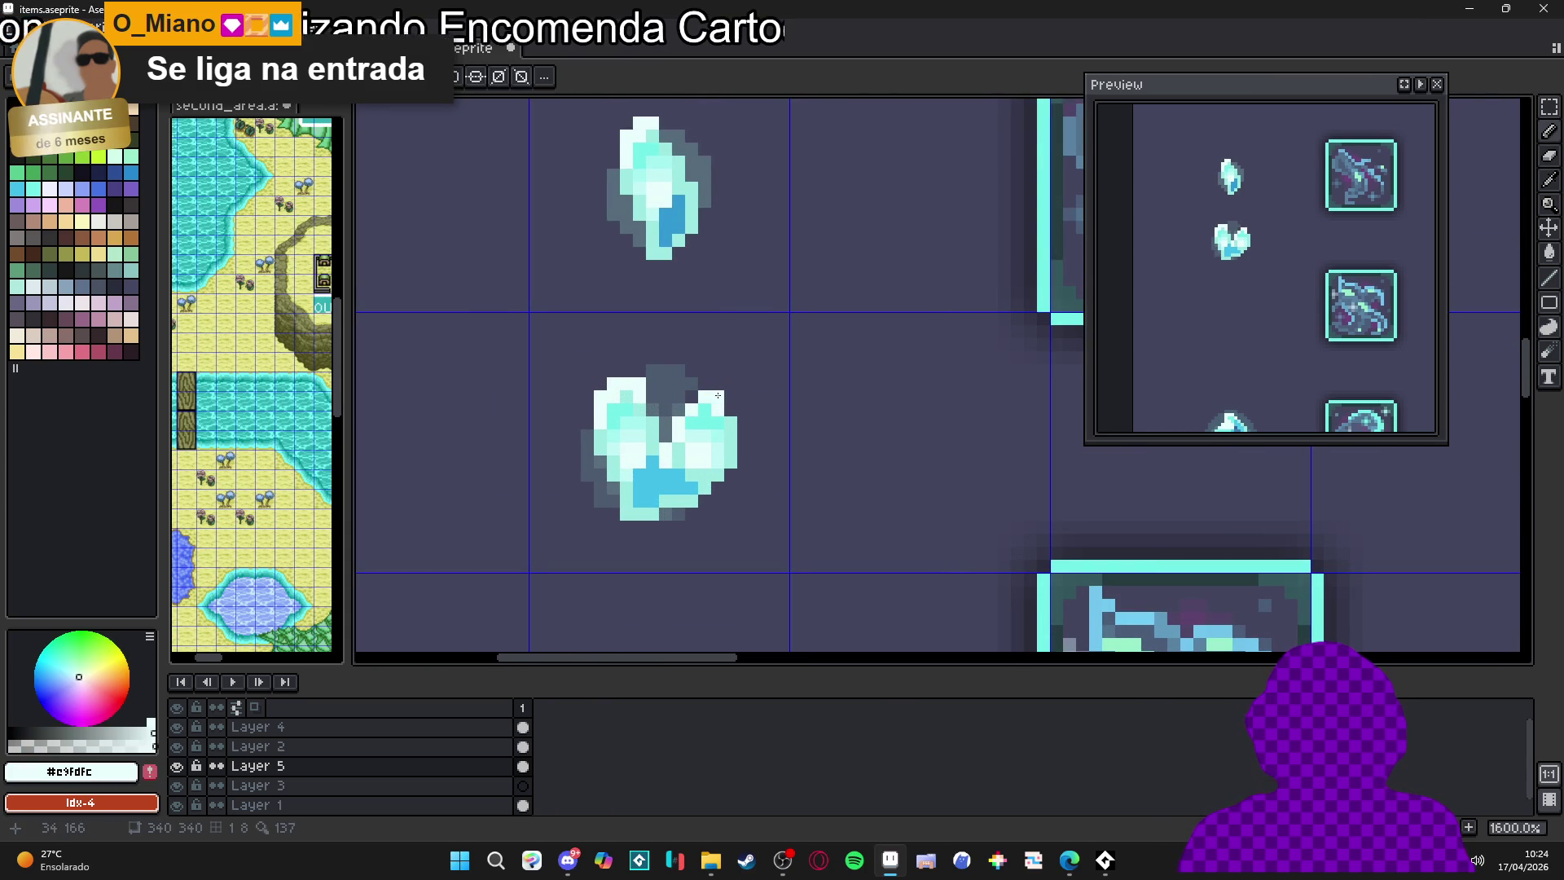
drag(721, 420, 727, 474)
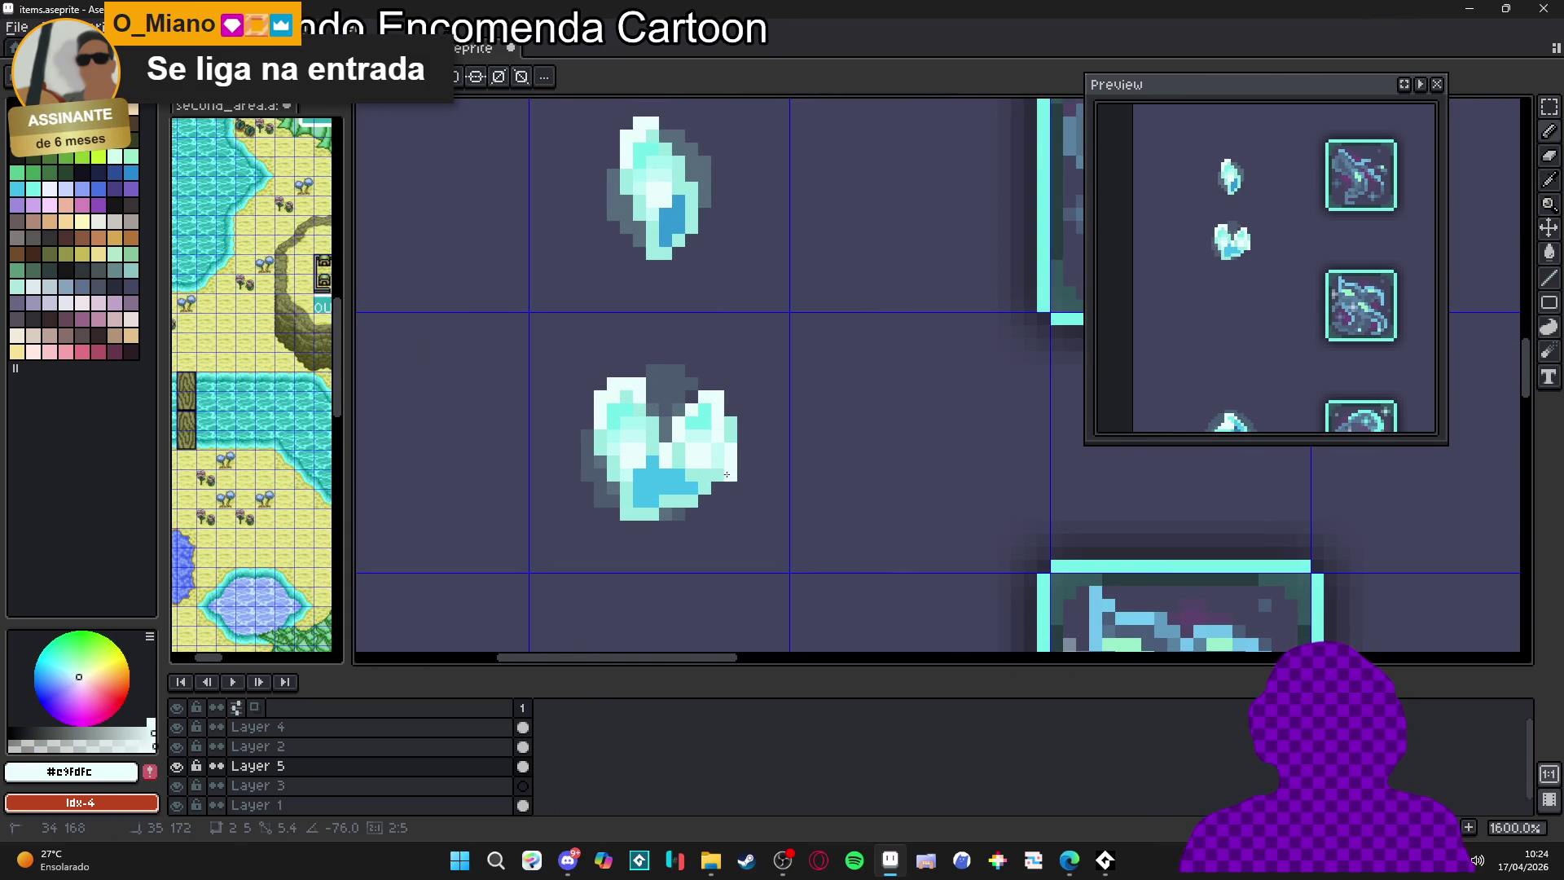
scroll(731, 436, down, 3)
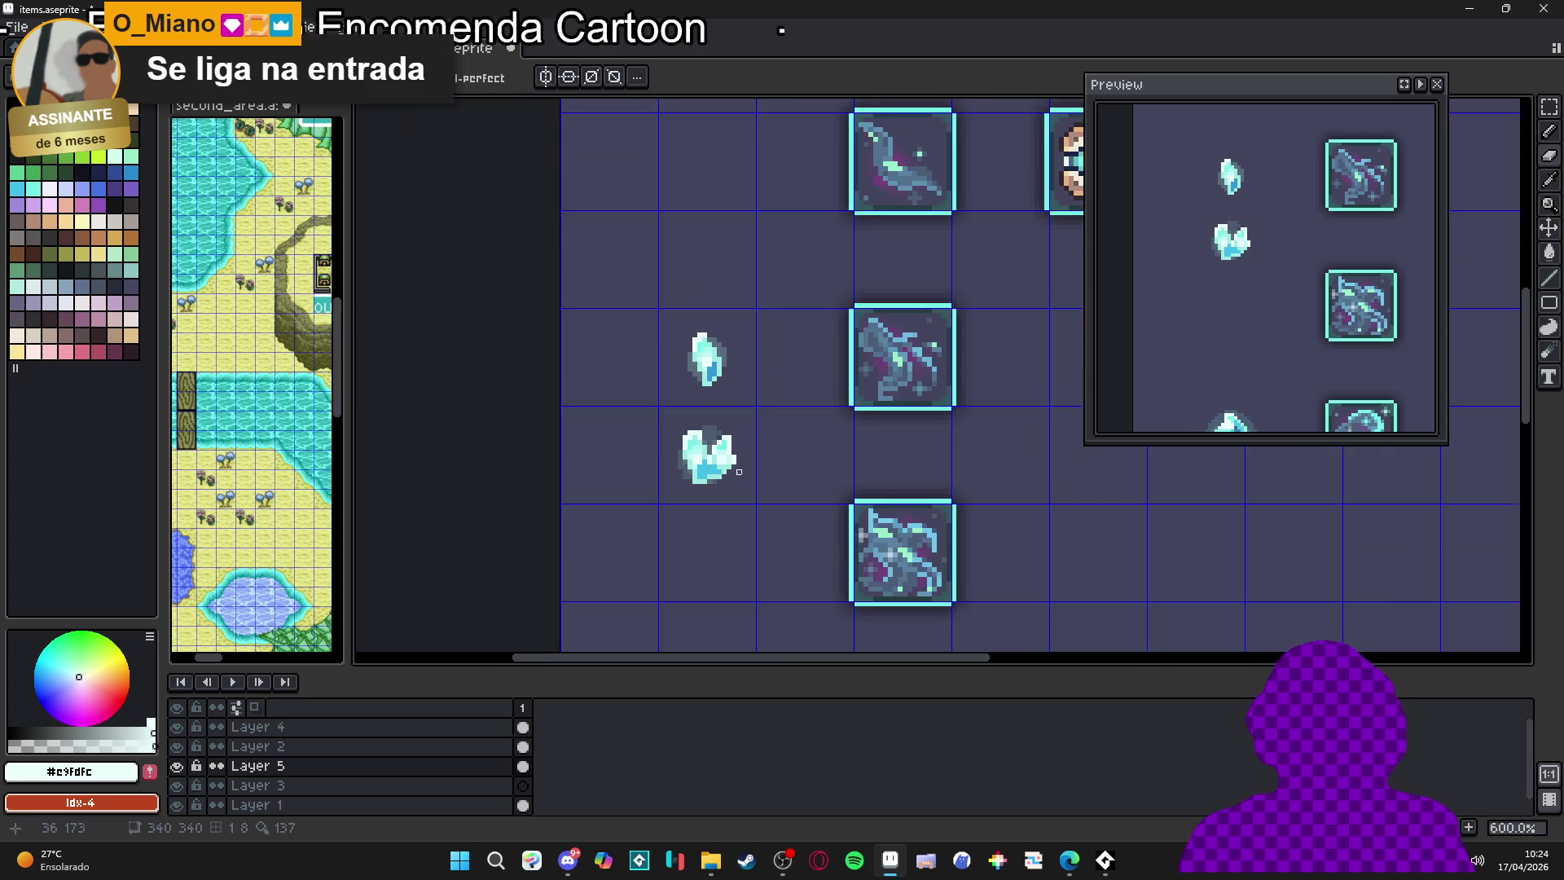
scroll(729, 456, up, 2)
Return to the pencil and erase stray pixels at the crystal's bottom using transparency
key(b)
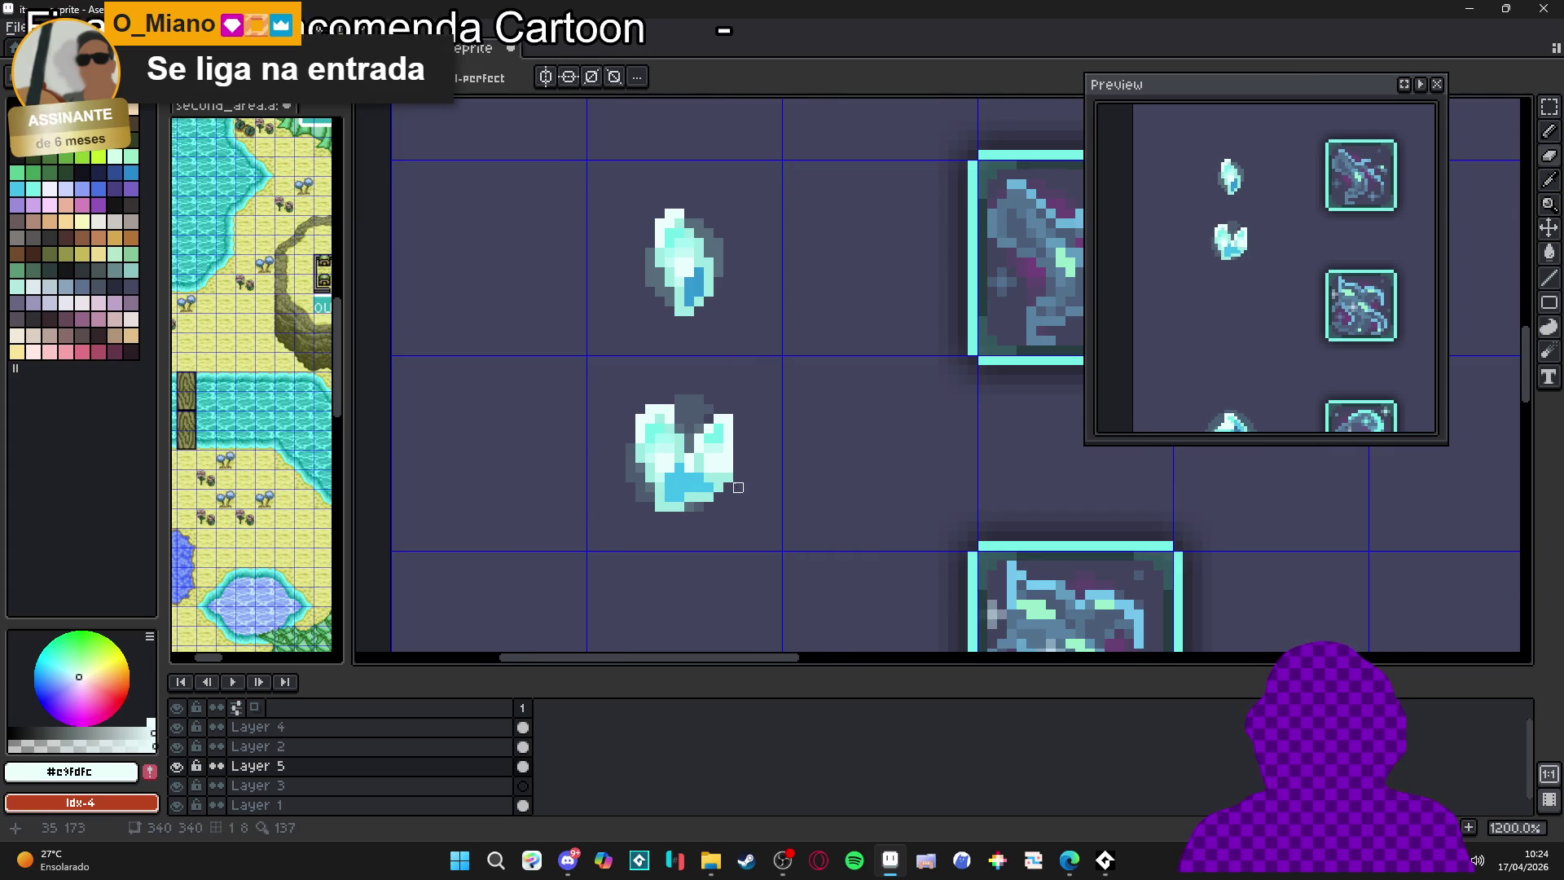
scroll(728, 496, down, 2)
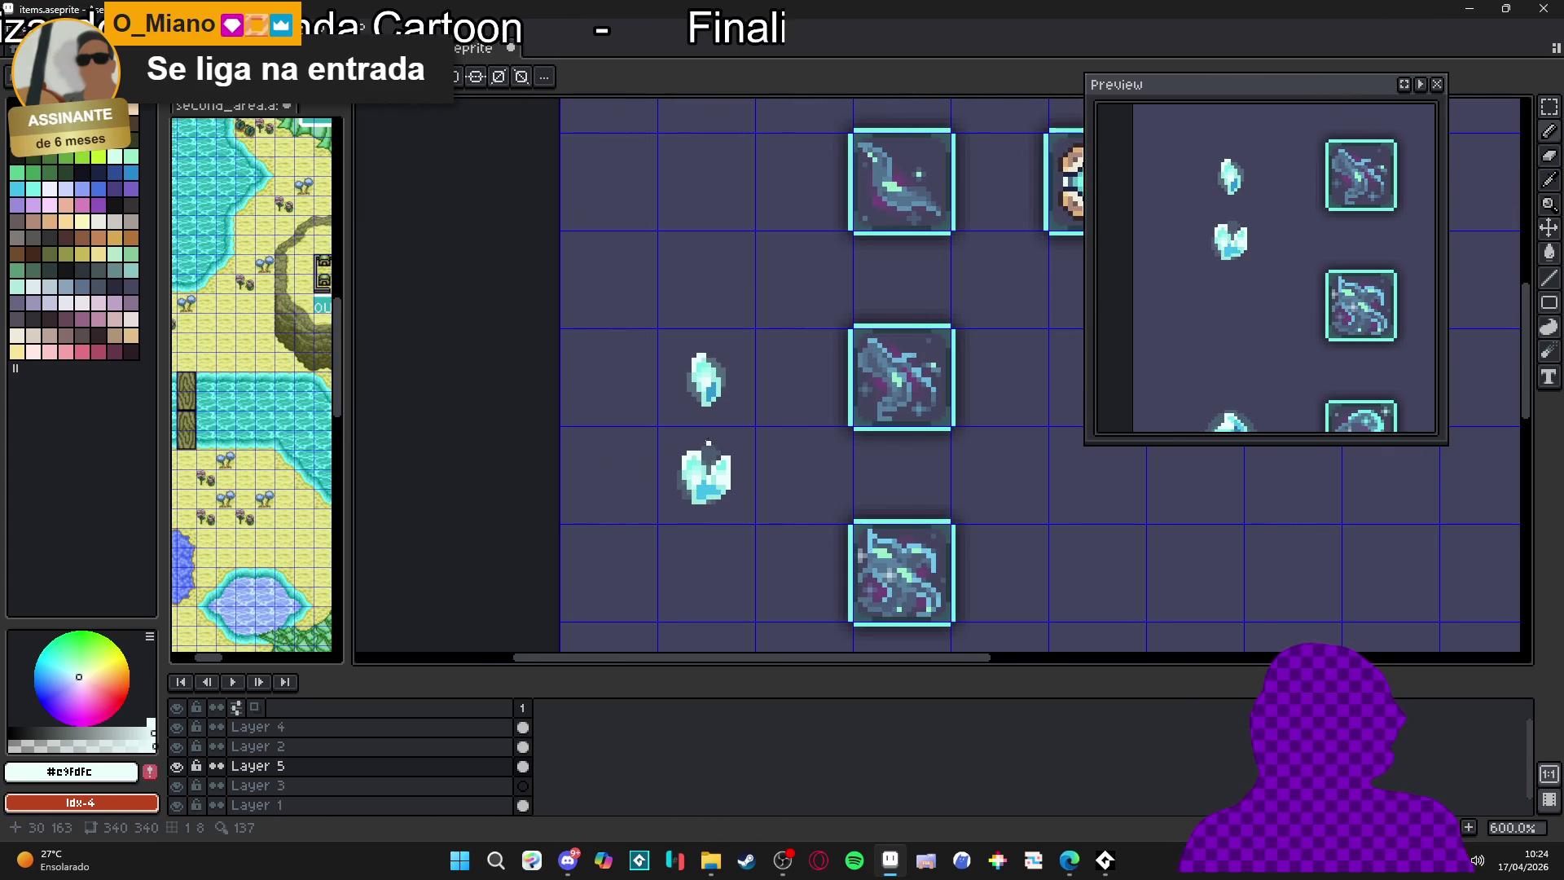
scroll(708, 443, up, 3)
alt+click(628, 547)
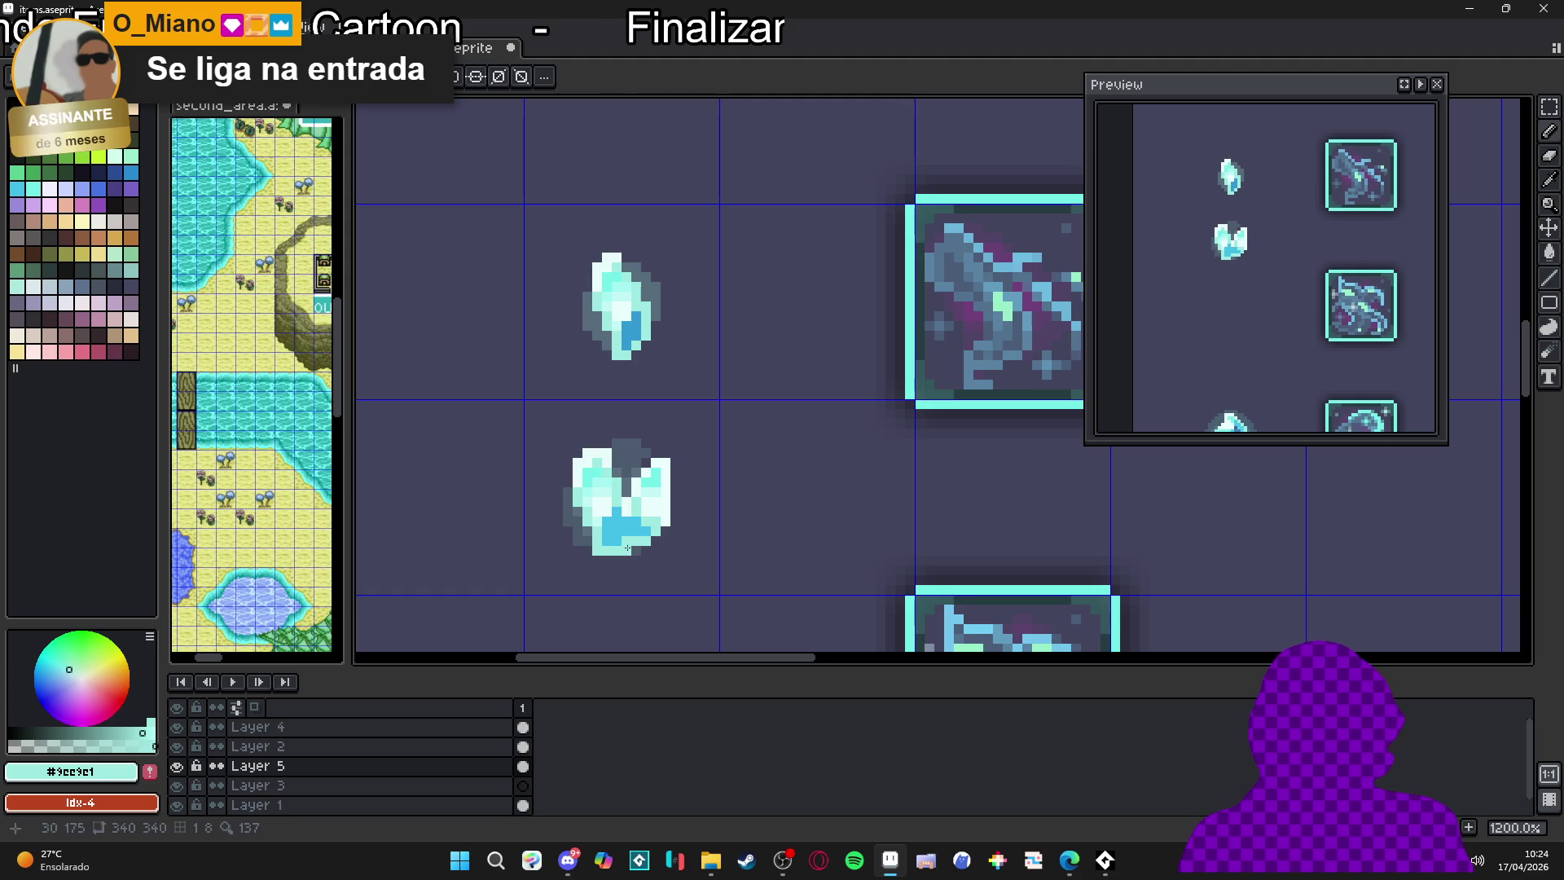
alt+click(636, 542)
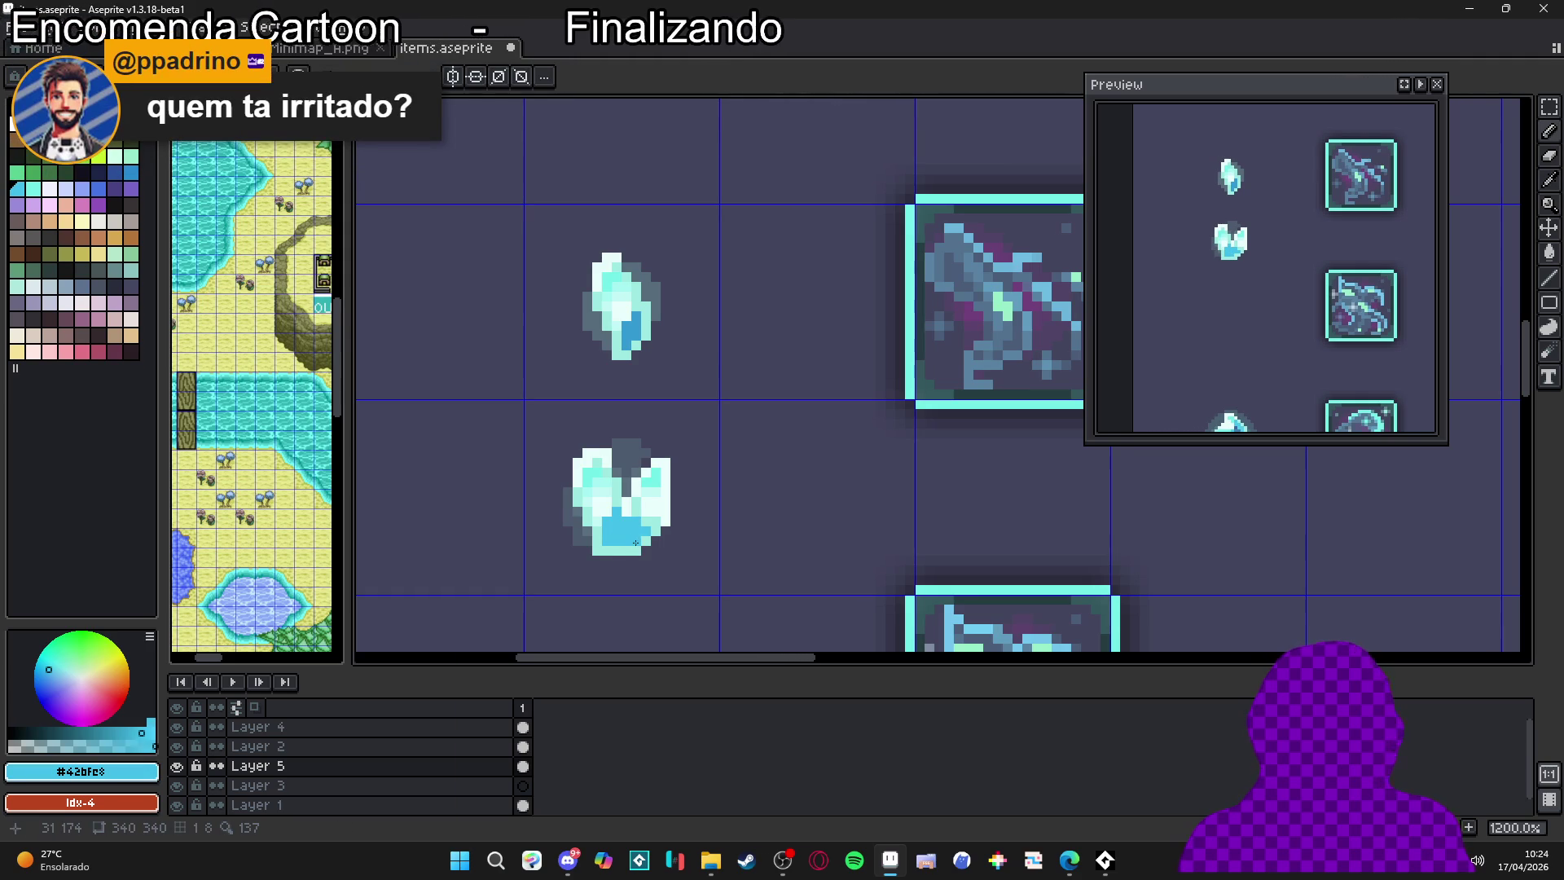
scroll(630, 540, left, 2)
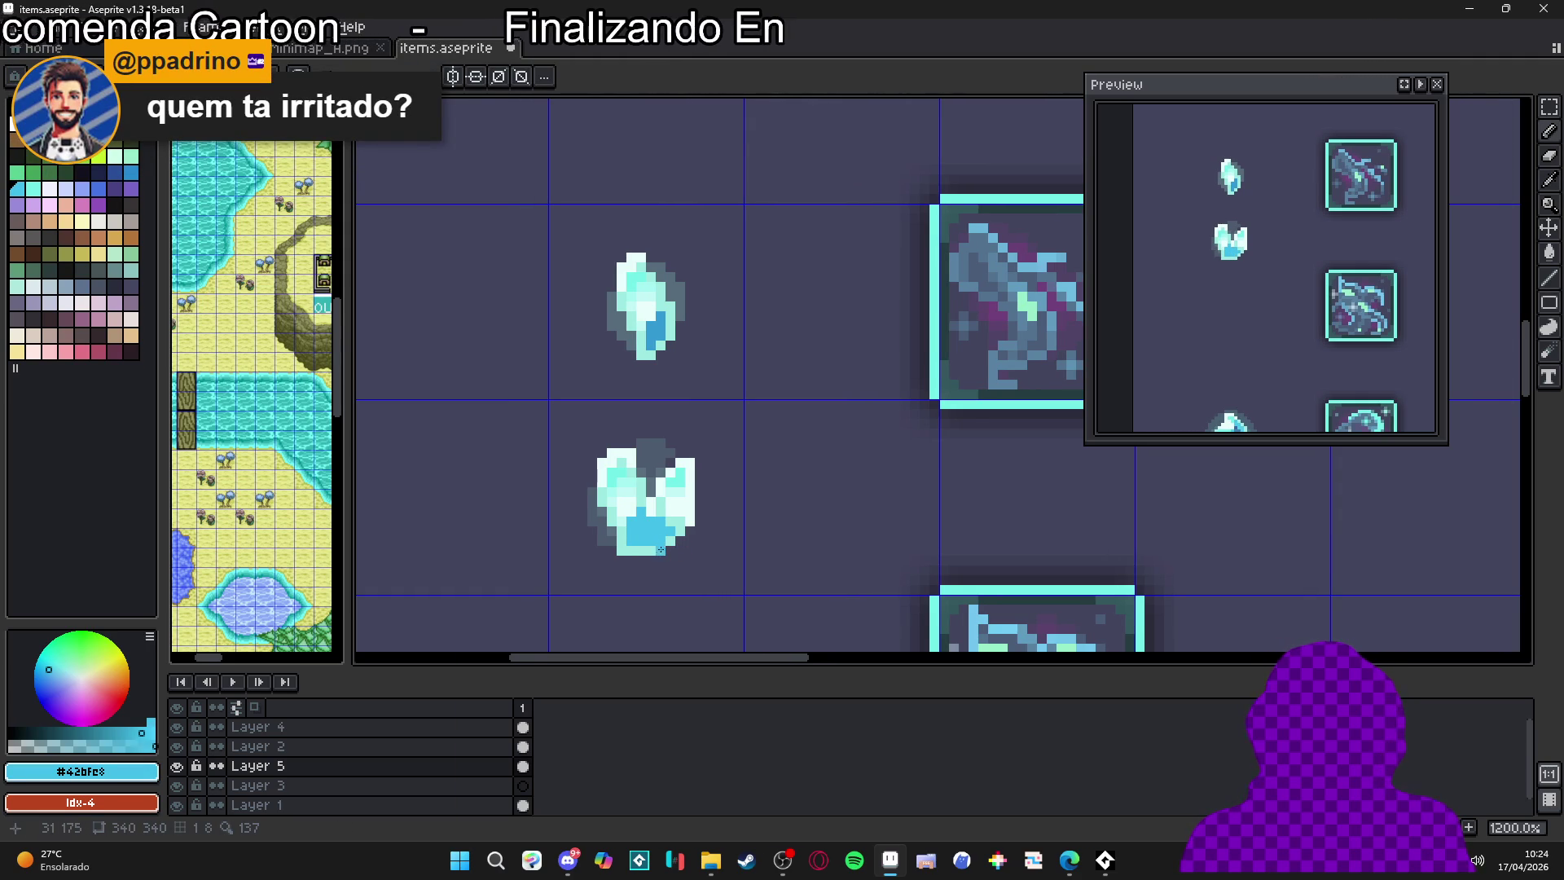
alt+click(630, 547)
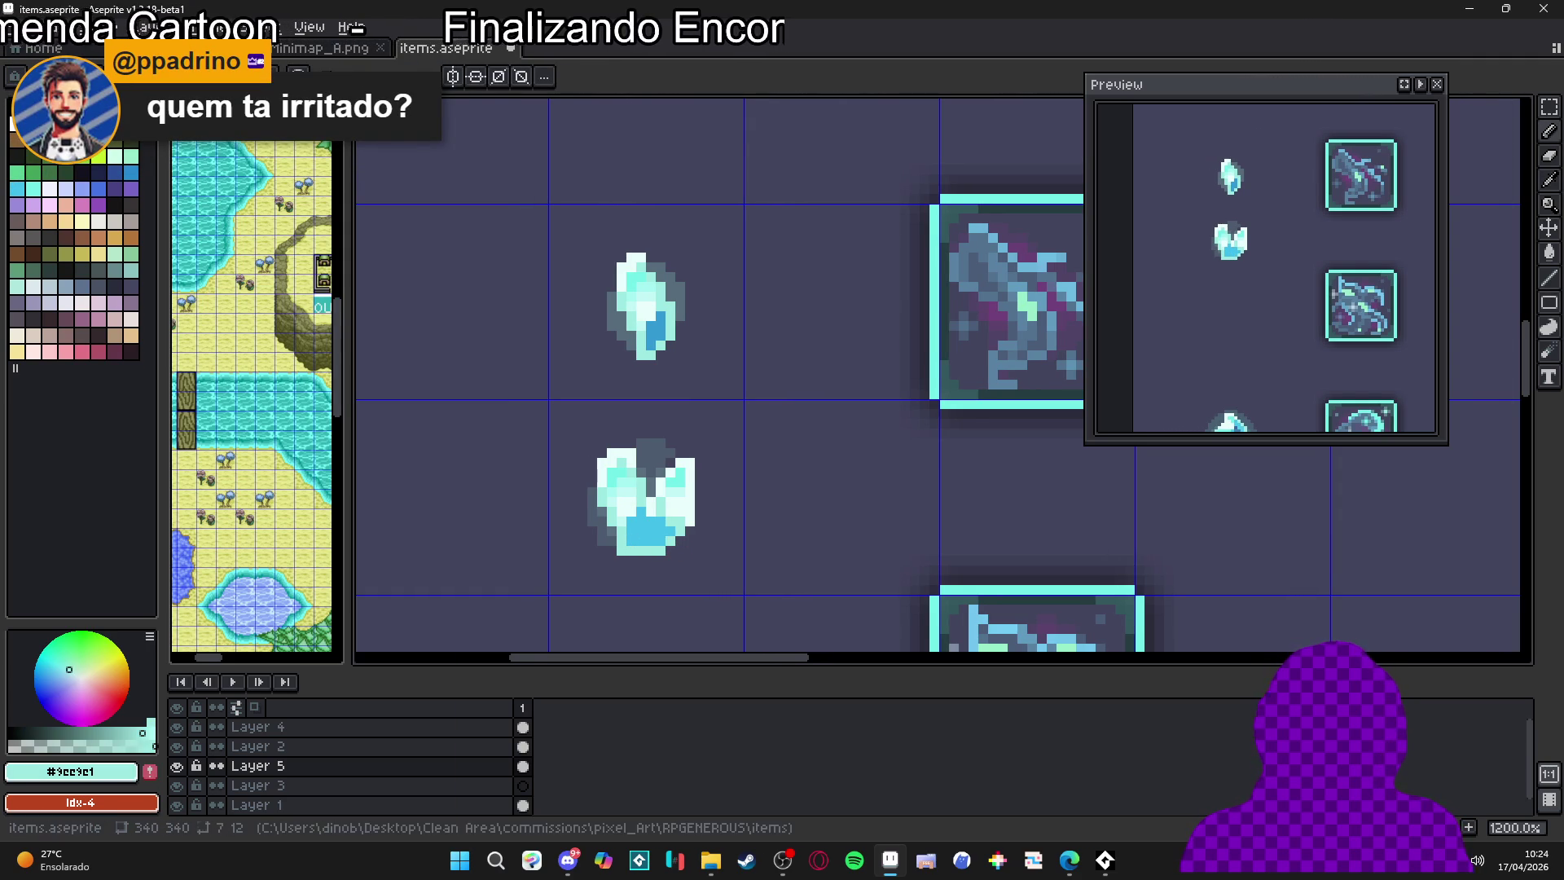
alt+click(611, 559)
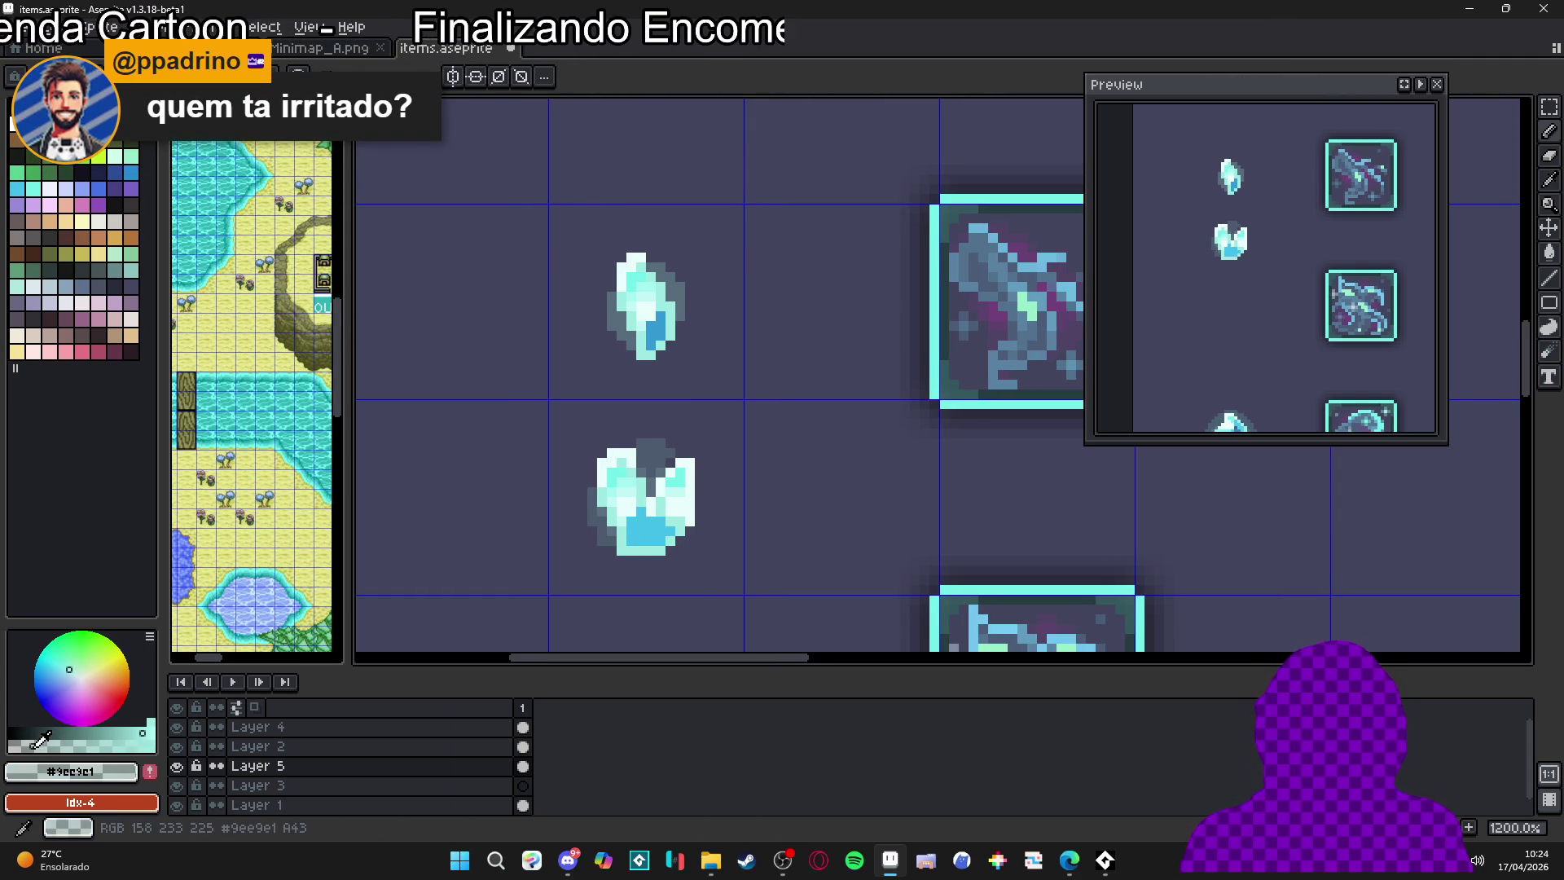
drag(631, 541, 642, 543)
alt+click(636, 534)
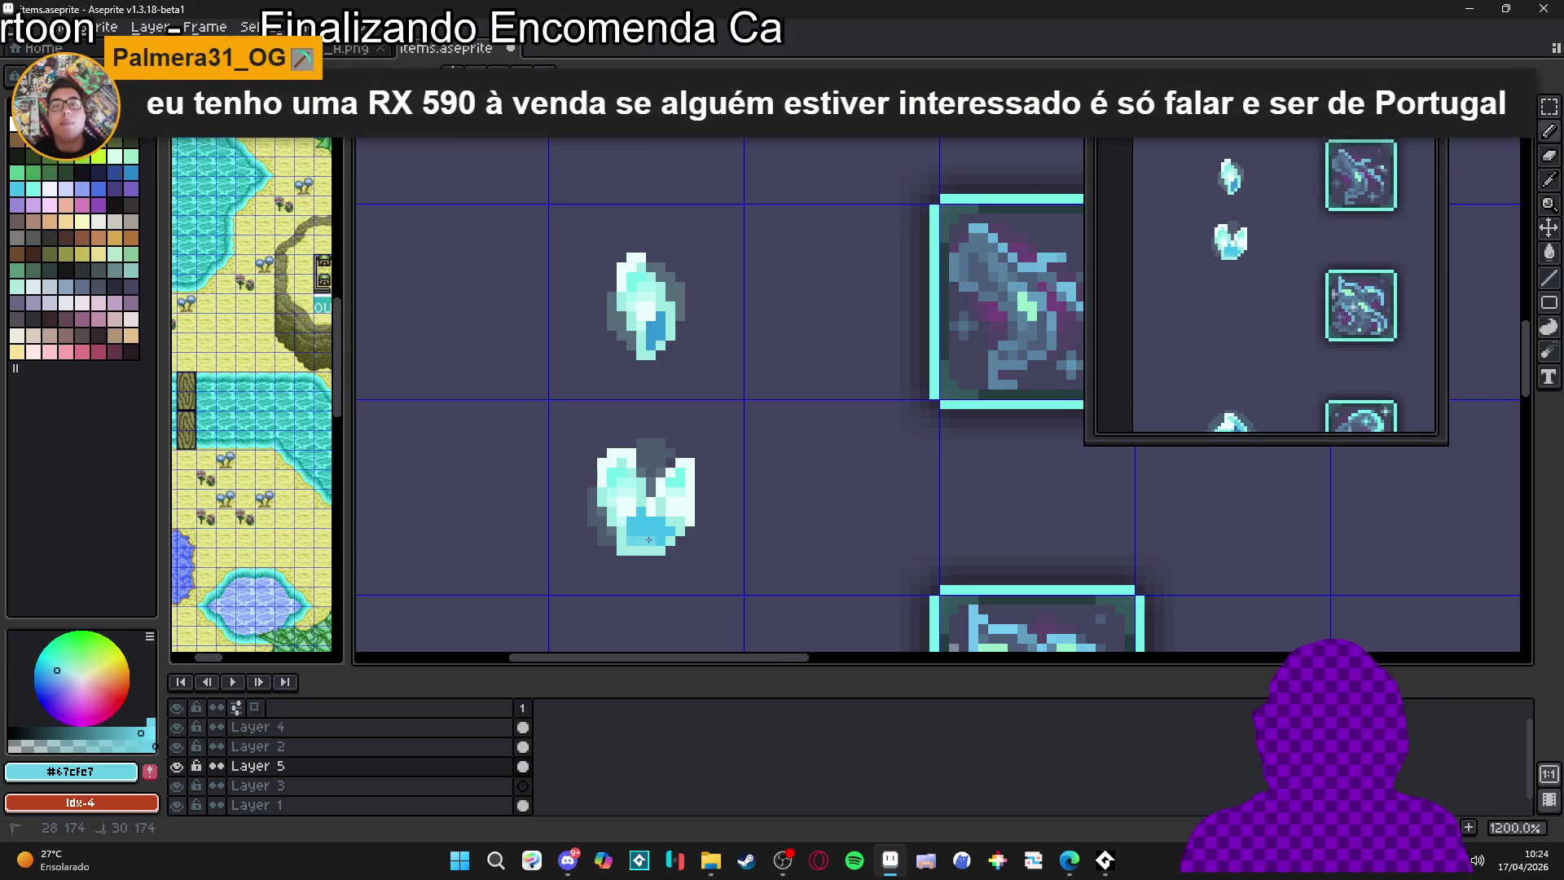
Eyedrop the grey outline colour and draw outline pixels along the crystal's right side and bottom
scroll(658, 550, down, 4)
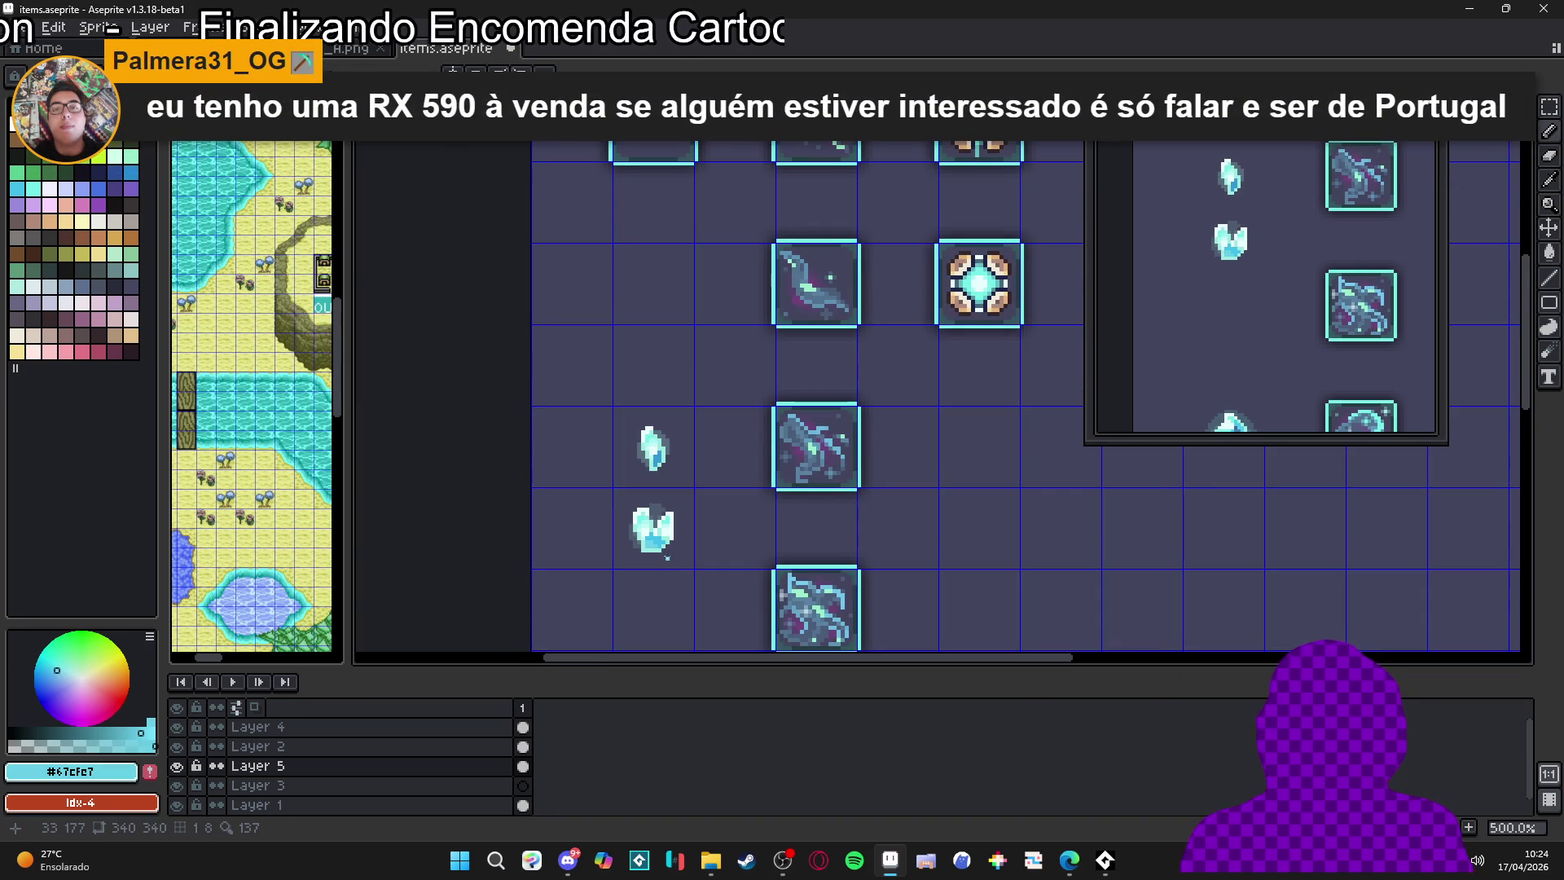
scroll(664, 546, up, 2)
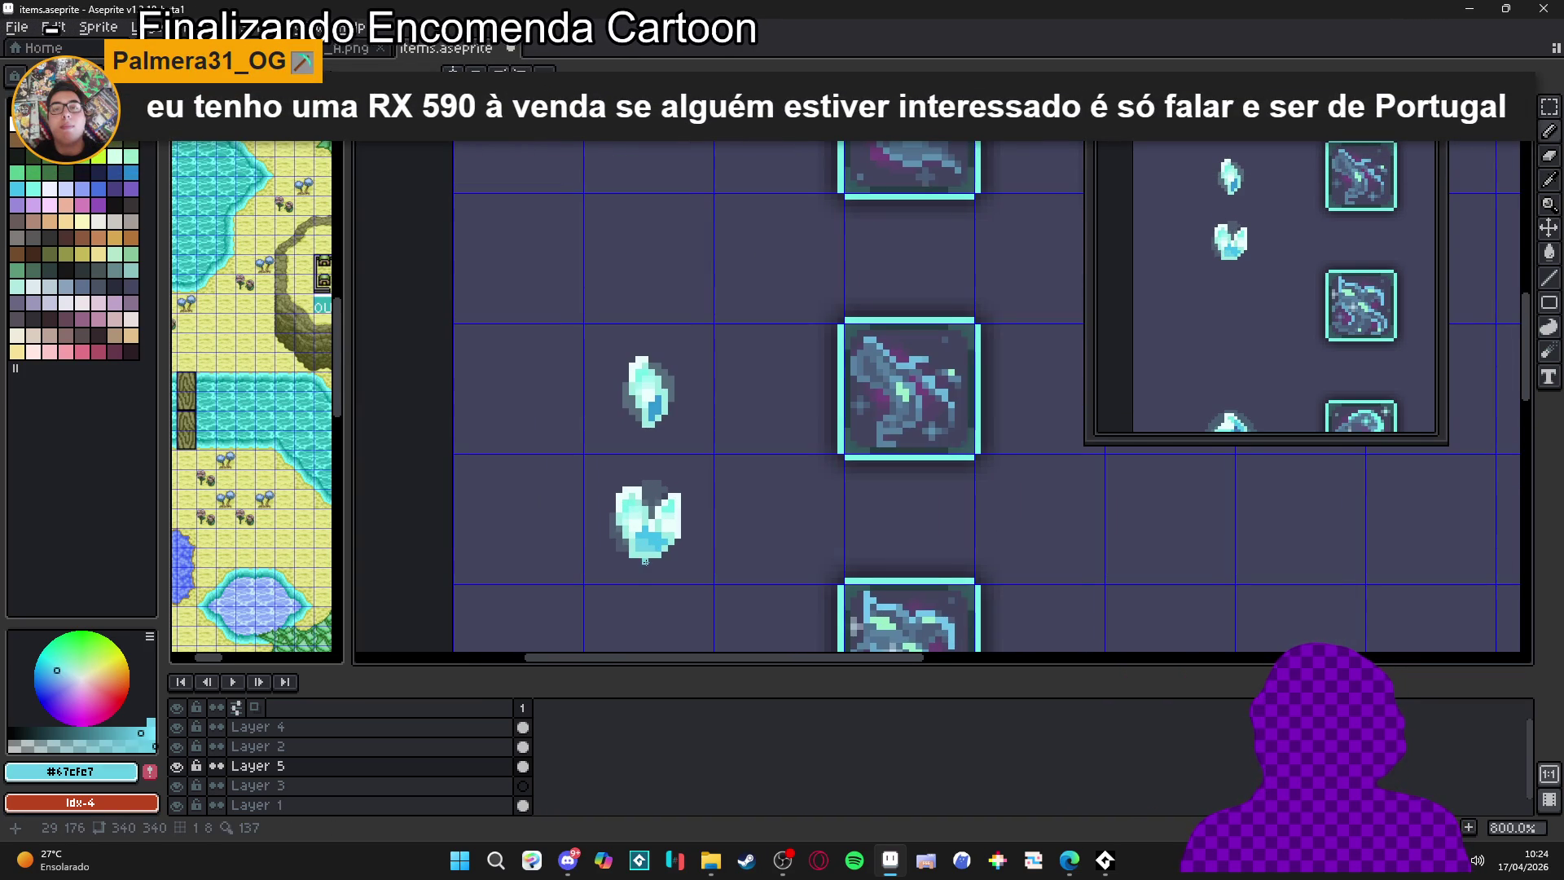
scroll(639, 531, up, 1)
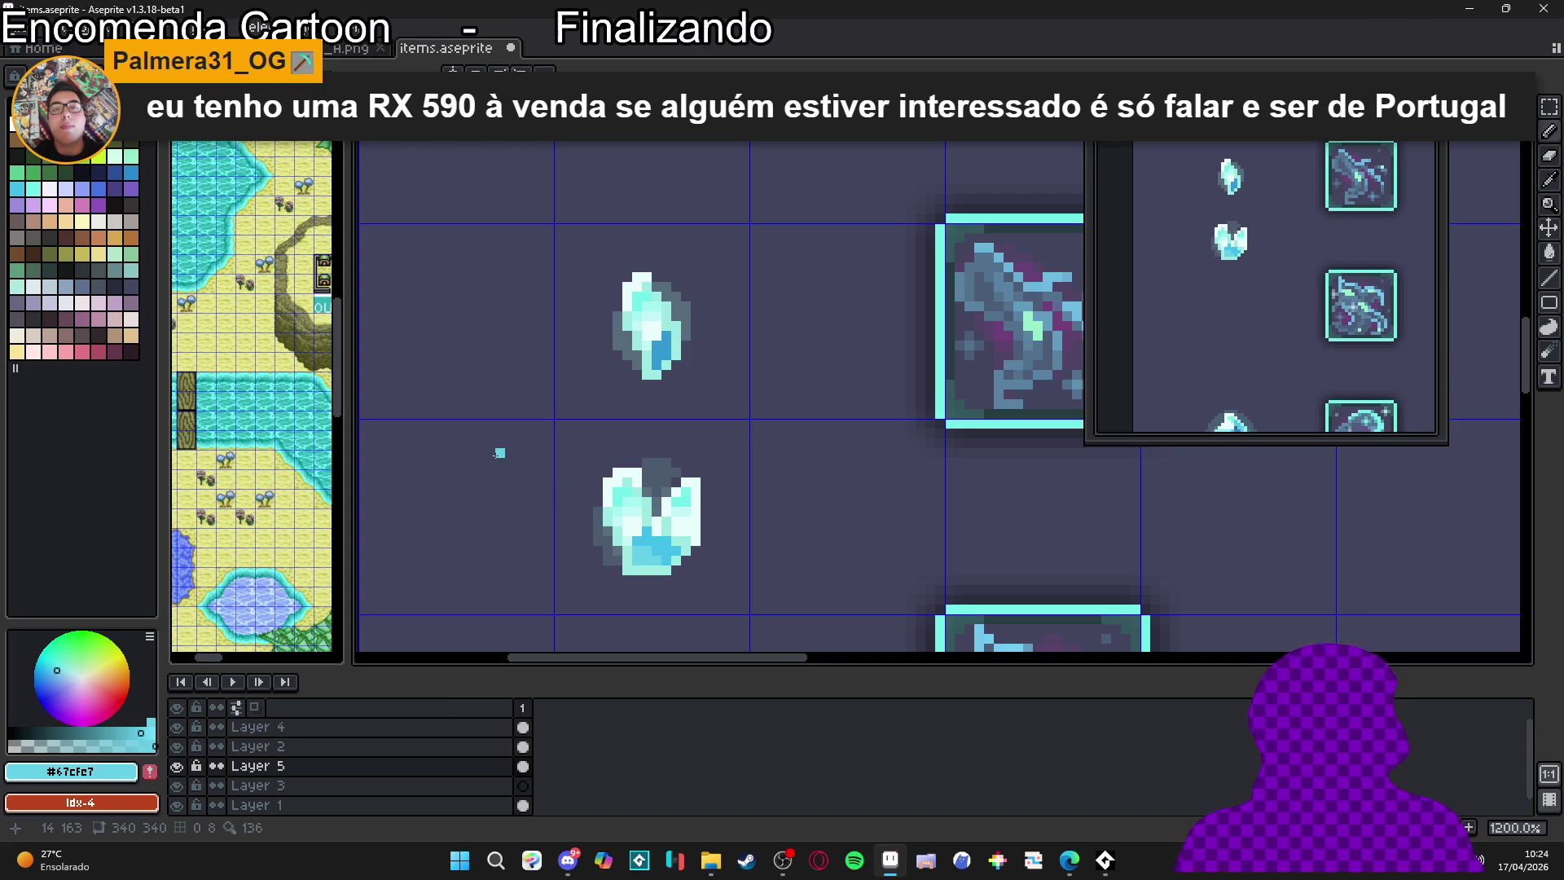
scroll(645, 568, down, 3)
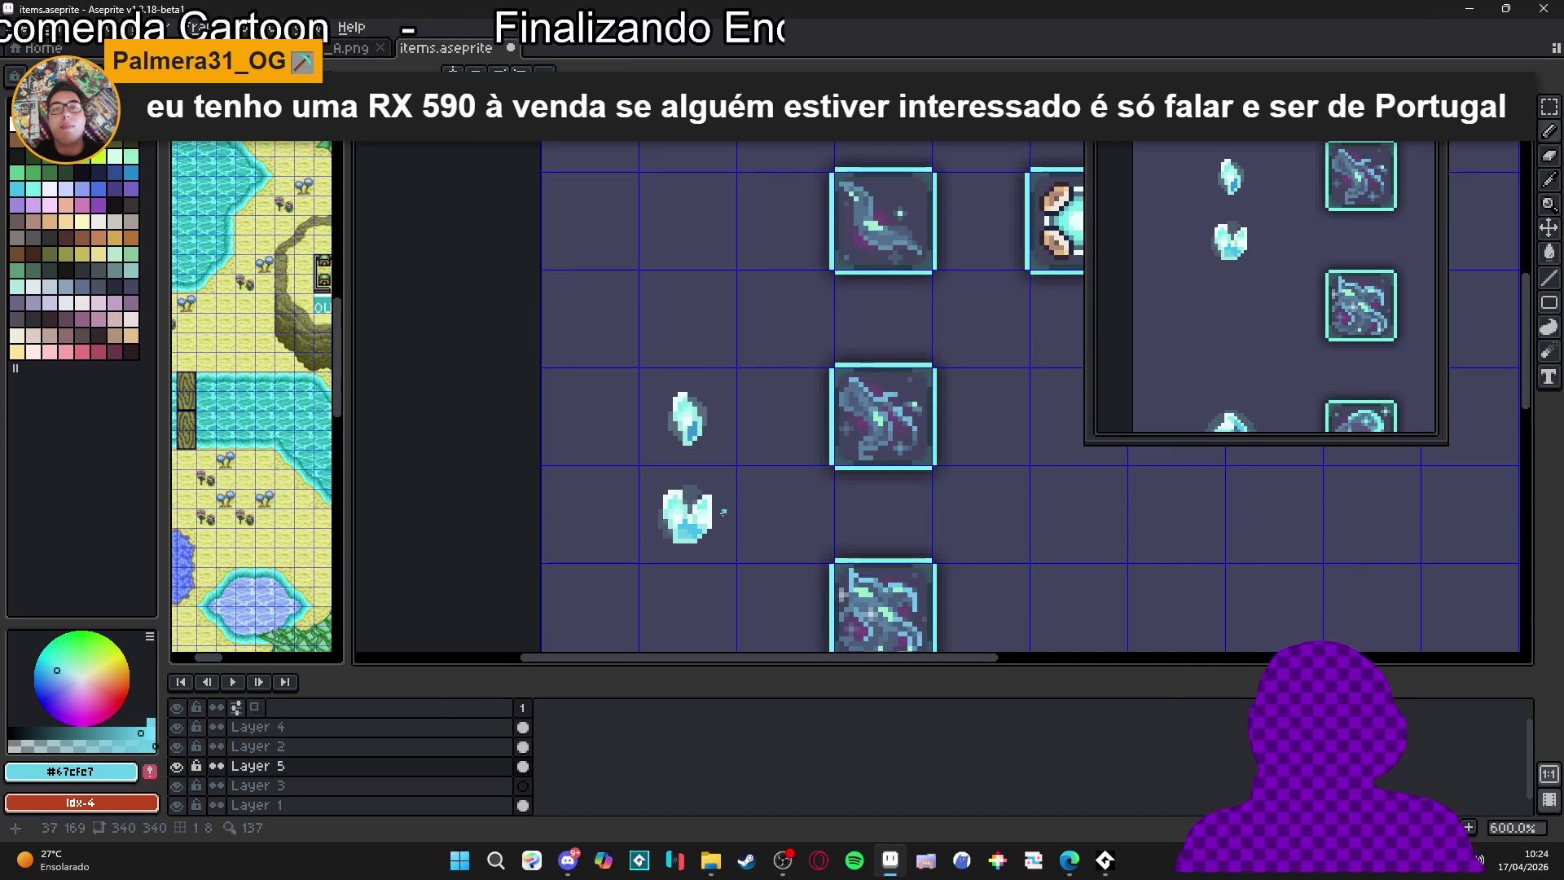
scroll(698, 488, up, 3)
alt+click(709, 481)
scroll(719, 441, down, 3)
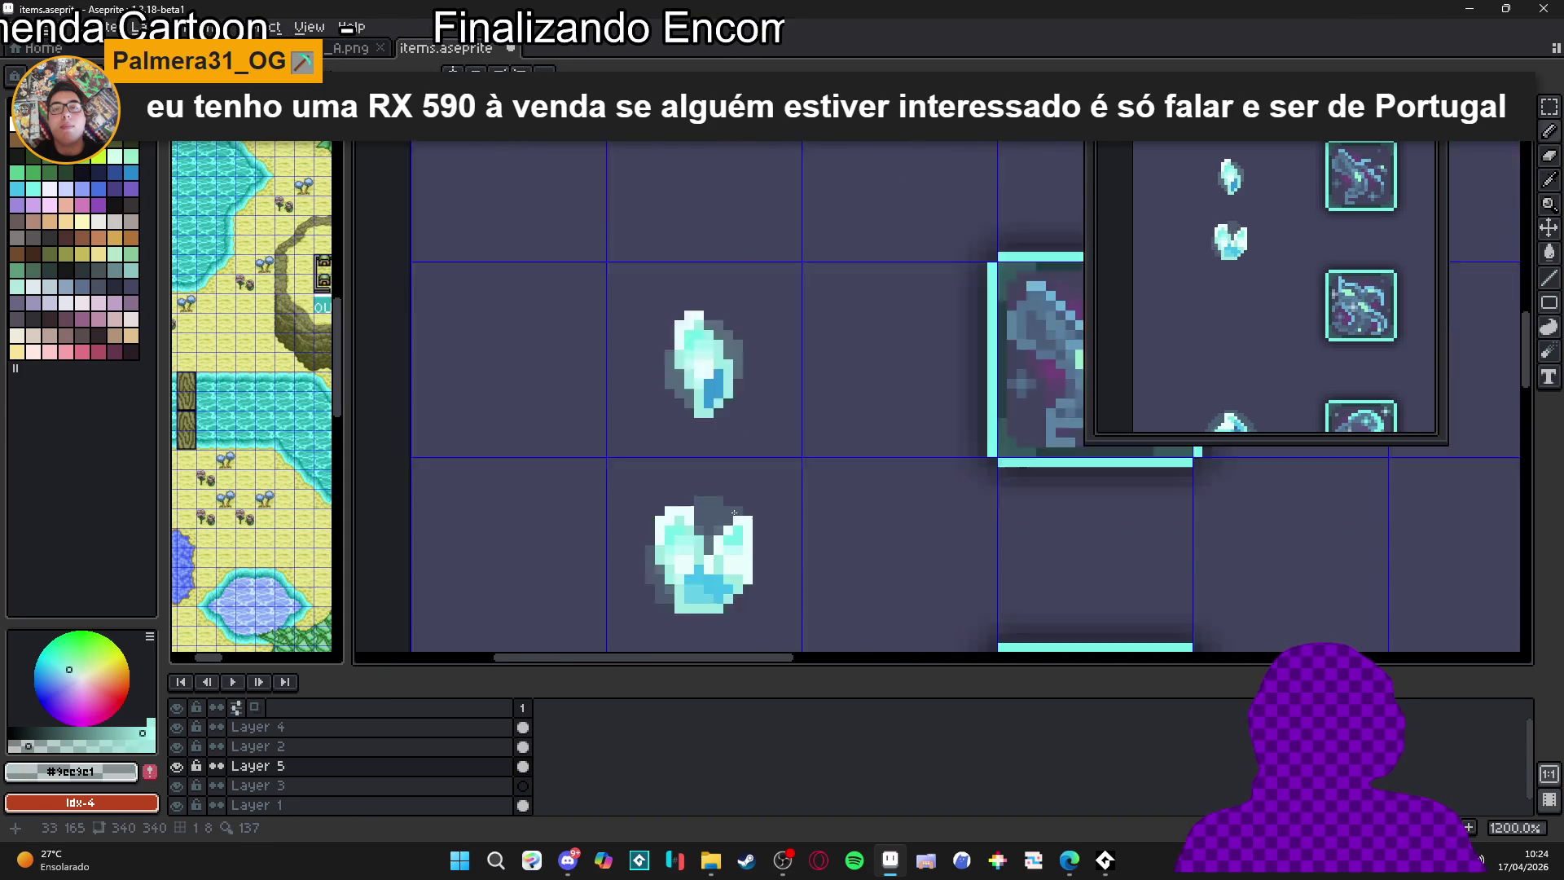
scroll(719, 441, up, 5)
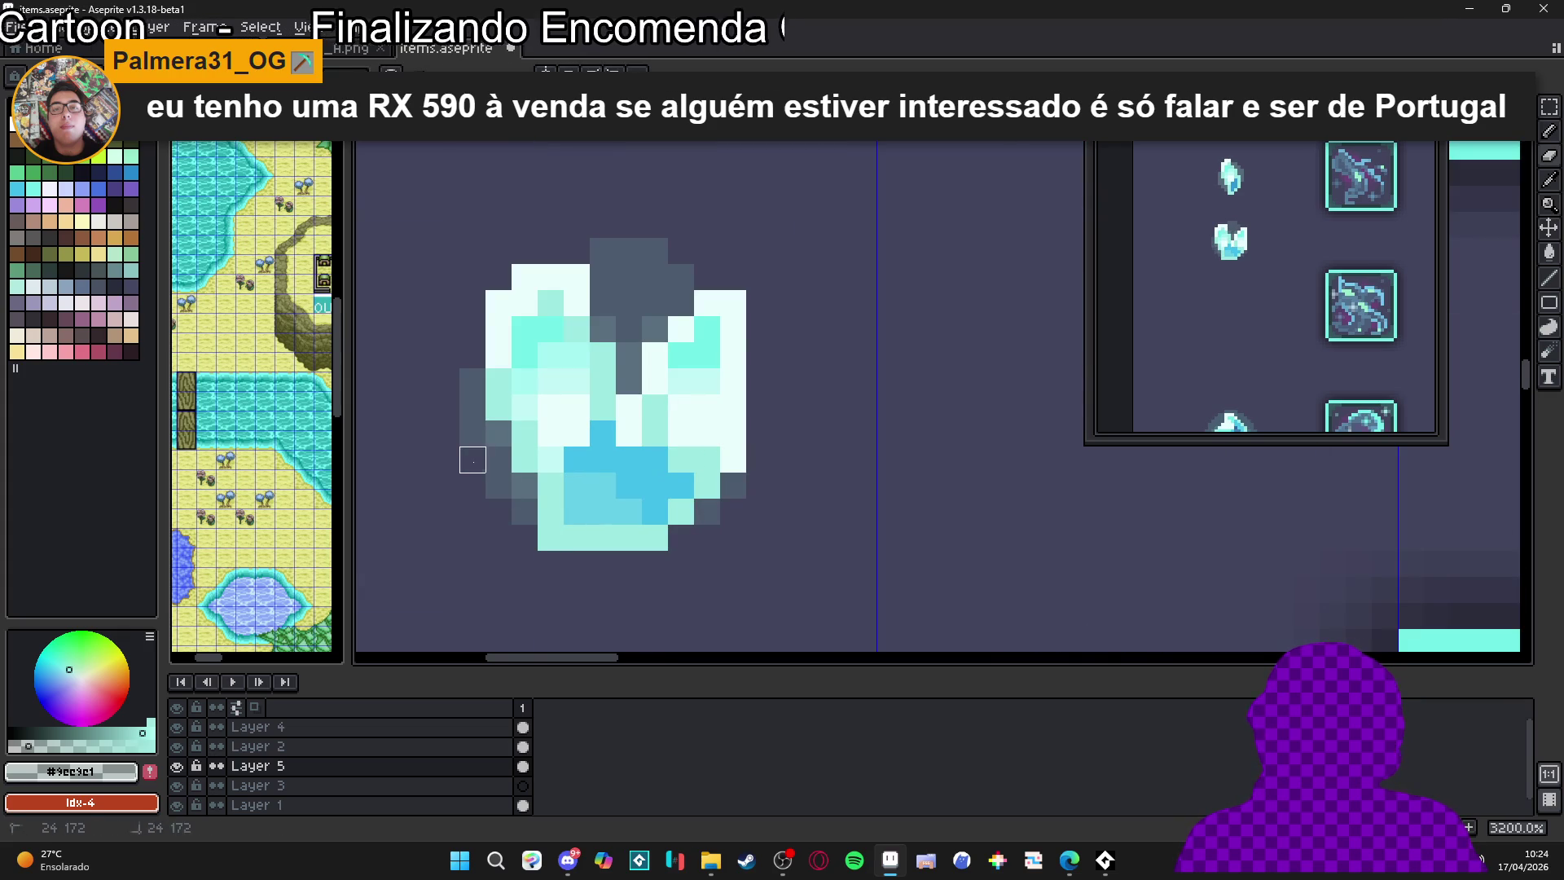
scroll(473, 460, down, 2)
scroll(517, 530, up, 2)
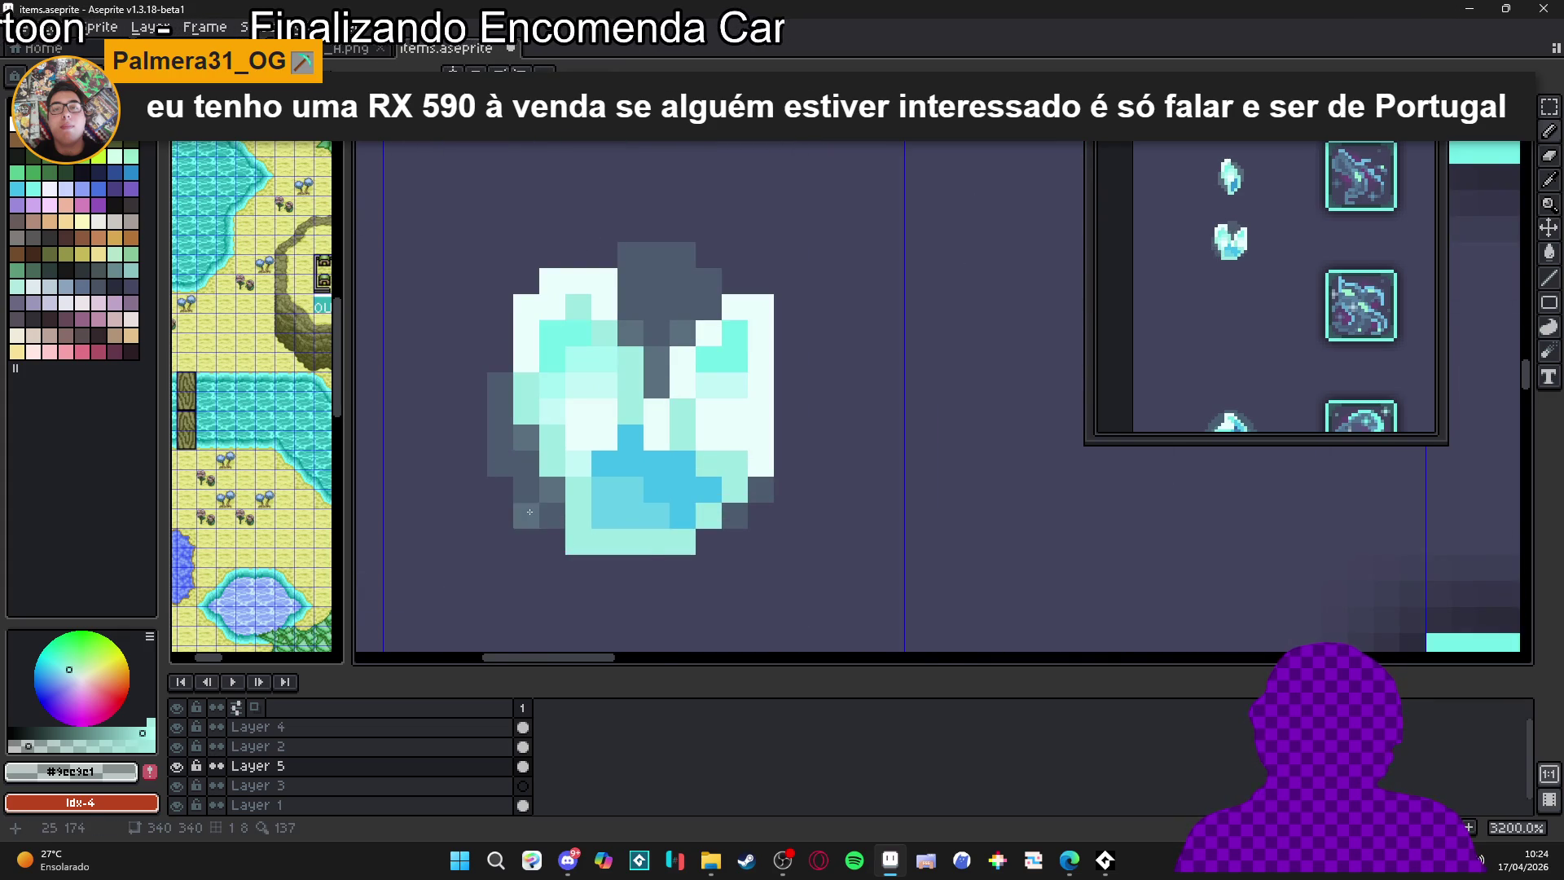
scroll(529, 511, down, 4)
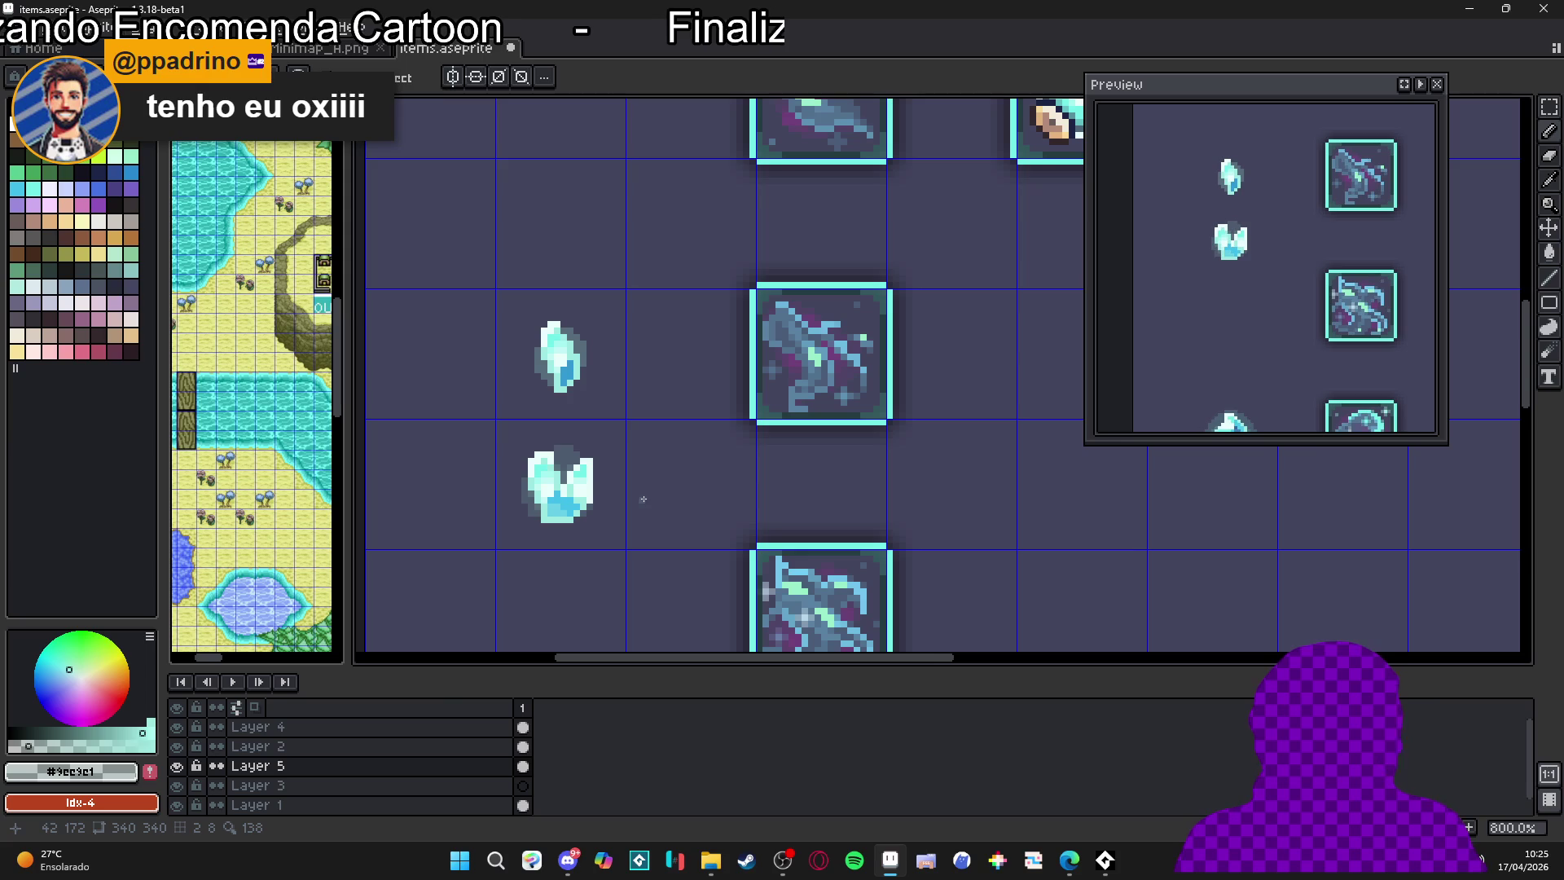
scroll(623, 488, up, 5)
mouse_move(518, 568)
mouse_down()
mouse_move(573, 521)
mouse_move(562, 474)
mouse_up()
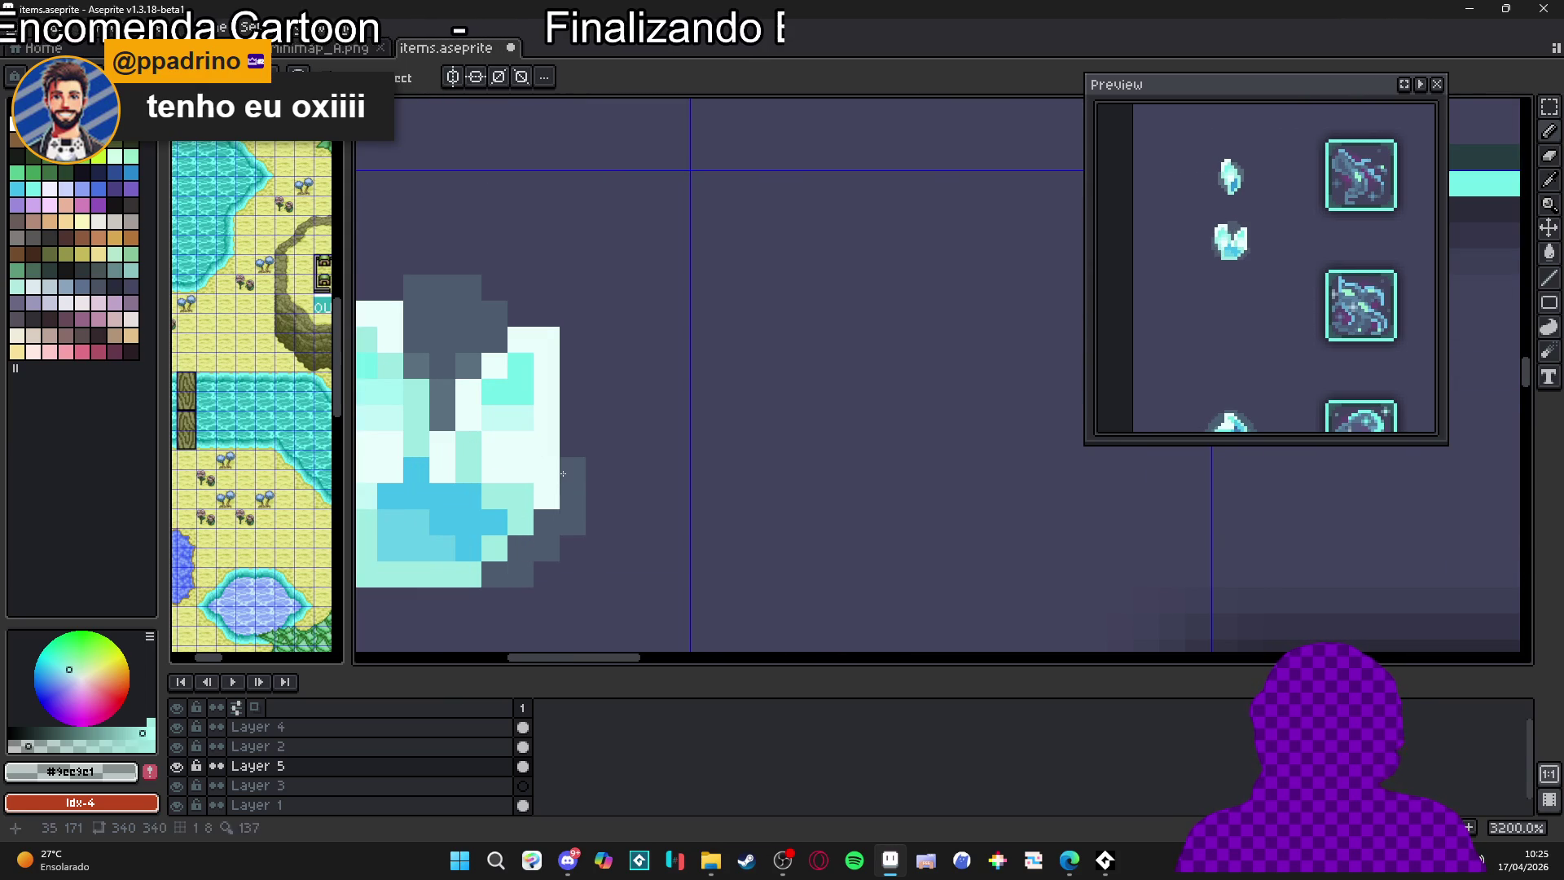
Check the new outline up close, then eyedrop the crystal's bright blue
scroll(563, 474, down, 5)
scroll(579, 530, up, 4)
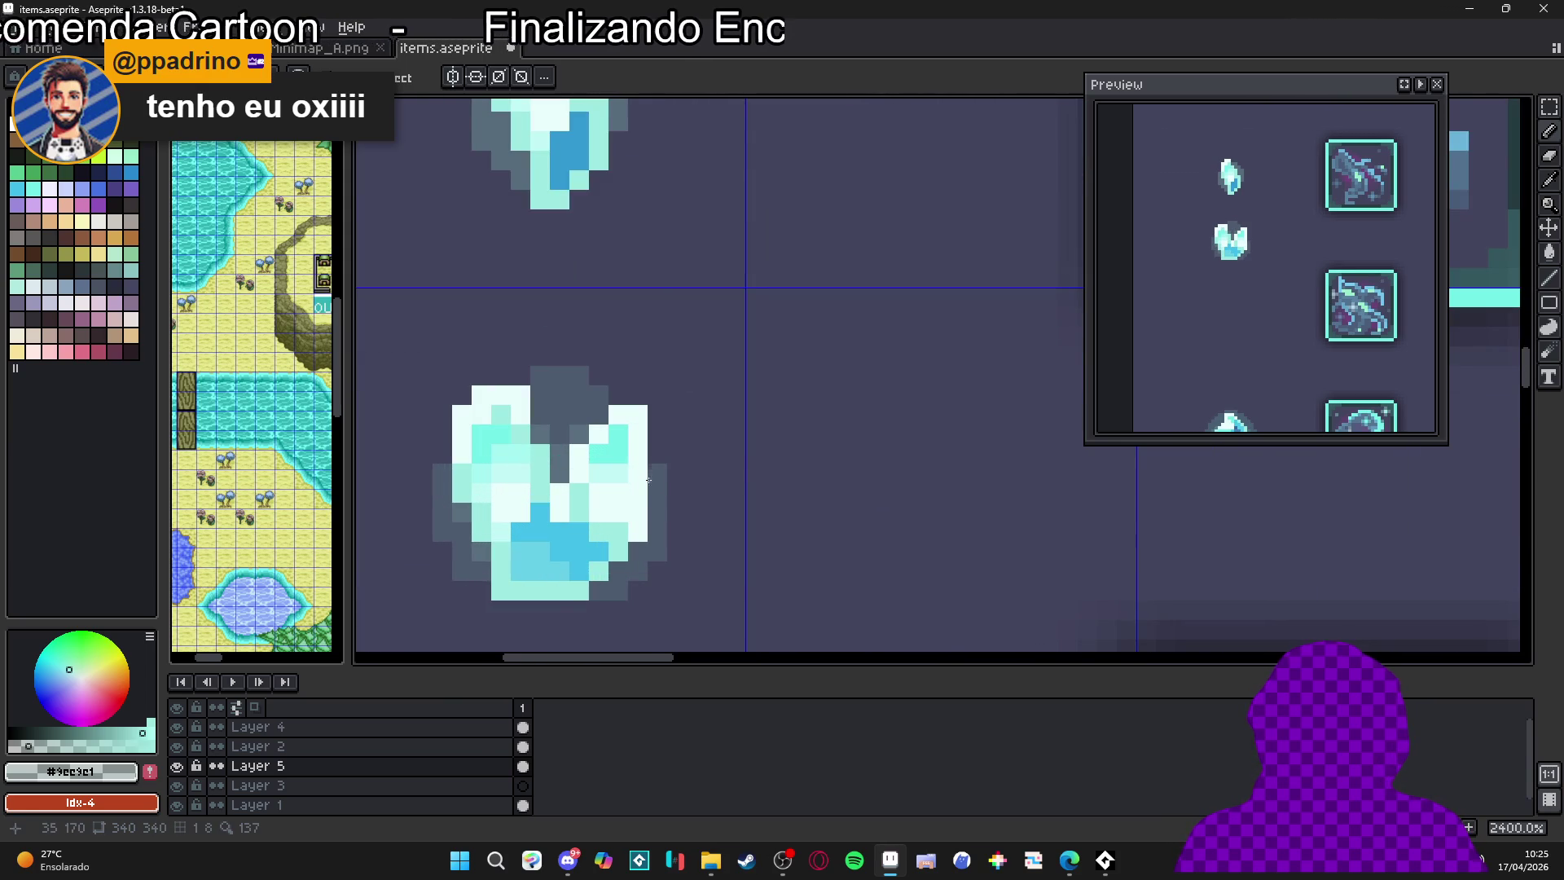
scroll(648, 480, down, 5)
scroll(619, 519, up, 2)
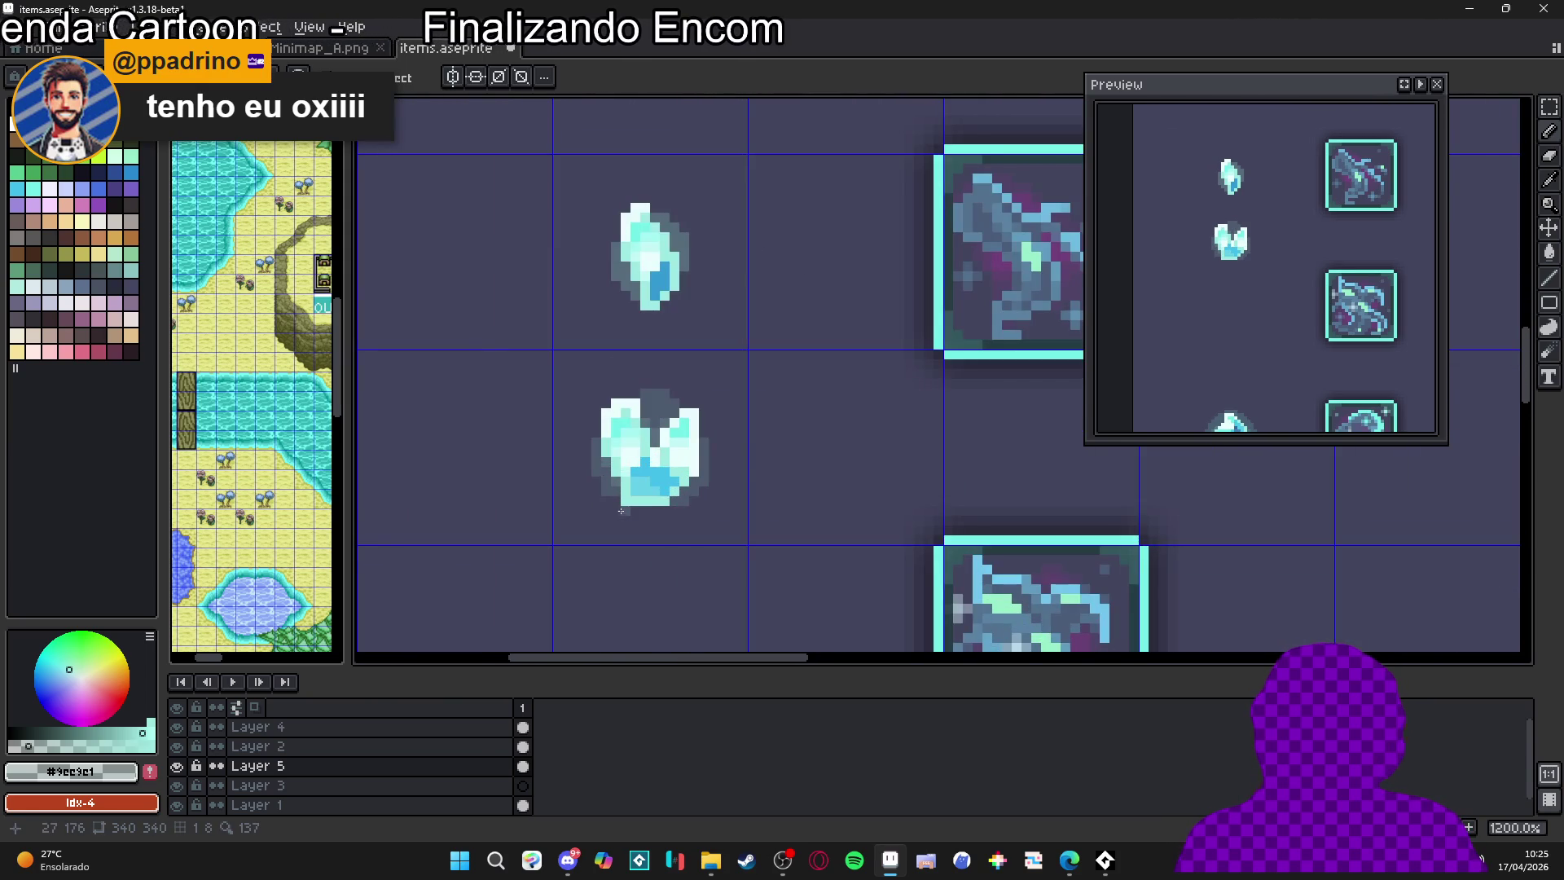
scroll(653, 506, down, 3)
scroll(652, 501, up, 5)
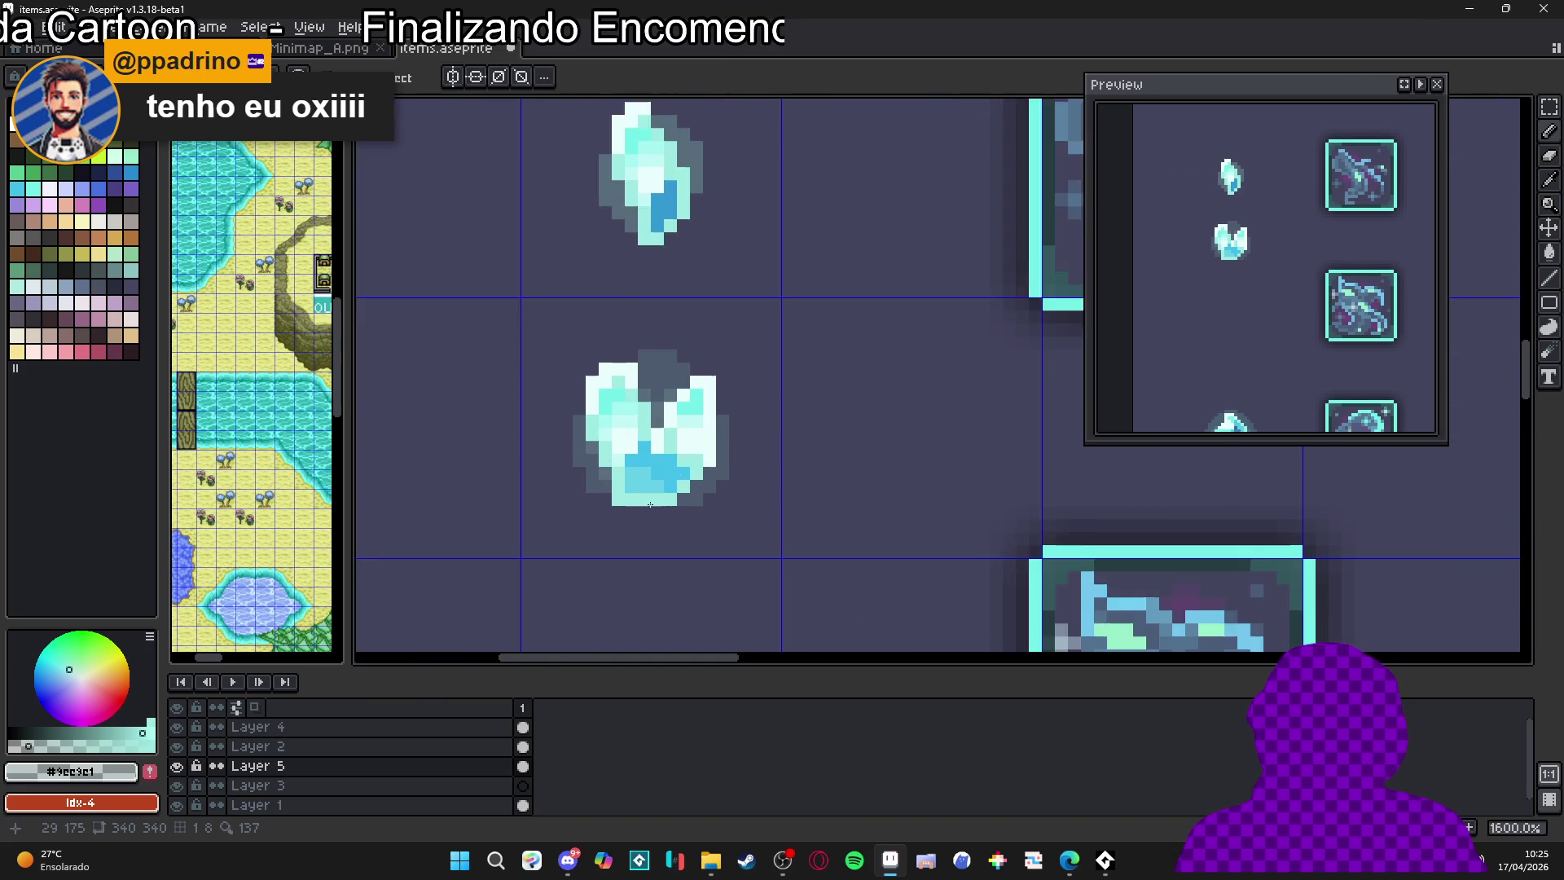
alt+click(648, 480)
Repaint light crystal pixels and the bottom row bright blue #42bfe8, undoing one stray pixel
click(624, 469)
click(629, 482)
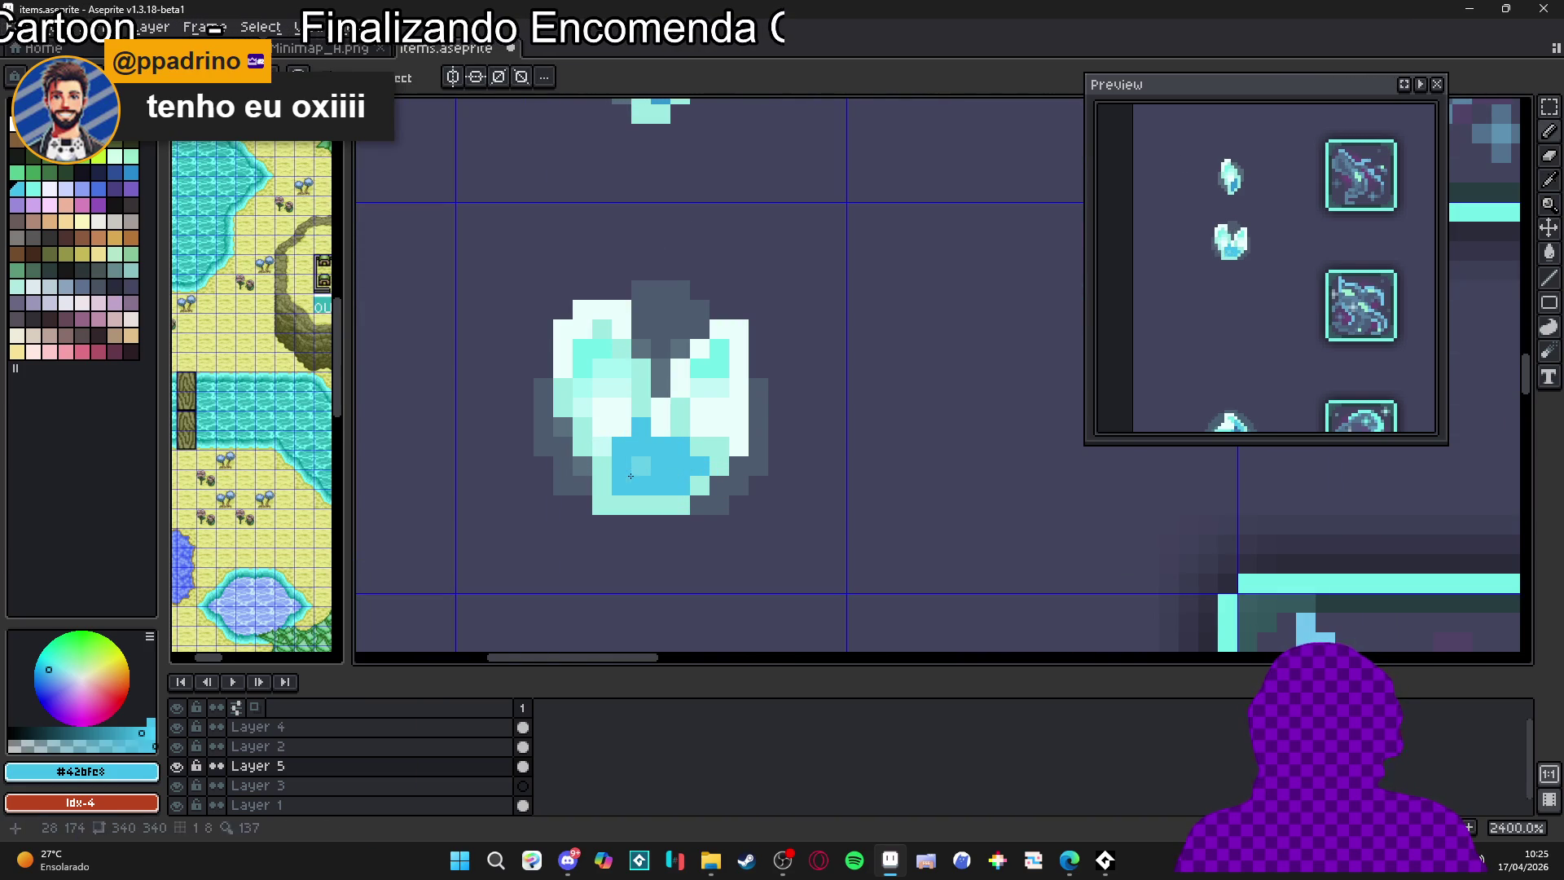
key(ctrl+z)
click(622, 505)
drag(641, 505, 661, 506)
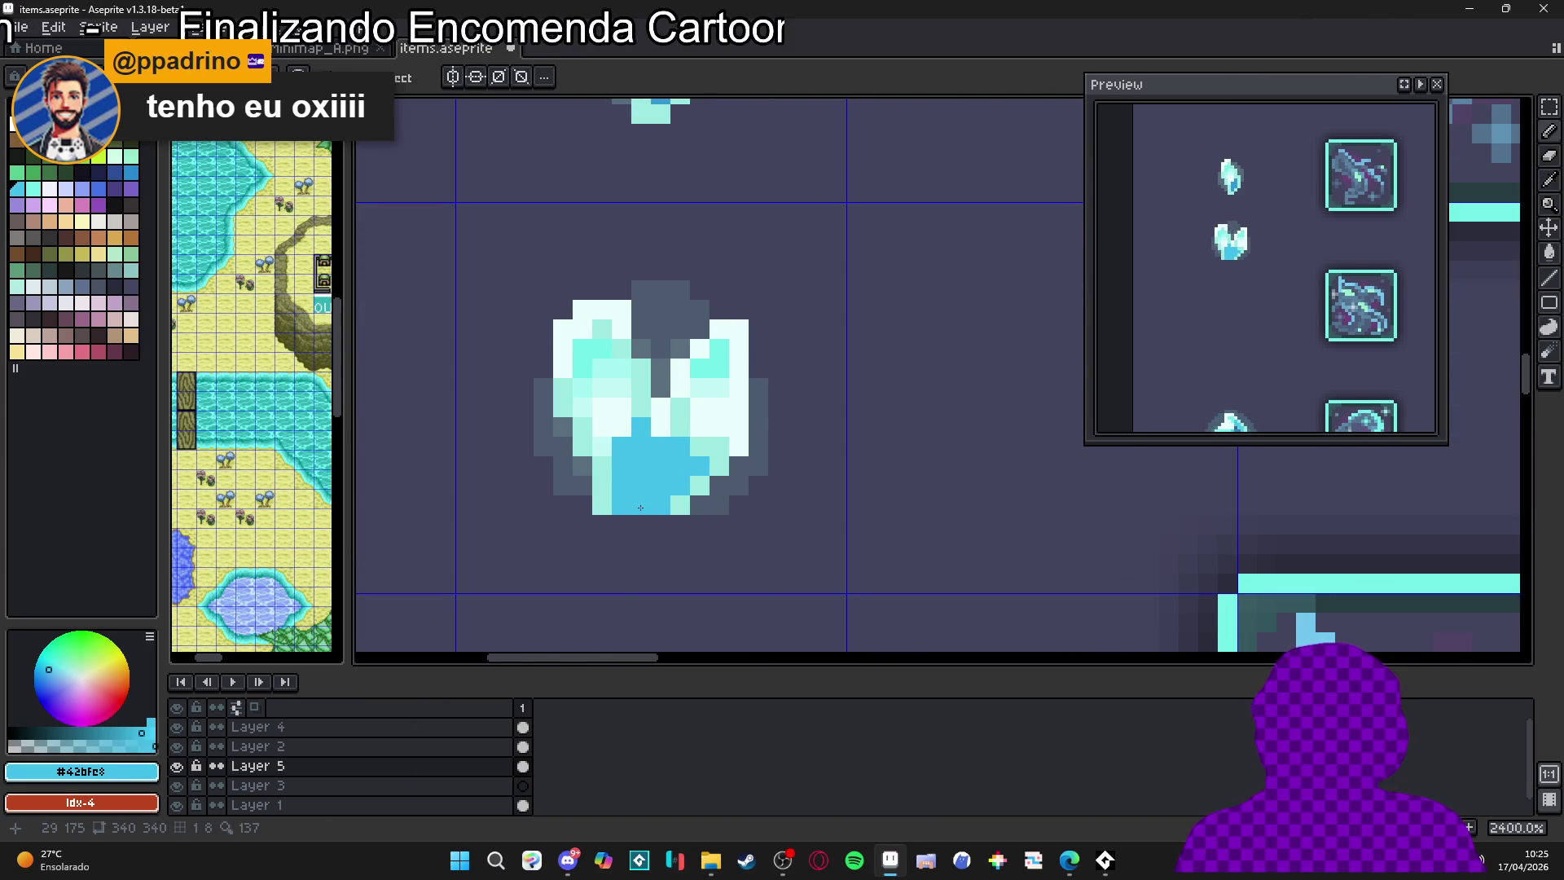
scroll(641, 508, down, 3)
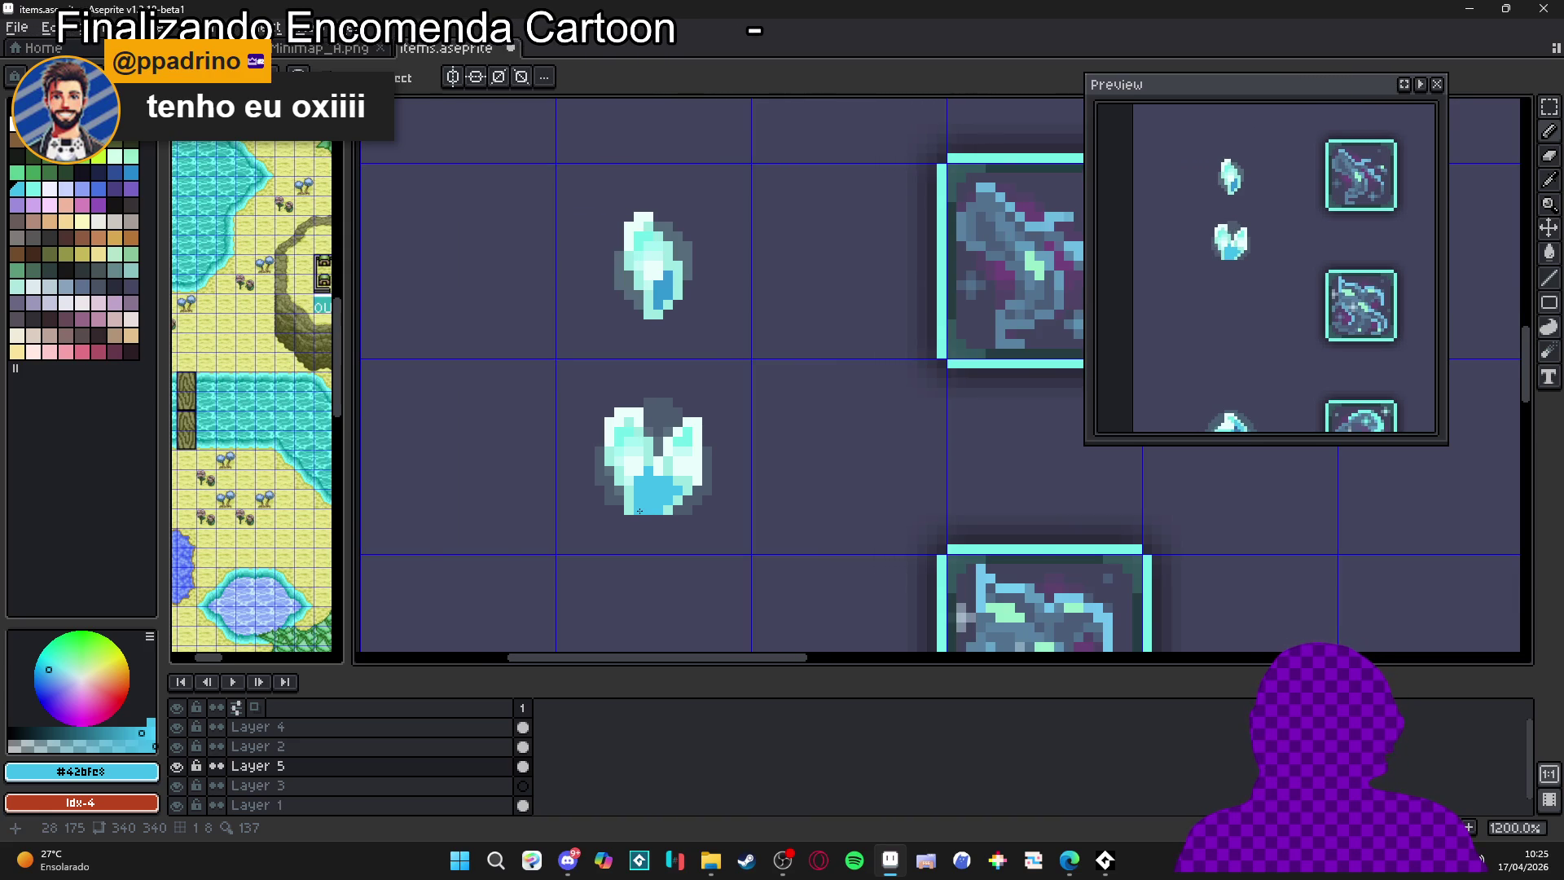
scroll(639, 511, up, 2)
Add a light cyan #9ce9e1 rim along the crystal's bottom and lower left
alt+click(682, 493)
click(643, 517)
drag(640, 516, 611, 512)
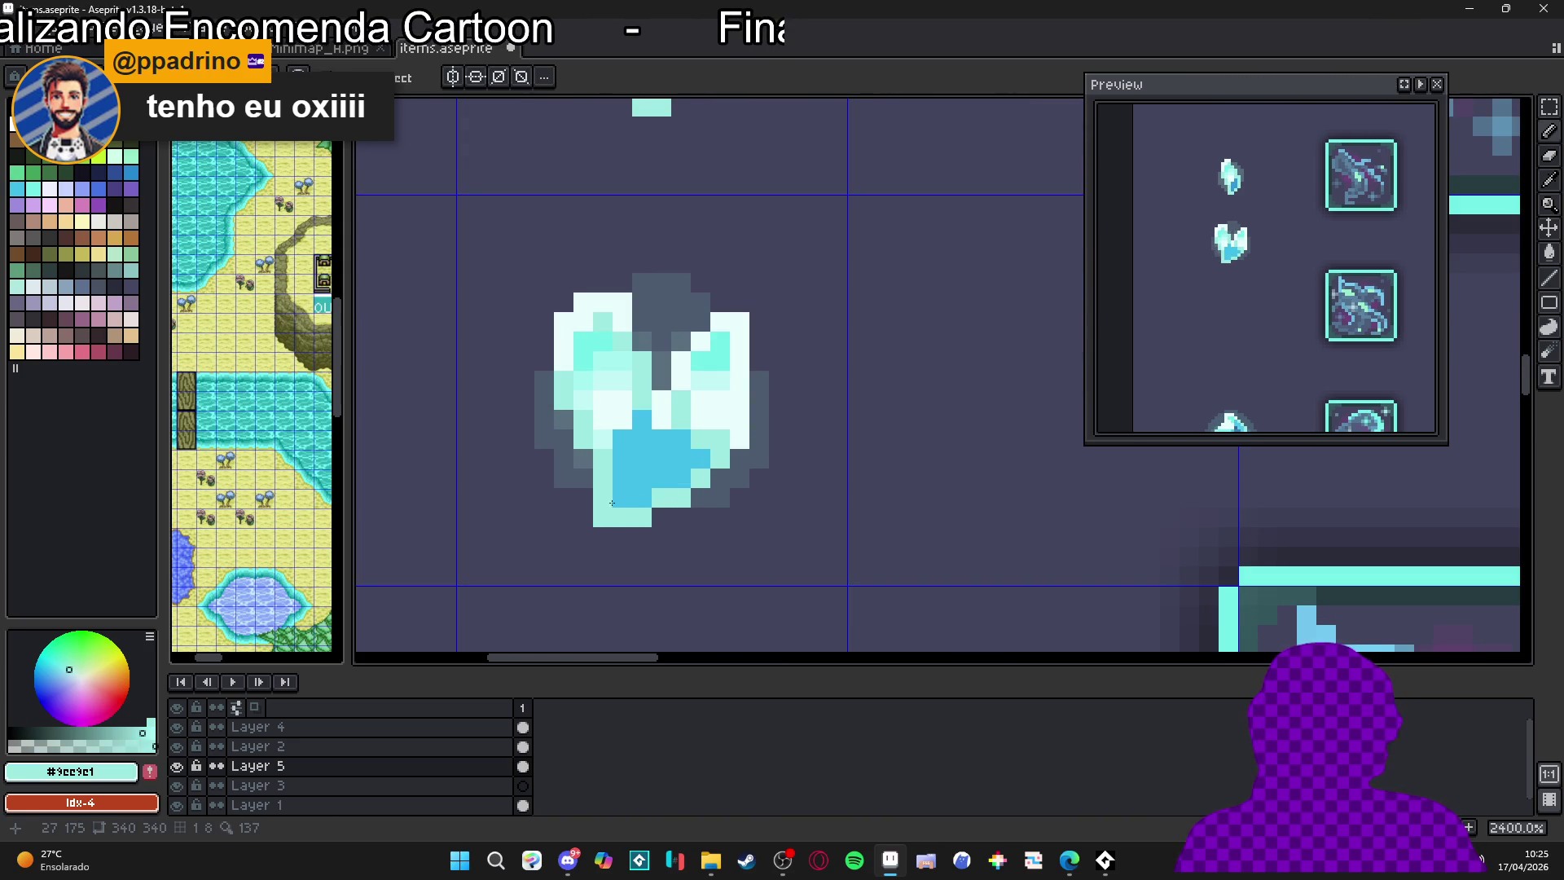
click(583, 458)
alt+click(608, 462)
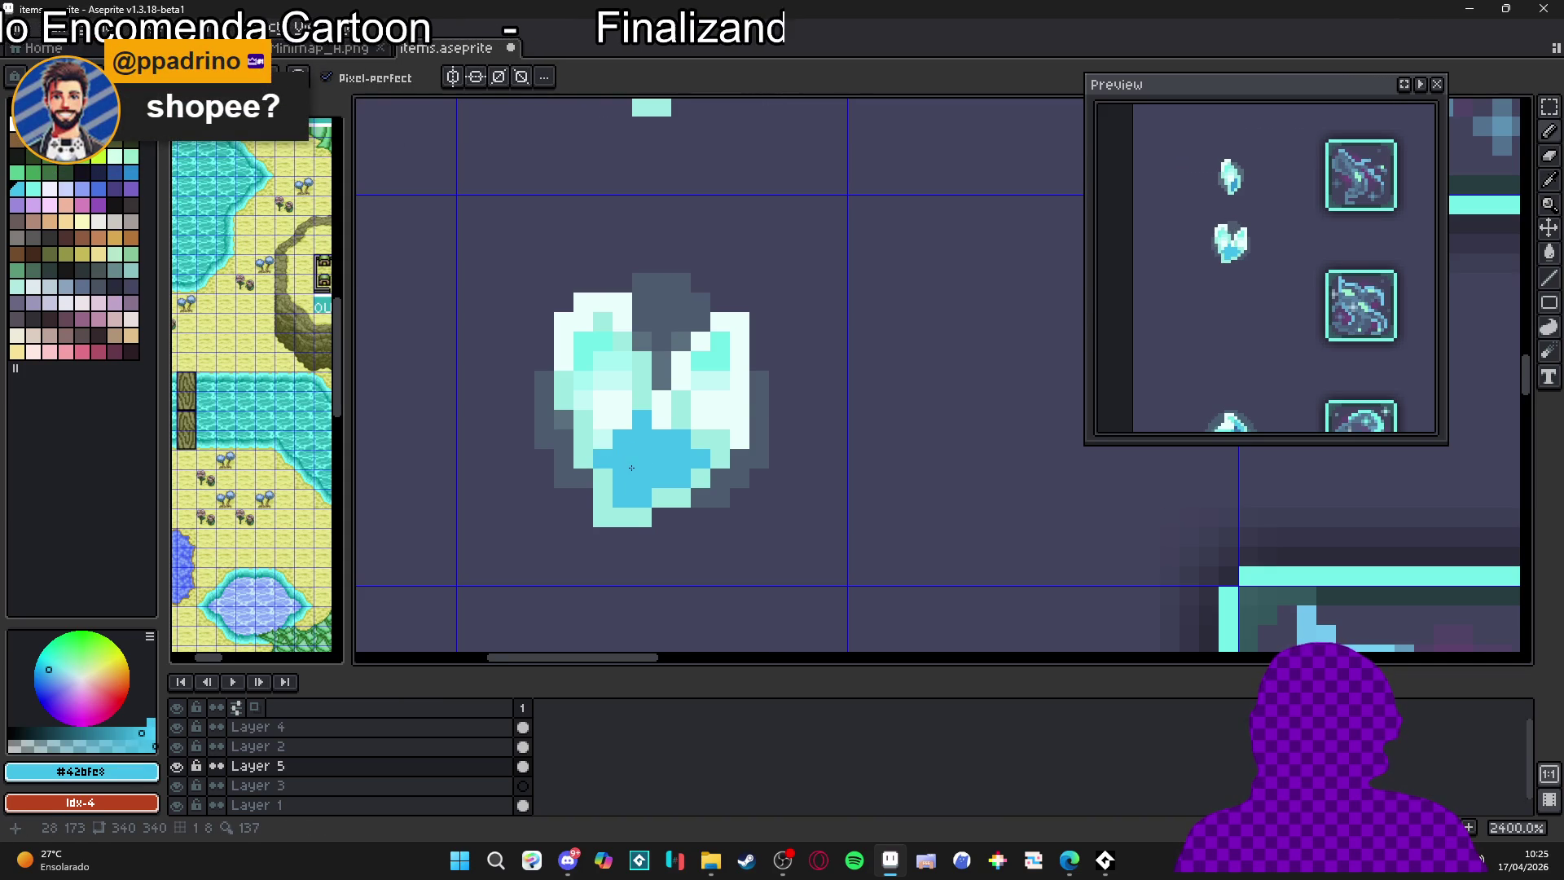
Fill the crystal's left-middle area and upper-right pixel with bright blue
scroll(631, 468, down, 4)
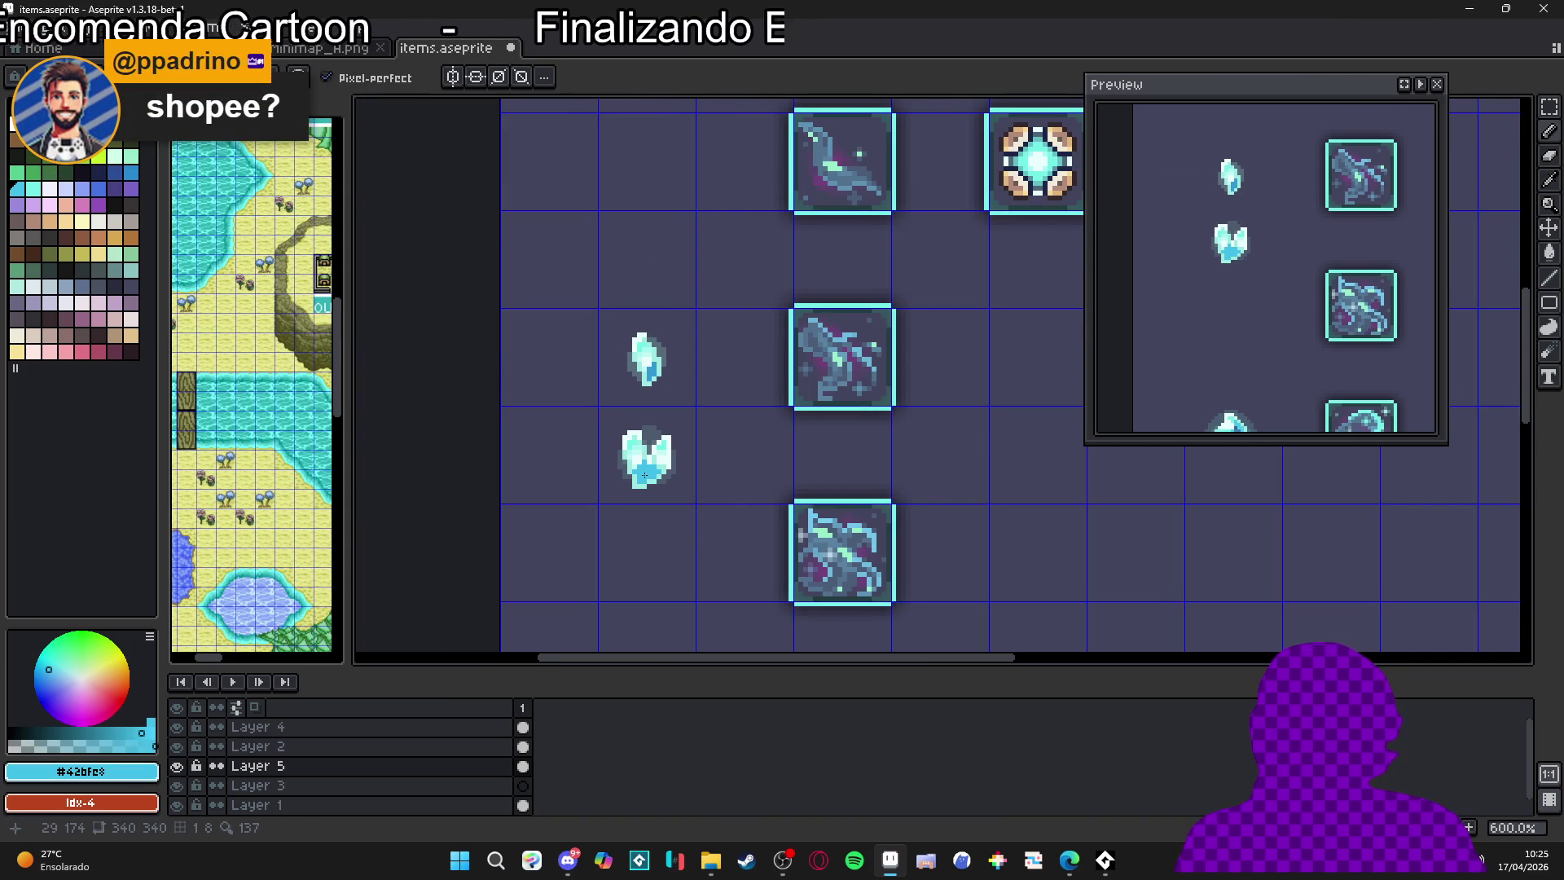
scroll(644, 475, up, 3)
scroll(639, 456, up, 2)
mouse_move(629, 427)
mouse_down()
mouse_move(603, 391)
mouse_move(620, 467)
mouse_move(720, 465)
mouse_move(733, 408)
mouse_up()
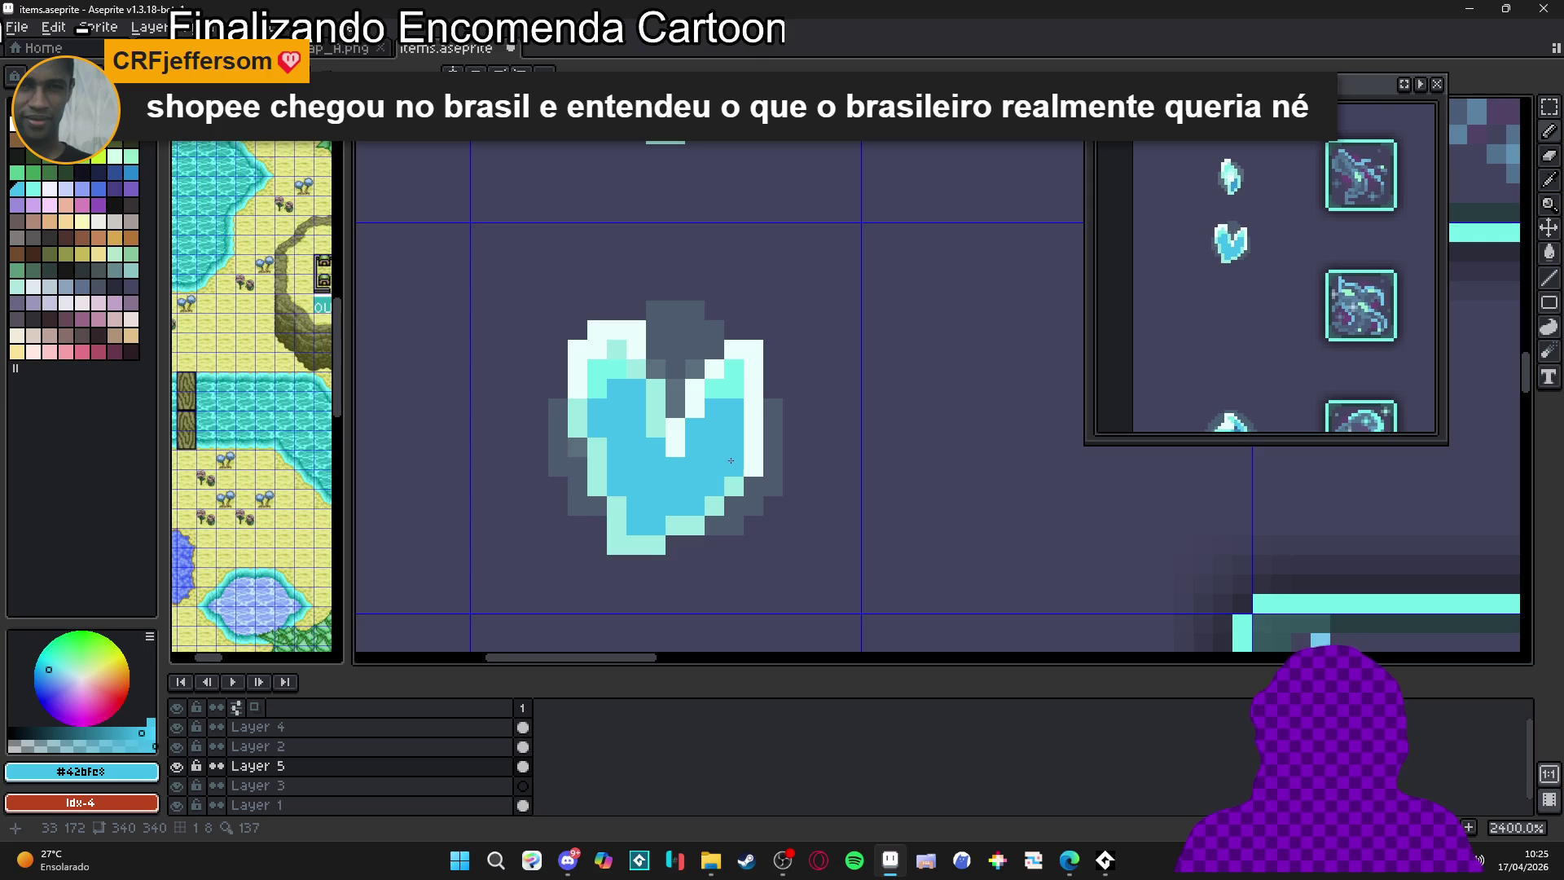
click(731, 376)
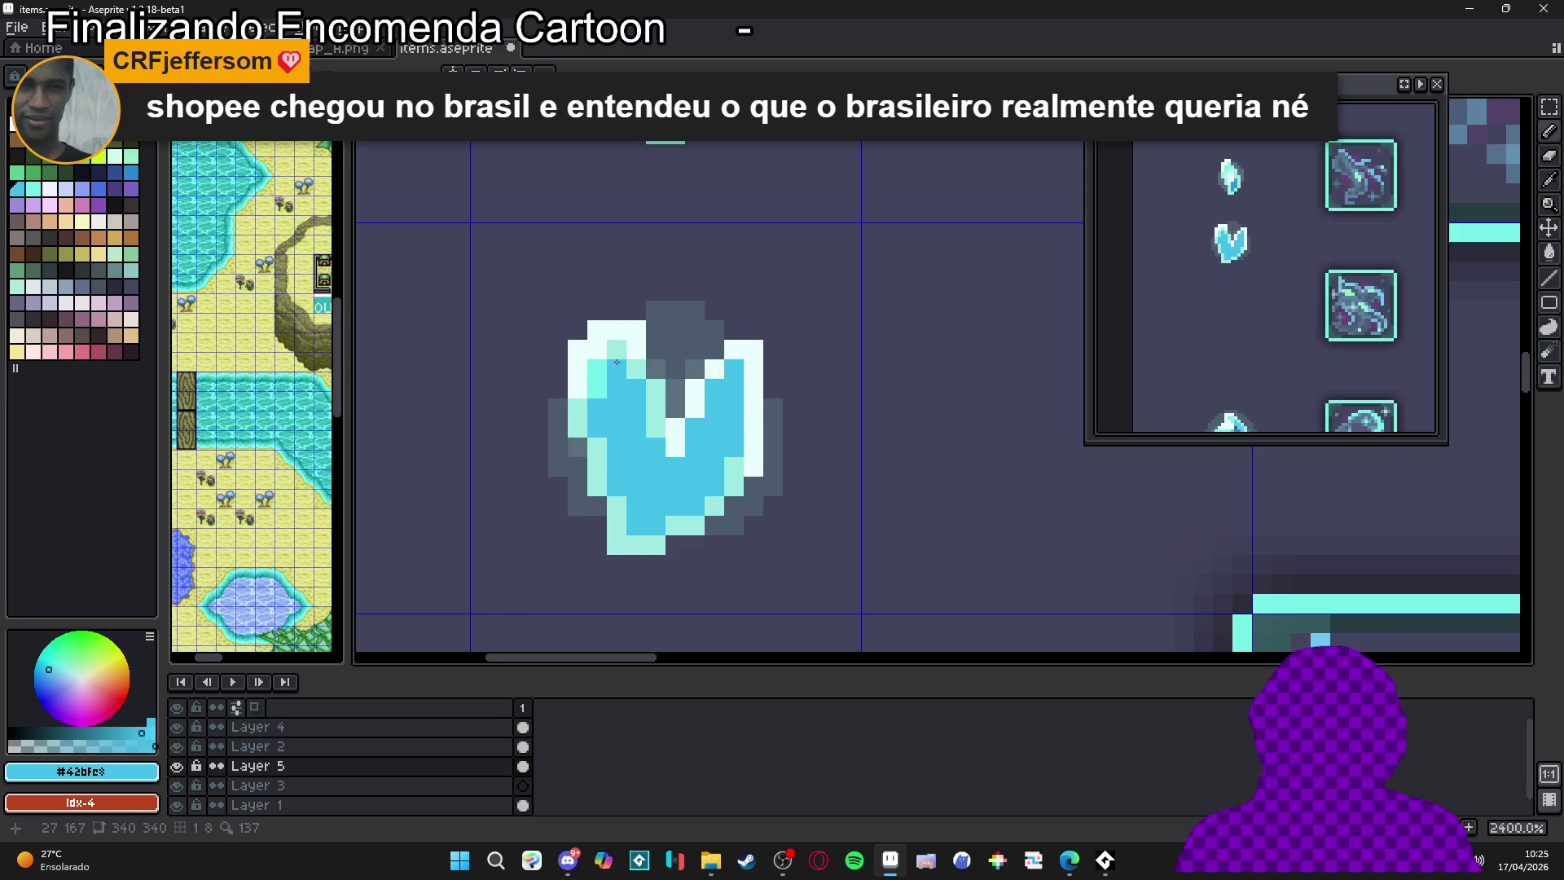
scroll(615, 400, down, 5)
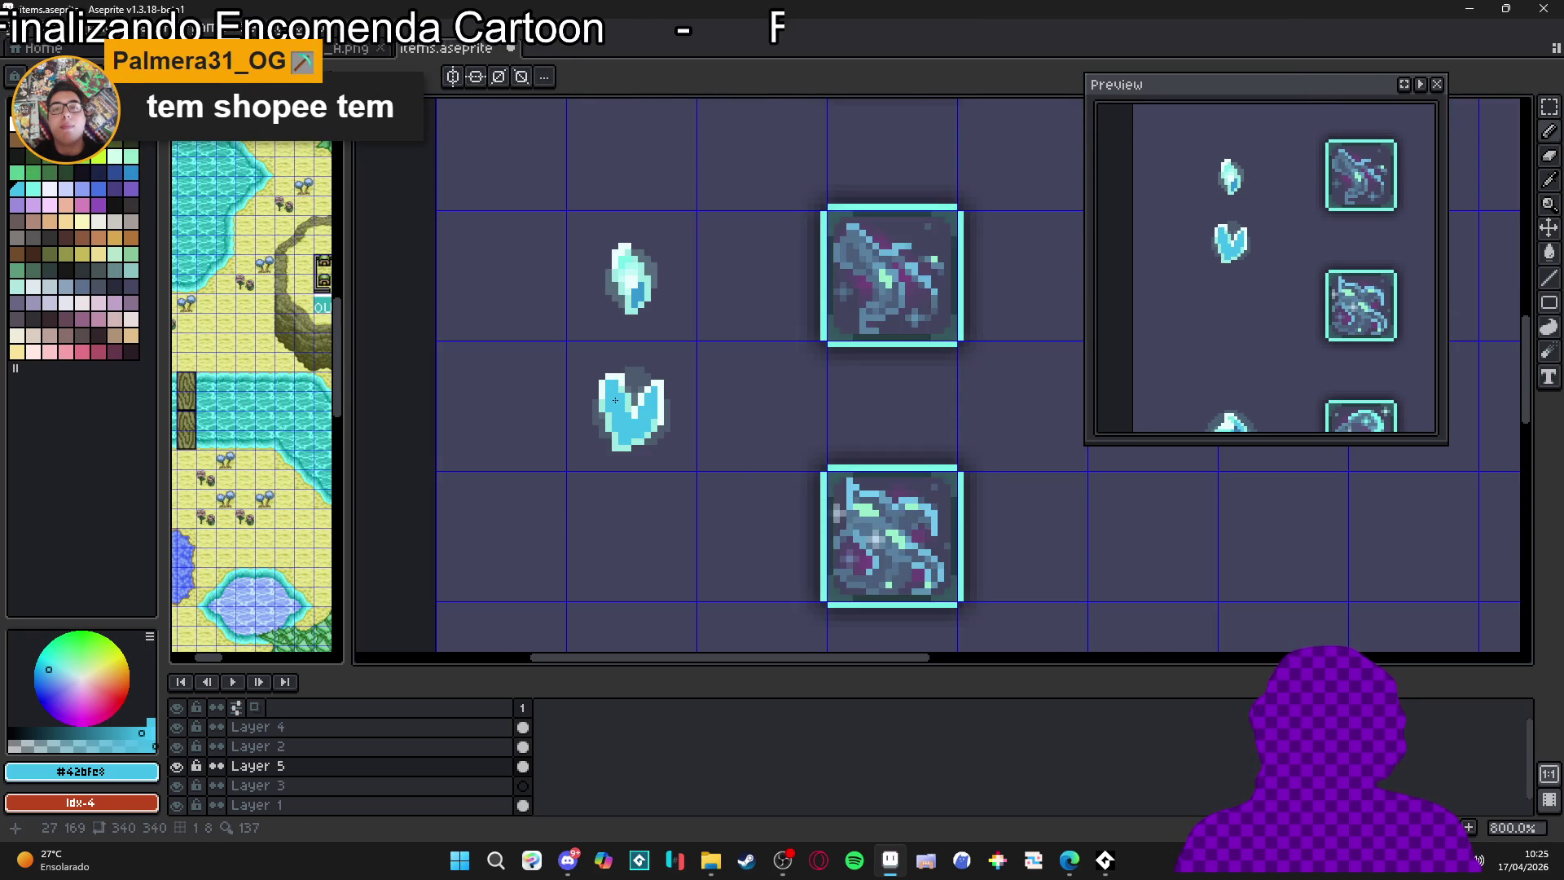
Repaint the crystal's top-left, left edge and white inner diagonal light cyan #9ce9e1
scroll(616, 400, up, 5)
alt+click(610, 333)
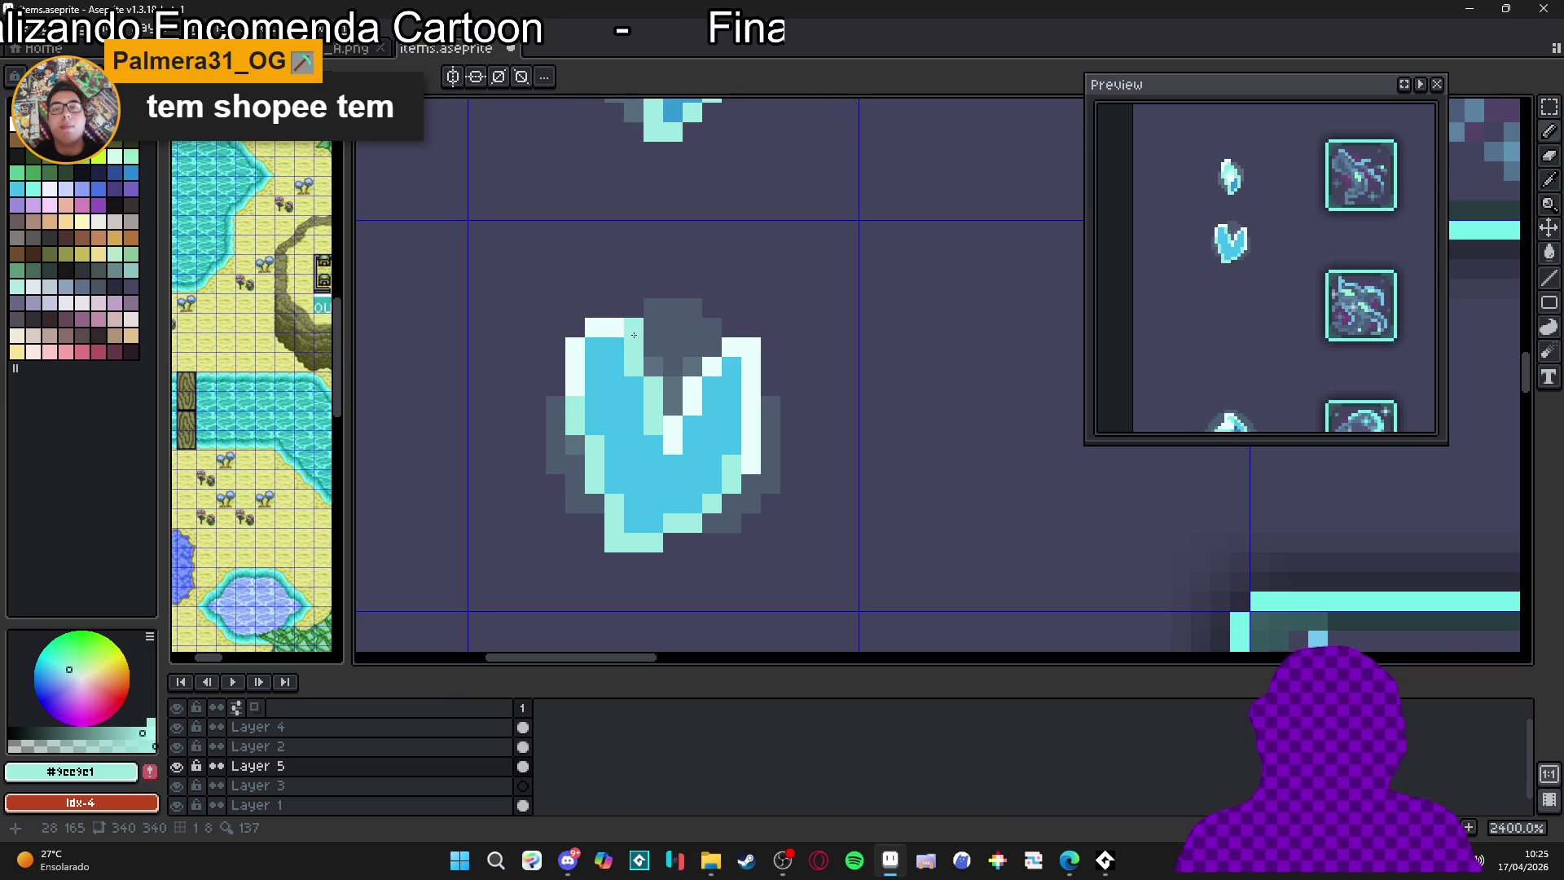
mouse_move(610, 333)
mouse_down()
mouse_move(574, 347)
mouse_move(575, 387)
mouse_up()
click(628, 415)
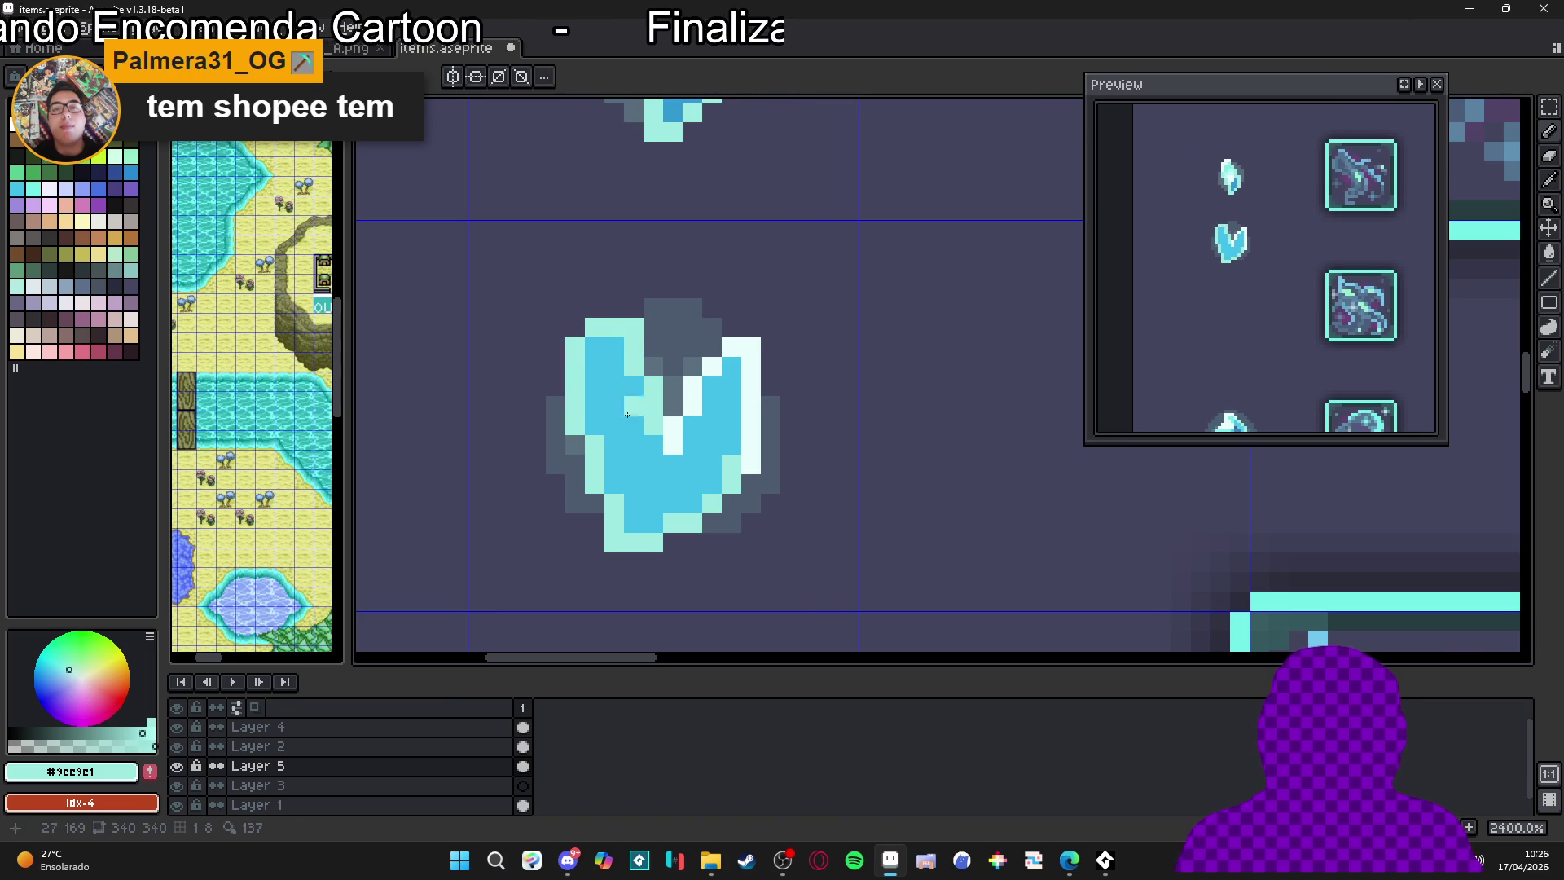
mouse_move(680, 434)
mouse_down()
mouse_move(693, 373)
mouse_move(713, 348)
mouse_move(744, 347)
mouse_move(753, 466)
mouse_up()
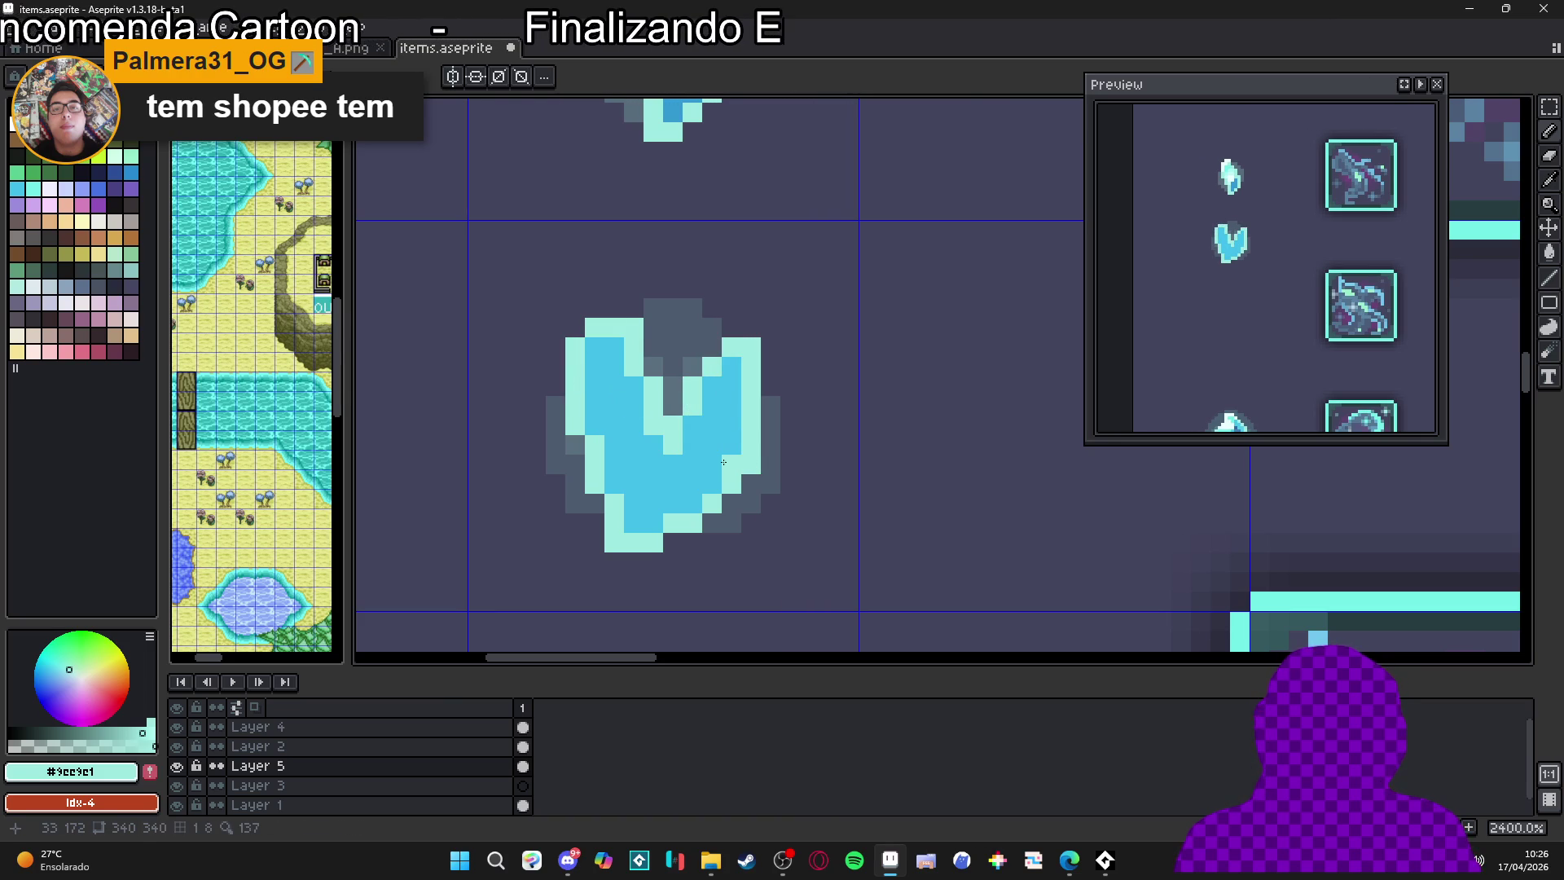
Fix two single pixels on the bottom rim, one pale cyan and one blue
scroll(632, 493, up, 4)
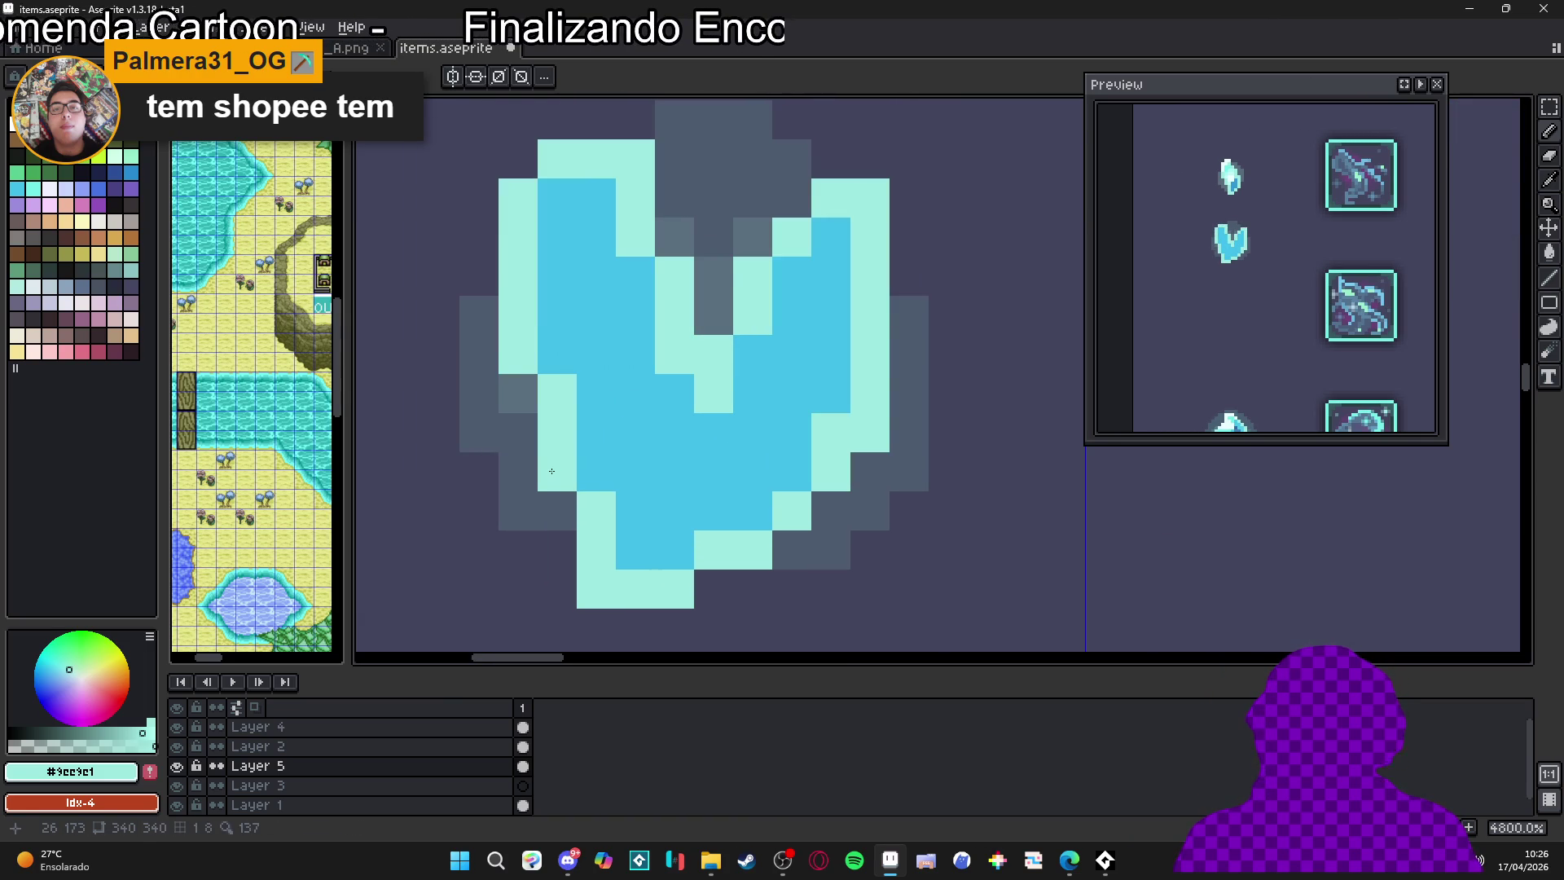
scroll(567, 474, down, 2)
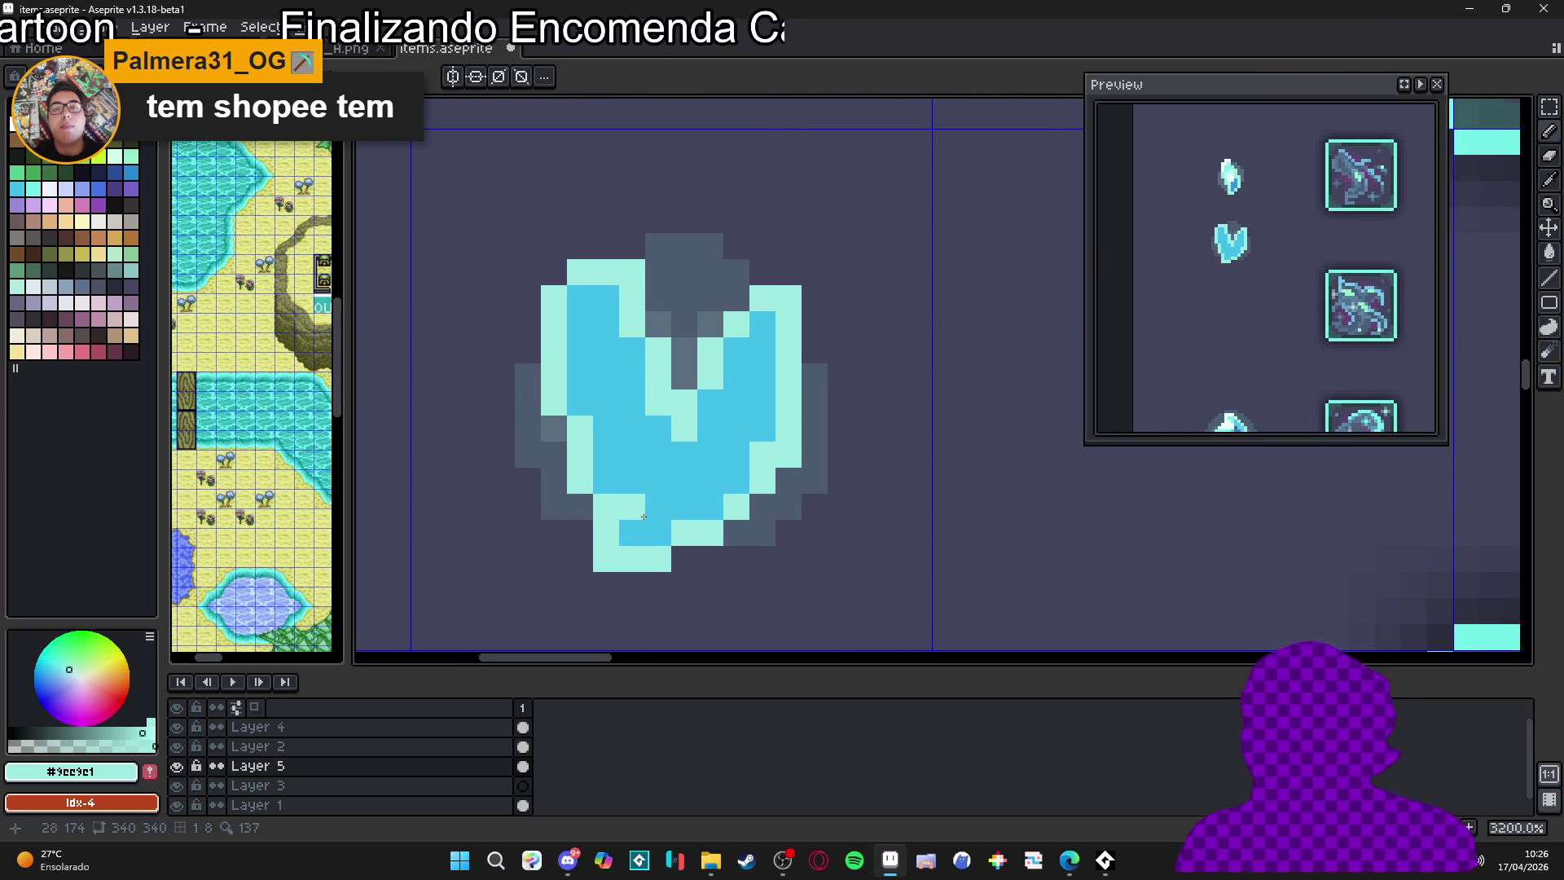
right_click(643, 516)
click(653, 502)
scroll(647, 500, down, 3)
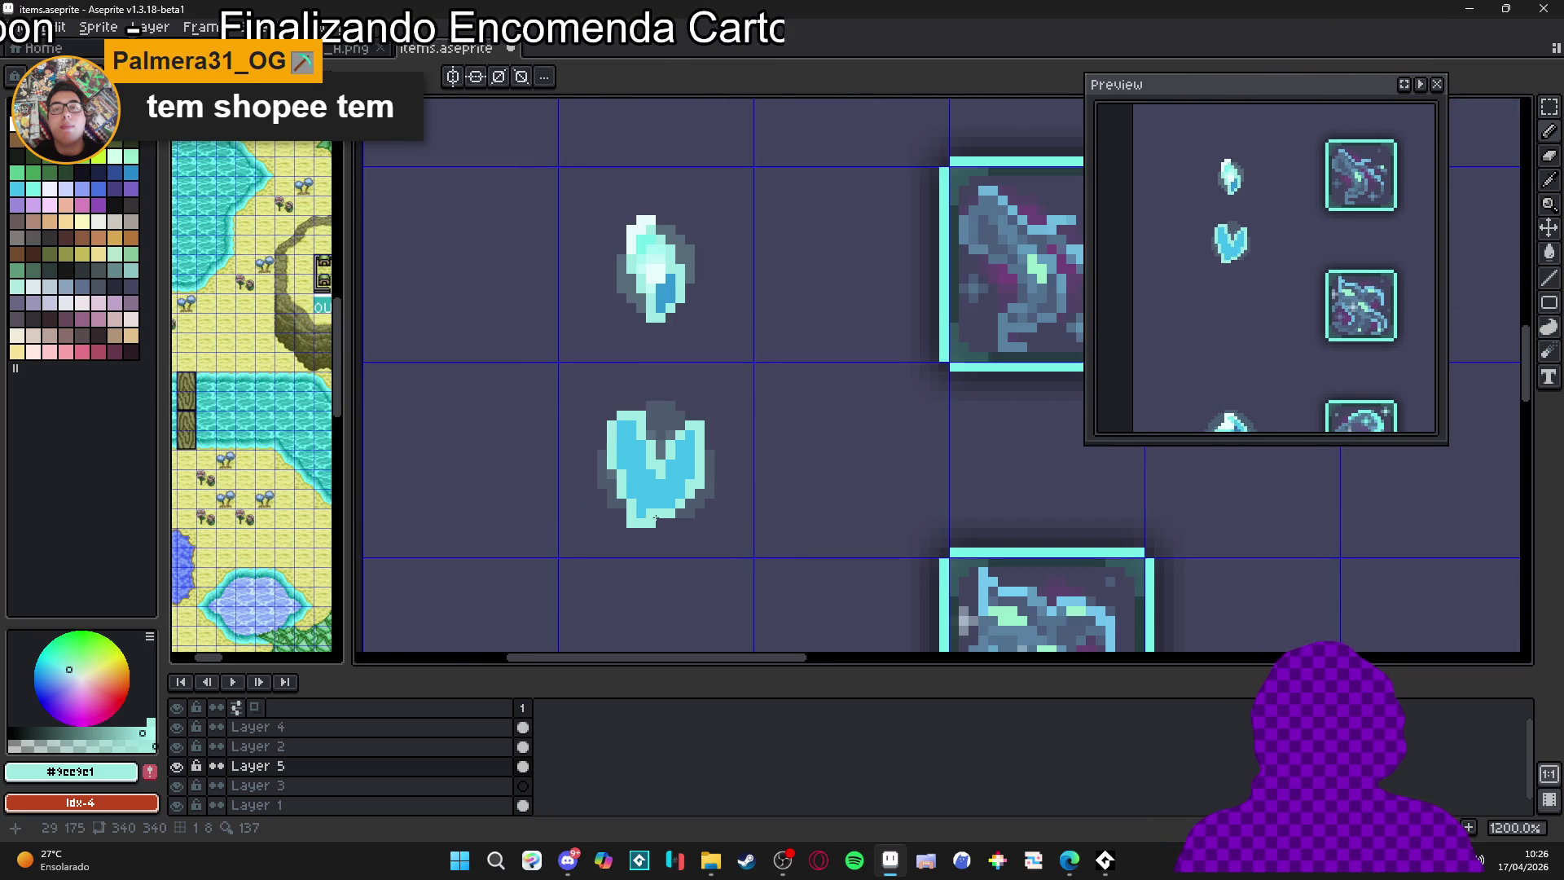
scroll(648, 506, down, 1)
scroll(635, 367, up, 2)
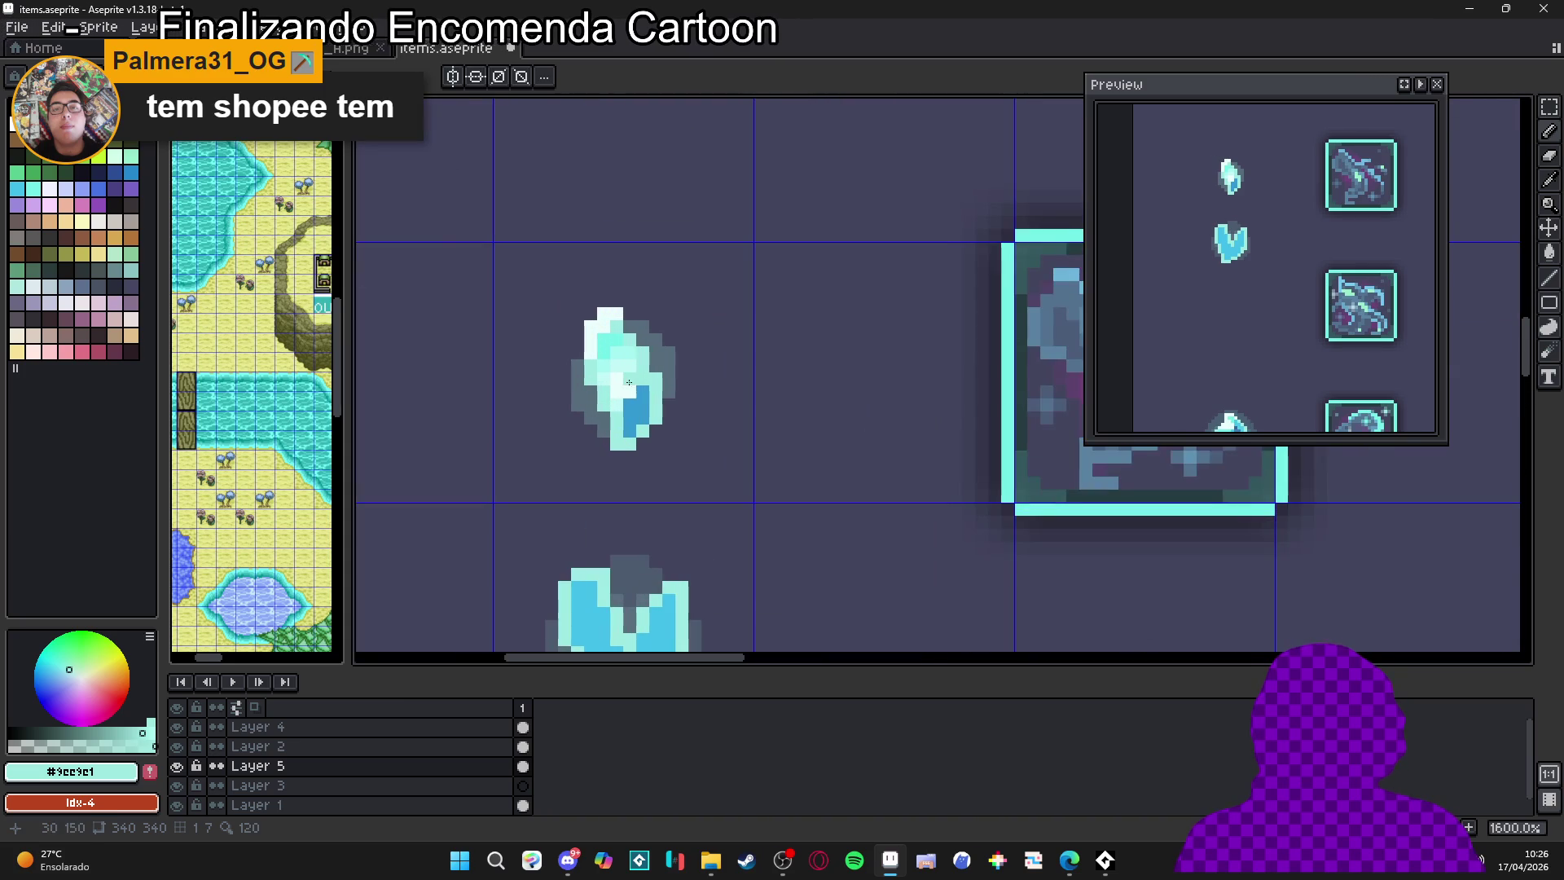
Eyedrop the upper crystal's near-white and add a highlight pixel at the lower crystal's centre
alt+click(630, 373)
scroll(642, 419, down, 1)
scroll(657, 606, up, 2)
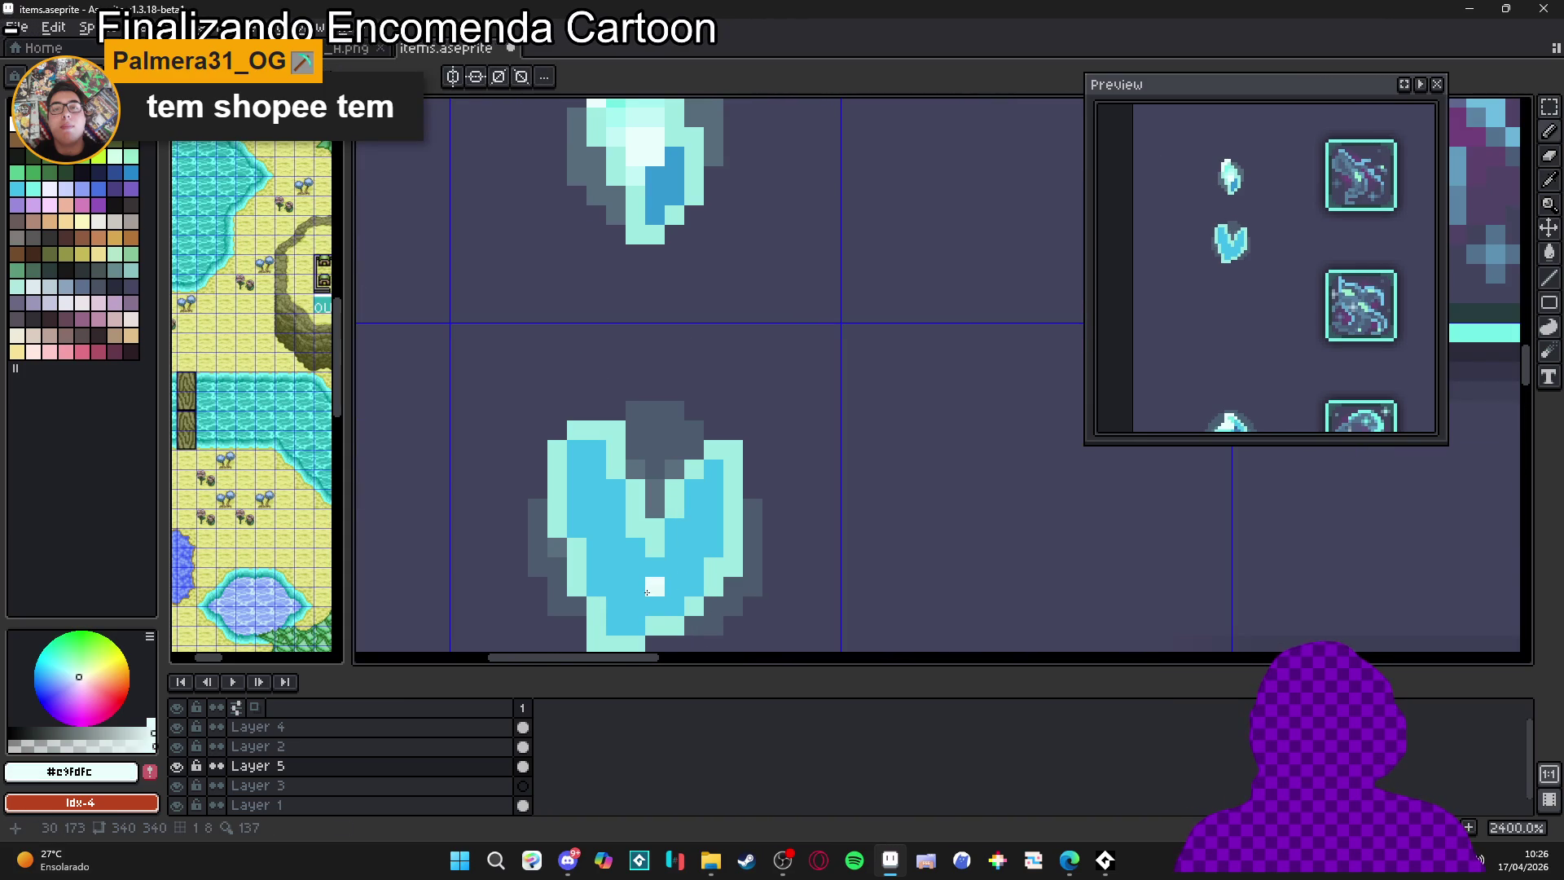
click(647, 593)
scroll(636, 611, down, 3)
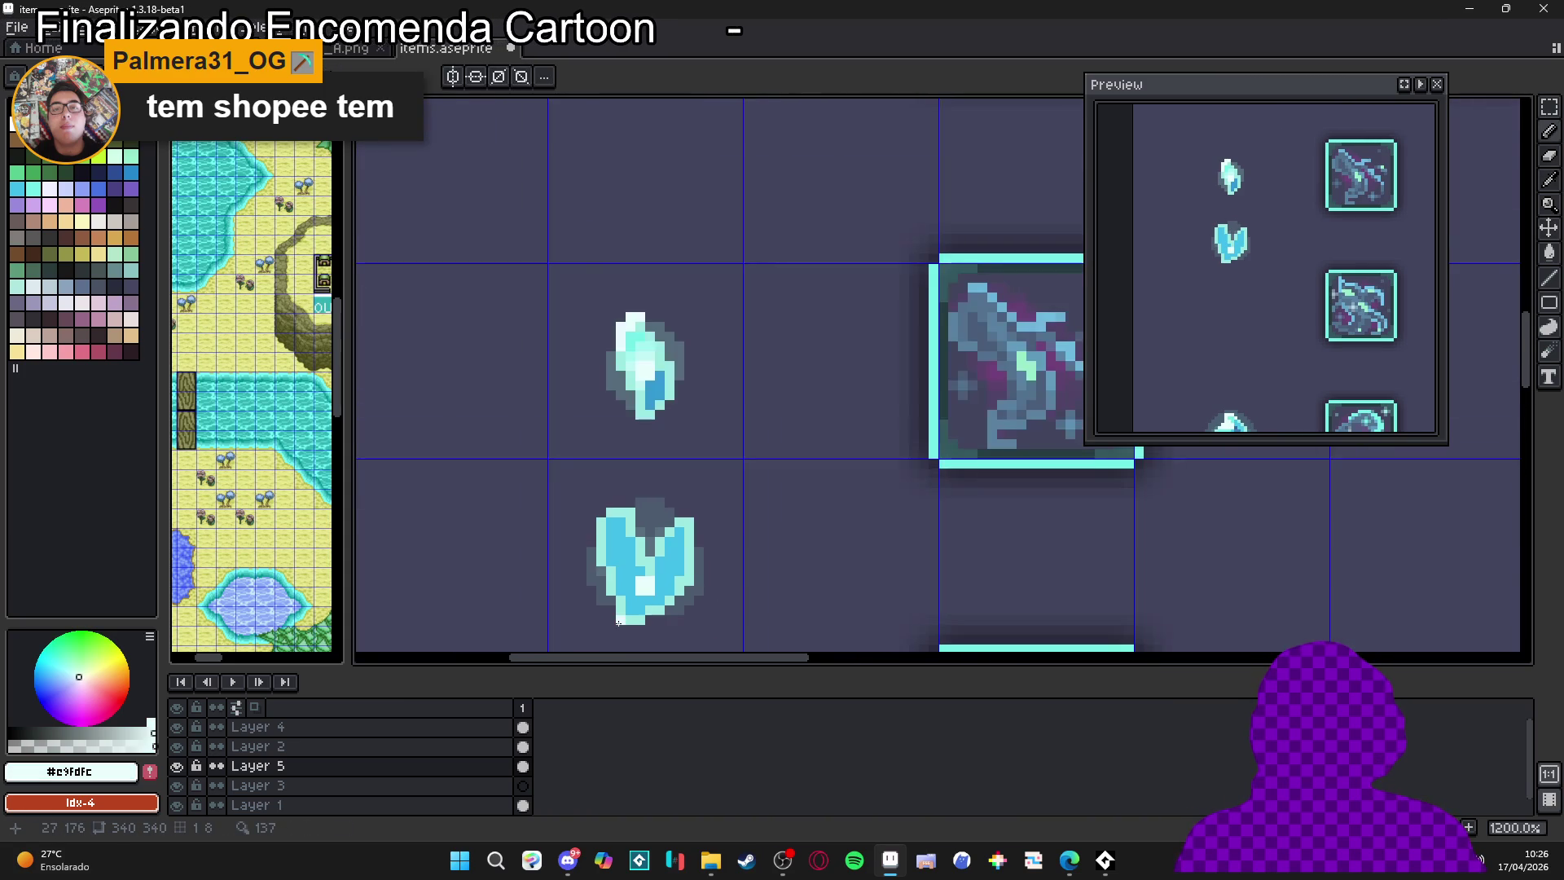
scroll(619, 623, down, 1)
scroll(636, 391, up, 2)
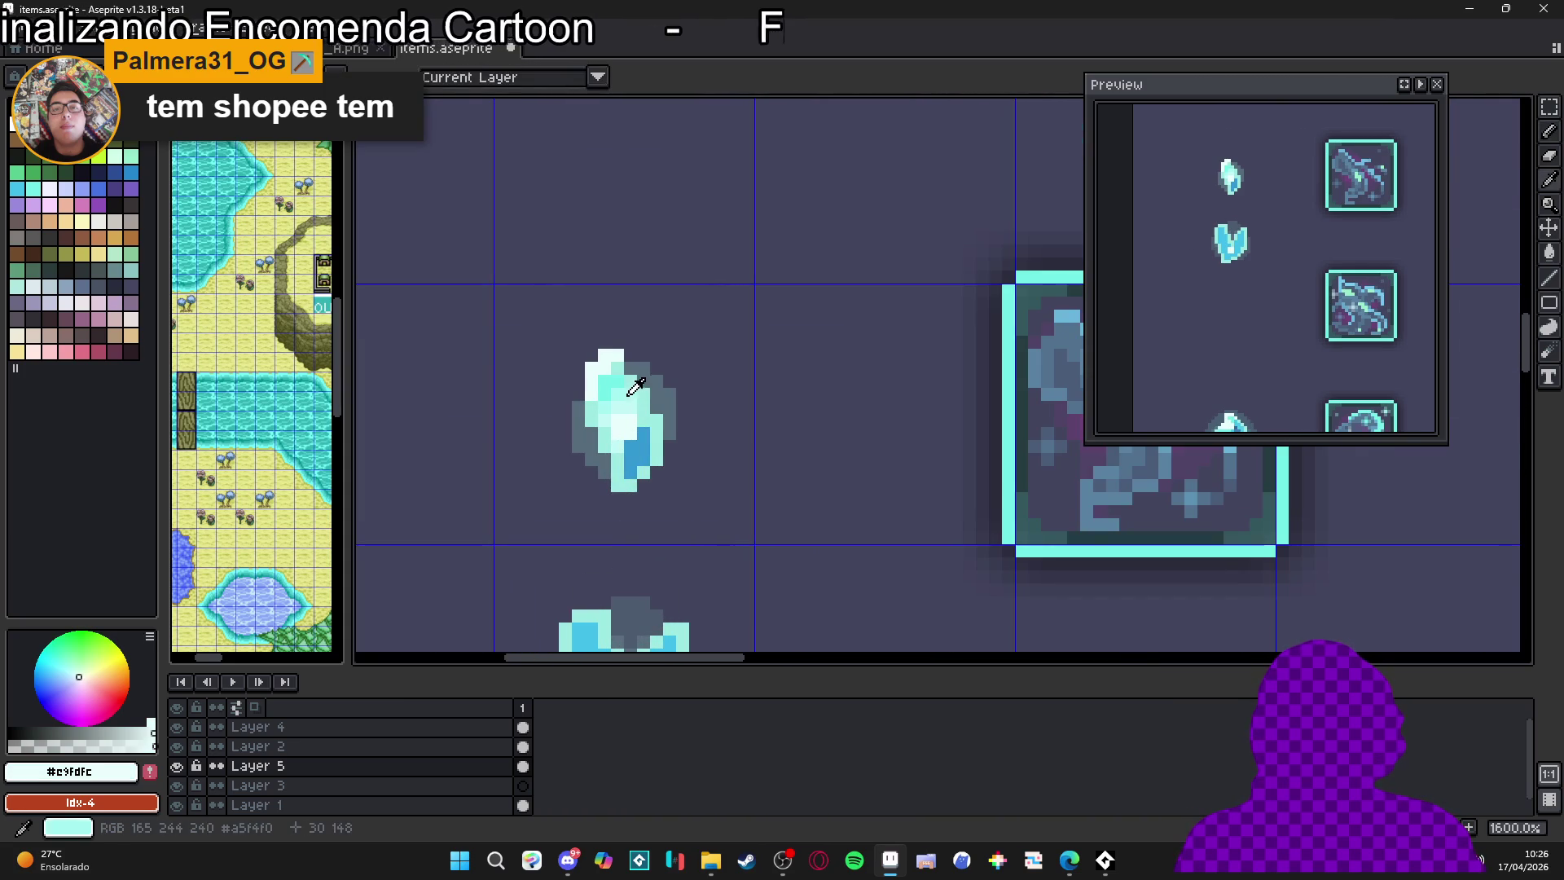
Paint light cyan pixels on the crystal's left lobe and lighten one on its right lobe
drag(636, 386, 627, 225)
click(619, 216)
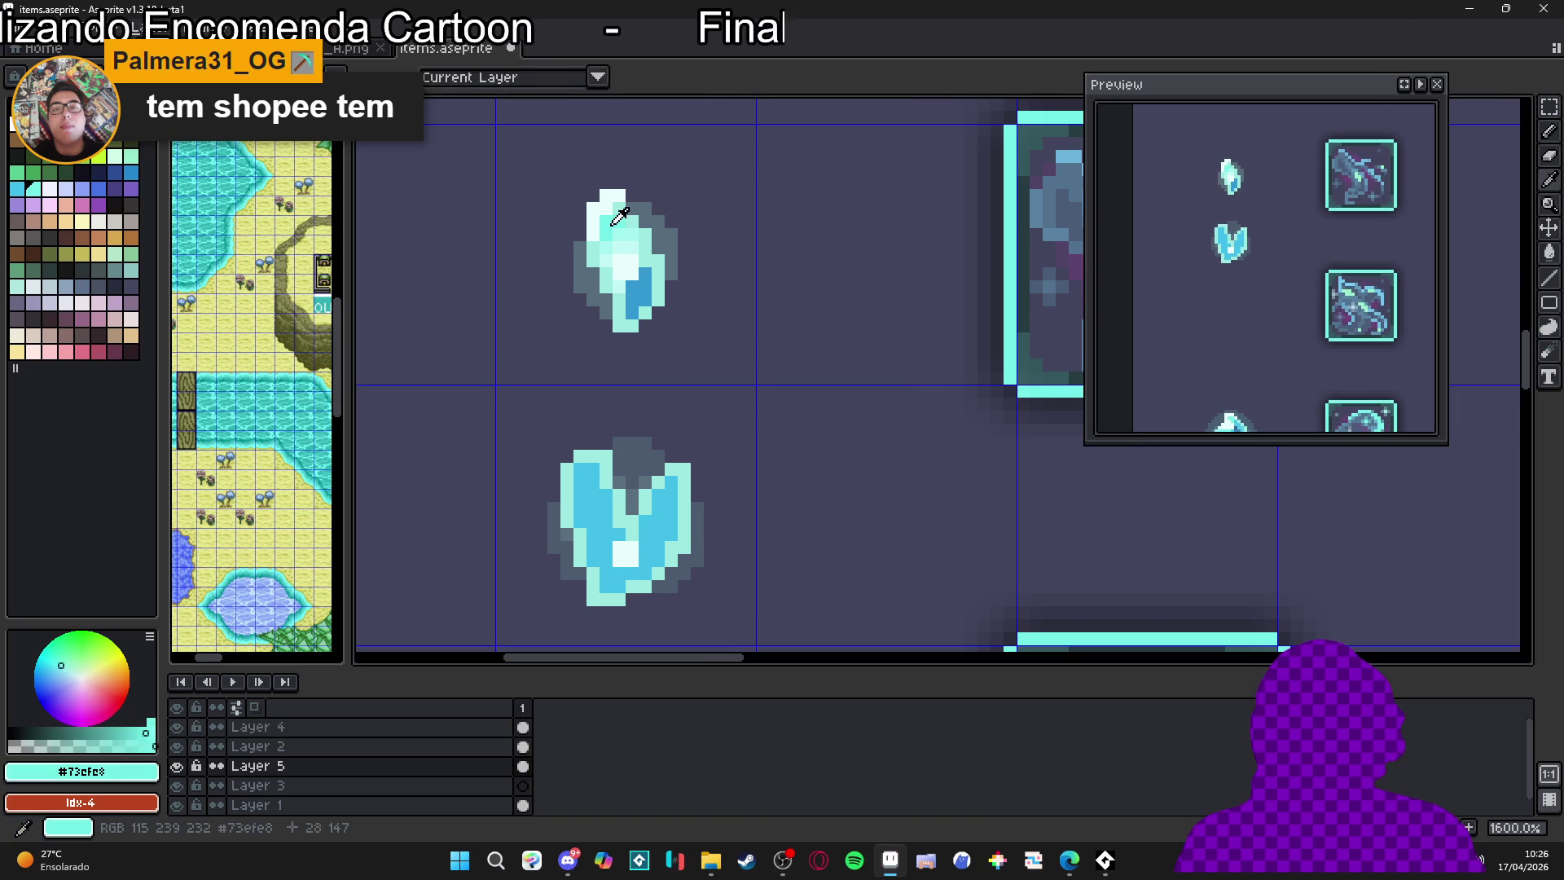
scroll(590, 484, up, 1)
drag(597, 460, 586, 527)
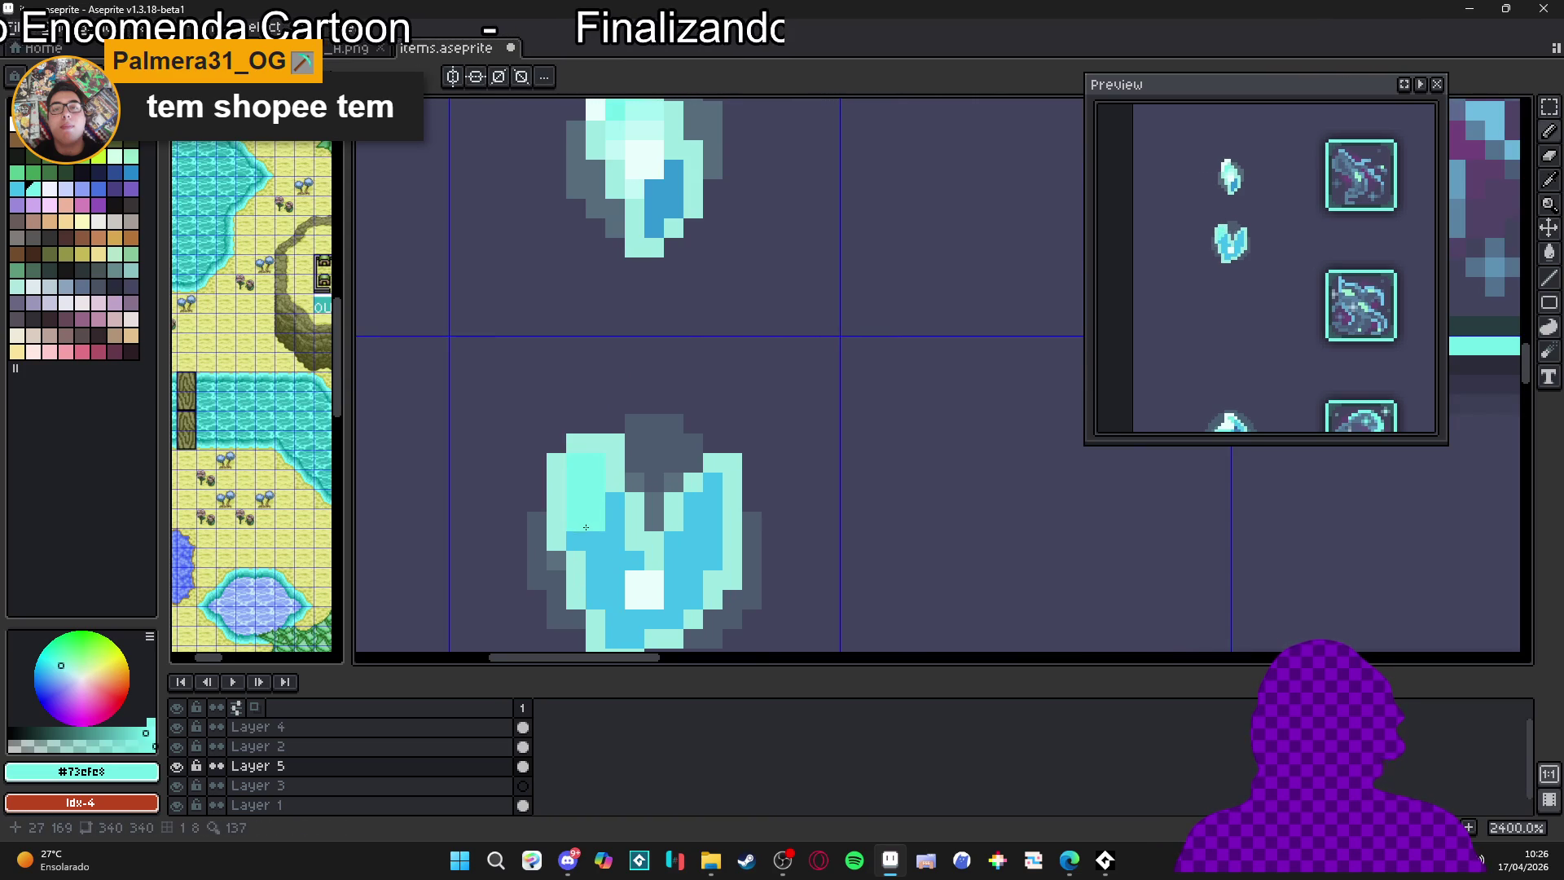
click(696, 506)
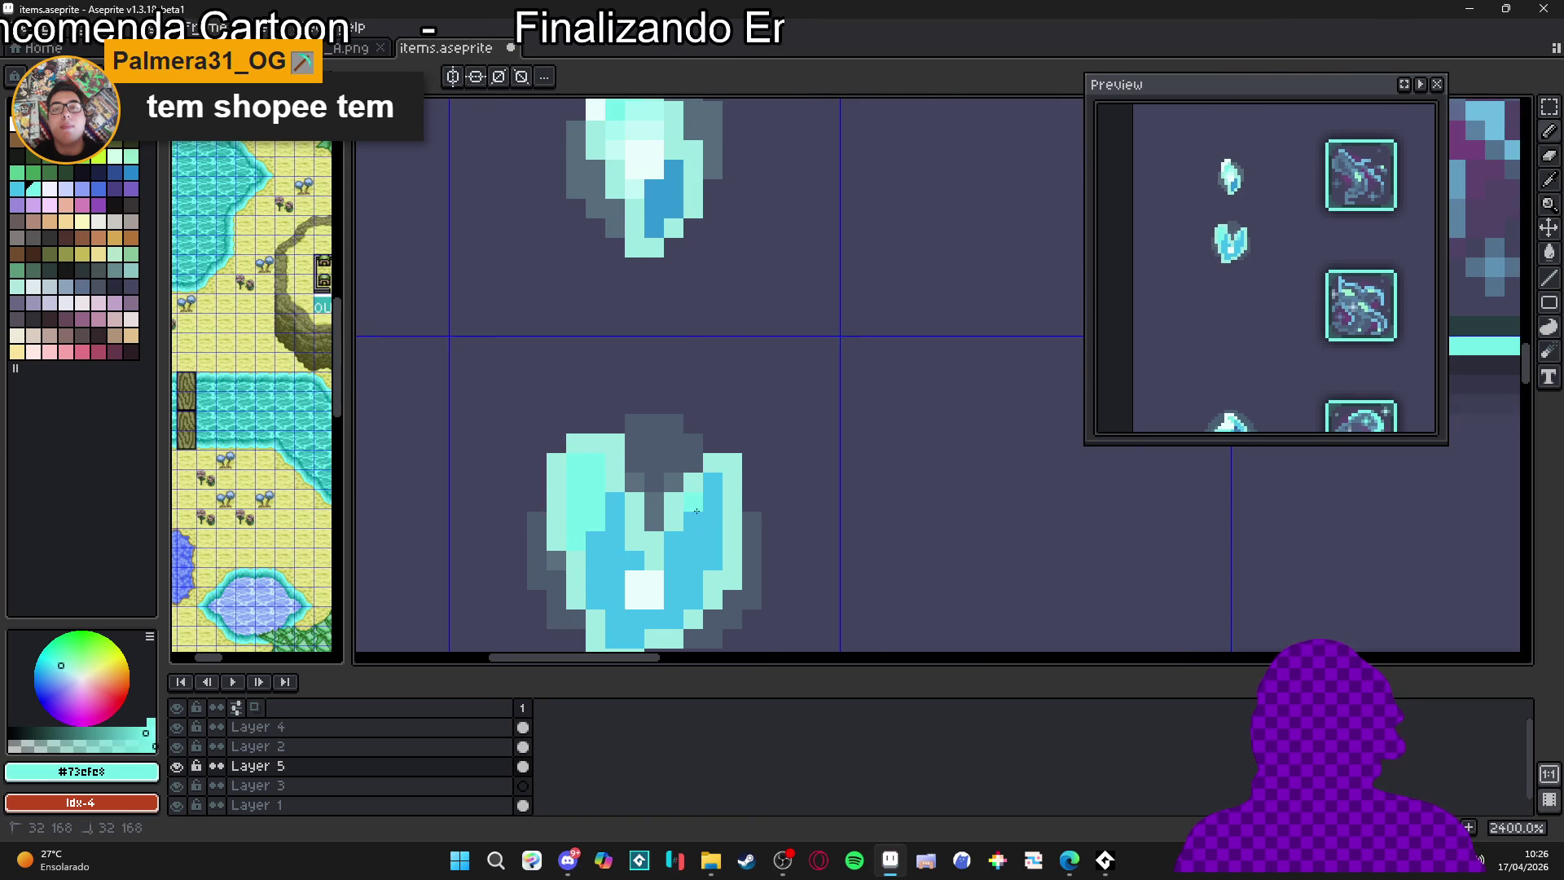
Recentre the view on both crystals and switch over to Discord
scroll(697, 511, down, 3)
scroll(696, 544, up, 2)
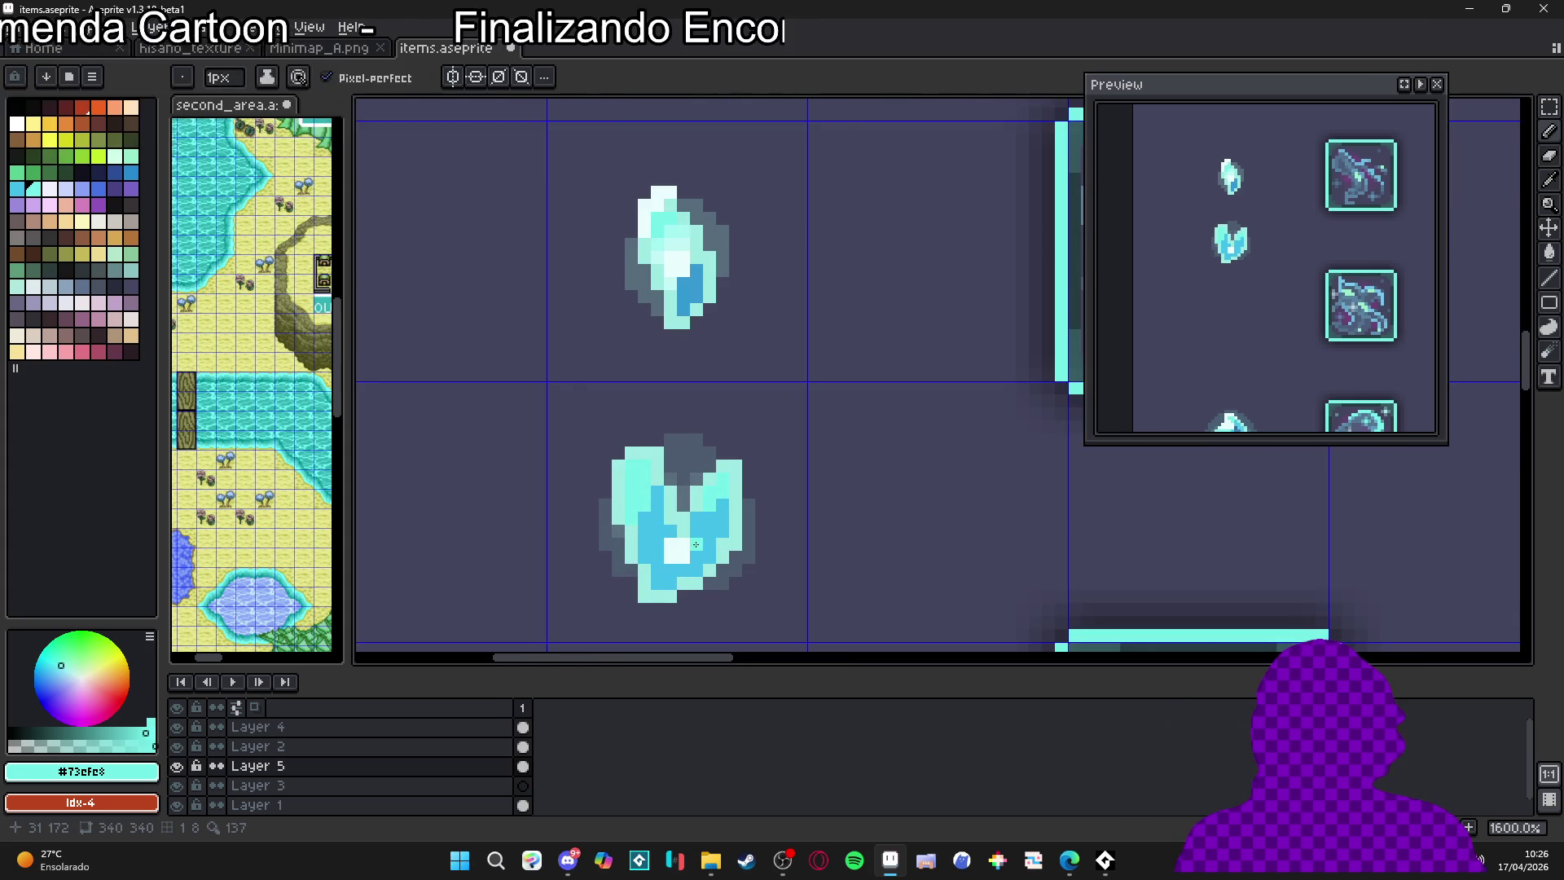
drag(696, 544, 719, 535)
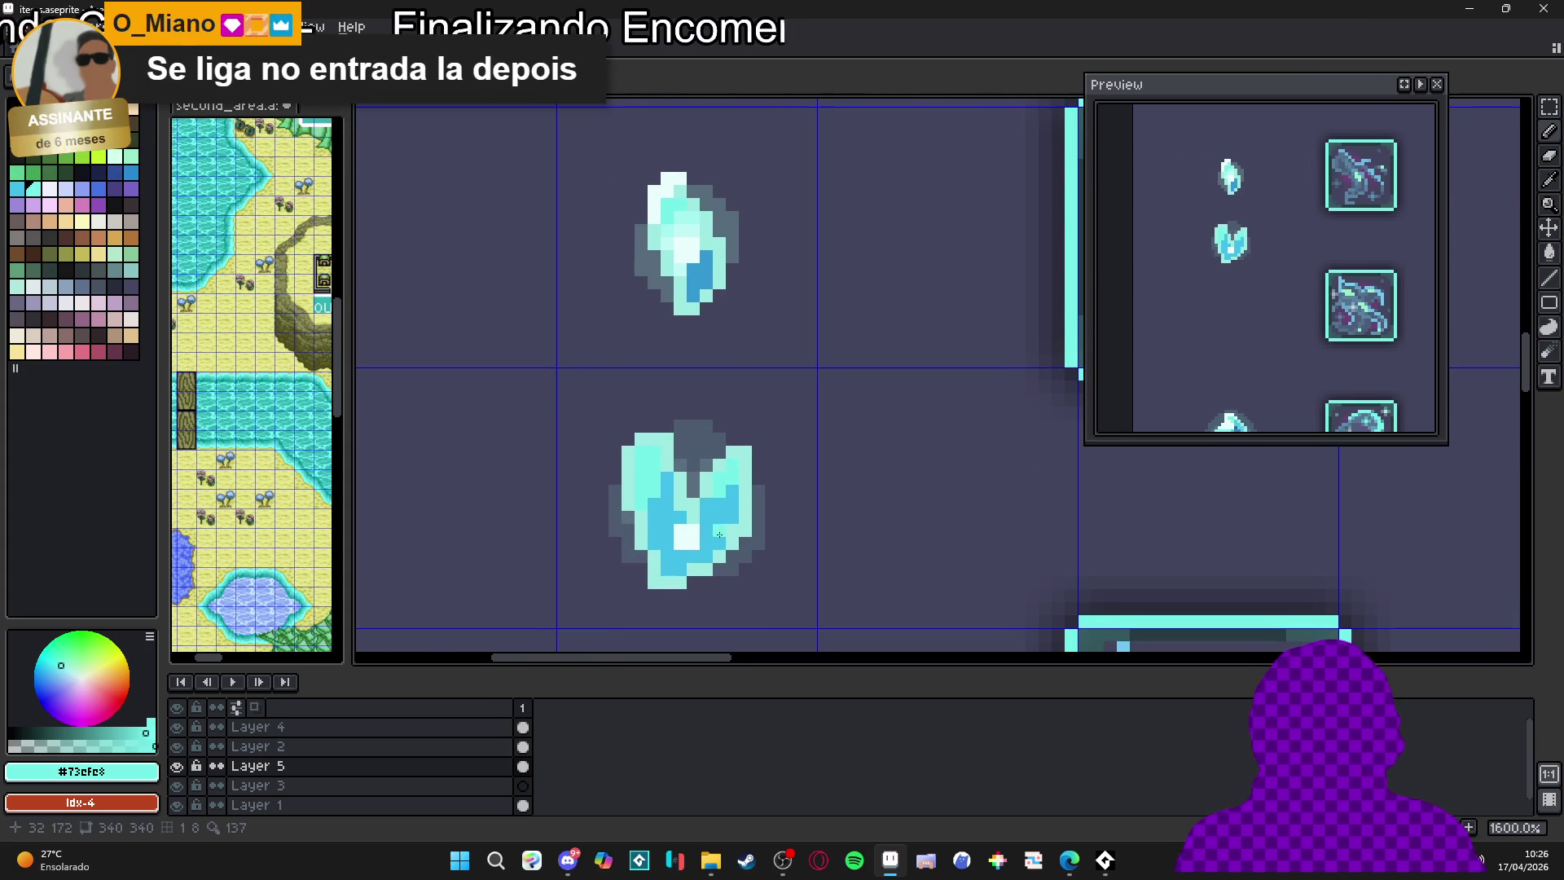
click(571, 866)
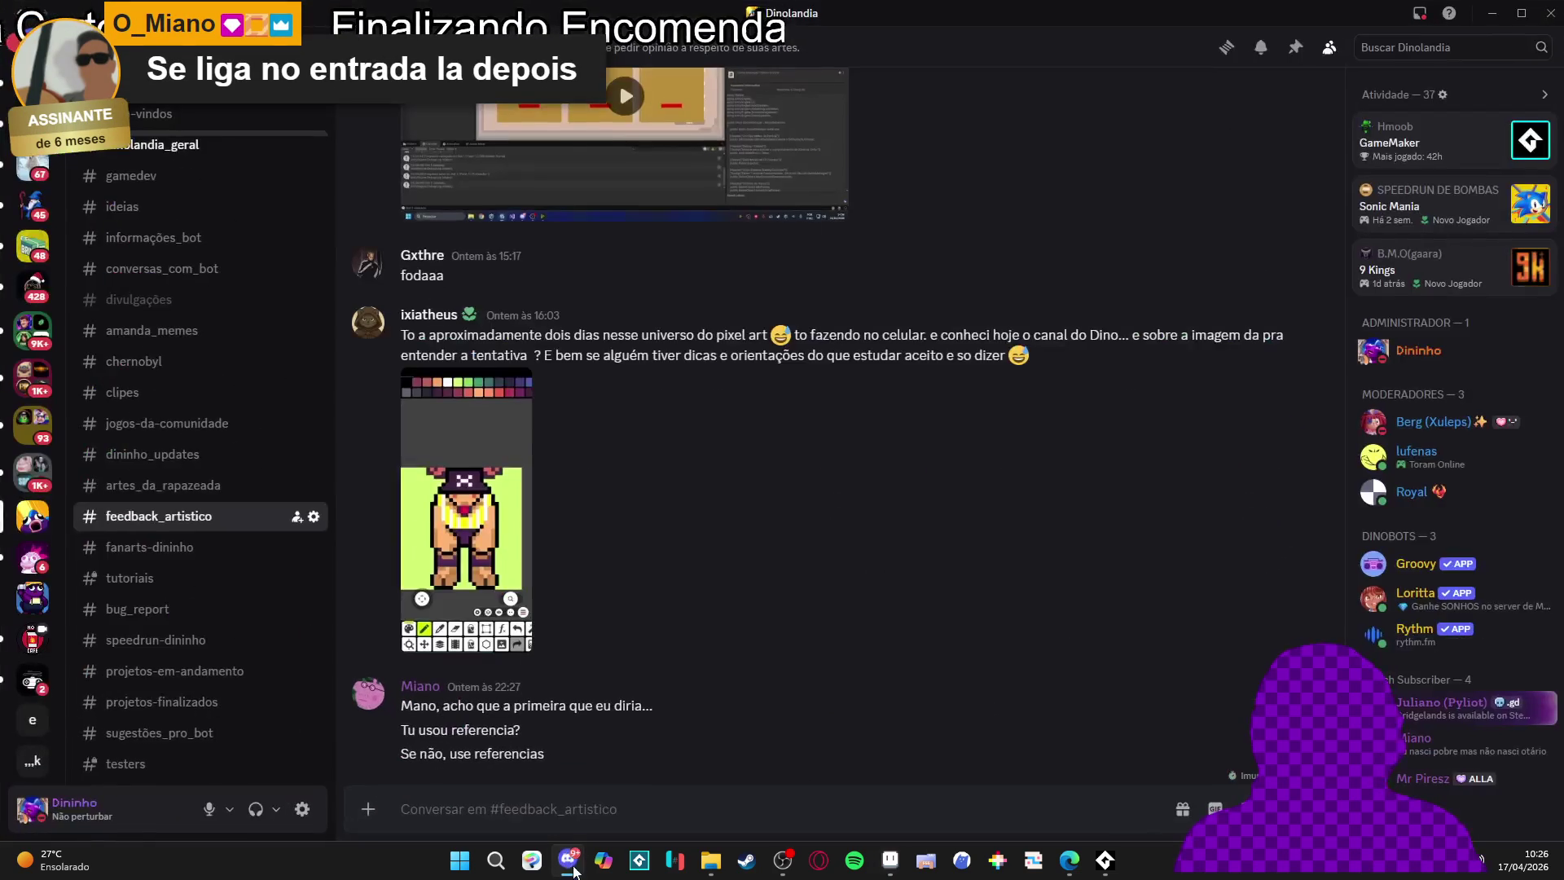
Read the #dinolandia_geral channel in Discord, then close Discord to return to Aseprite
scroll(204, 521, down, 2)
scroll(175, 538, up, 6)
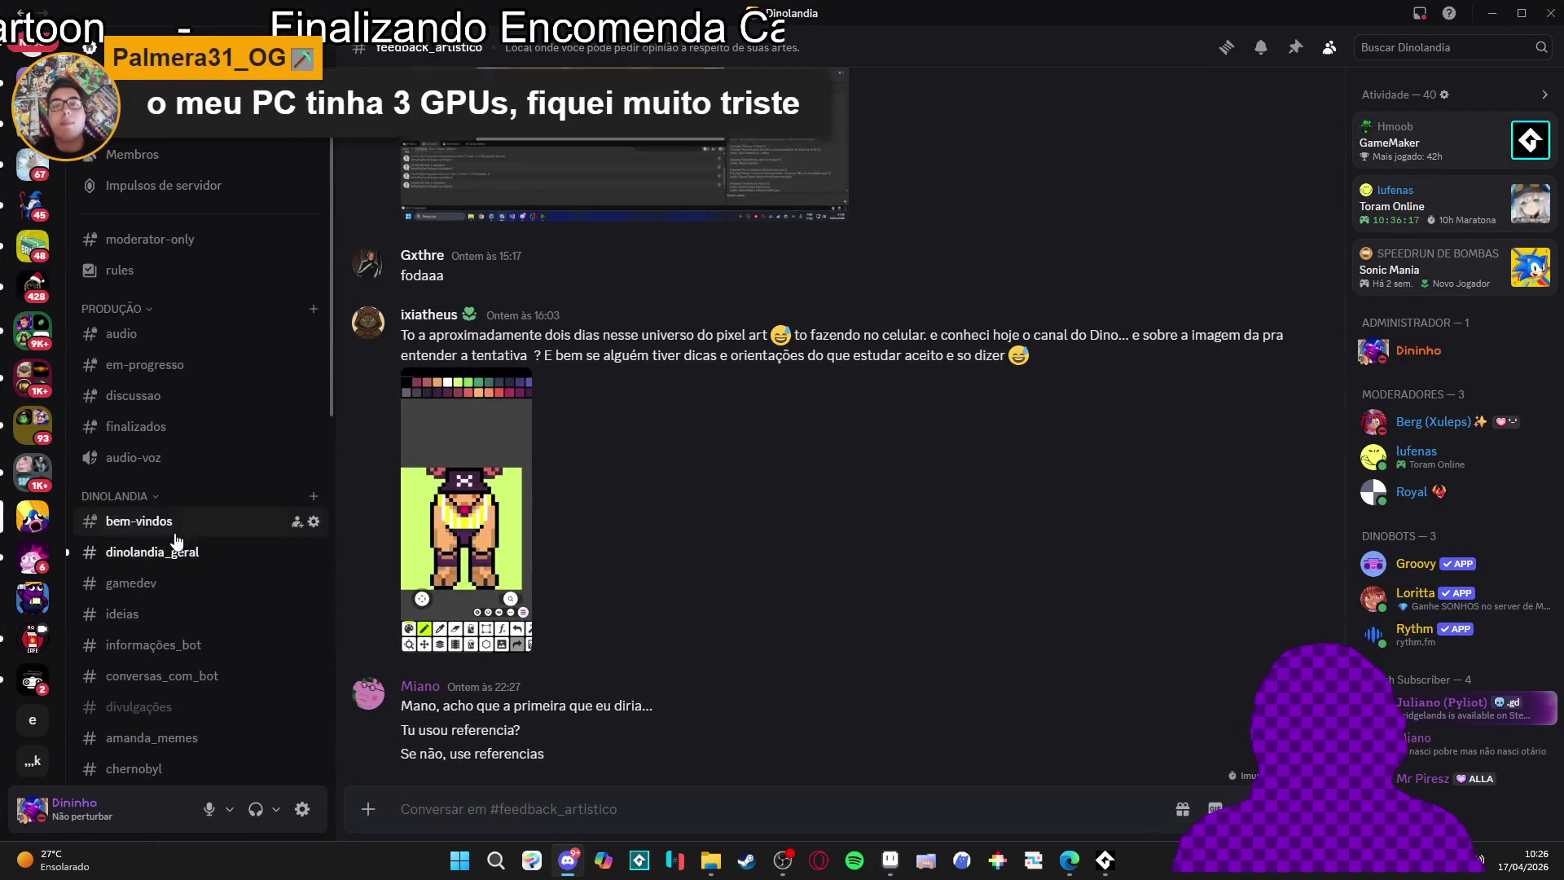
click(176, 552)
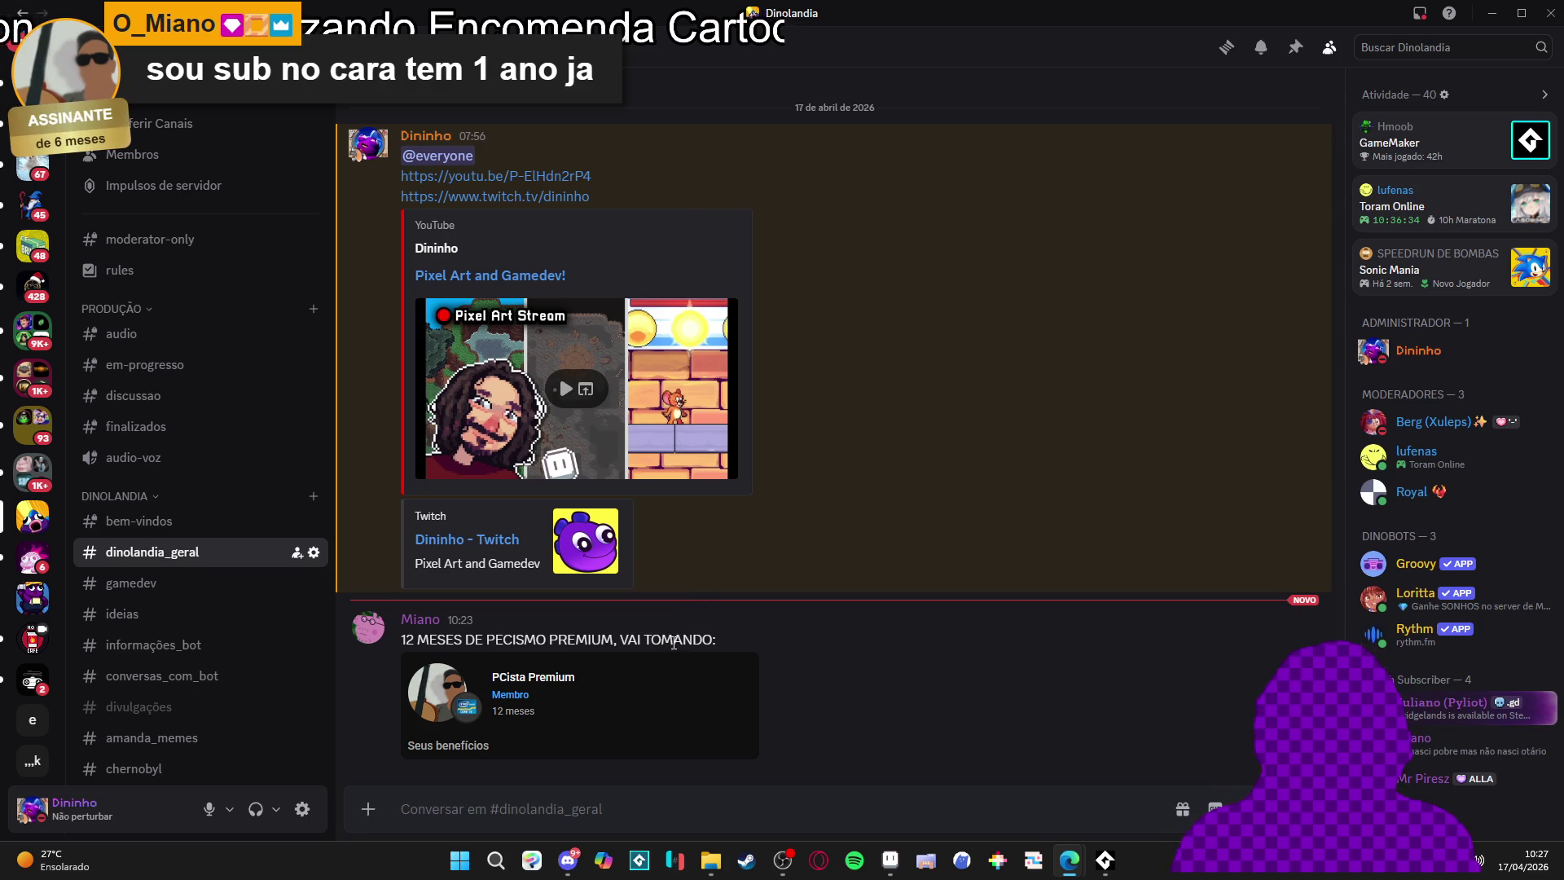
click(1492, 13)
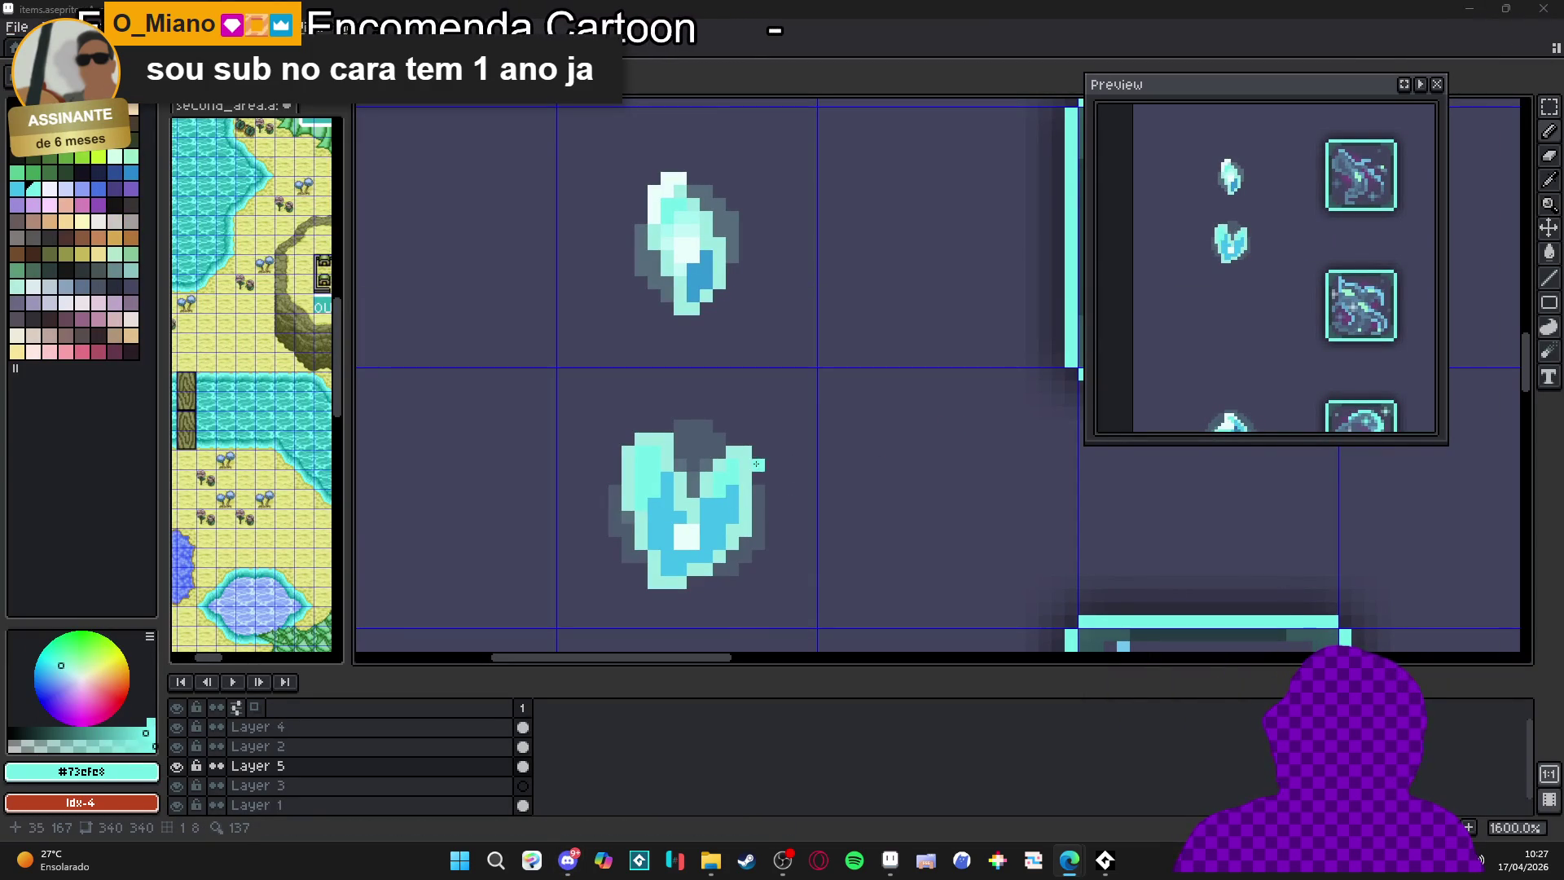
Paint pale cyan #c9fdfc highlights along the crystal's top edges, notch and top-right point
alt+click(687, 531)
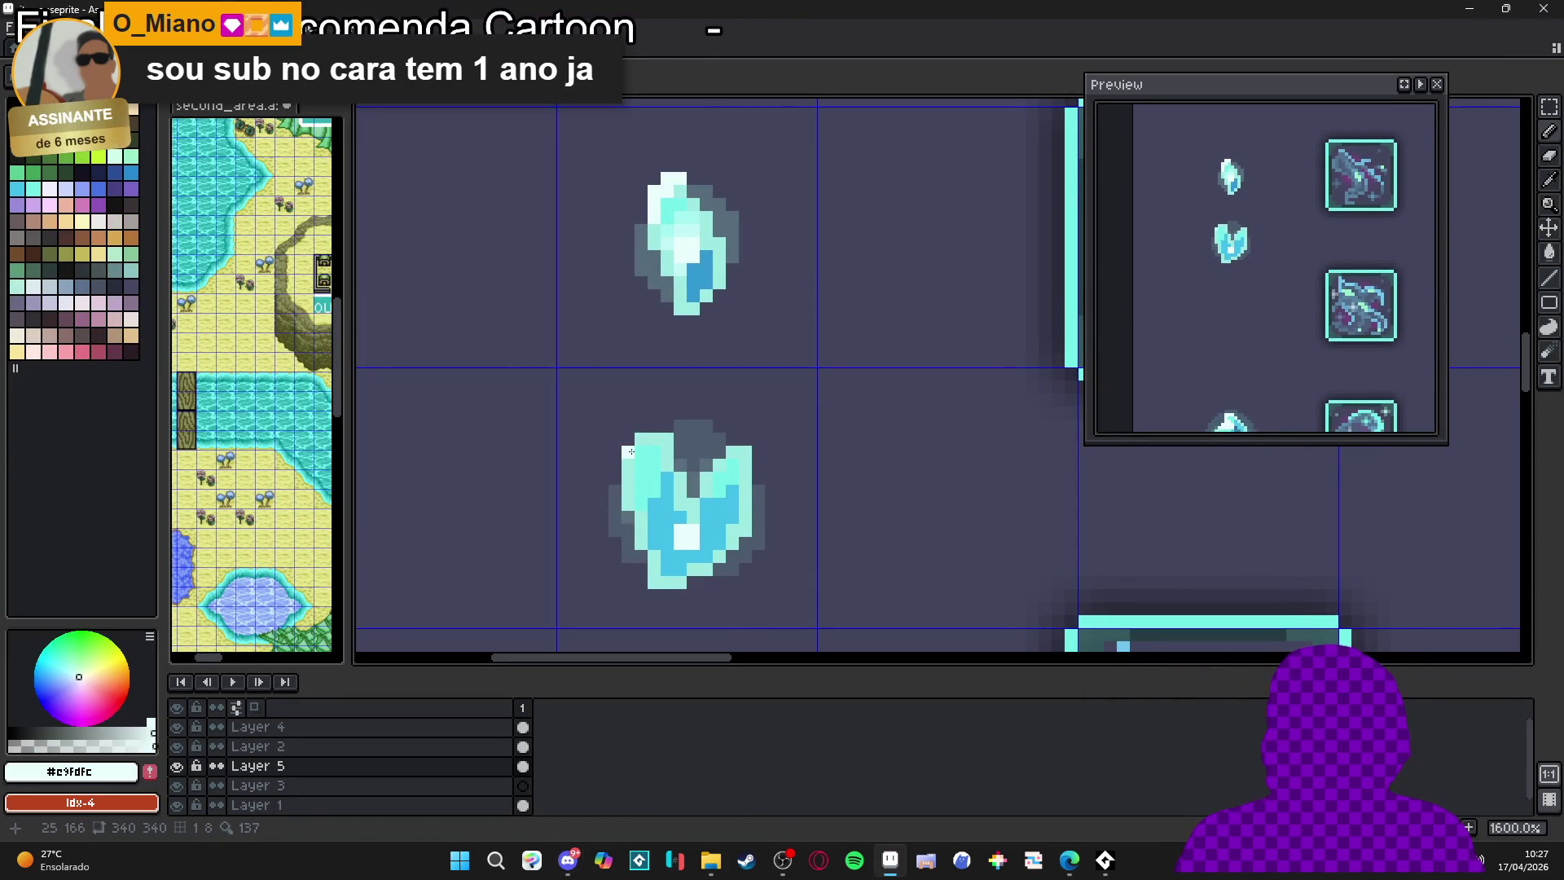
drag(641, 438, 668, 439)
click(628, 487)
click(684, 480)
alt+click(719, 517)
click(641, 453)
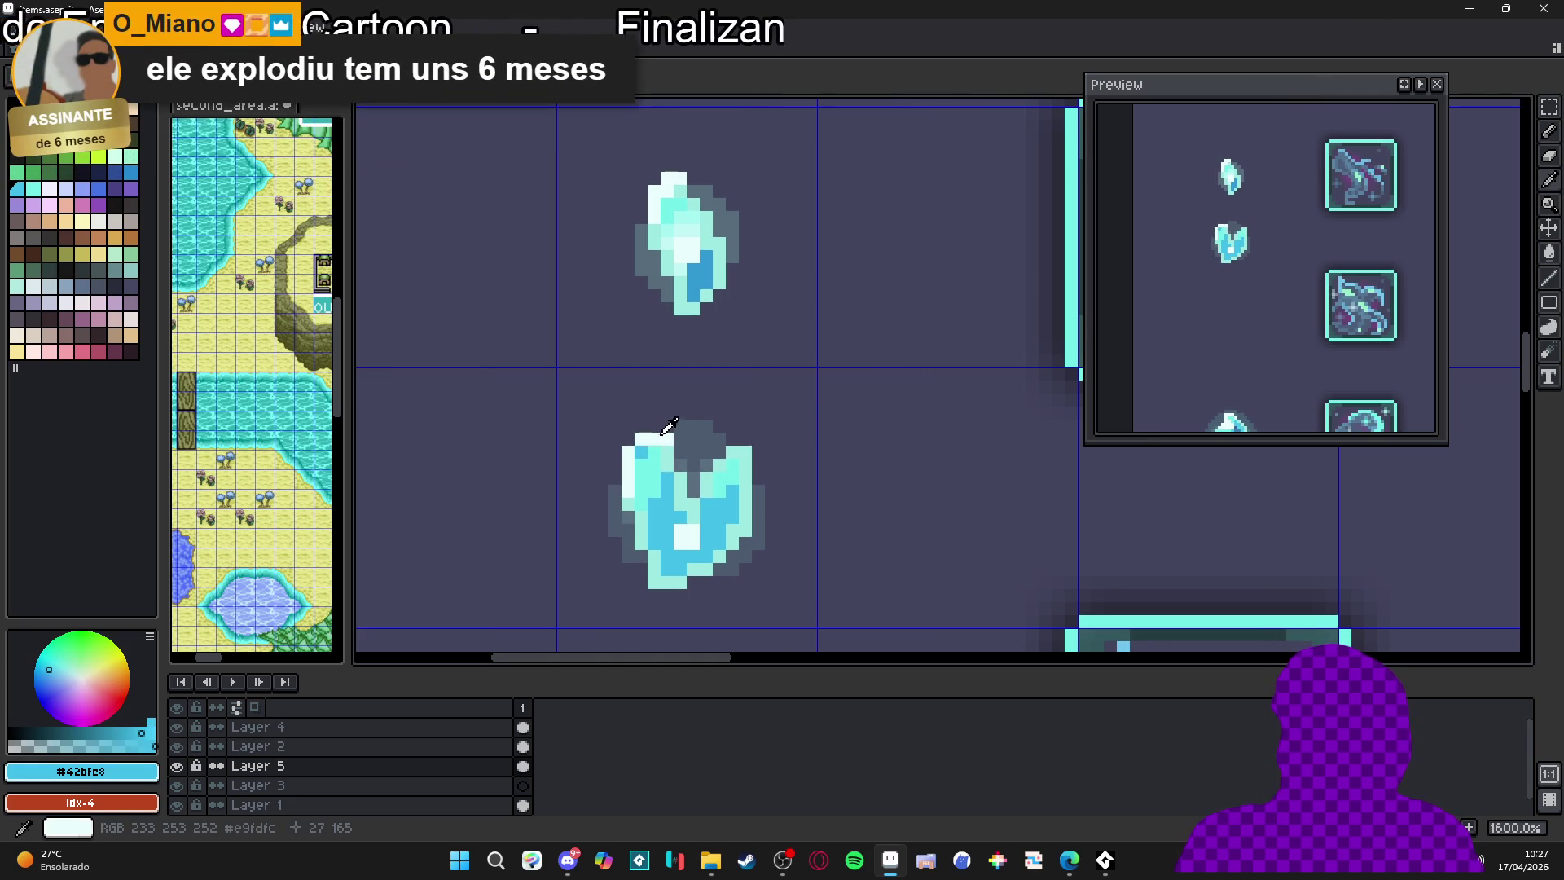
alt+click(662, 440)
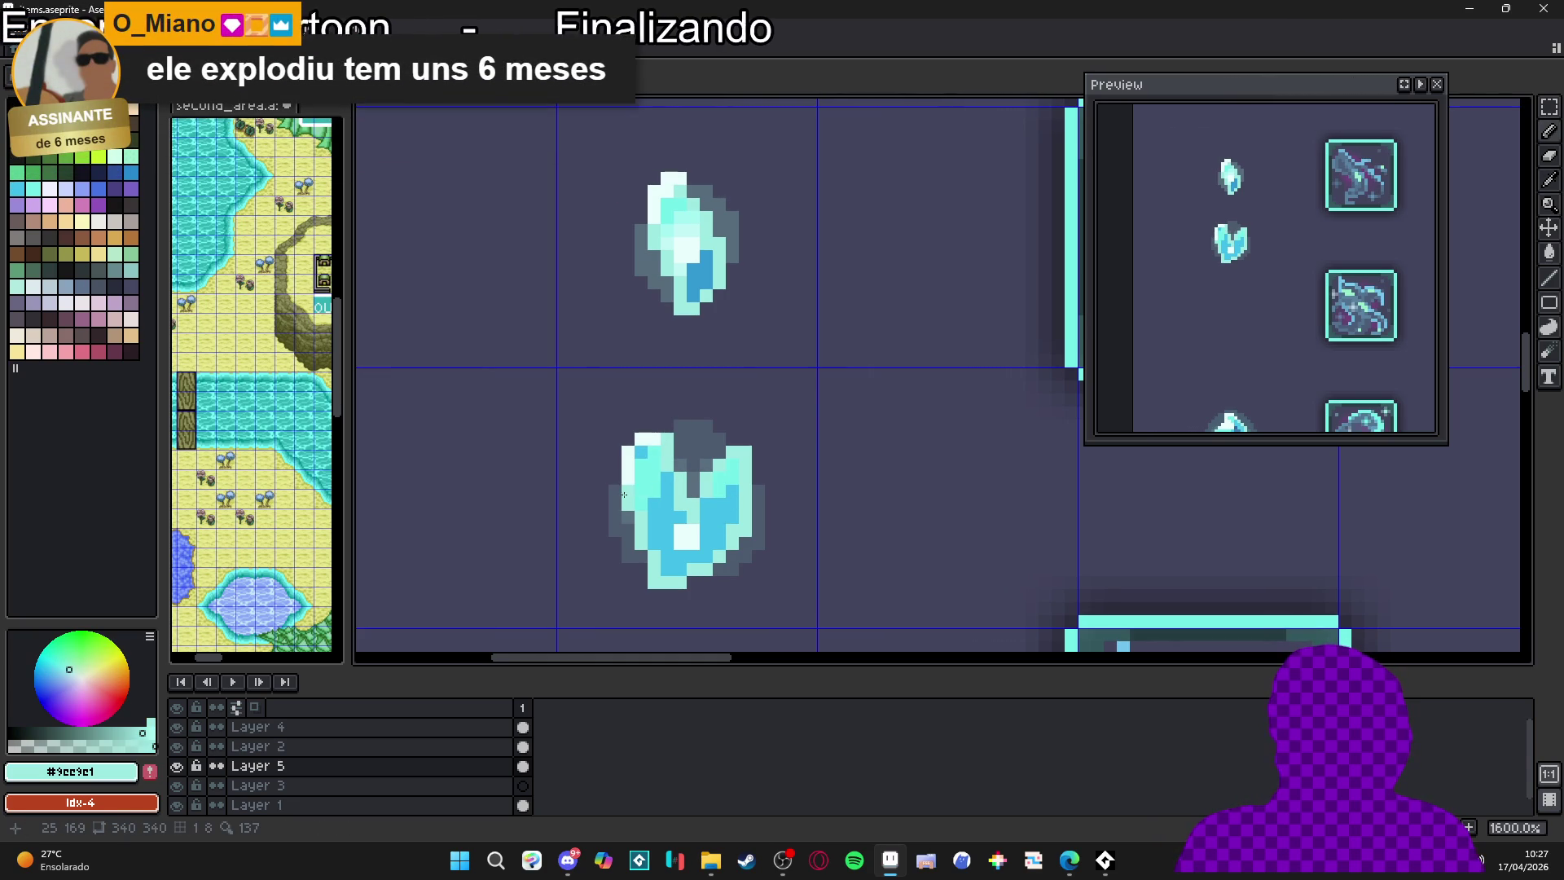
alt+click(646, 440)
click(699, 477)
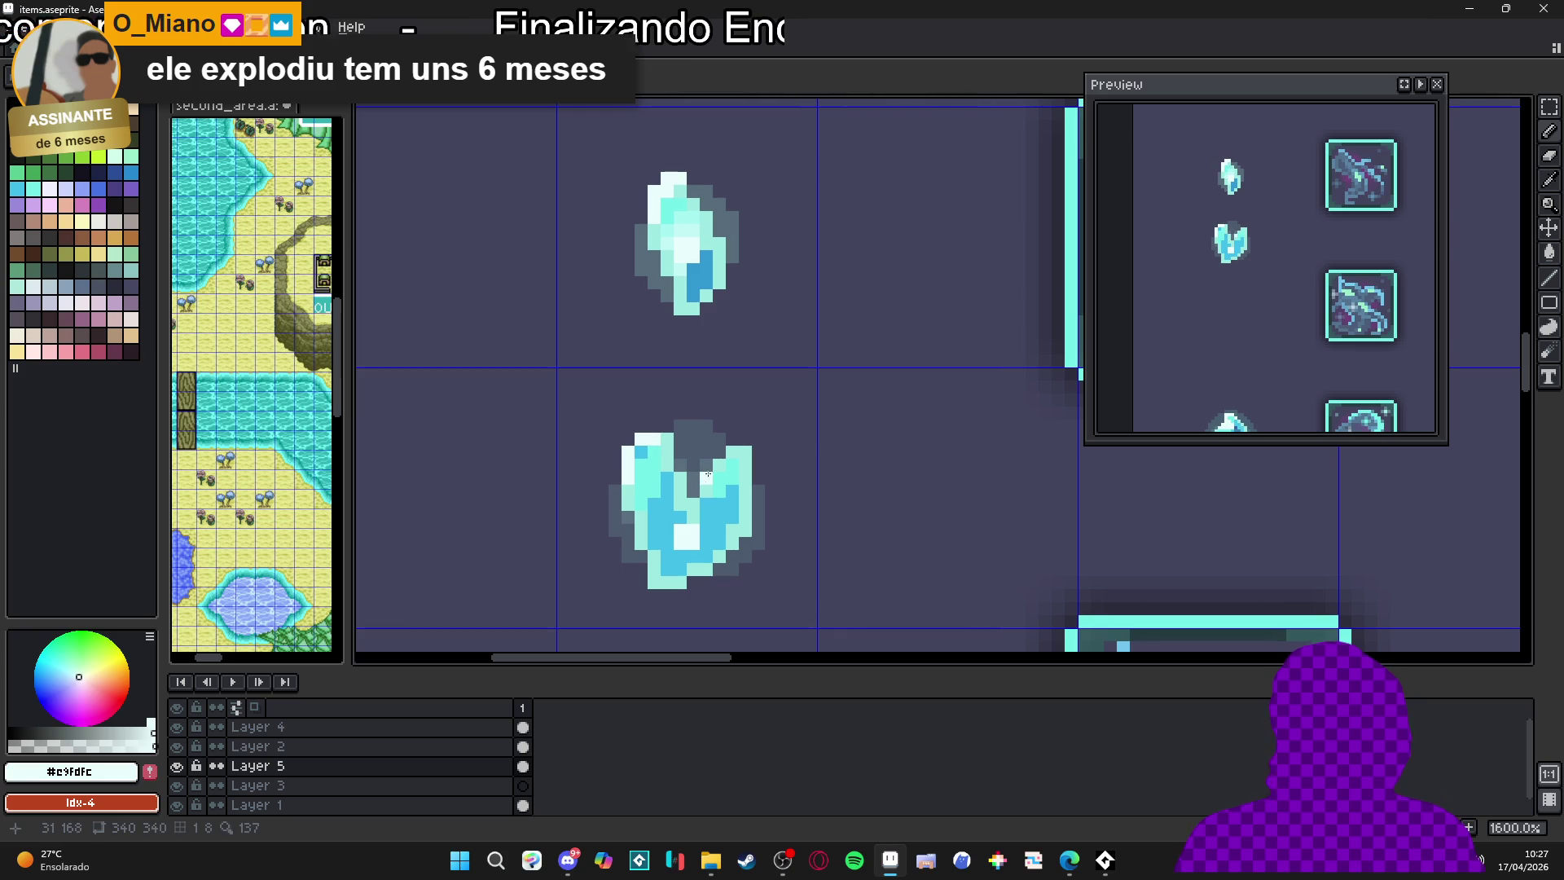
click(741, 451)
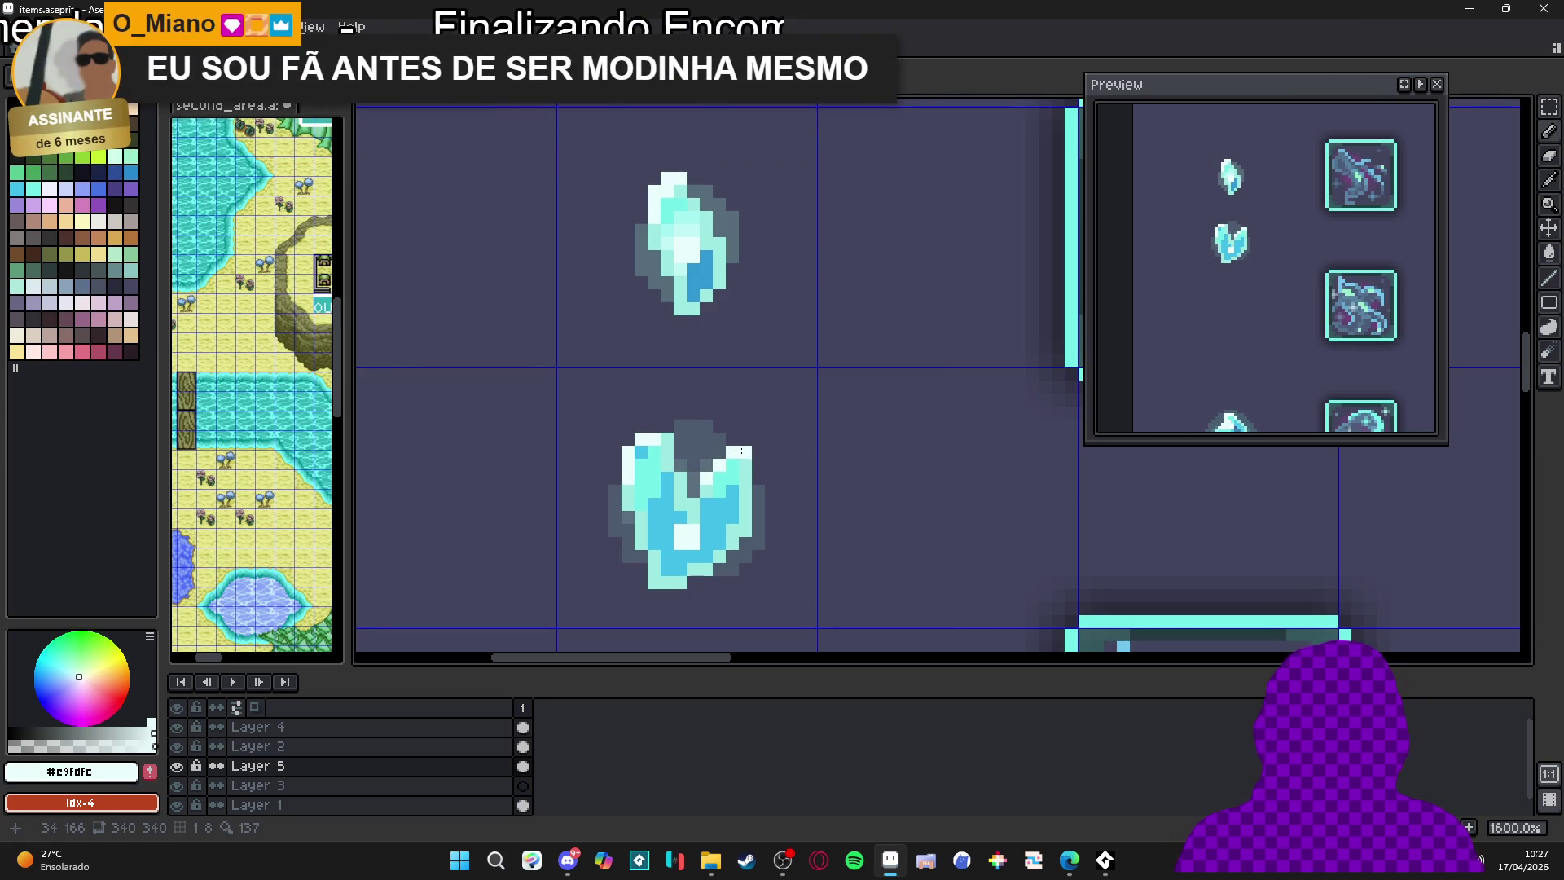
Brighten the pixels near the crystal's base with #a5f4f0 and add a short medium-blue shading stroke
scroll(741, 451, down, 4)
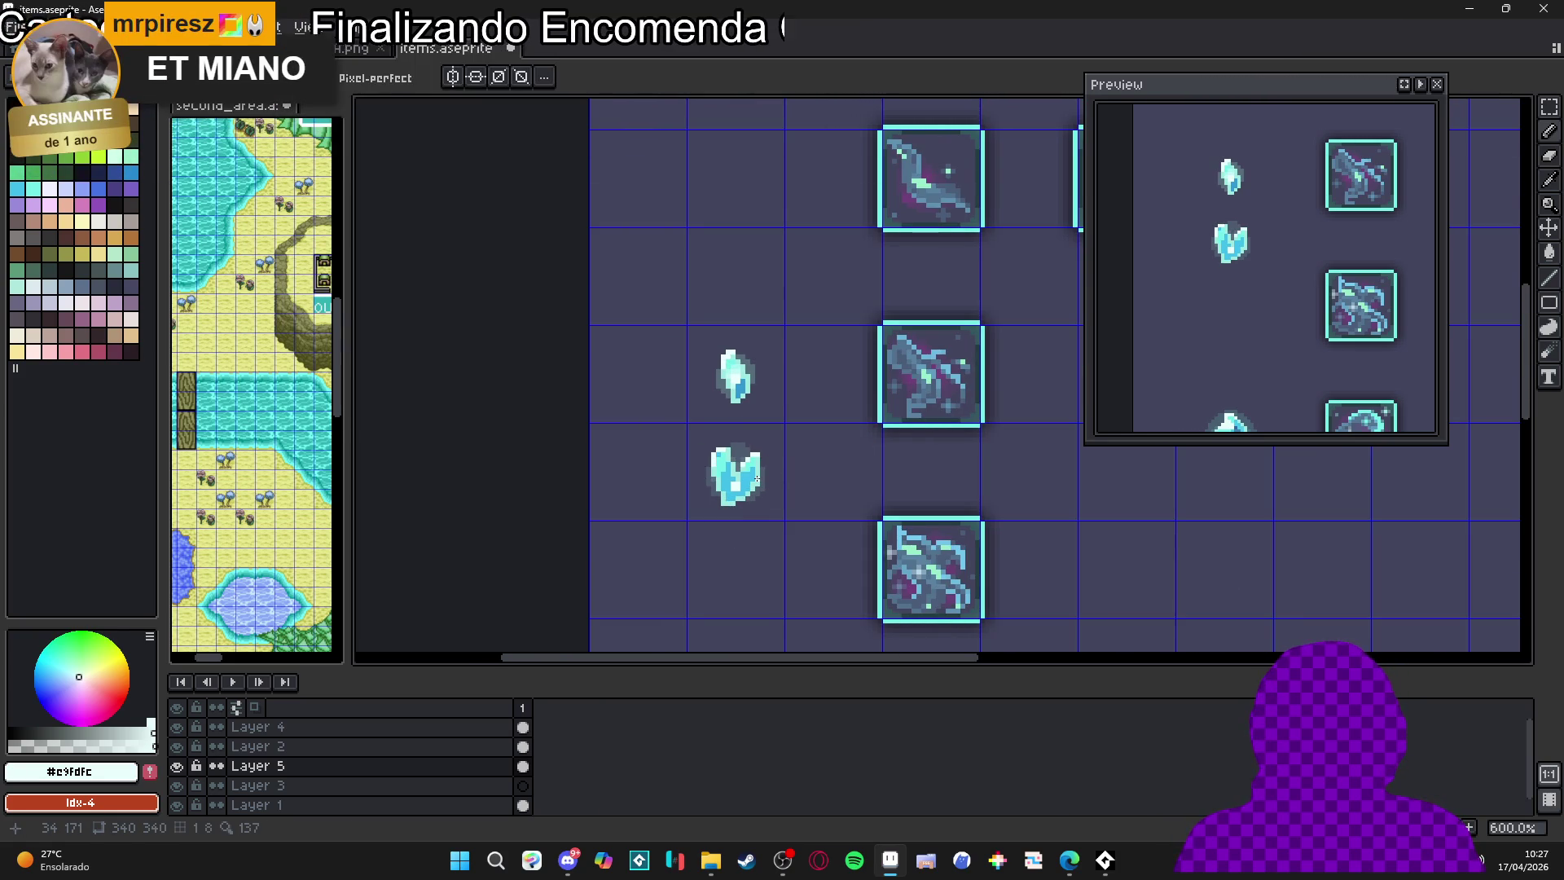
scroll(748, 462, up, 1)
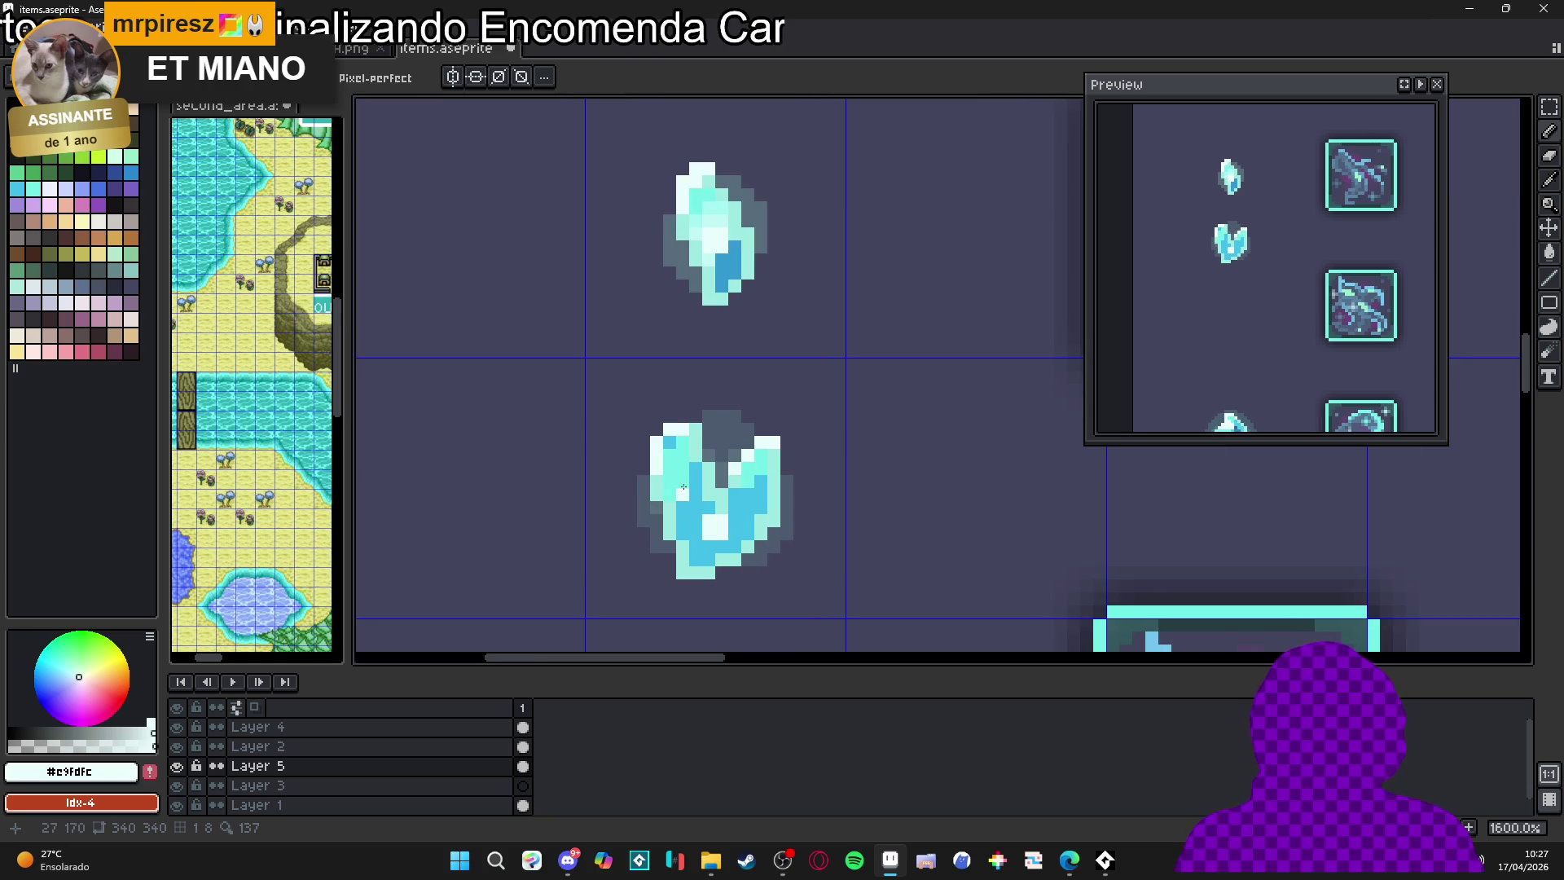
scroll(685, 489, up, 2)
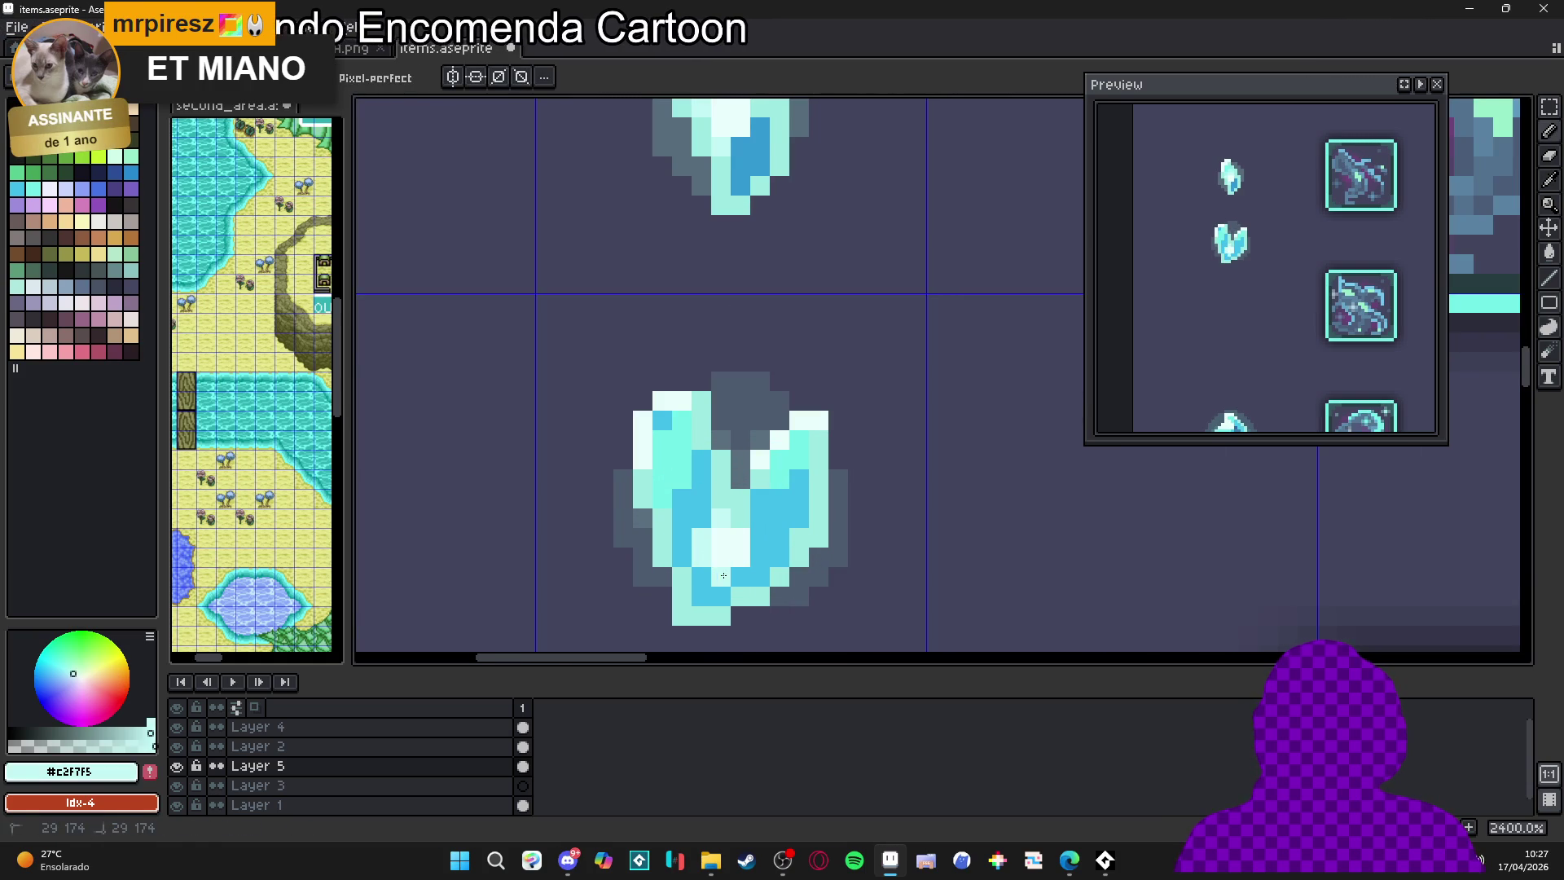
scroll(742, 570, down, 5)
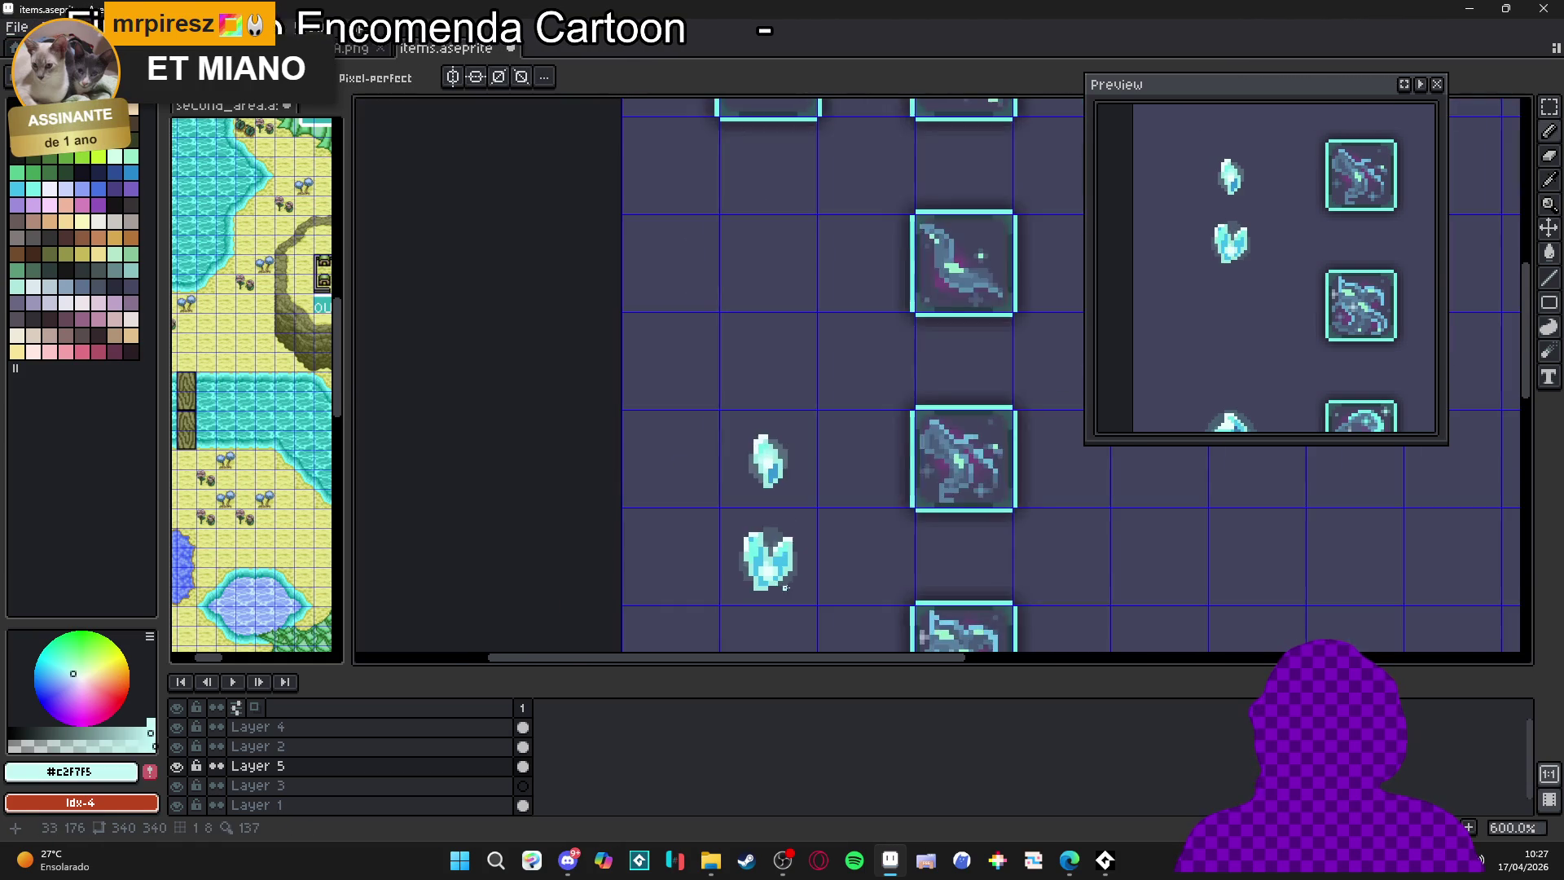
scroll(779, 424, up, 5)
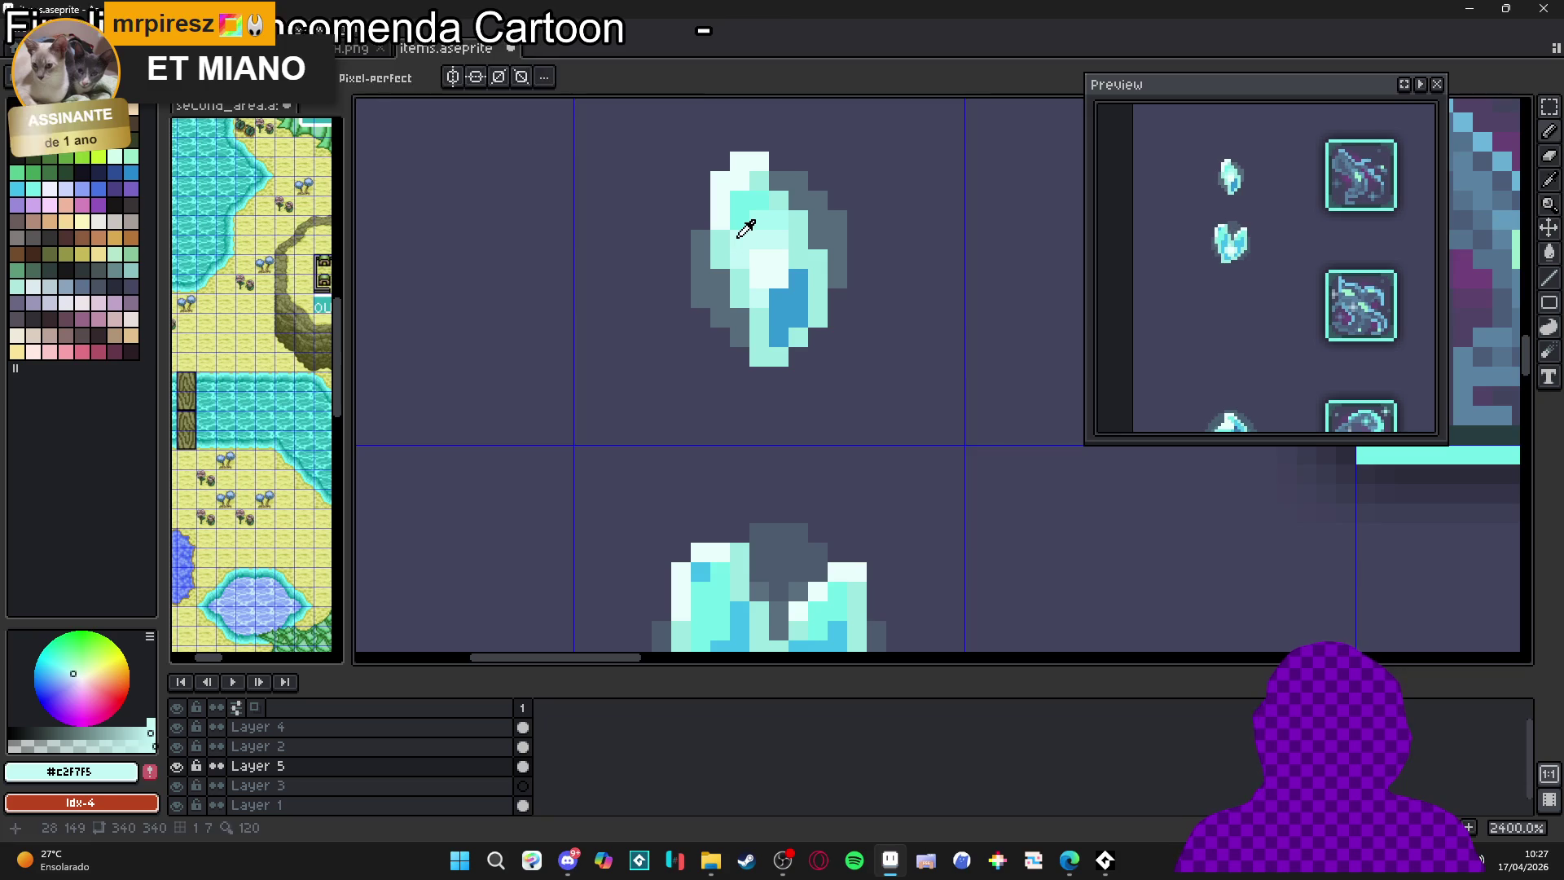
scroll(719, 517, down, 2)
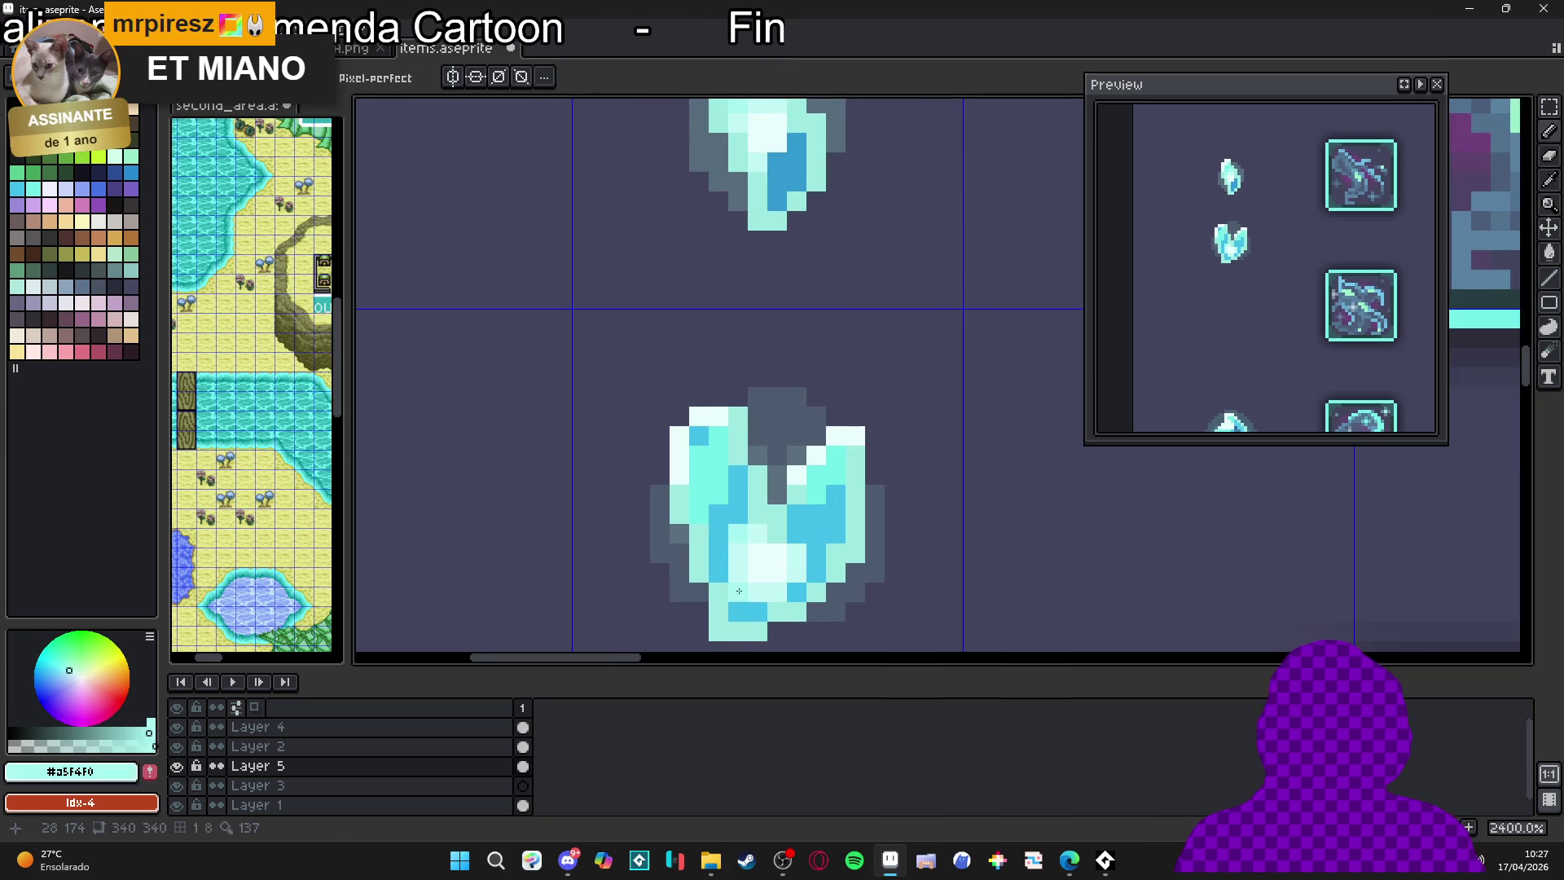
click(790, 592)
click(797, 534)
click(815, 573)
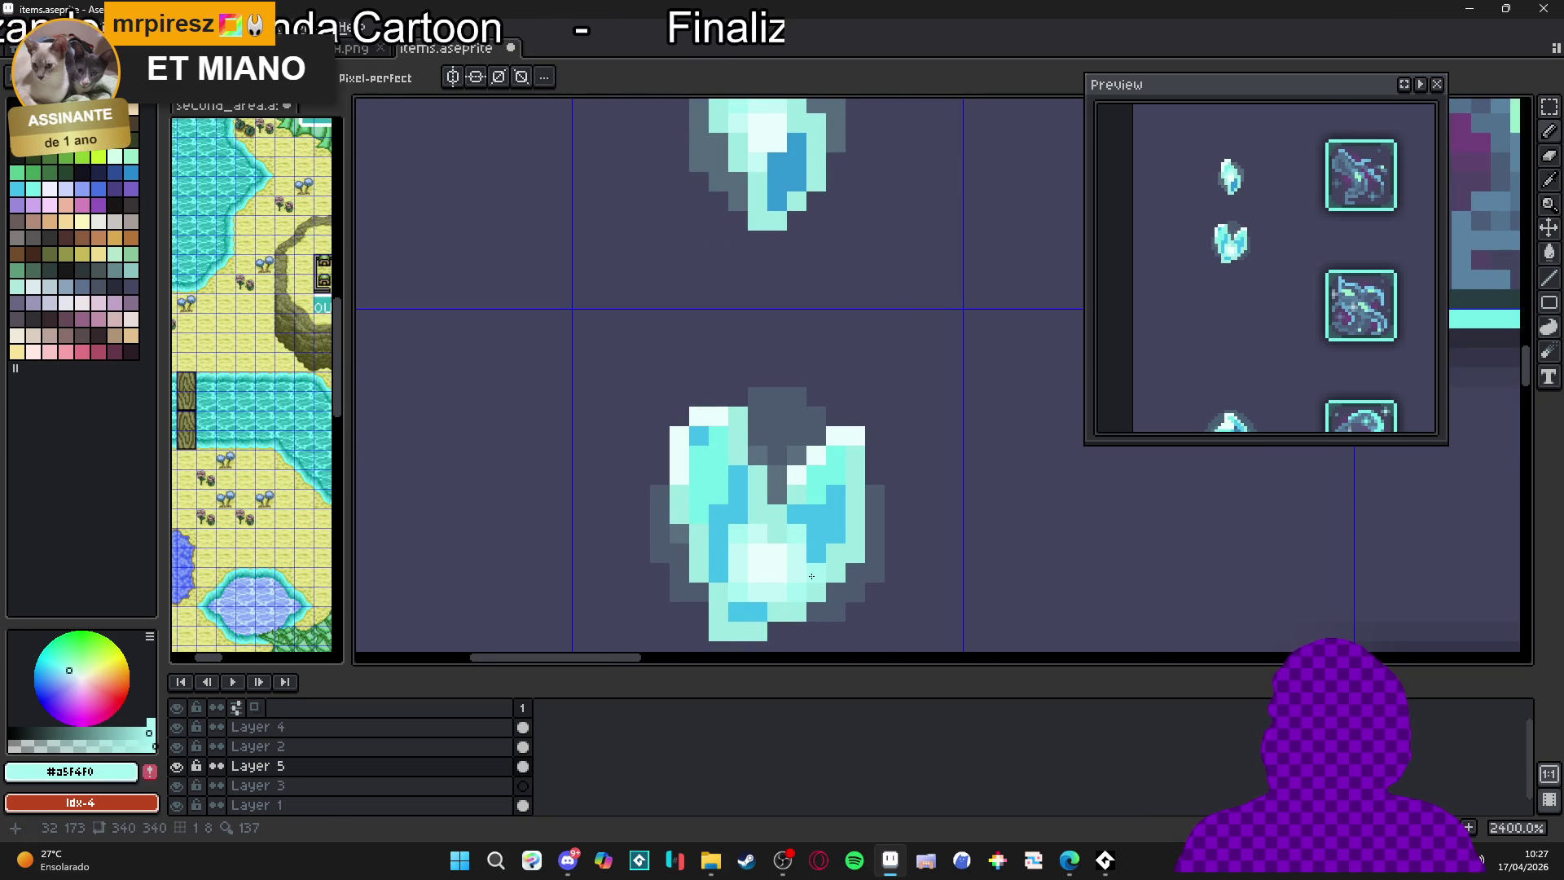
click(751, 614)
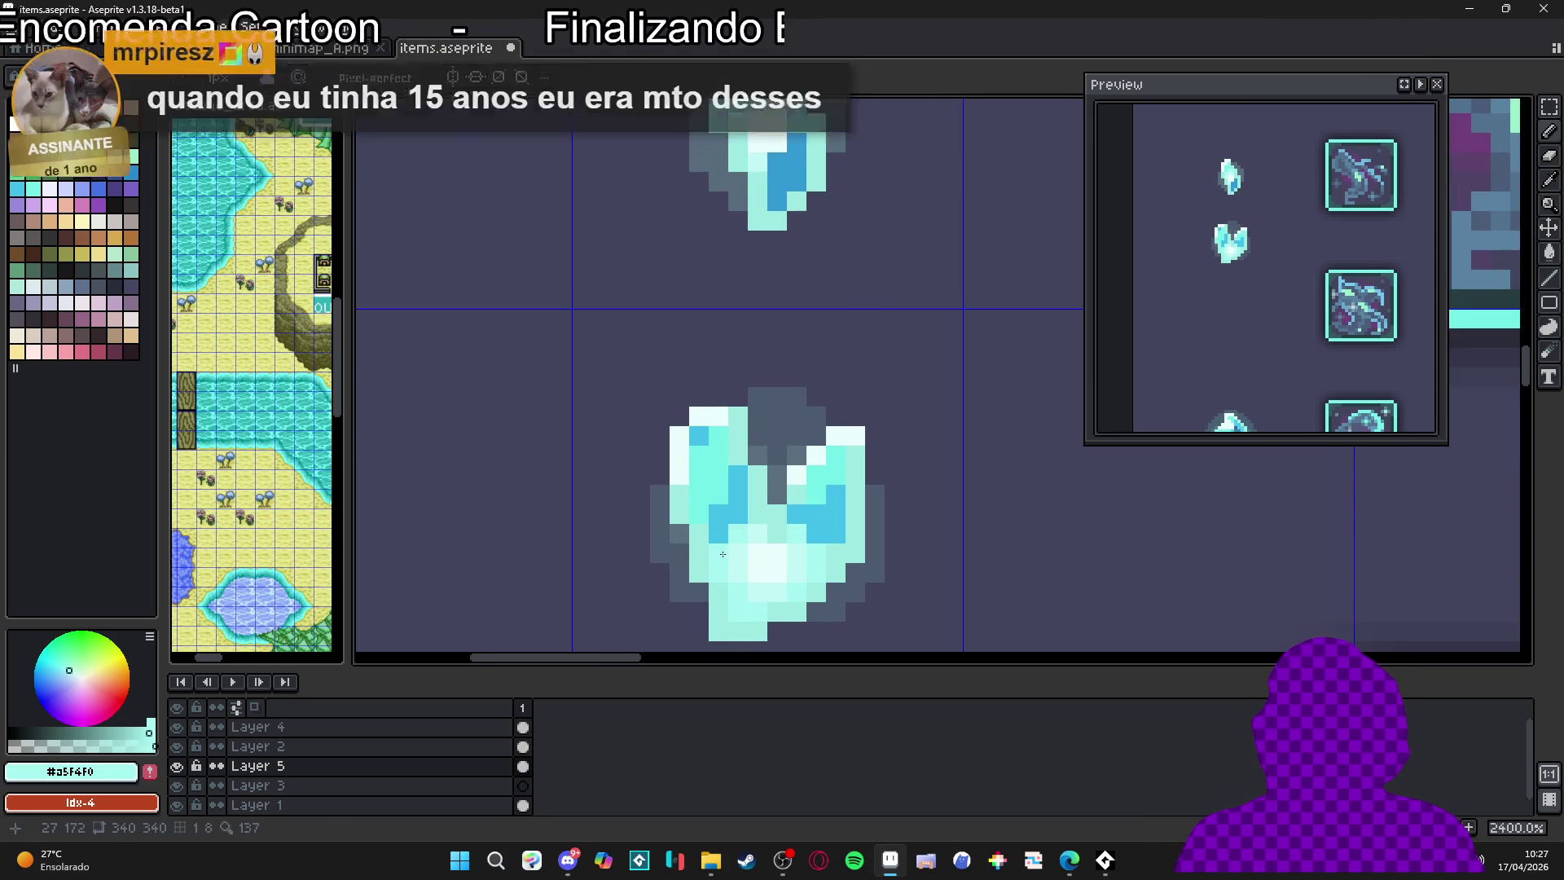
scroll(802, 571, down, 5)
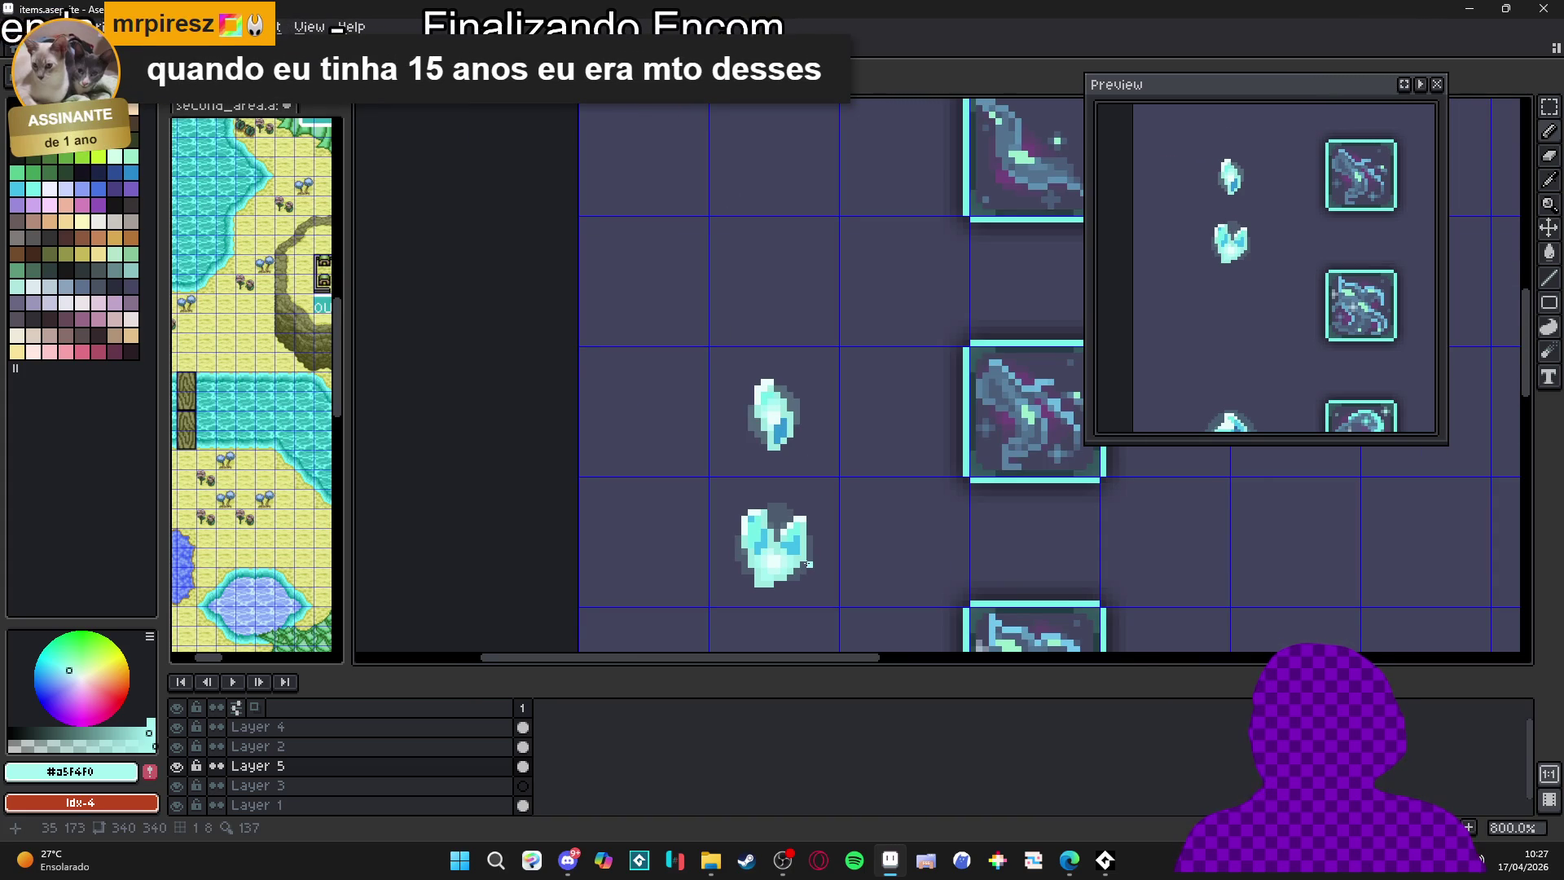
scroll(781, 587, up, 3)
alt+click(782, 588)
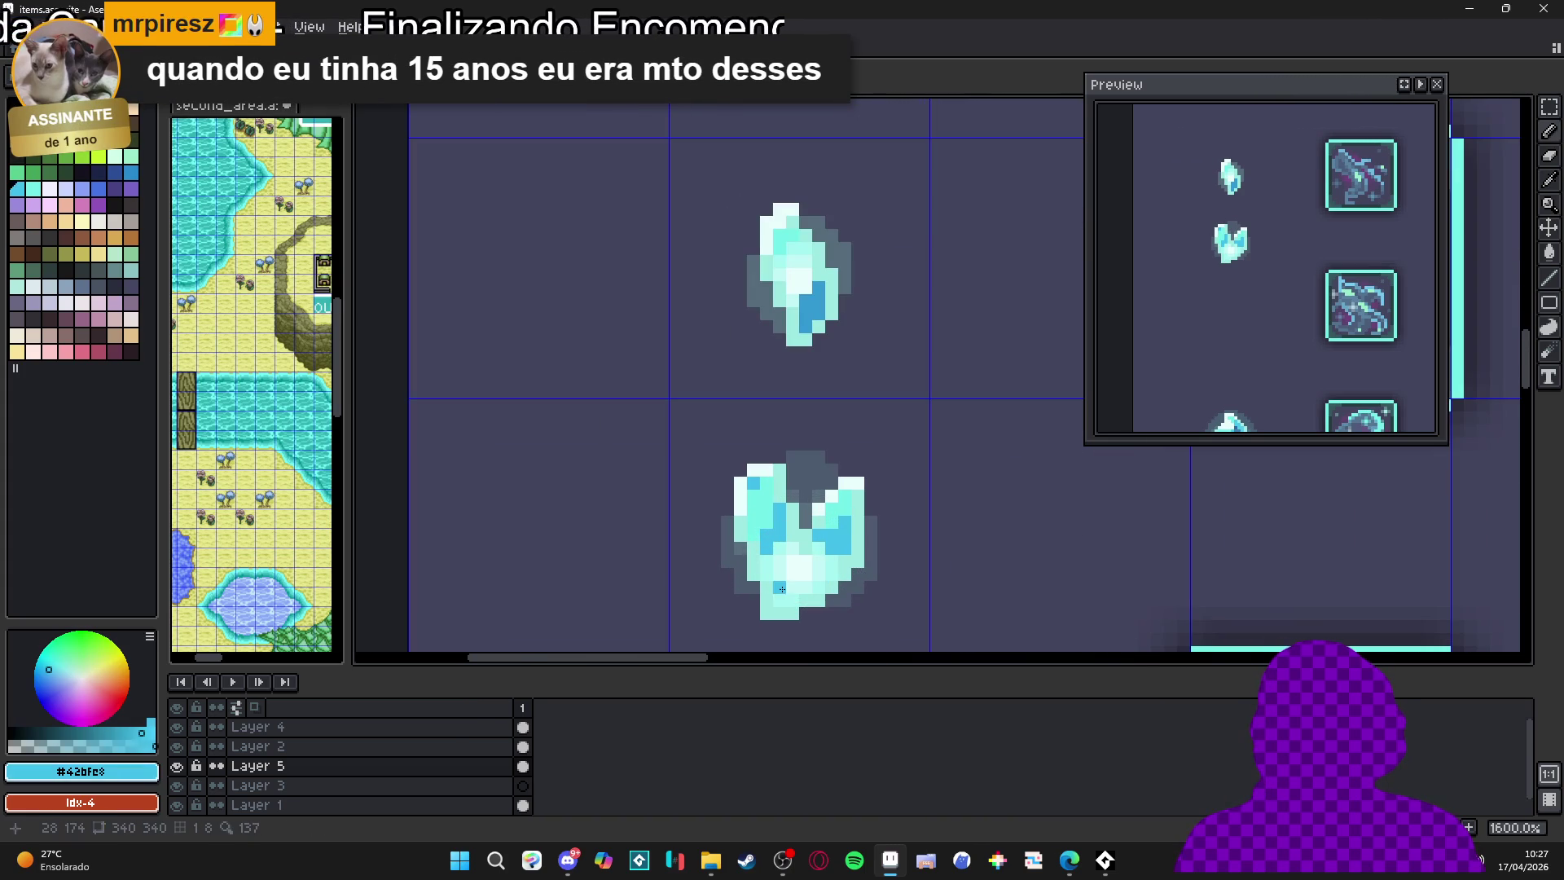
drag(802, 599, 820, 597)
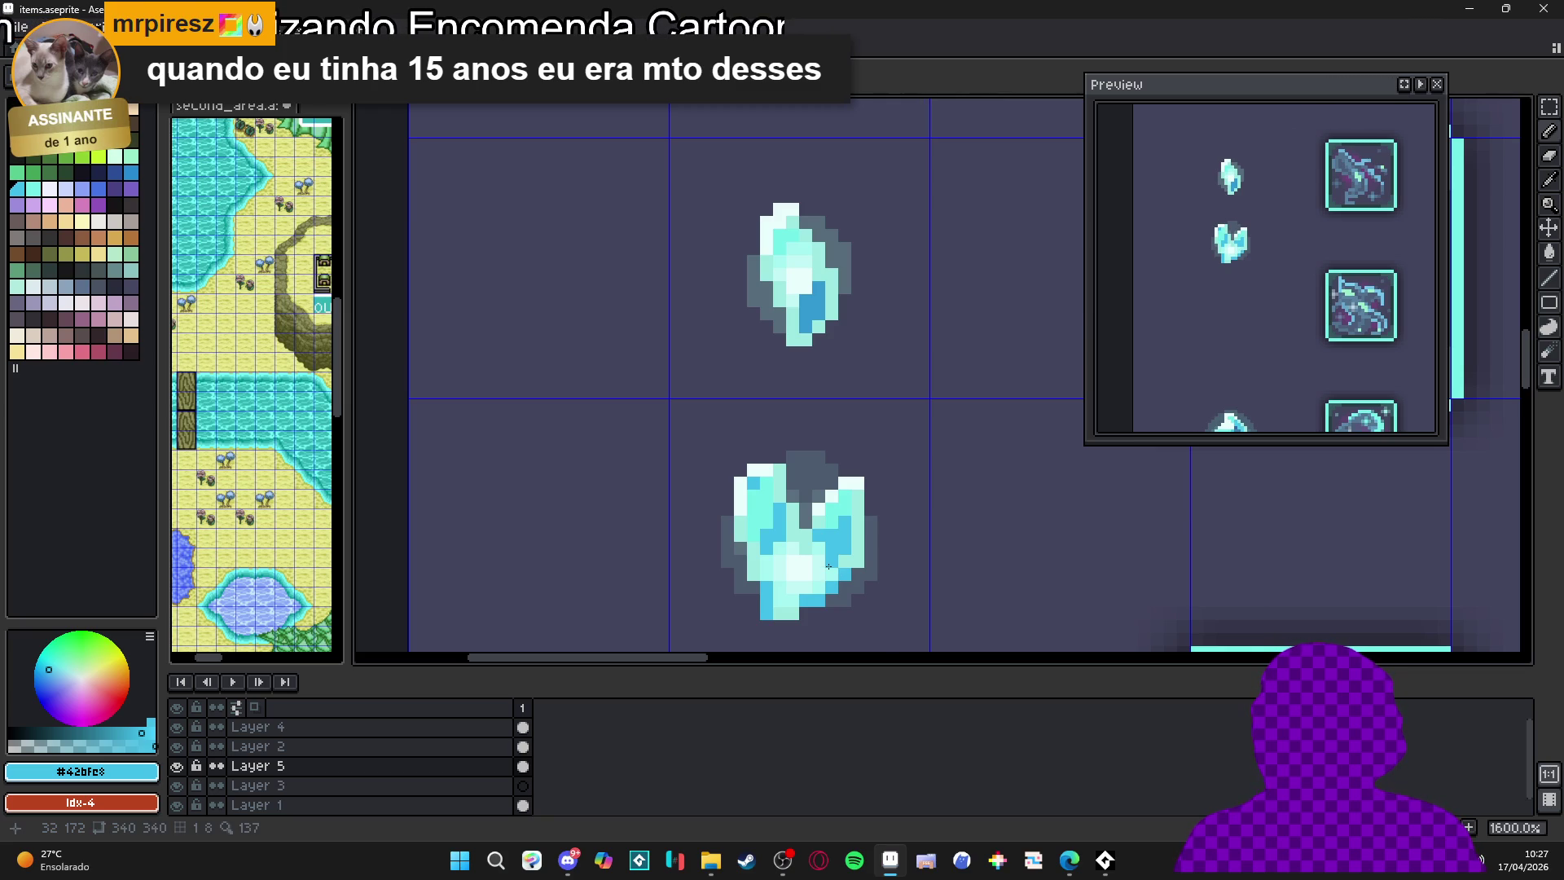
scroll(829, 565, down, 3)
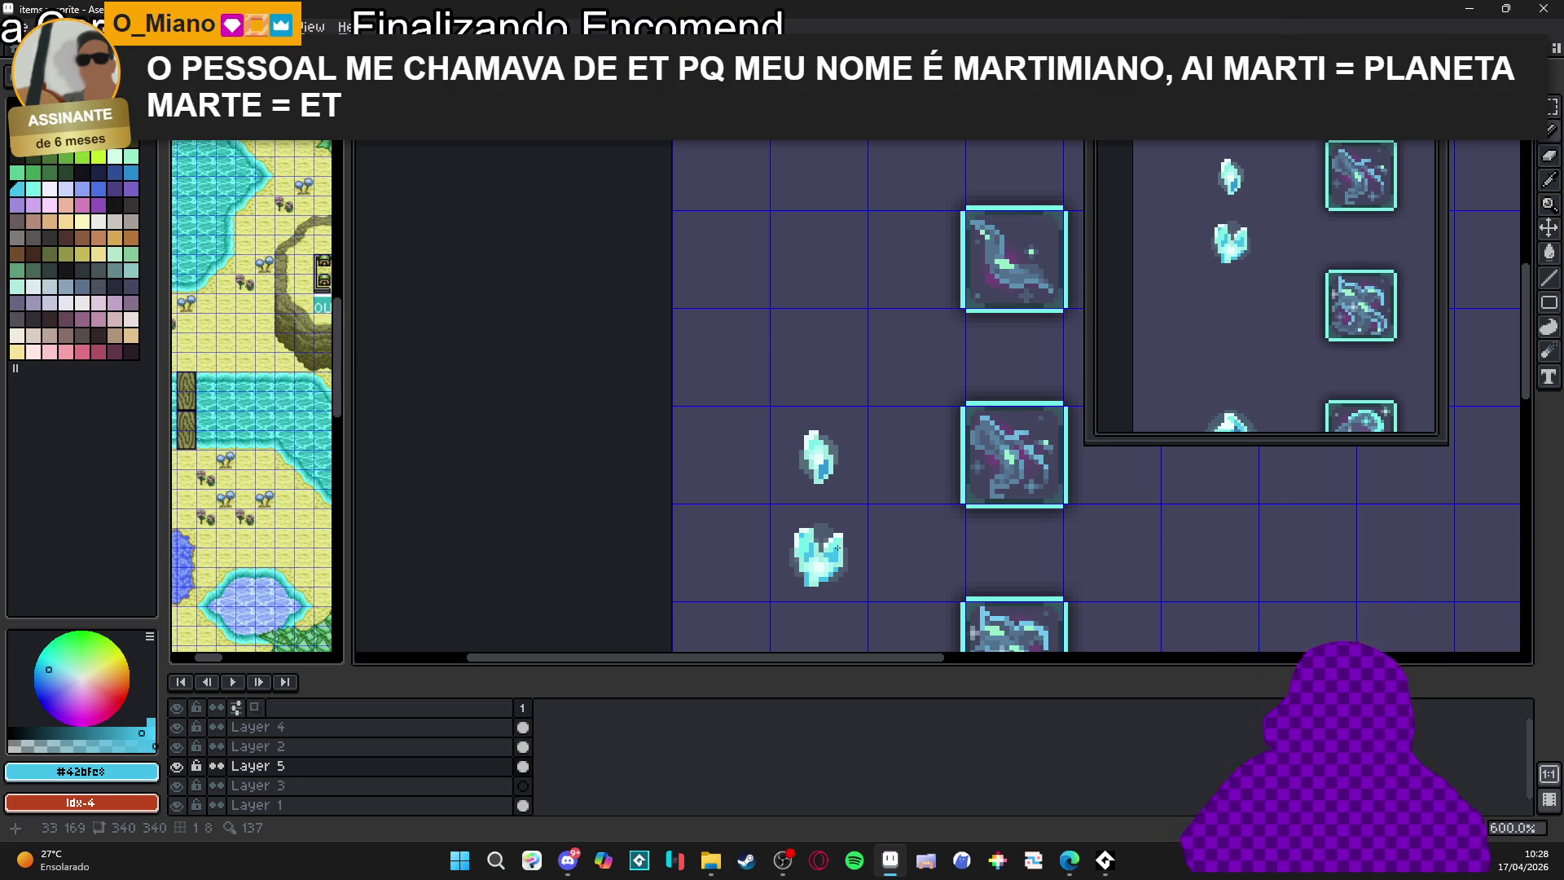
Lighten a run of crystal pixels, add pale highlight pixels and brighten the right lobe
scroll(841, 542, down, 2)
scroll(797, 487, up, 1)
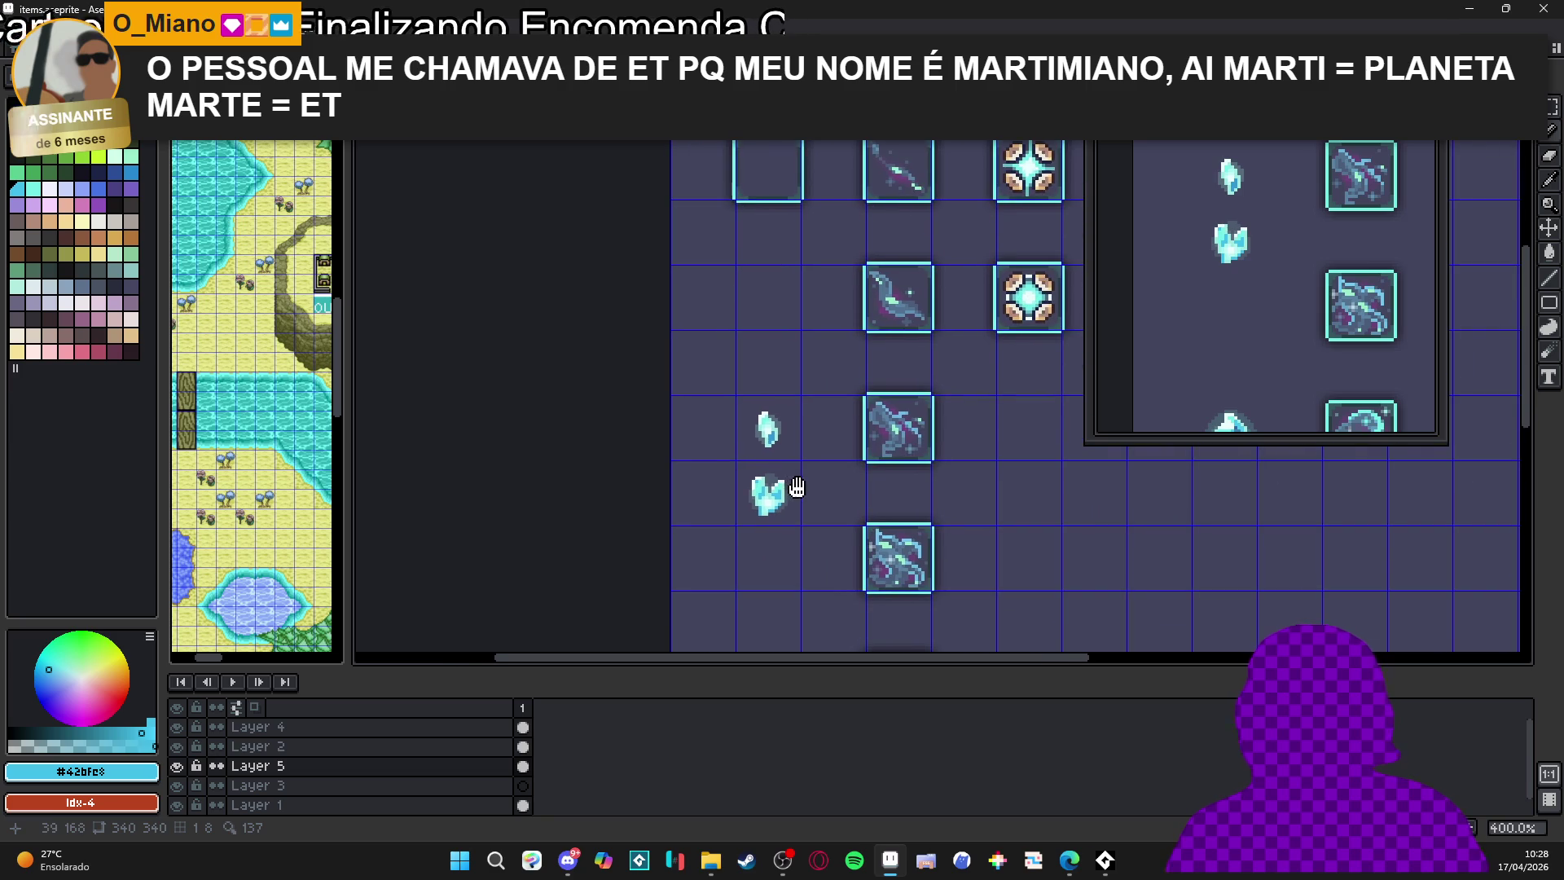
scroll(782, 503, up, 5)
alt+click(781, 508)
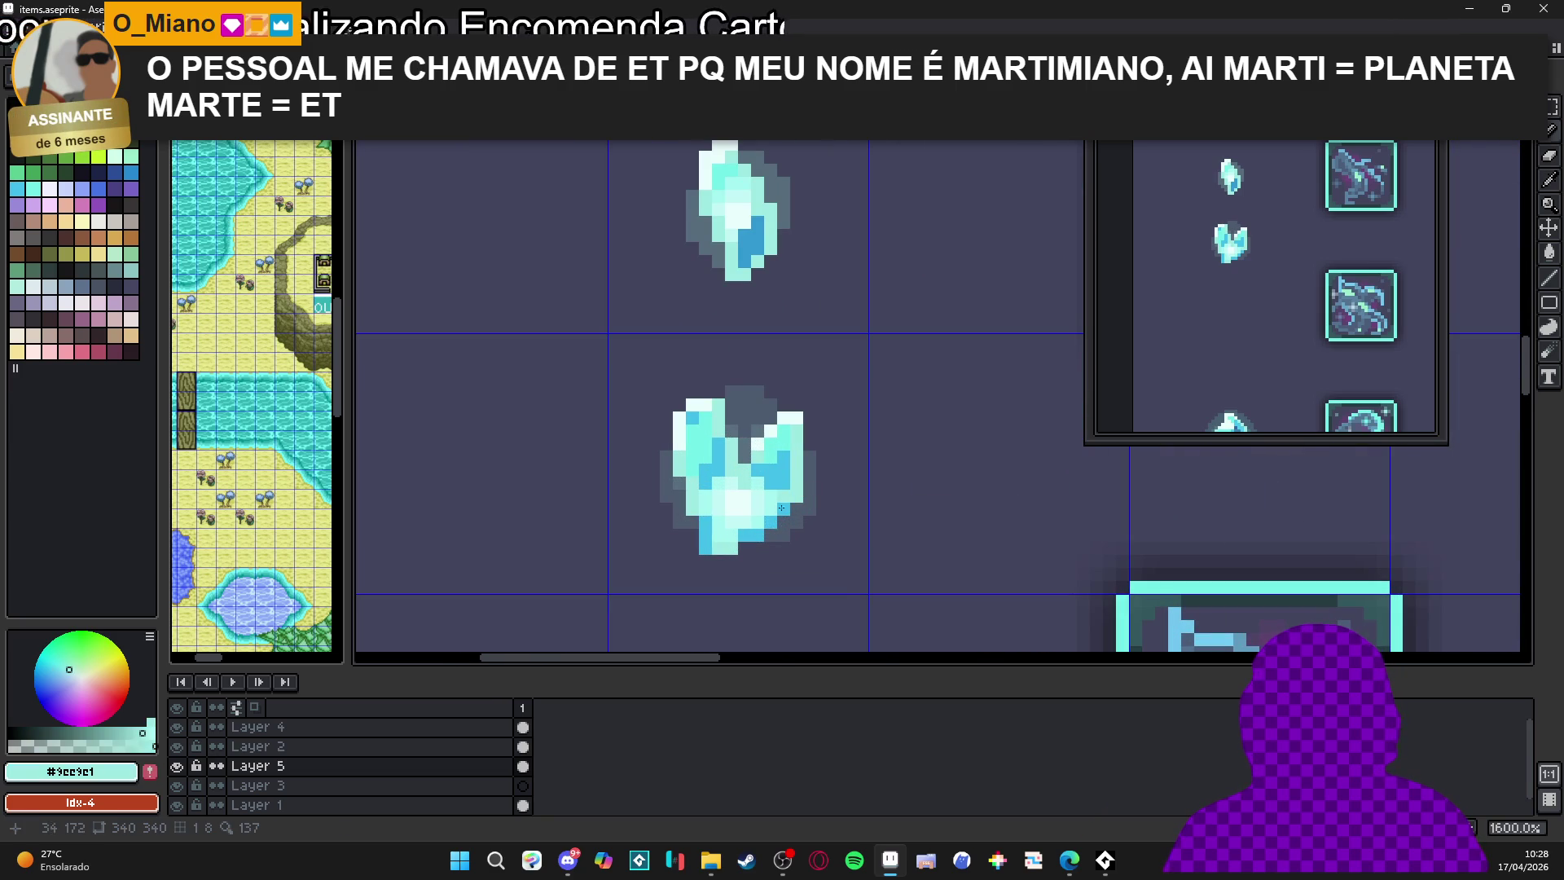
alt+click(780, 517)
drag(776, 517, 757, 535)
click(703, 529)
click(692, 523)
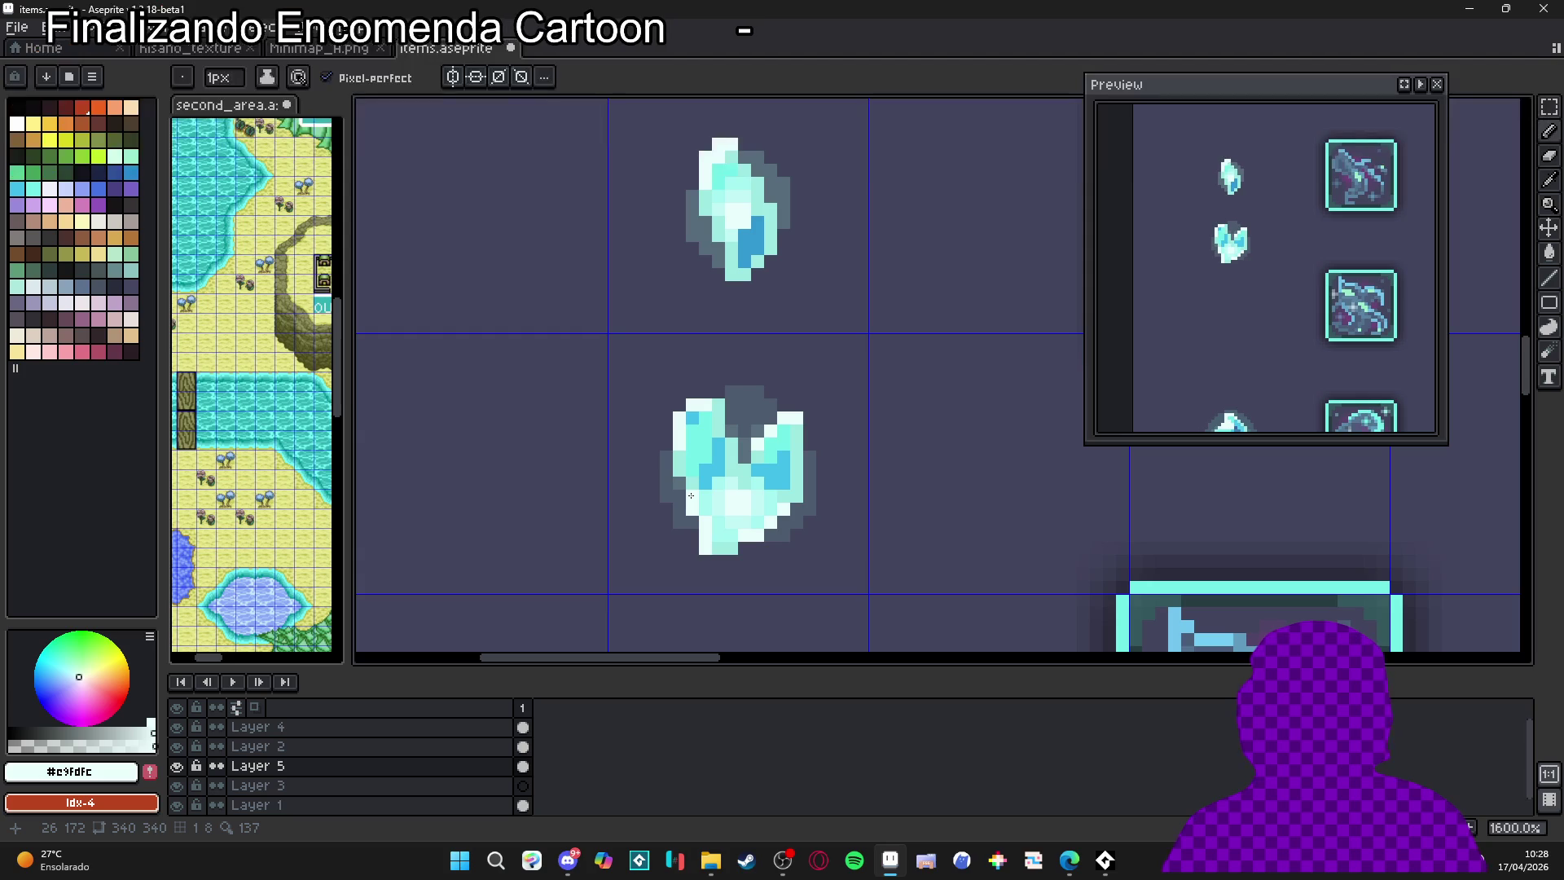
scroll(730, 488, down, 2)
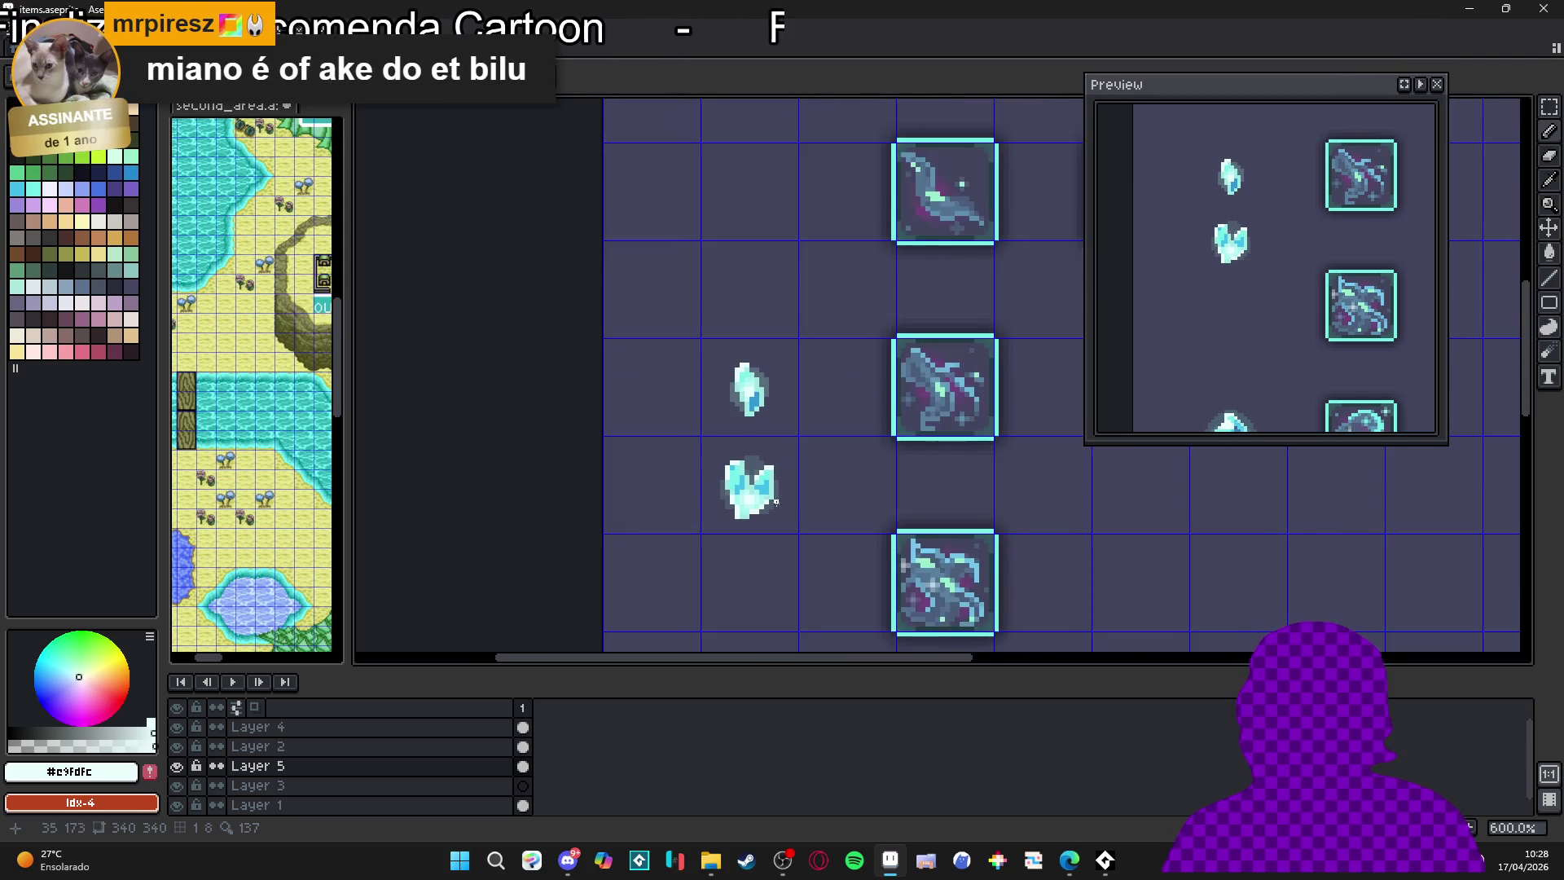
scroll(741, 481, up, 2)
alt+click(750, 470)
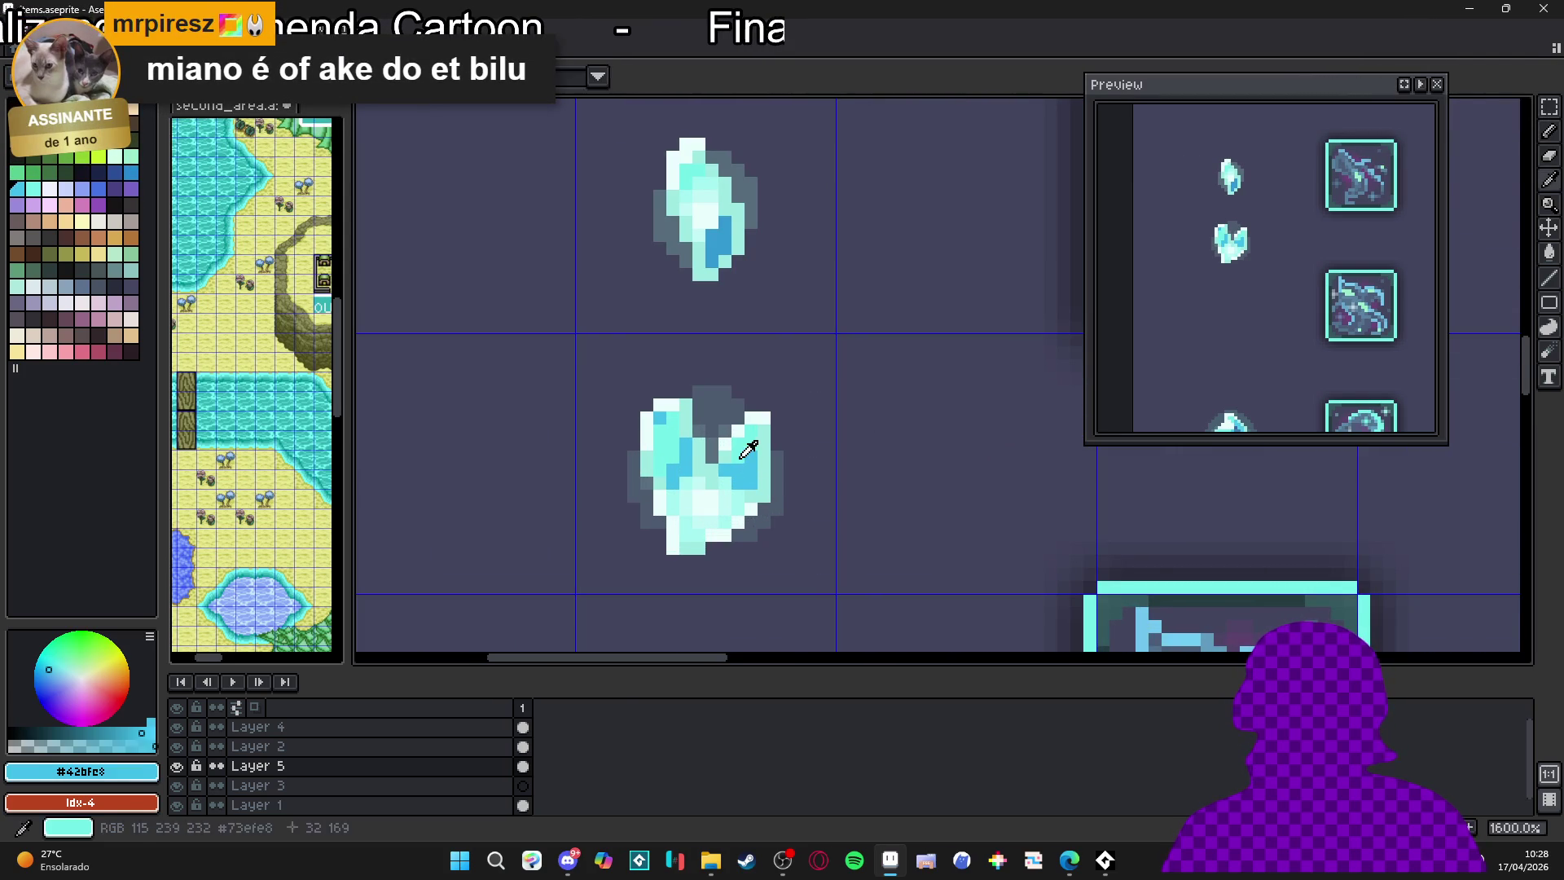
alt+click(674, 477)
click(731, 458)
Eyedrop the heart crystal's blue shade, then its pale highlight colour
scroll(741, 473, down, 4)
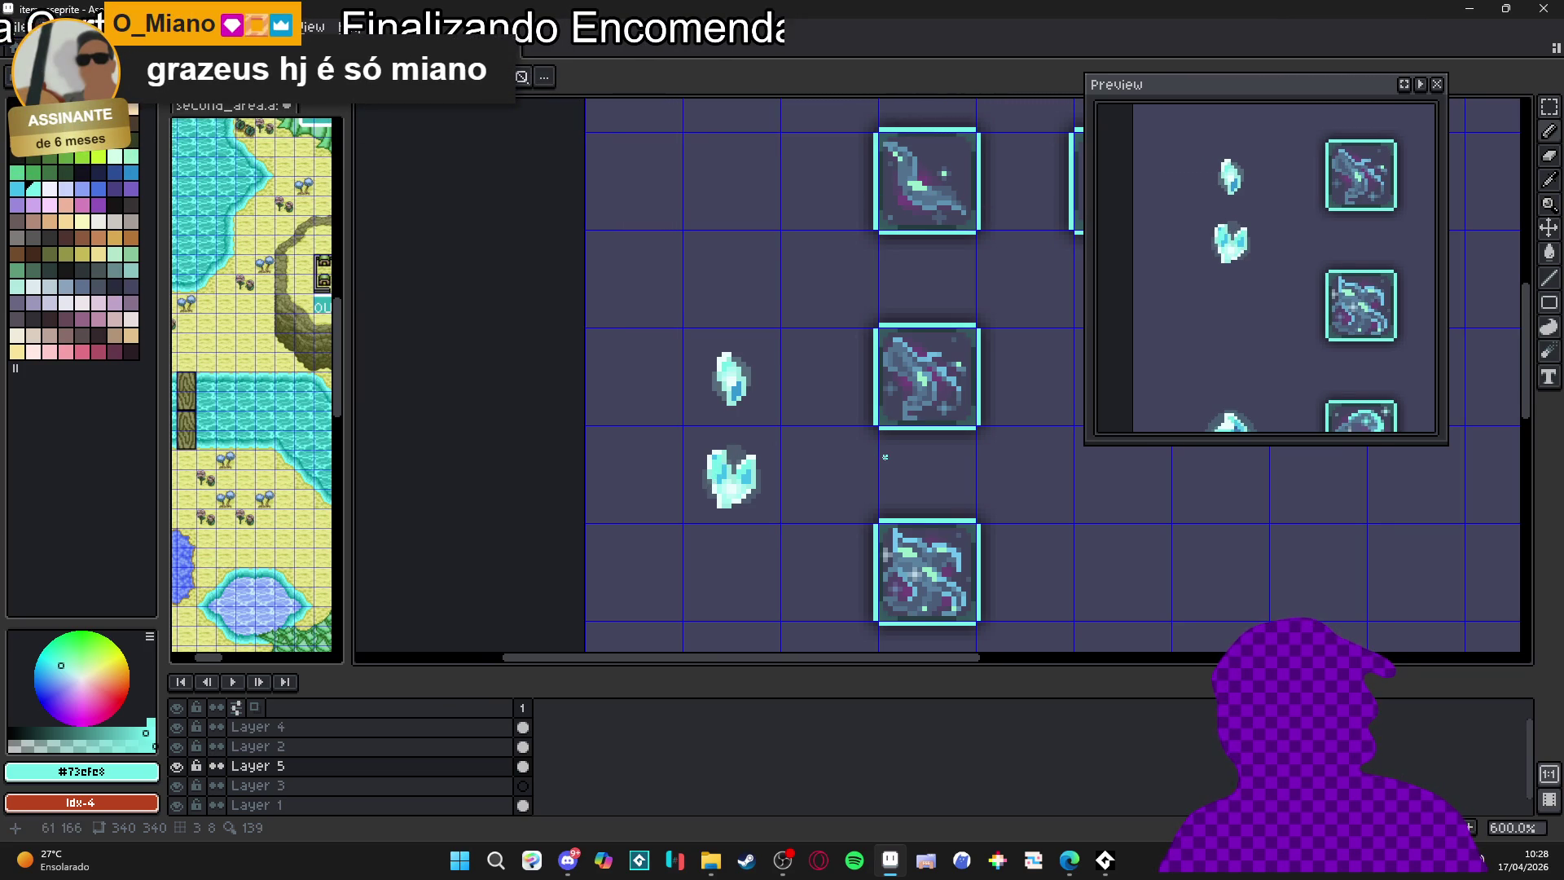
scroll(886, 457, down, 1)
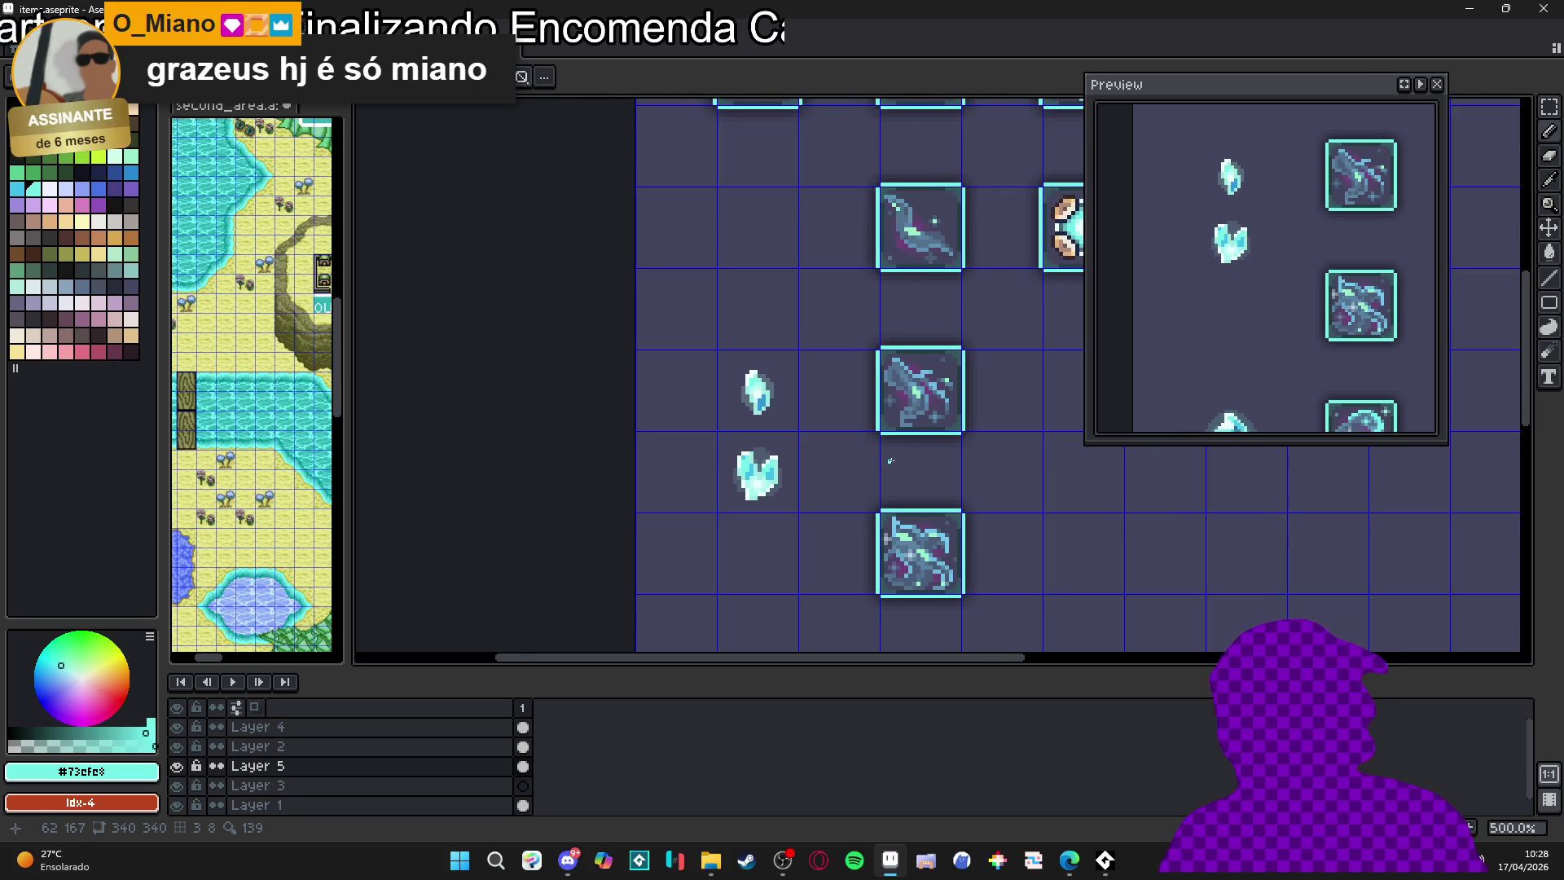
scroll(893, 461, up, 1)
scroll(910, 485, down, 1)
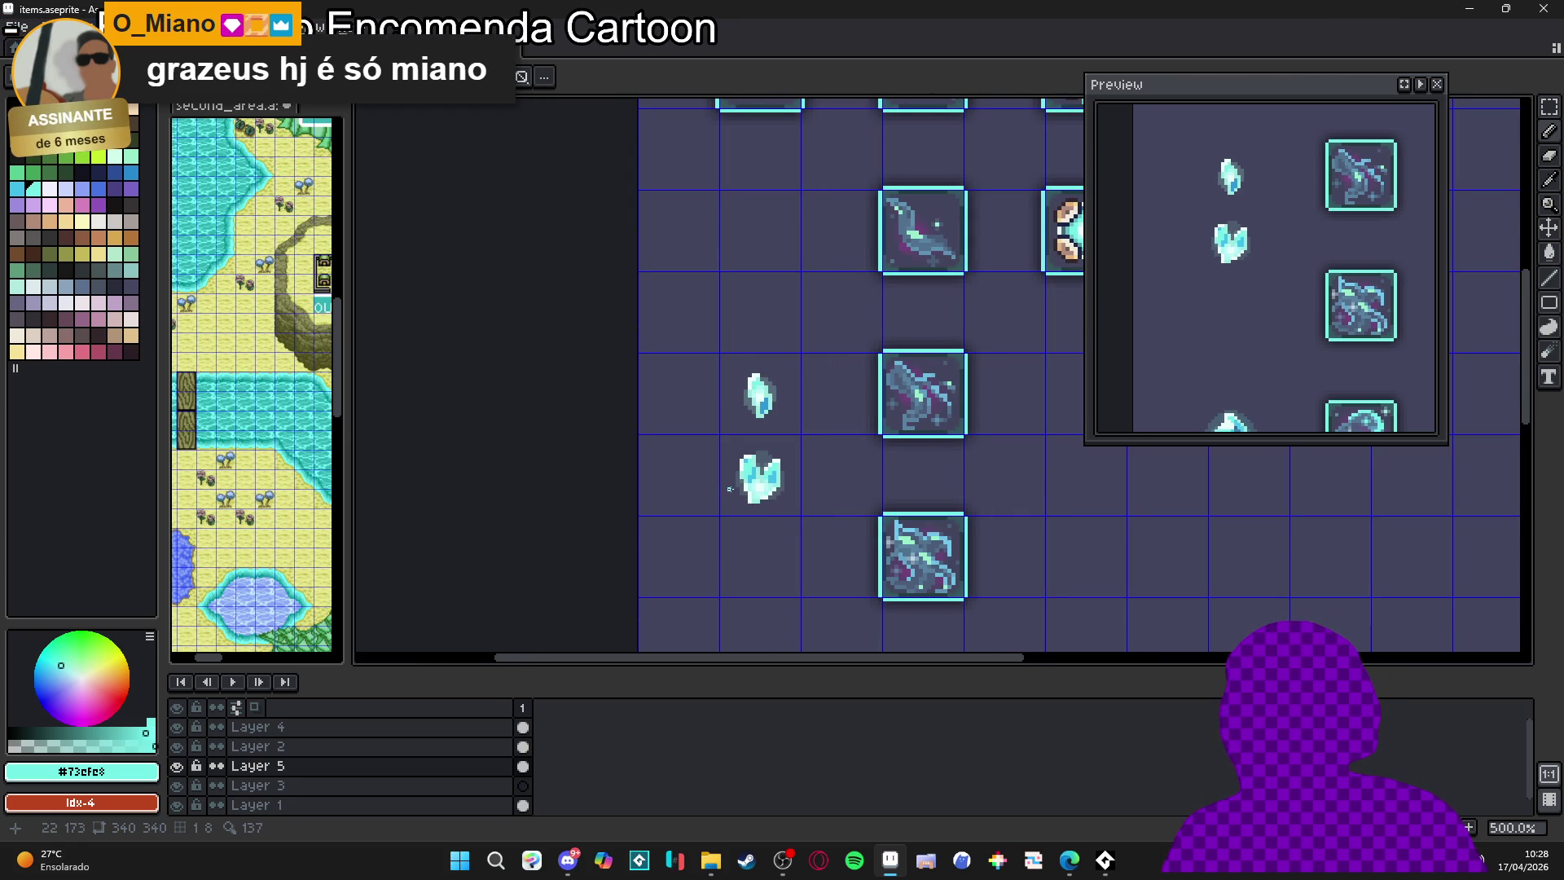
scroll(761, 481, up, 5)
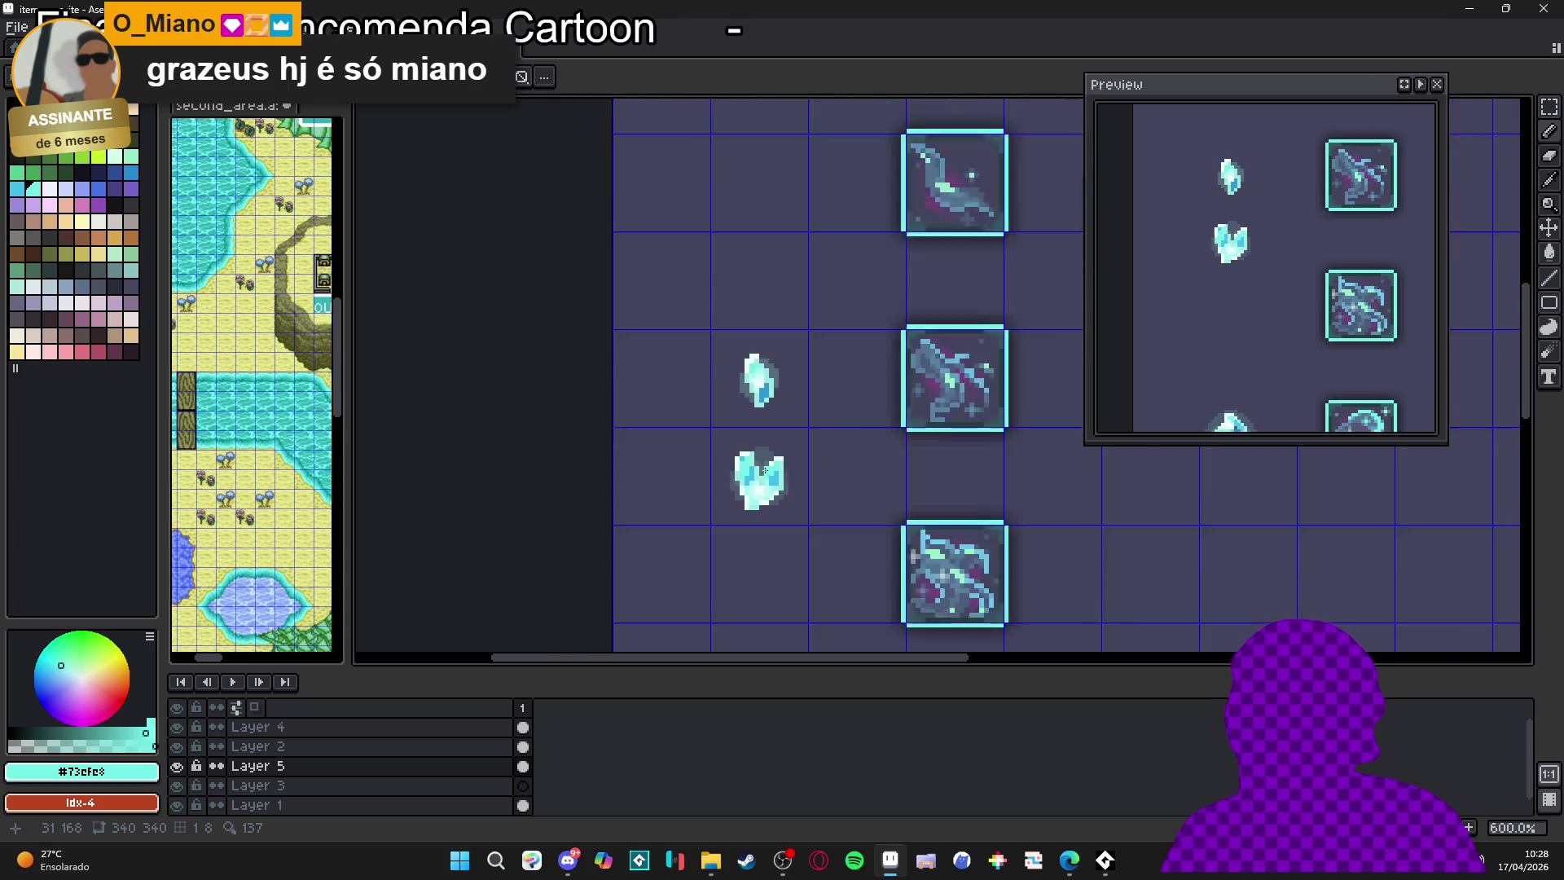
alt+click(722, 476)
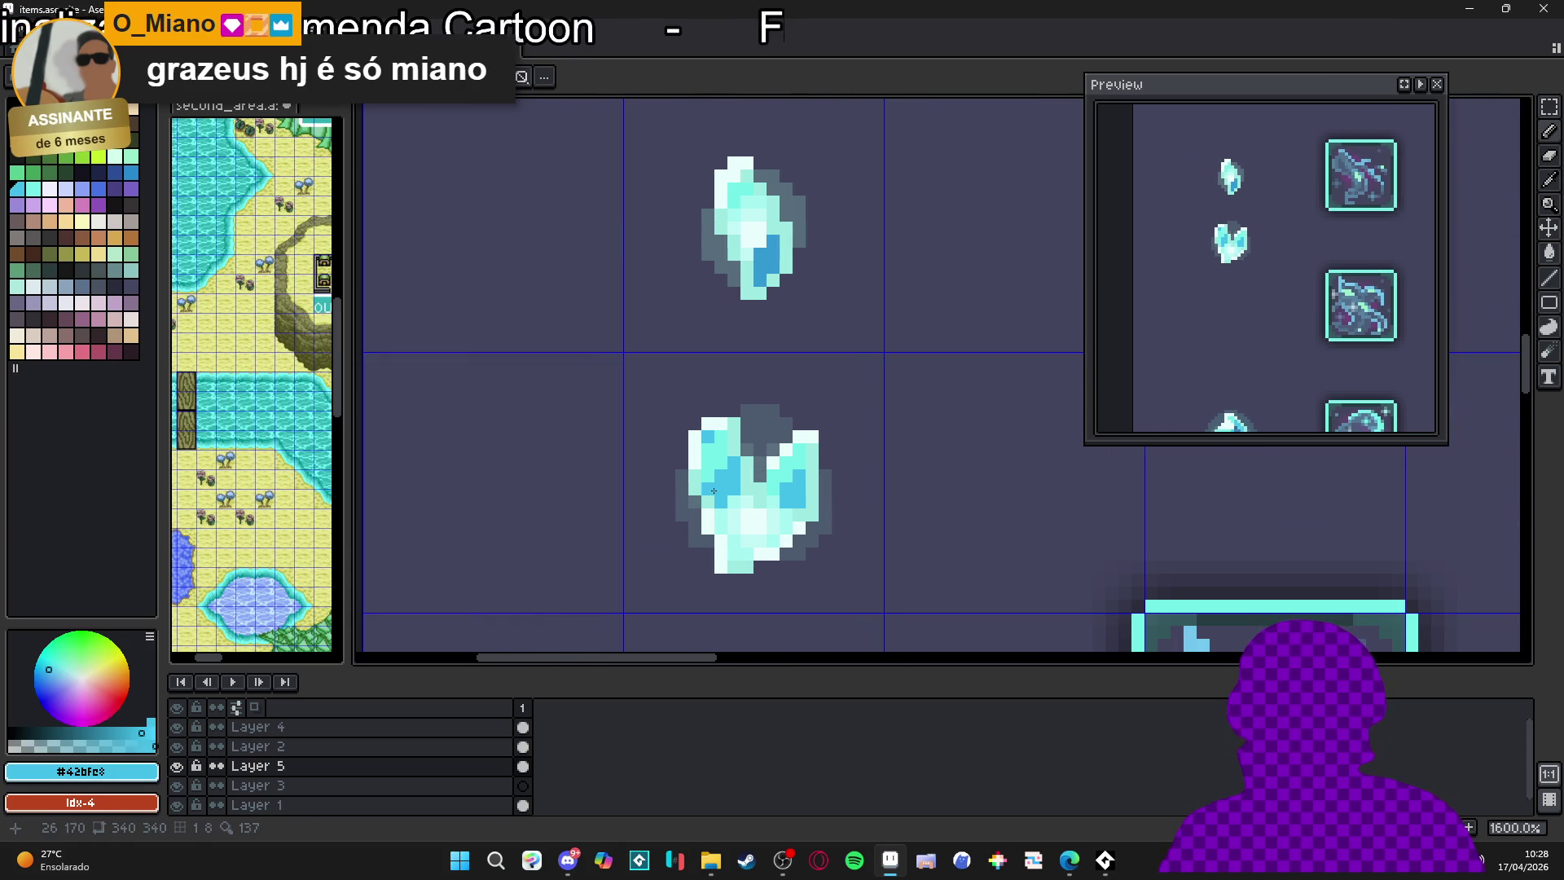
scroll(721, 499, down, 3)
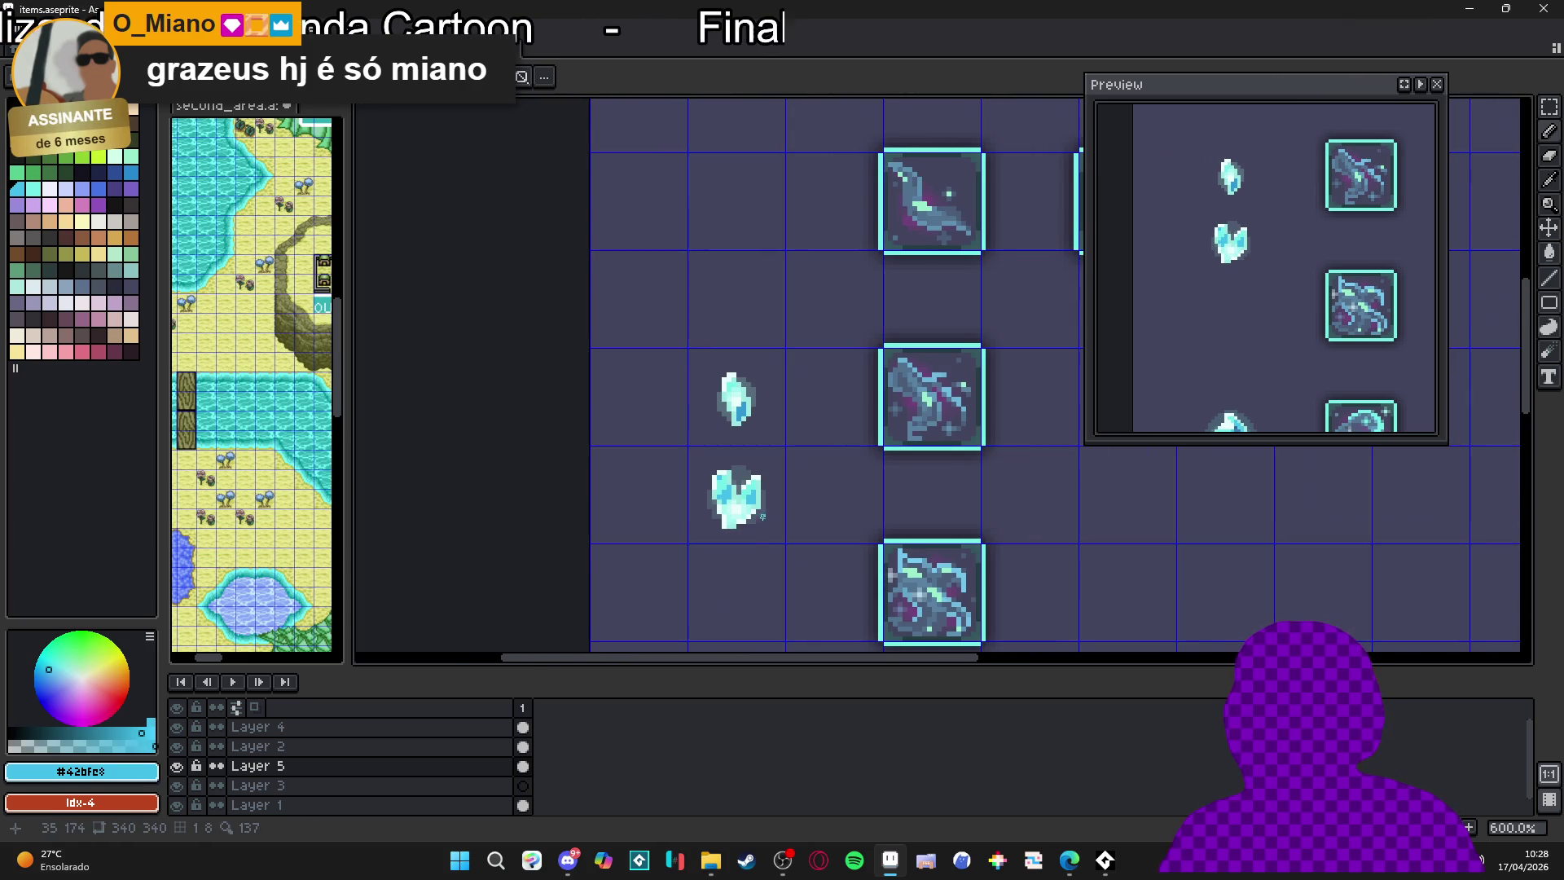
scroll(729, 506, down, 2)
scroll(732, 515, up, 6)
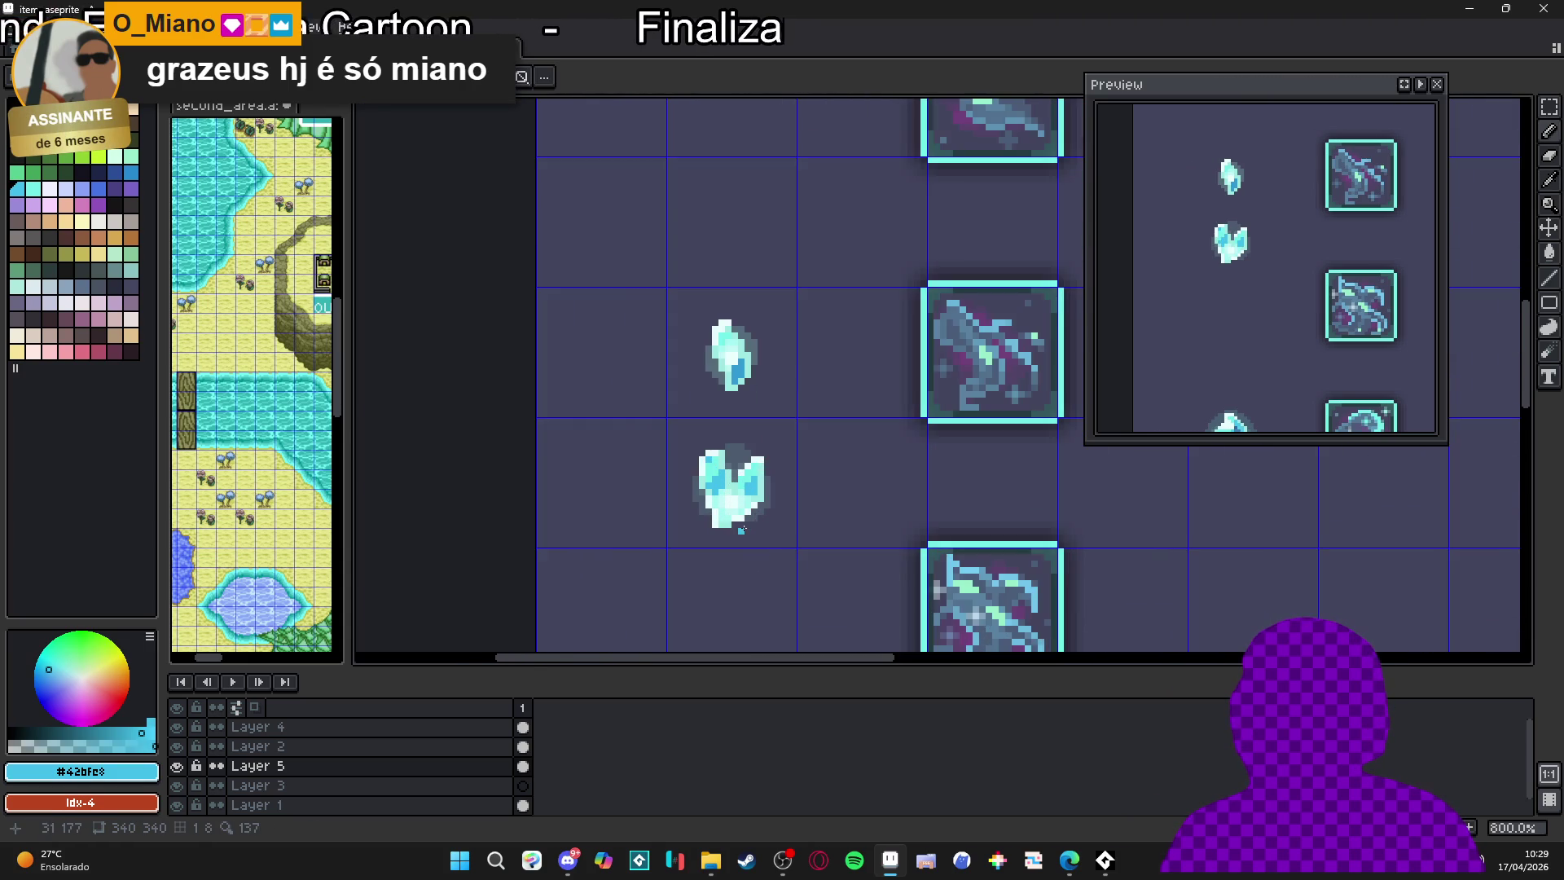
alt+click(732, 524)
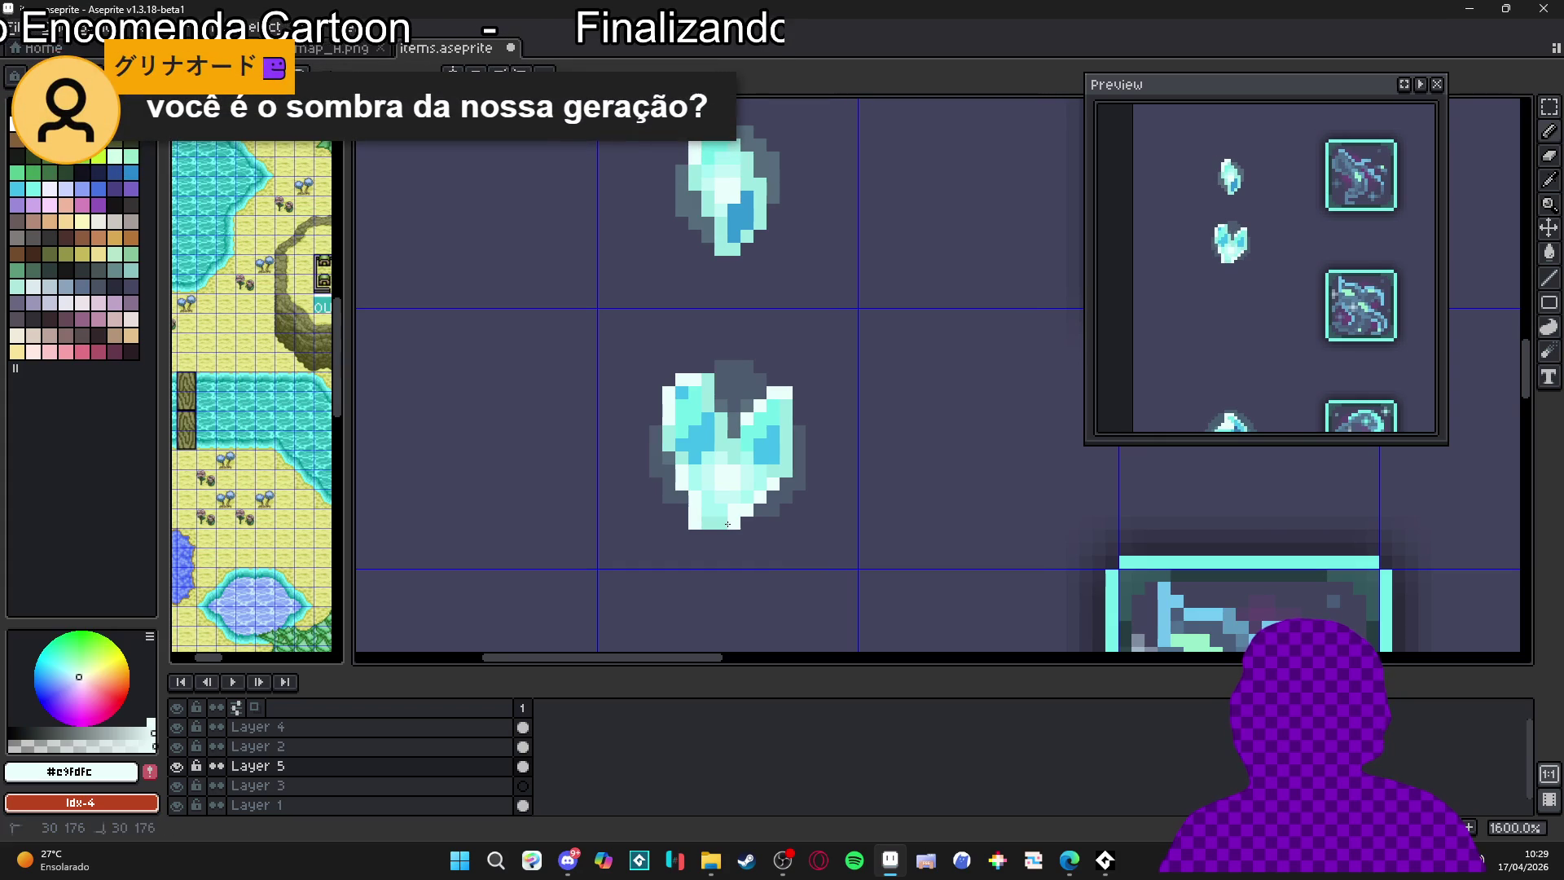
Save the sheet as items.aseprite
scroll(732, 523, down, 2)
scroll(721, 517, up, 2)
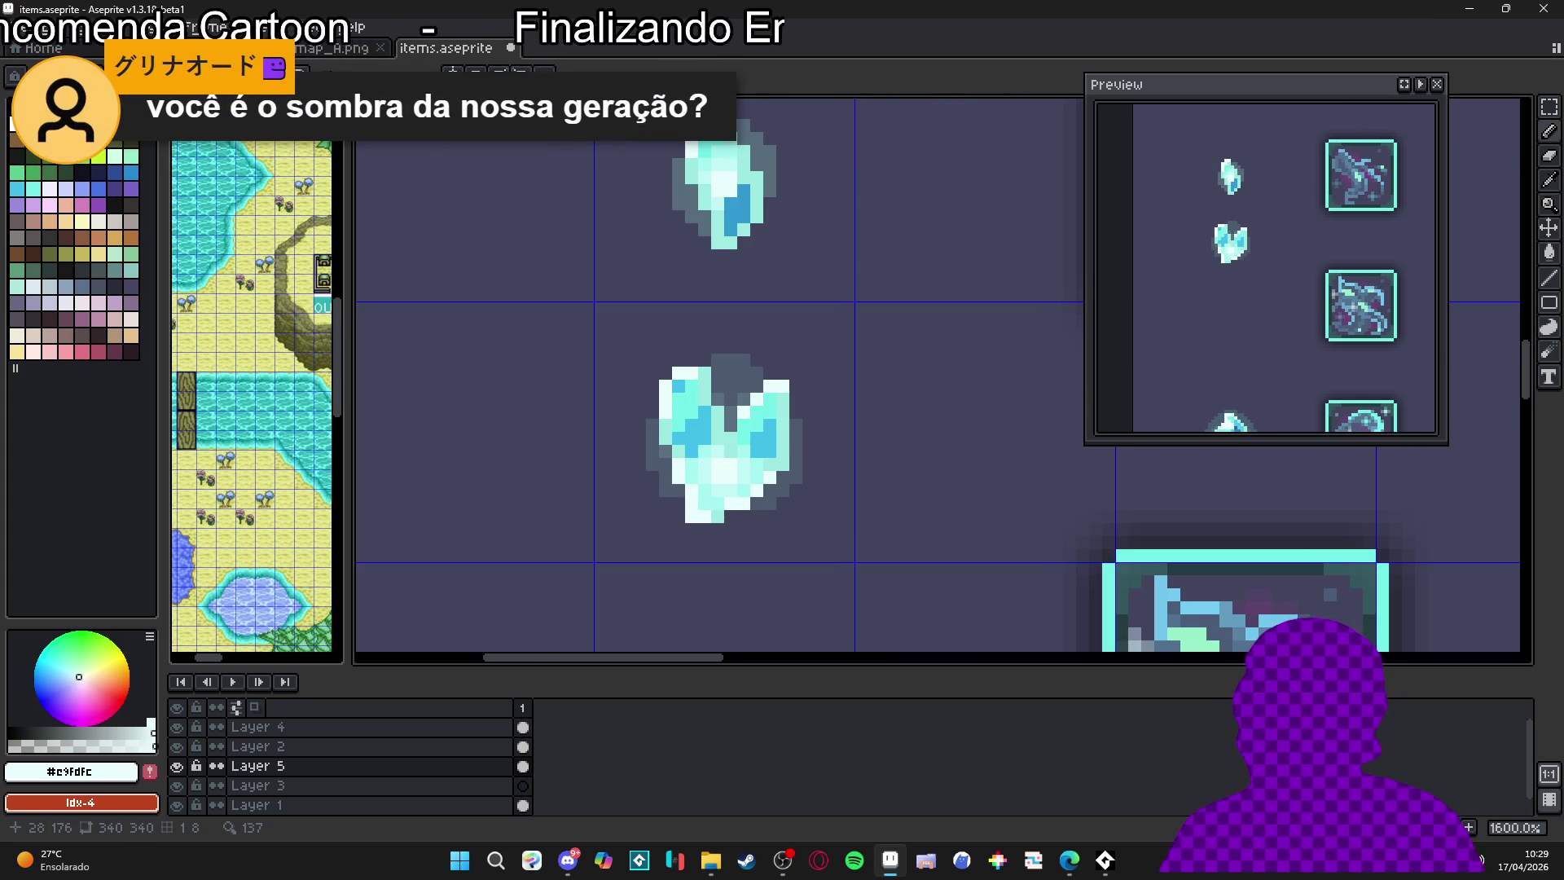
scroll(720, 516, down, 3)
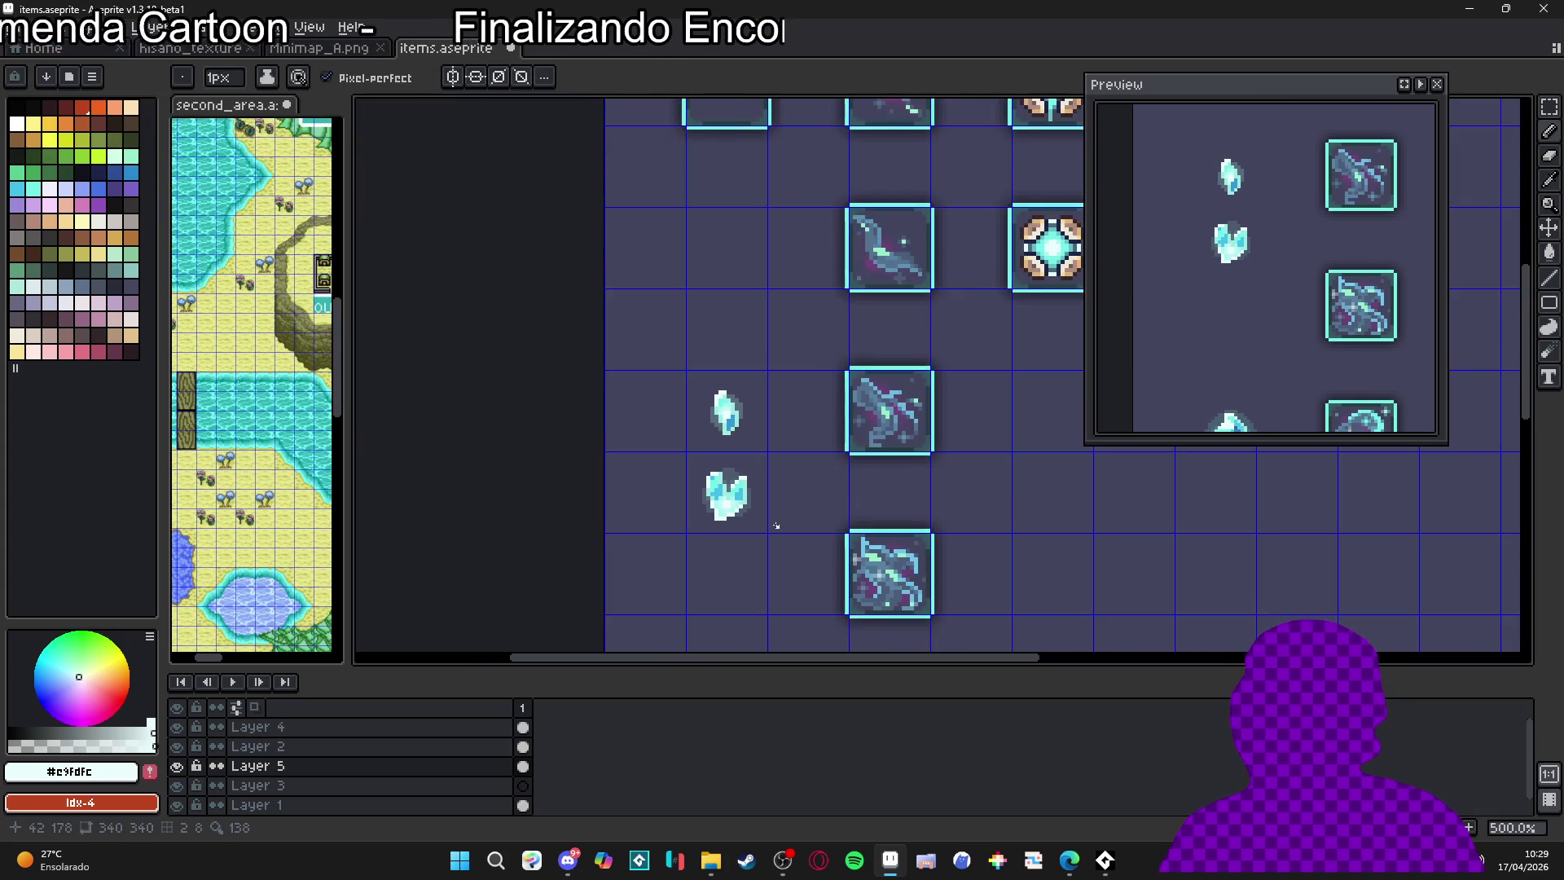
scroll(773, 525, down, 1)
scroll(772, 525, up, 2)
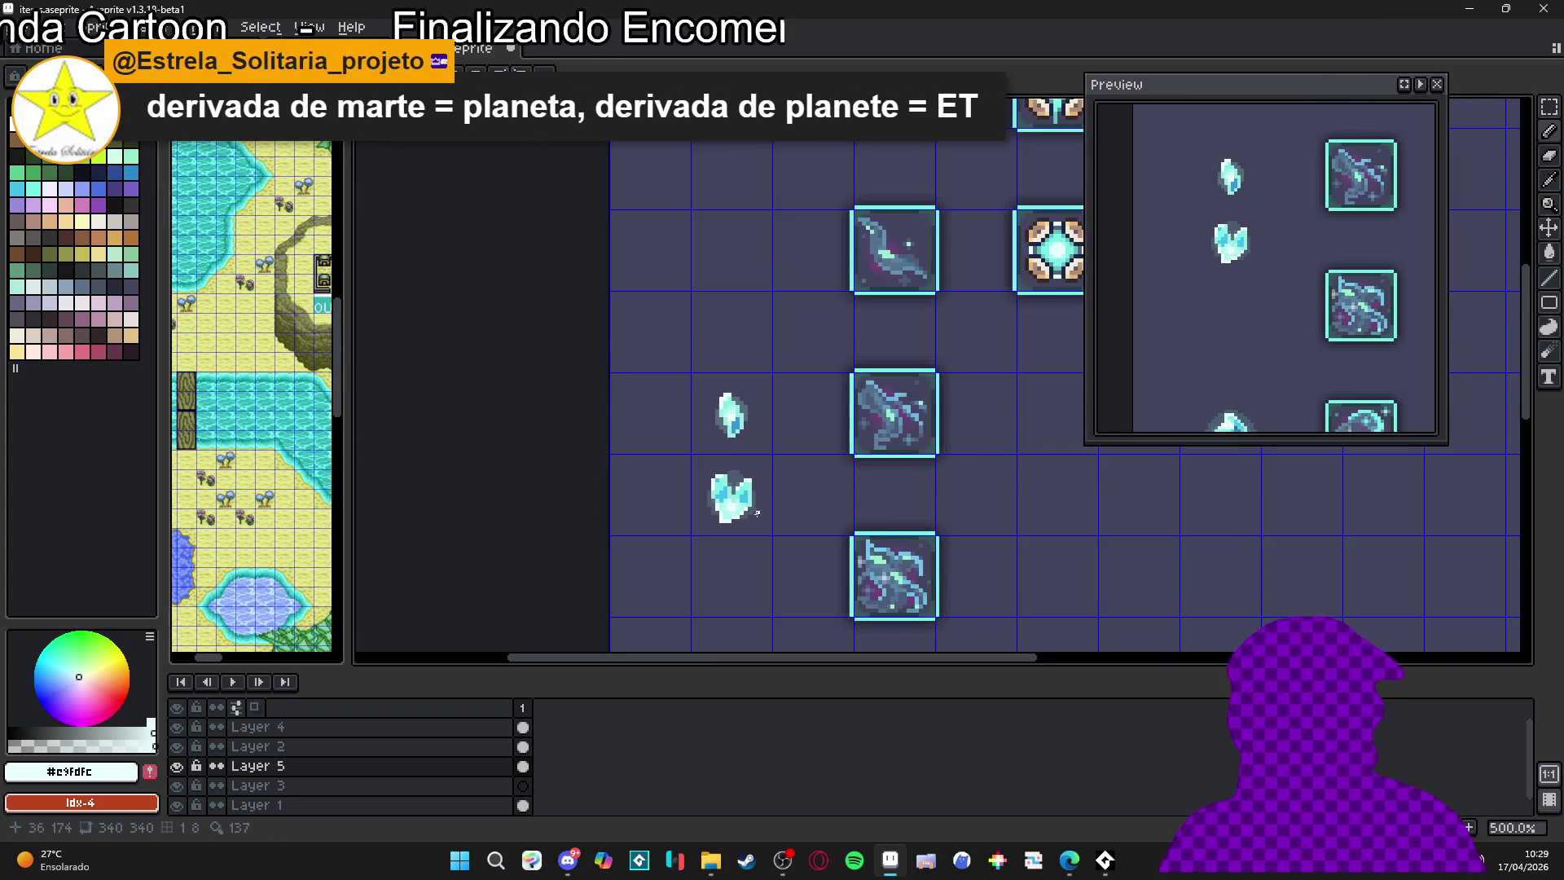
key(ctrl+s)
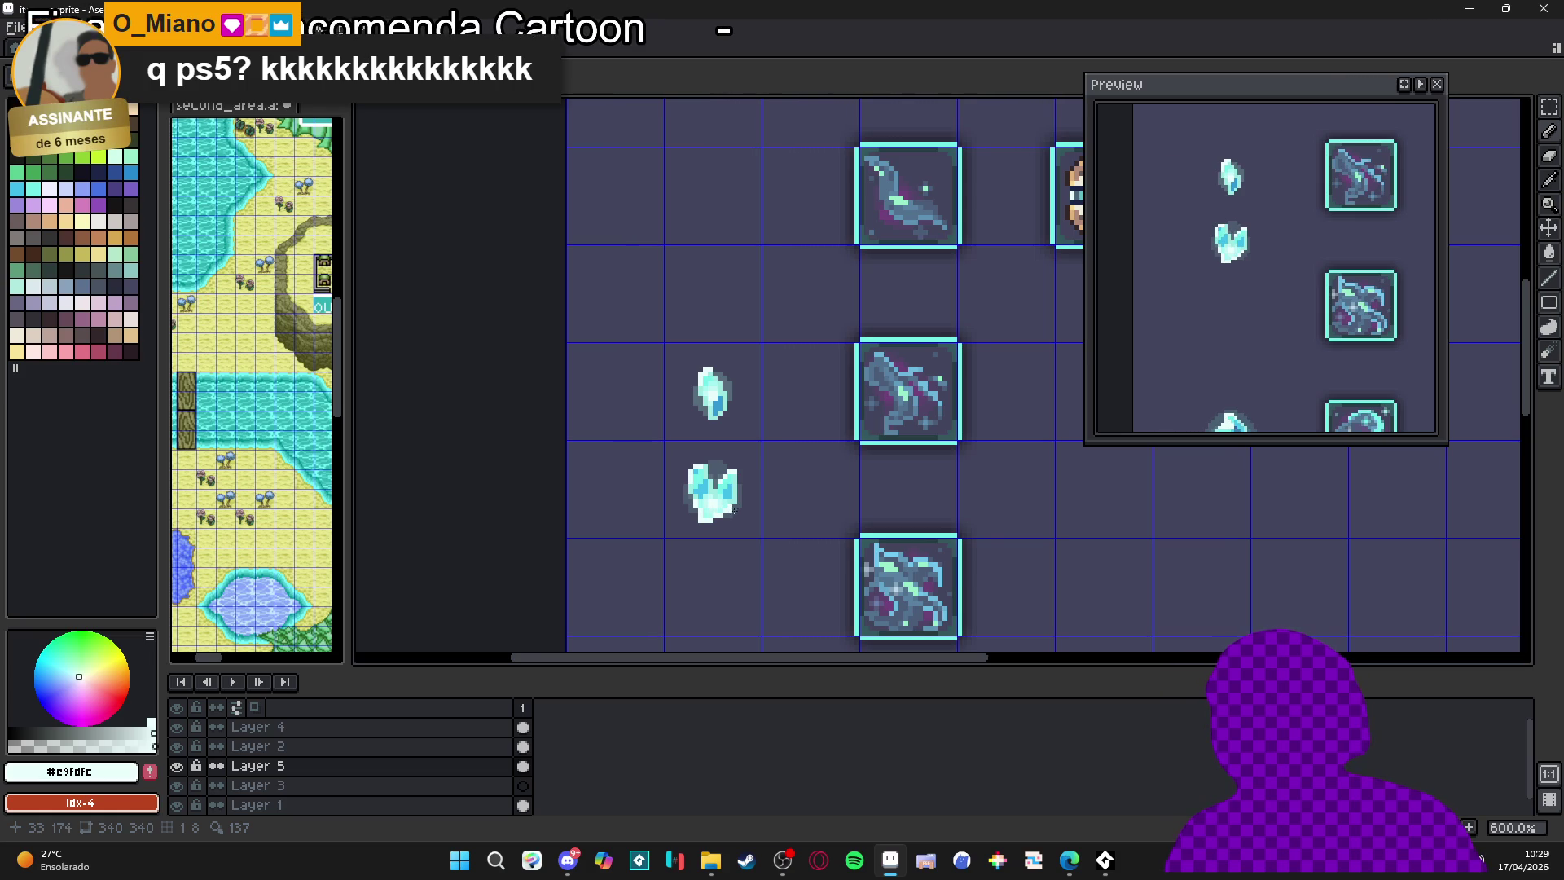
Eyedrop the heart crystal's greyish teal edge colour
scroll(729, 510, up, 6)
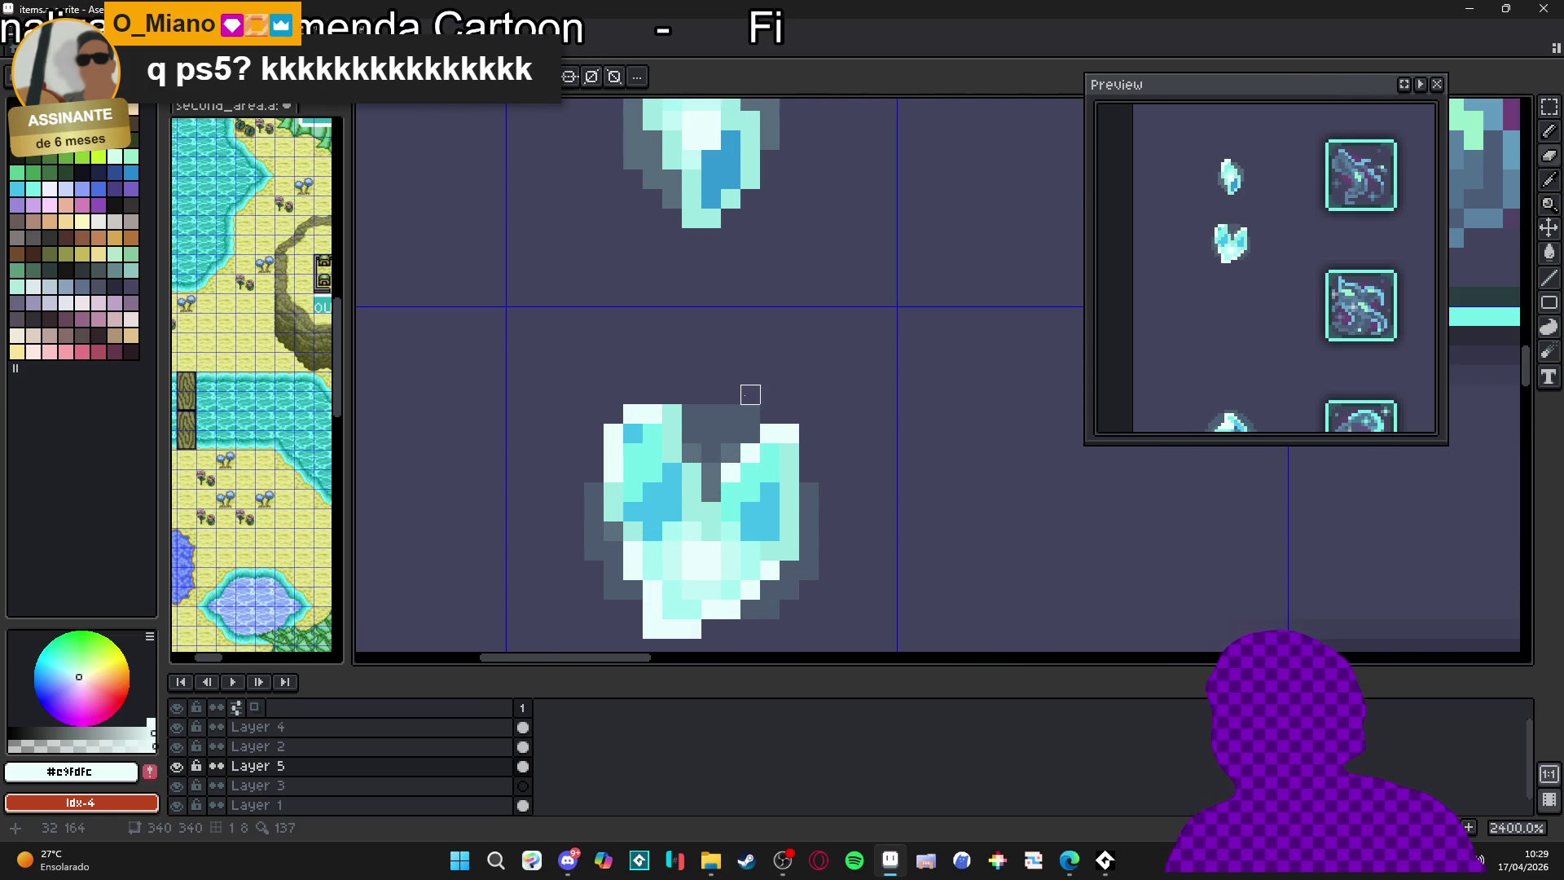
scroll(751, 395, down, 5)
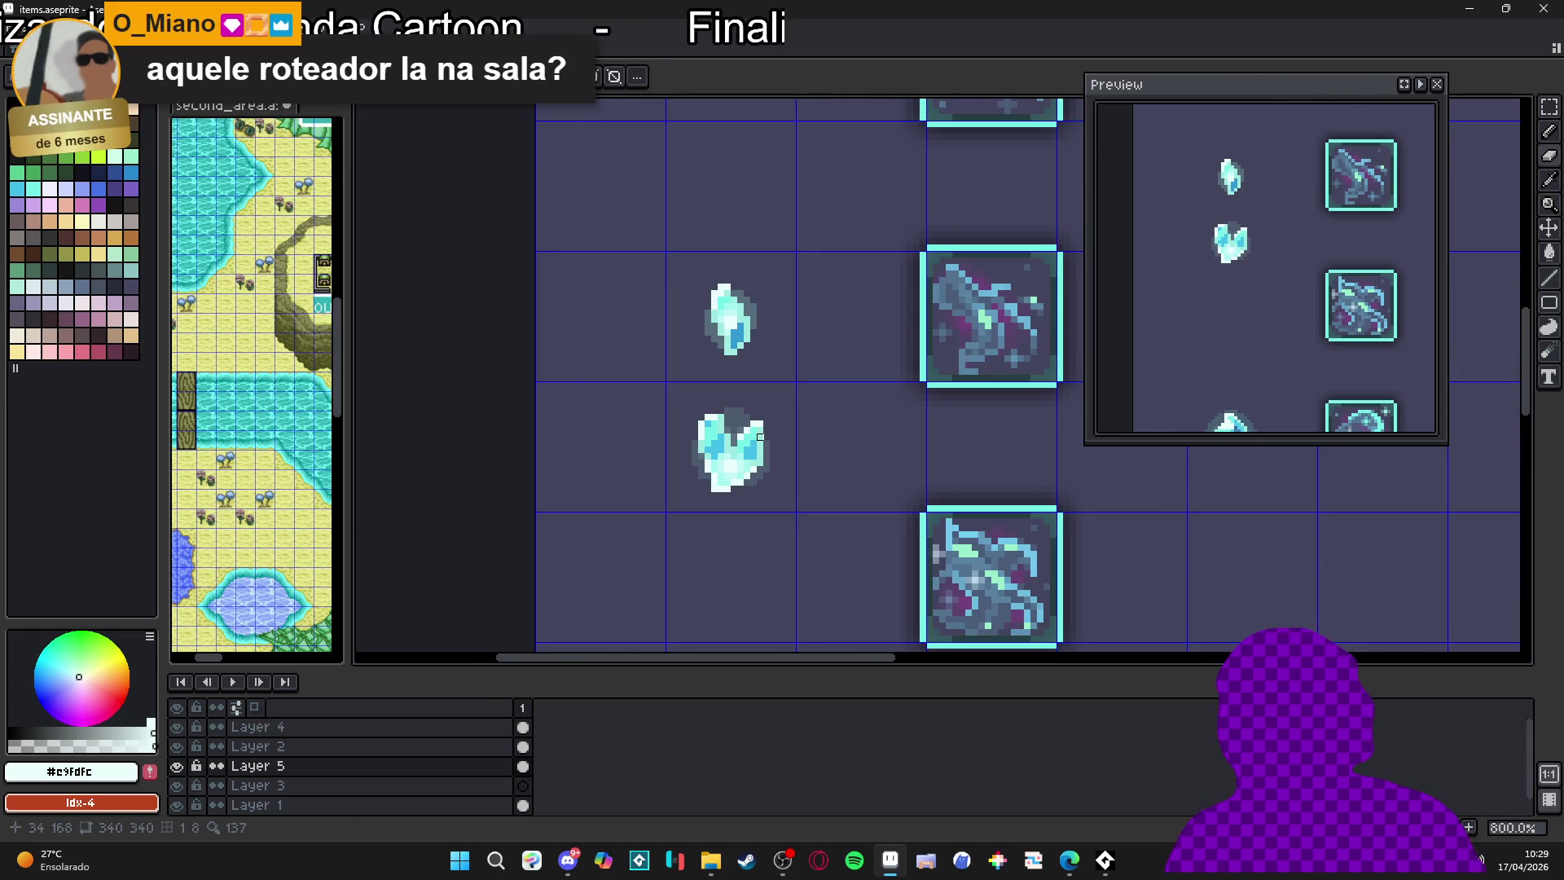
scroll(754, 471, down, 1)
scroll(754, 471, up, 6)
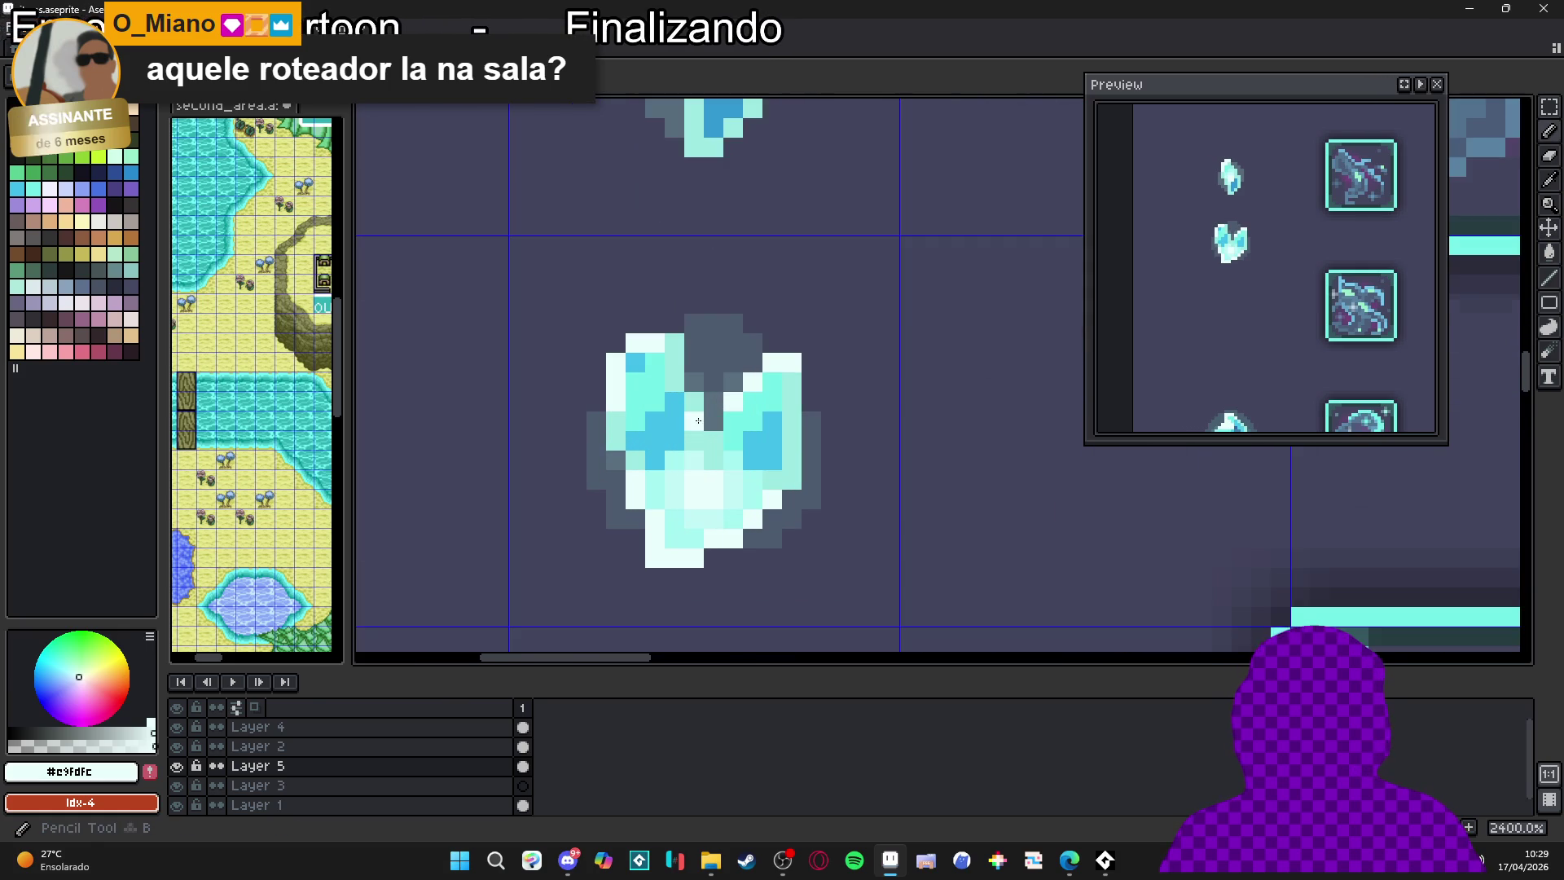
alt+click(717, 377)
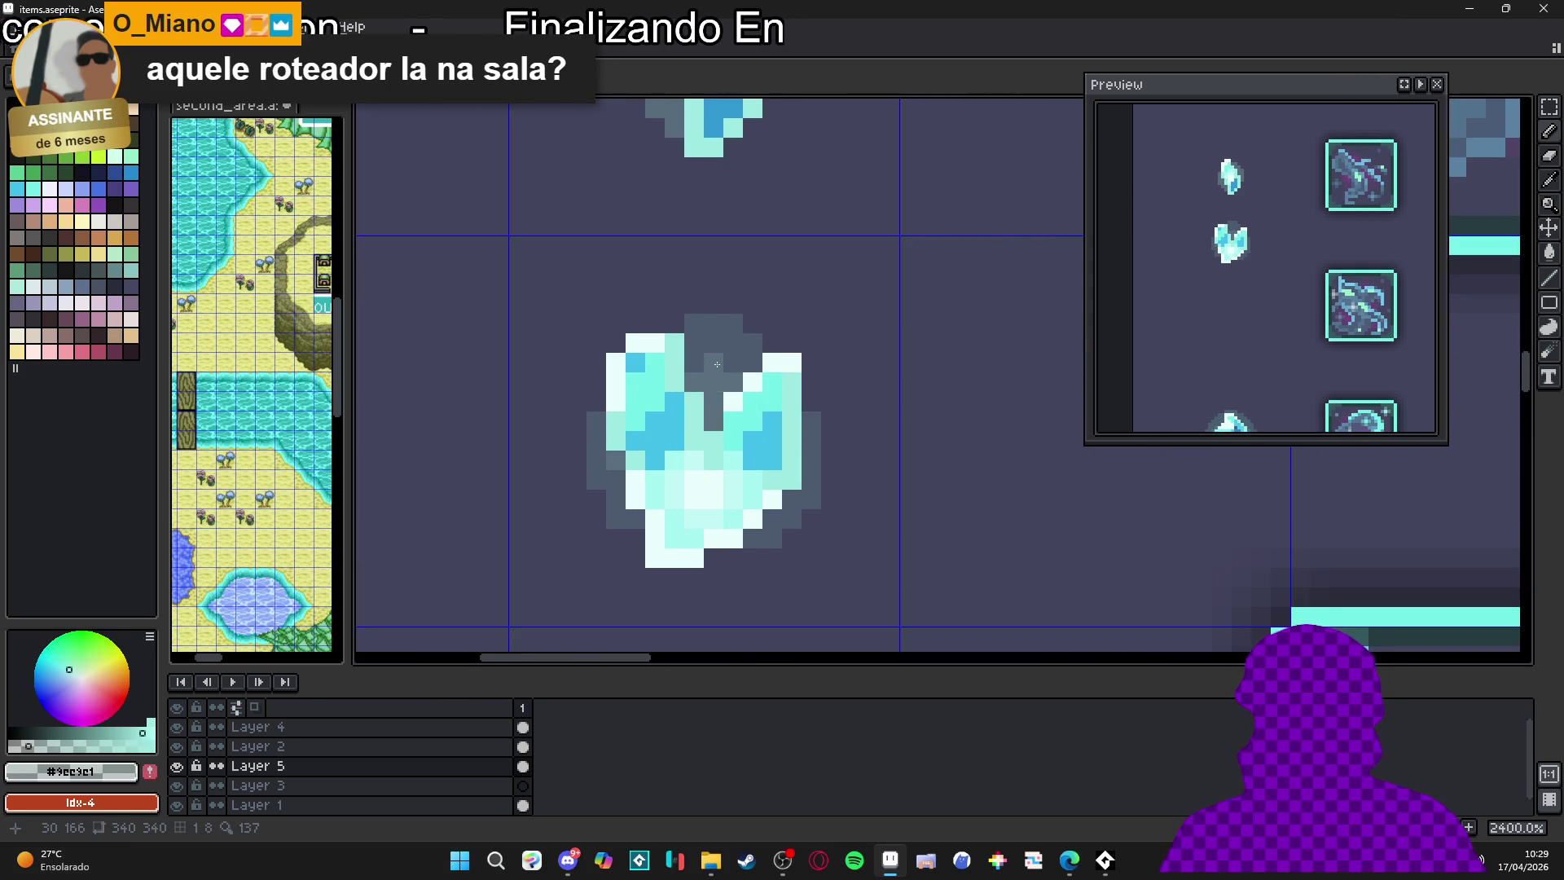
scroll(758, 448, down, 5)
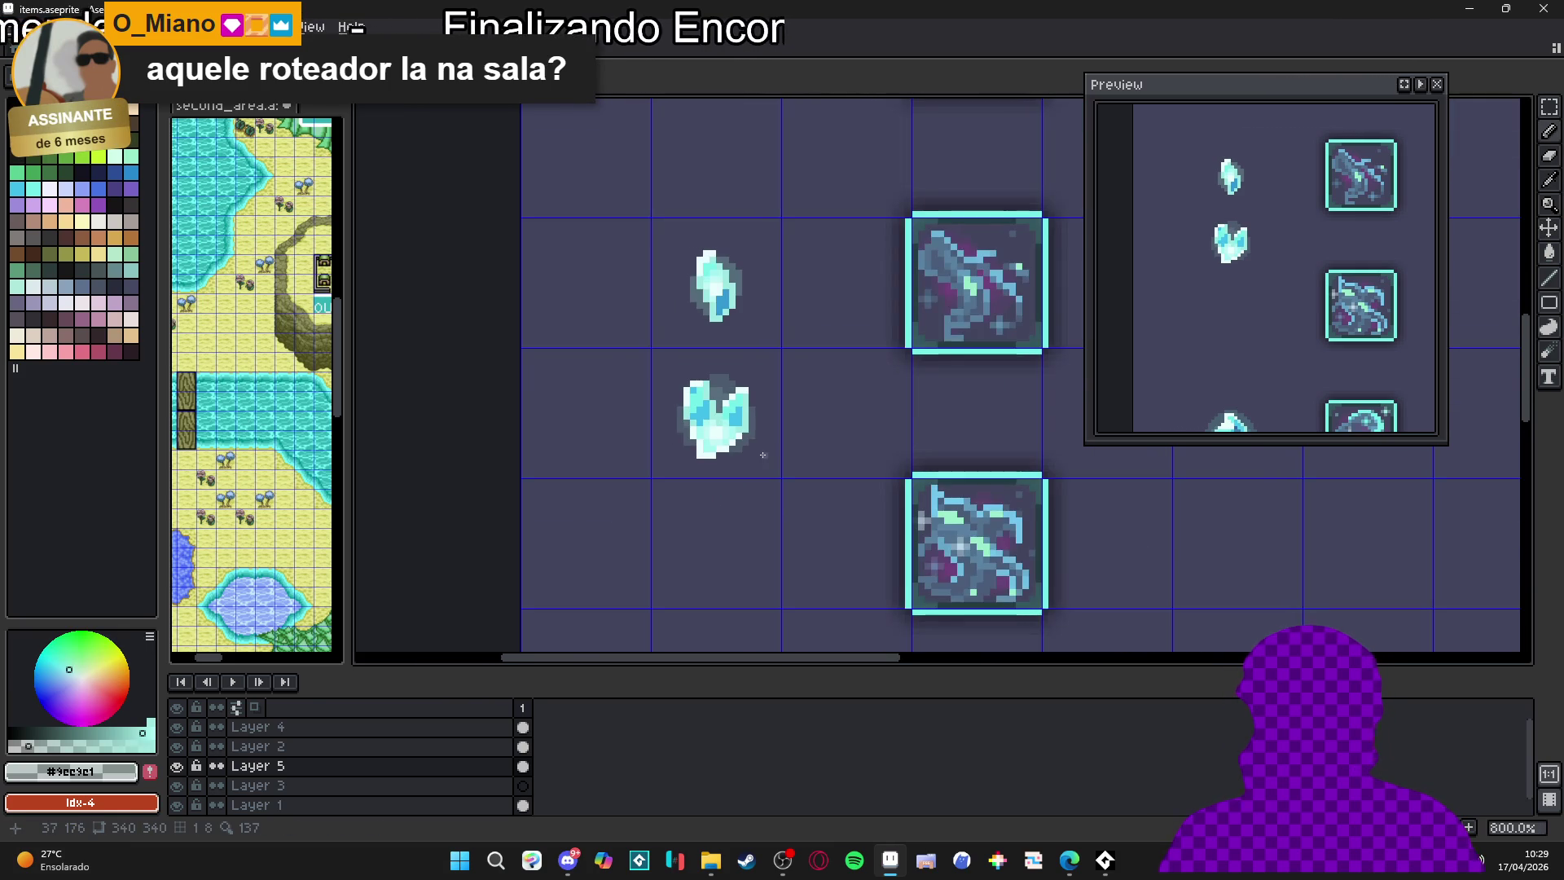
scroll(759, 461, down, 1)
ctrl+click(705, 440)
scroll(706, 436, down, 1)
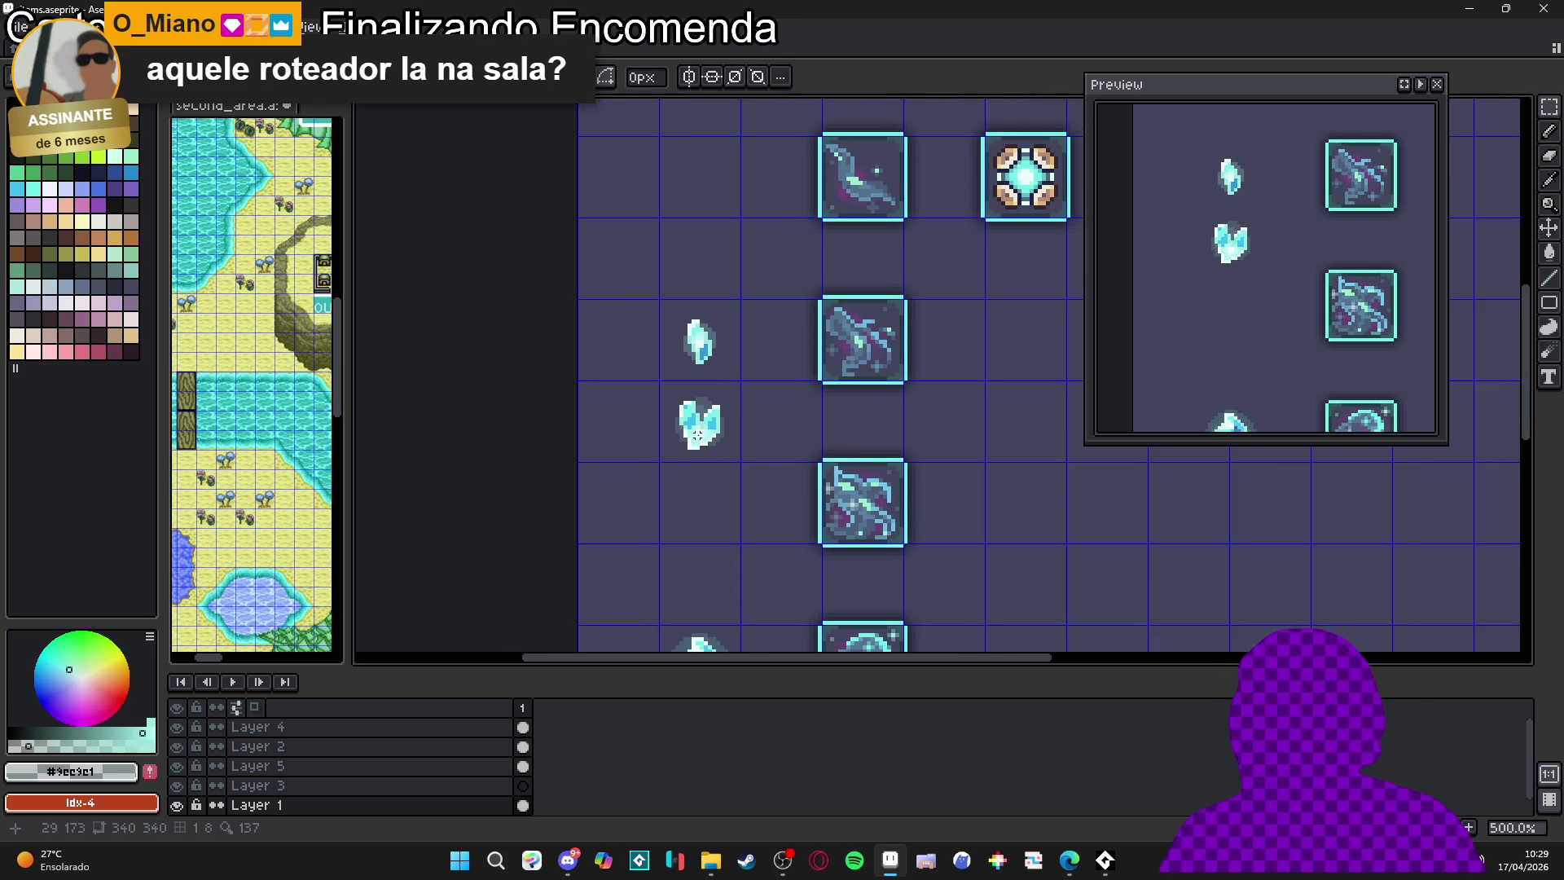
scroll(705, 446, up, 1)
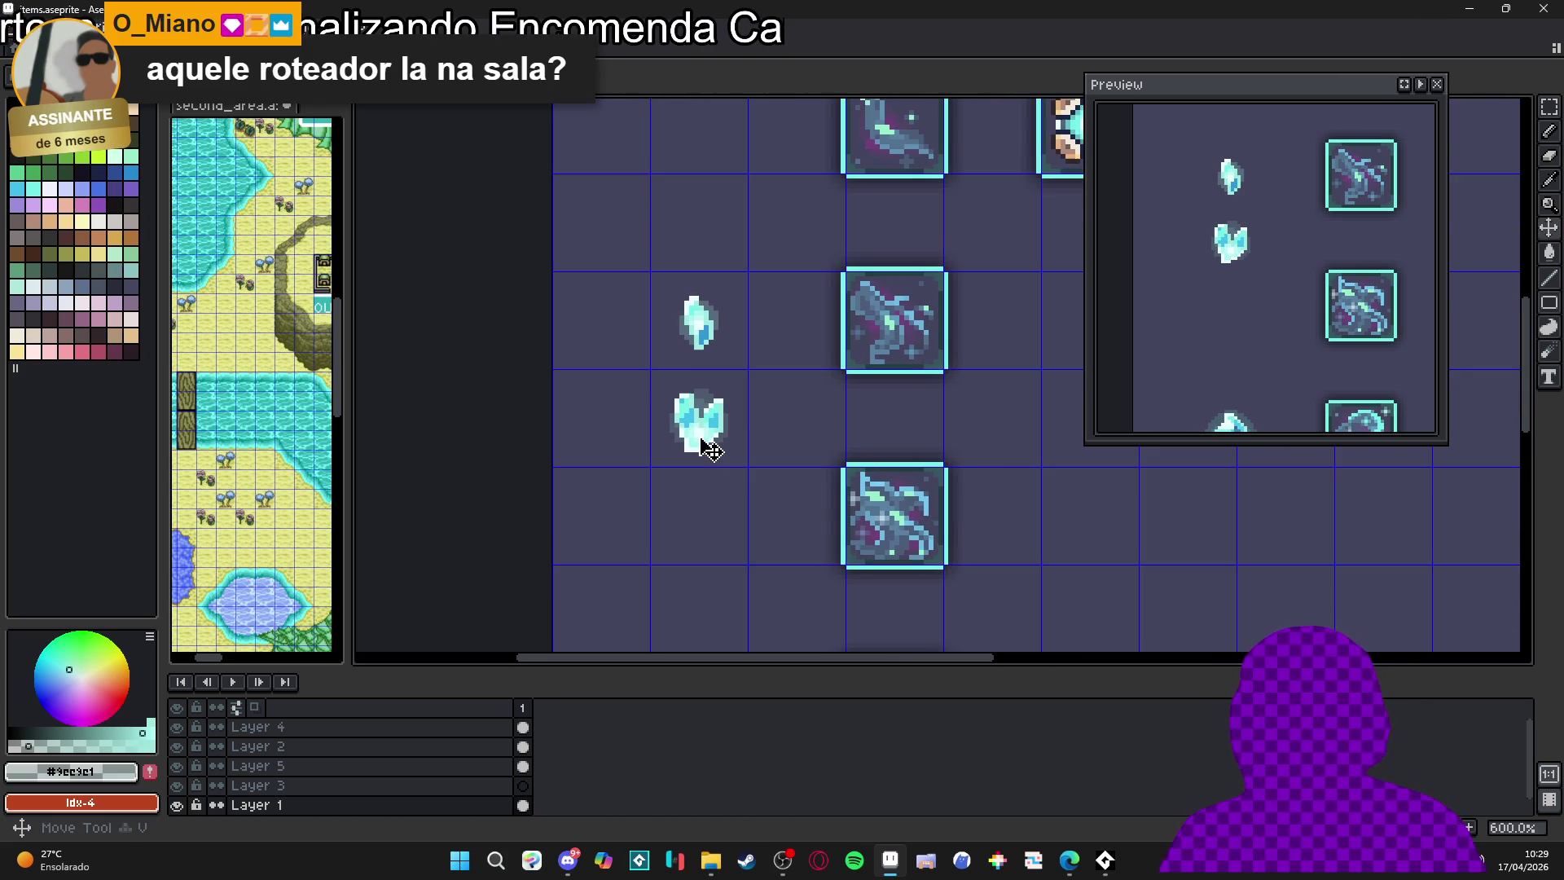
ctrl+click(702, 442)
key(m)
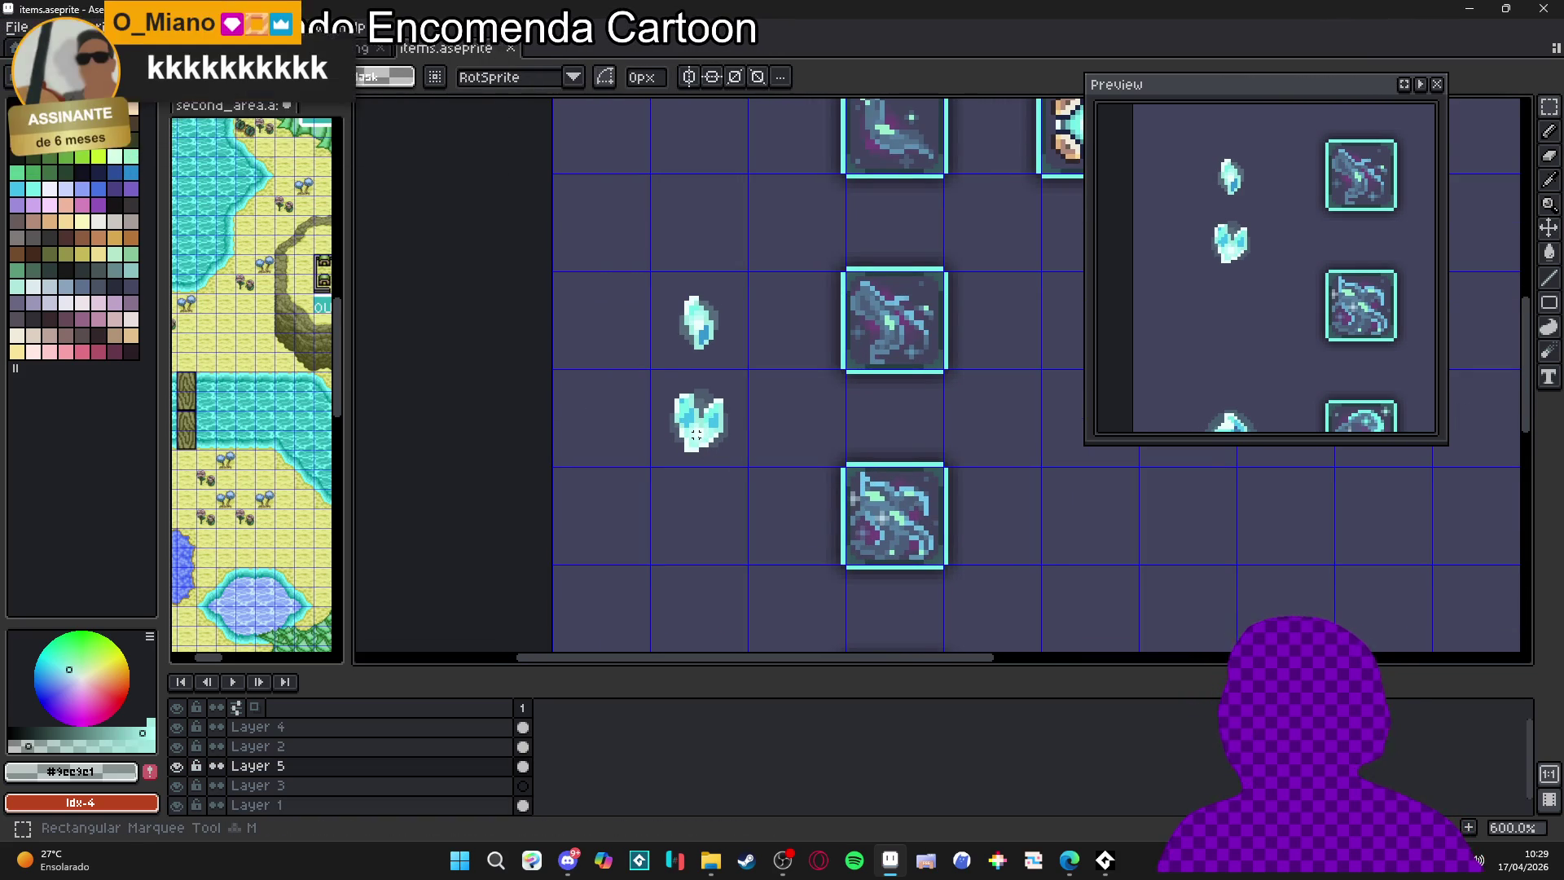
key(v)
key(m)
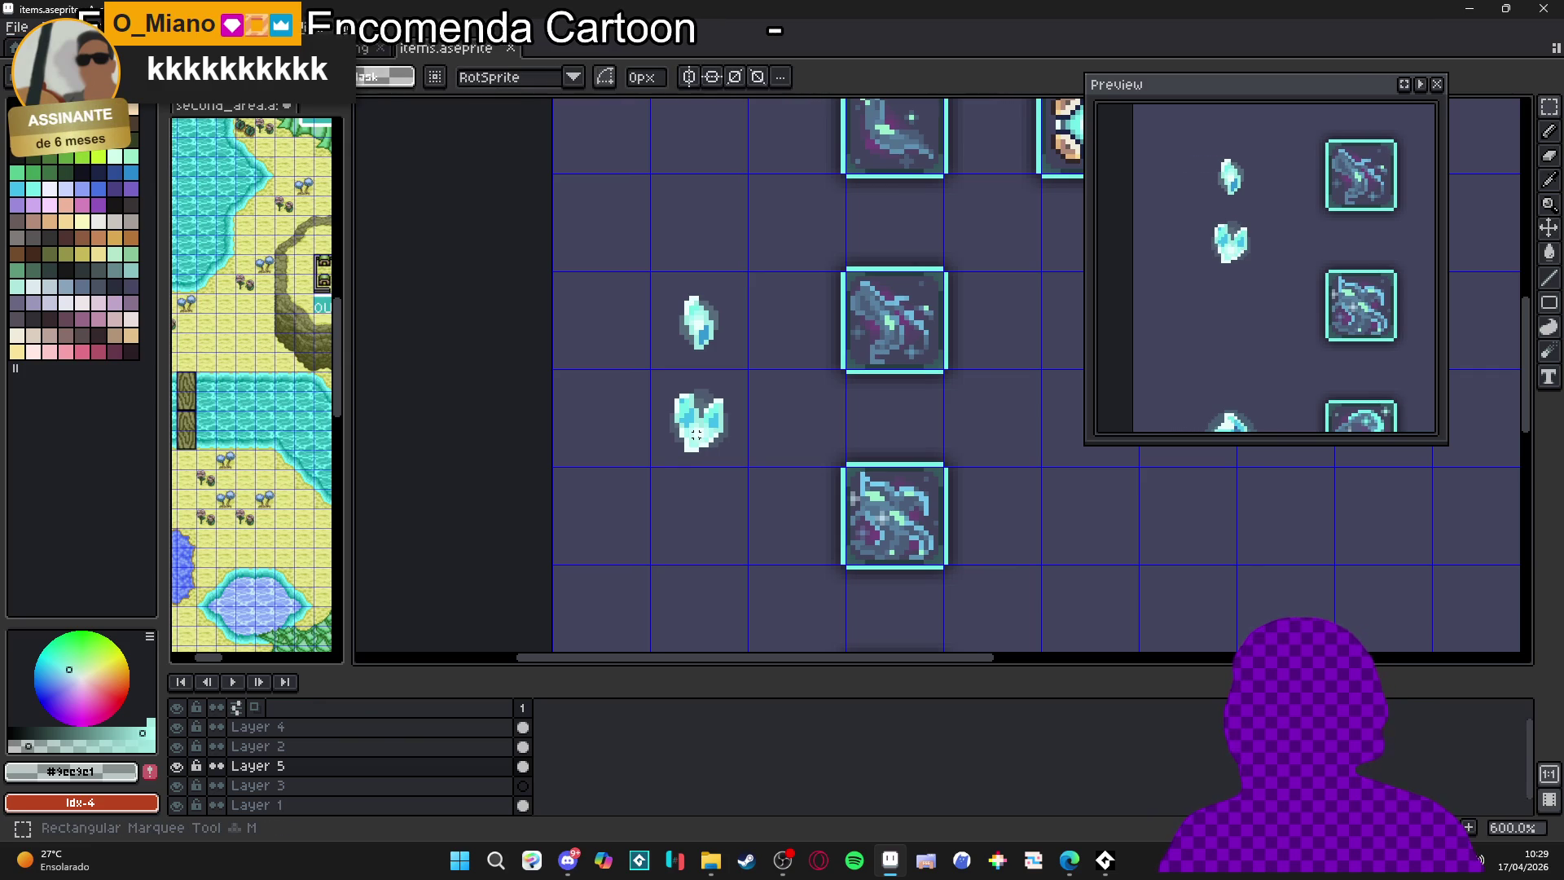
scroll(697, 435, down, 3)
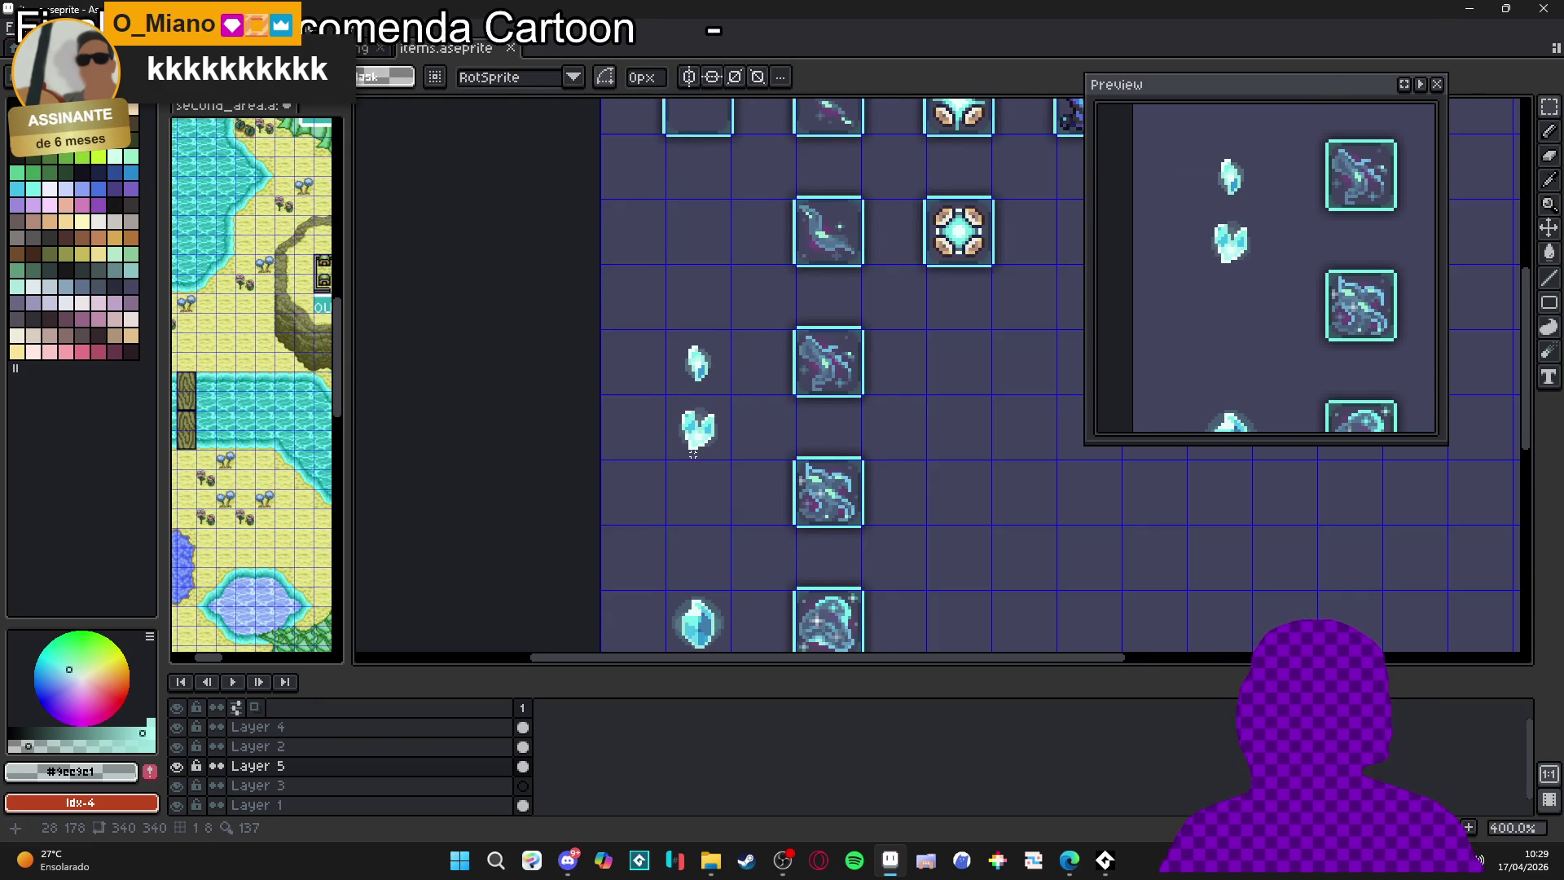
scroll(678, 352, up, 3)
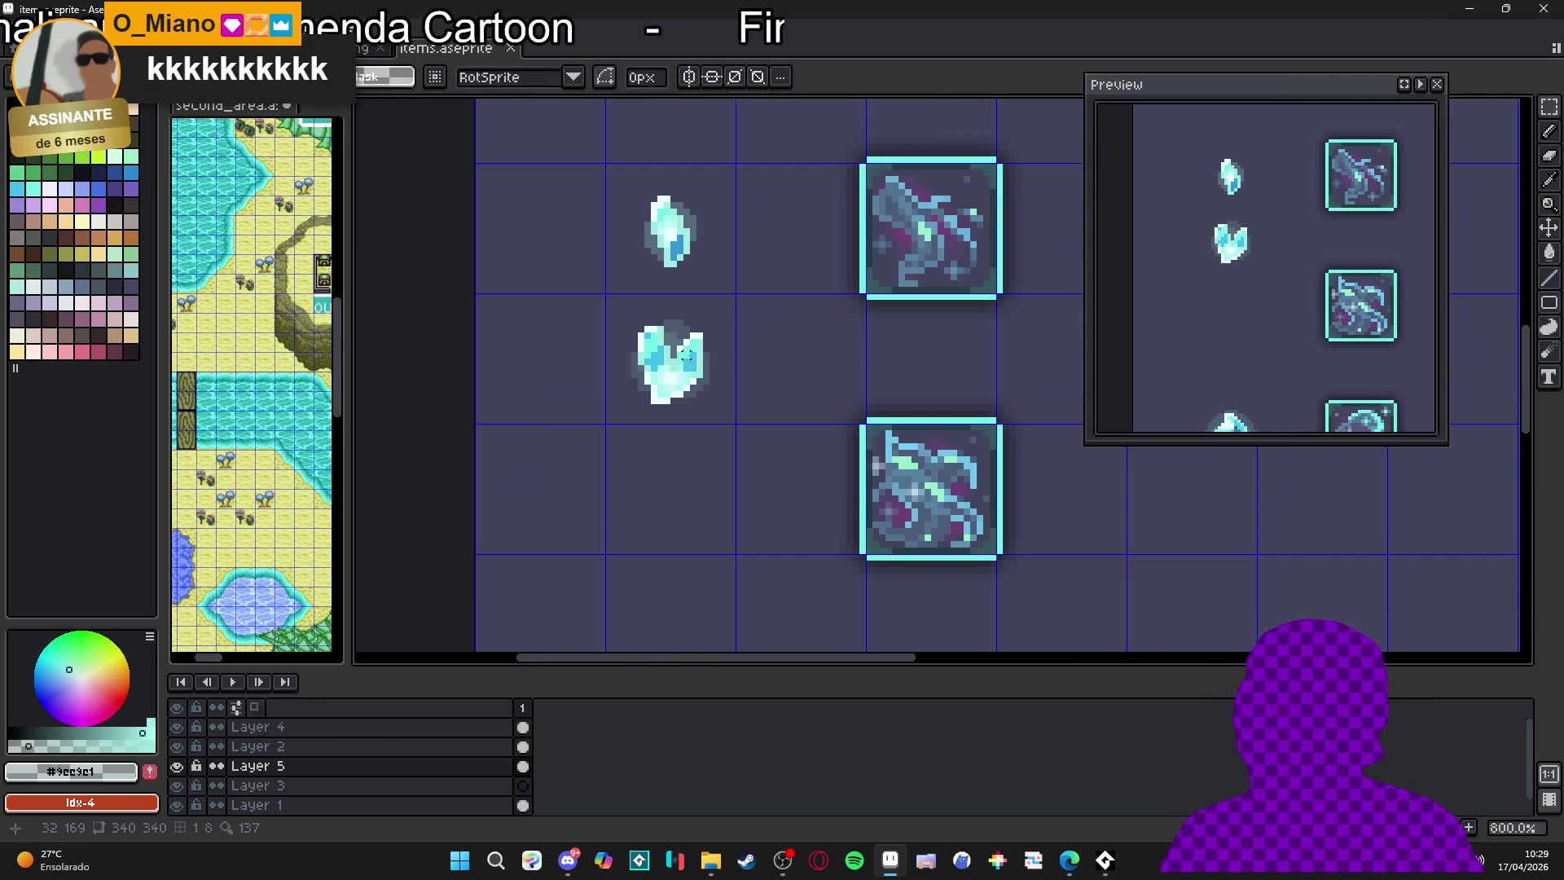
scroll(691, 361, down, 2)
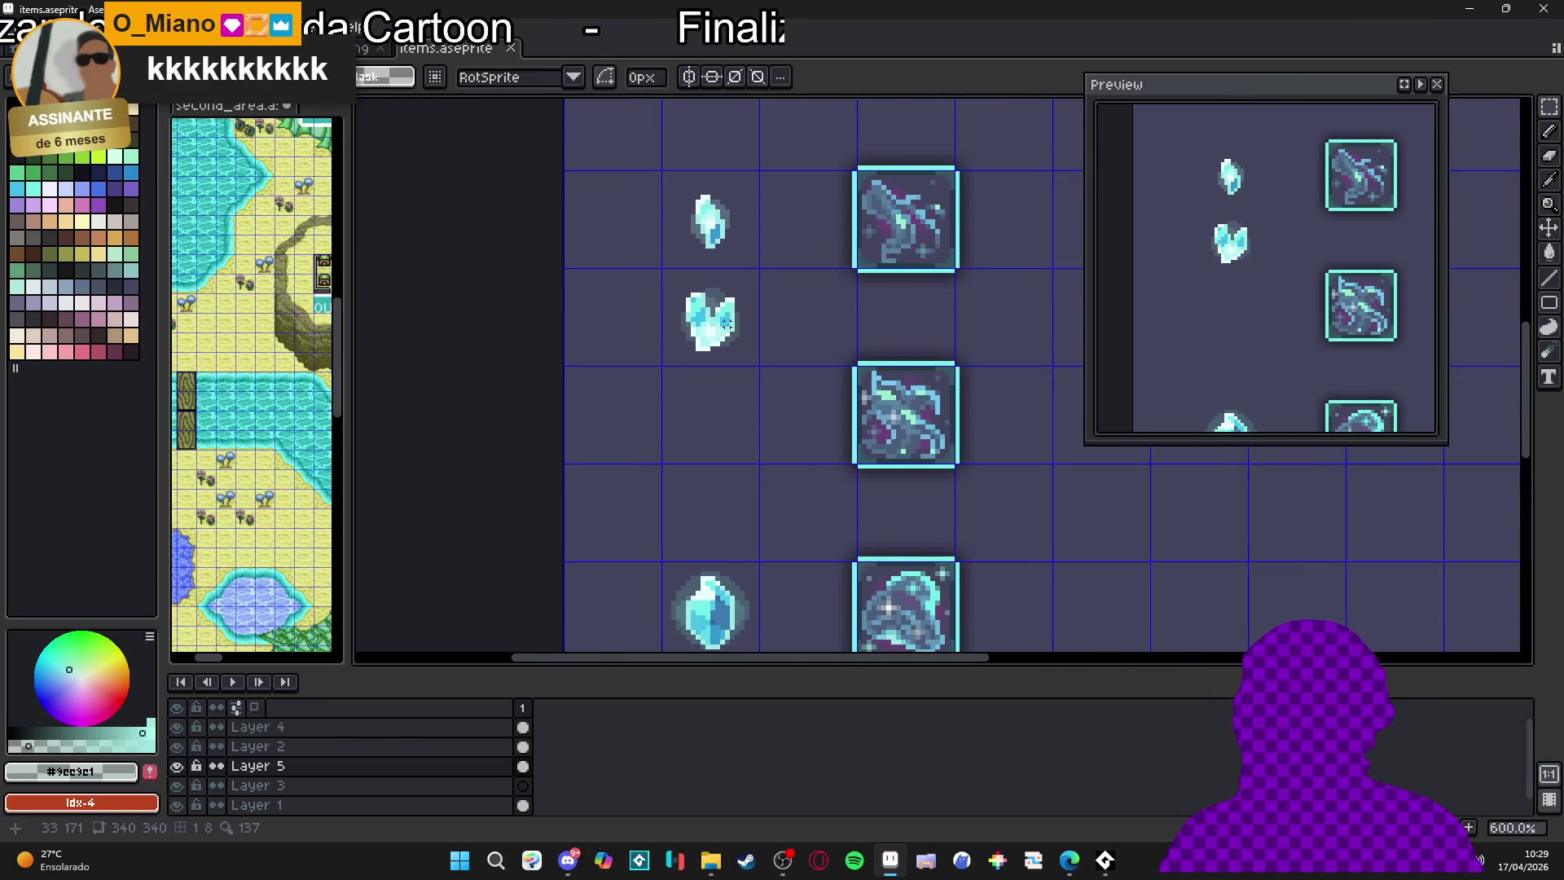
scroll(741, 329, down, 2)
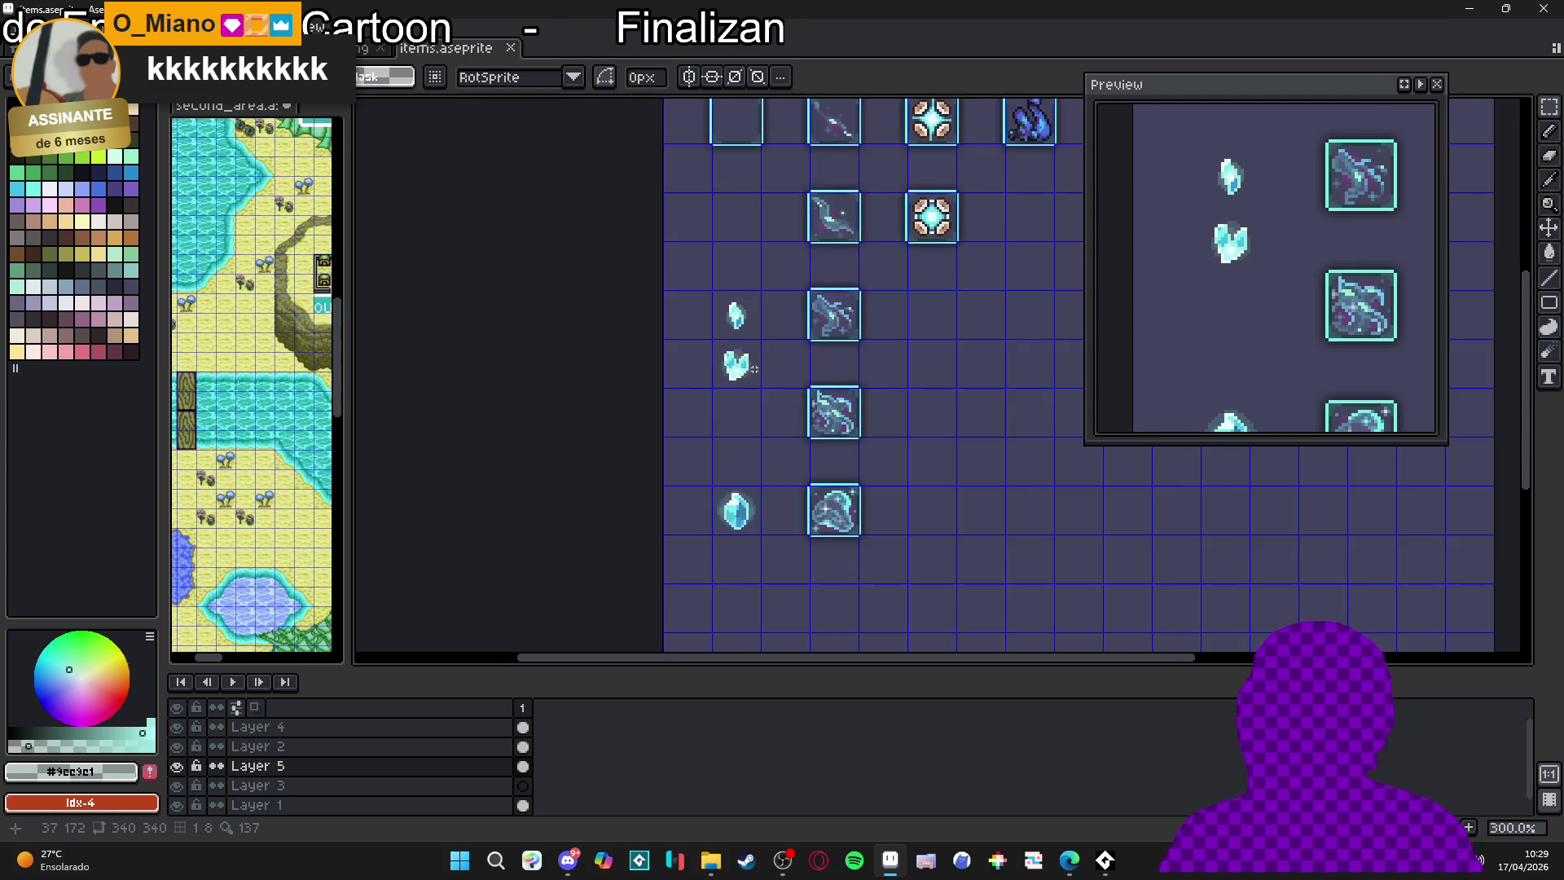
scroll(743, 351, up, 6)
key(b)
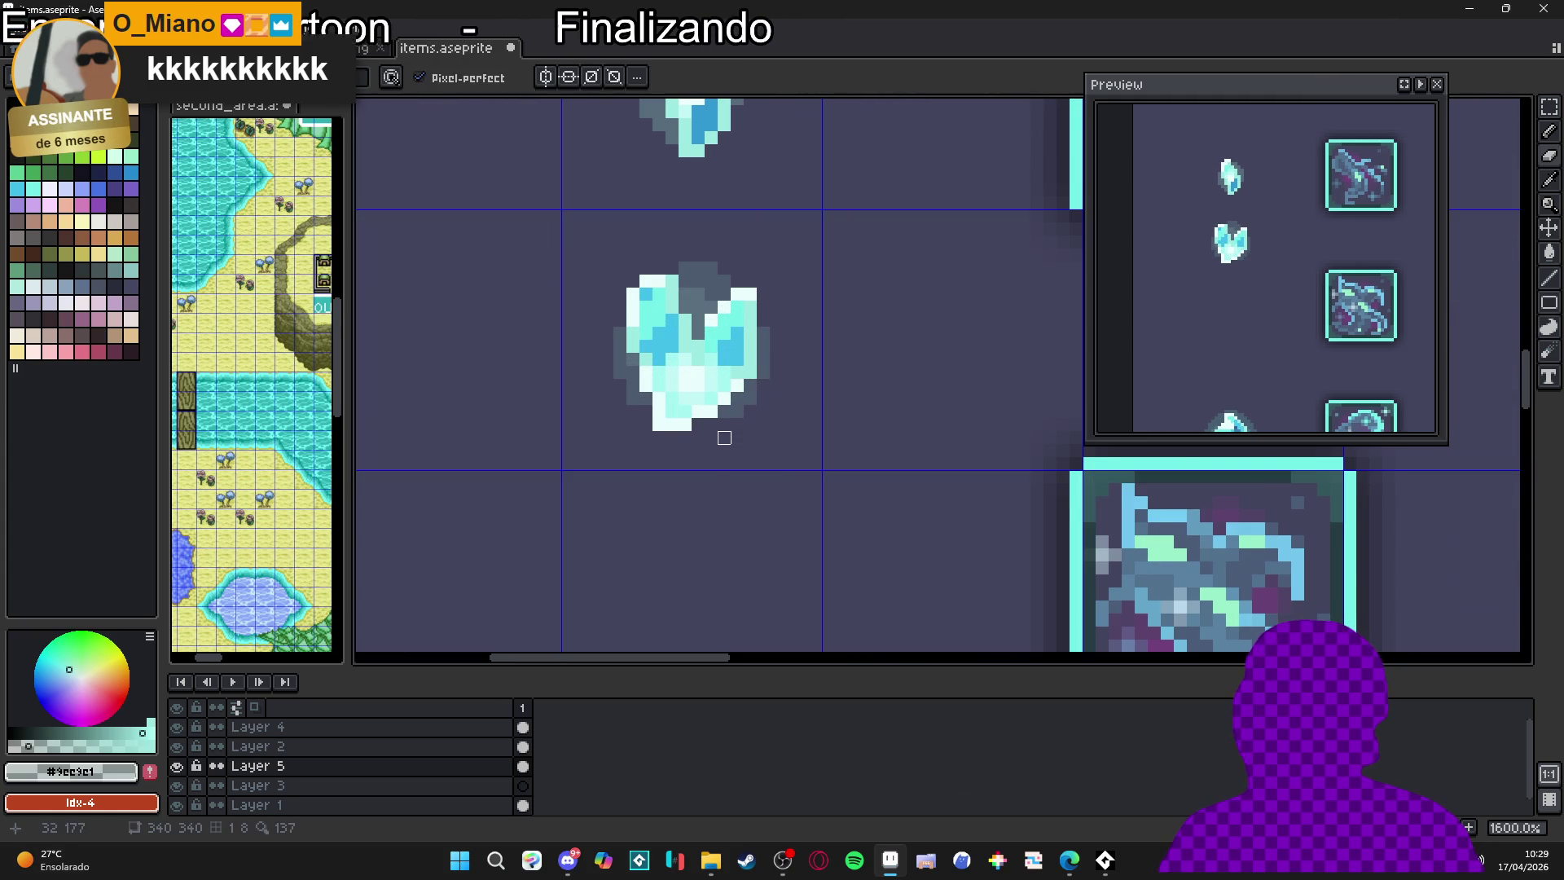
scroll(725, 435, down, 4)
scroll(732, 424, down, 1)
scroll(718, 409, up, 1)
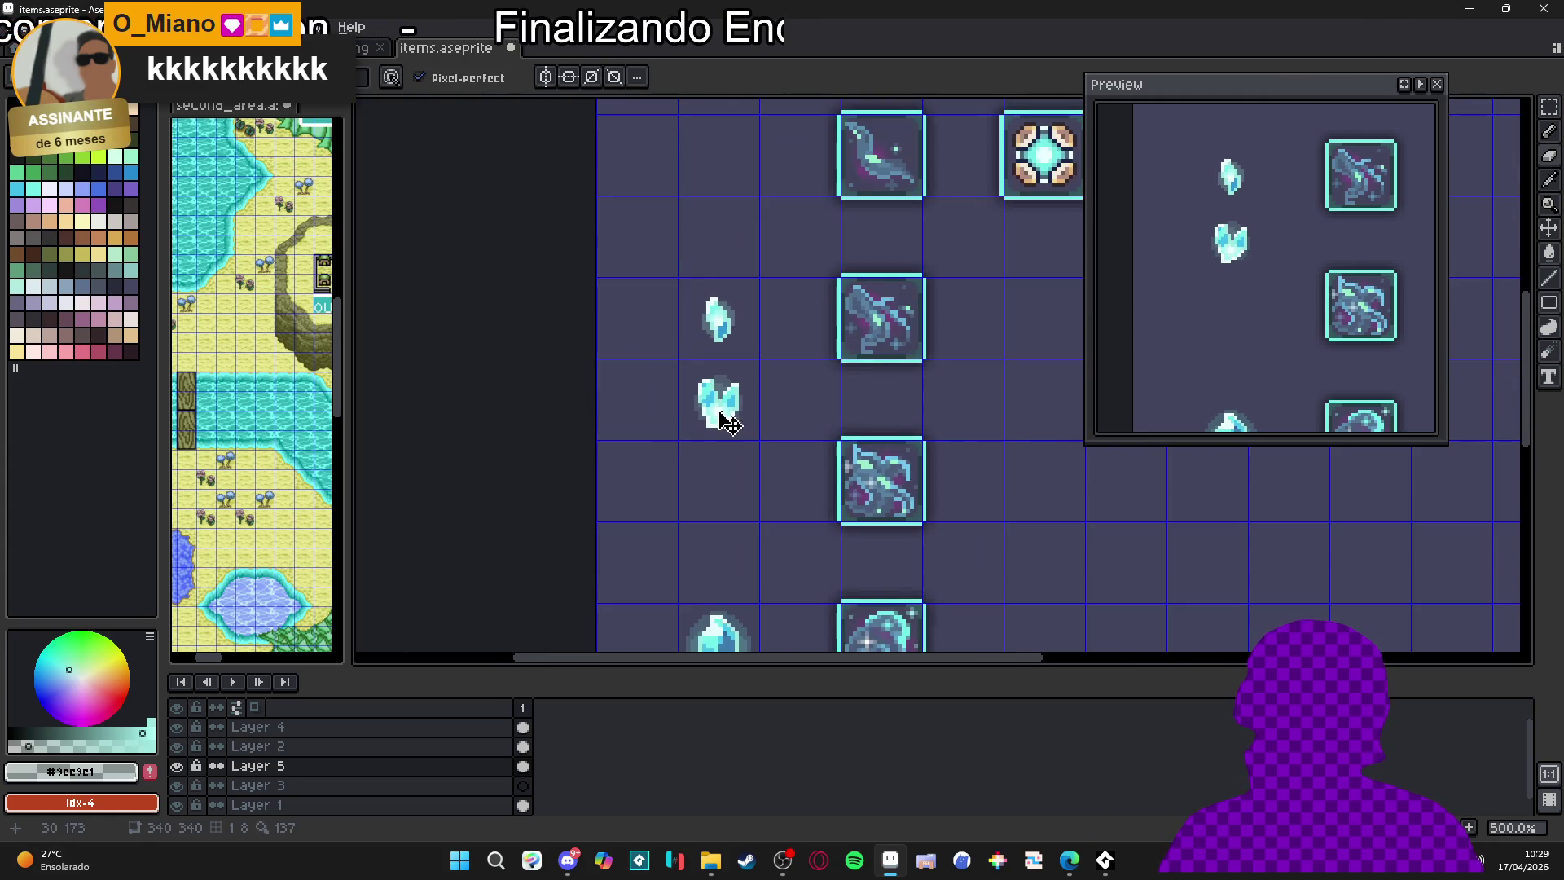
scroll(718, 409, up, 1)
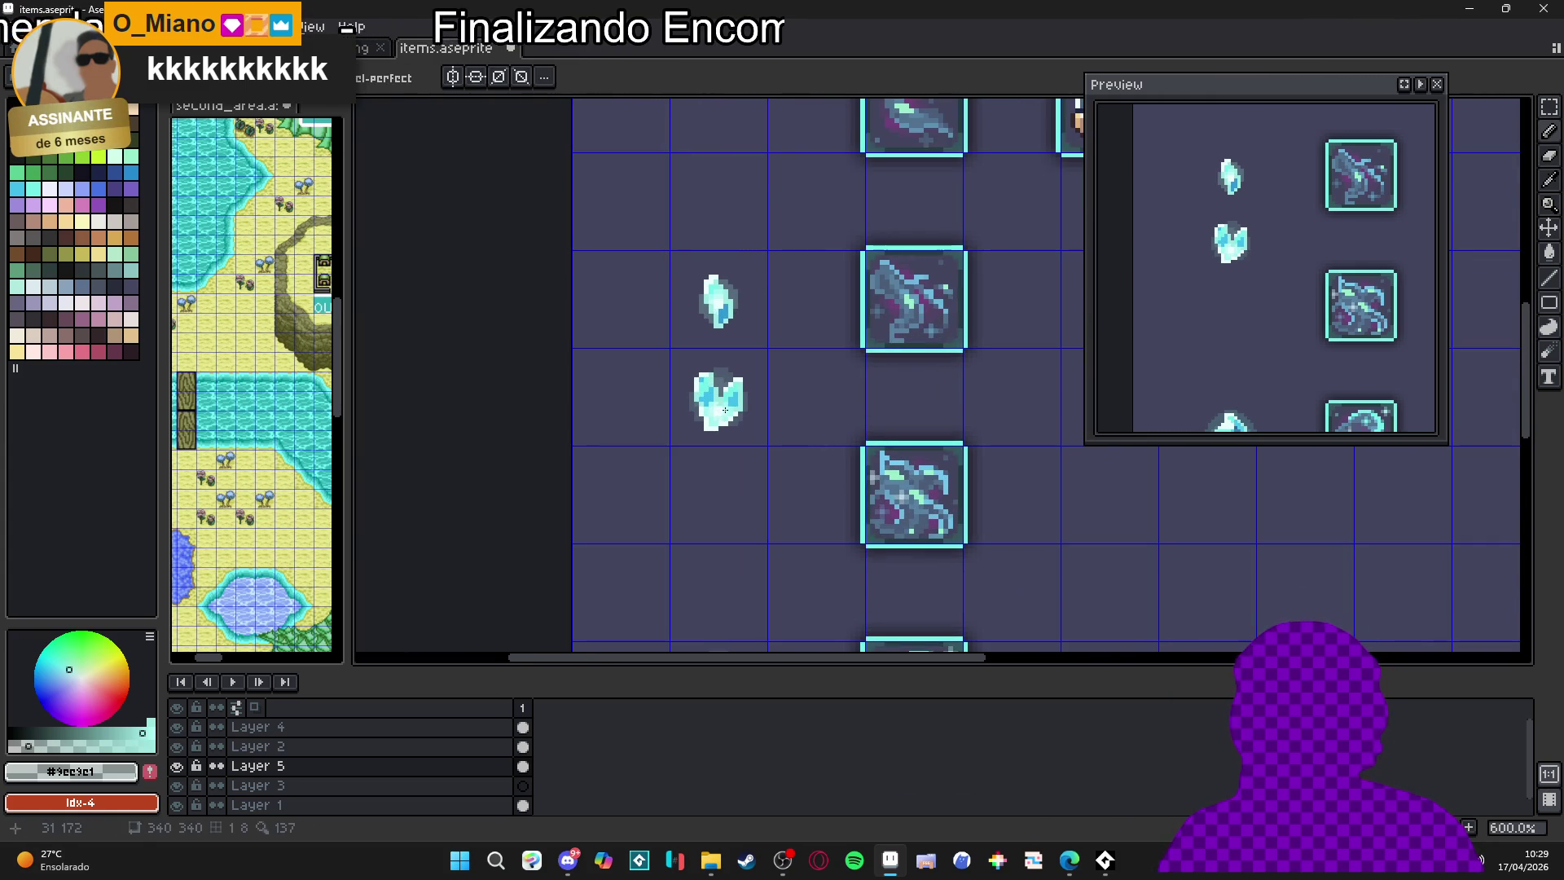
key(m)
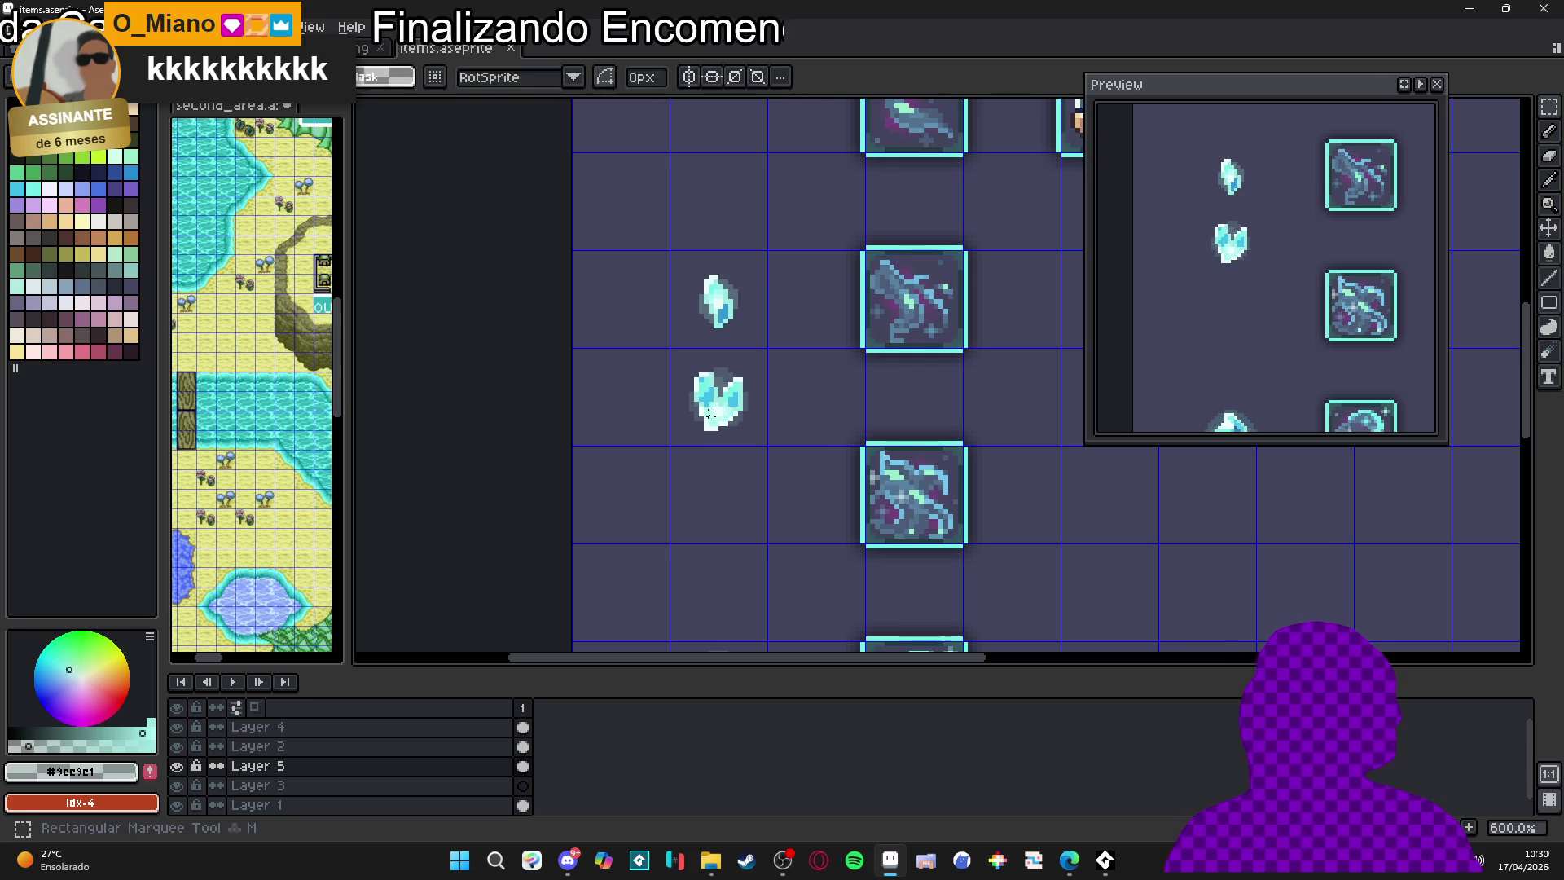
scroll(711, 413, down, 2)
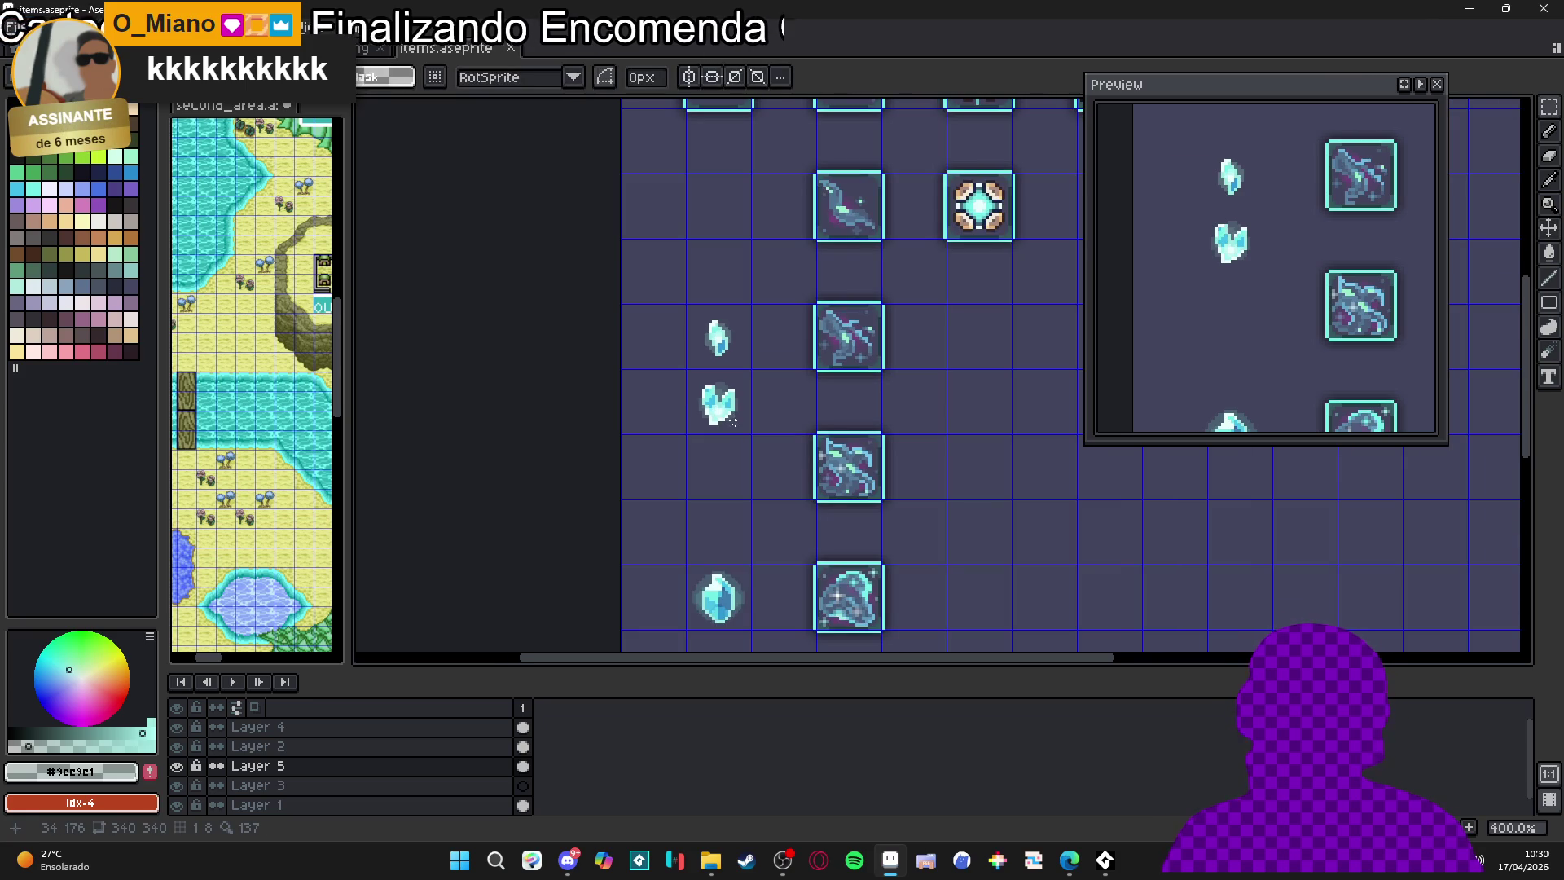
scroll(718, 400, up, 3)
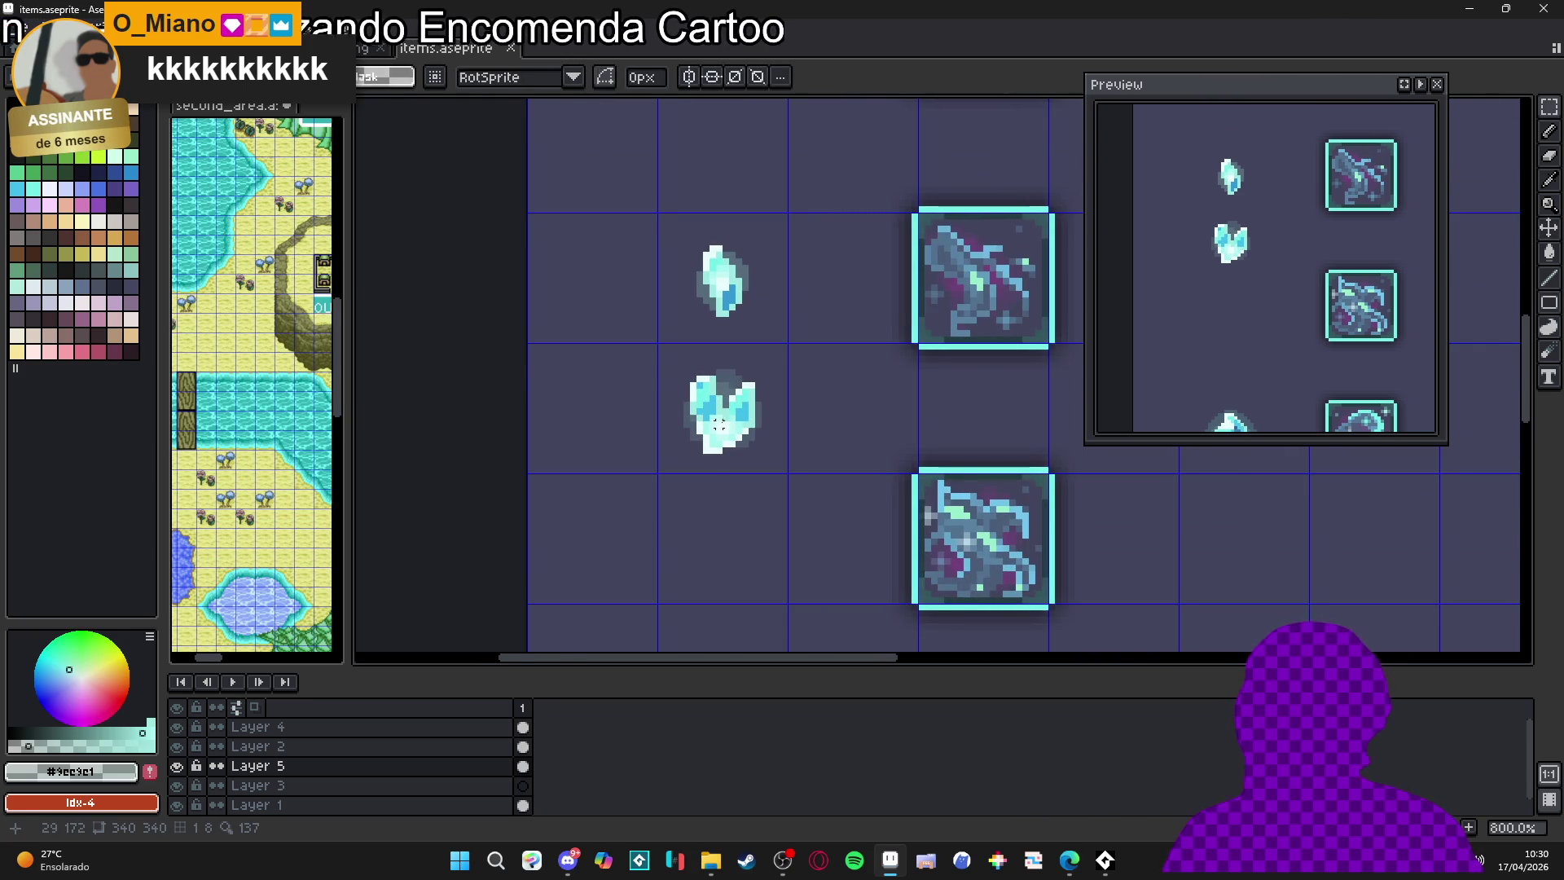
scroll(719, 424, down, 3)
scroll(741, 416, down, 2)
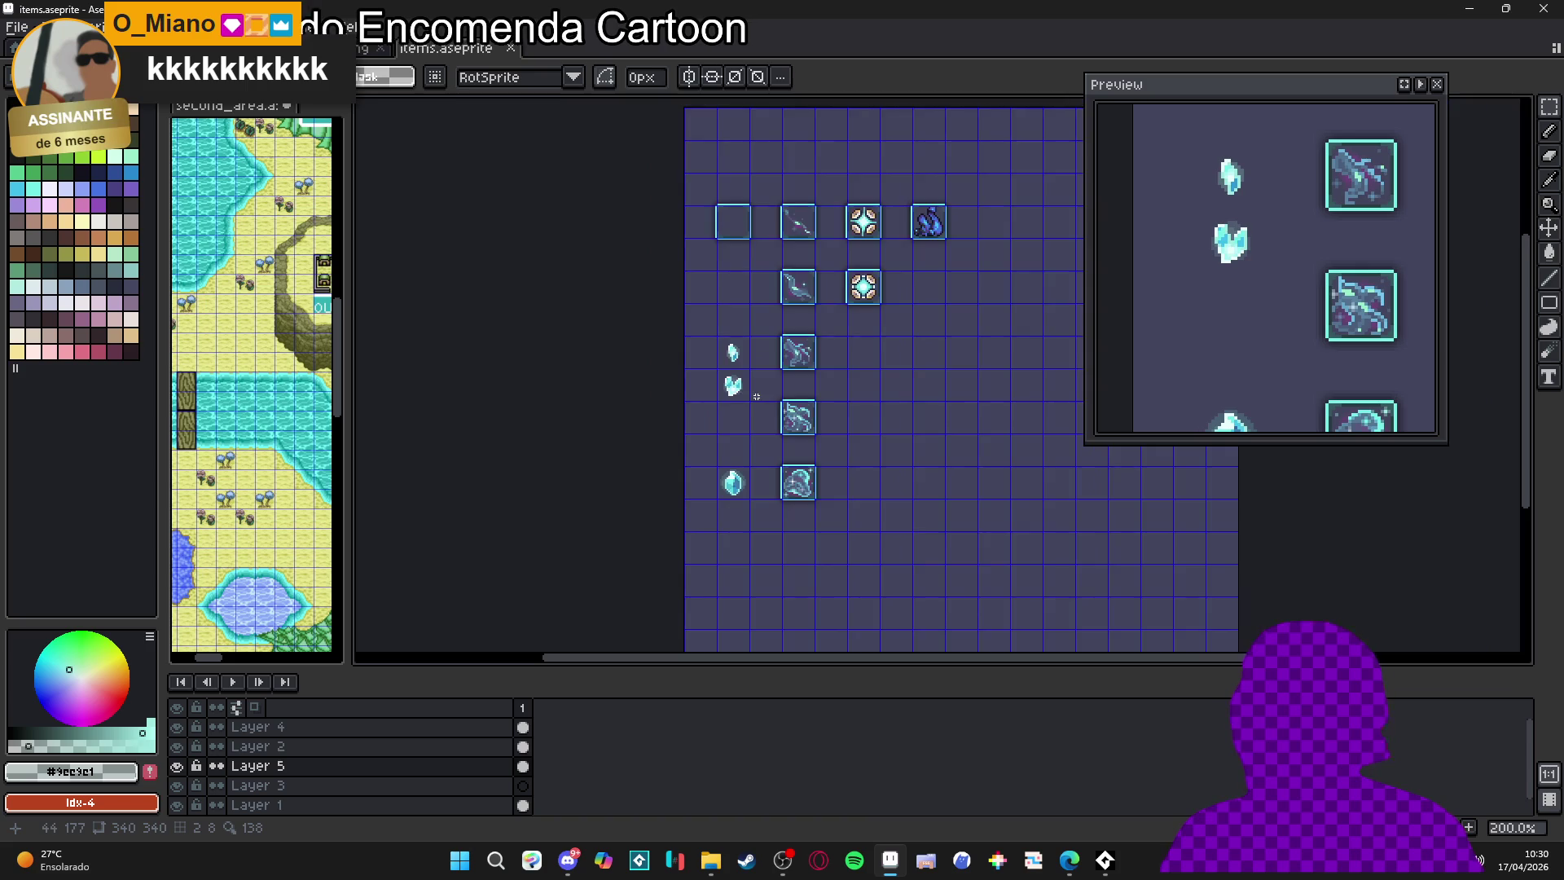
Zoom out to 300% to view the whole sheet, then switch to Microsoft Edge from the taskbar
scroll(754, 396, up, 2)
scroll(754, 396, down, 1)
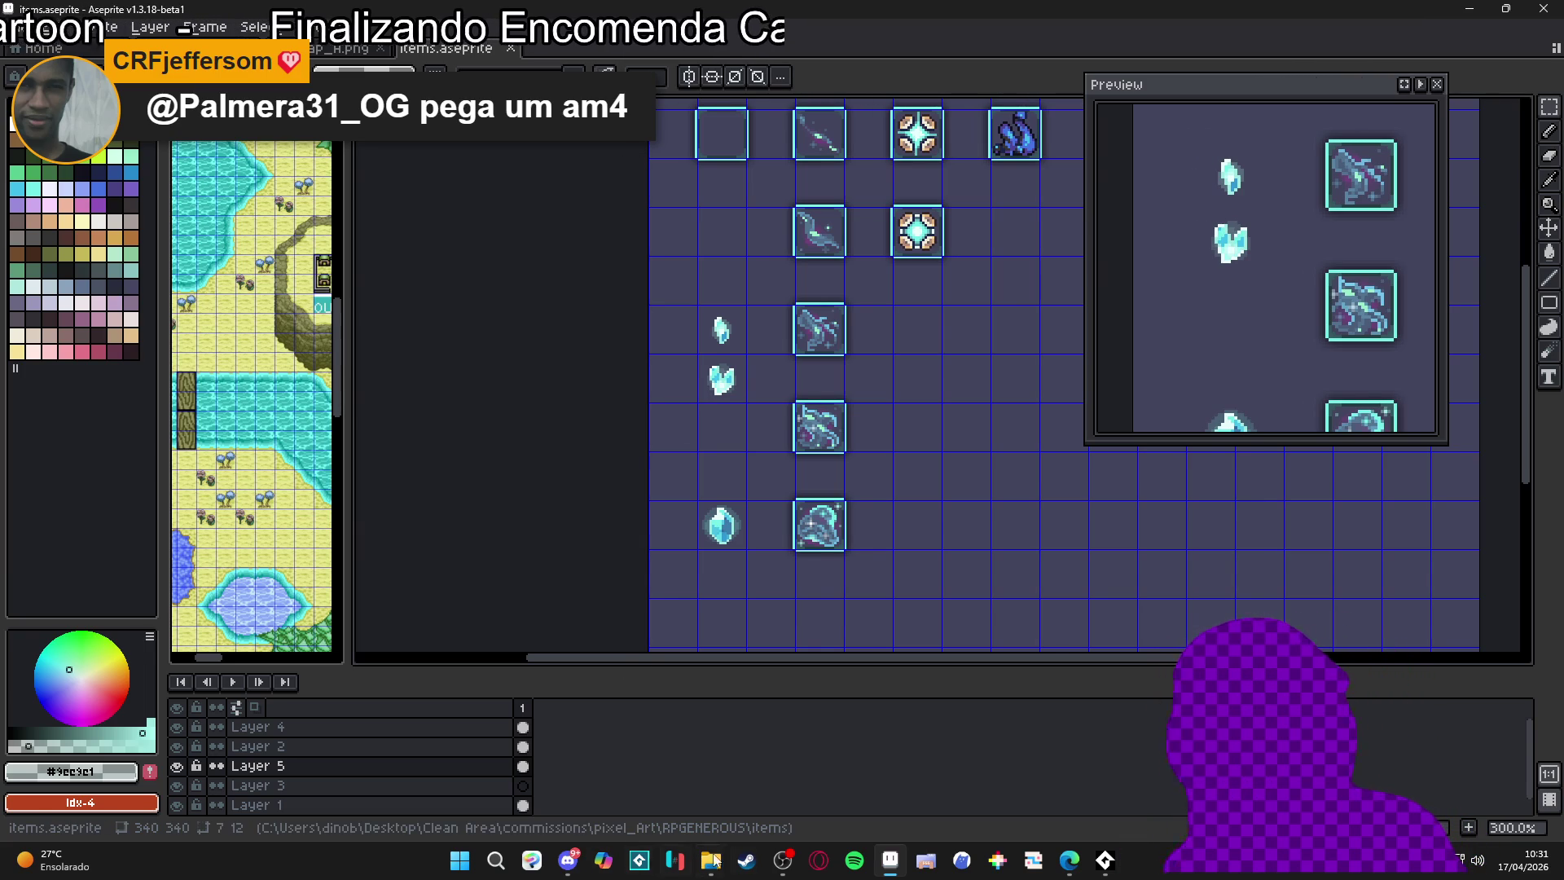
click(751, 860)
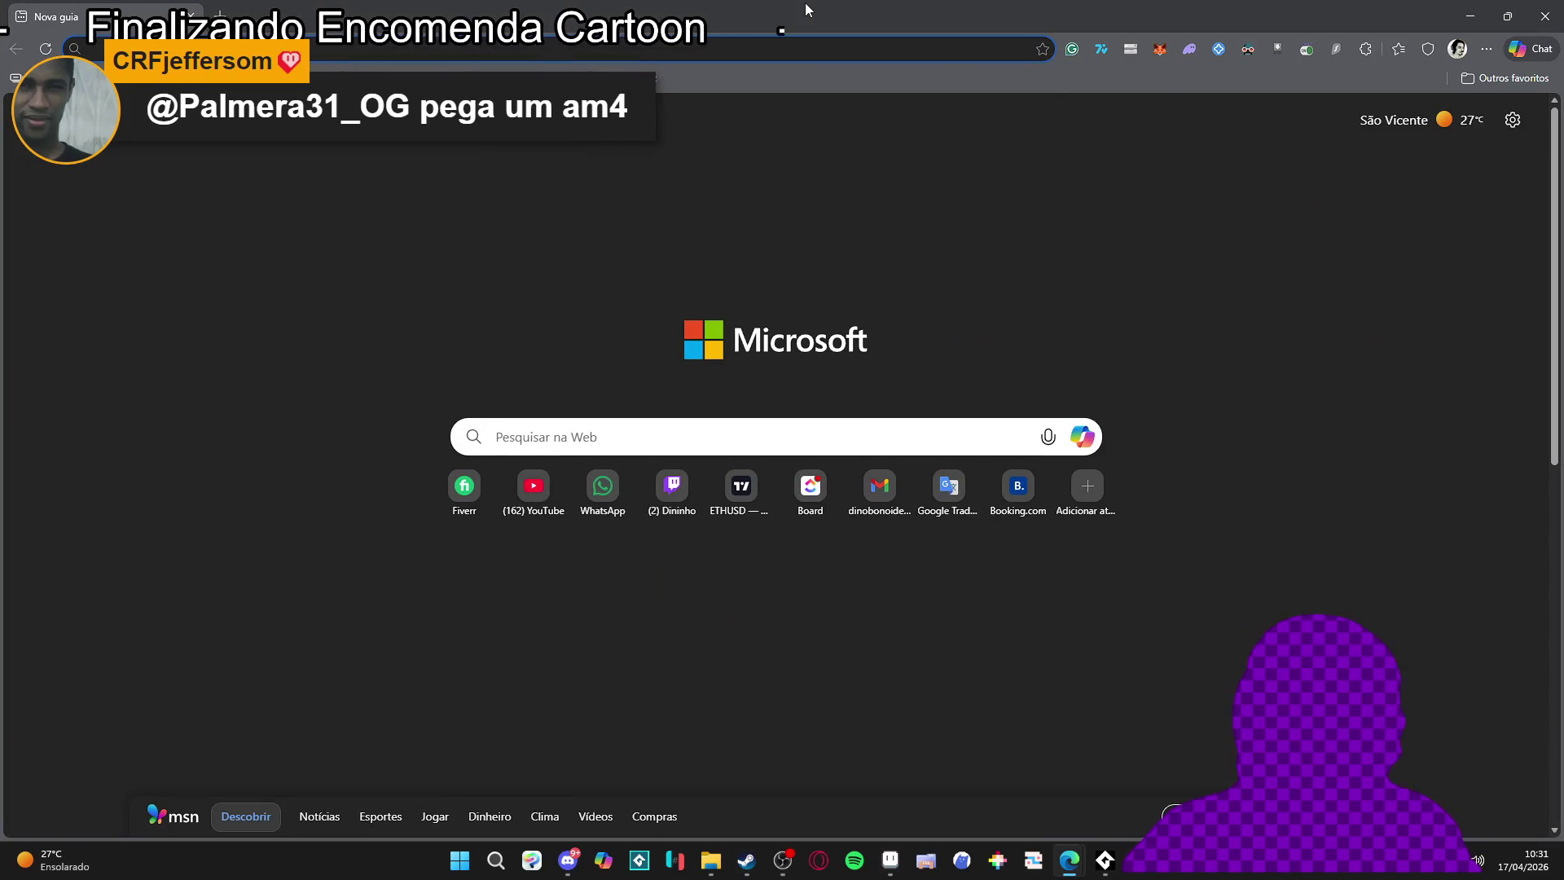
Search 'gene' to load the studio's Instagram profile and scroll through its grid
text(gene)
key(Return)
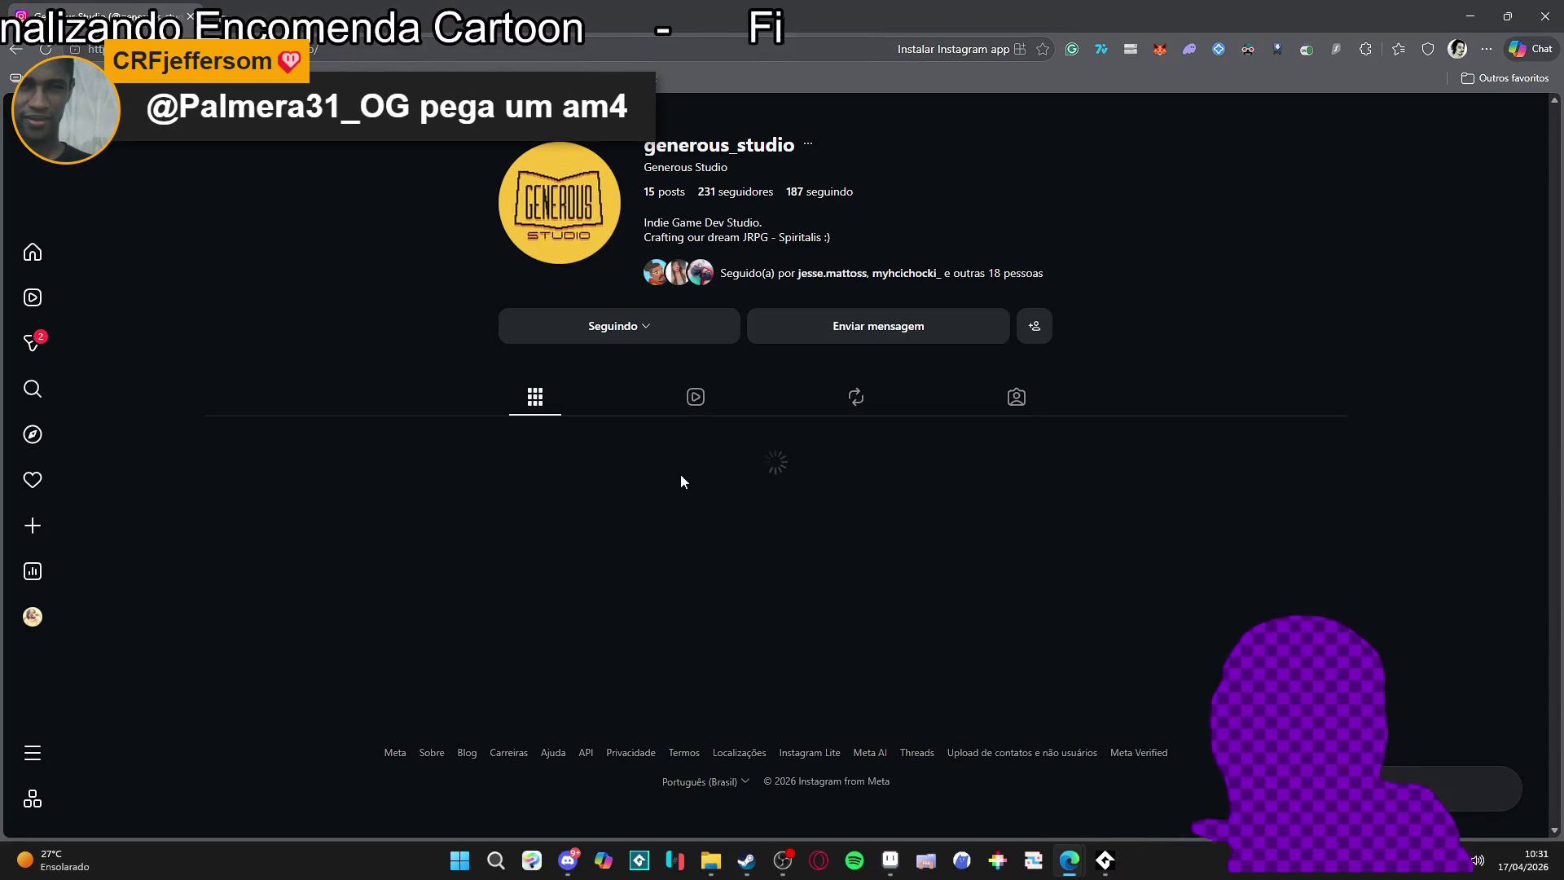
scroll(726, 619, down, 2)
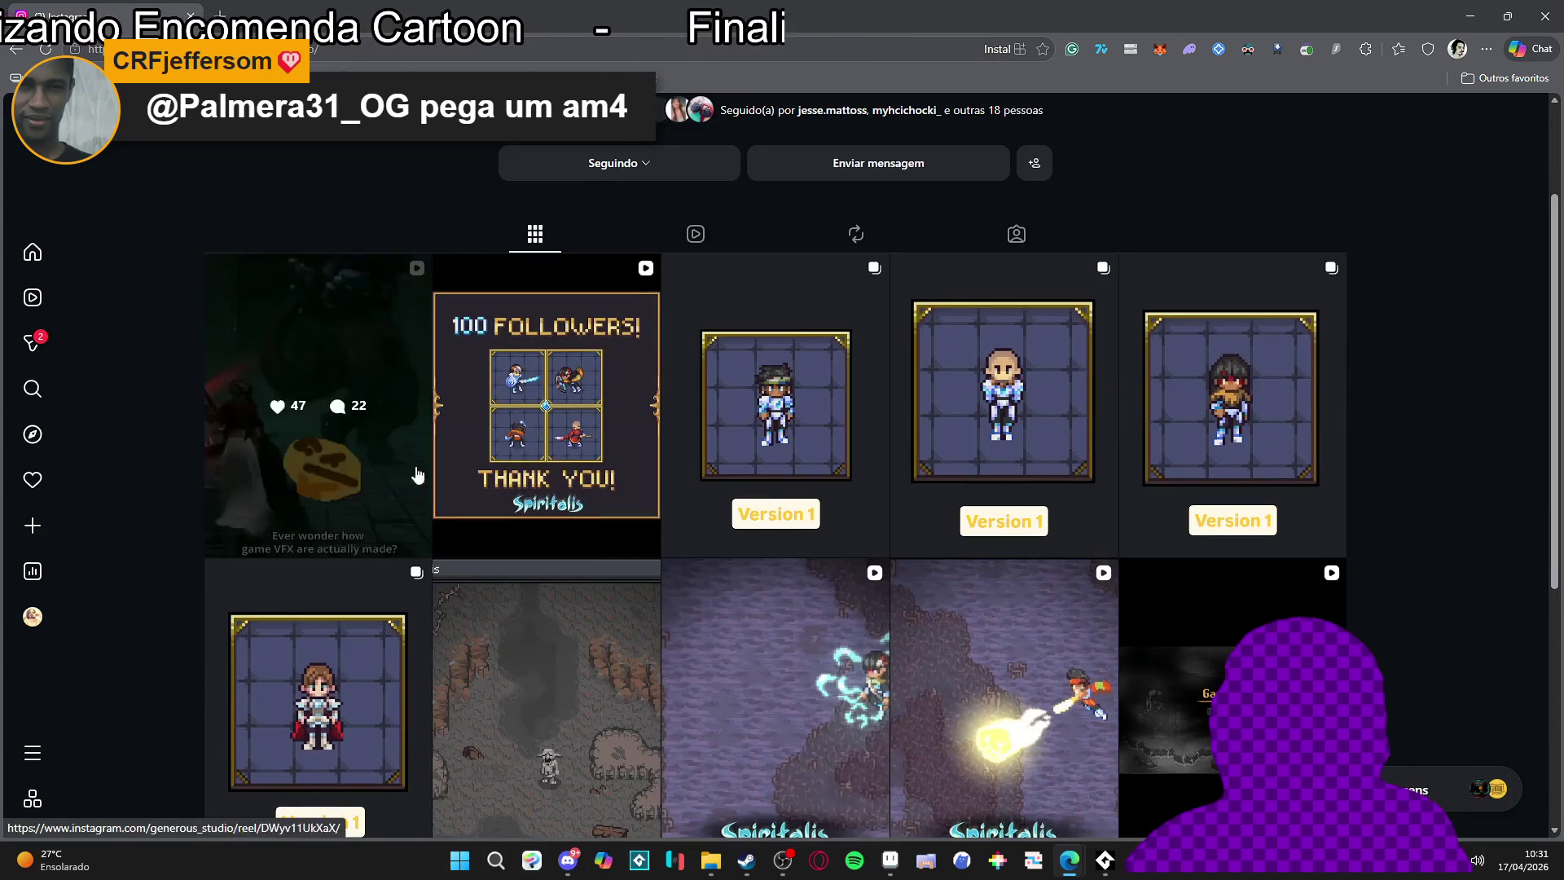
scroll(848, 652, down, 3)
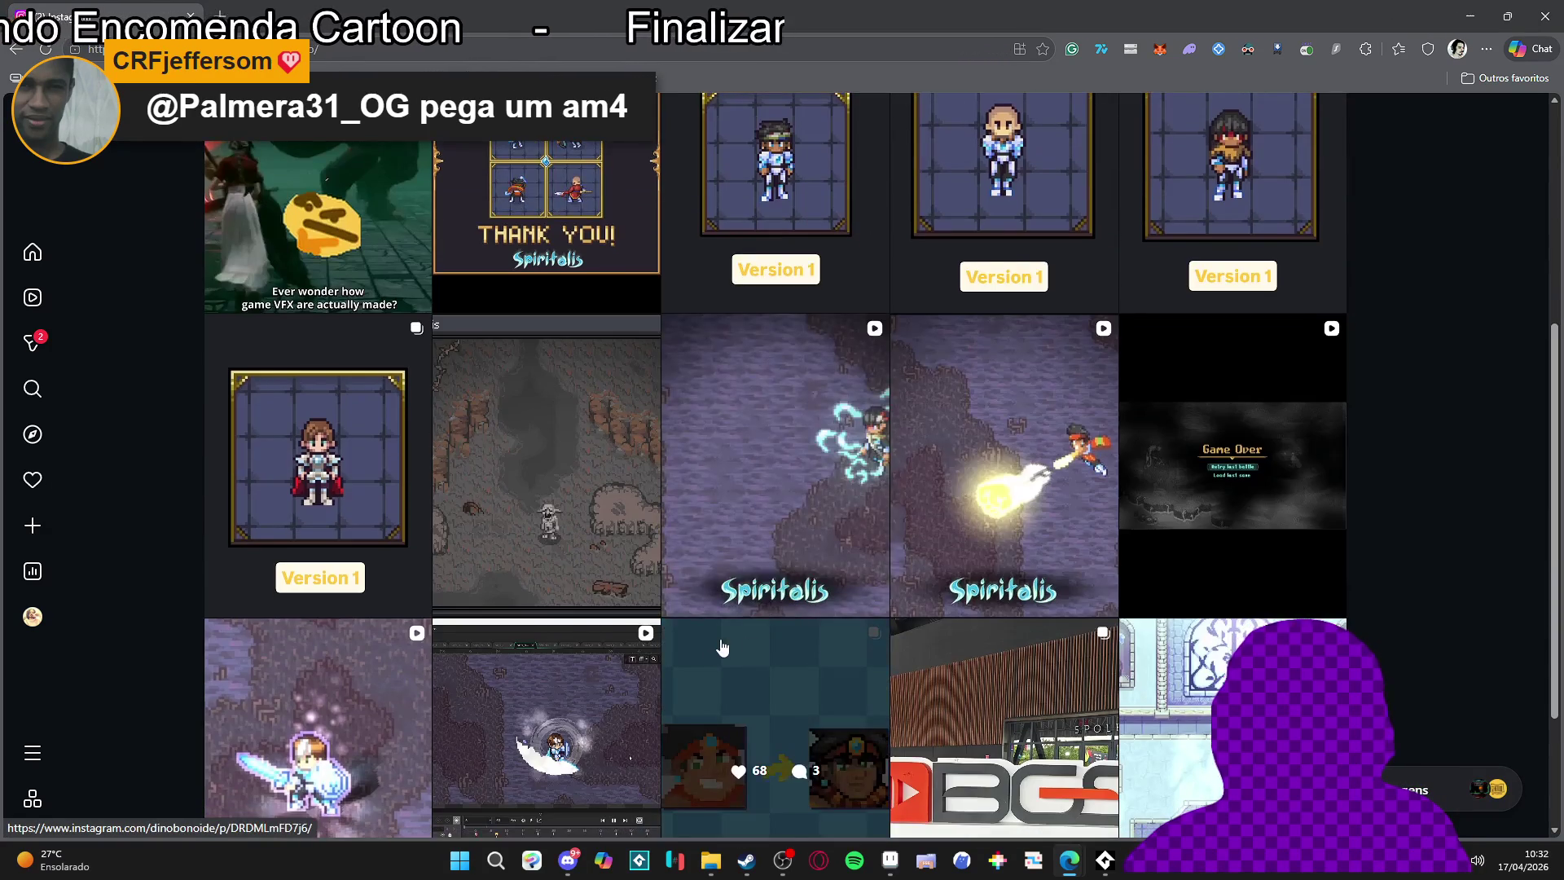
scroll(805, 627, down, 2)
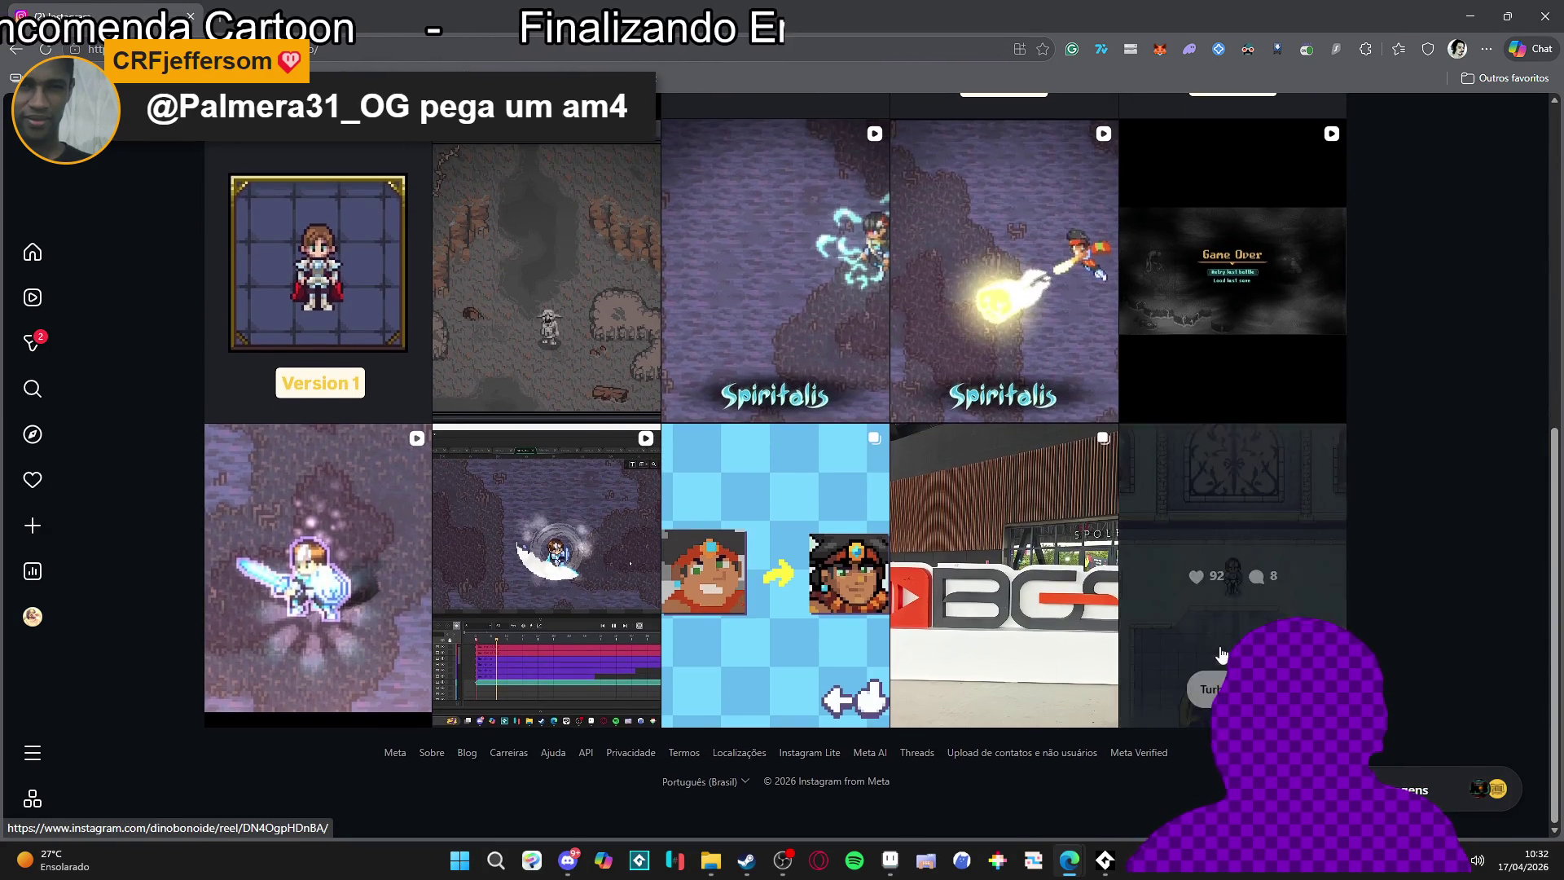
View the ice palace, VFX editor, Nirvana and spear attack posts, then Alt+Tab back to Aseprite
click(1173, 554)
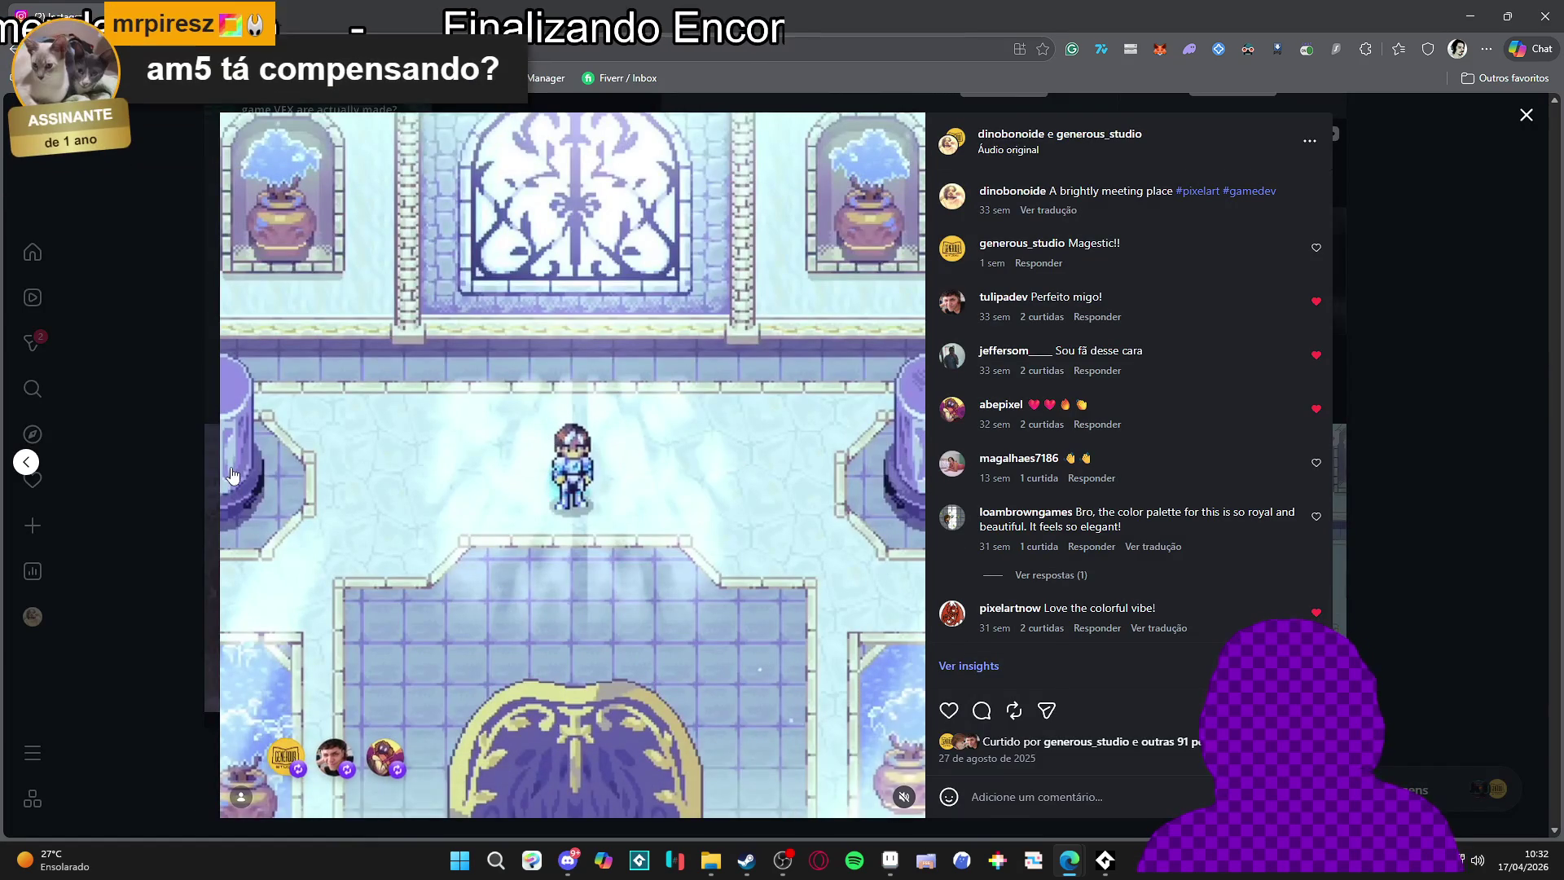
key(Escape)
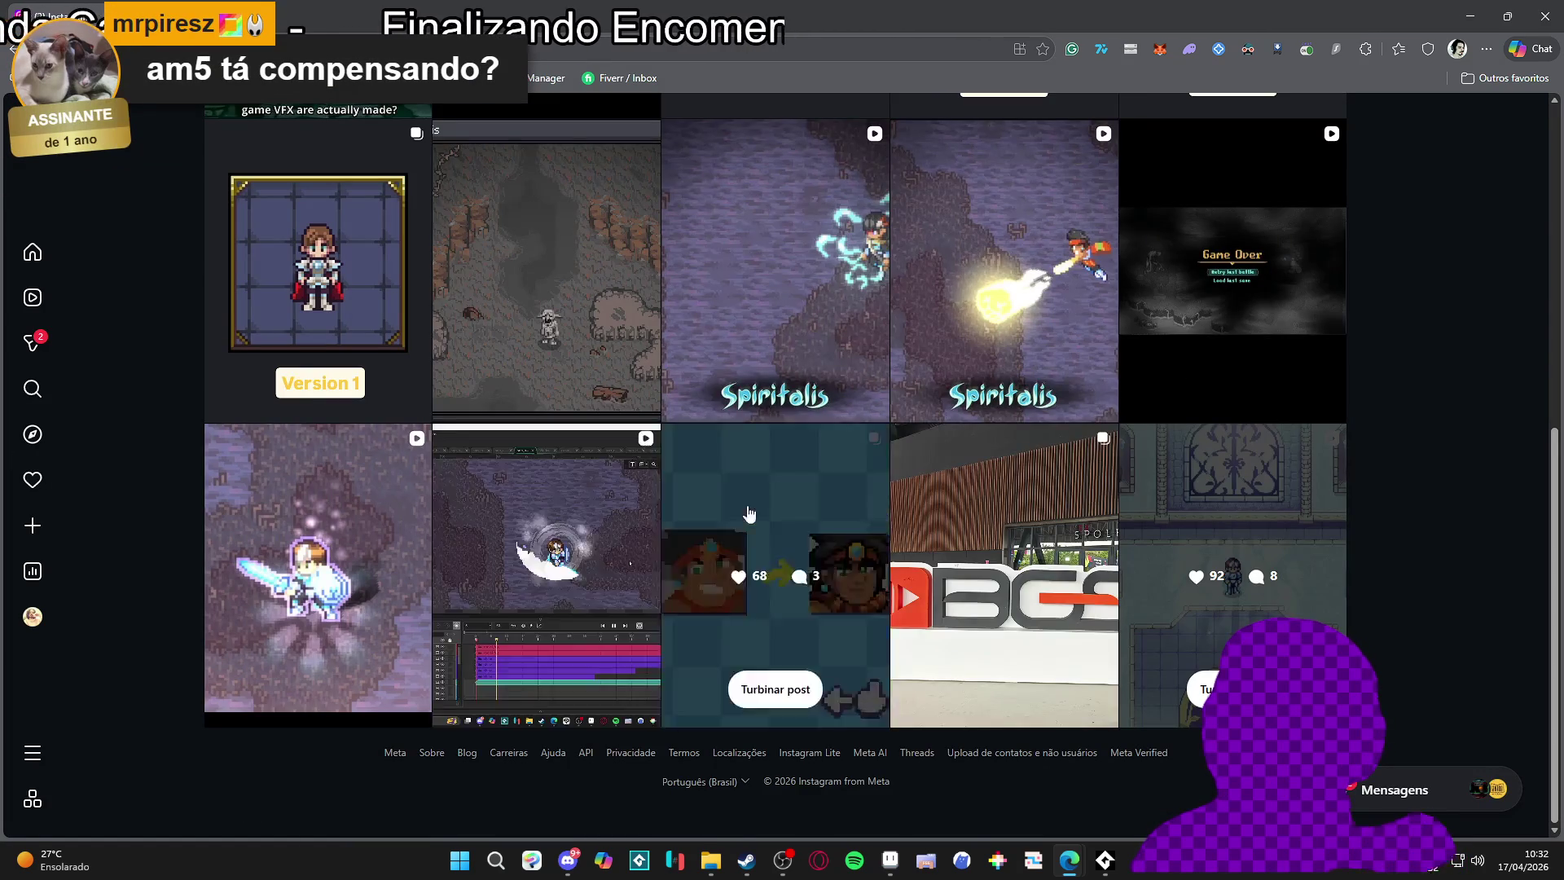
click(584, 517)
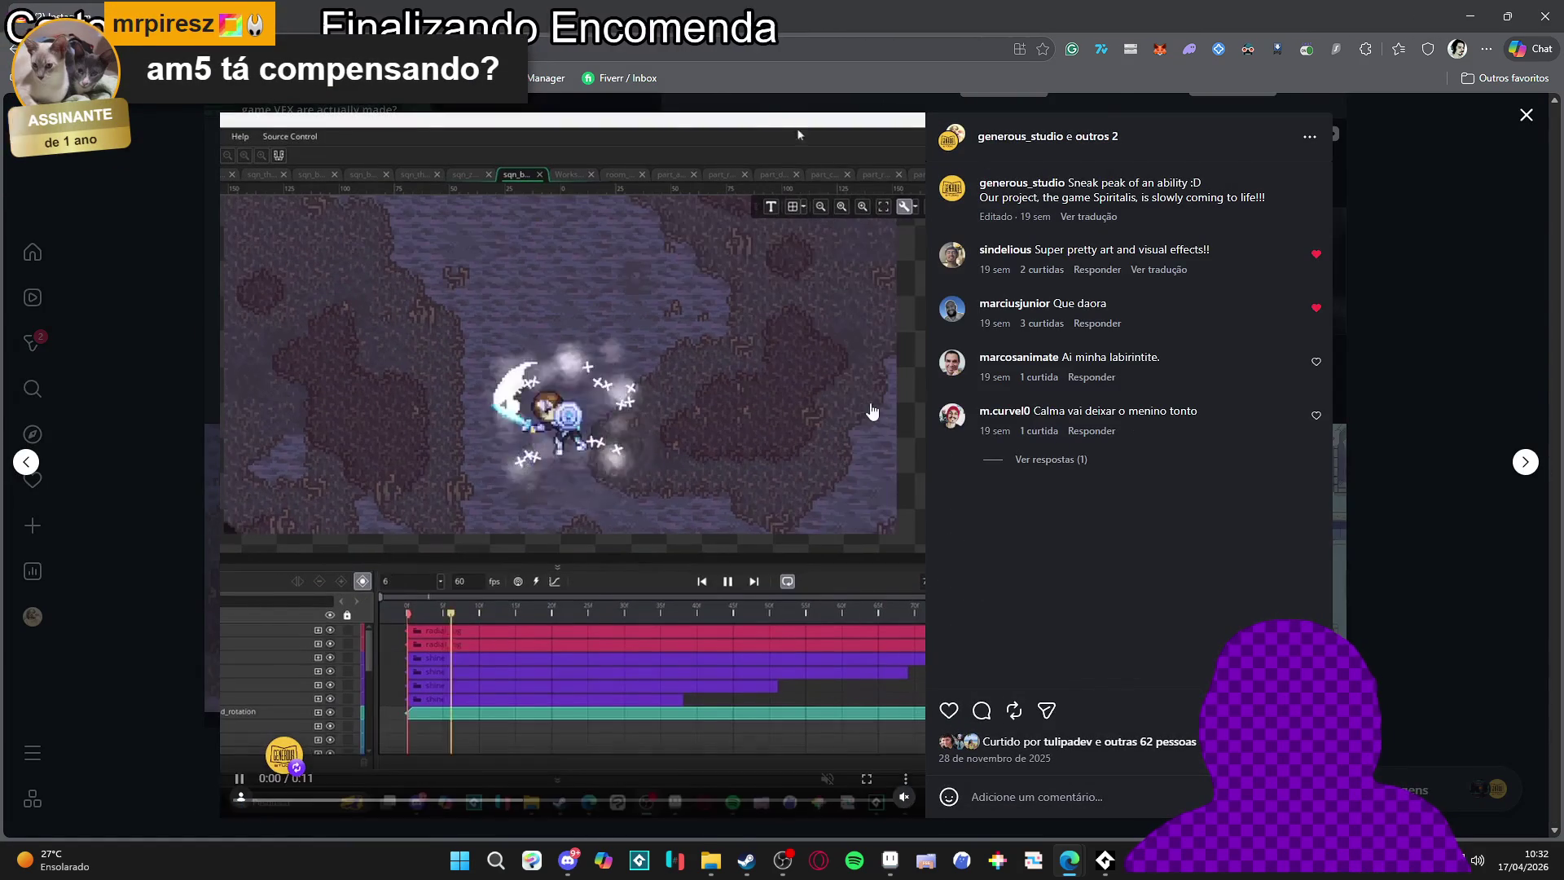
click(1432, 286)
scroll(345, 614, up, 1)
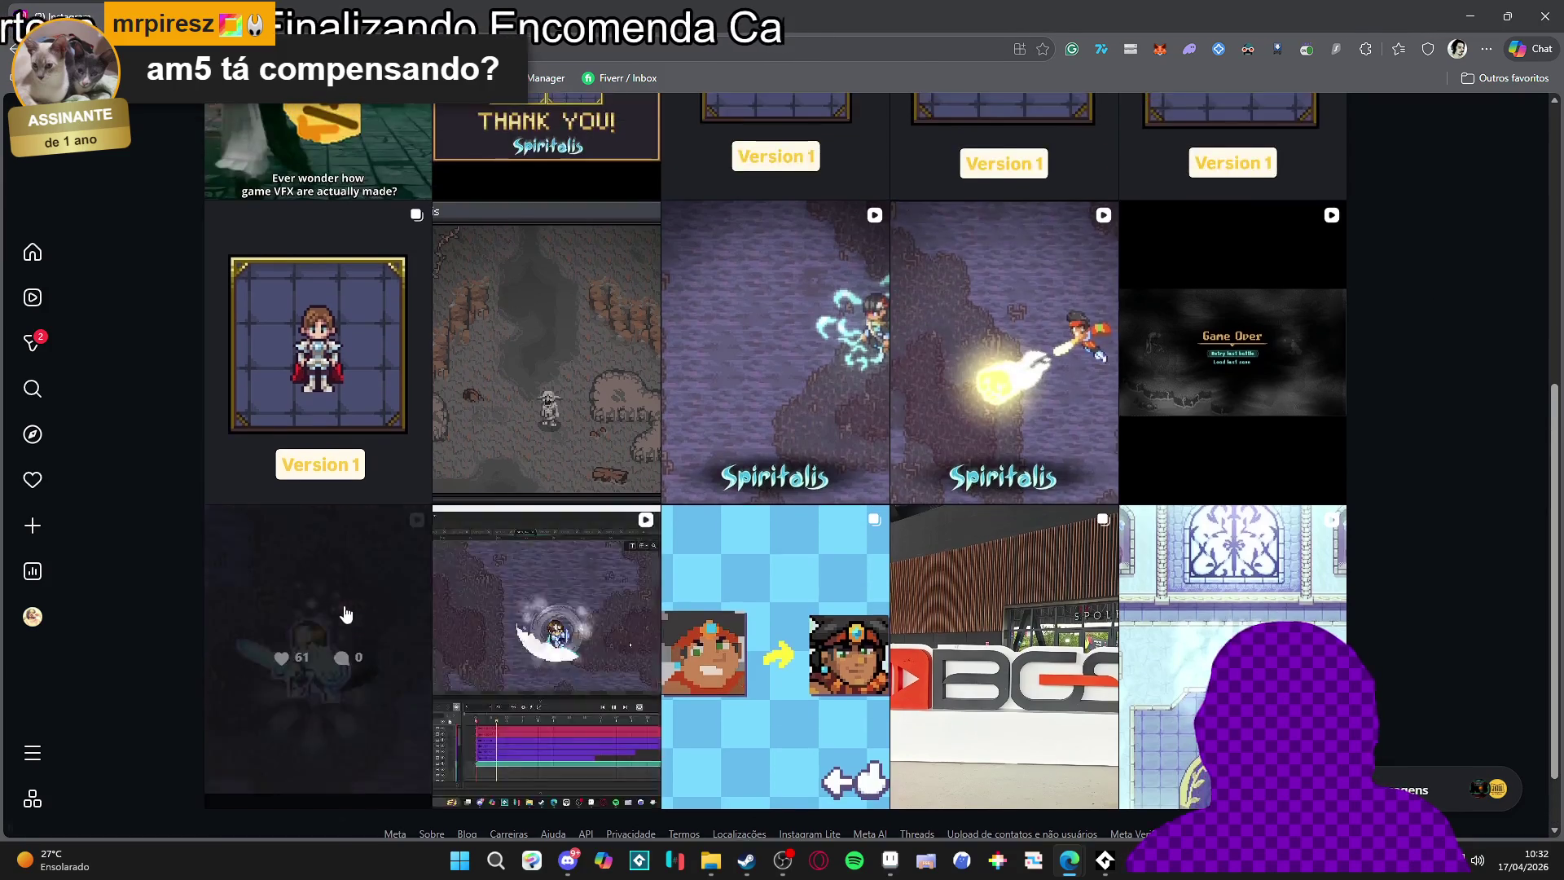
click(346, 614)
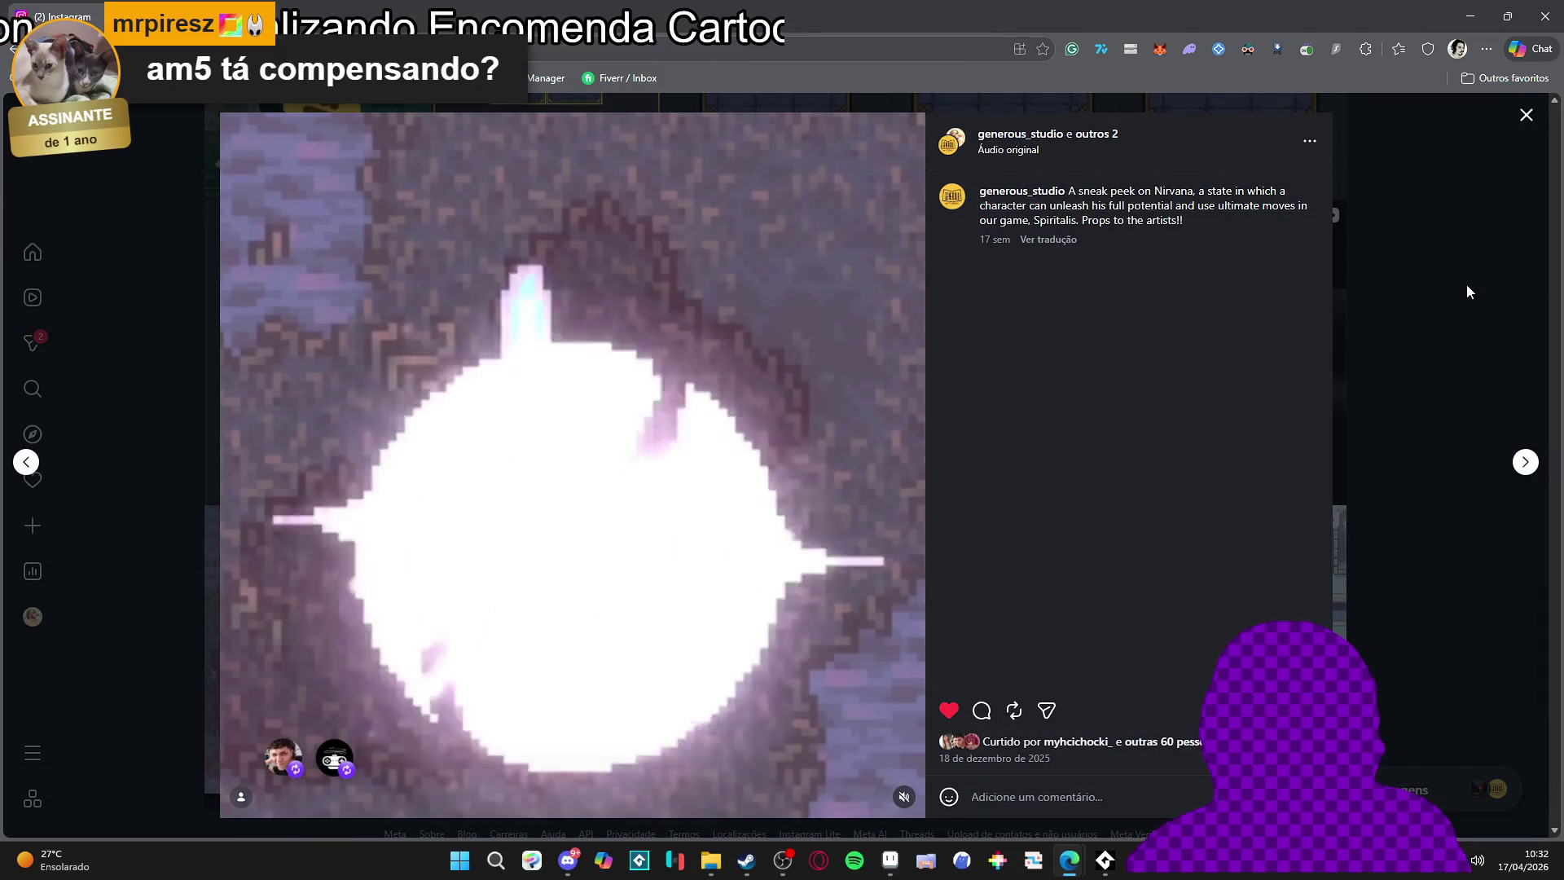
click(1467, 286)
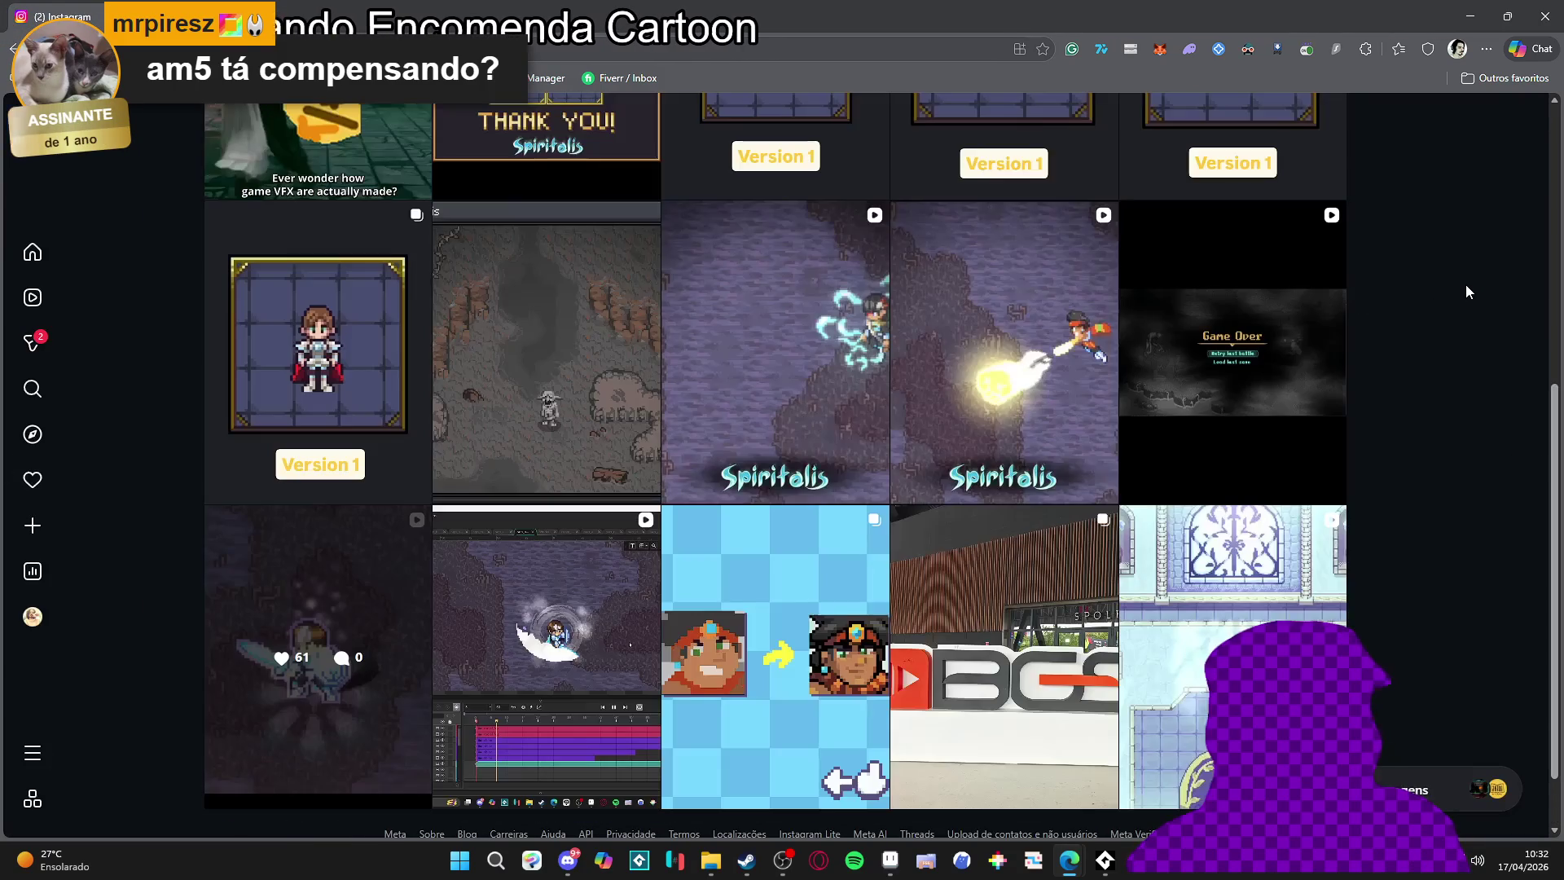
scroll(1399, 302, up, 3)
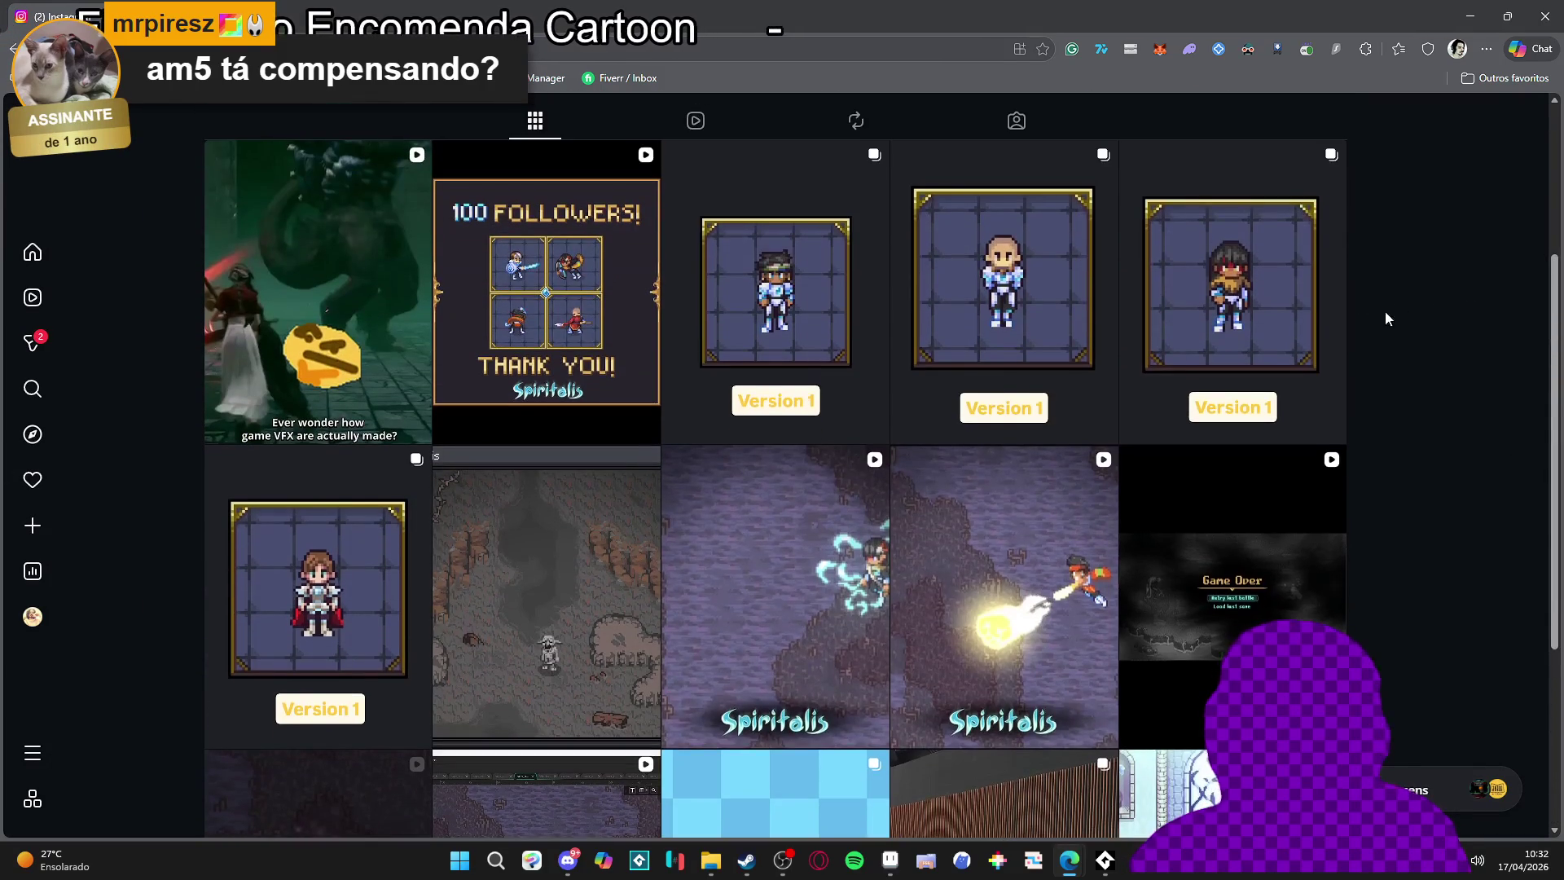
click(814, 518)
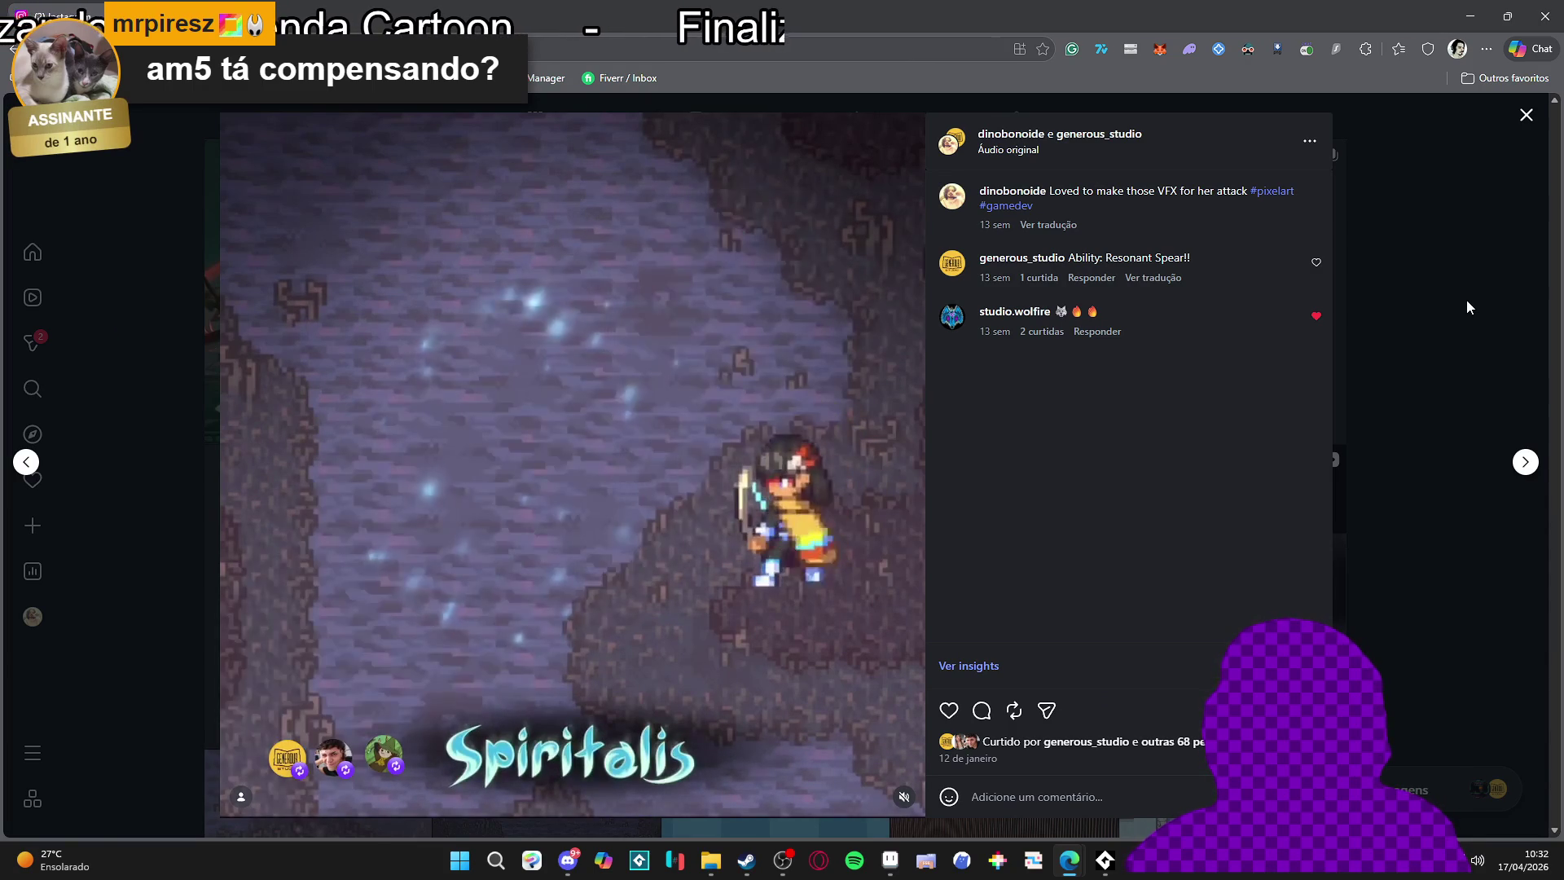
click(1467, 300)
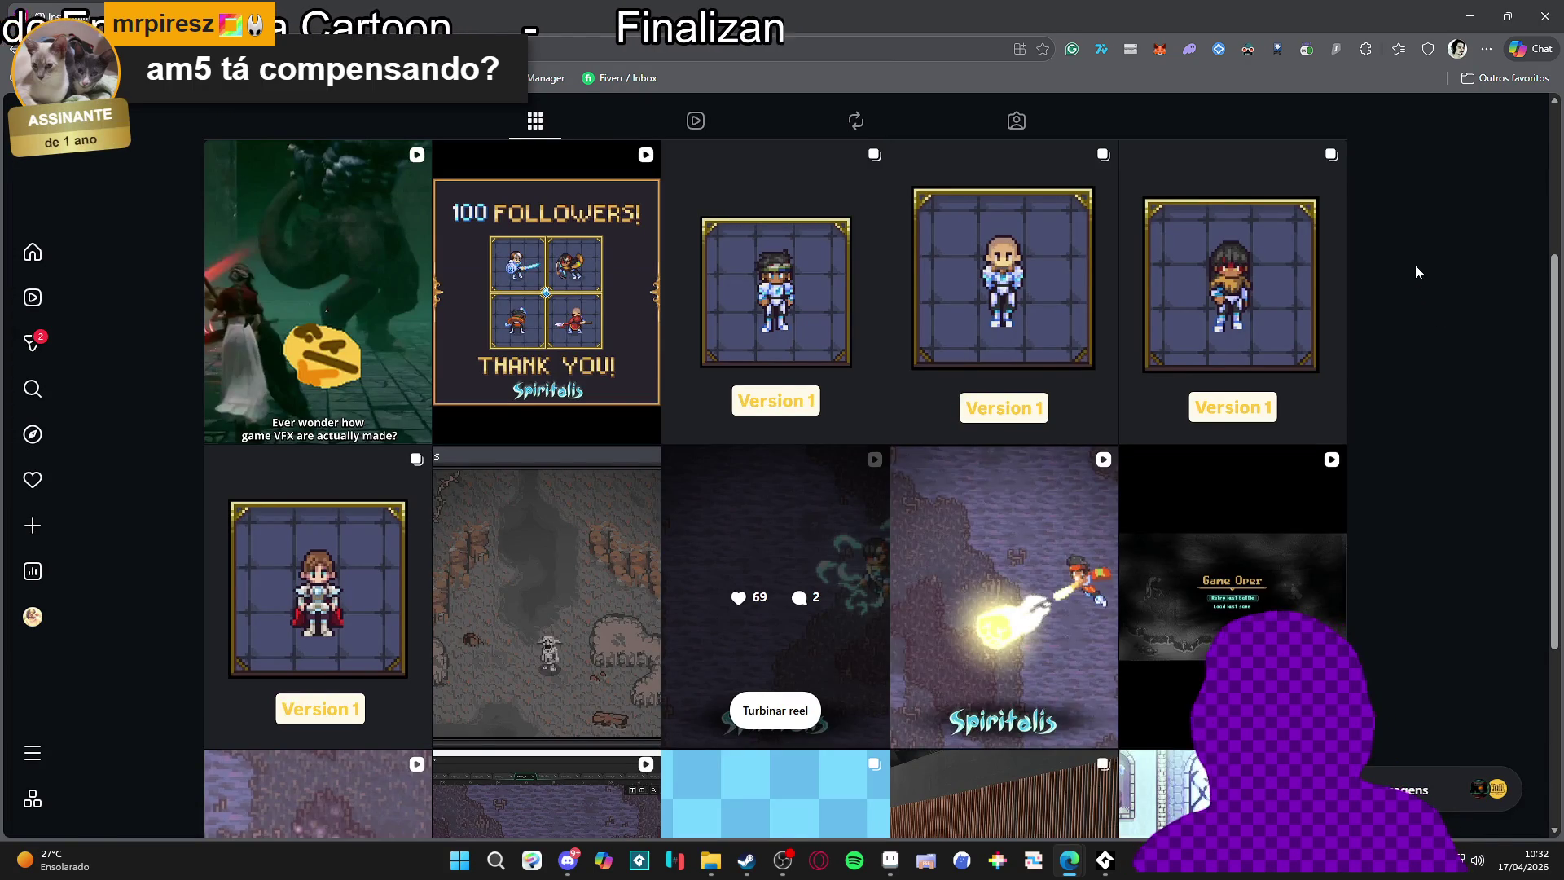
scroll(1385, 249, up, 2)
scroll(1373, 242, up, 1)
key(alt+Tab)
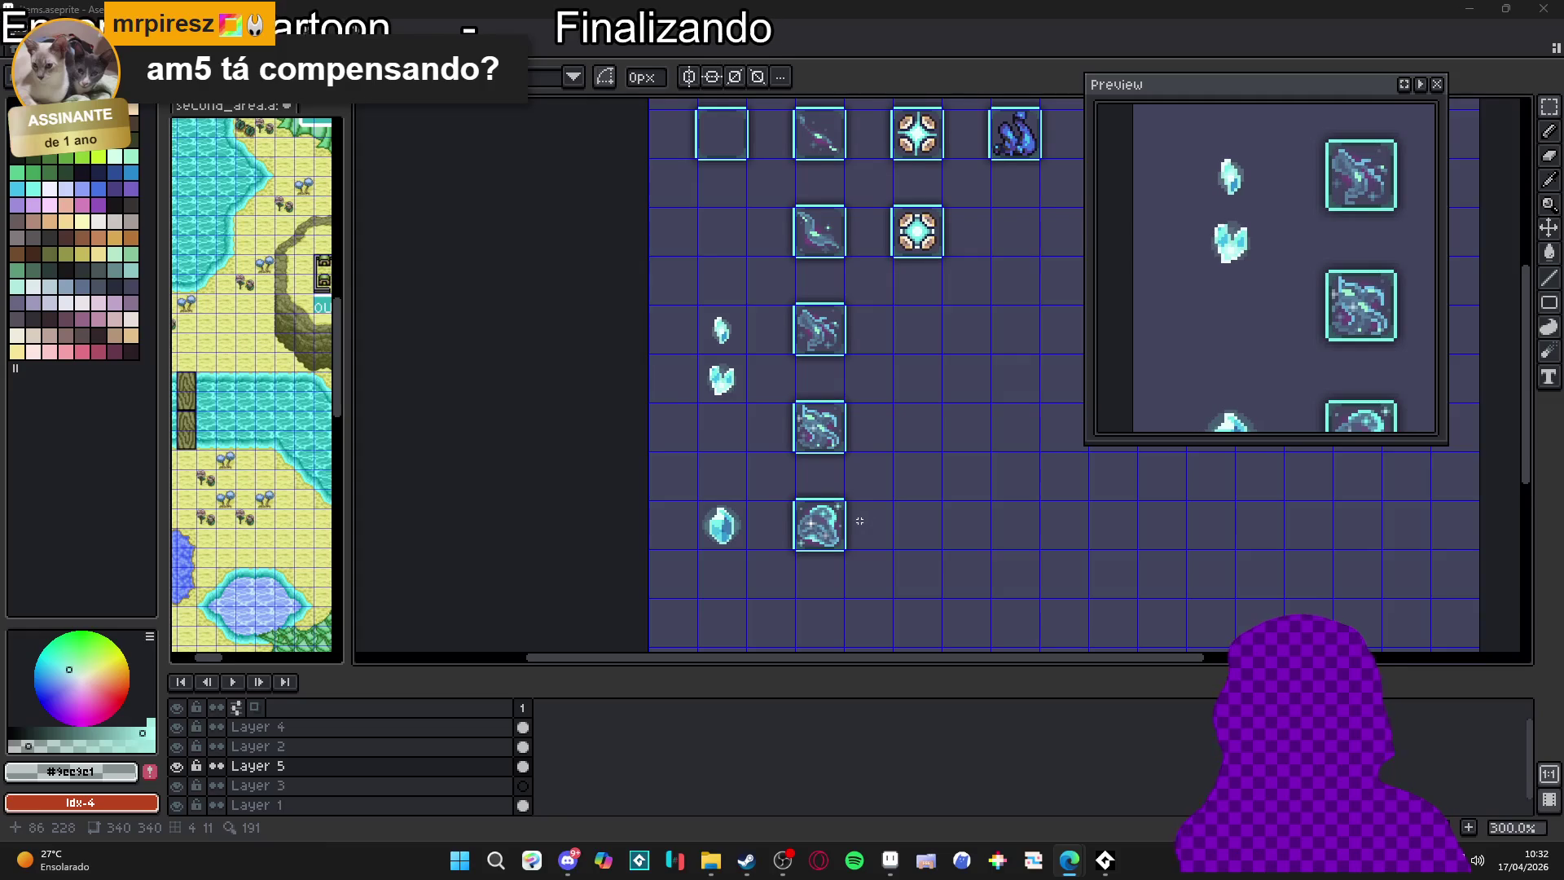
drag(810, 471, 663, 559)
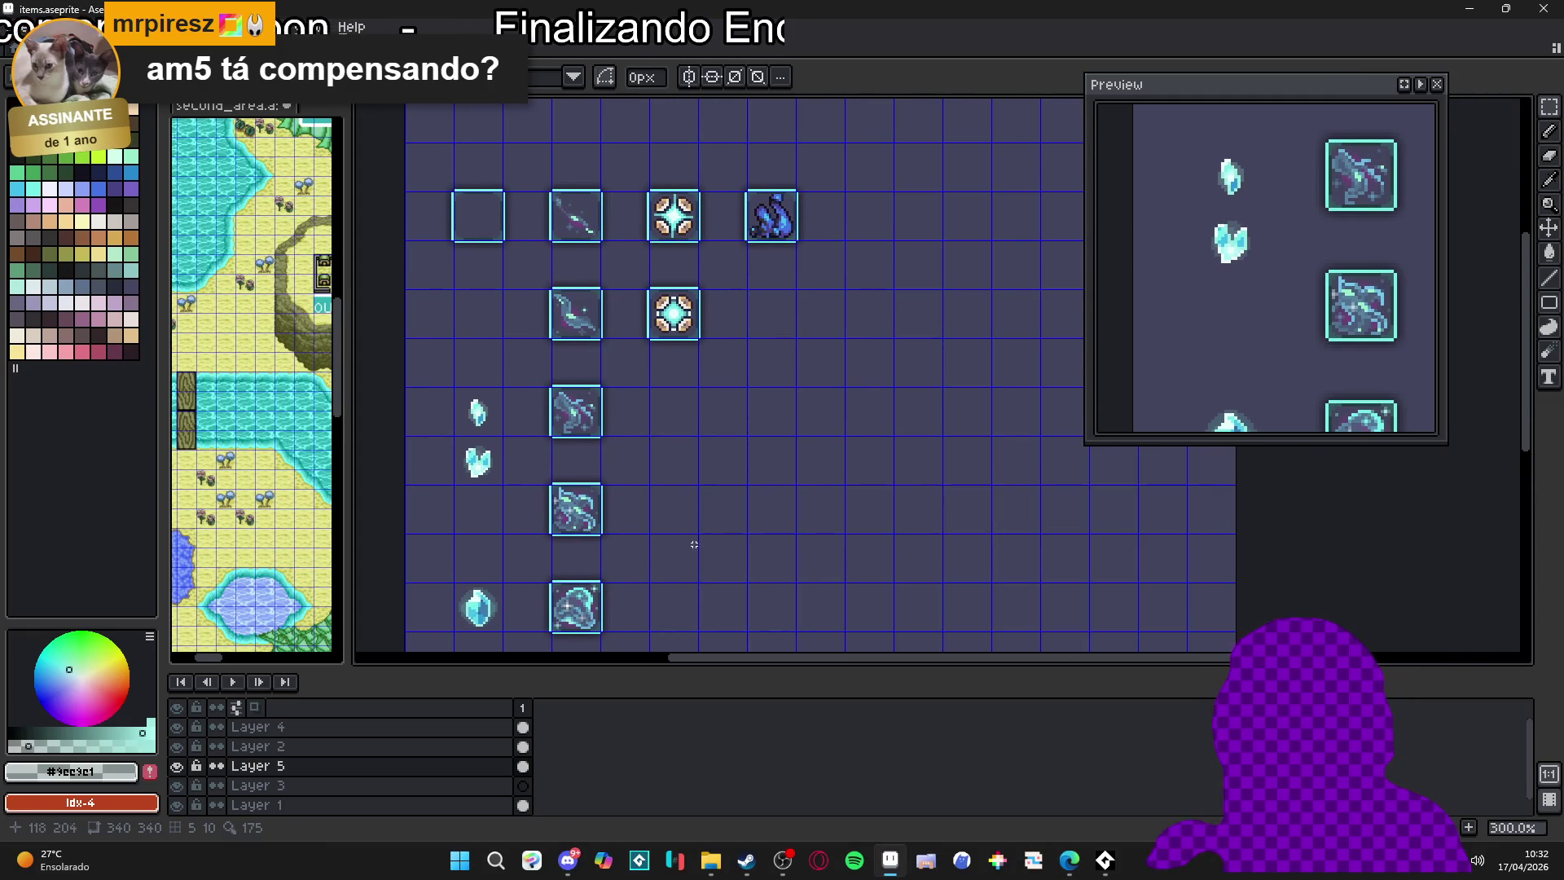
drag(497, 510, 546, 469)
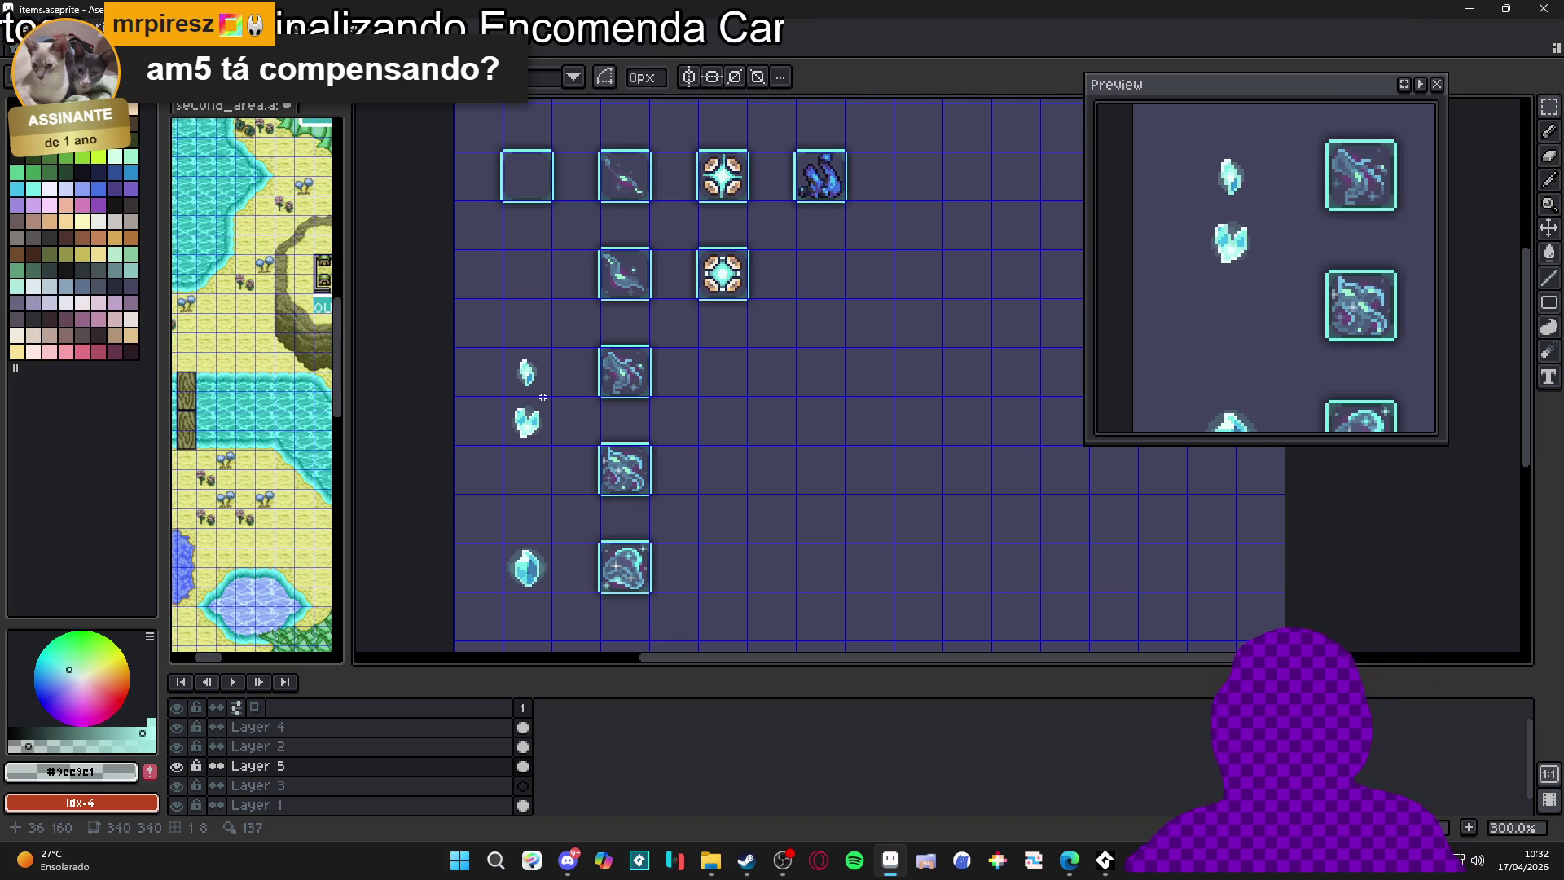
scroll(532, 389, up, 4)
scroll(538, 424, down, 3)
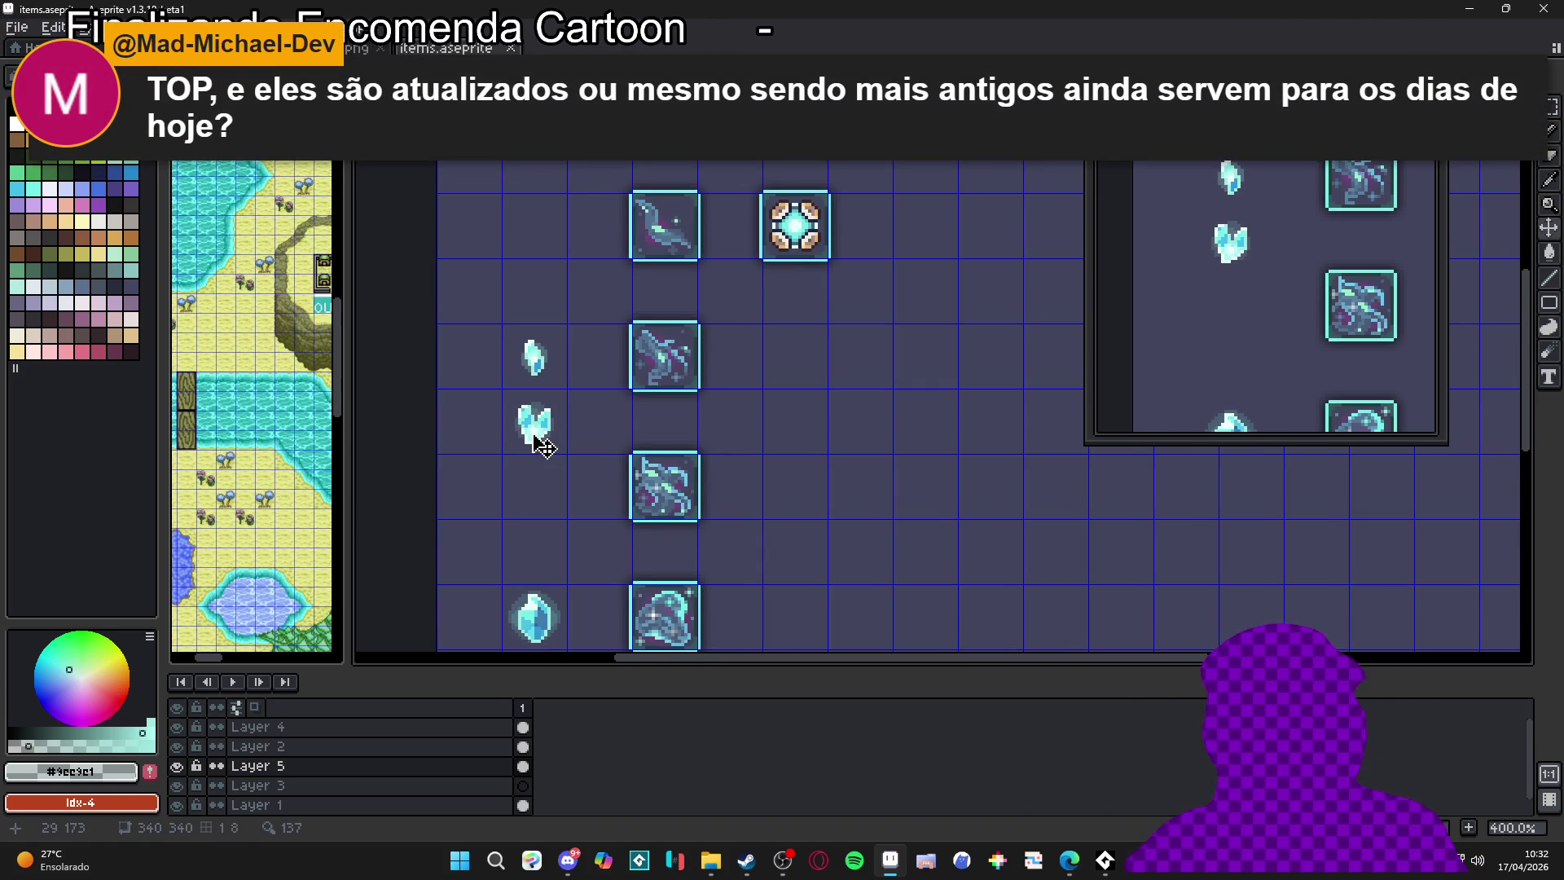
key(m)
drag(500, 386, 569, 456)
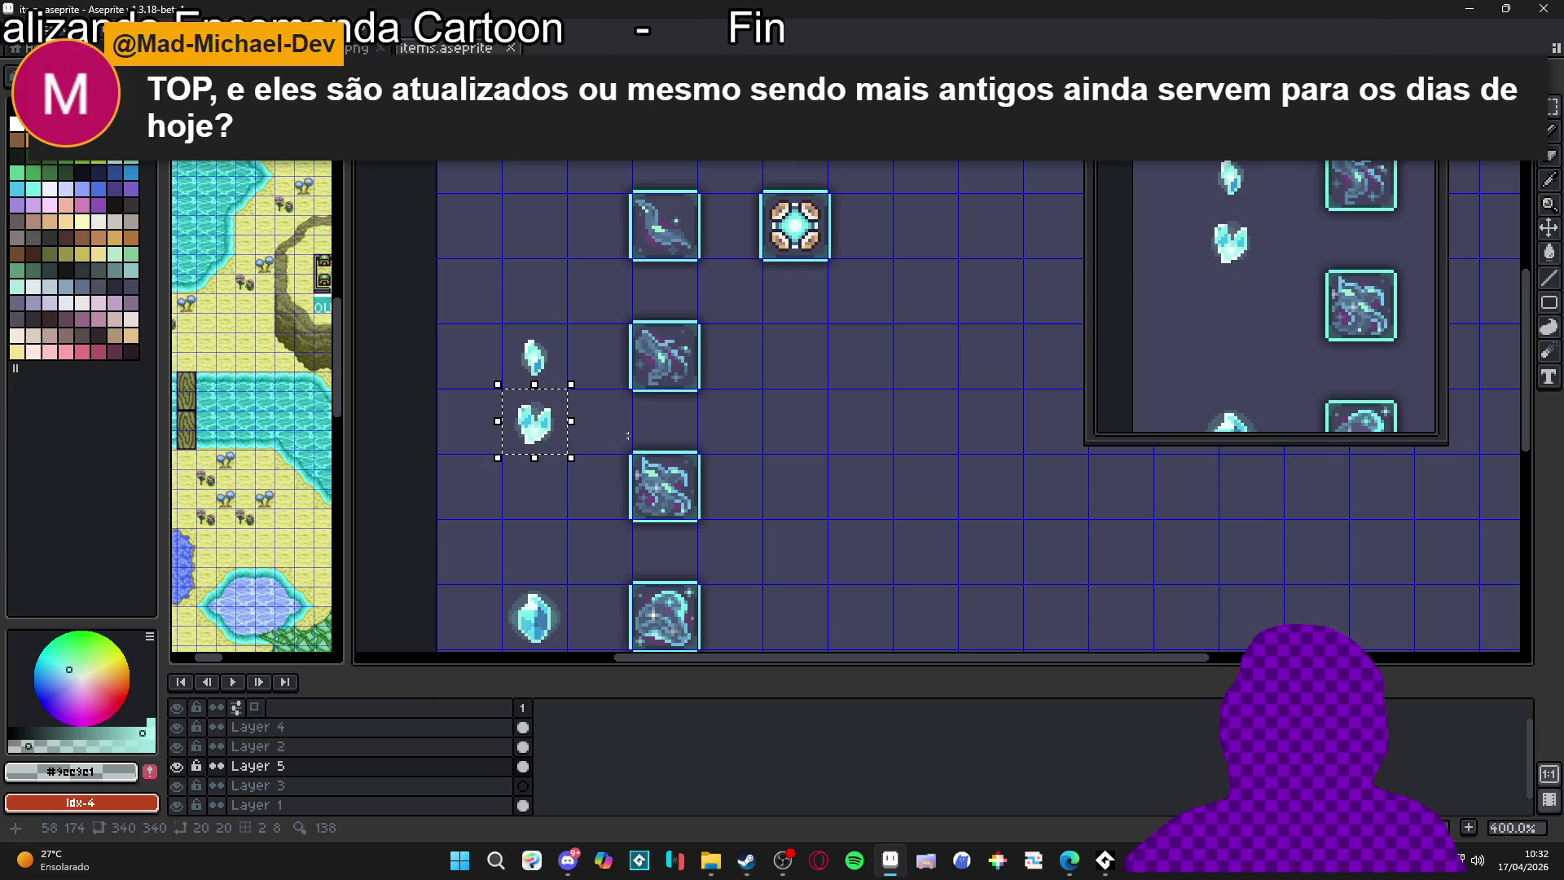
click(536, 435)
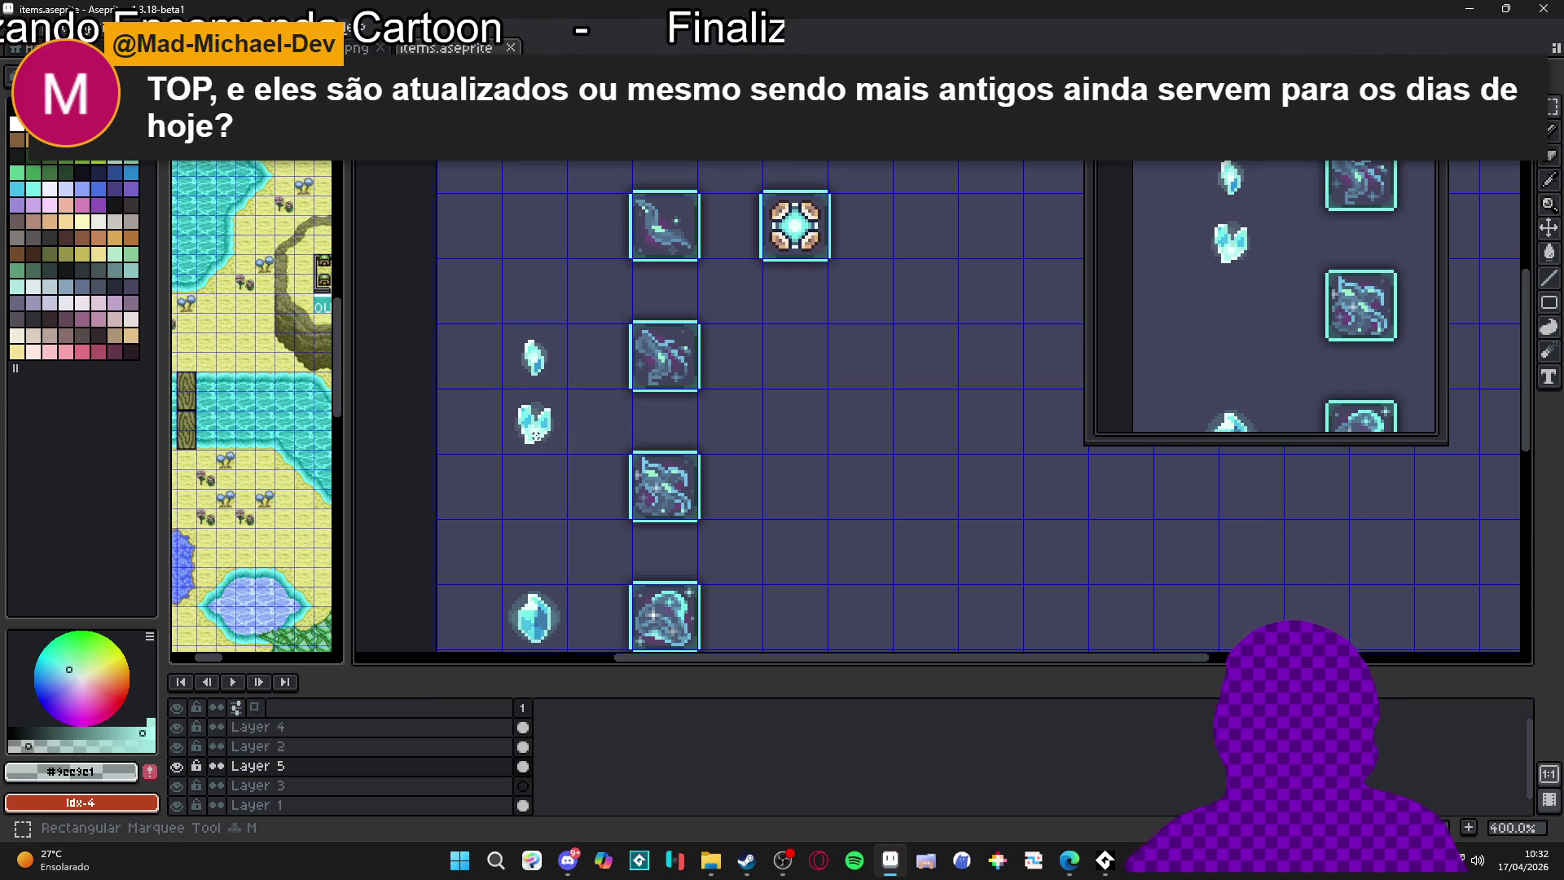
click(537, 440)
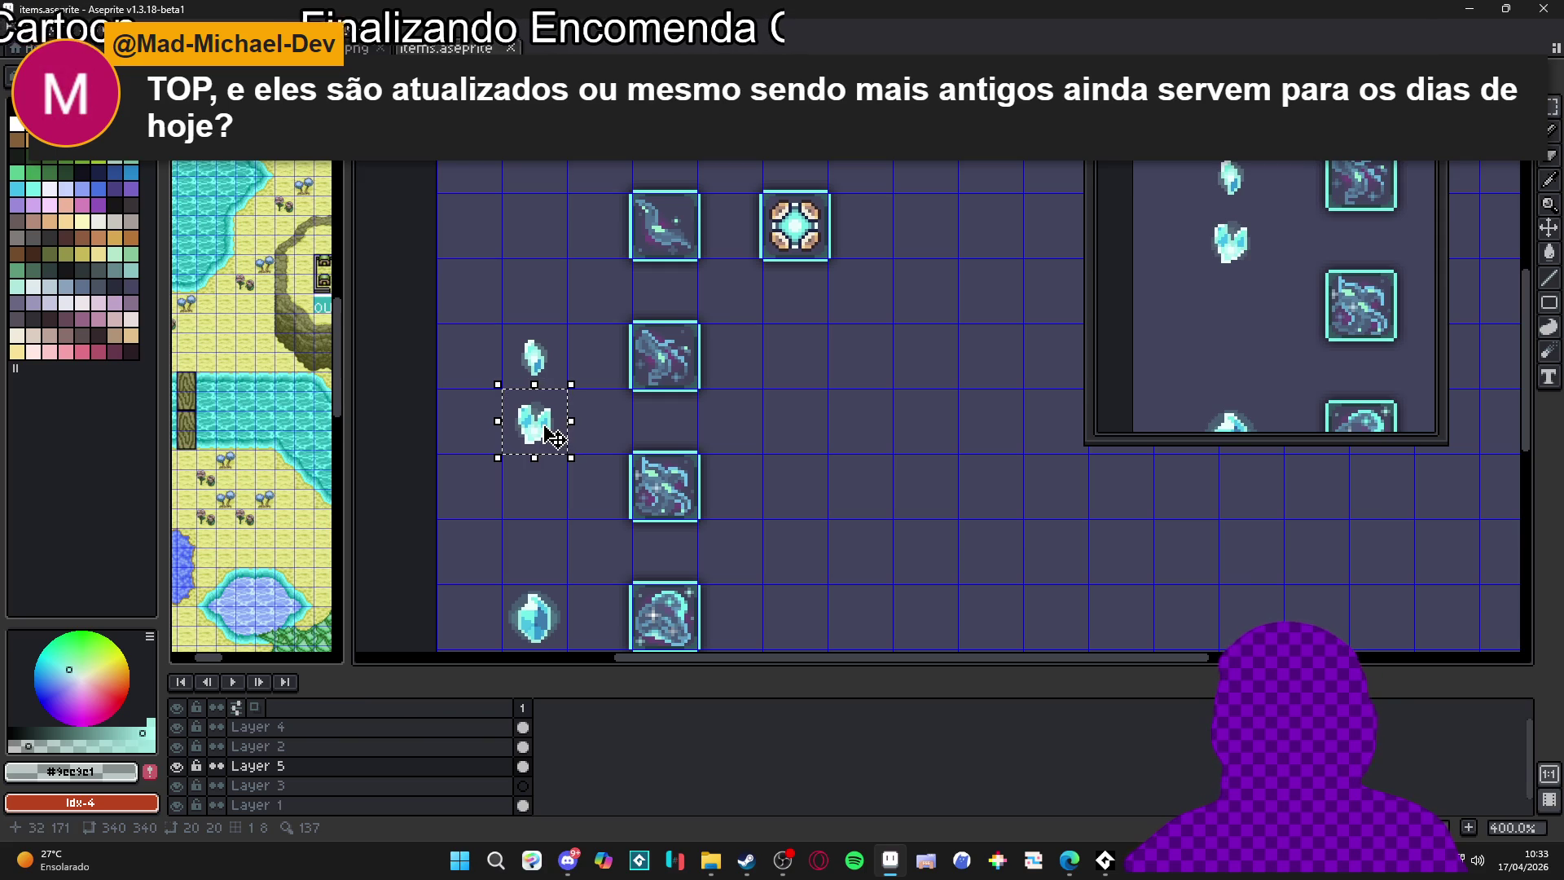
key(ctrl+d)
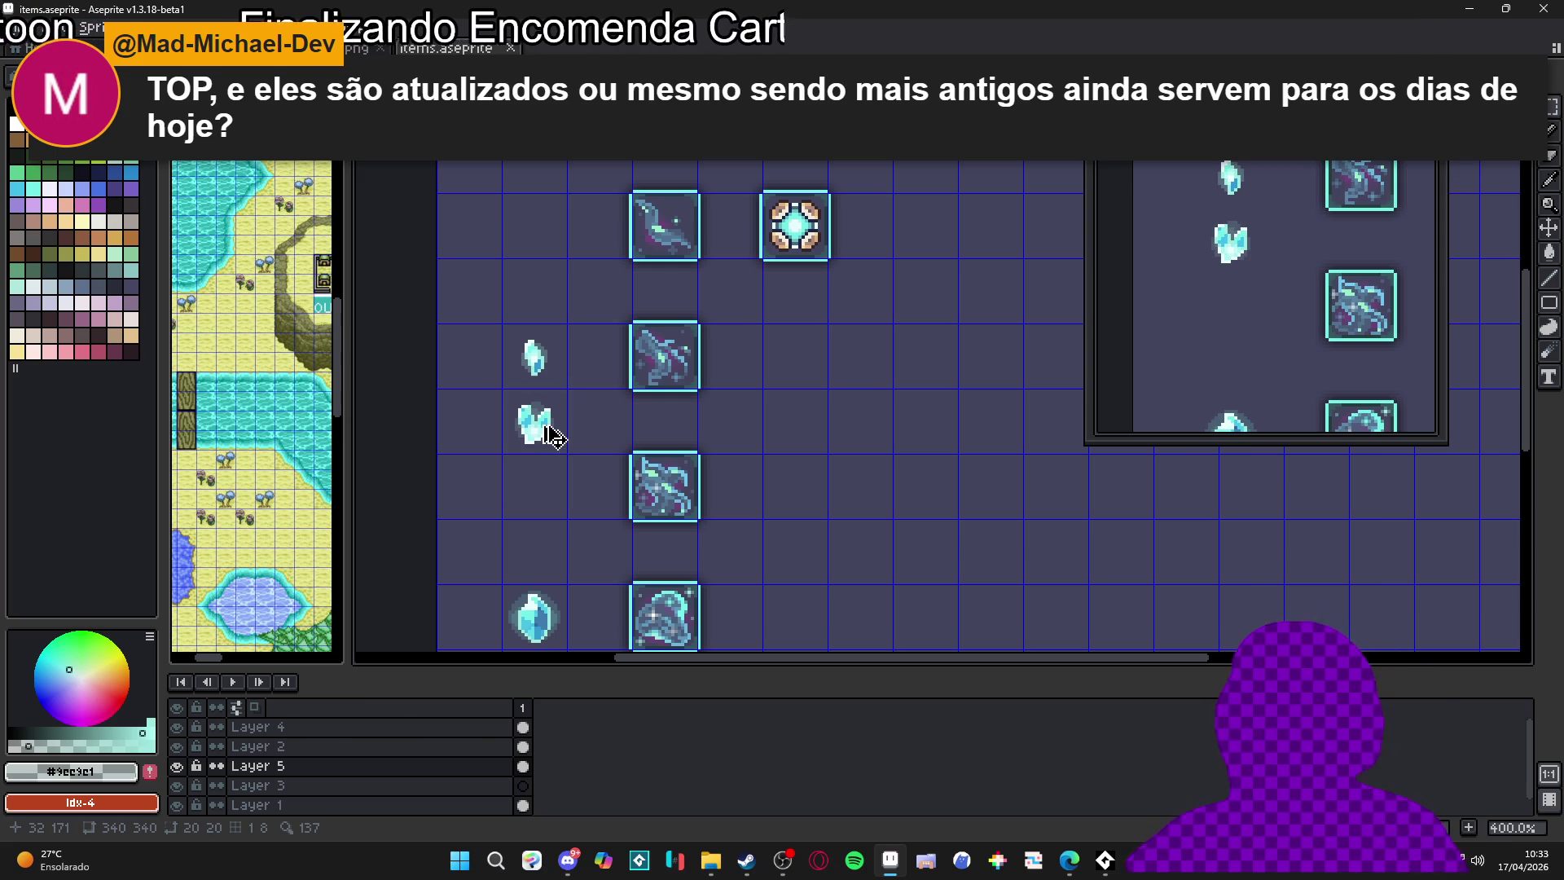
scroll(555, 438, up, 6)
Pick cyan #42bfe8 and block in the three-pointed crystal shape in the empty cell
alt+click(554, 437)
drag(534, 583, 582, 354)
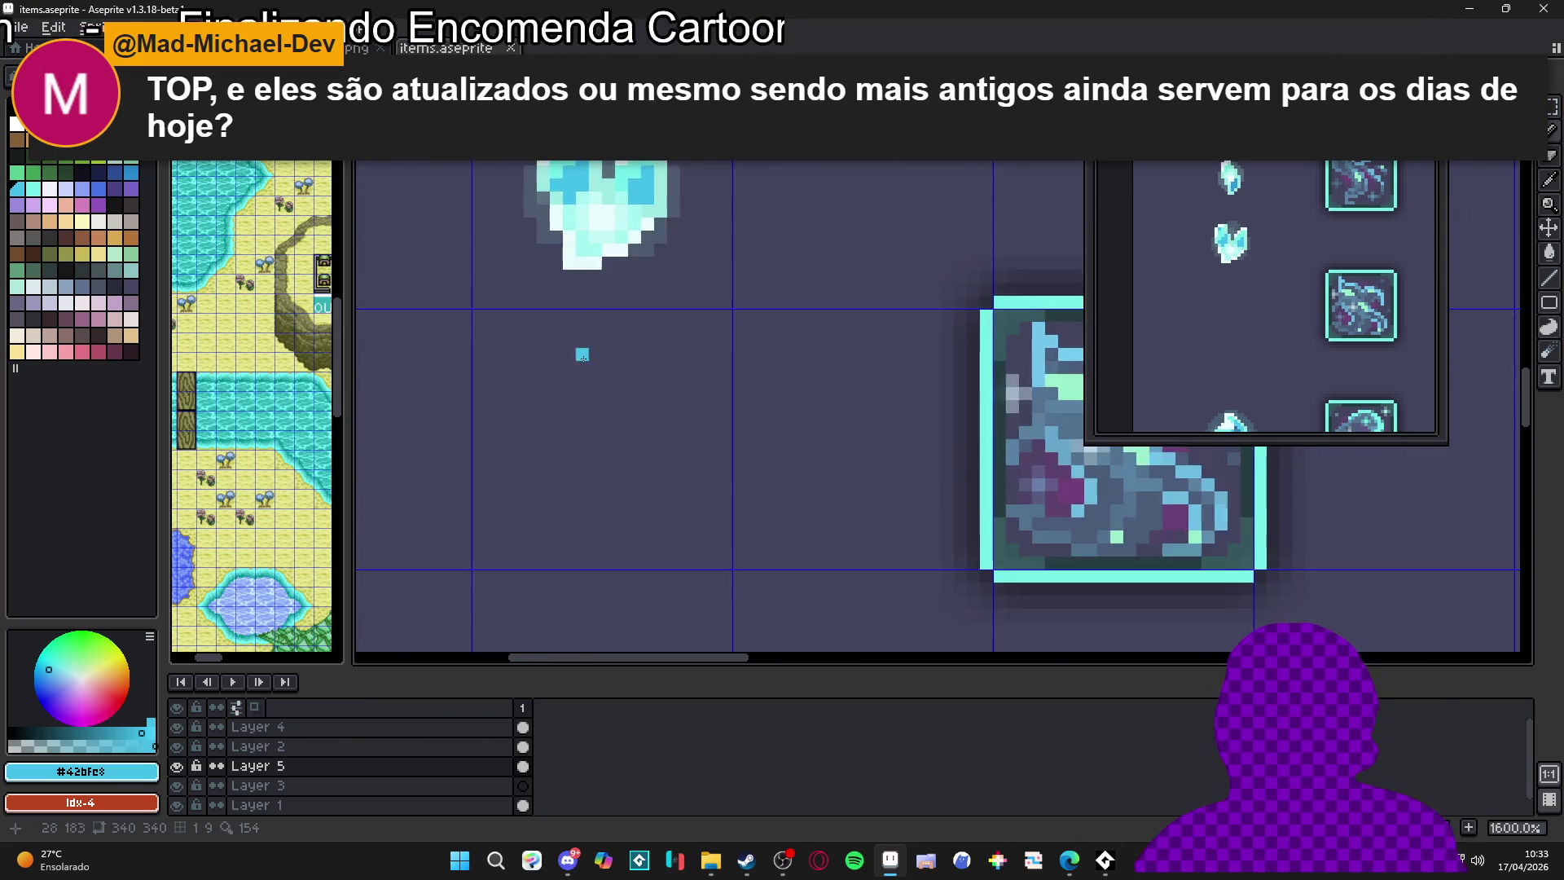
scroll(584, 465, down, 3)
scroll(579, 455, up, 3)
scroll(583, 473, down, 3)
mouse_move(583, 472)
mouse_down()
mouse_move(588, 497)
mouse_move(570, 461)
mouse_move(594, 497)
mouse_up()
scroll(594, 509, up, 2)
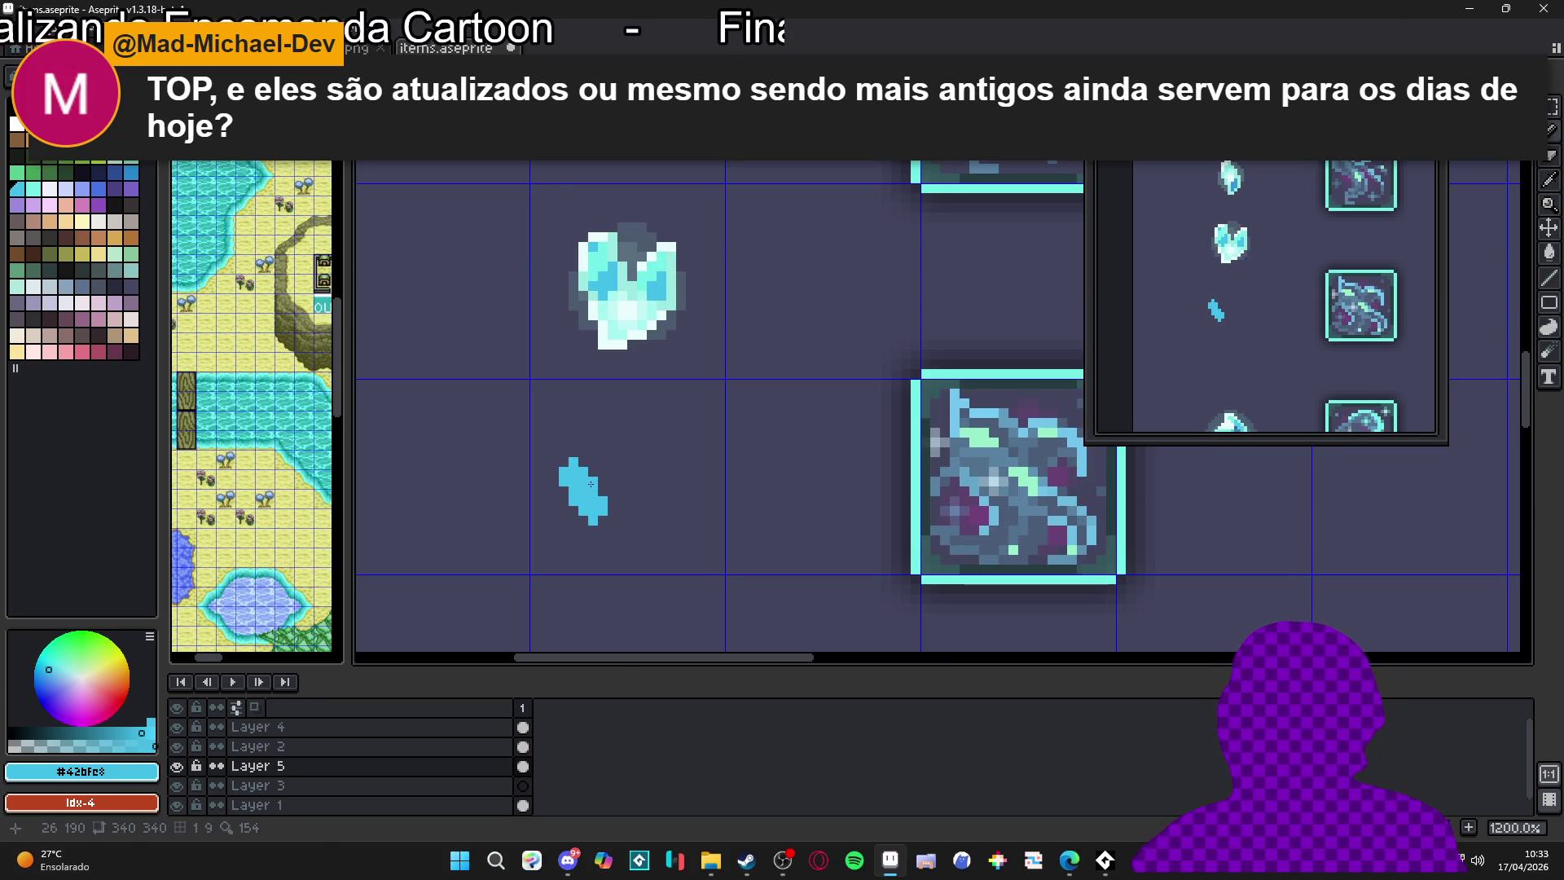
mouse_move(613, 524)
mouse_down()
mouse_move(575, 509)
mouse_move(597, 534)
mouse_move(607, 440)
mouse_move(613, 515)
mouse_move(617, 424)
mouse_move(620, 523)
mouse_move(665, 478)
mouse_up()
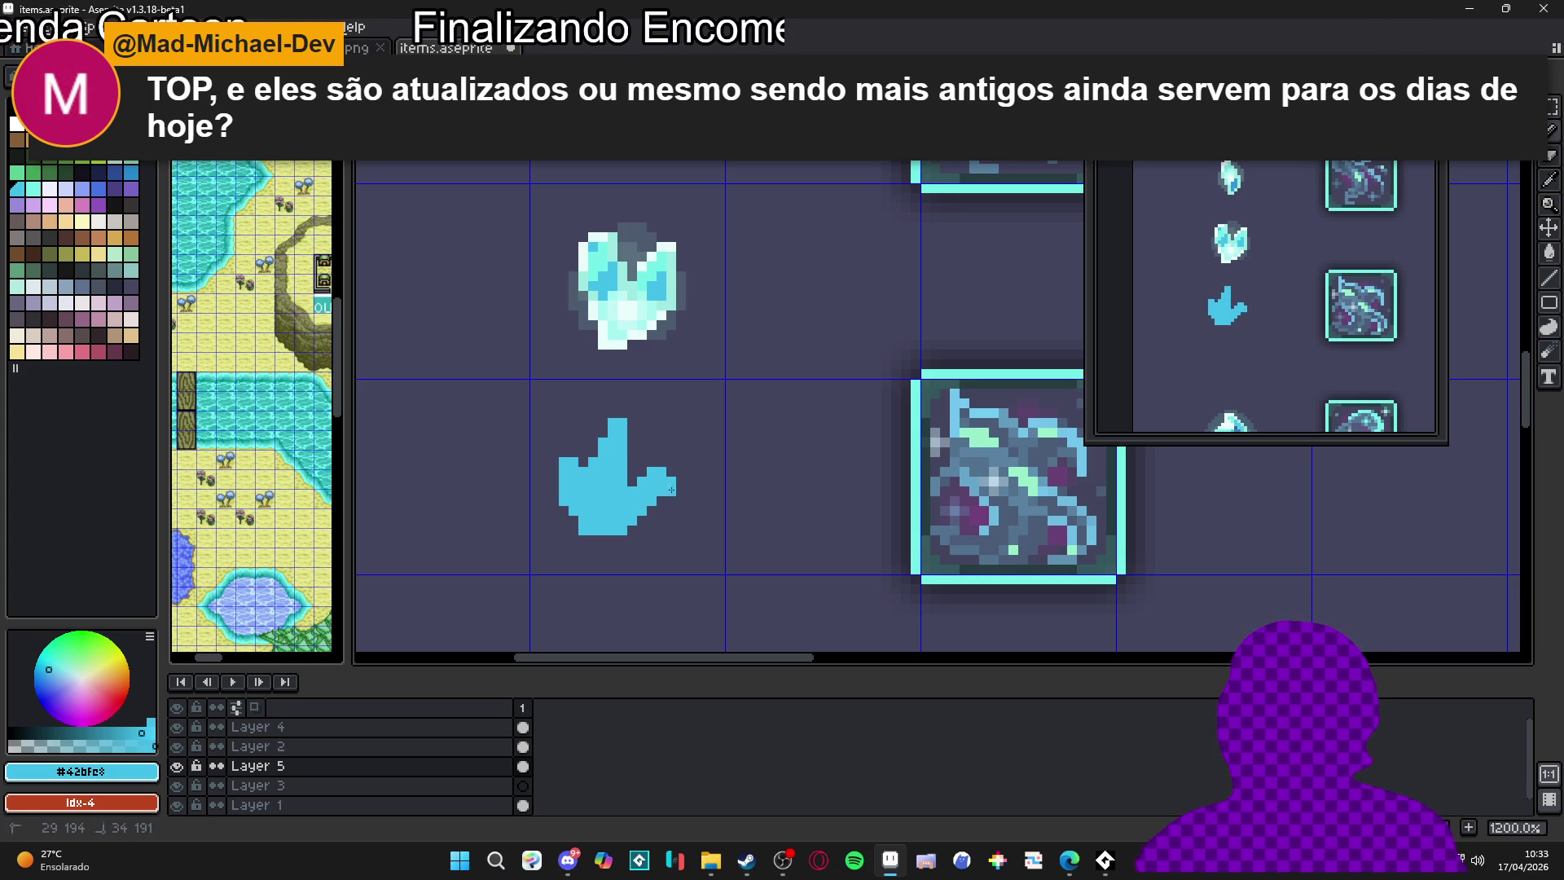
Fill the gaps along the shape's right and lower-right edges, then marquee-select it
key(b)
click(681, 480)
click(680, 491)
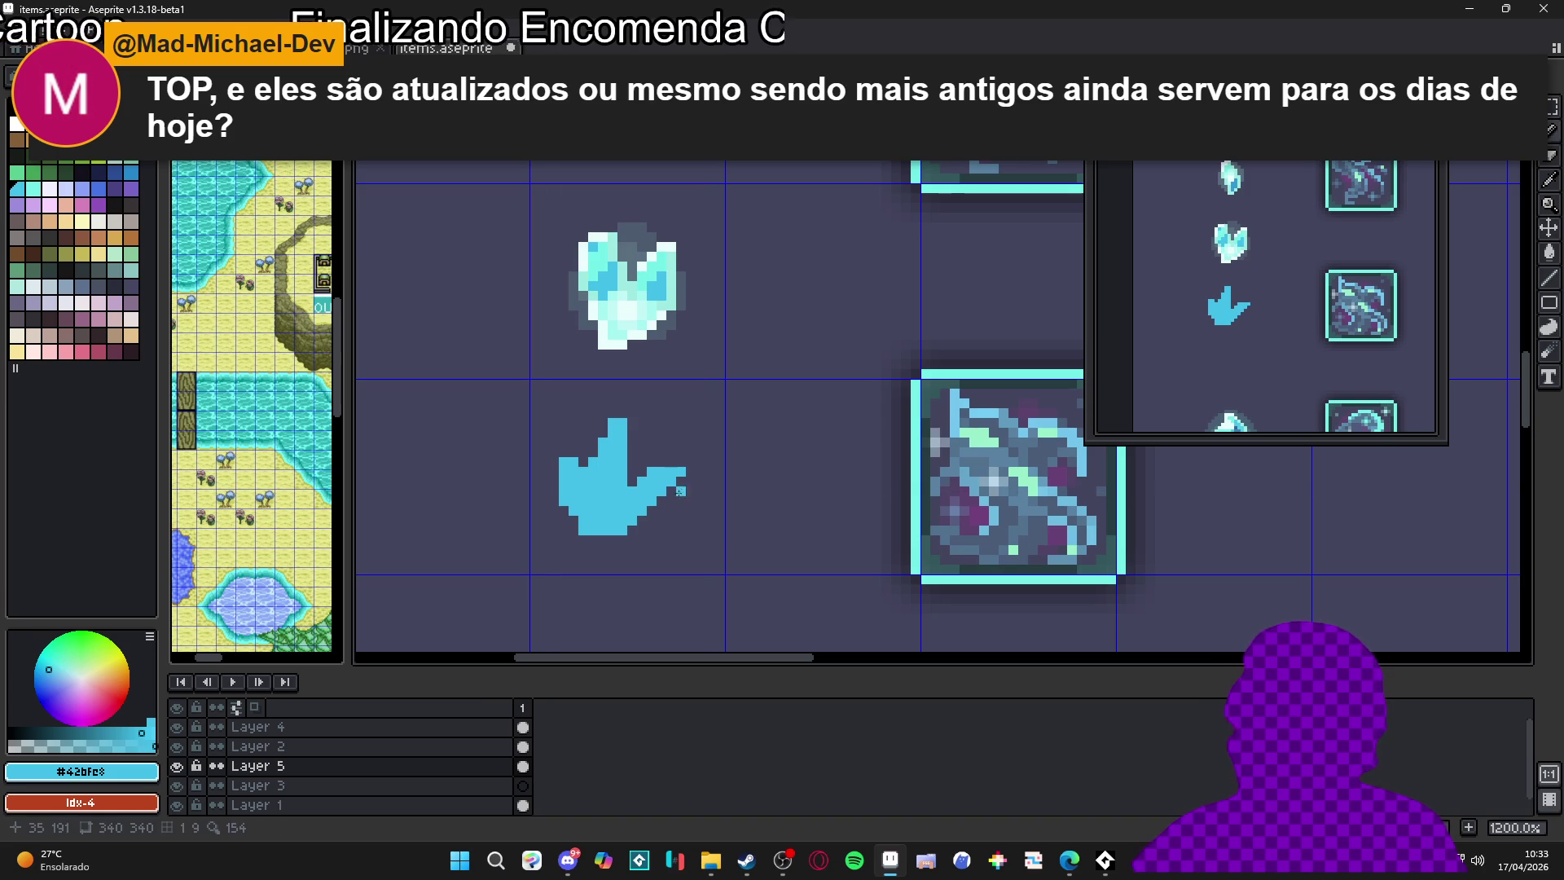
click(652, 518)
click(640, 538)
drag(641, 540, 604, 539)
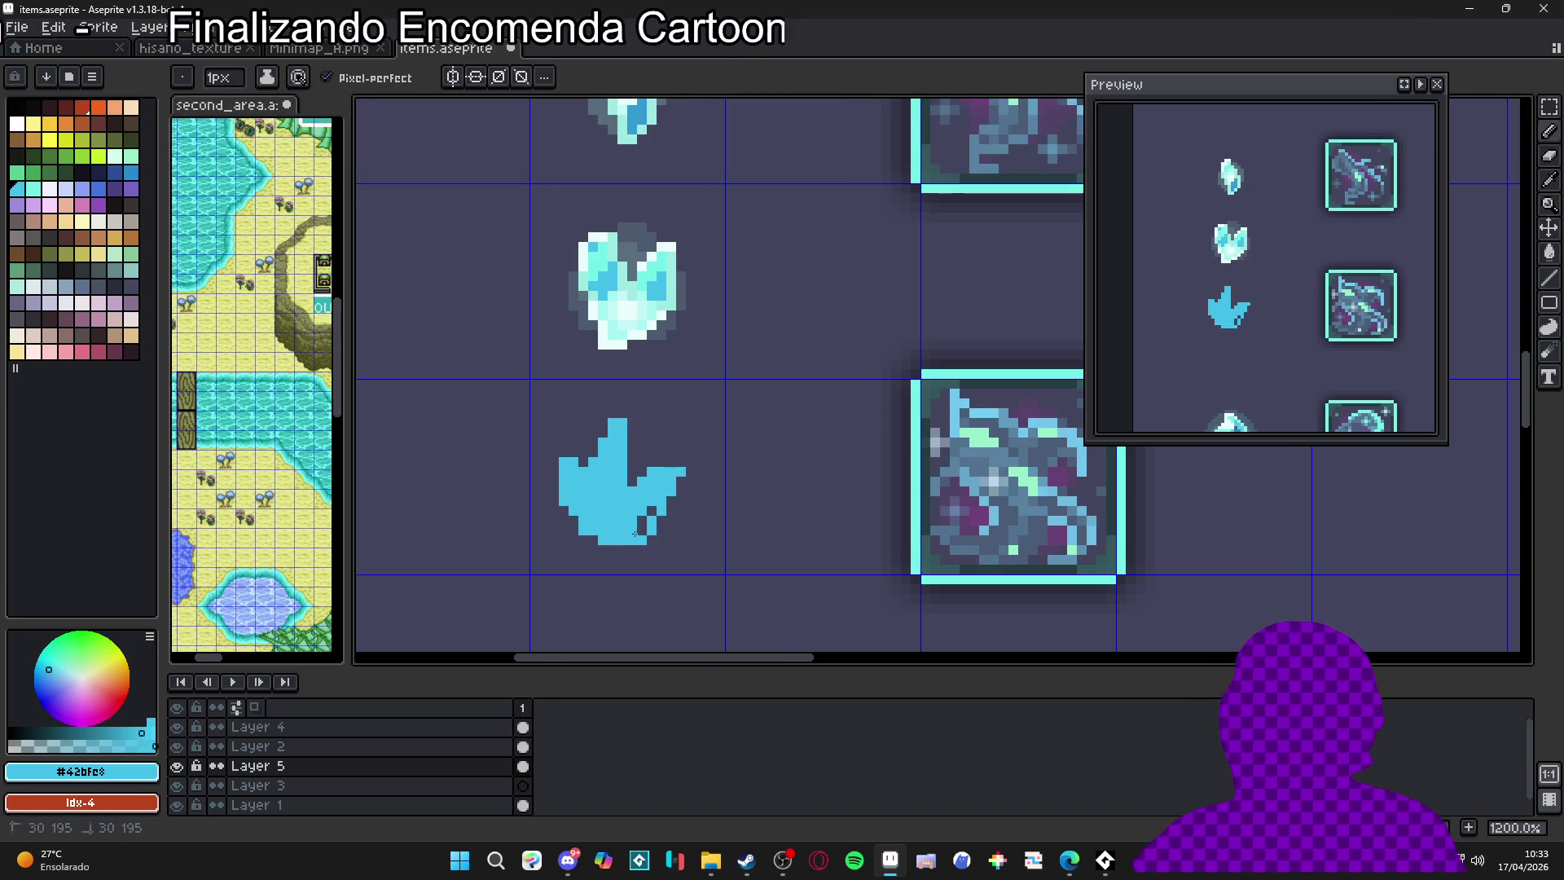
click(651, 510)
scroll(651, 511, down, 3)
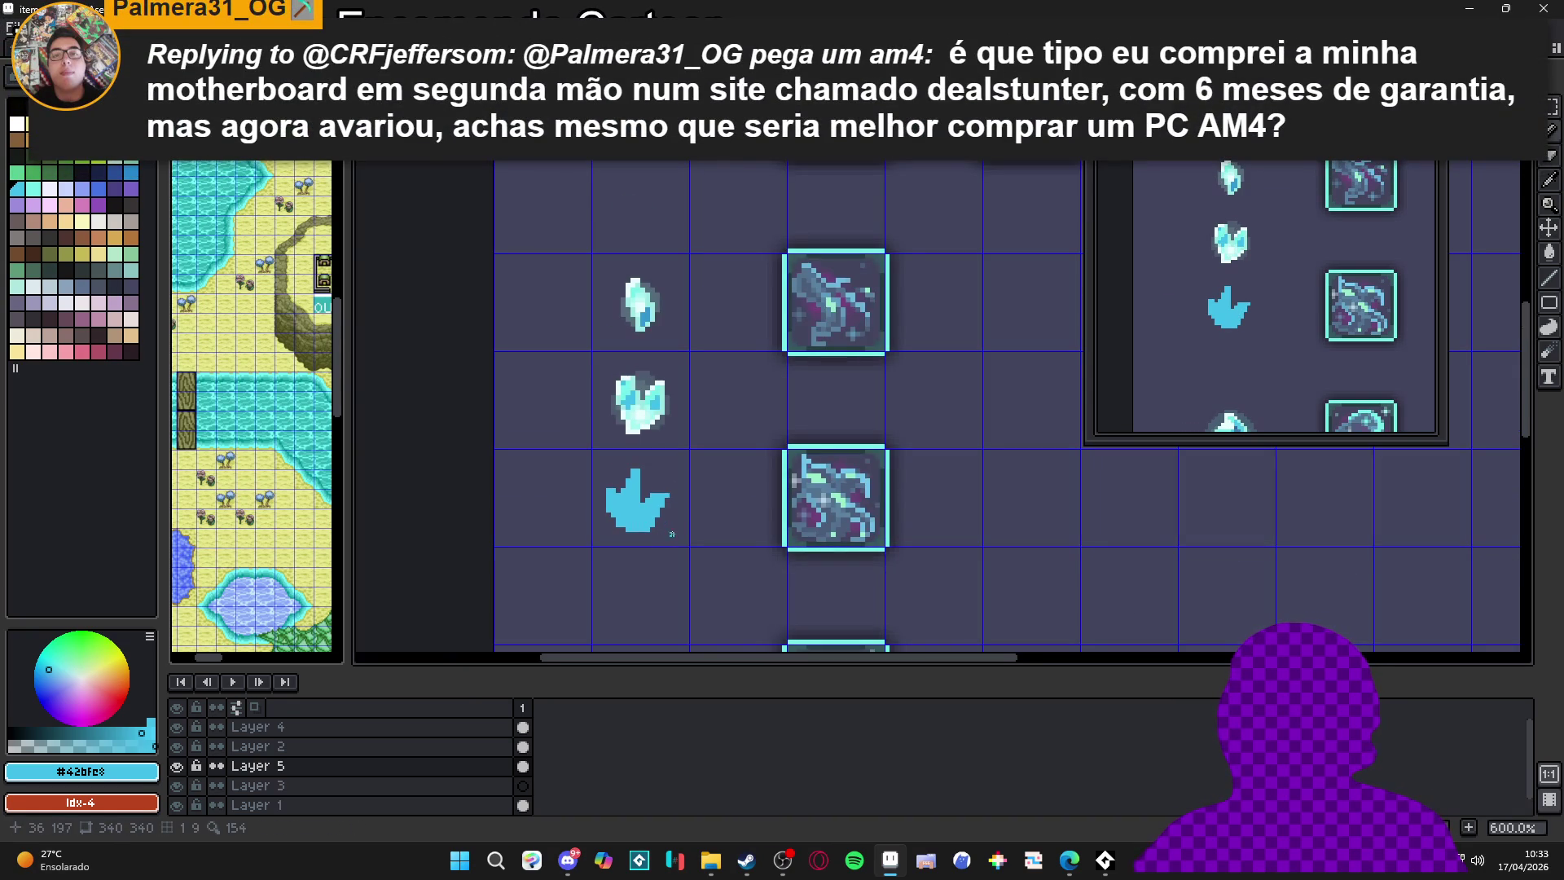
scroll(662, 519, up, 4)
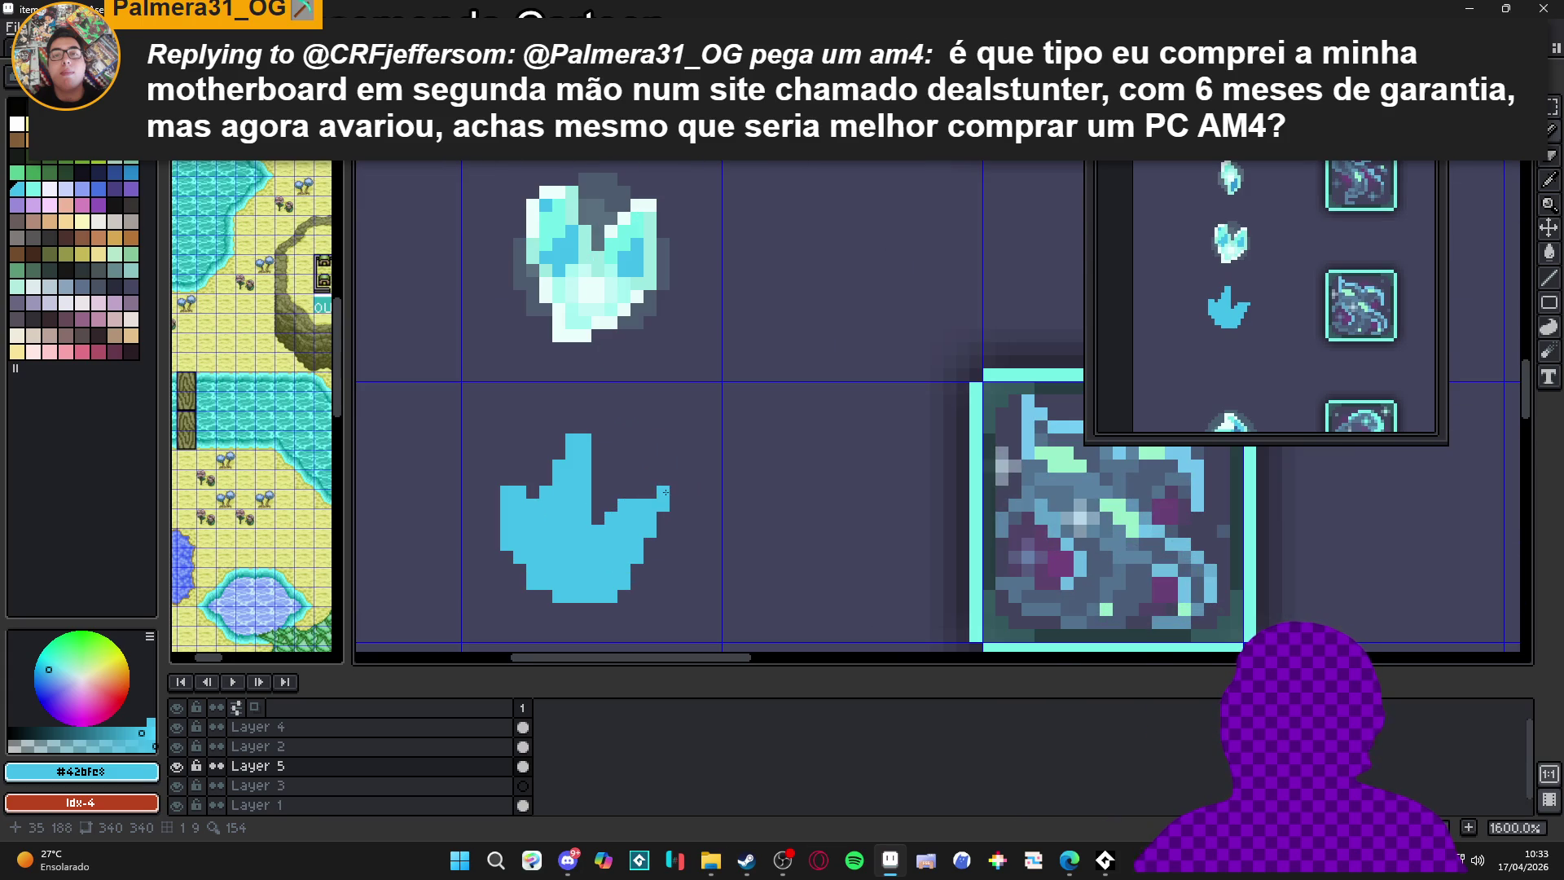
scroll(643, 501, down, 2)
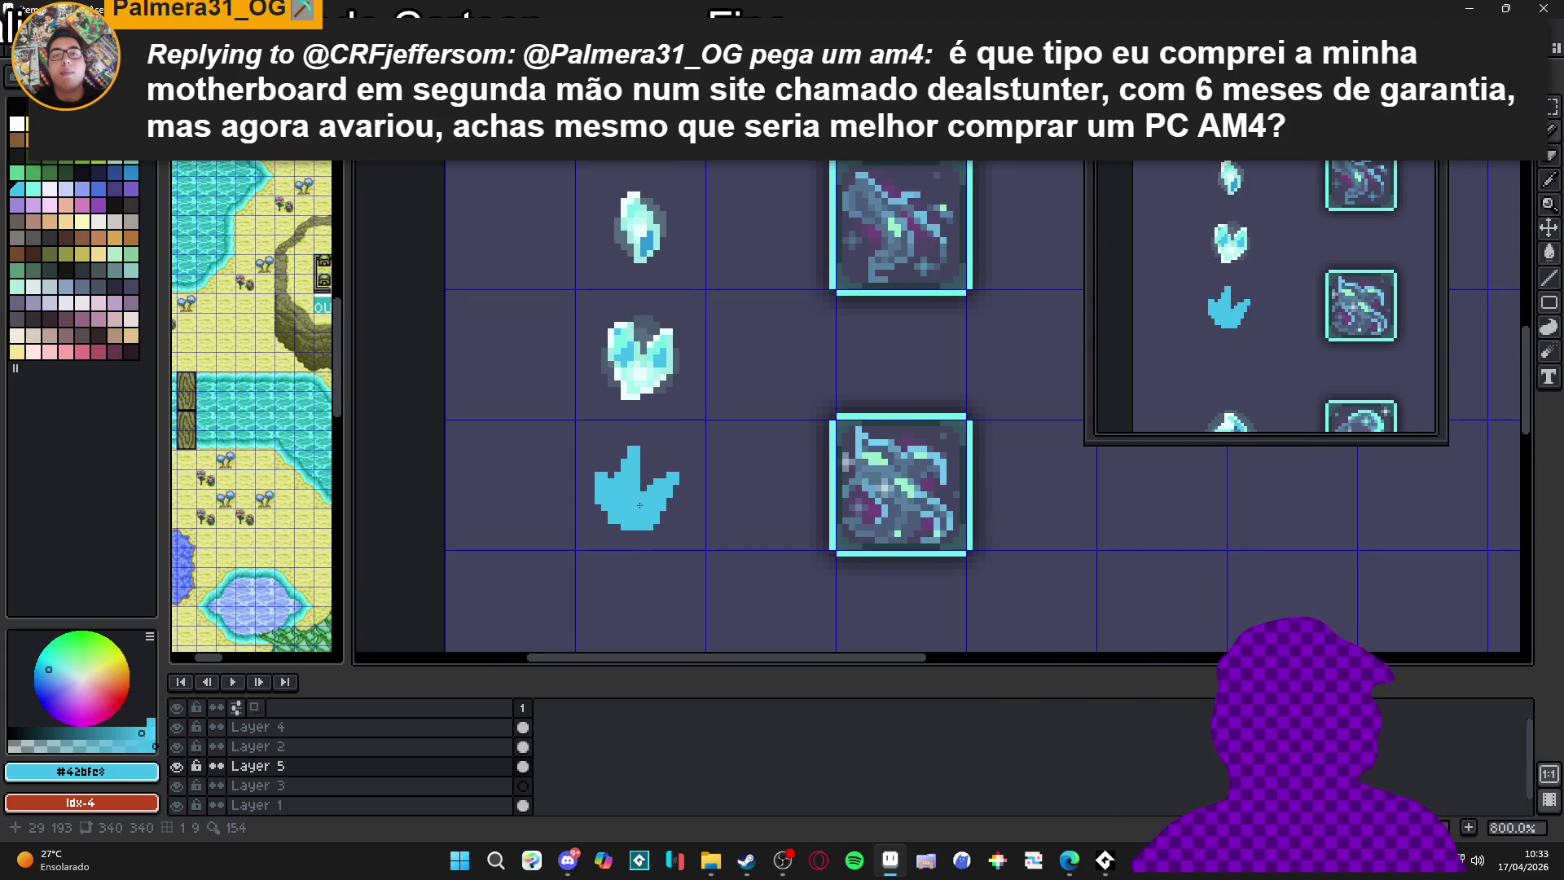
scroll(672, 472, up, 2)
mouse_move(698, 419)
mouse_down()
mouse_move(534, 582)
mouse_move(632, 550)
mouse_move(622, 567)
mouse_move(649, 583)
mouse_move(639, 551)
mouse_move(626, 585)
mouse_up()
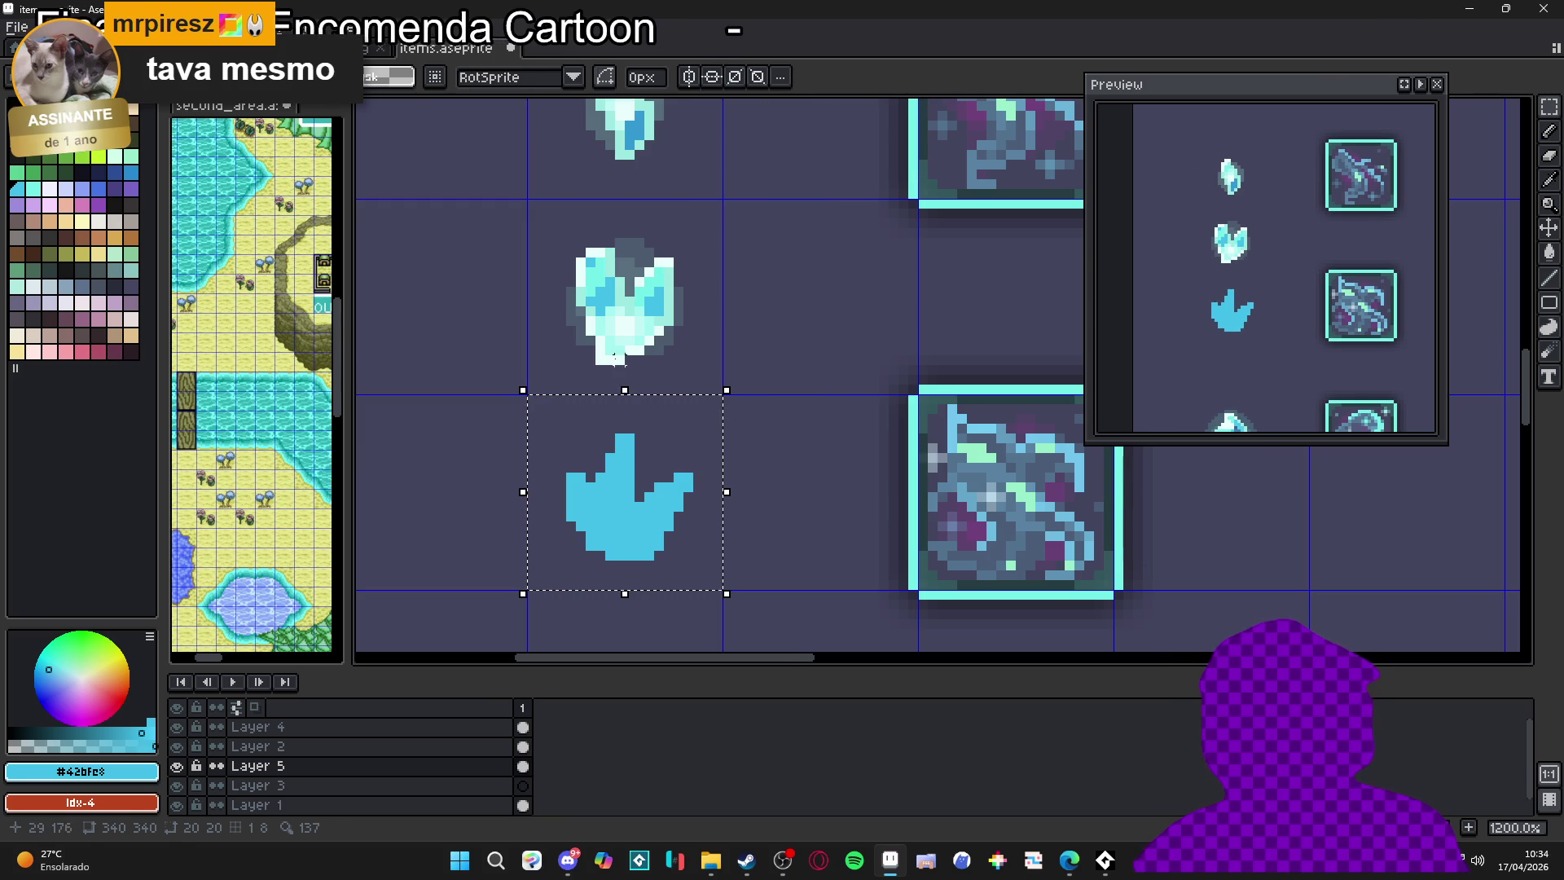
Eyedrop the pale crystal colour #9ee9e1 and return to the Move tool
key(i)
click(665, 314)
key(v)
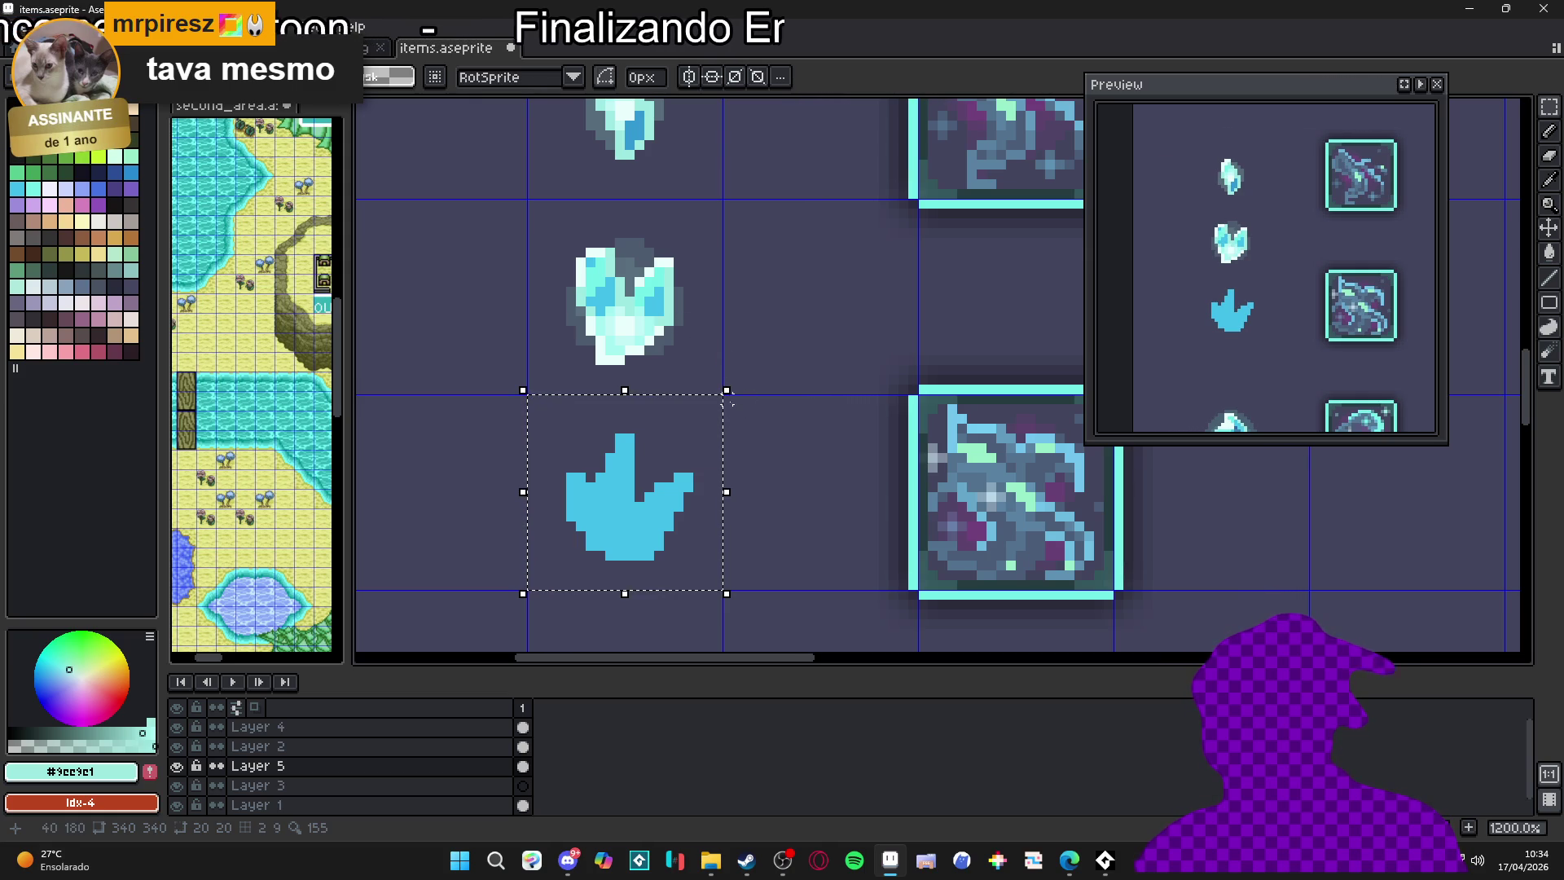
scroll(667, 460, down, 4)
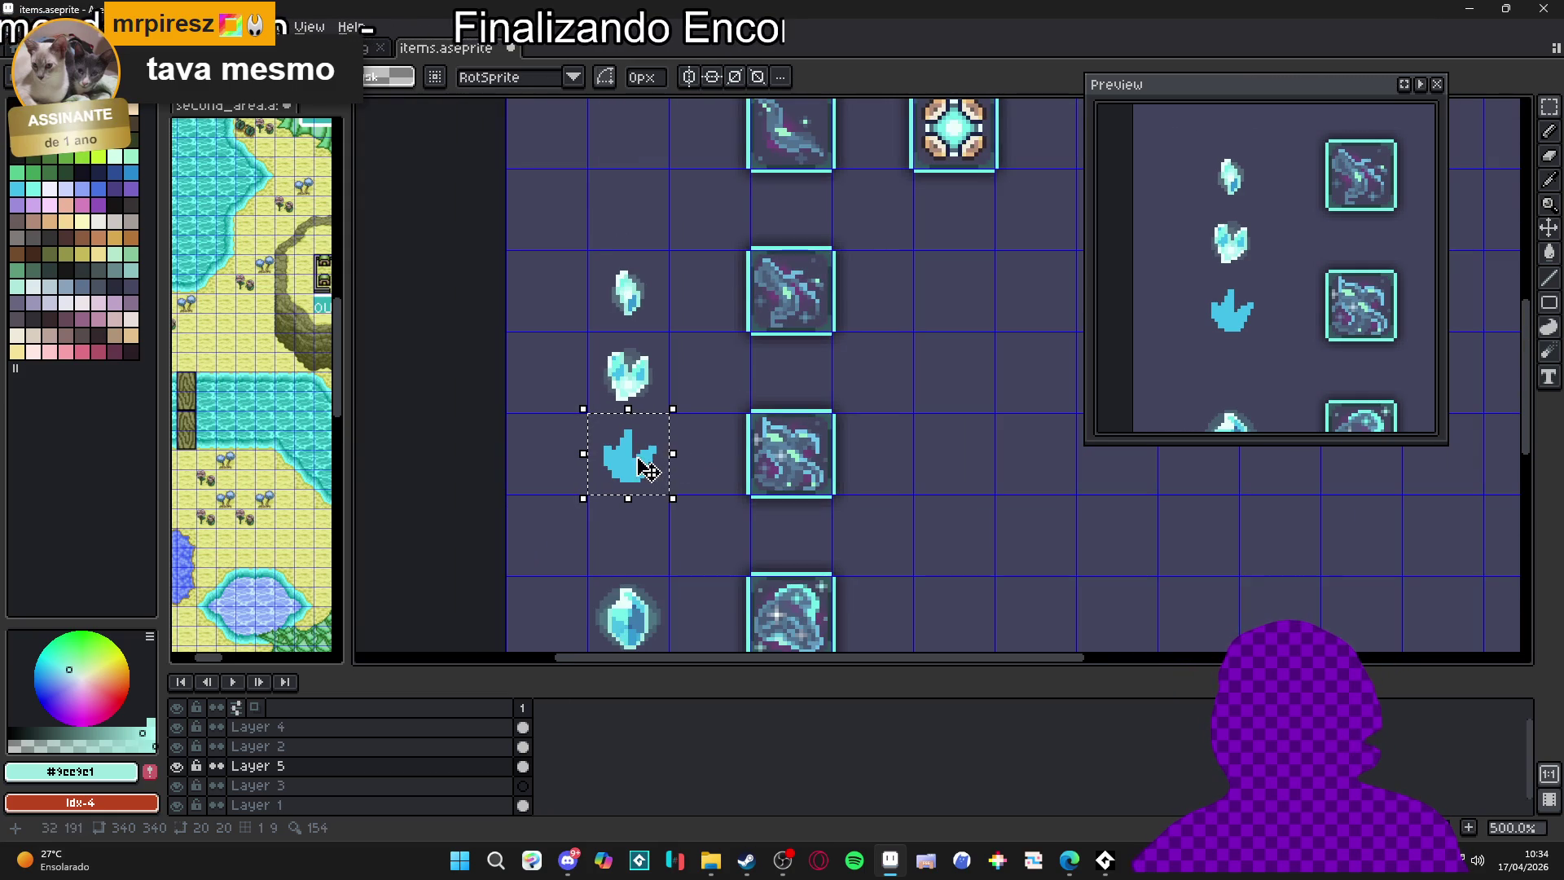
scroll(636, 487, down, 2)
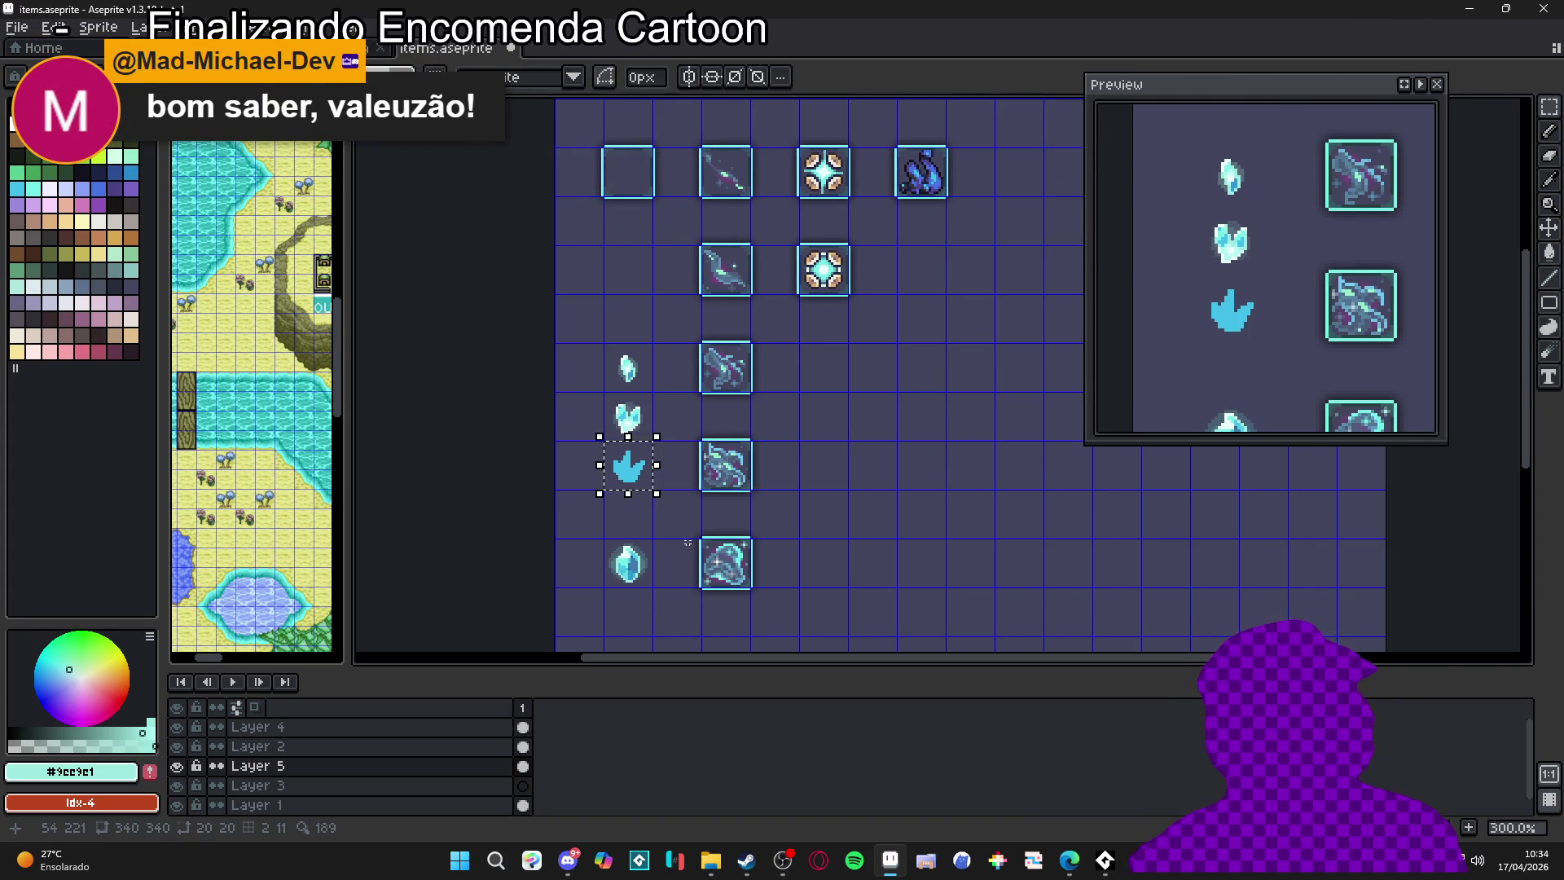
scroll(639, 469, up, 6)
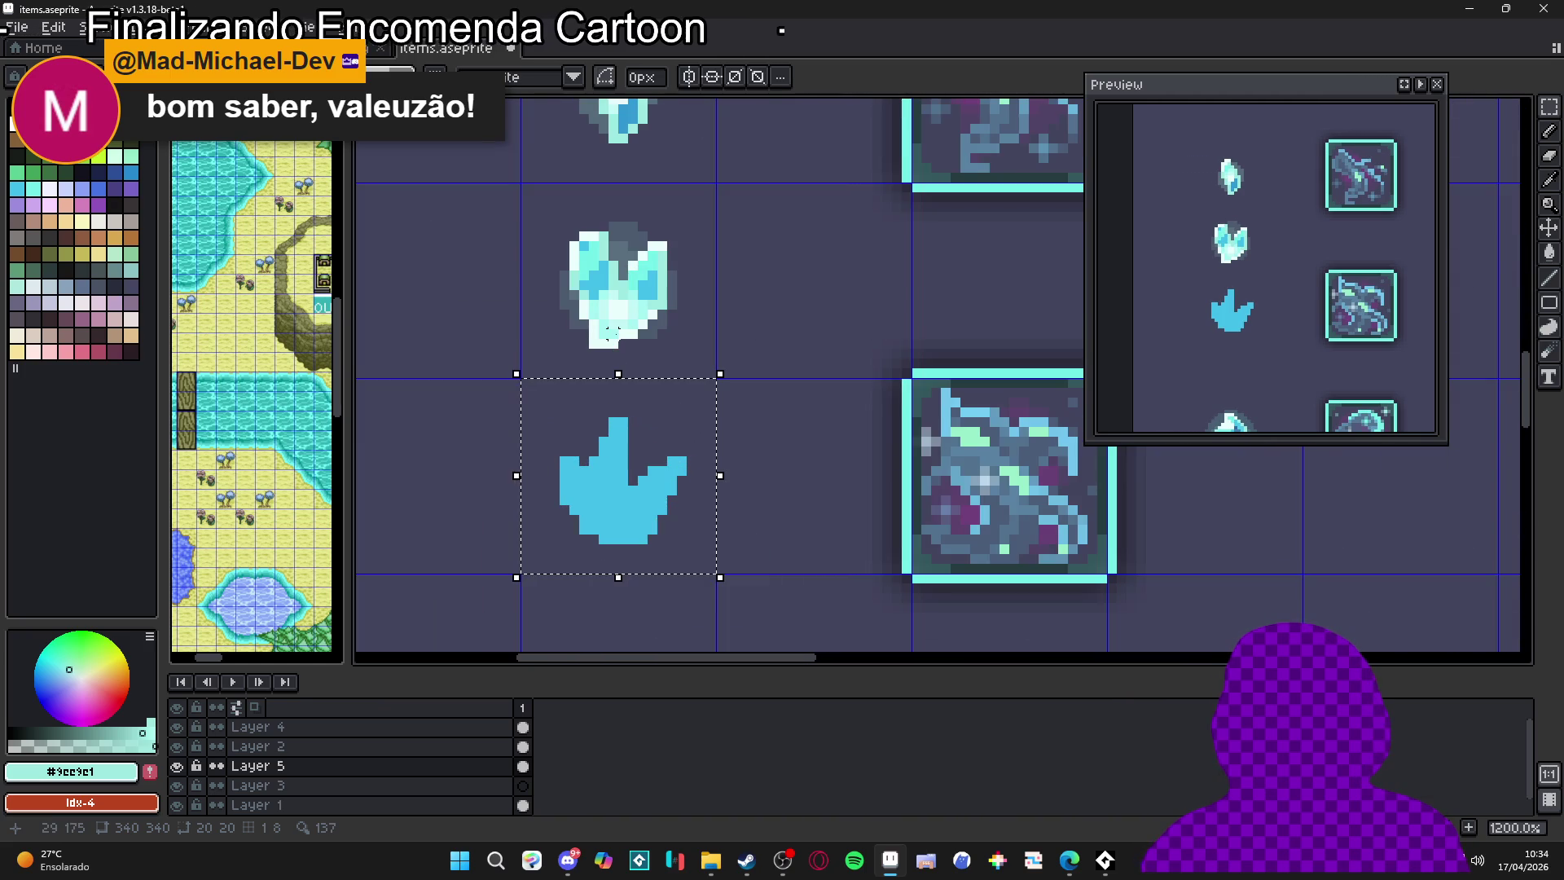
Undo a stray light cyan pencil pixel and open the Outline dialog with Shift+O
key(b)
click(573, 490)
scroll(576, 523, up, 3)
key(ctrl+z)
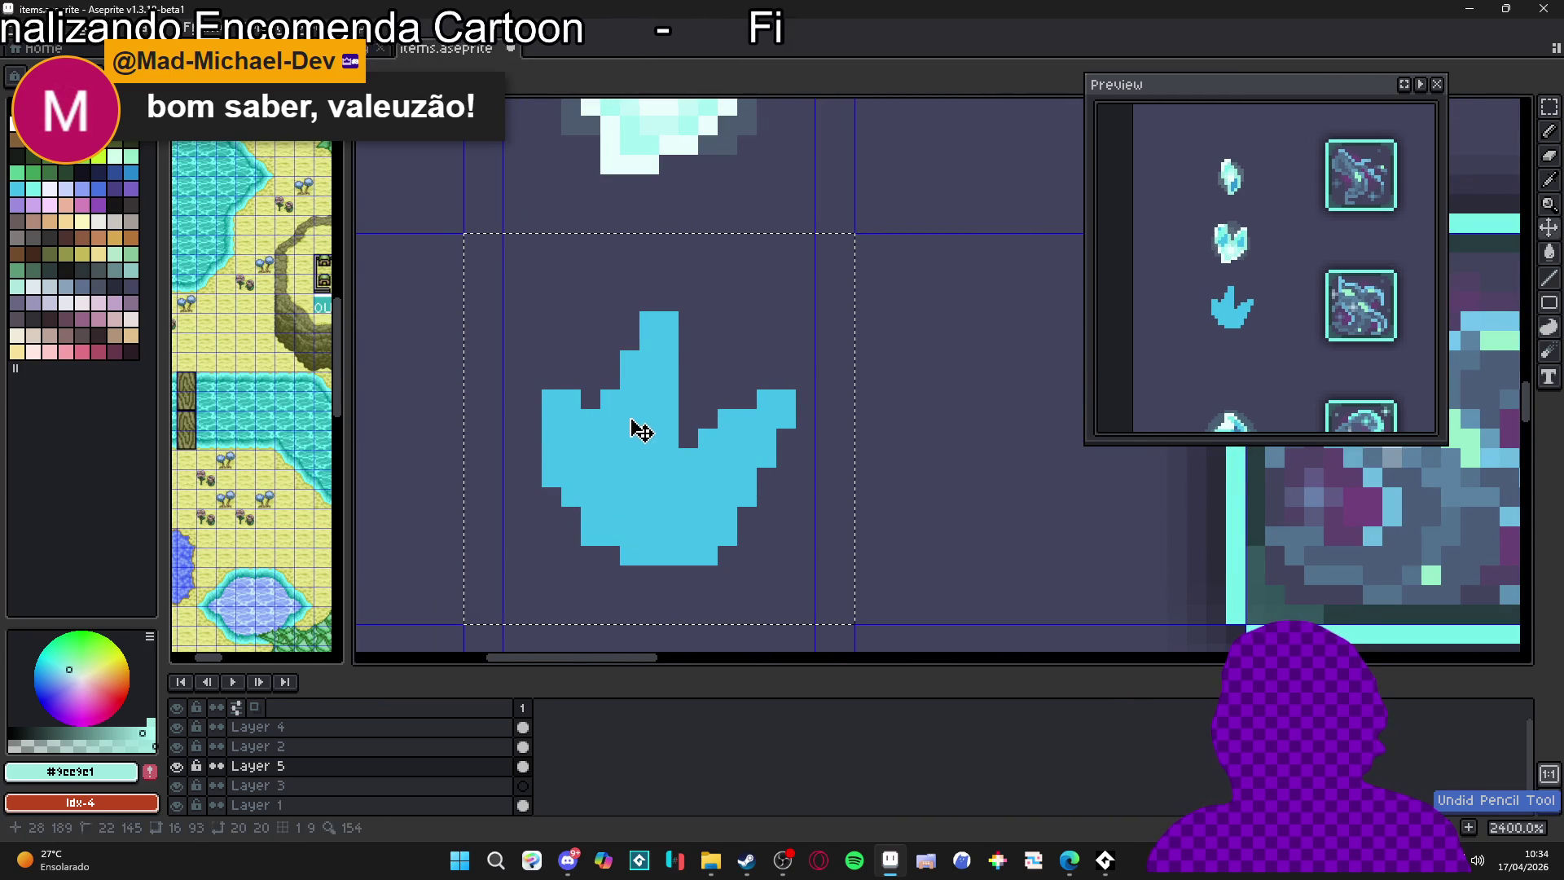
key(shift+o)
Include the top-left and top-right corners in the outline matrix and apply the outline
click(1188, 391)
click(1240, 390)
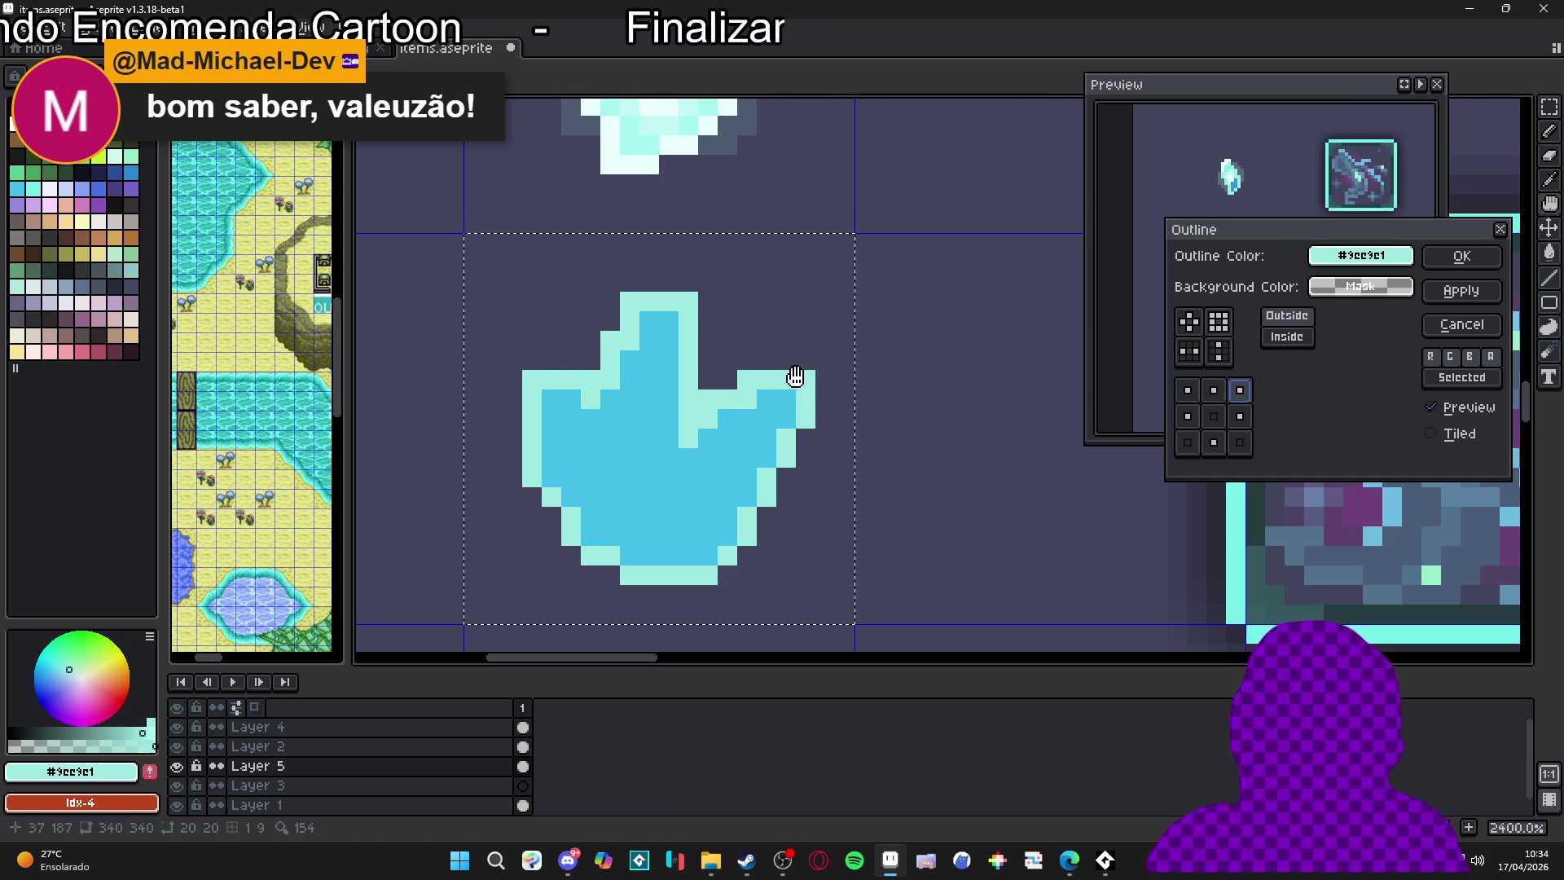
scroll(795, 377, down, 5)
key(Return)
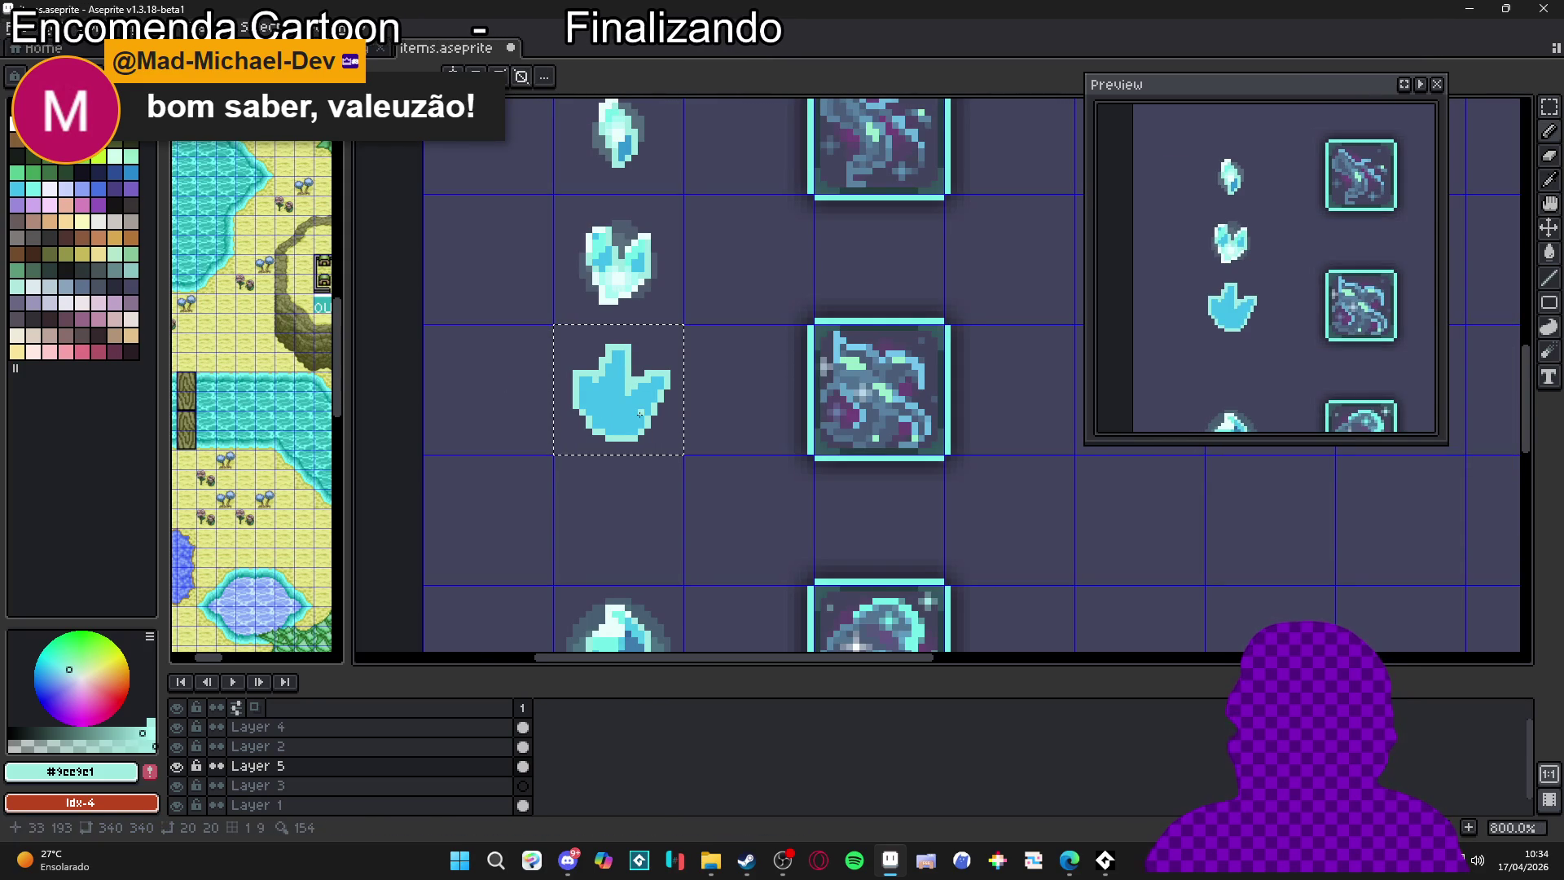
Try light cyan strokes on the lower crystal's lobes, then undo the last two
scroll(611, 358, up, 2)
scroll(607, 353, up, 1)
alt+click(616, 186)
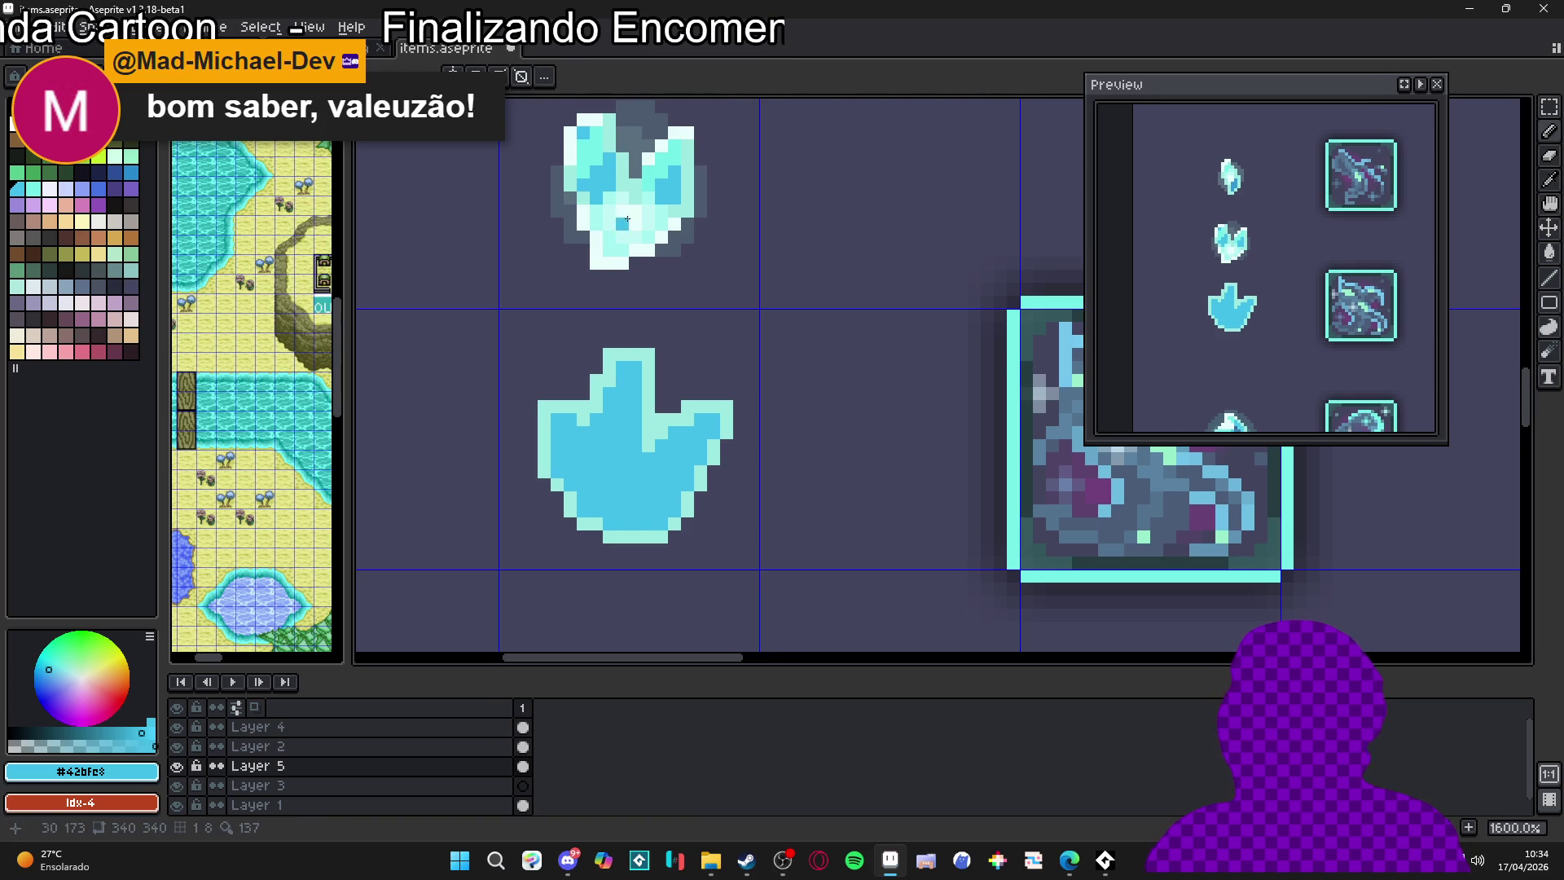
alt+click(601, 147)
click(617, 397)
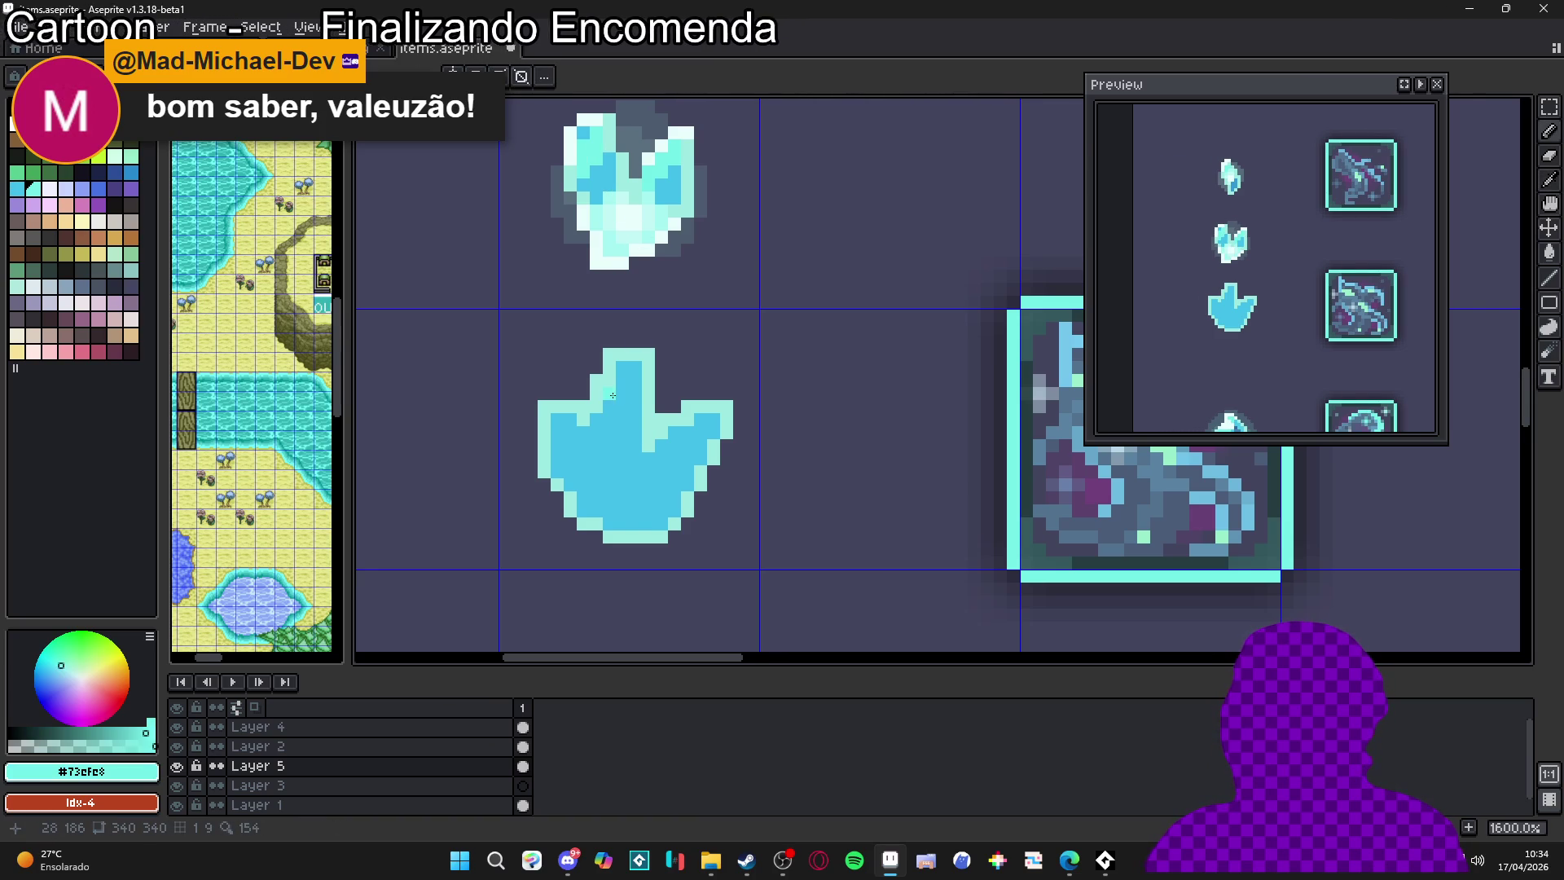
mouse_move(619, 398)
mouse_down()
mouse_move(626, 373)
mouse_move(560, 456)
mouse_up()
mouse_move(684, 440)
mouse_down()
mouse_move(714, 420)
mouse_move(675, 447)
mouse_up()
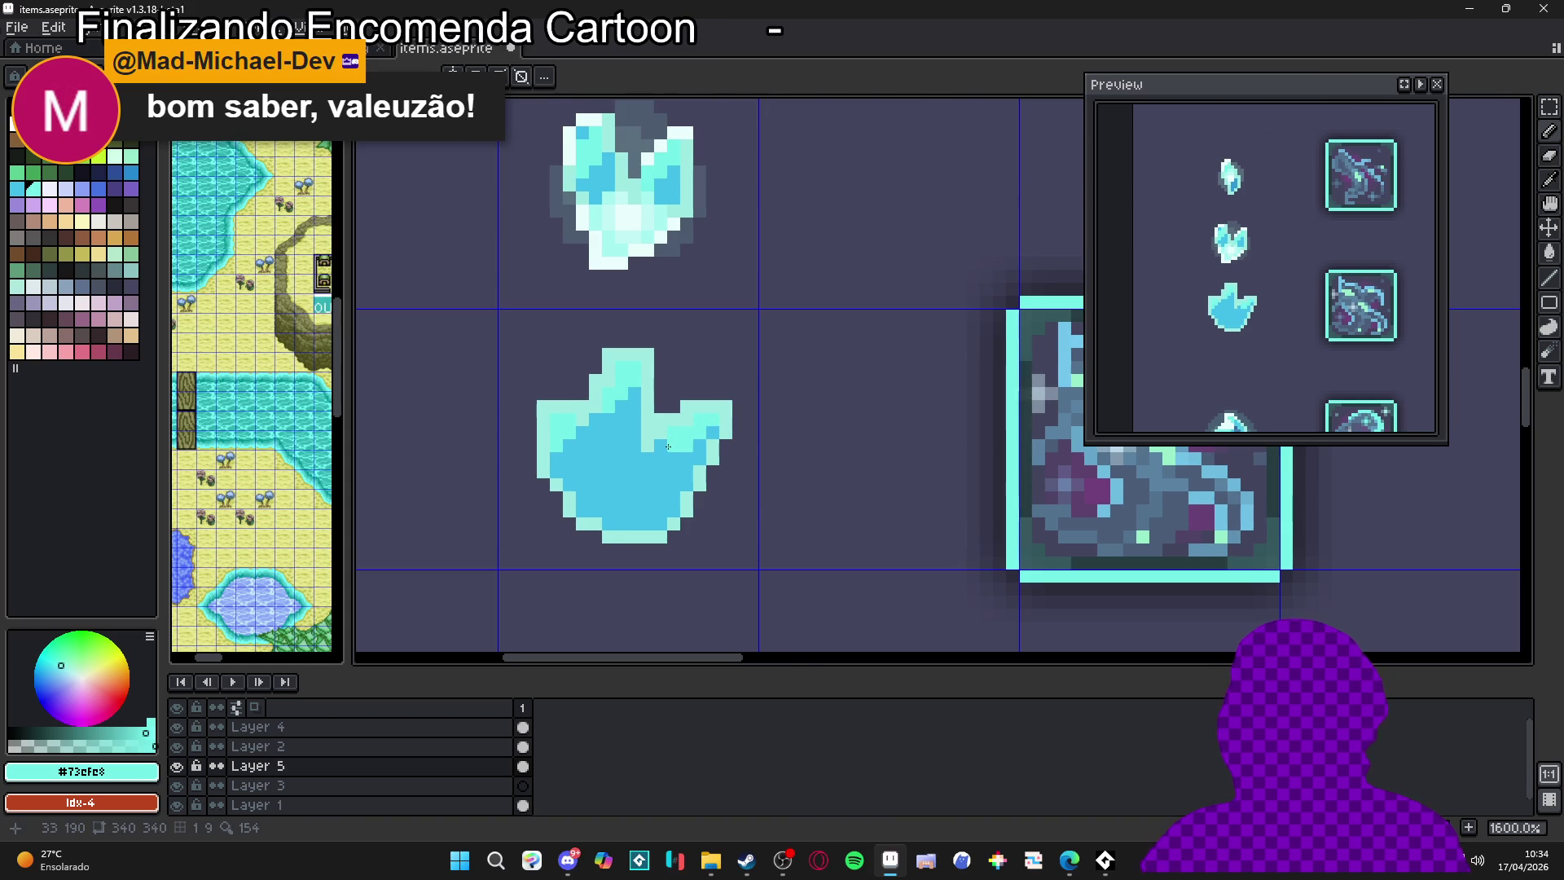
scroll(673, 448, down, 1)
scroll(667, 482, down, 3)
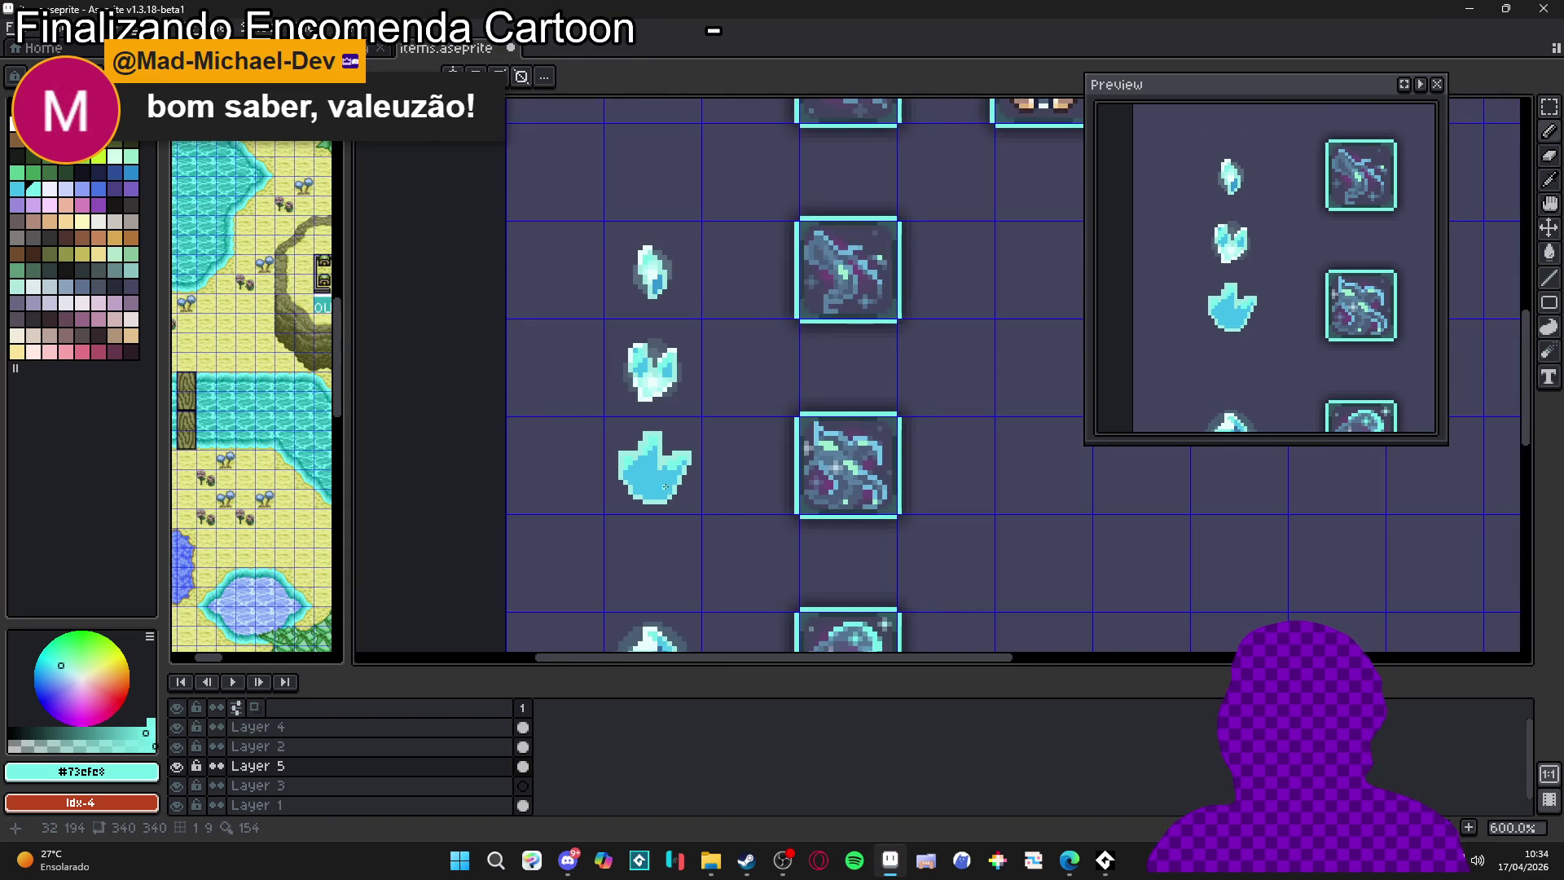
key(ctrl+z)
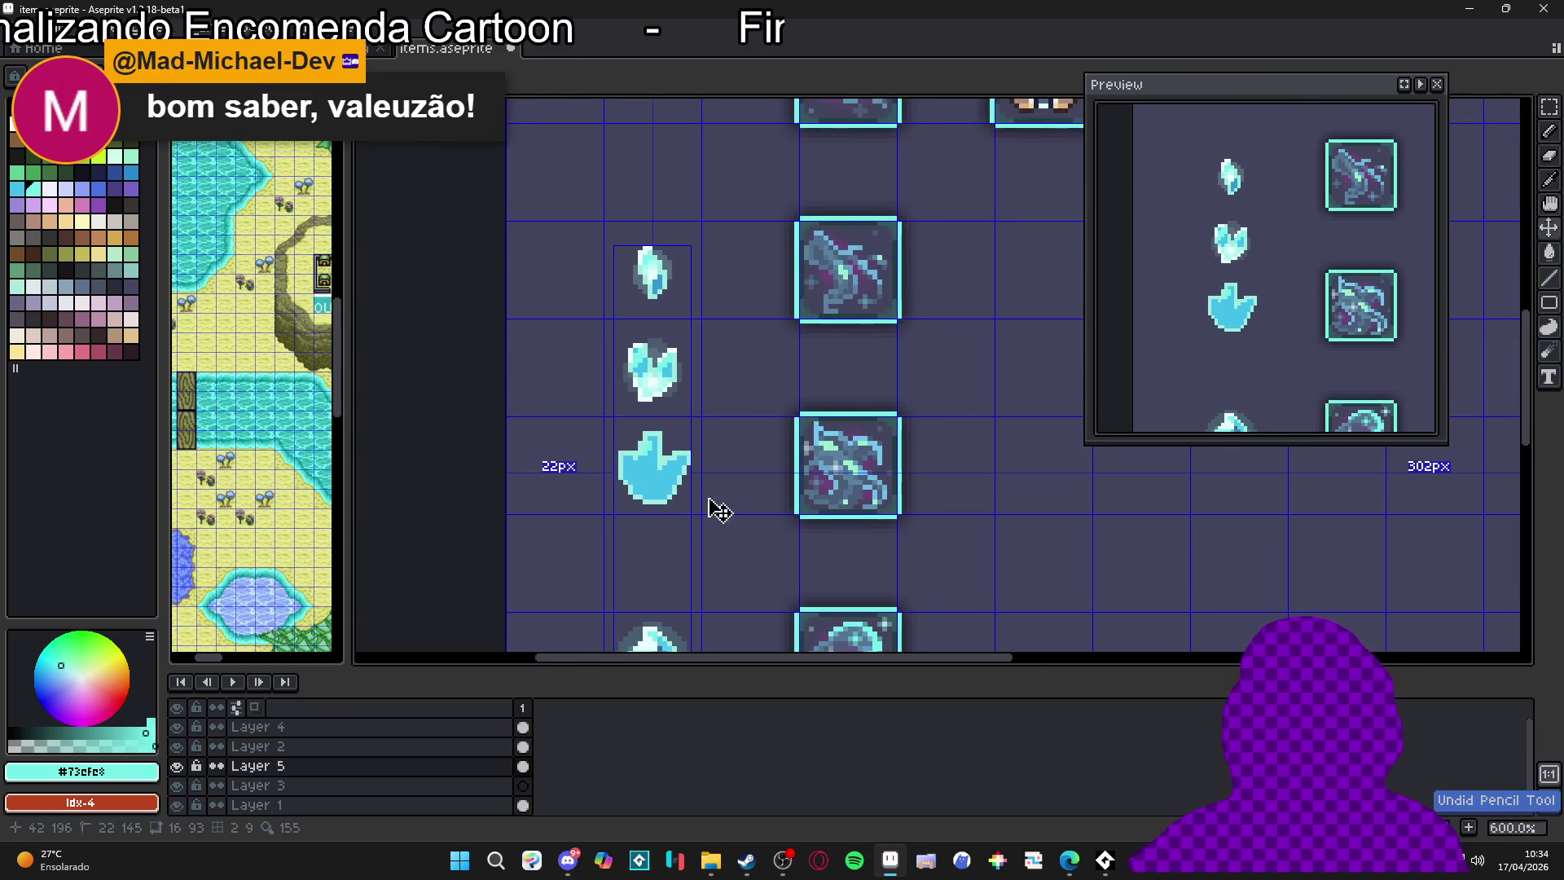
key(ctrl+z)
scroll(639, 465, up, 1)
scroll(633, 457, up, 2)
Pick a dark blue palette swatch and paint a short column on the central spike
alt+click(646, 472)
scroll(652, 480, down, 1)
click(130, 172)
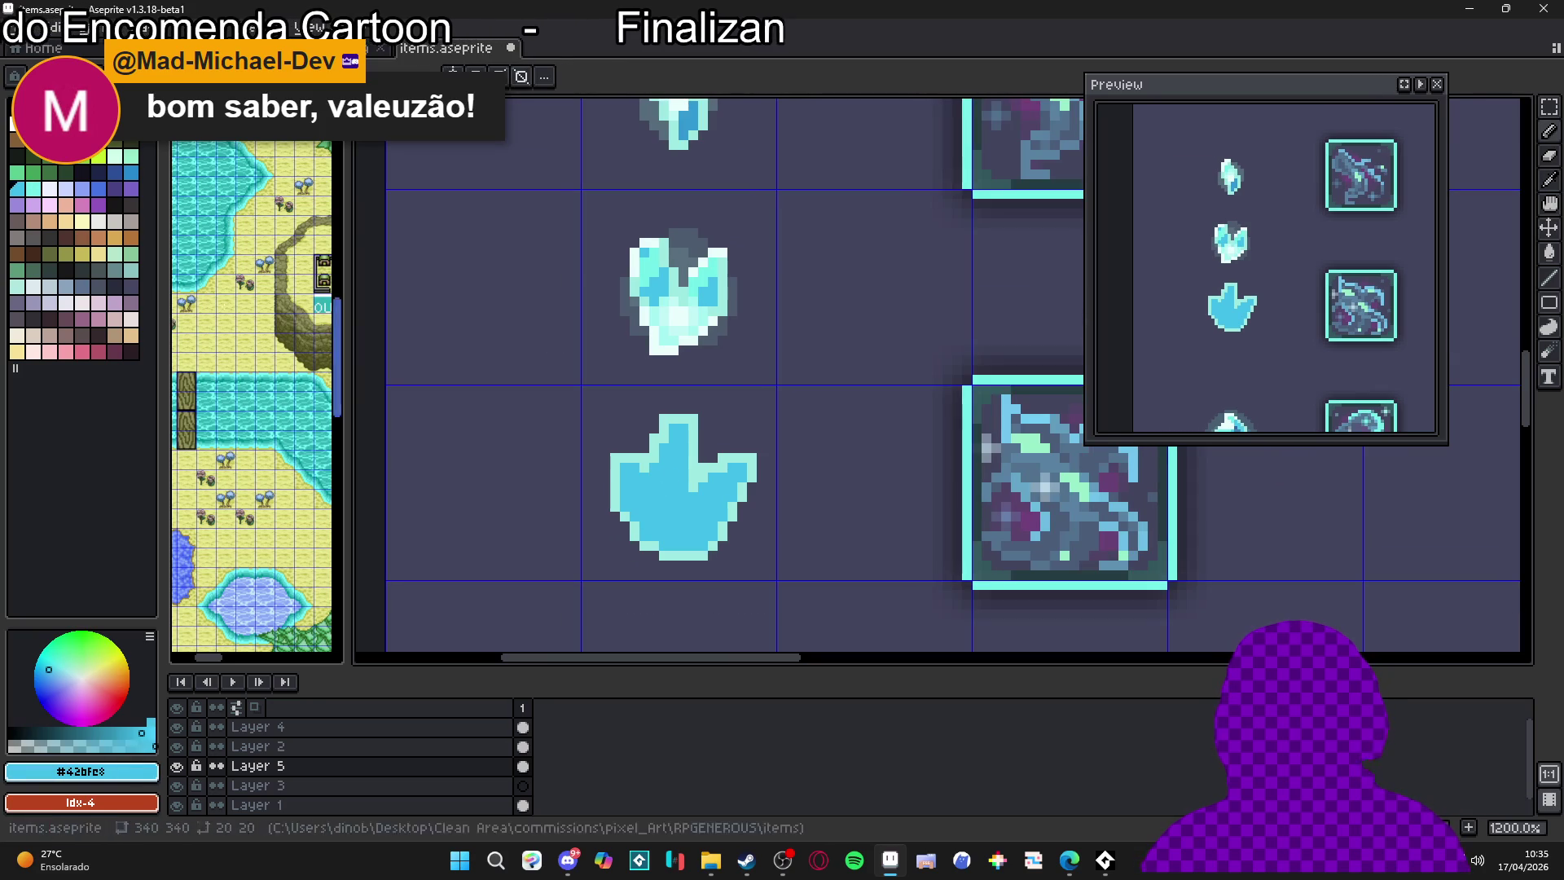
scroll(705, 495, up, 3)
drag(728, 481, 730, 500)
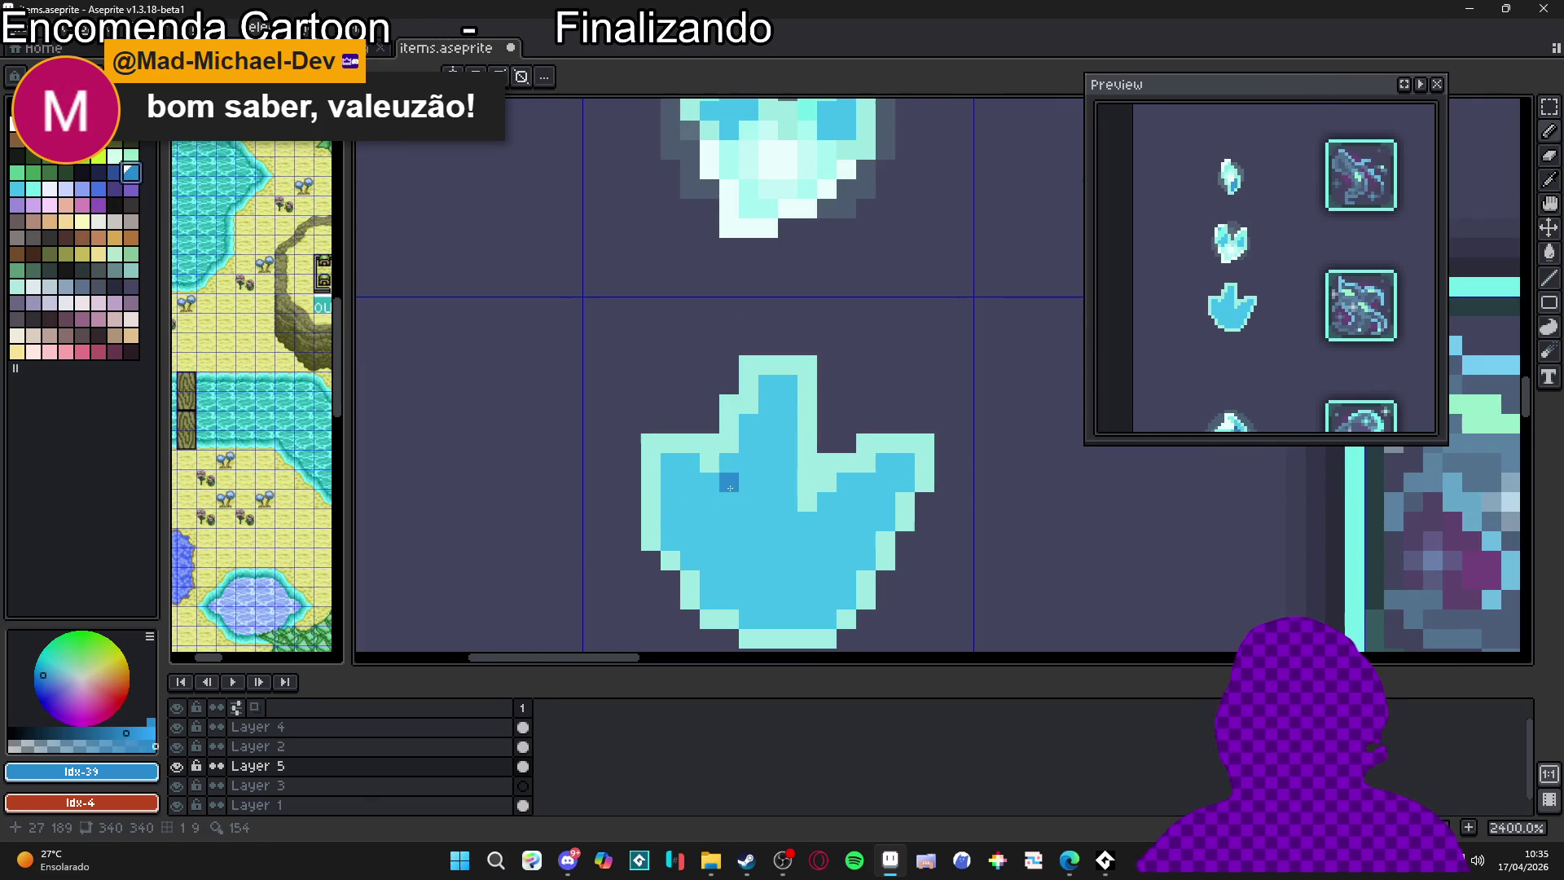
Paint a pale highlight at the crystal's base using the pale colour sampled from the upper crystal
scroll(748, 521, down, 3)
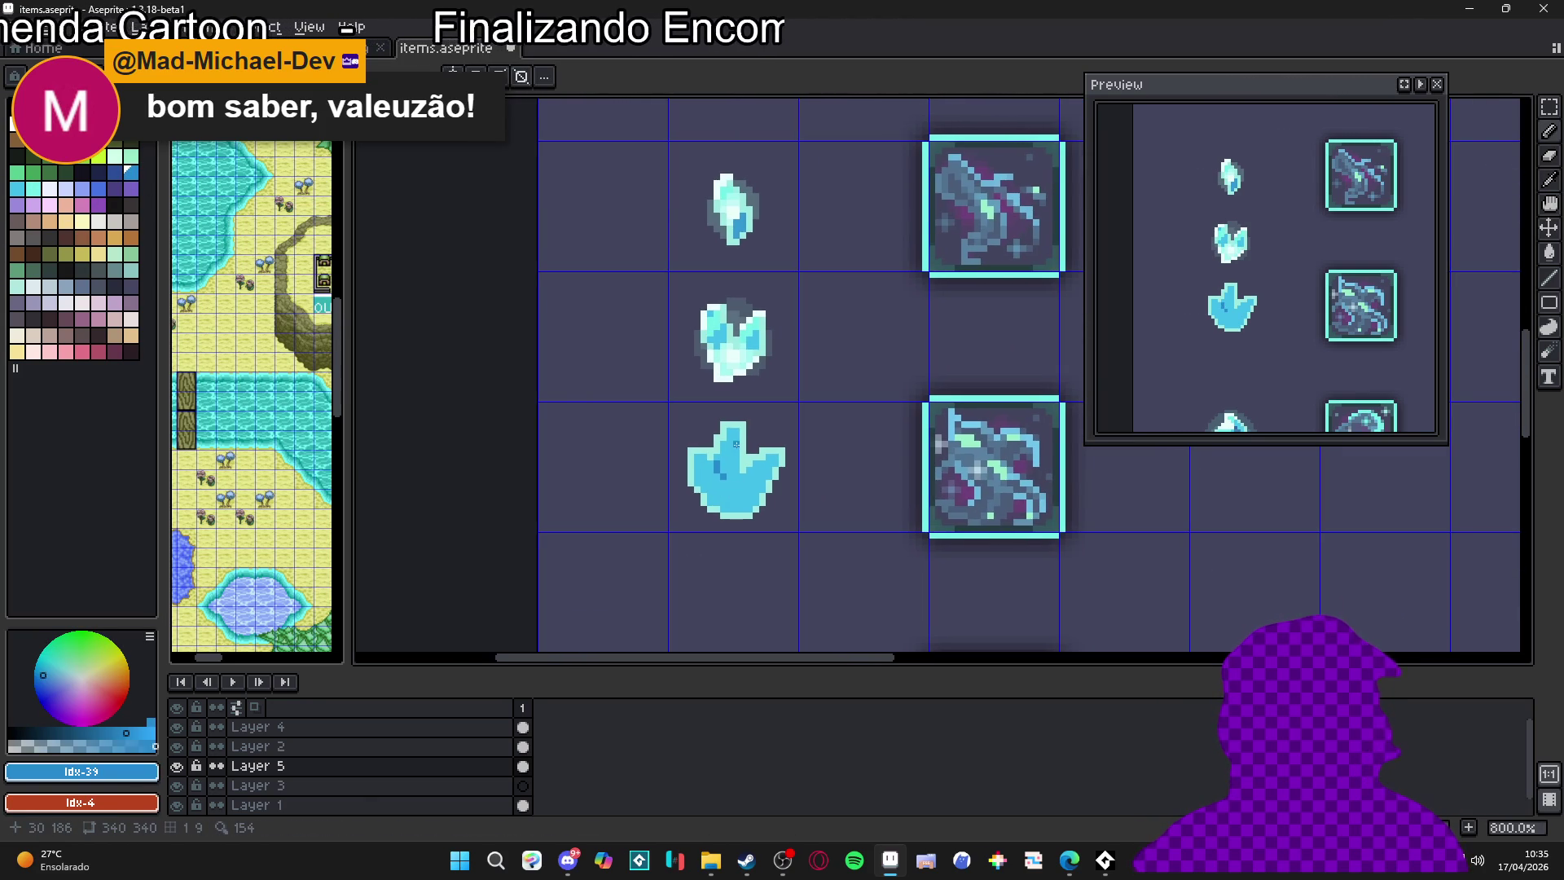
scroll(718, 460, up, 3)
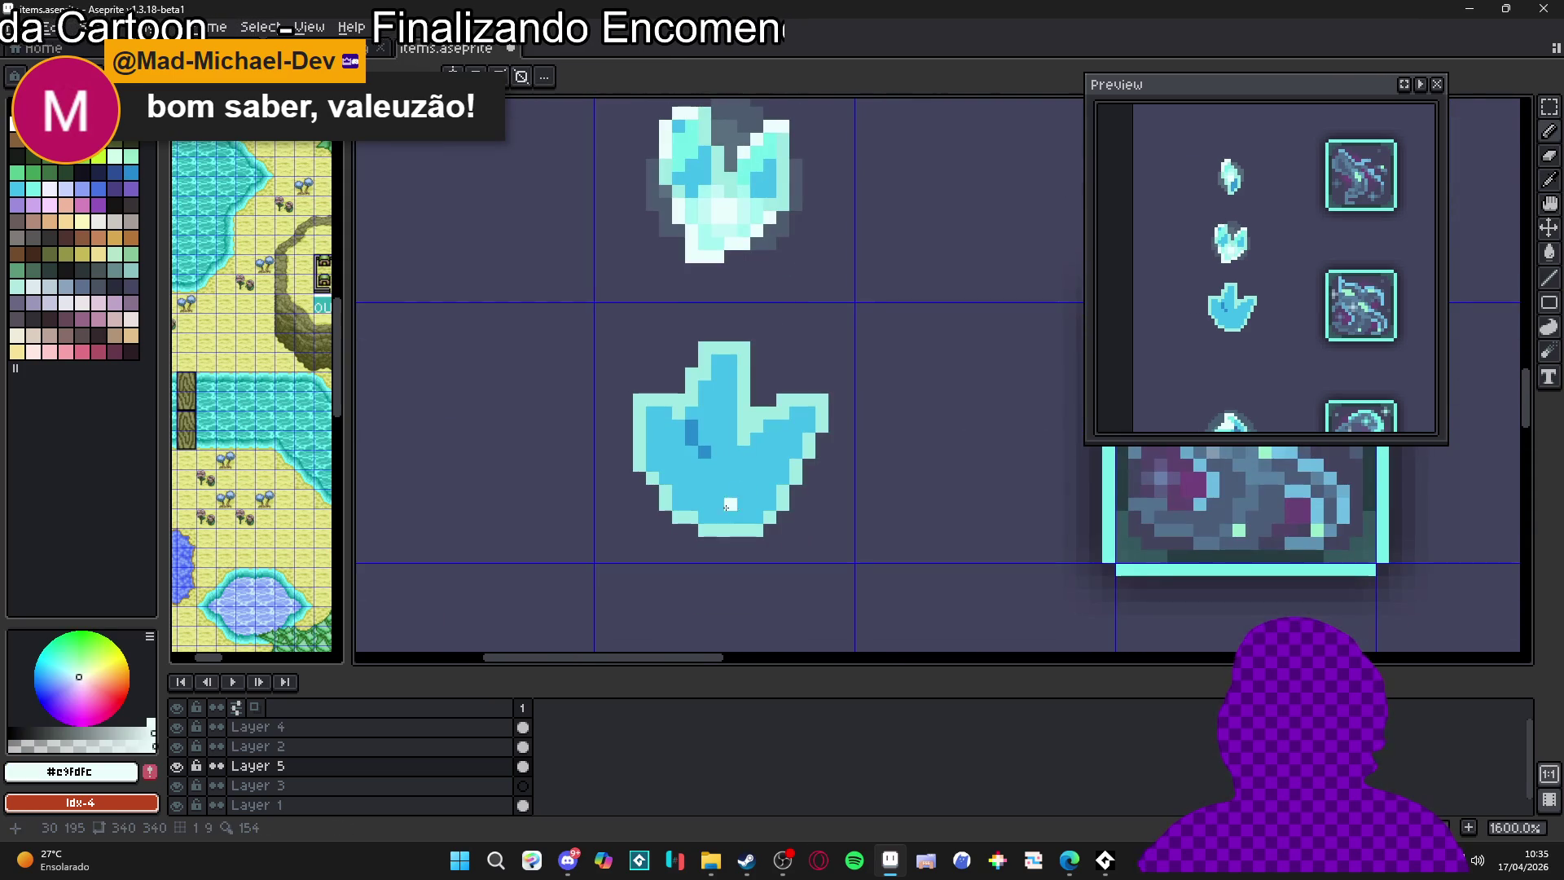
click(727, 496)
key(alt)
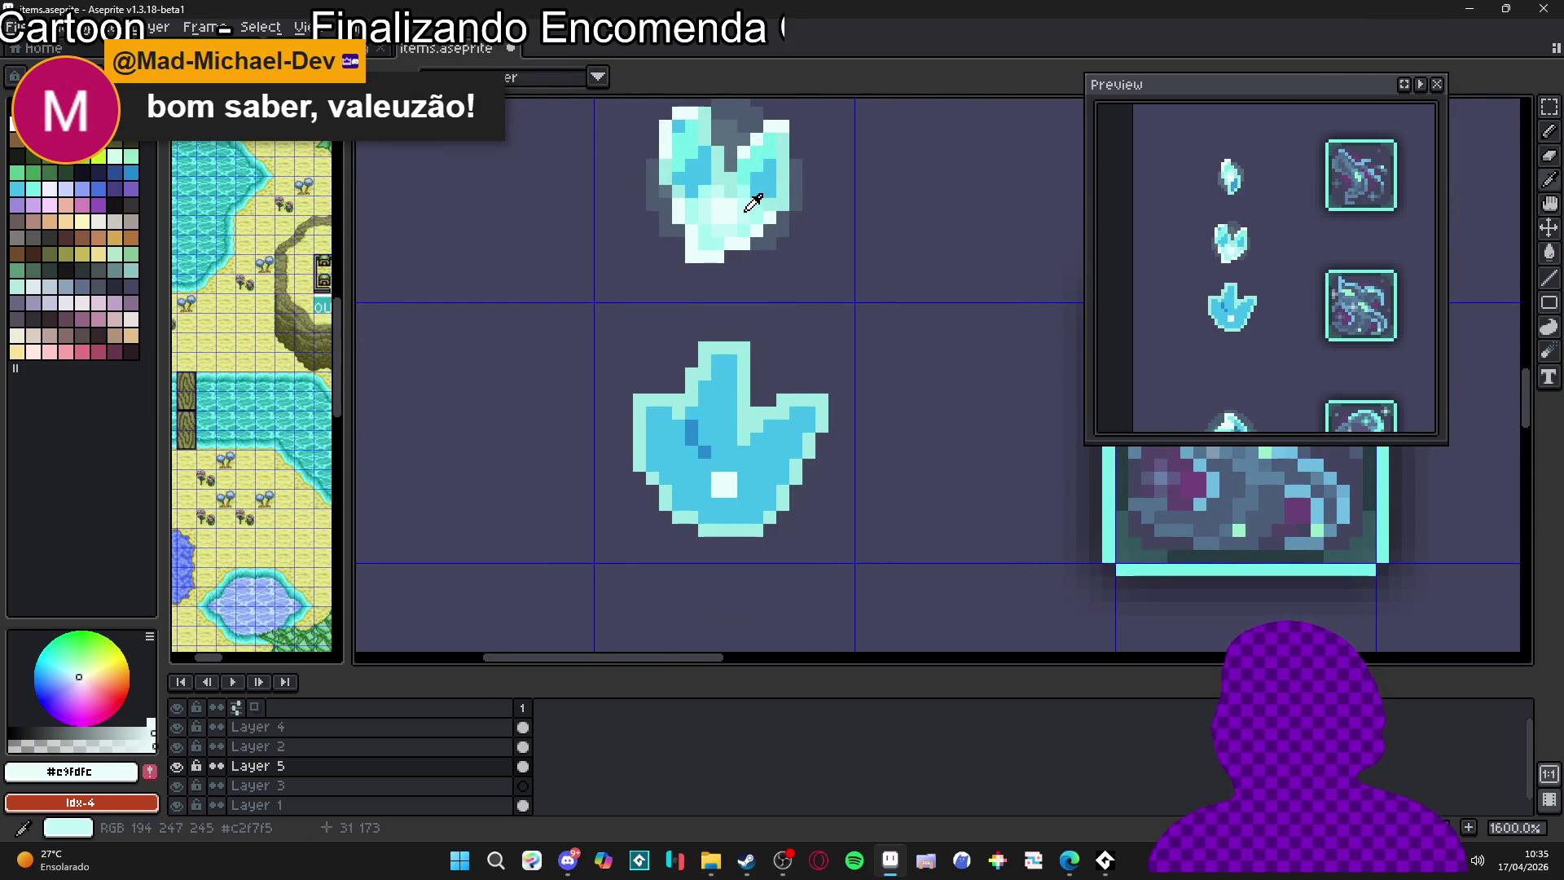
alt+click(747, 208)
scroll(735, 476, up, 2)
click(749, 506)
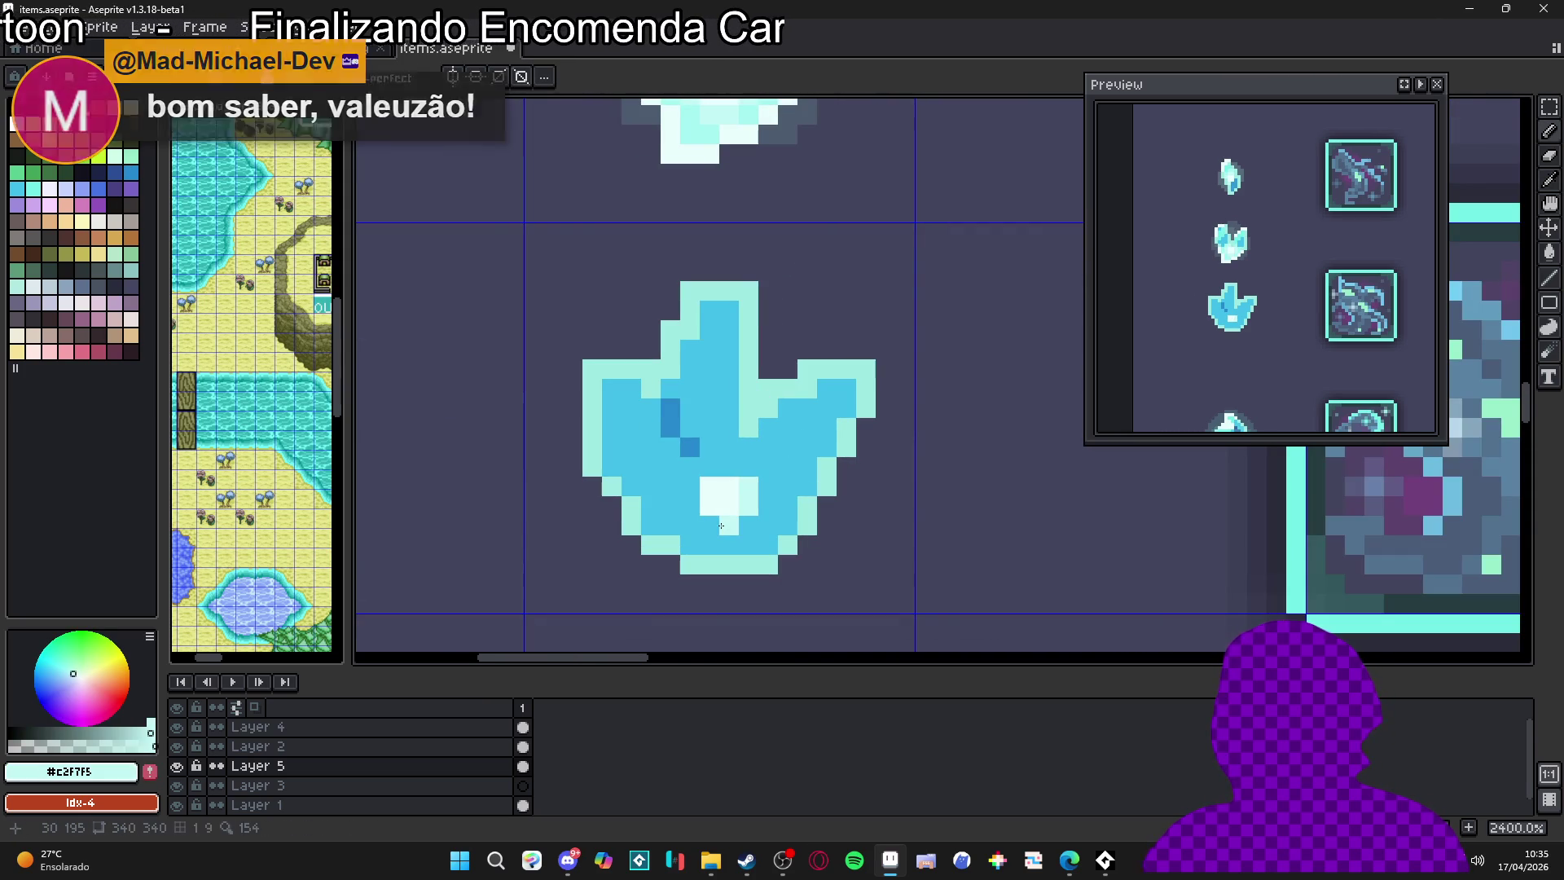
click(690, 506)
click(690, 486)
click(709, 467)
scroll(719, 470, down, 1)
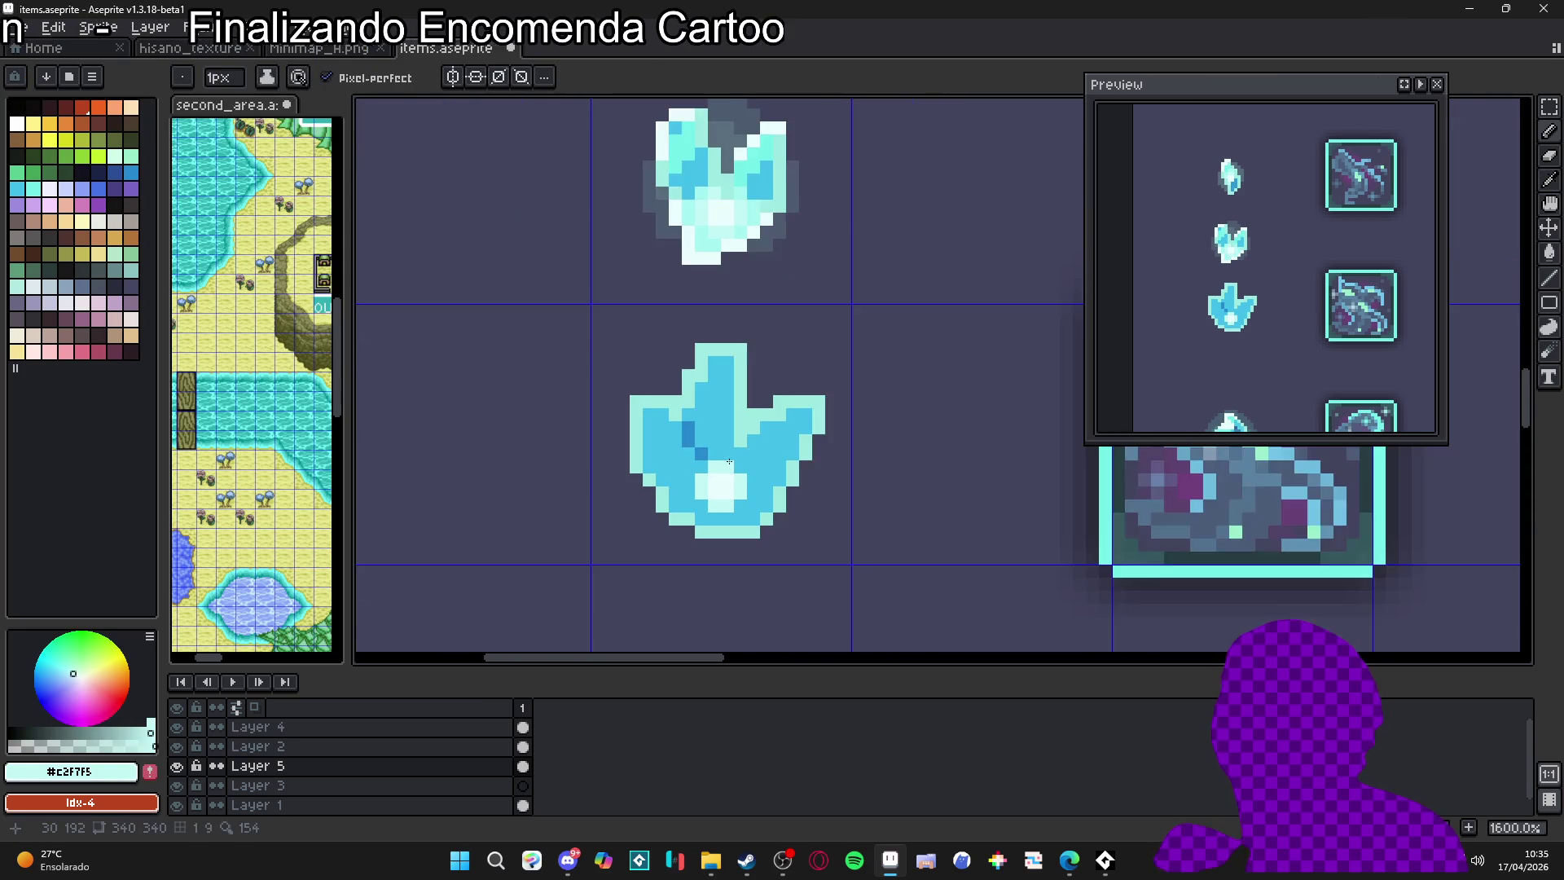
scroll(741, 391, up, 1)
Add a softer pale cyan glow around the base highlight and down the lower-right edge
alt+click(756, 626)
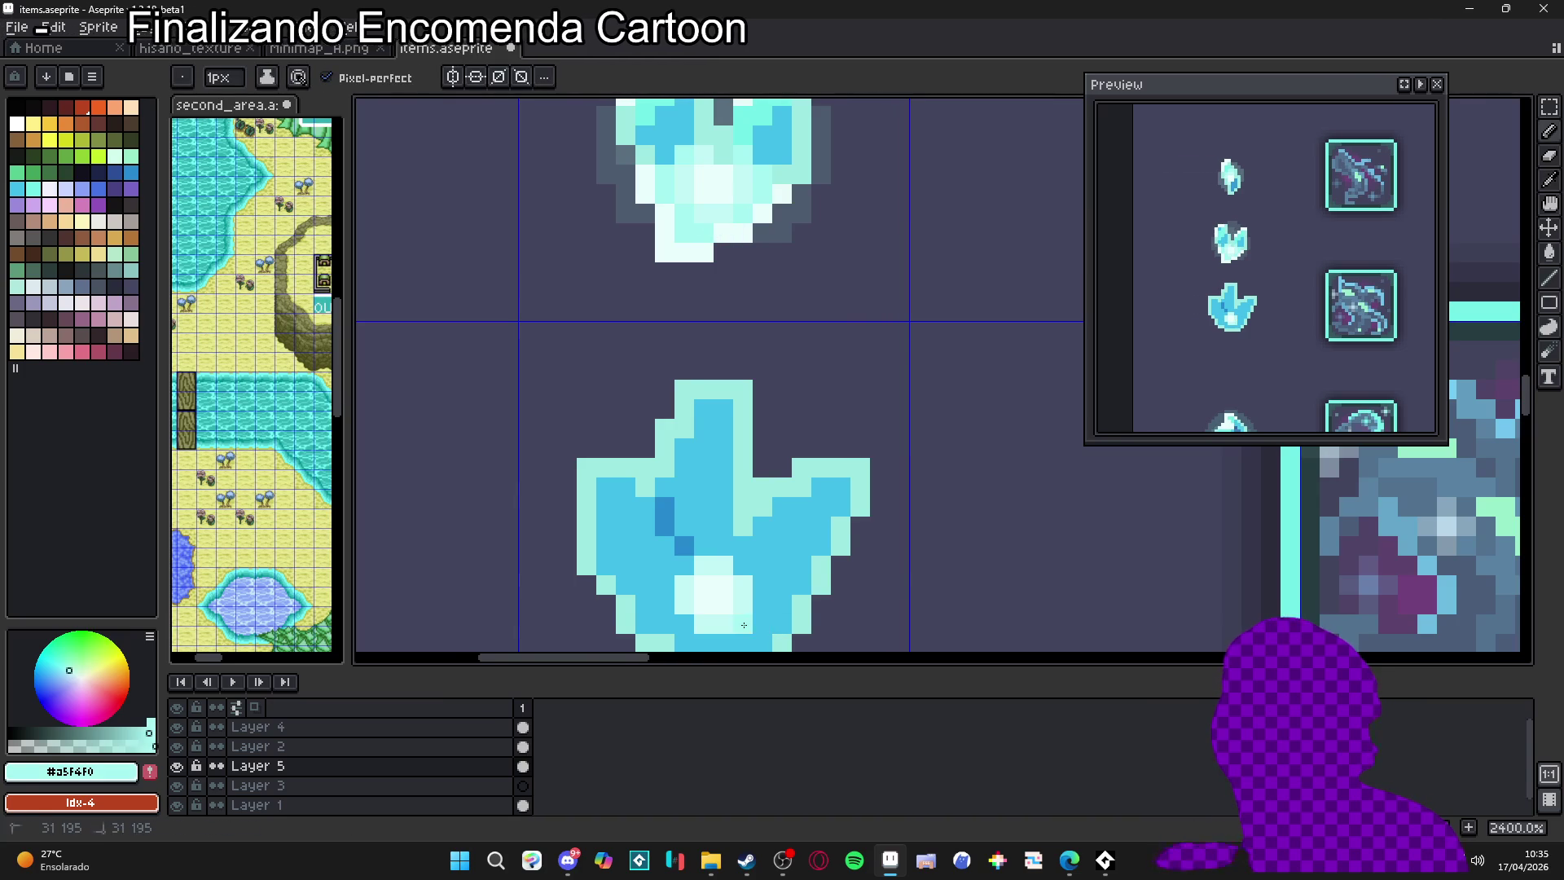
scroll(749, 538, down, 2)
click(692, 512)
click(693, 453)
click(753, 450)
click(770, 491)
click(770, 511)
click(750, 530)
click(731, 531)
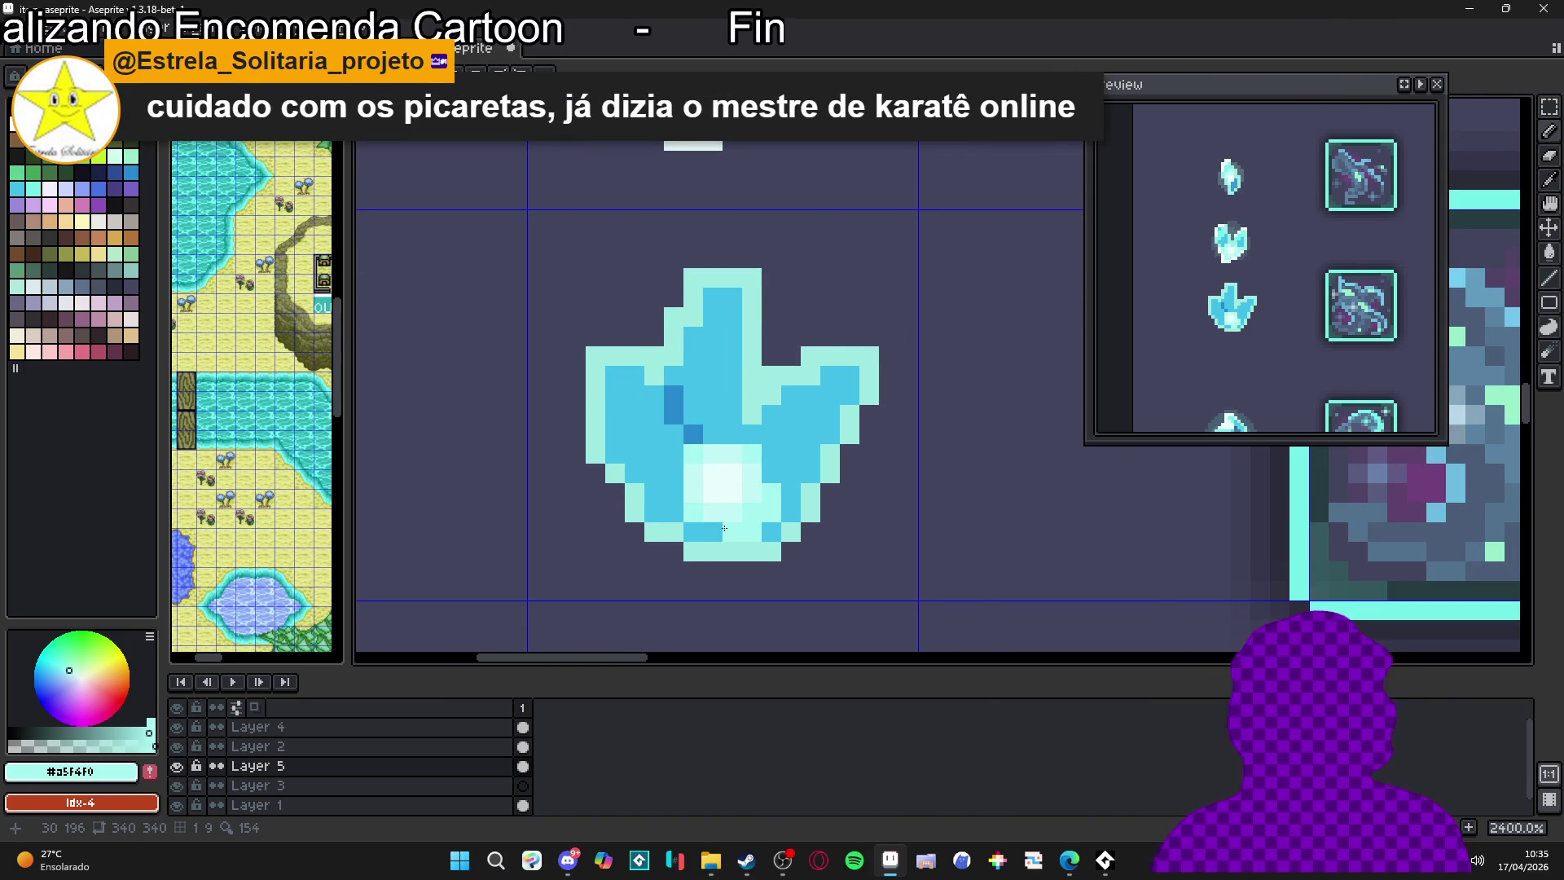
click(691, 539)
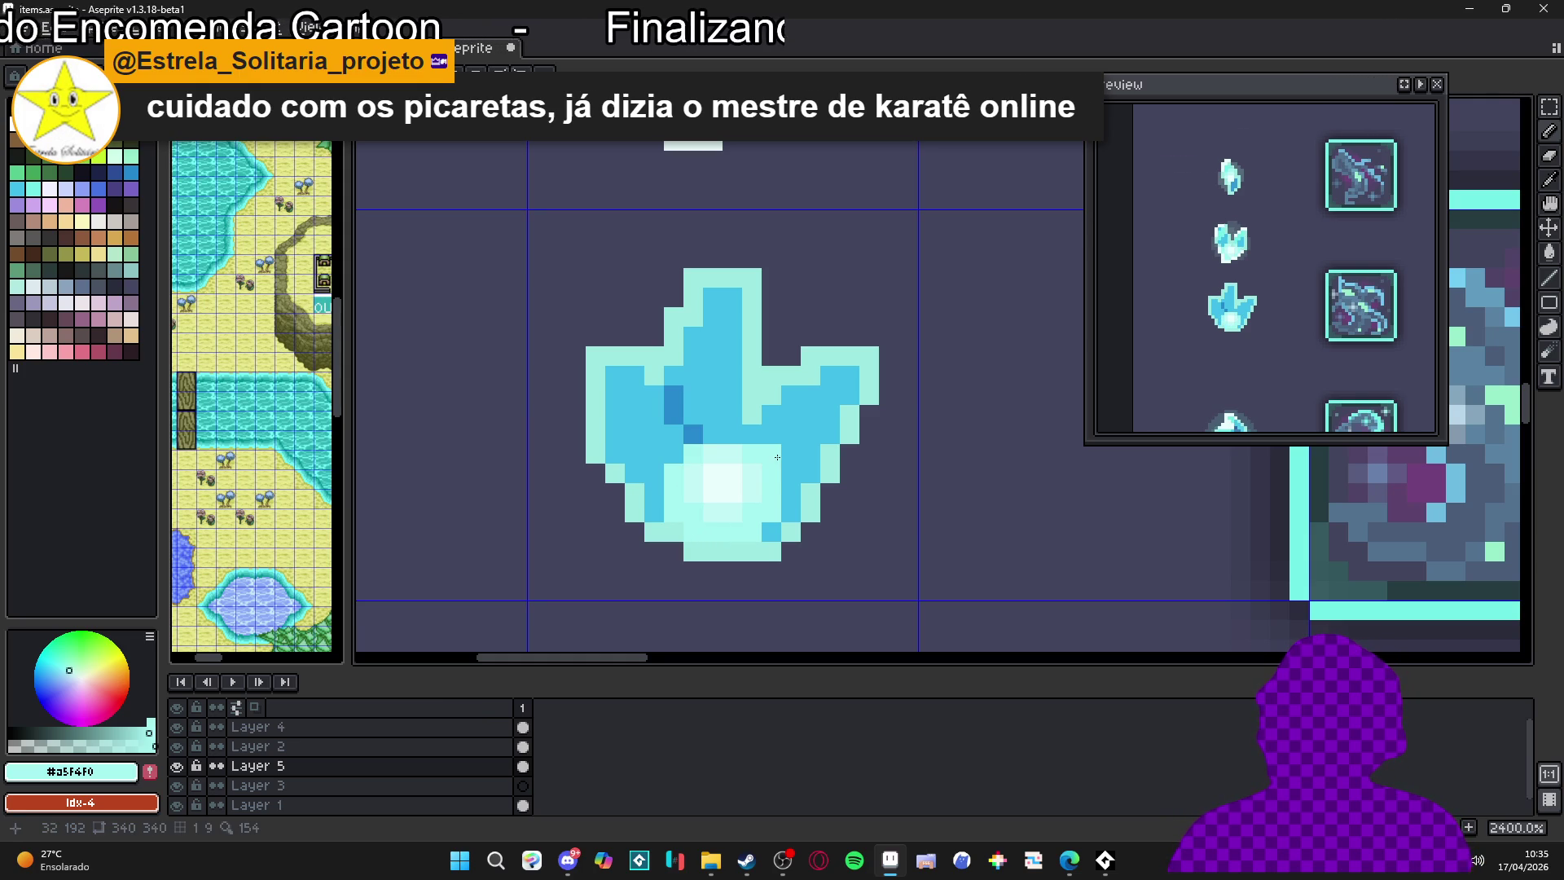
Paint light cyan pixels on the crystal's lobes and extend a light cyan column downward
scroll(776, 504, down, 3)
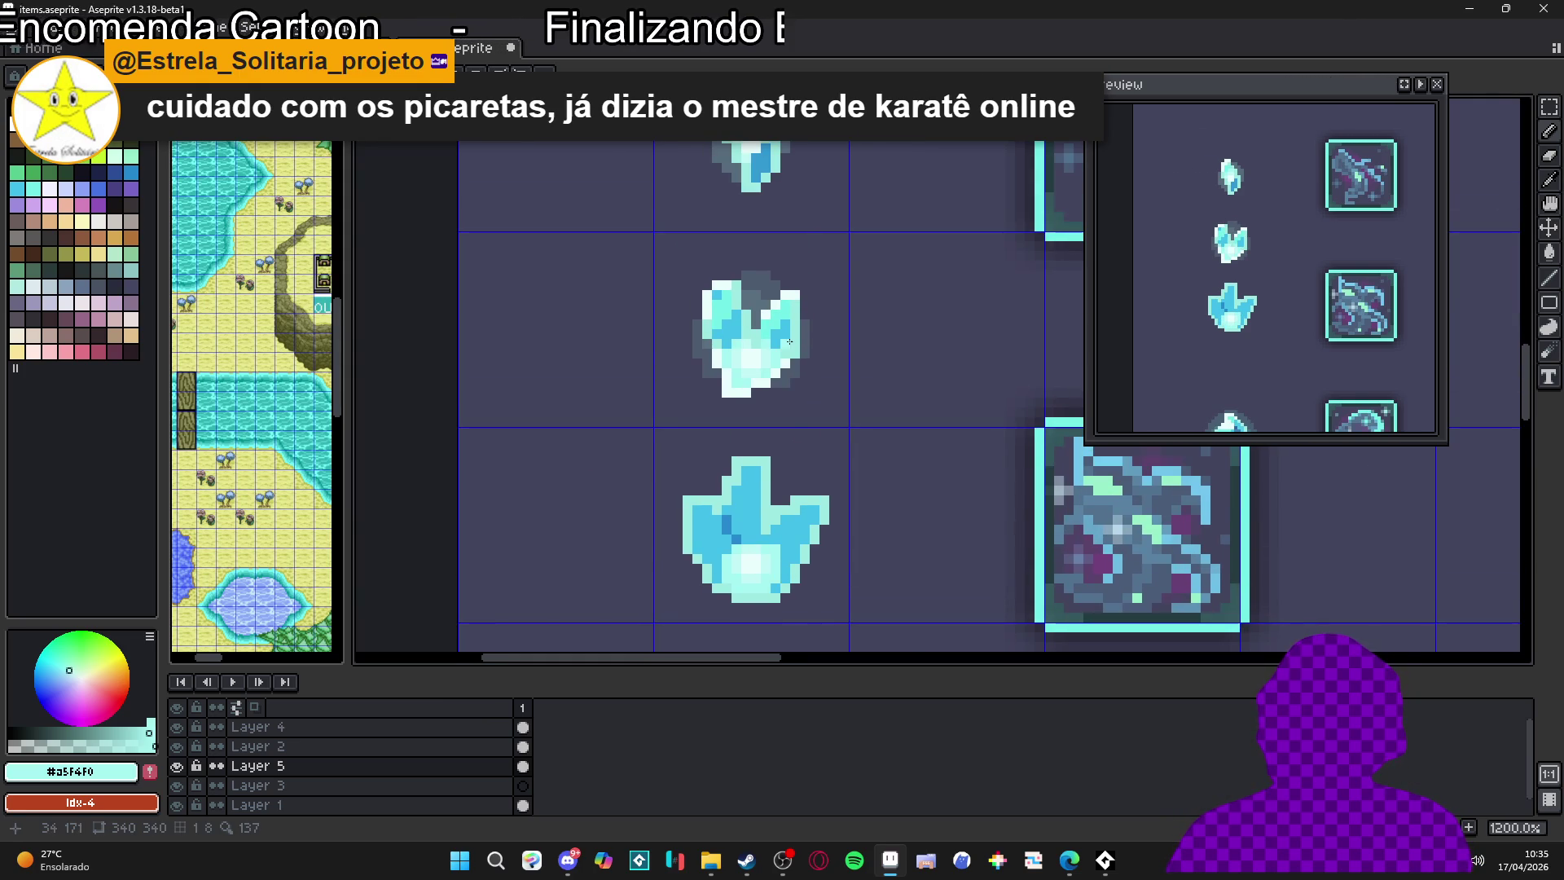
scroll(789, 342, up, 1)
alt+click(797, 620)
scroll(797, 619, up, 2)
click(813, 563)
click(793, 582)
click(852, 544)
click(733, 524)
drag(714, 471, 710, 496)
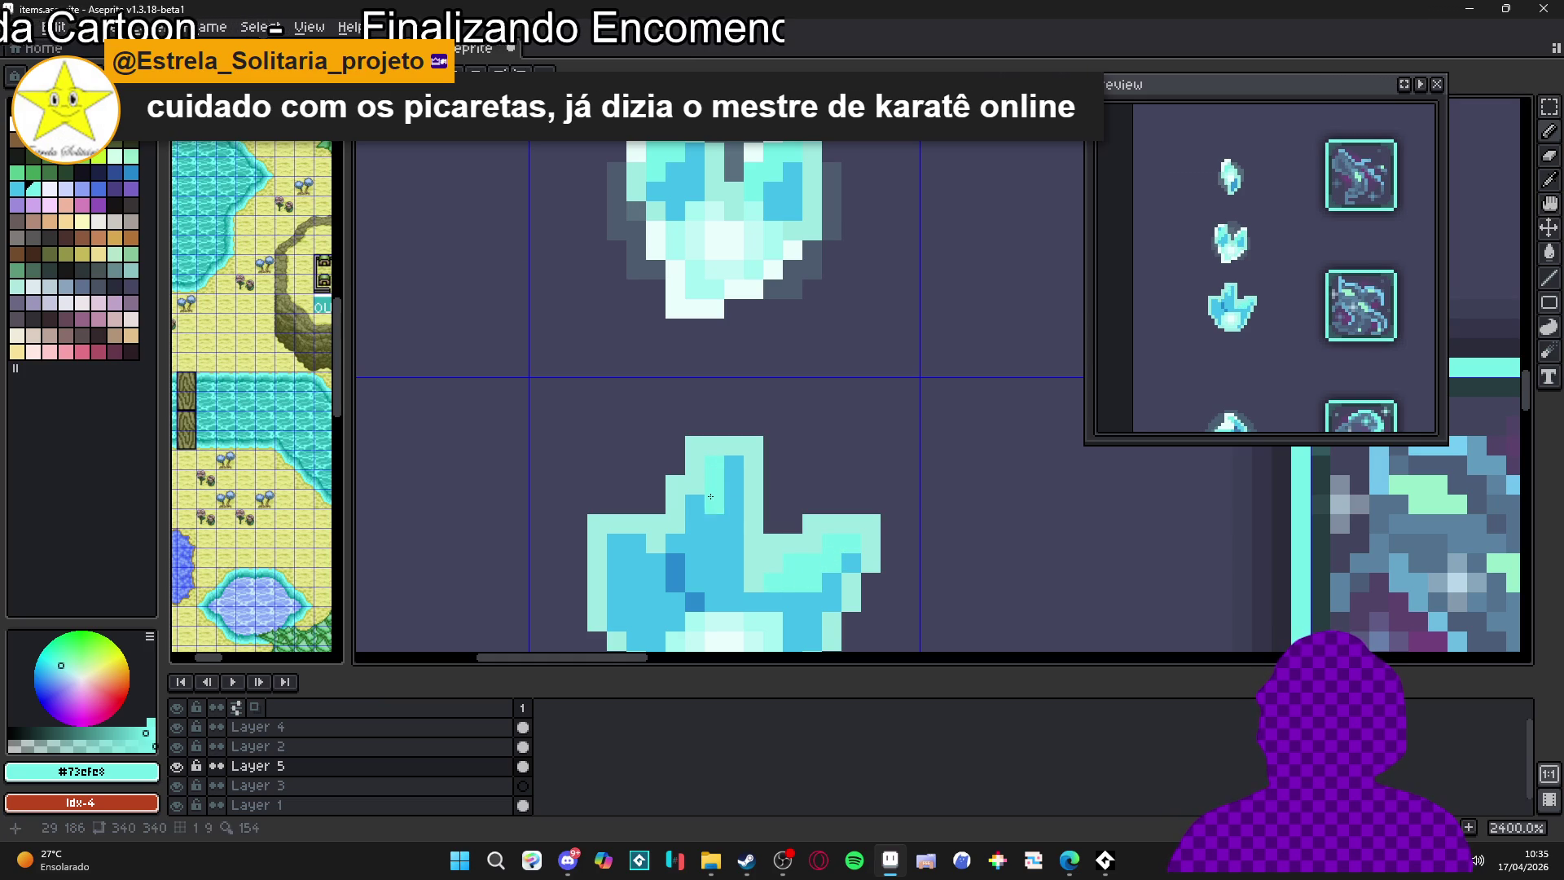
Spread light cyan across the upper lobe and add dark blue pixels and a vertical line
drag(634, 562, 652, 580)
scroll(642, 580, down, 6)
scroll(719, 527, up, 3)
scroll(718, 527, up, 2)
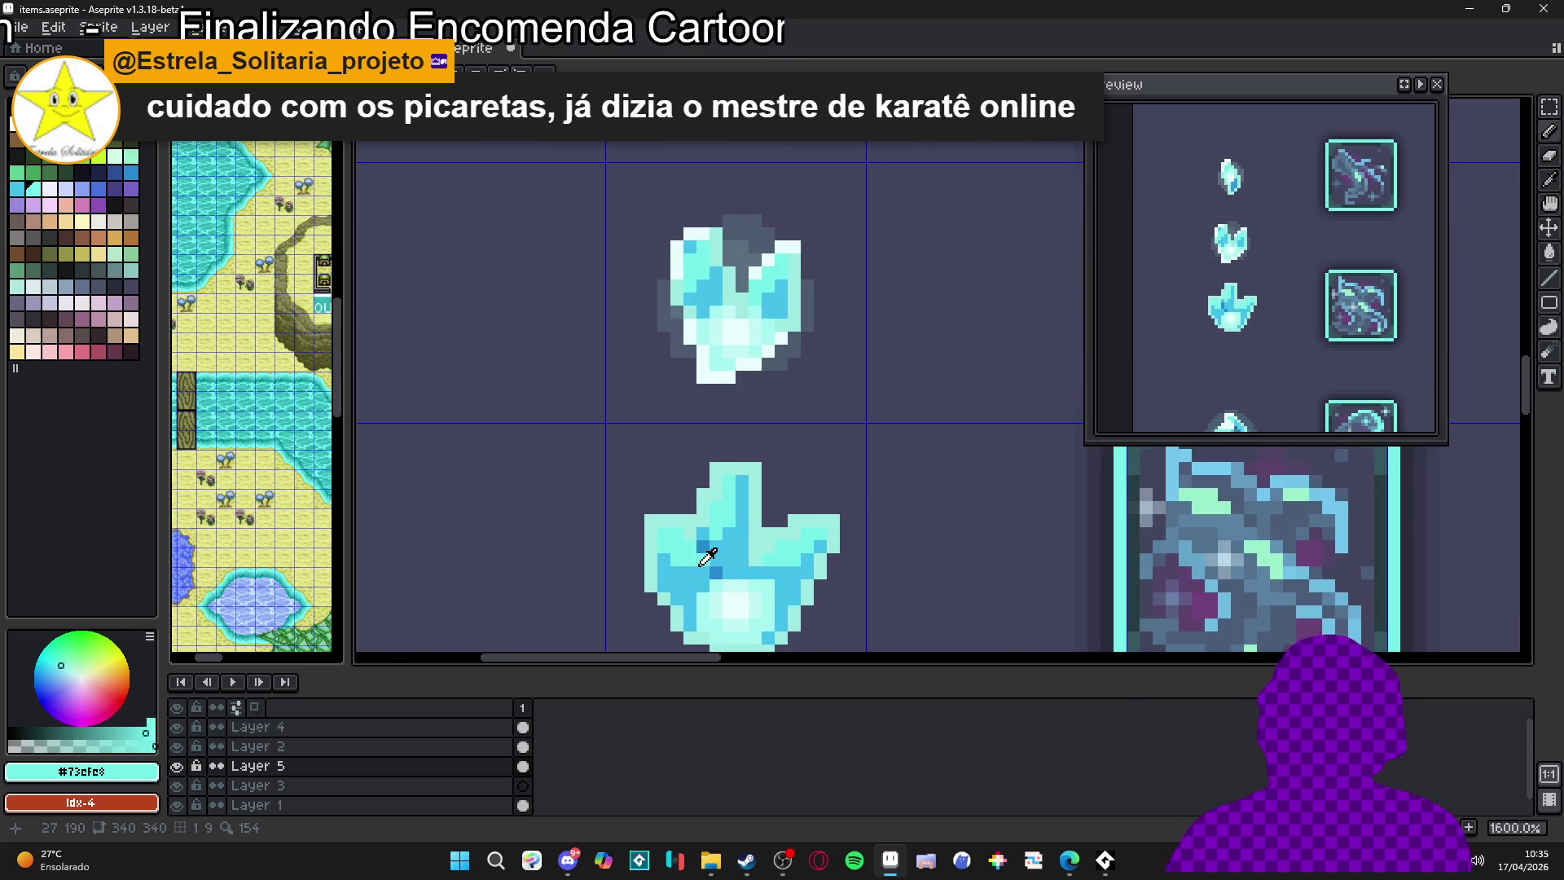
alt+click(693, 570)
click(662, 558)
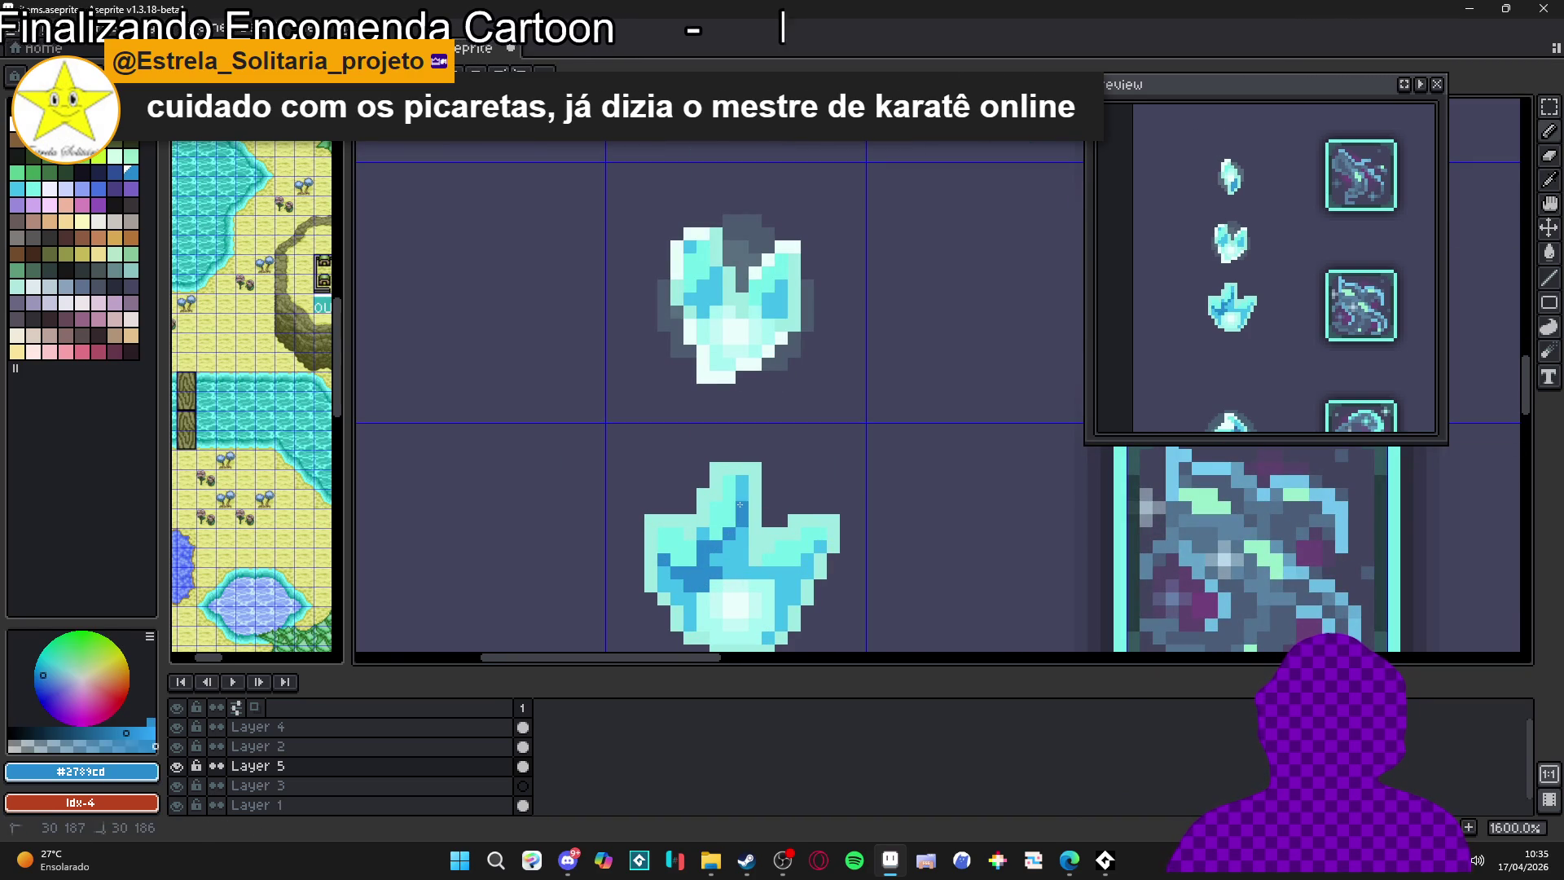
drag(741, 486, 741, 533)
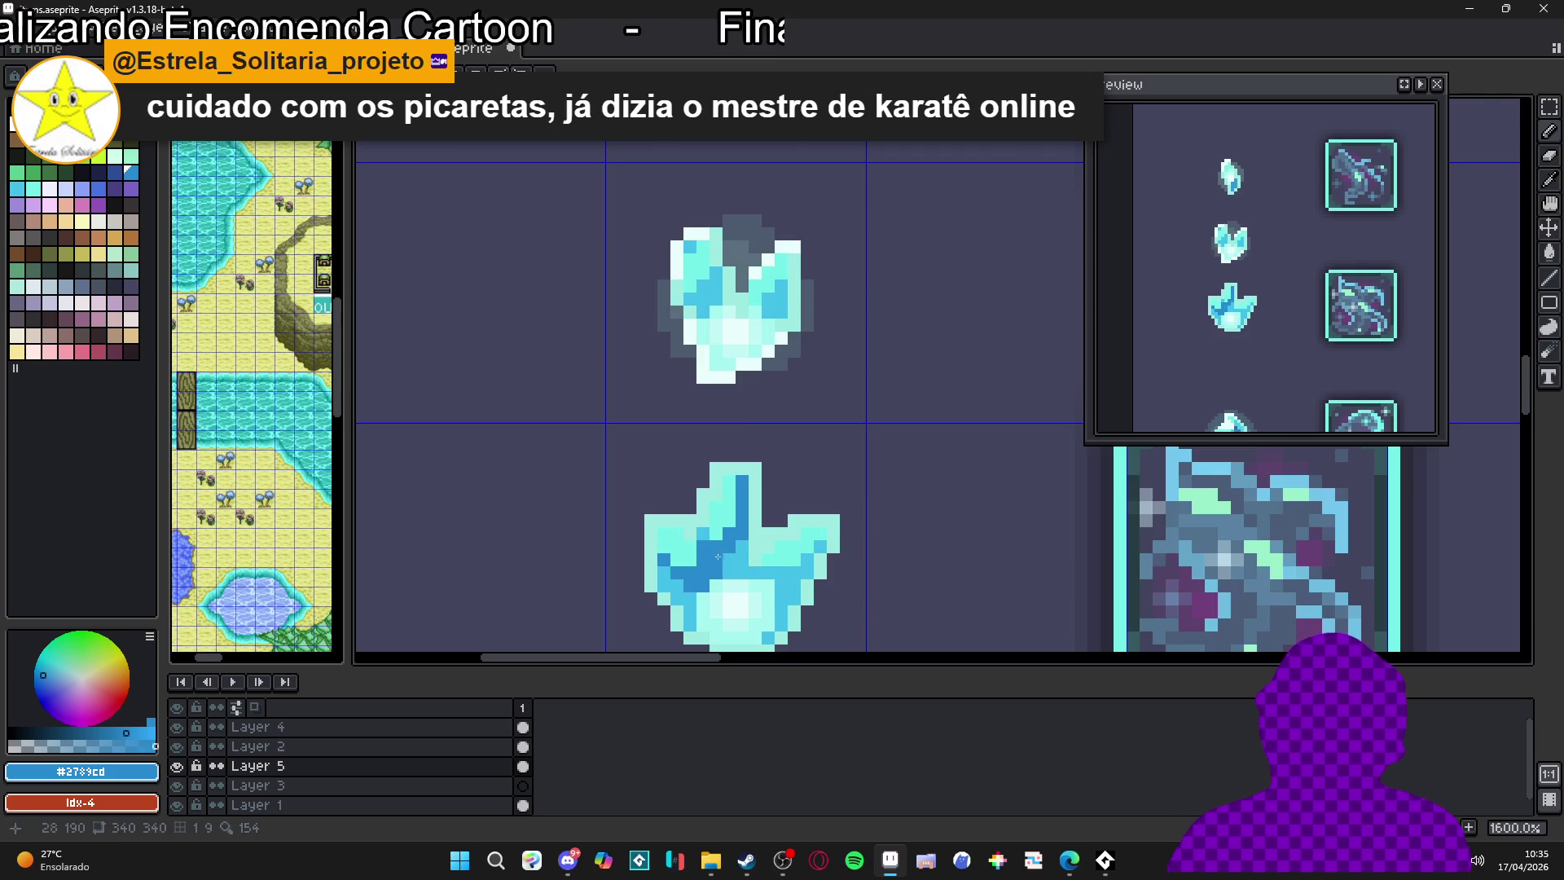
Undo the last two pencil strokes on the crystal
scroll(718, 556, up, 2)
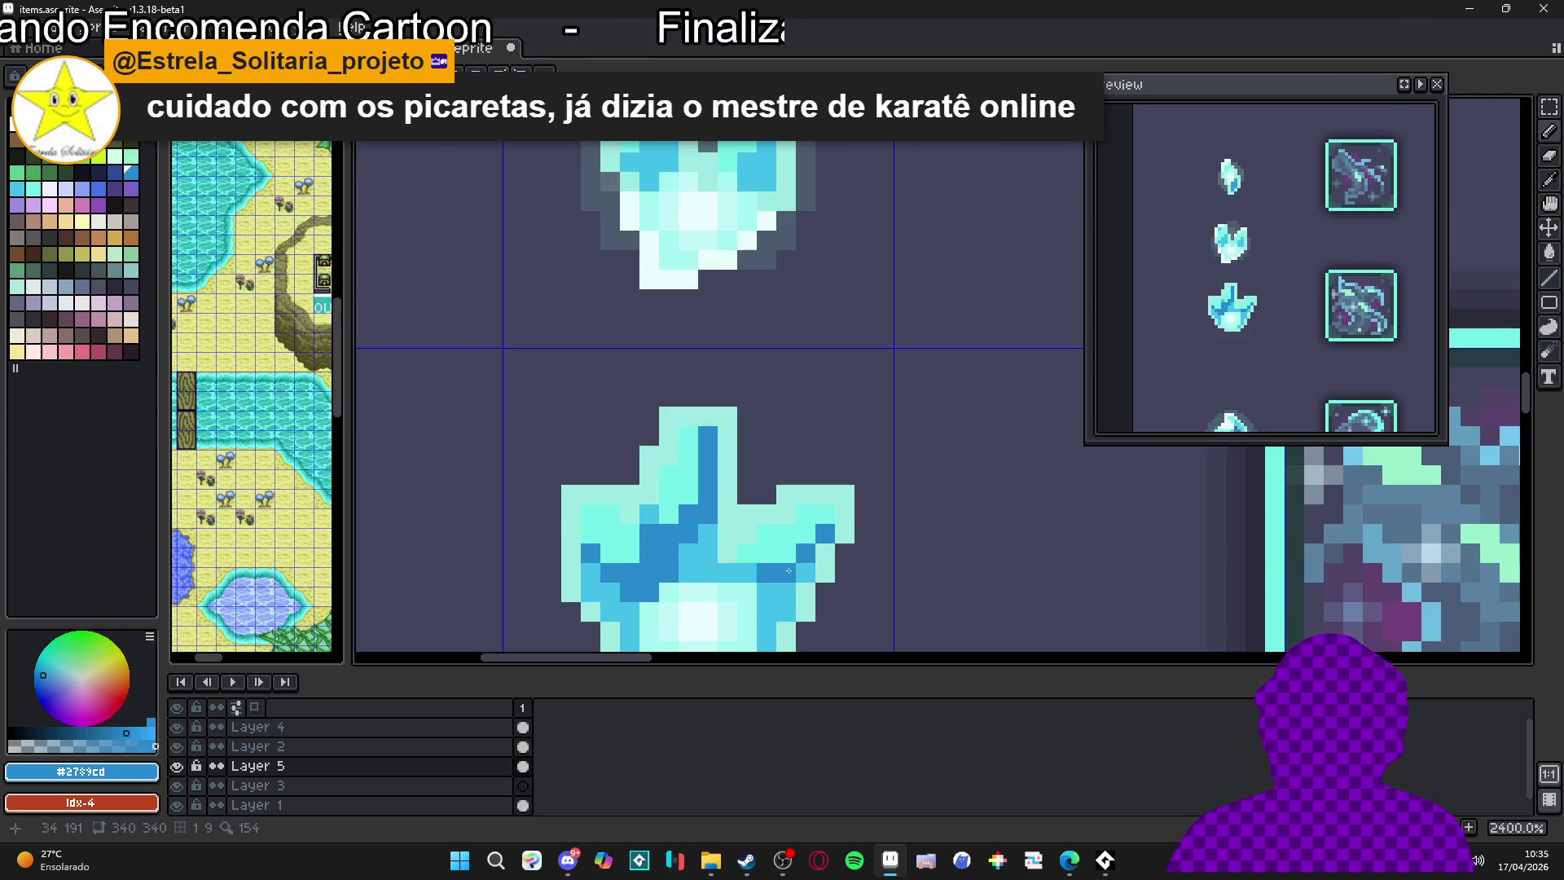
scroll(775, 576, down, 5)
drag(775, 601, 778, 584)
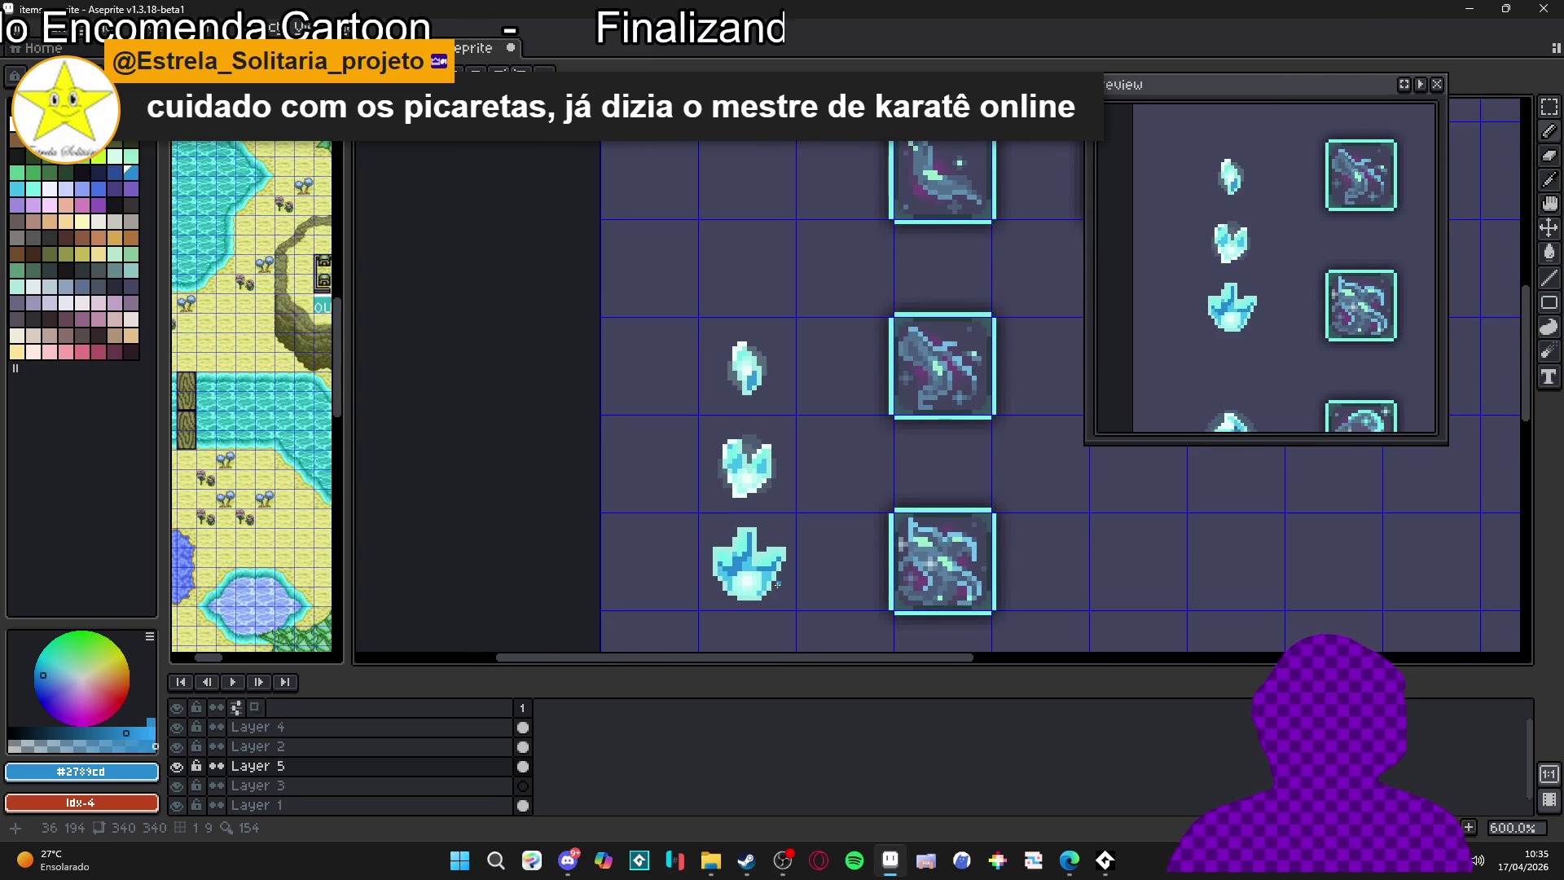
key(ctrl+z)
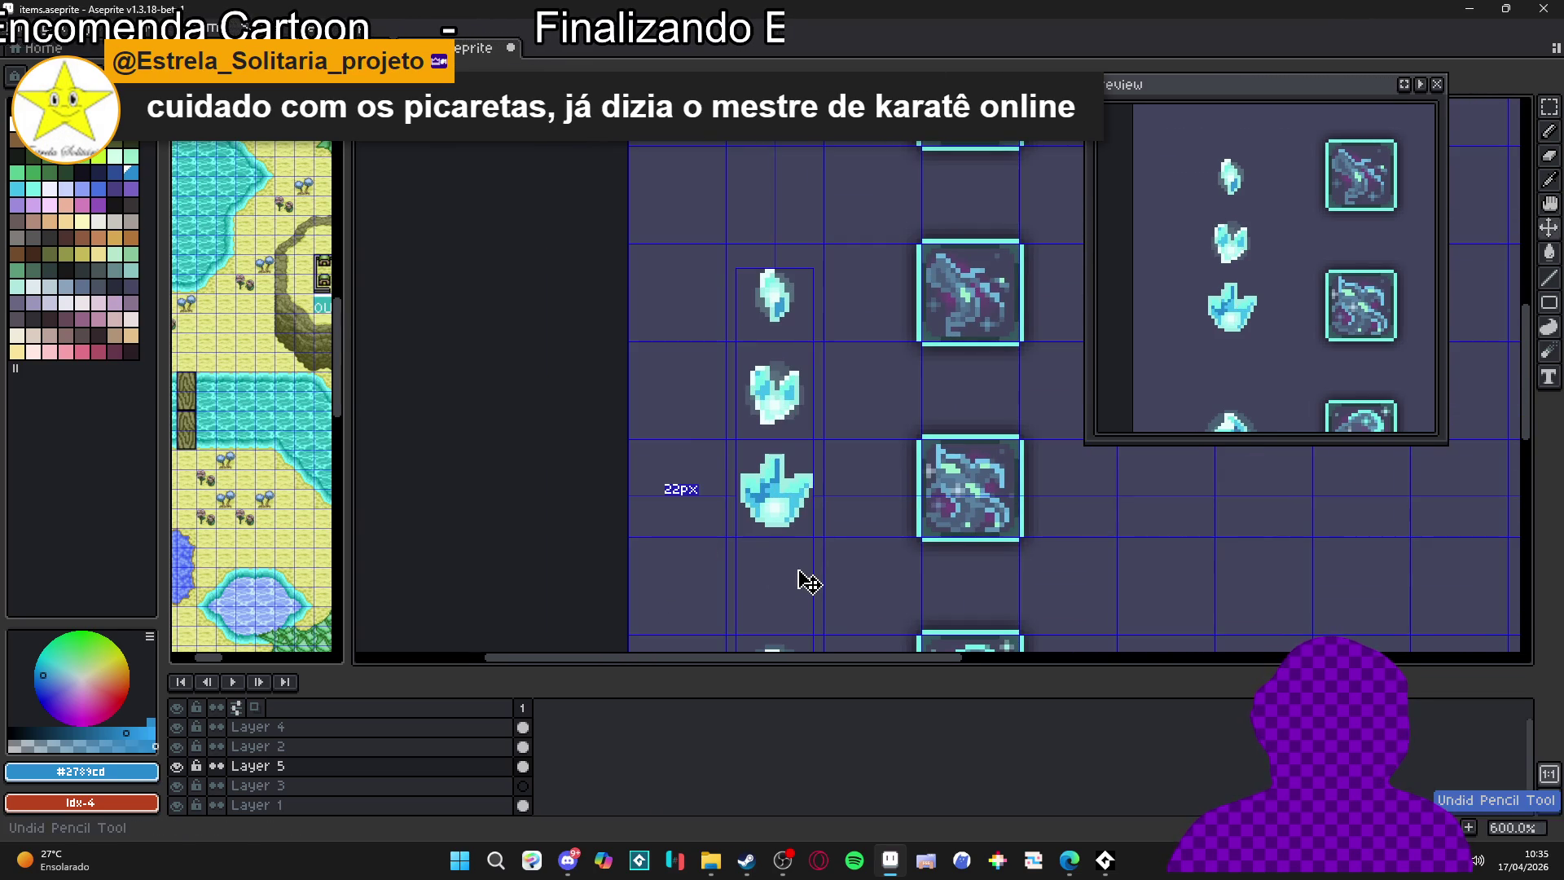
key(ctrl+z)
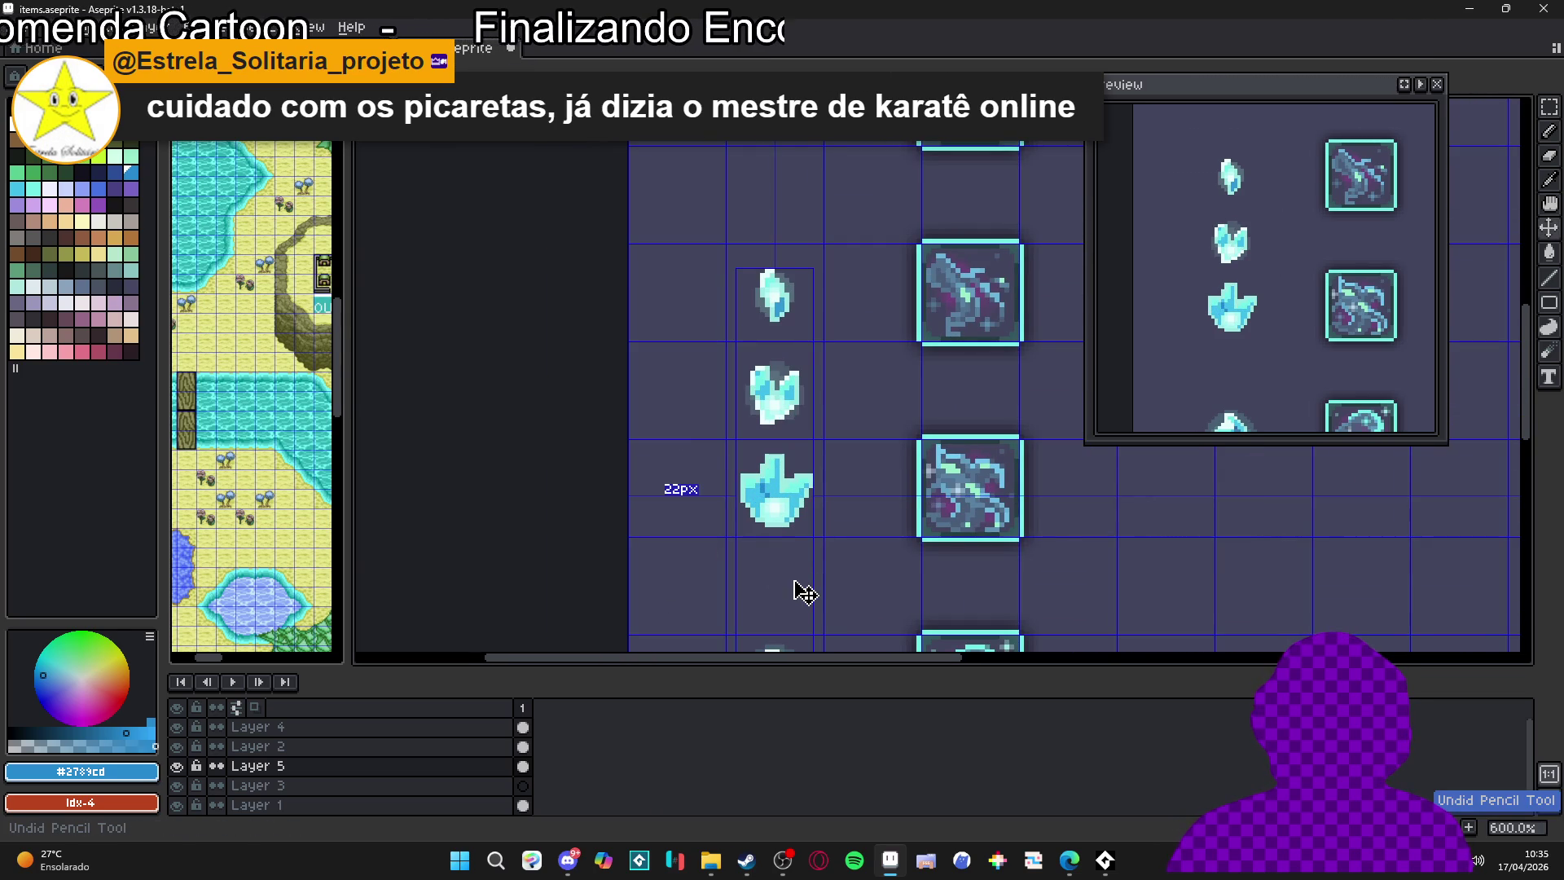
Paint pale #c9fdfc highlights along the upper-left tip and the right arm
scroll(772, 519, up, 3)
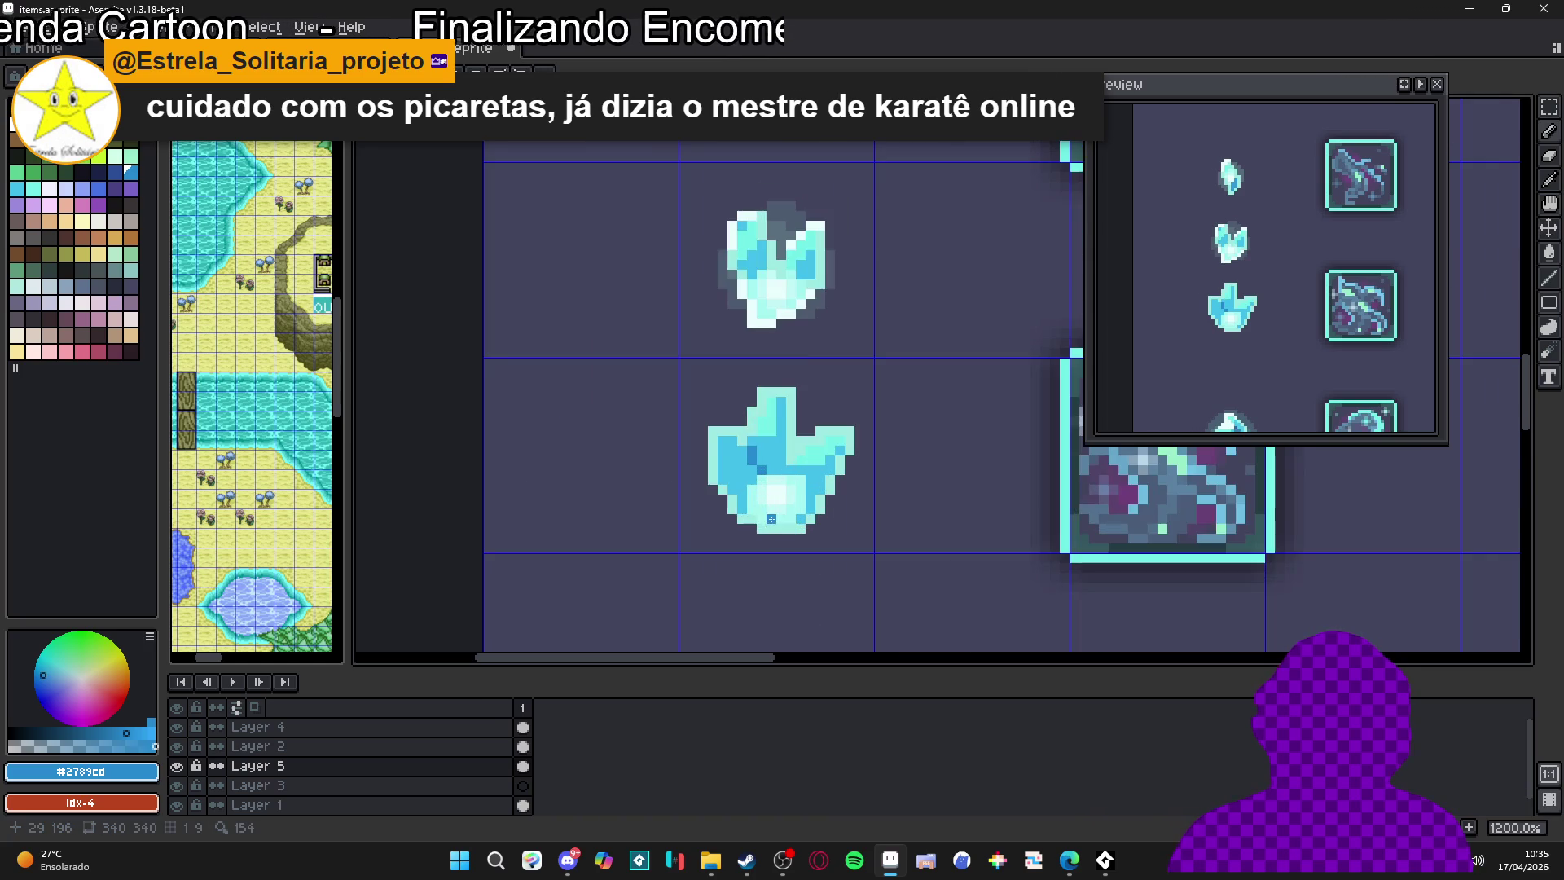
scroll(779, 454, up, 3)
alt+click(782, 531)
mouse_move(724, 392)
mouse_down()
mouse_move(745, 333)
mouse_move(763, 334)
mouse_up()
scroll(774, 378, down, 3)
scroll(818, 426, up, 3)
mouse_move(812, 390)
mouse_down()
mouse_move(777, 392)
mouse_move(856, 363)
mouse_up()
scroll(815, 367, down, 3)
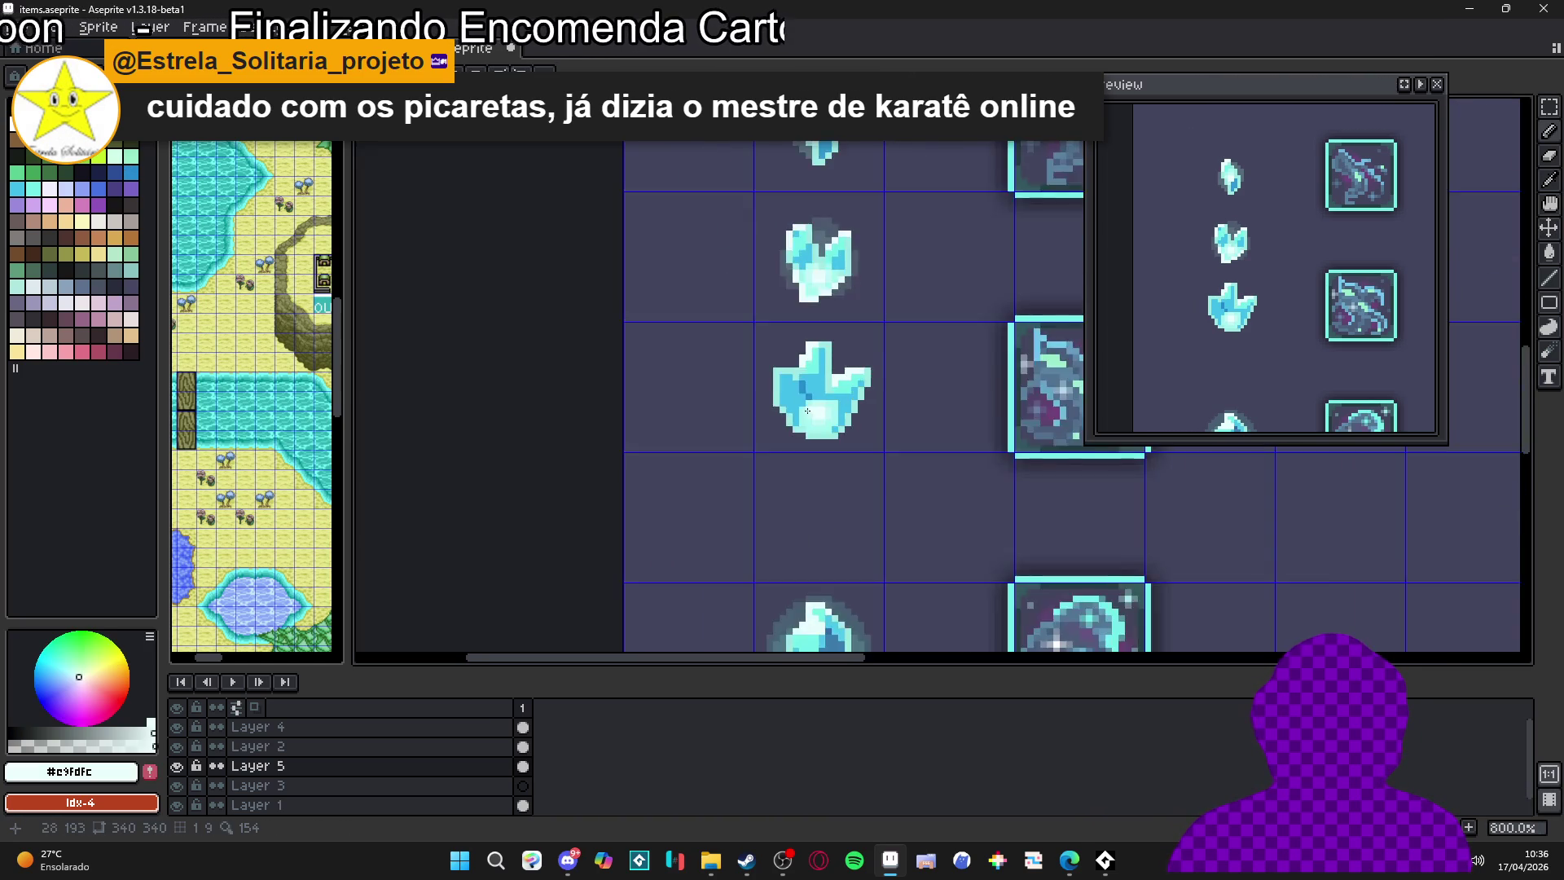
scroll(773, 321, up, 3)
Brighten the crystal's left side with #73efe8 cyan, then sample #4bc3e2 and #5cdbe8
alt+click(772, 321)
drag(753, 315, 759, 393)
scroll(755, 394, down, 7)
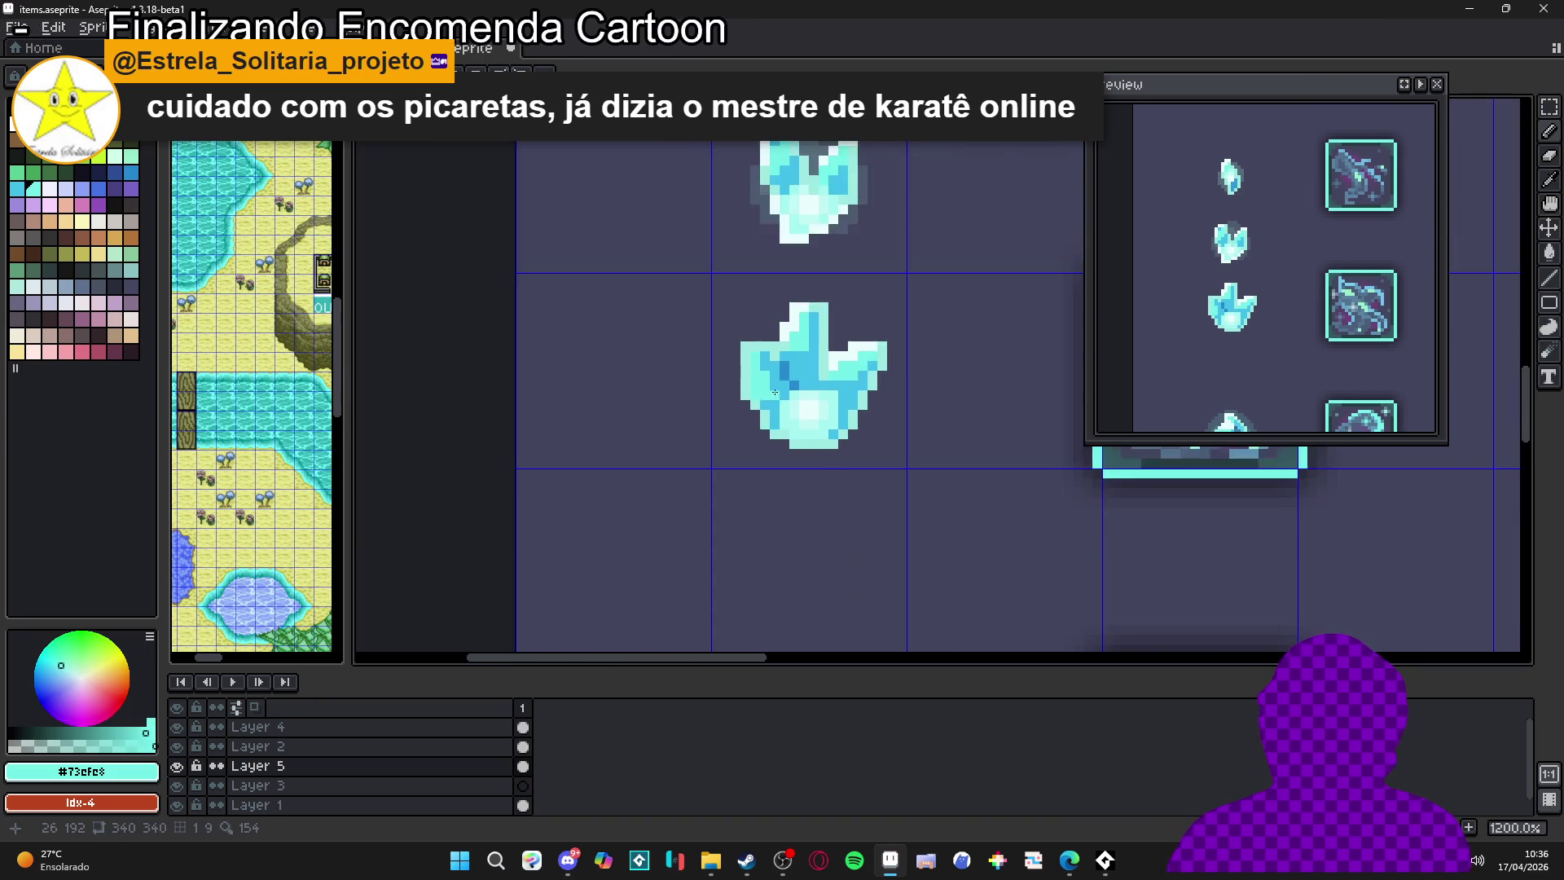
scroll(804, 399, up, 1)
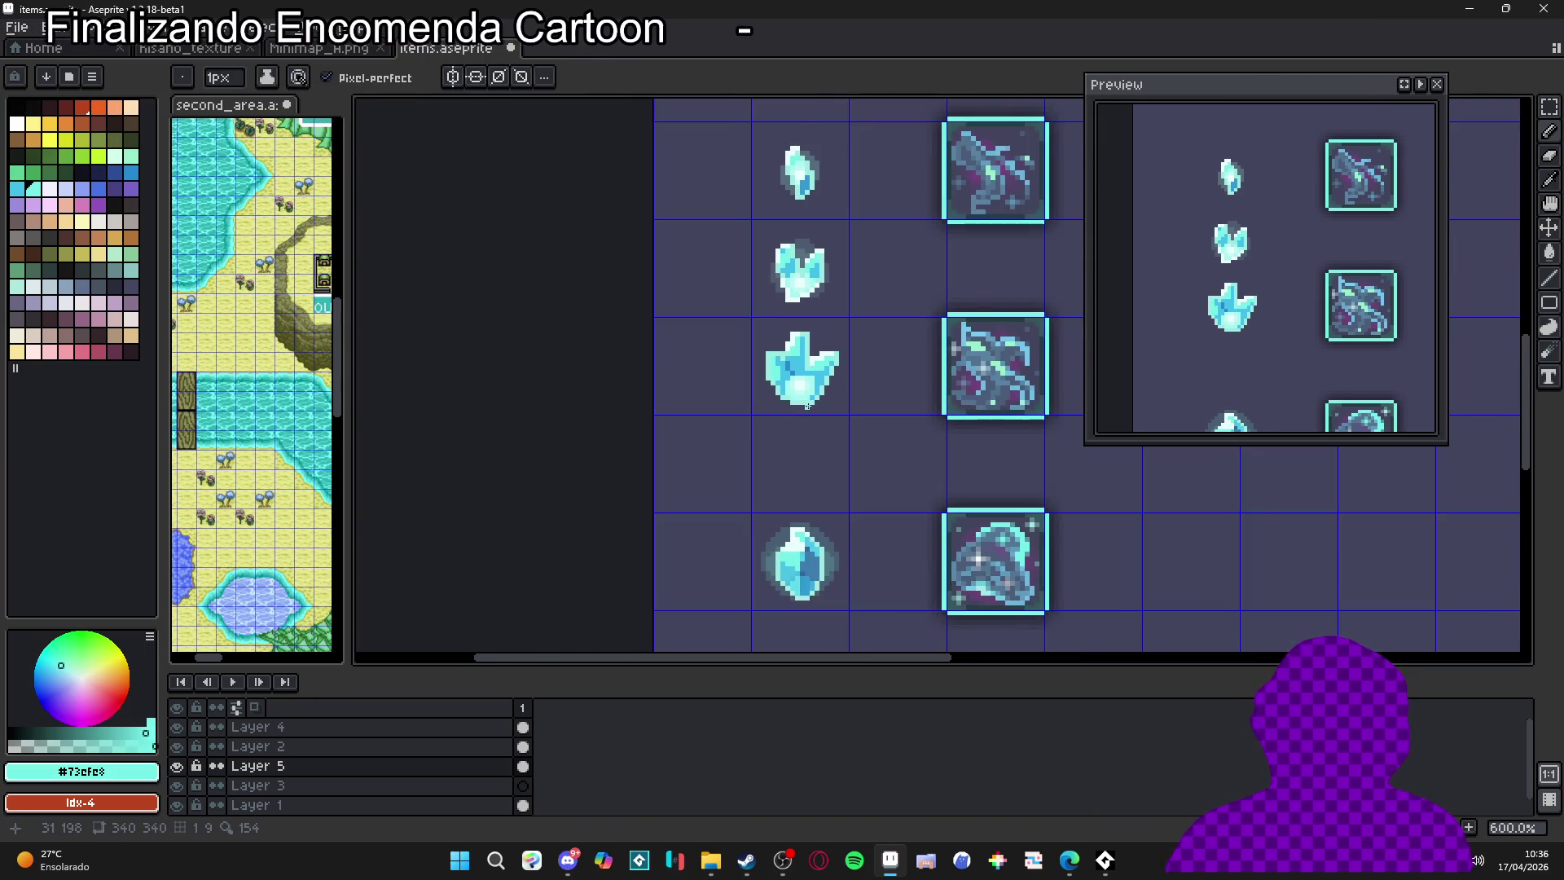
scroll(807, 405, up, 1)
alt+click(775, 374)
scroll(775, 374, up, 3)
scroll(775, 374, down, 2)
scroll(783, 432, up, 2)
alt+click(782, 440)
drag(773, 266, 772, 432)
scroll(774, 310, up, 1)
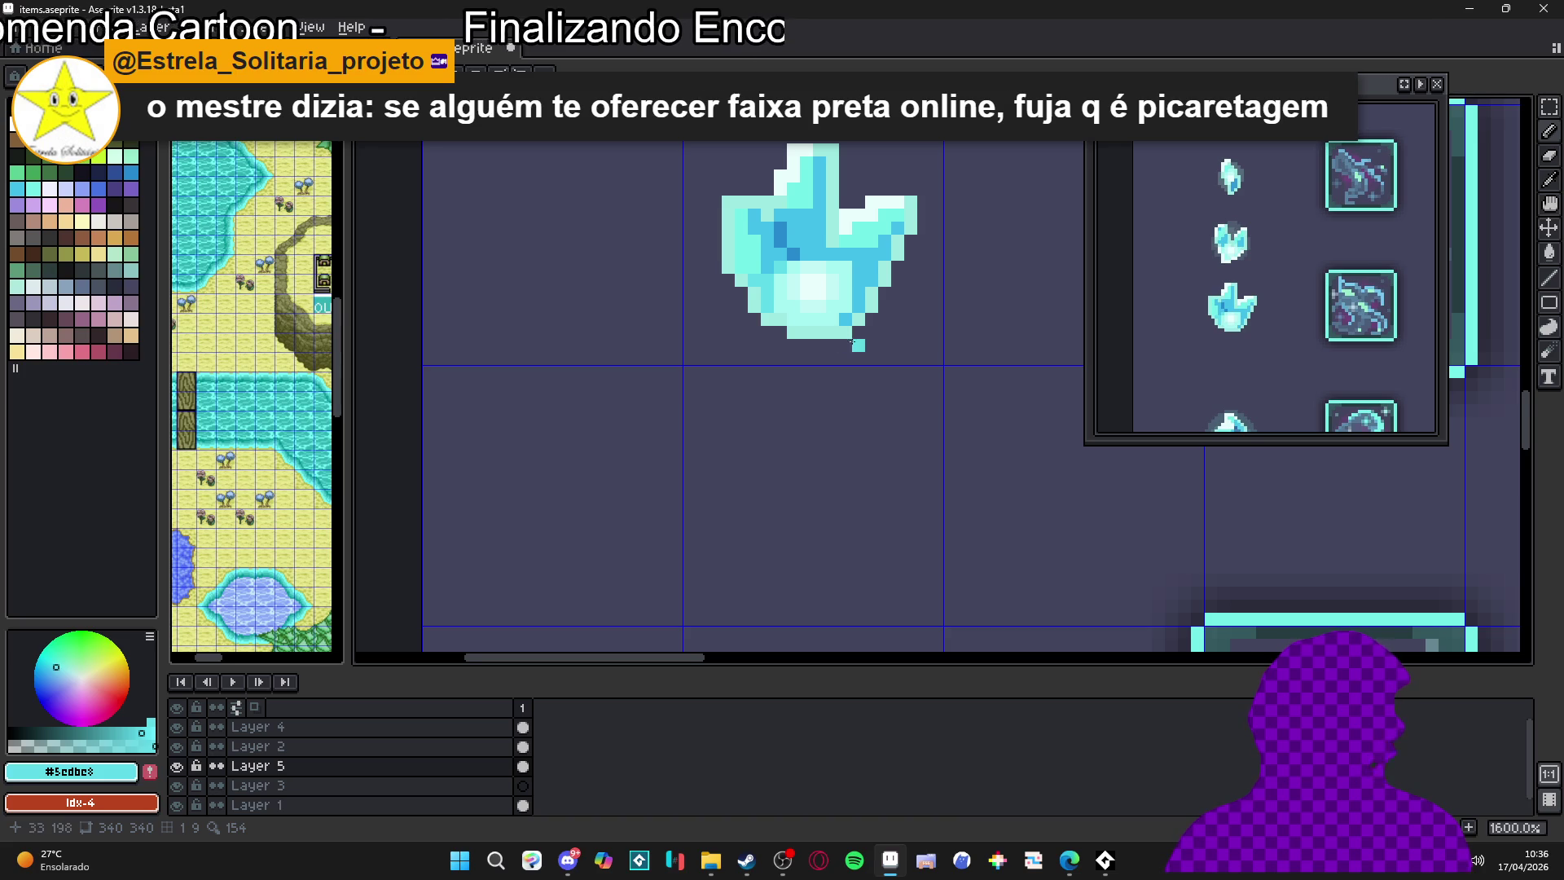
Remove the stray pixel below the crystal and repaint two crystal pixels in cyan
key(ctrl+z)
scroll(819, 350, up, 1)
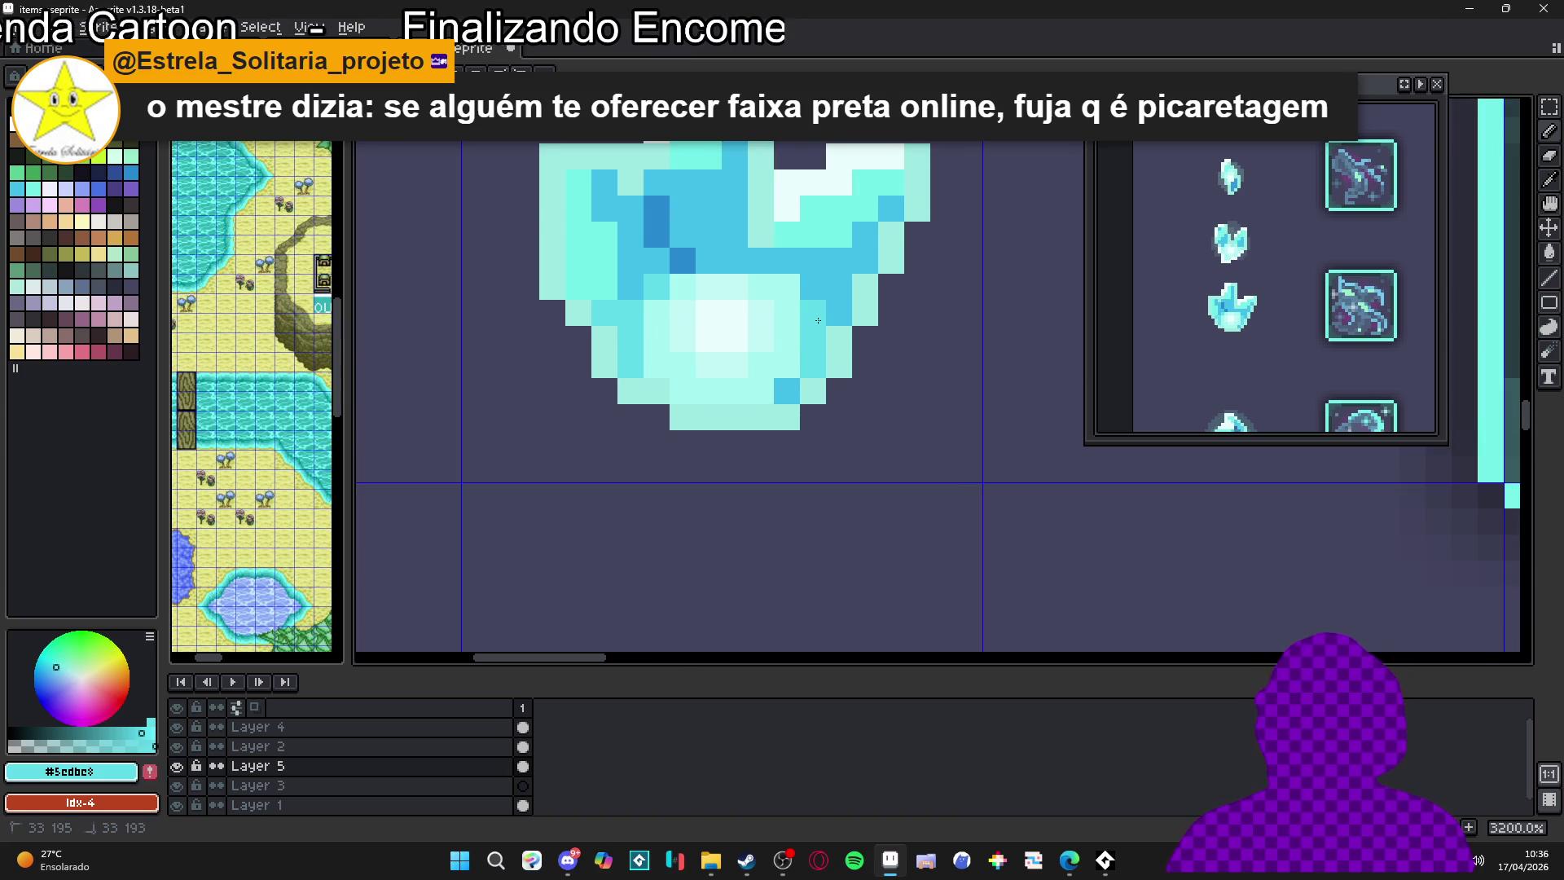
drag(787, 392, 786, 418)
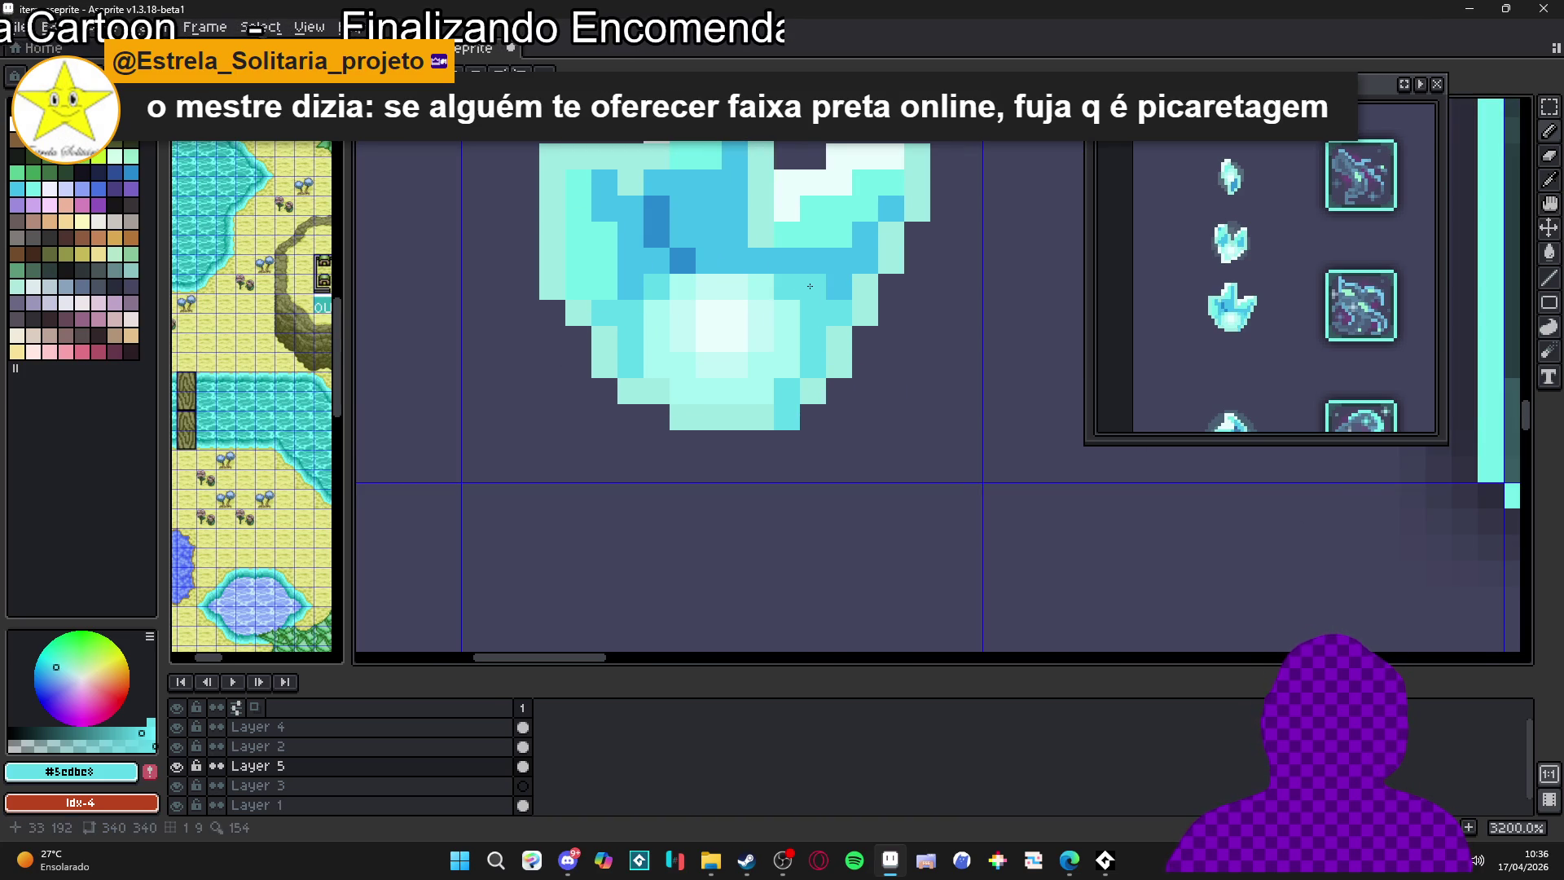
scroll(810, 286, down, 4)
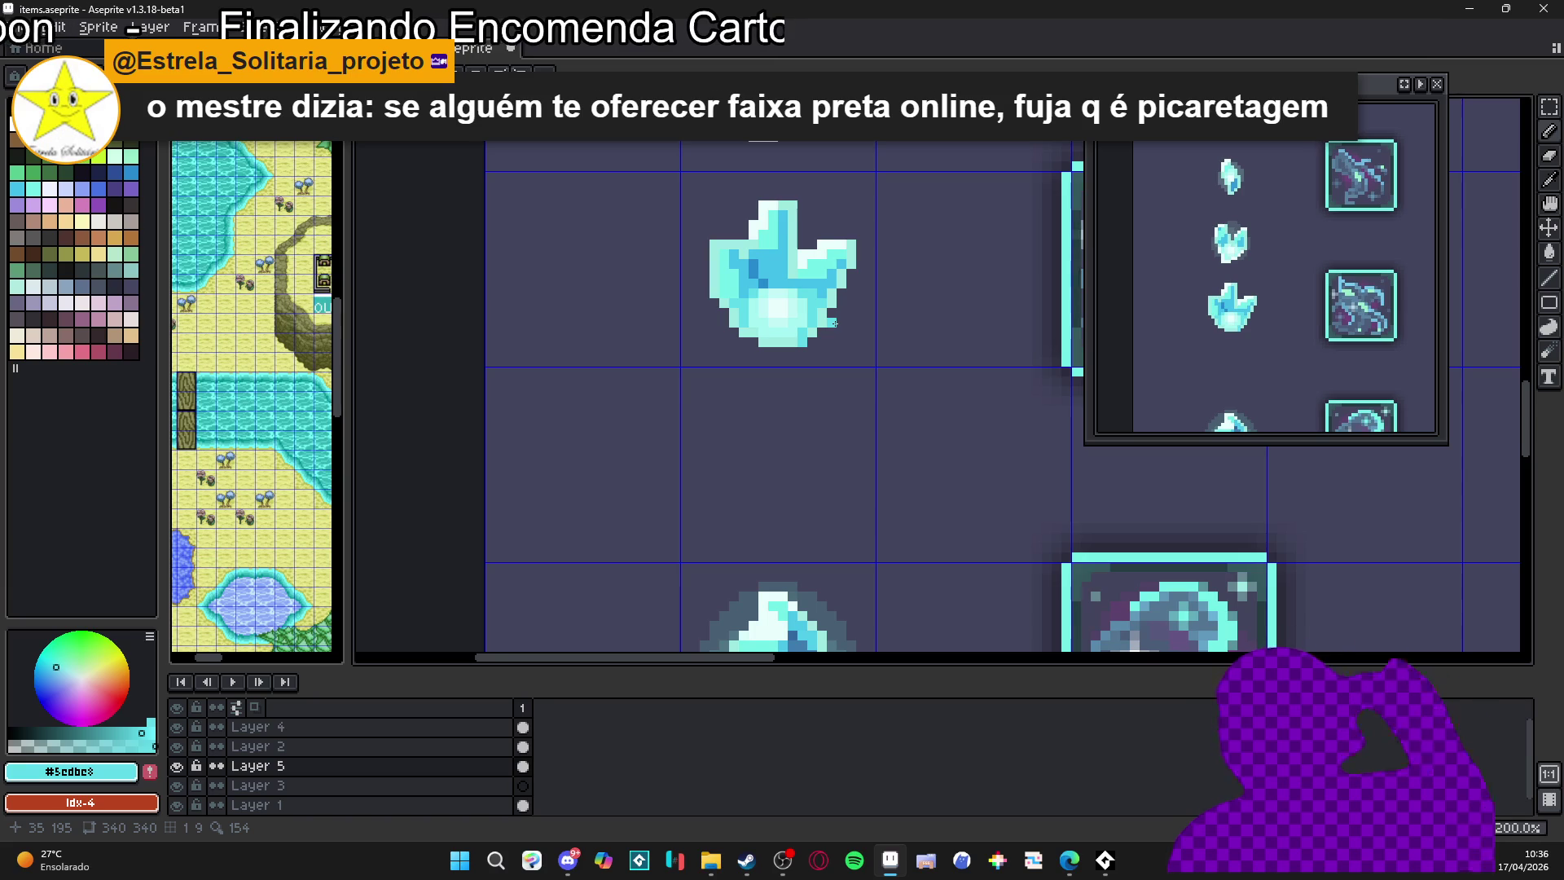
scroll(866, 332, down, 2)
drag(728, 328, 745, 352)
scroll(745, 352, down, 2)
scroll(746, 352, up, 6)
Lighten three dark pixels near the crystal centre with #9ce9e1
alt+click(746, 351)
click(730, 358)
click(730, 368)
click(744, 381)
scroll(741, 377, down, 3)
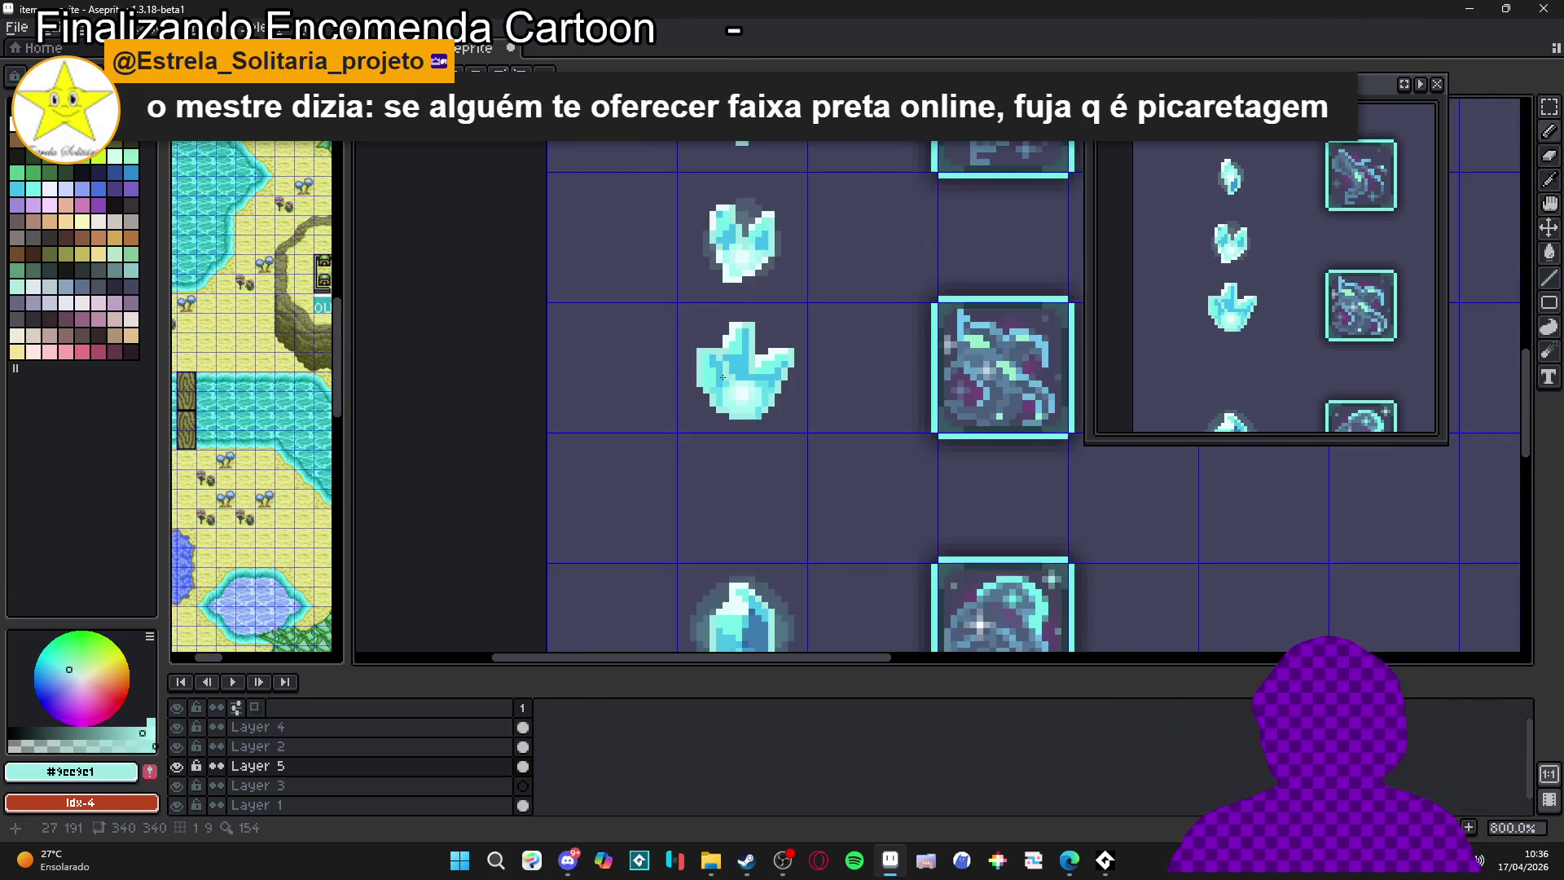
scroll(726, 379, up, 5)
Paint light #a5f4f0 cyan onto the crystal's lower right, adding two pixels to the right
alt+click(766, 324)
scroll(744, 311, down, 4)
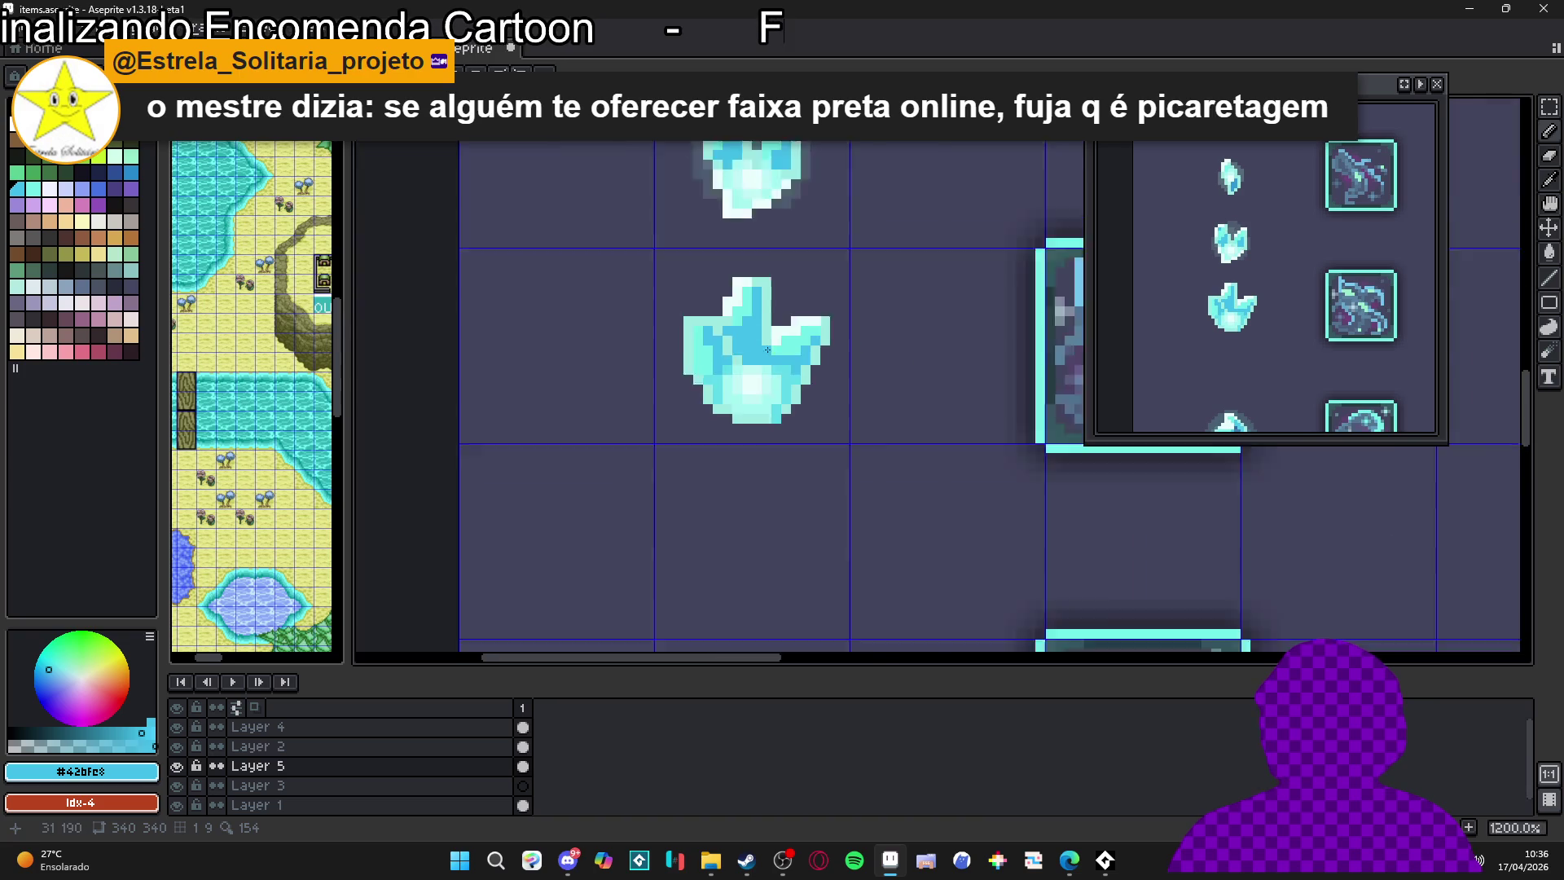
scroll(804, 339, up, 3)
scroll(795, 370, down, 3)
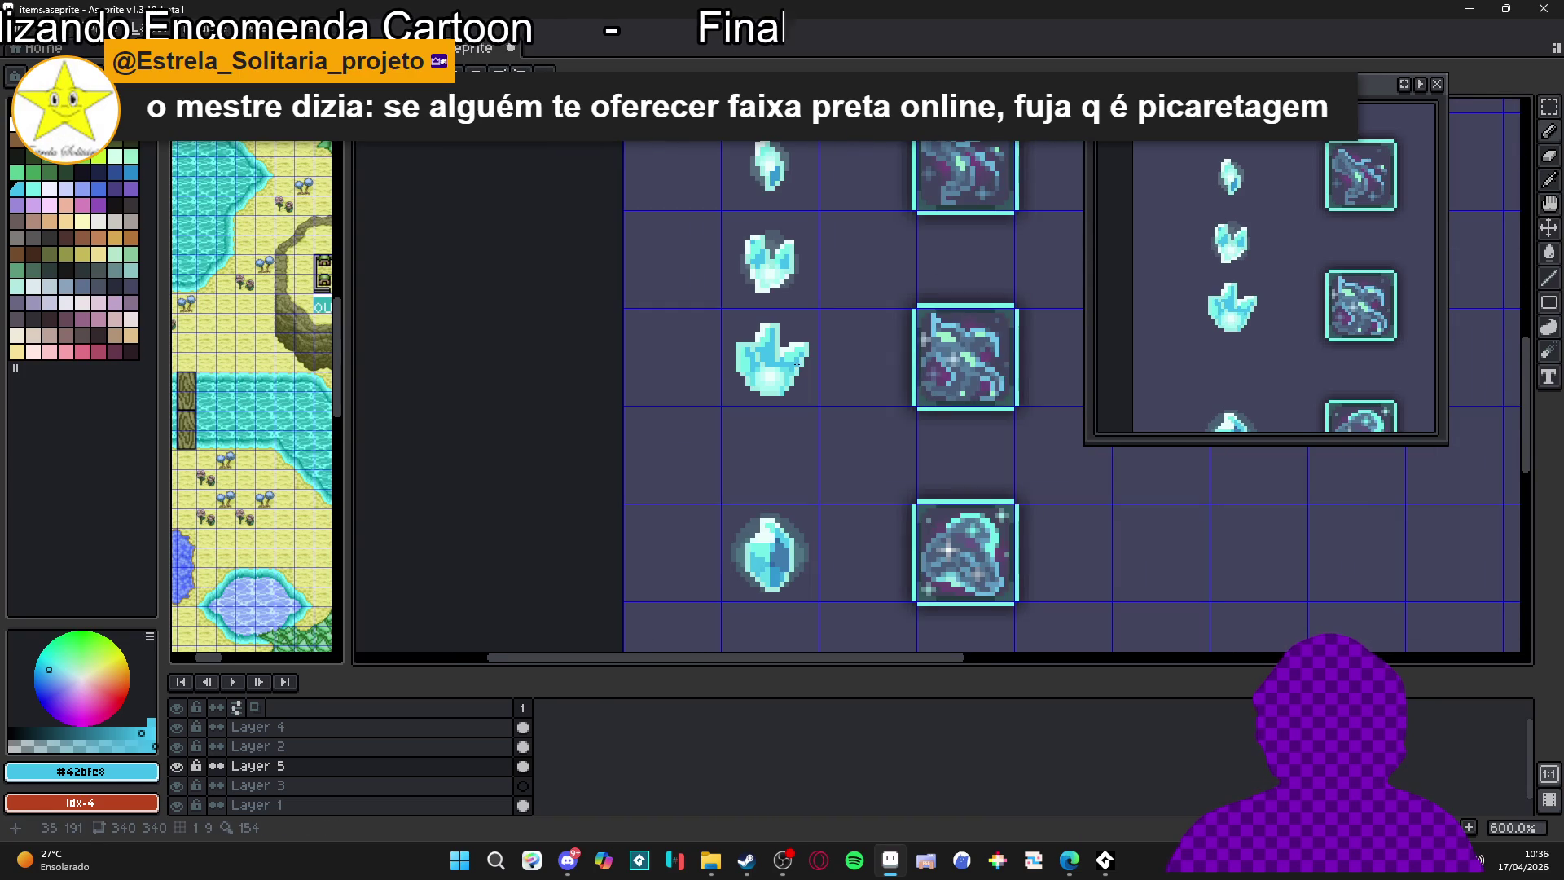
scroll(796, 365, up, 3)
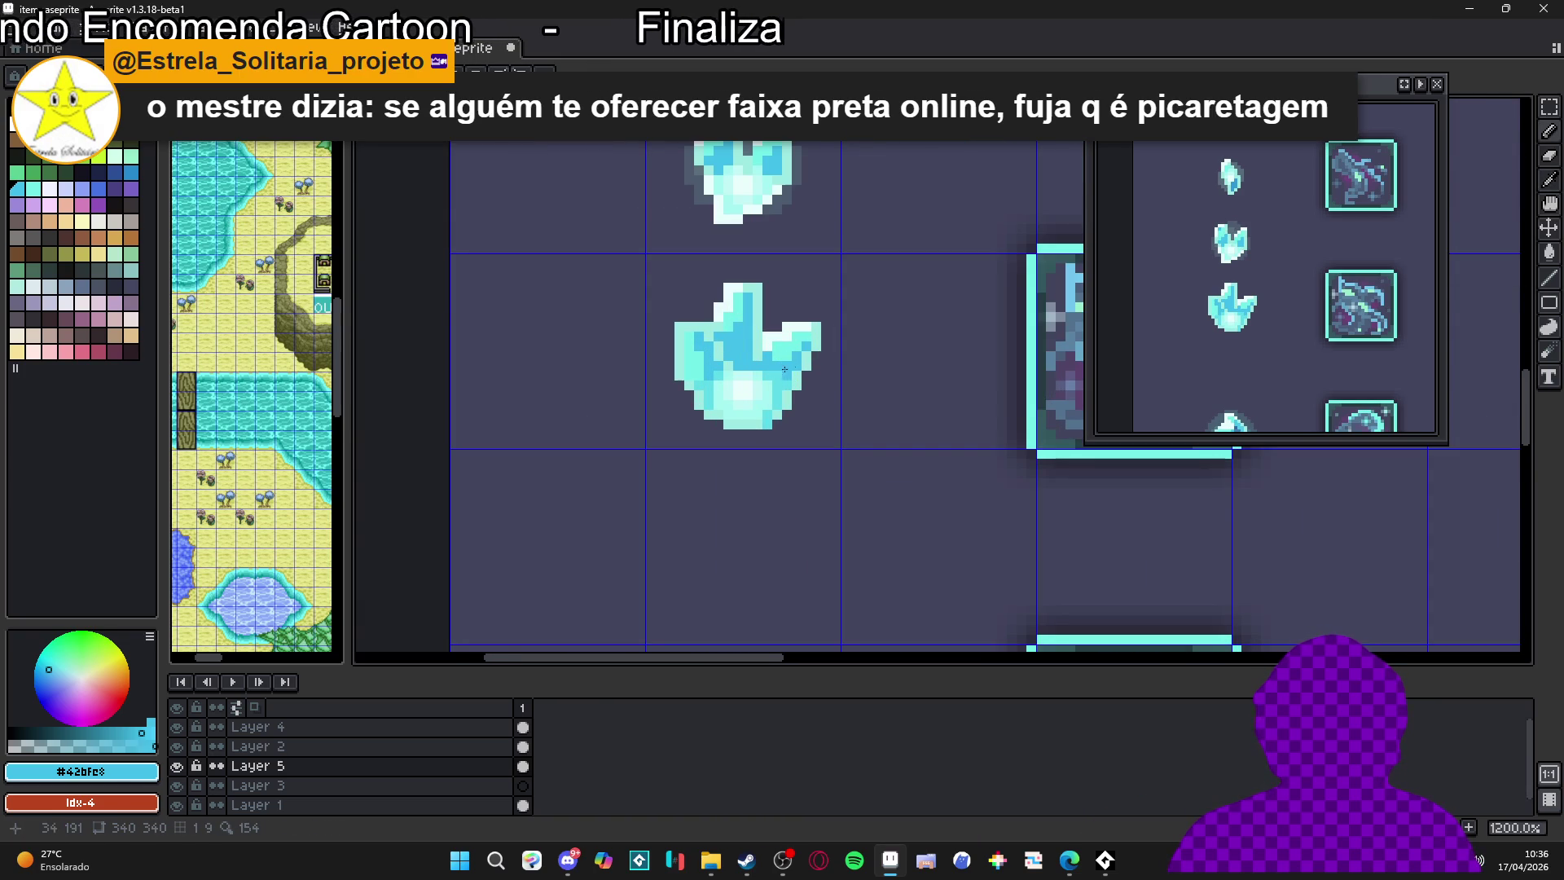
scroll(798, 364, up, 2)
alt+click(764, 181)
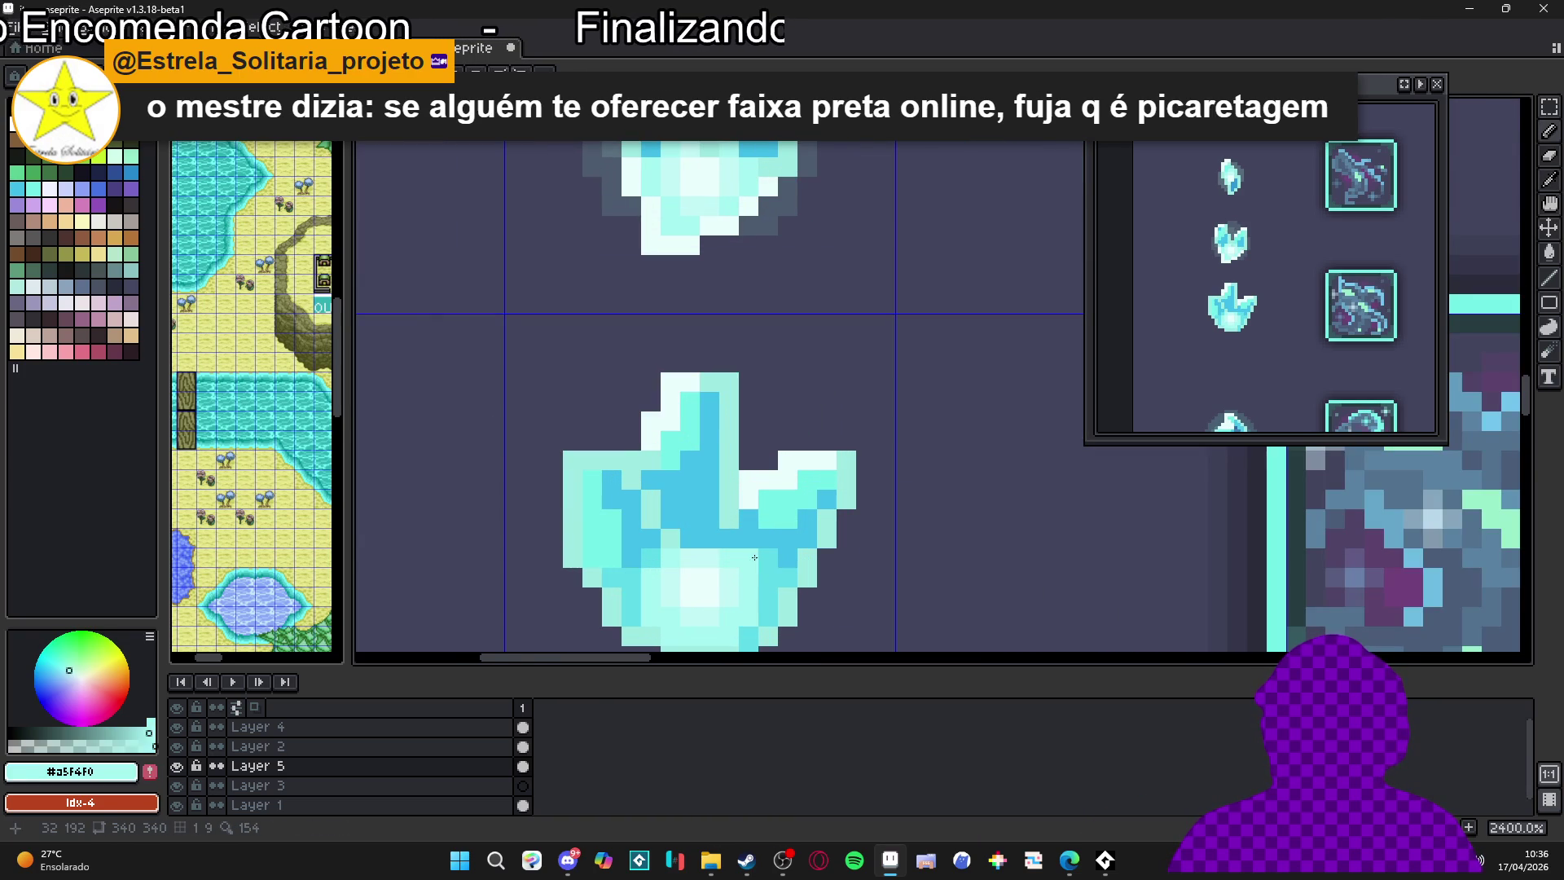
mouse_move(770, 589)
mouse_down()
mouse_move(768, 613)
mouse_move(750, 560)
mouse_up()
mouse_move(756, 632)
mouse_down()
mouse_move(739, 587)
mouse_move(755, 556)
mouse_up()
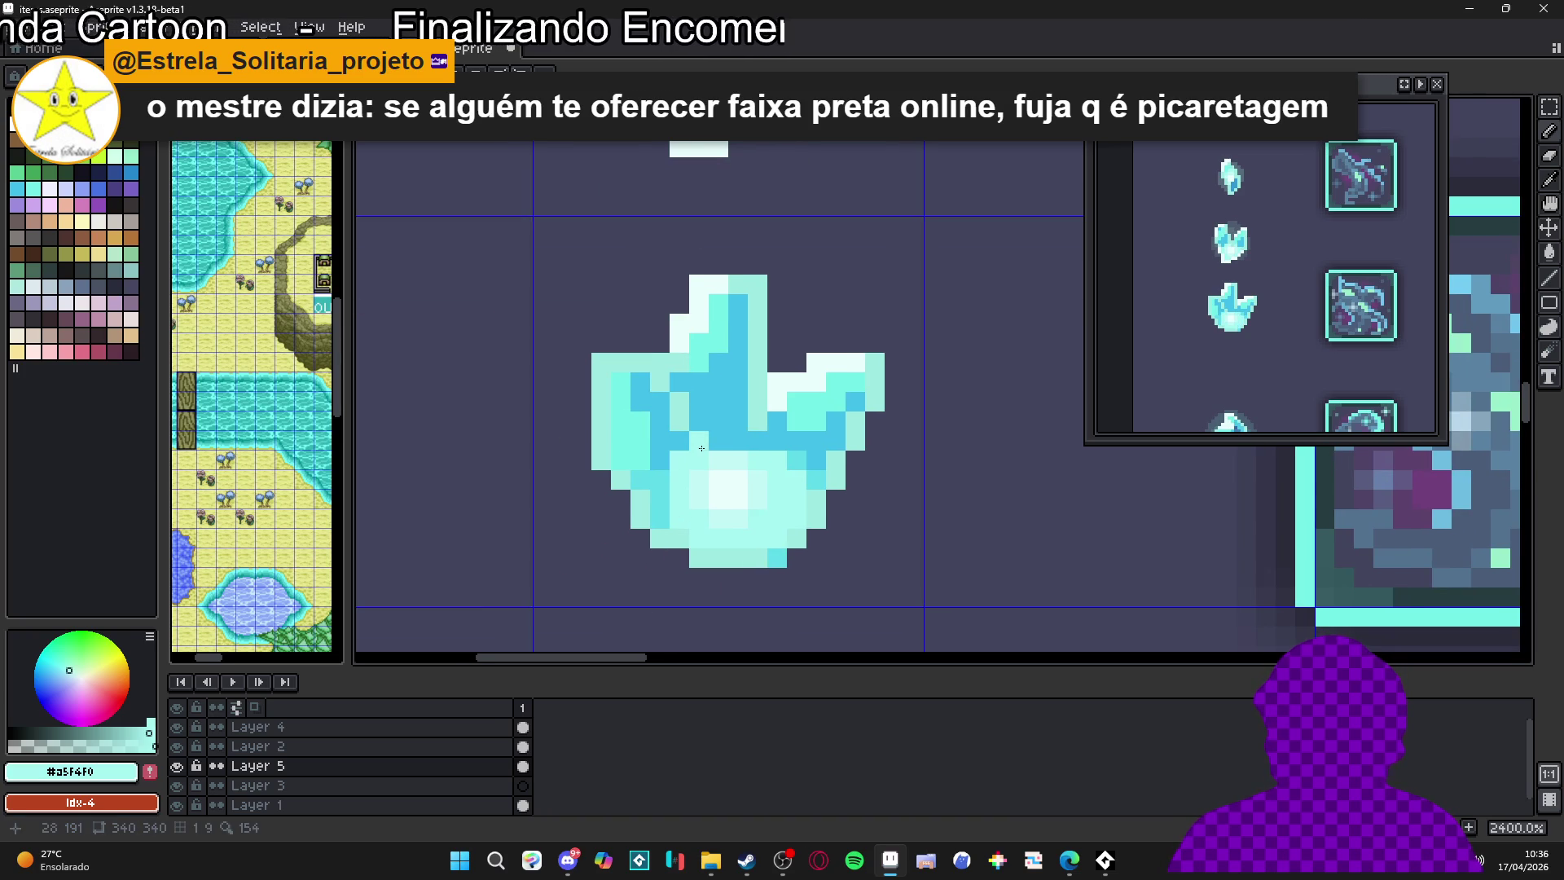
drag(719, 444, 752, 438)
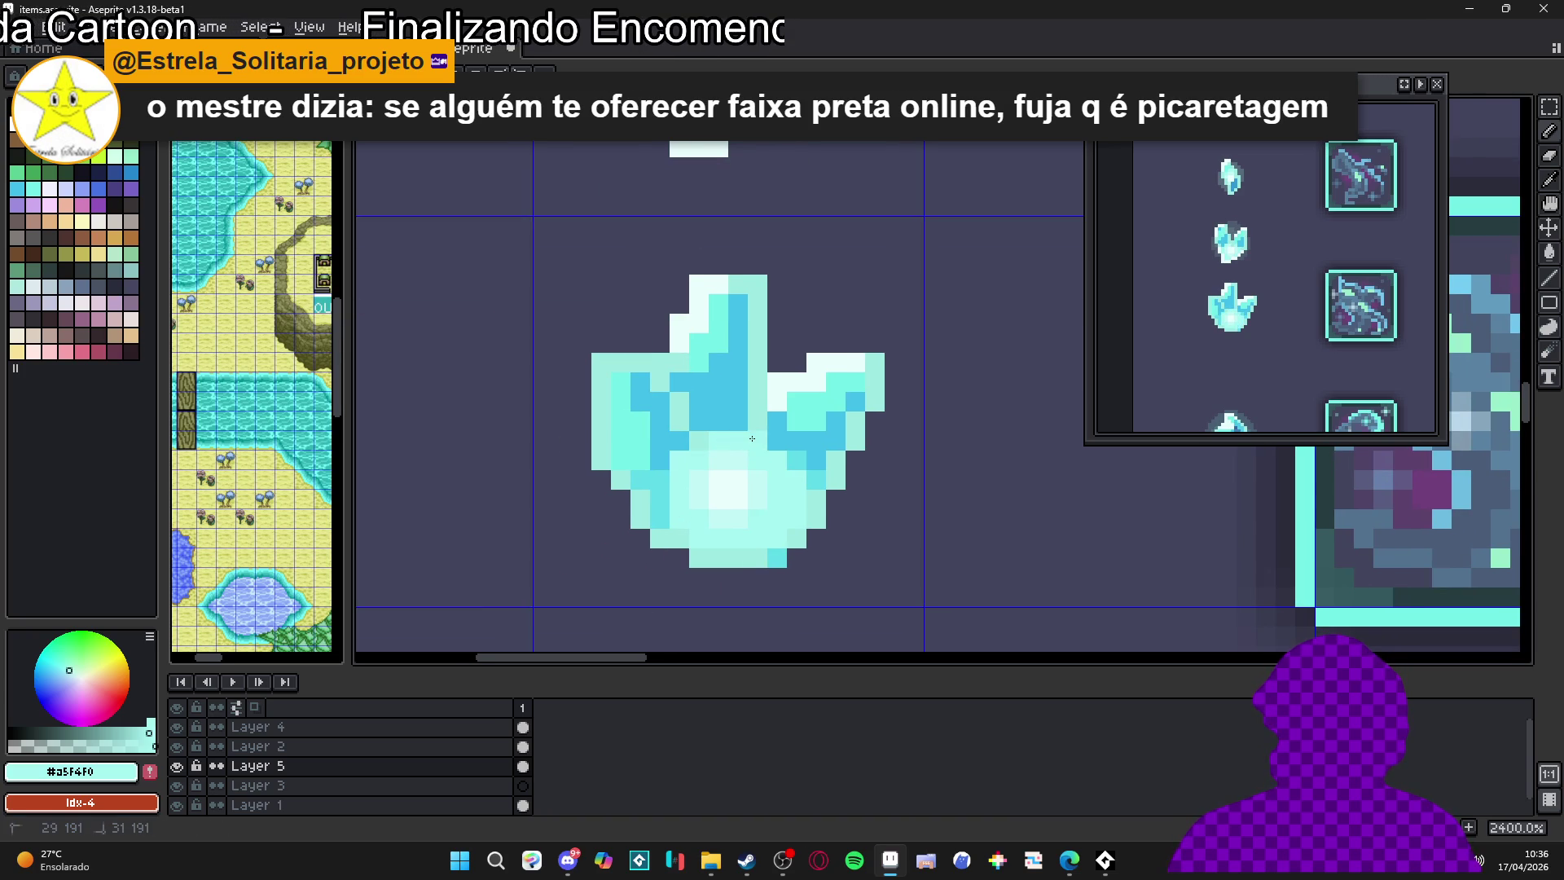
Add a blue pixel to the crystal using the blue sampled from it
alt+click(686, 421)
click(662, 362)
scroll(746, 489, down, 6)
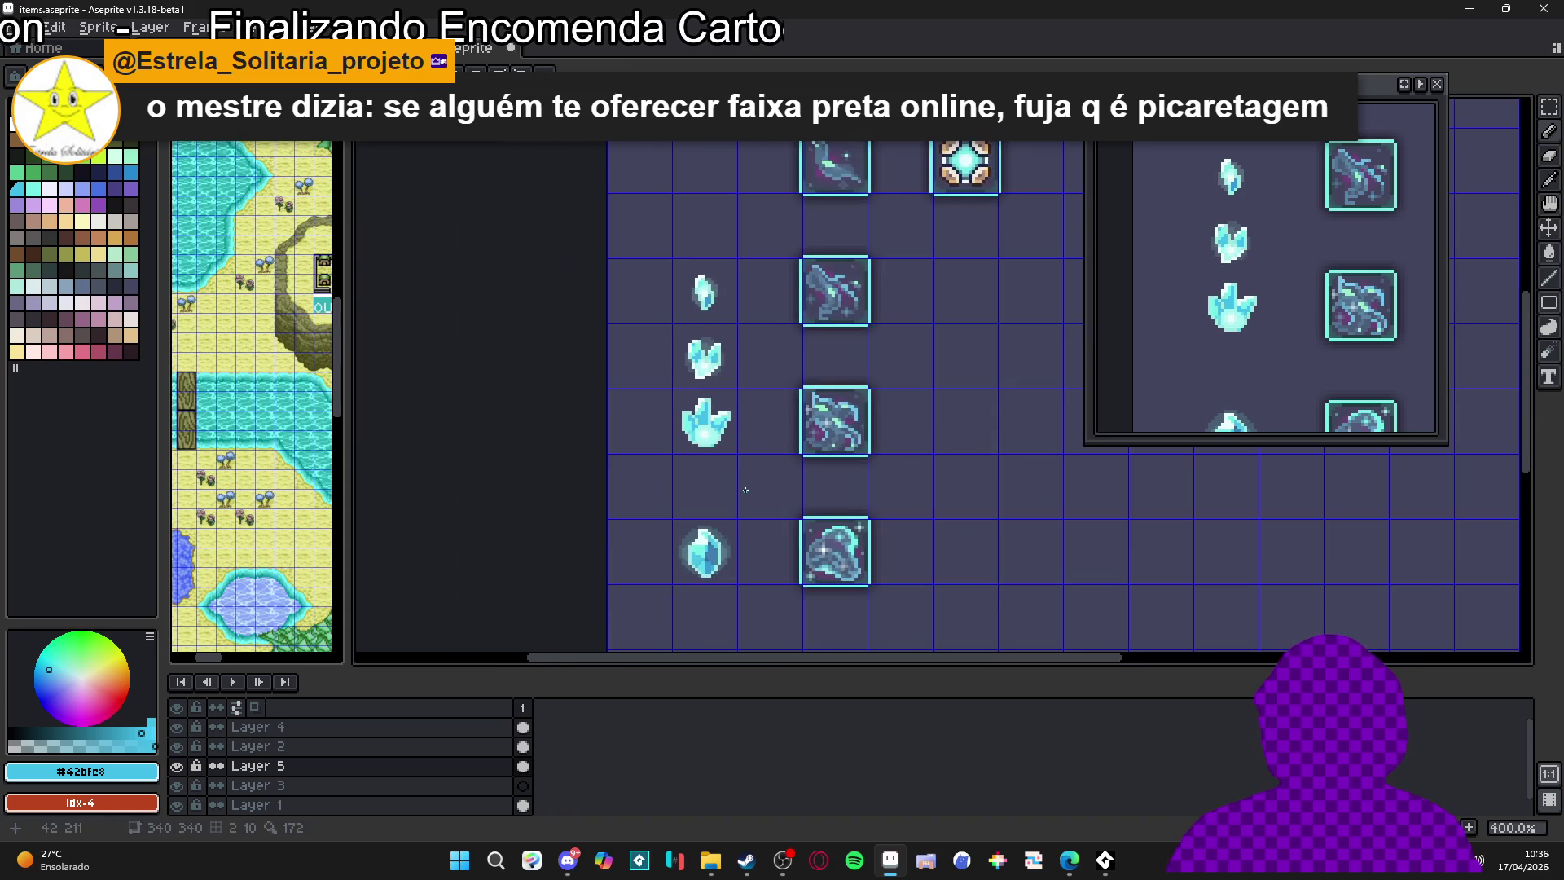
scroll(746, 490, down, 2)
scroll(734, 449, up, 5)
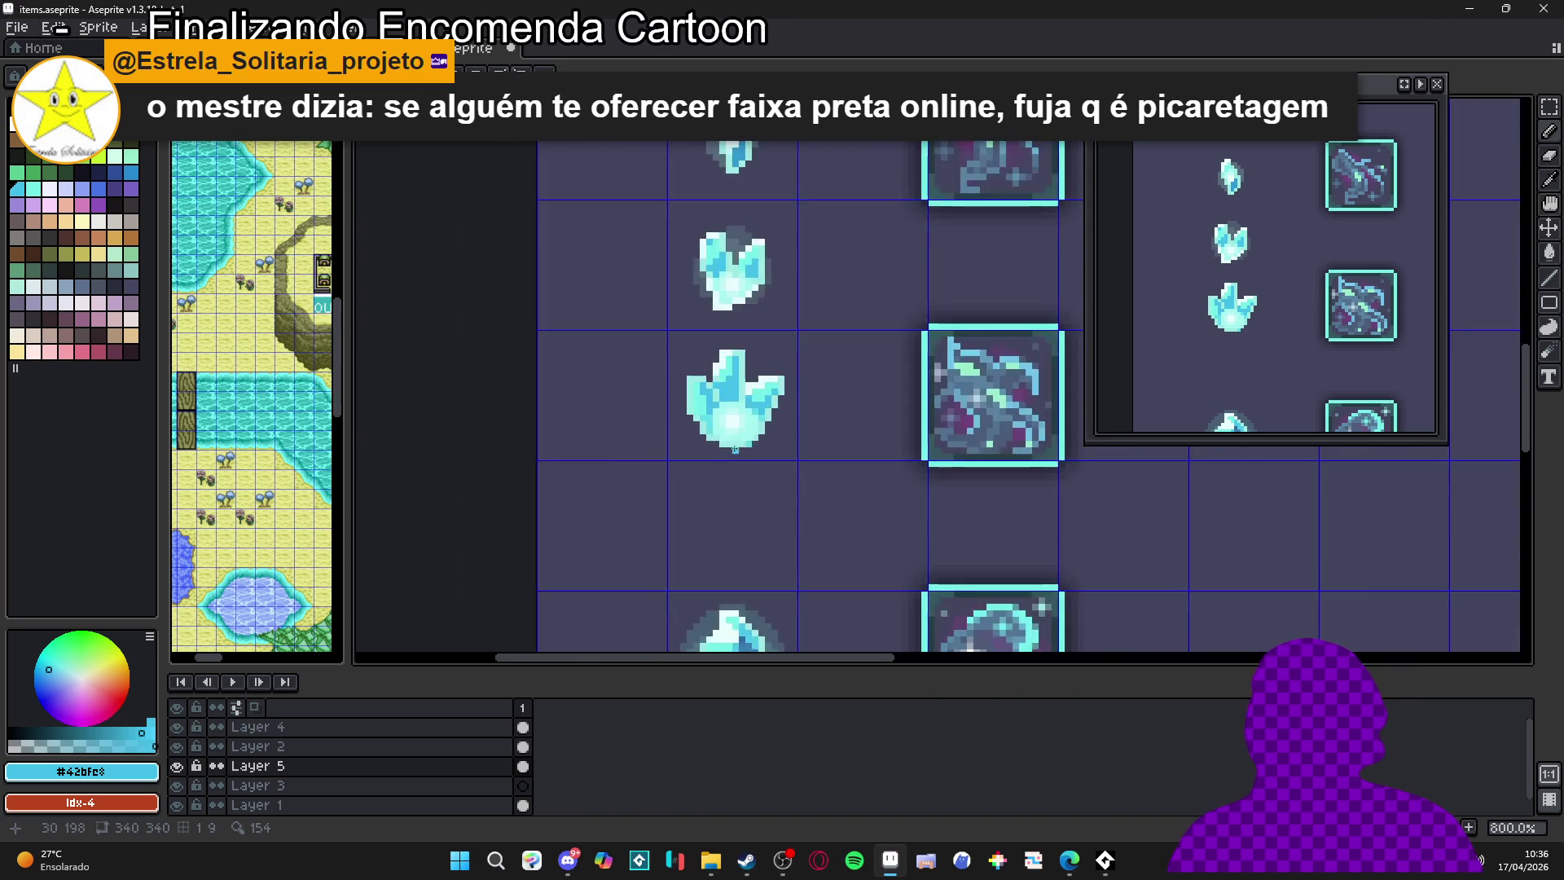
scroll(735, 449, up, 6)
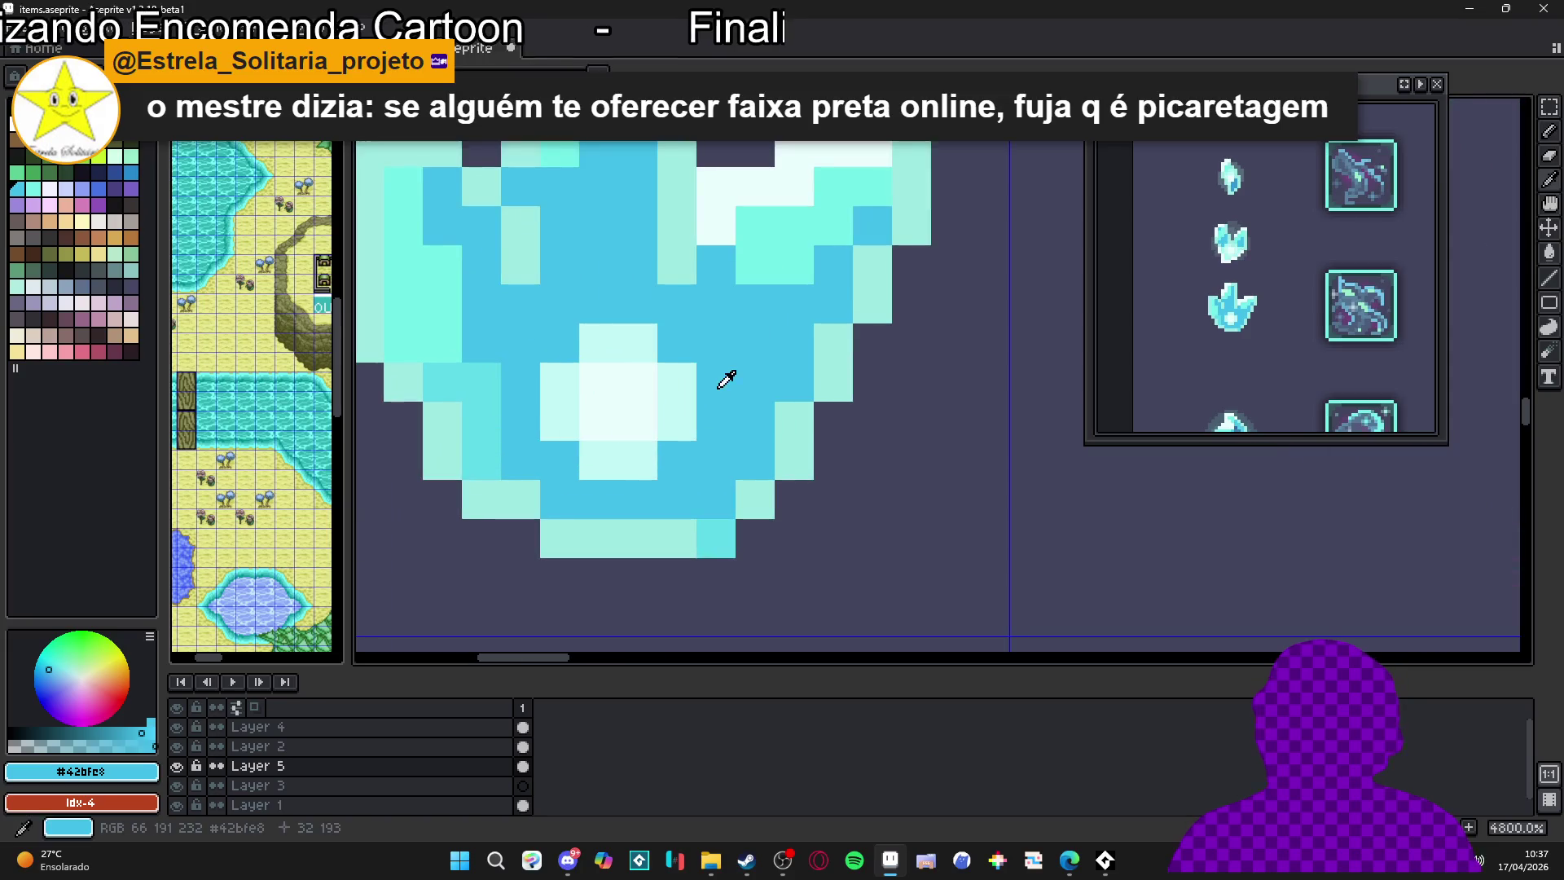
scroll(726, 379, down, 8)
Shrink the brush to 1px and pick black from the palette
key(minus)
key(minus)
key(minus)
scroll(684, 432, down, 2)
scroll(689, 440, up, 2)
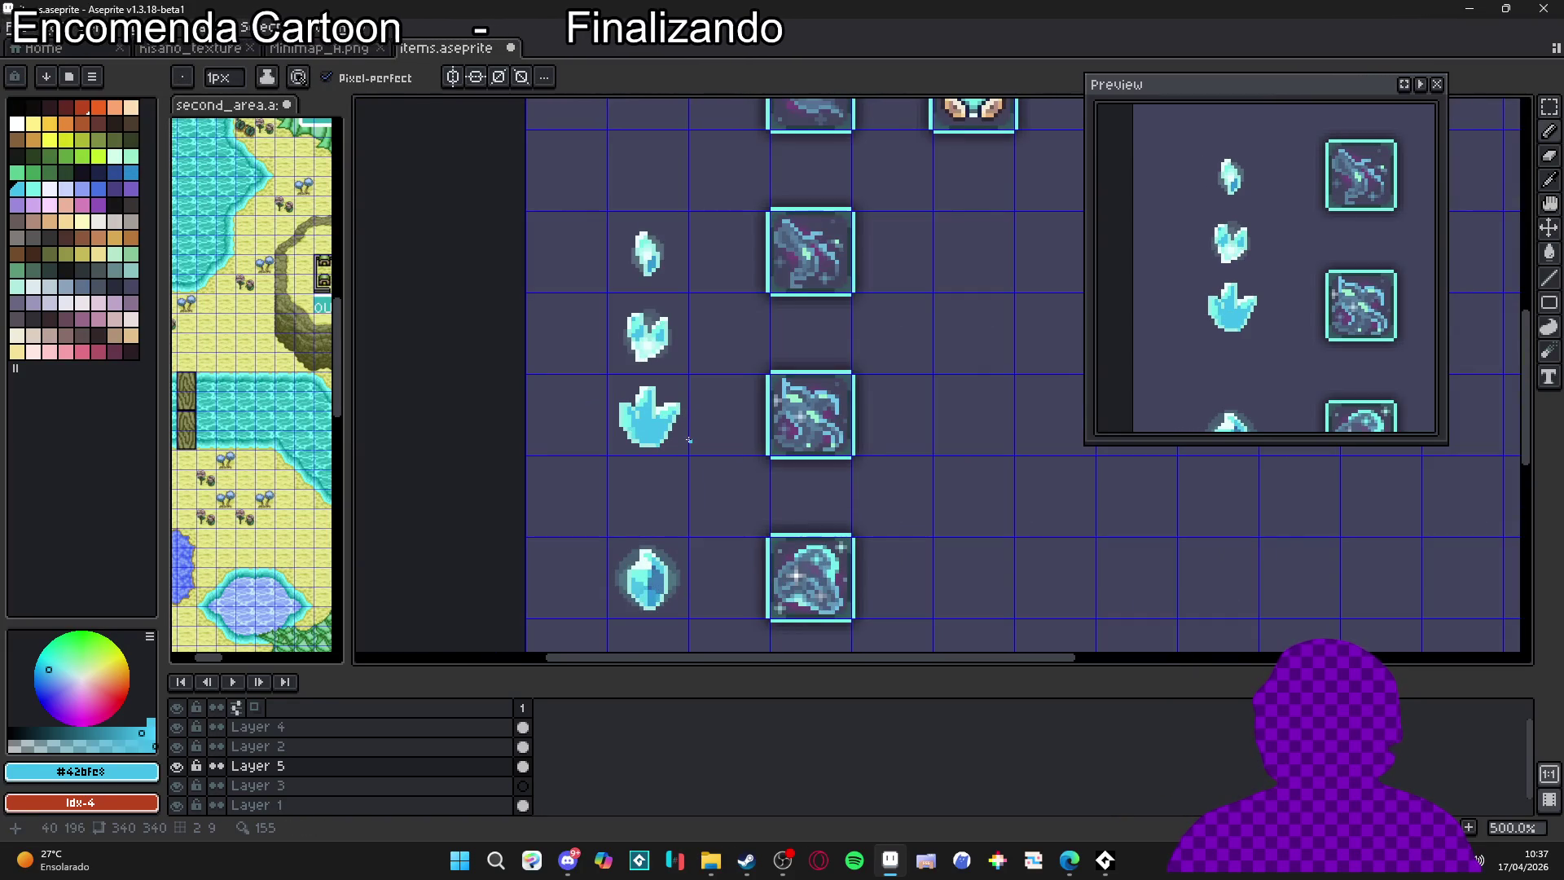
scroll(685, 440, up, 2)
scroll(687, 441, down, 2)
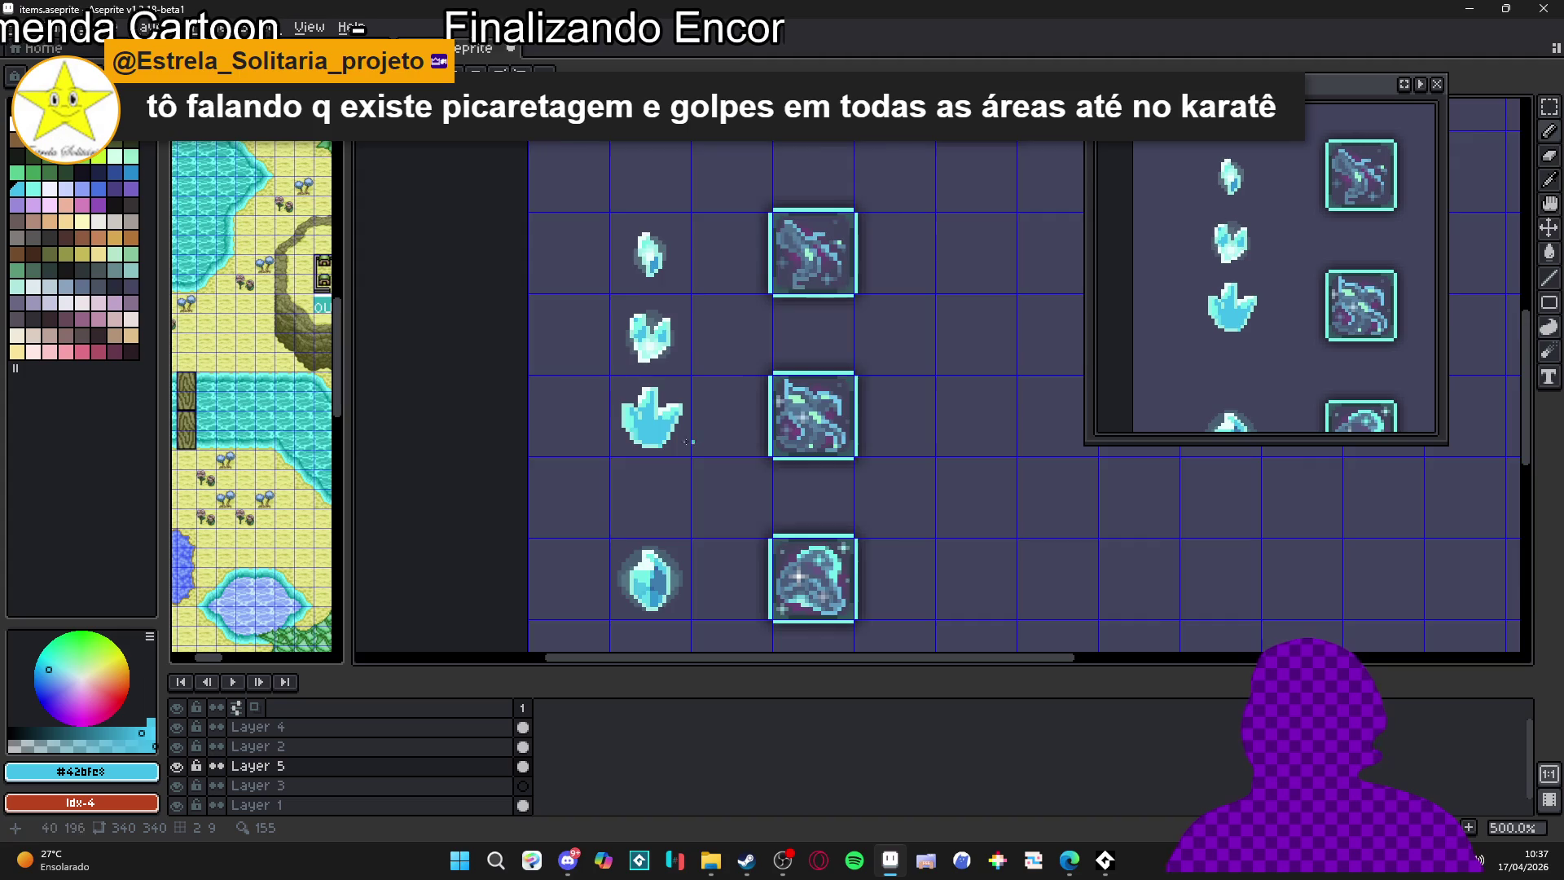
scroll(686, 442, up, 2)
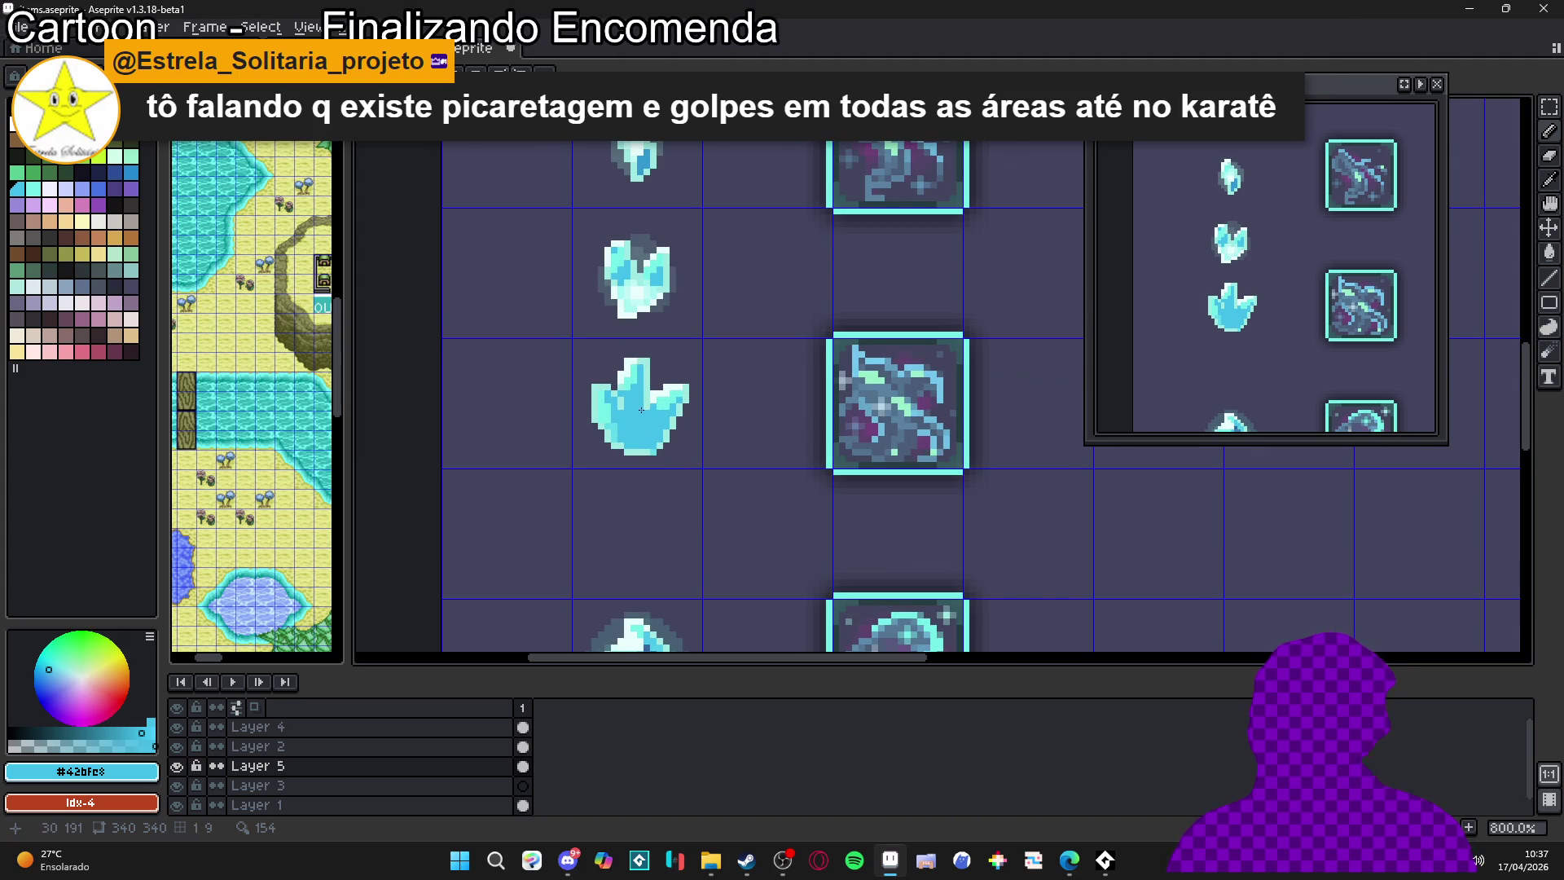
scroll(641, 410, up, 2)
alt+click(394, 401)
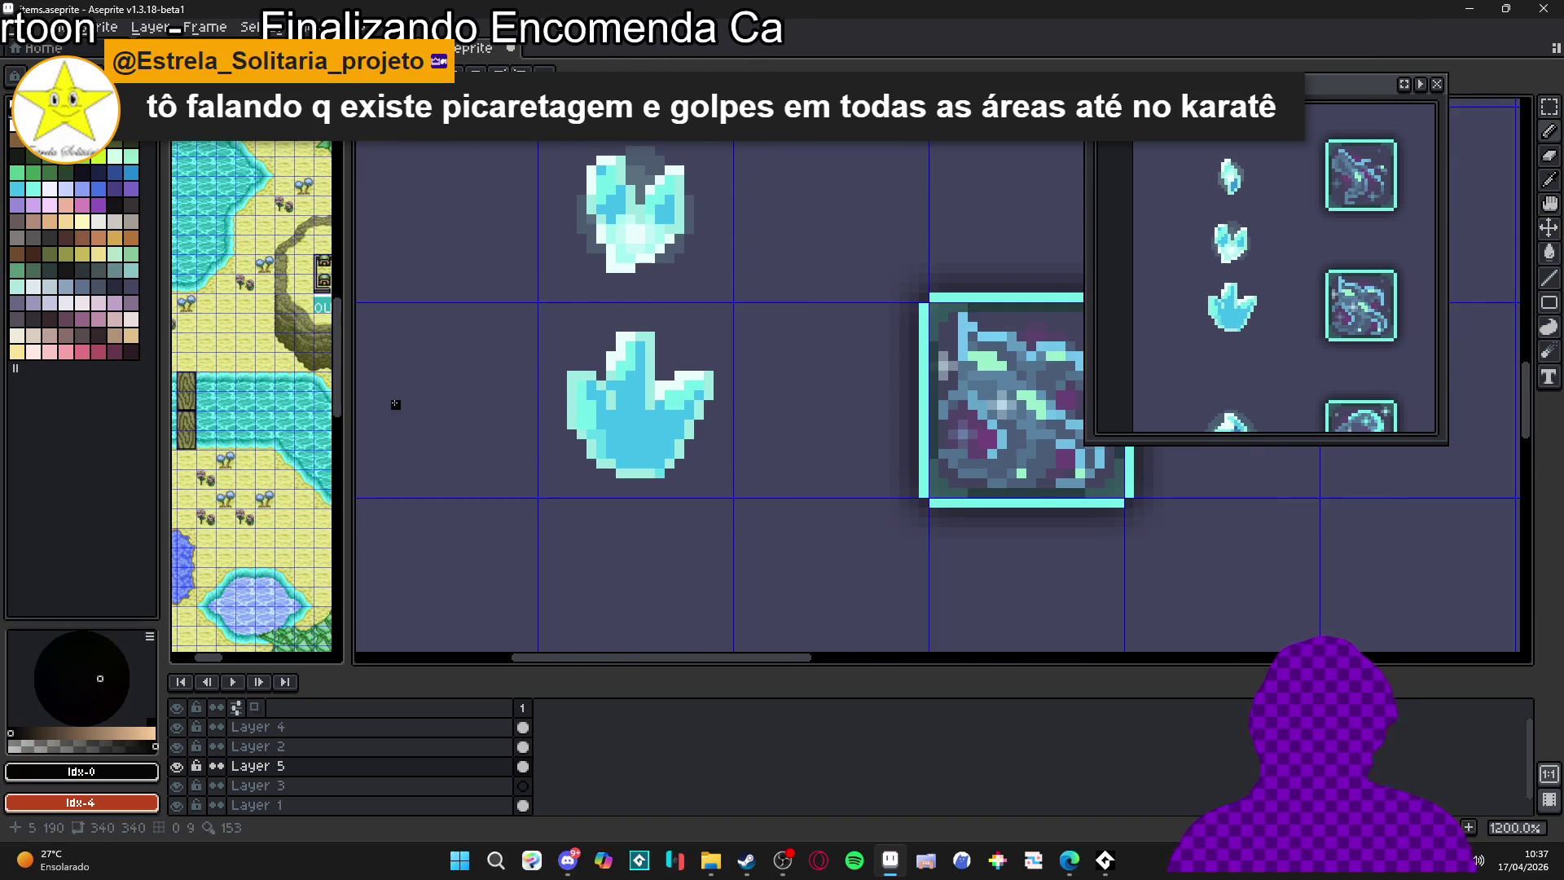
Draw the black outline down the crystal's left and lower-left edge, erasing two stray pixels
scroll(560, 372, up, 3)
mouse_move(601, 383)
mouse_down()
mouse_move(601, 481)
mouse_move(699, 579)
mouse_up()
click(660, 559)
key(e)
click(660, 559)
click(640, 540)
key(b)
Outline the upper left, inner left notch, top and right arm in black
click(621, 383)
click(640, 383)
click(660, 402)
drag(680, 403, 679, 461)
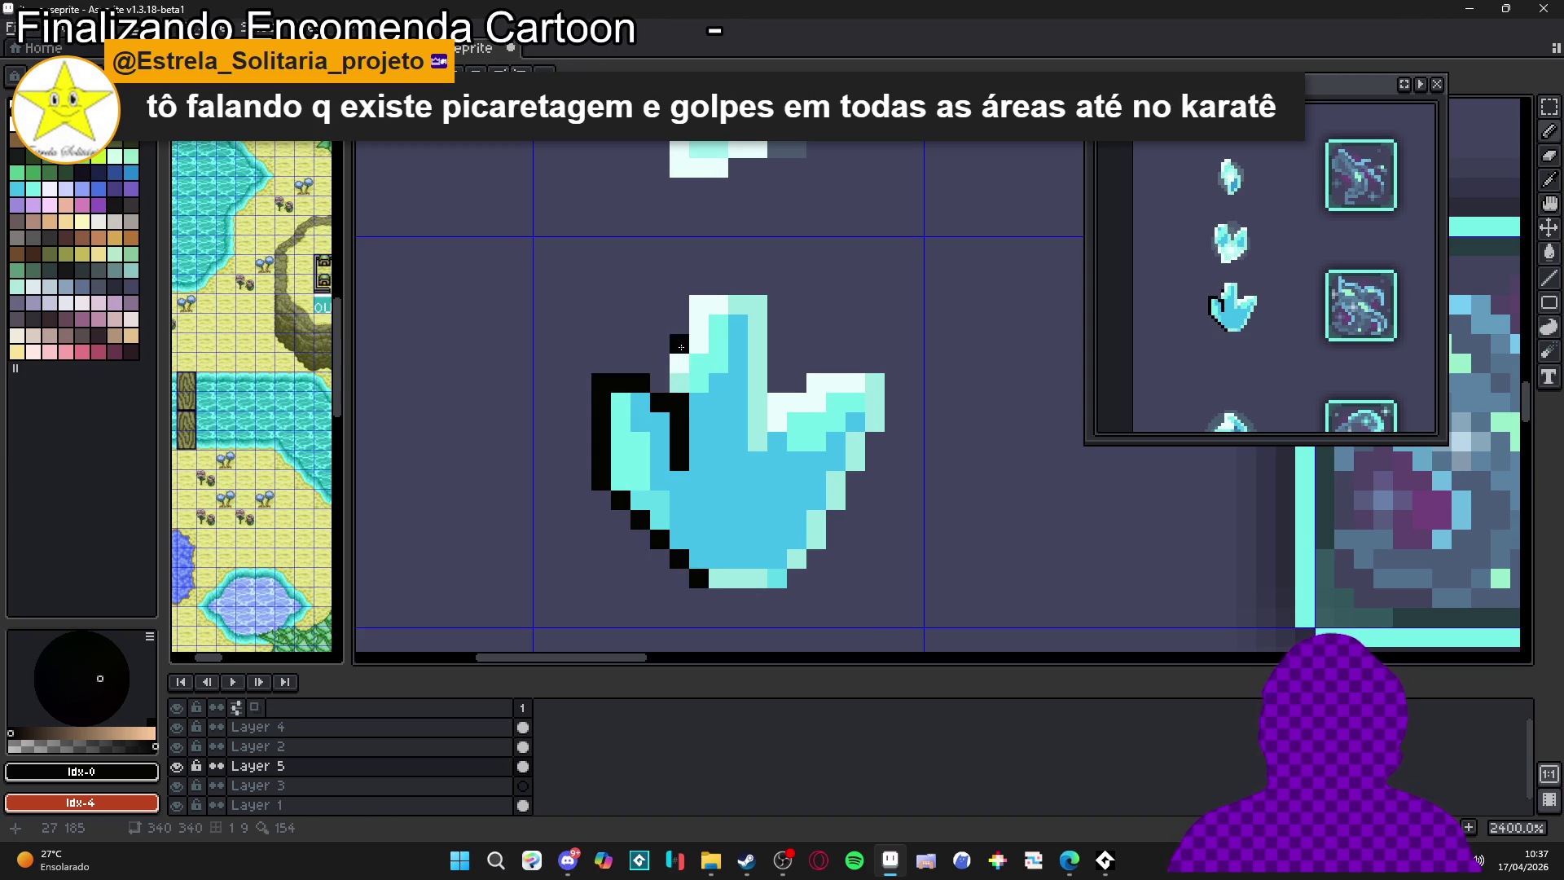
mouse_move(702, 308)
mouse_down()
mouse_move(738, 304)
mouse_move(758, 325)
mouse_move(758, 445)
mouse_move(780, 401)
mouse_move(846, 380)
mouse_up()
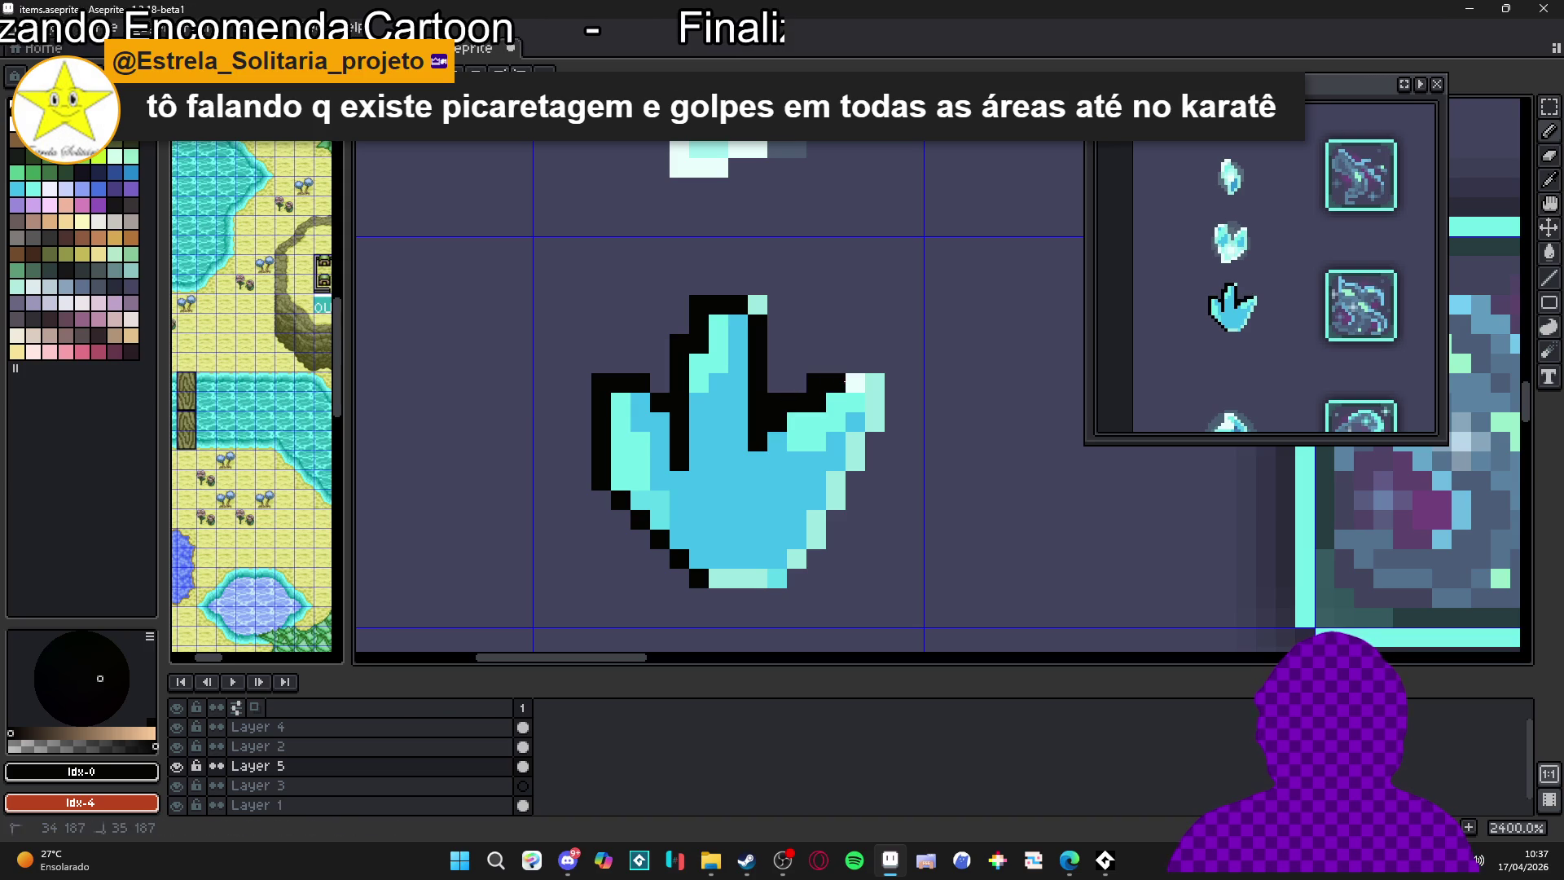
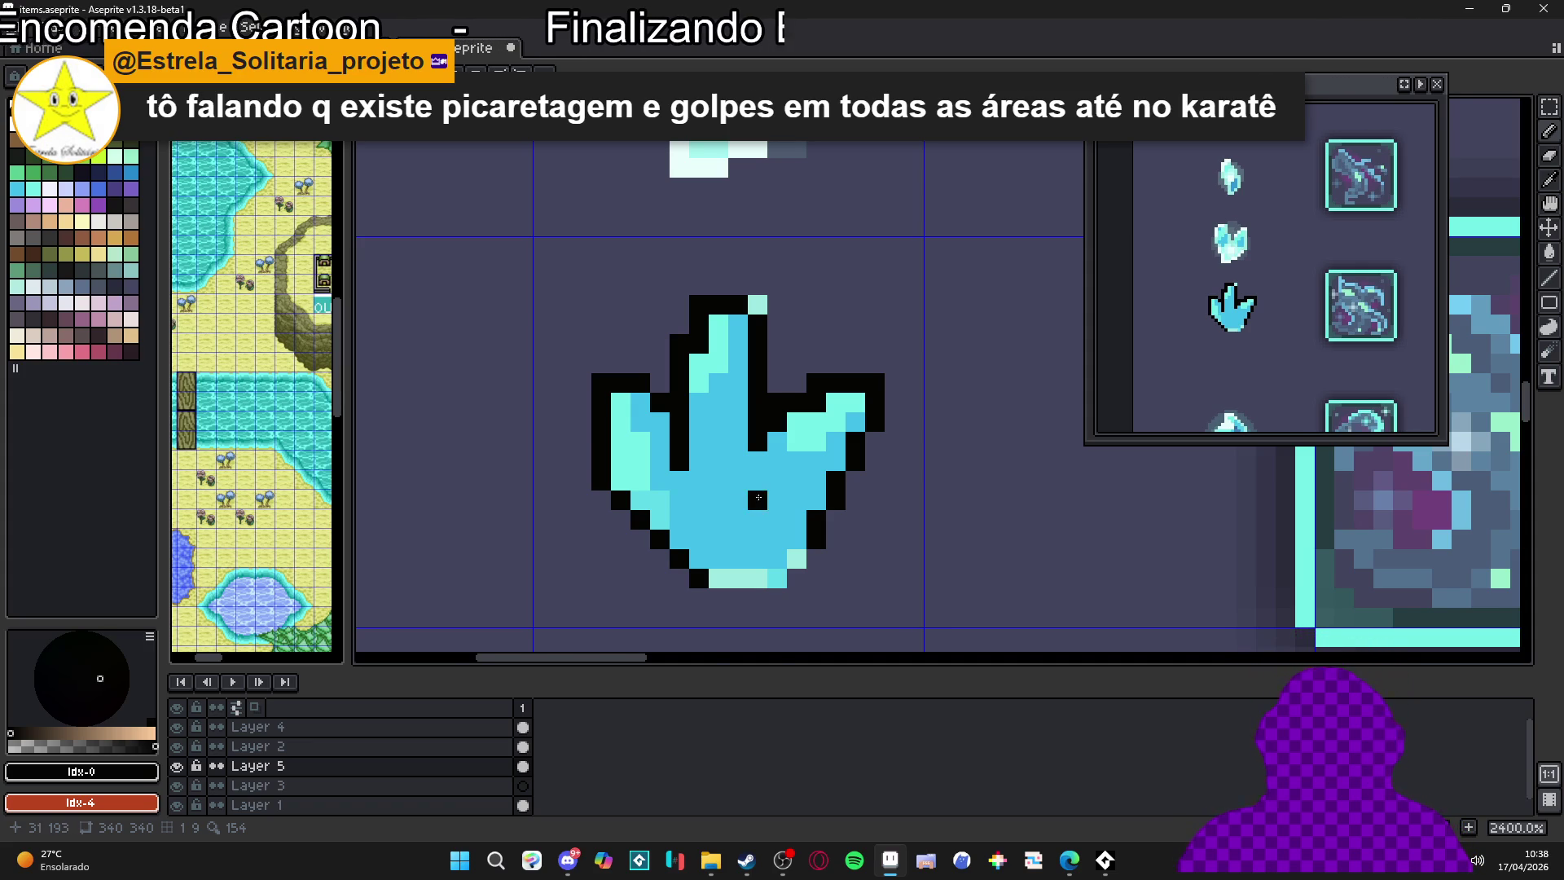
Paint two black pixels on the paw's lower right, then undo the stray one
scroll(758, 499, down, 2)
scroll(774, 535, up, 2)
click(762, 558)
click(762, 537)
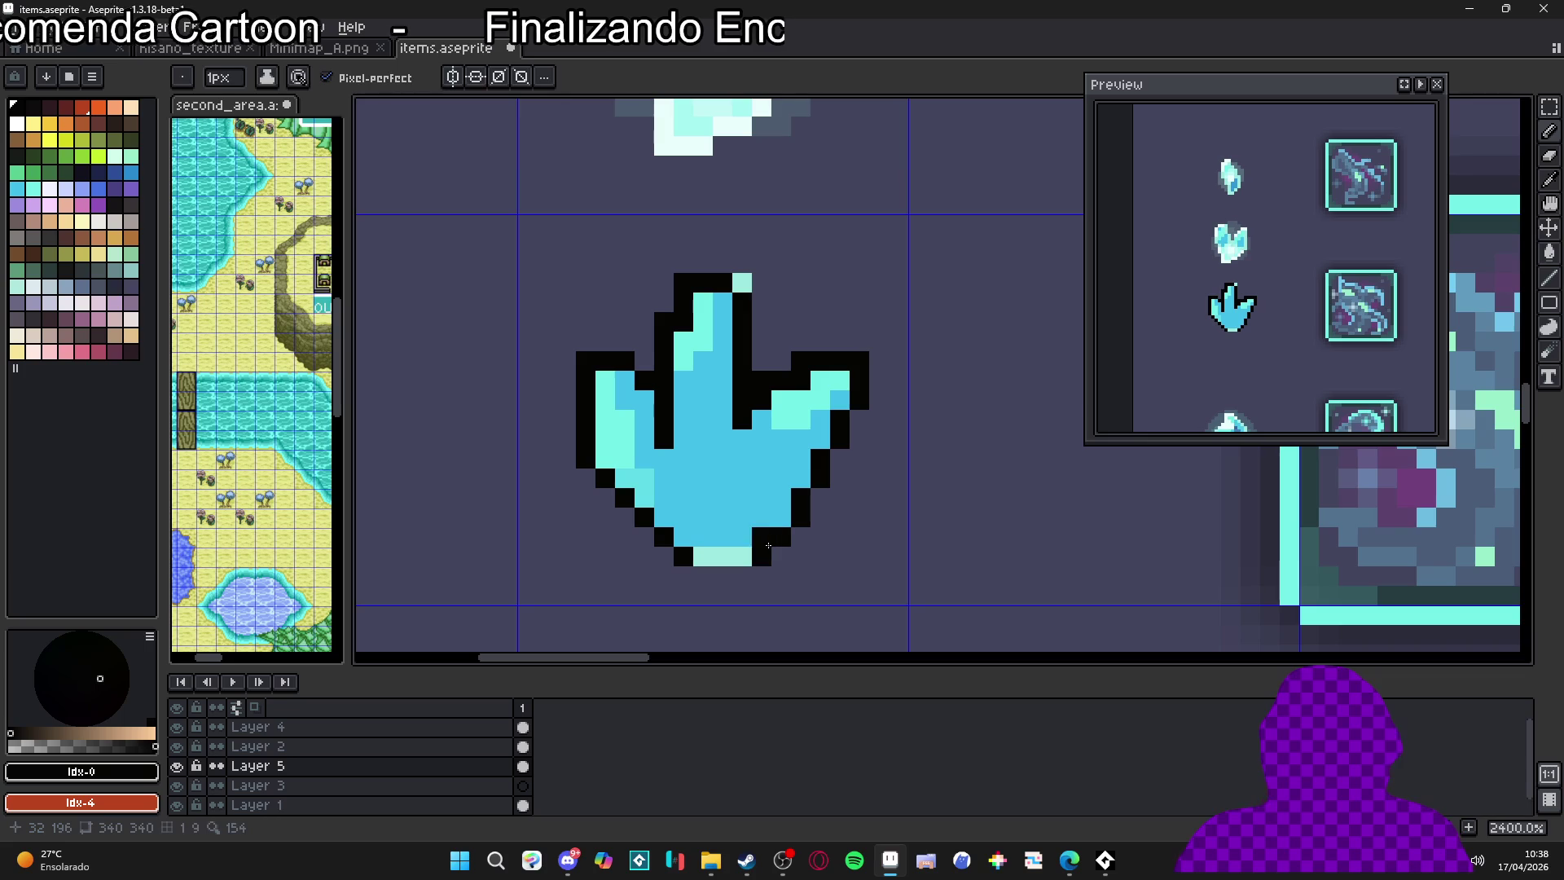
key(ctrl+z)
Eyedrop the black outline colour from the canvas and paint the paw's upper fingers black
key(i)
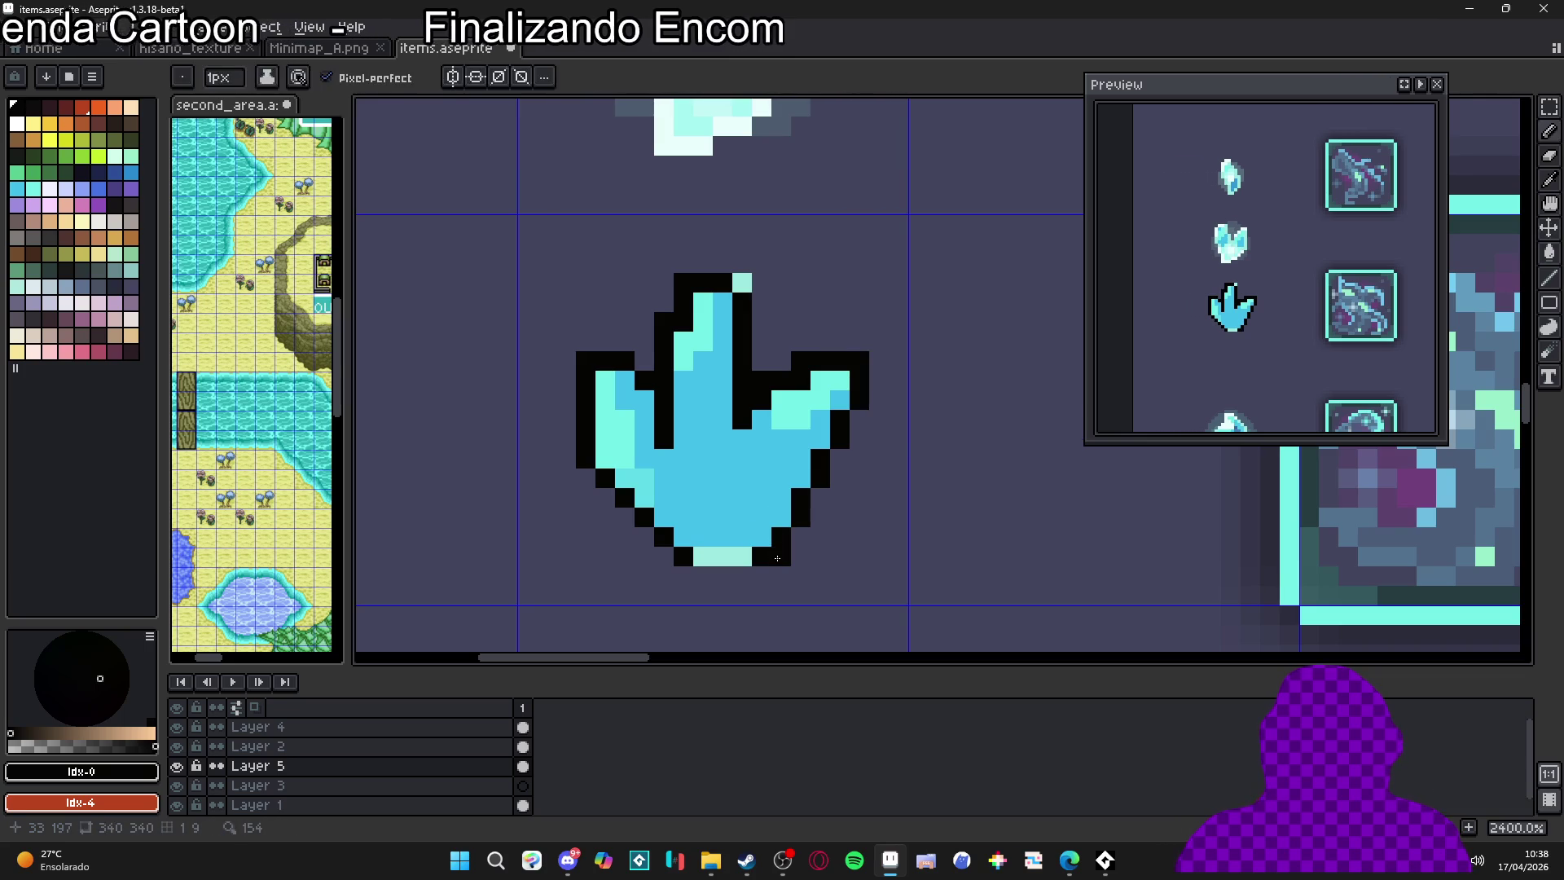
click(742, 557)
click(759, 535)
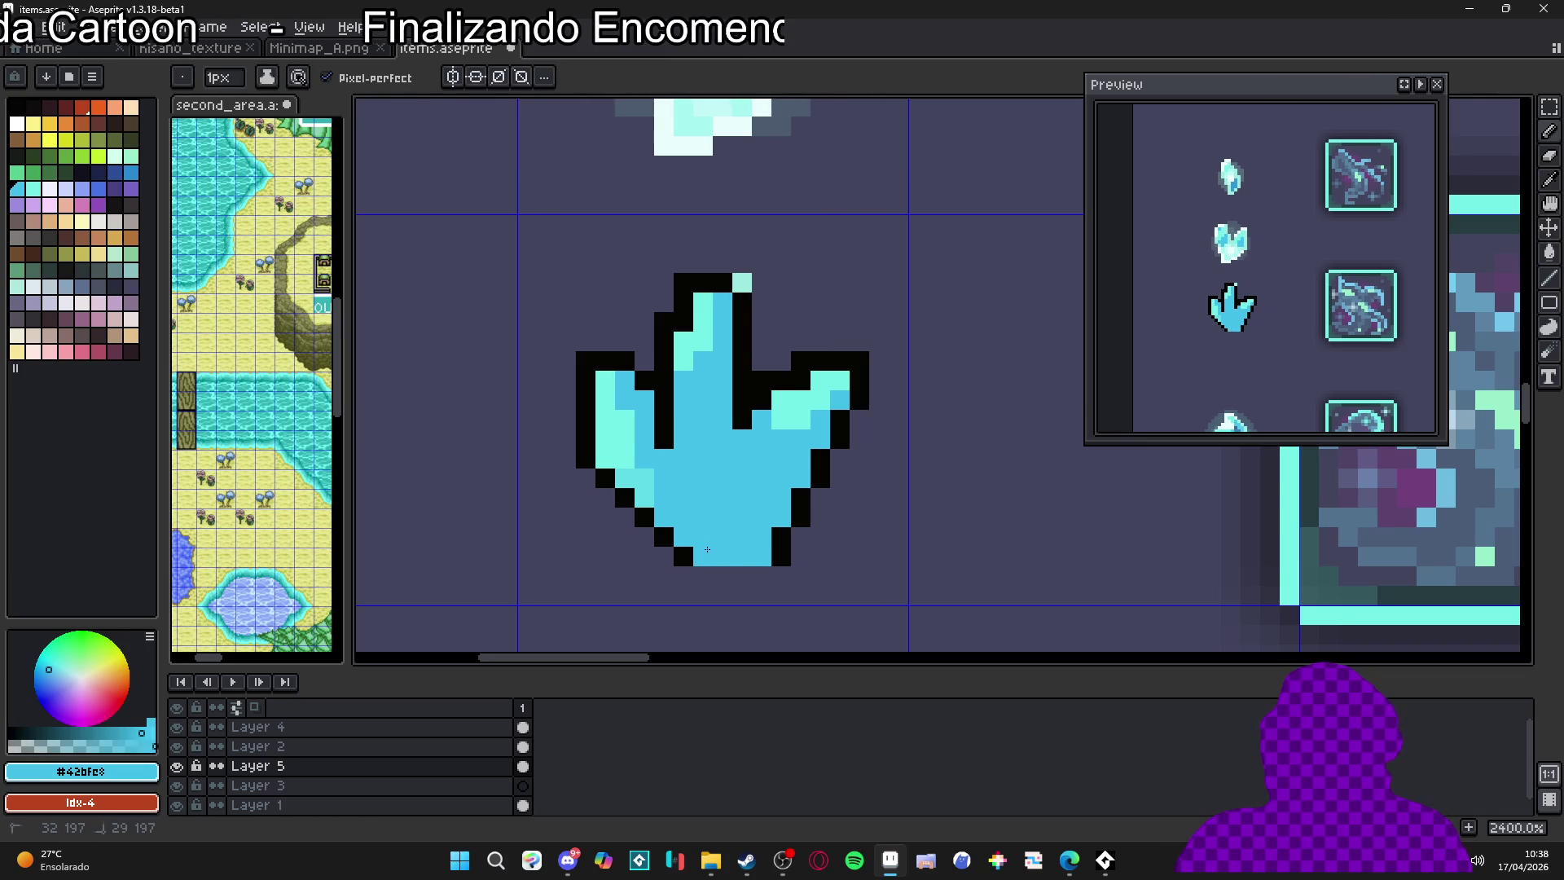
scroll(751, 360, up, 1)
click(751, 360)
mouse_move(744, 291)
mouse_down()
mouse_move(717, 342)
mouse_move(691, 342)
mouse_move(701, 423)
mouse_move(643, 471)
mouse_move(574, 489)
mouse_move(587, 525)
mouse_move(683, 567)
mouse_move(652, 594)
mouse_move(782, 513)
mouse_move(815, 456)
mouse_move(872, 457)
mouse_move(777, 504)
mouse_move(784, 489)
mouse_up()
scroll(847, 476, down, 2)
Paint the remaining cyan columns and pixels of the paw black
drag(754, 487, 785, 490)
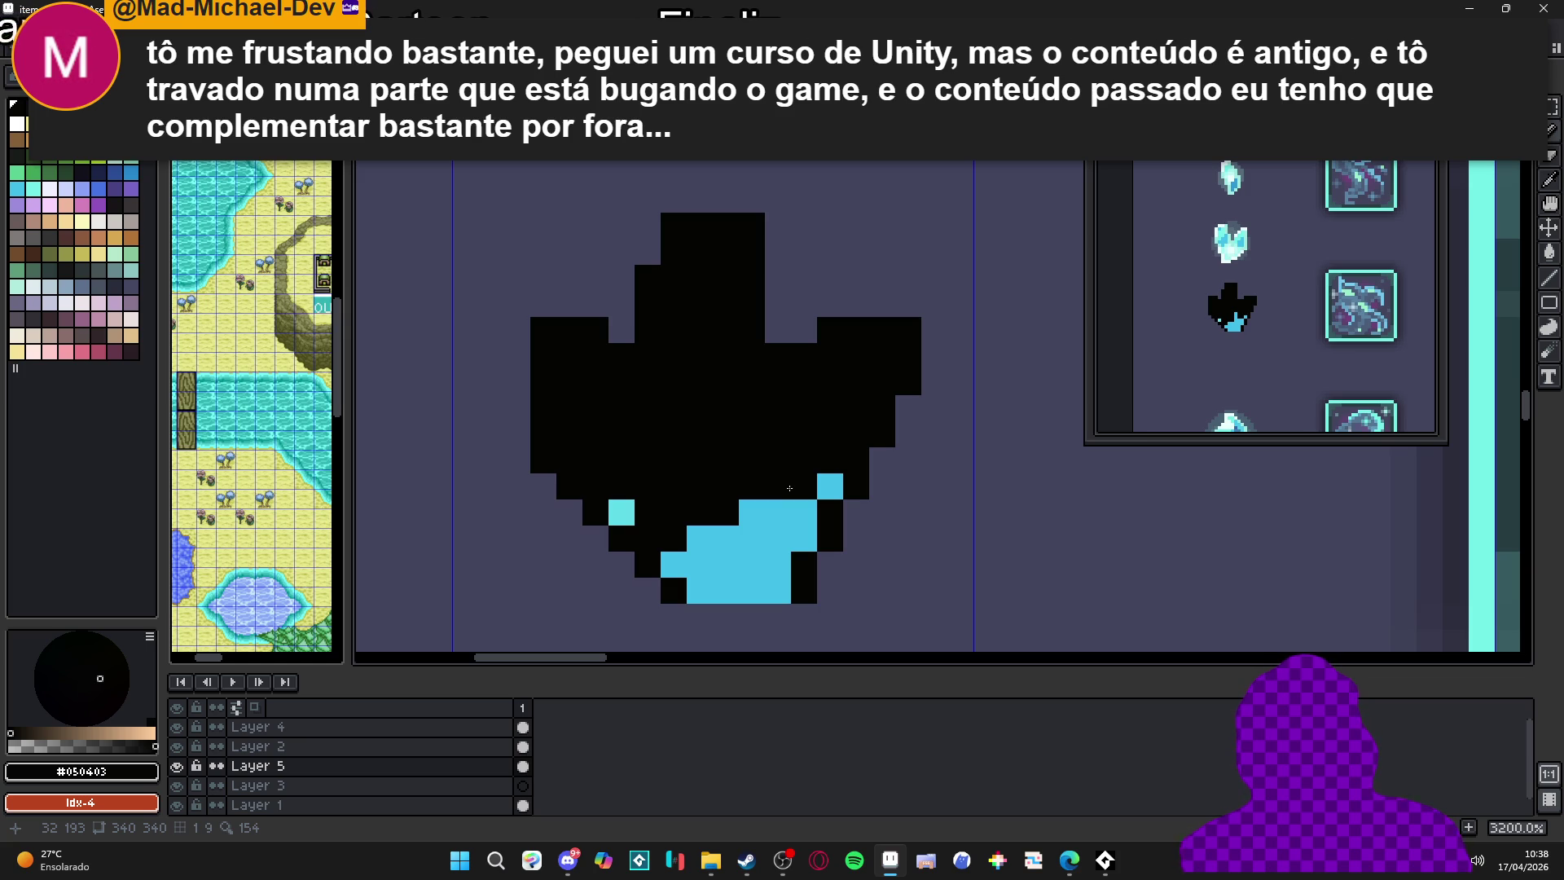
mouse_move(829, 487)
mouse_down()
mouse_move(779, 514)
mouse_move(794, 531)
mouse_move(700, 540)
mouse_move(622, 512)
mouse_move(750, 558)
mouse_move(773, 585)
mouse_move(729, 584)
mouse_up()
scroll(778, 571, down, 2)
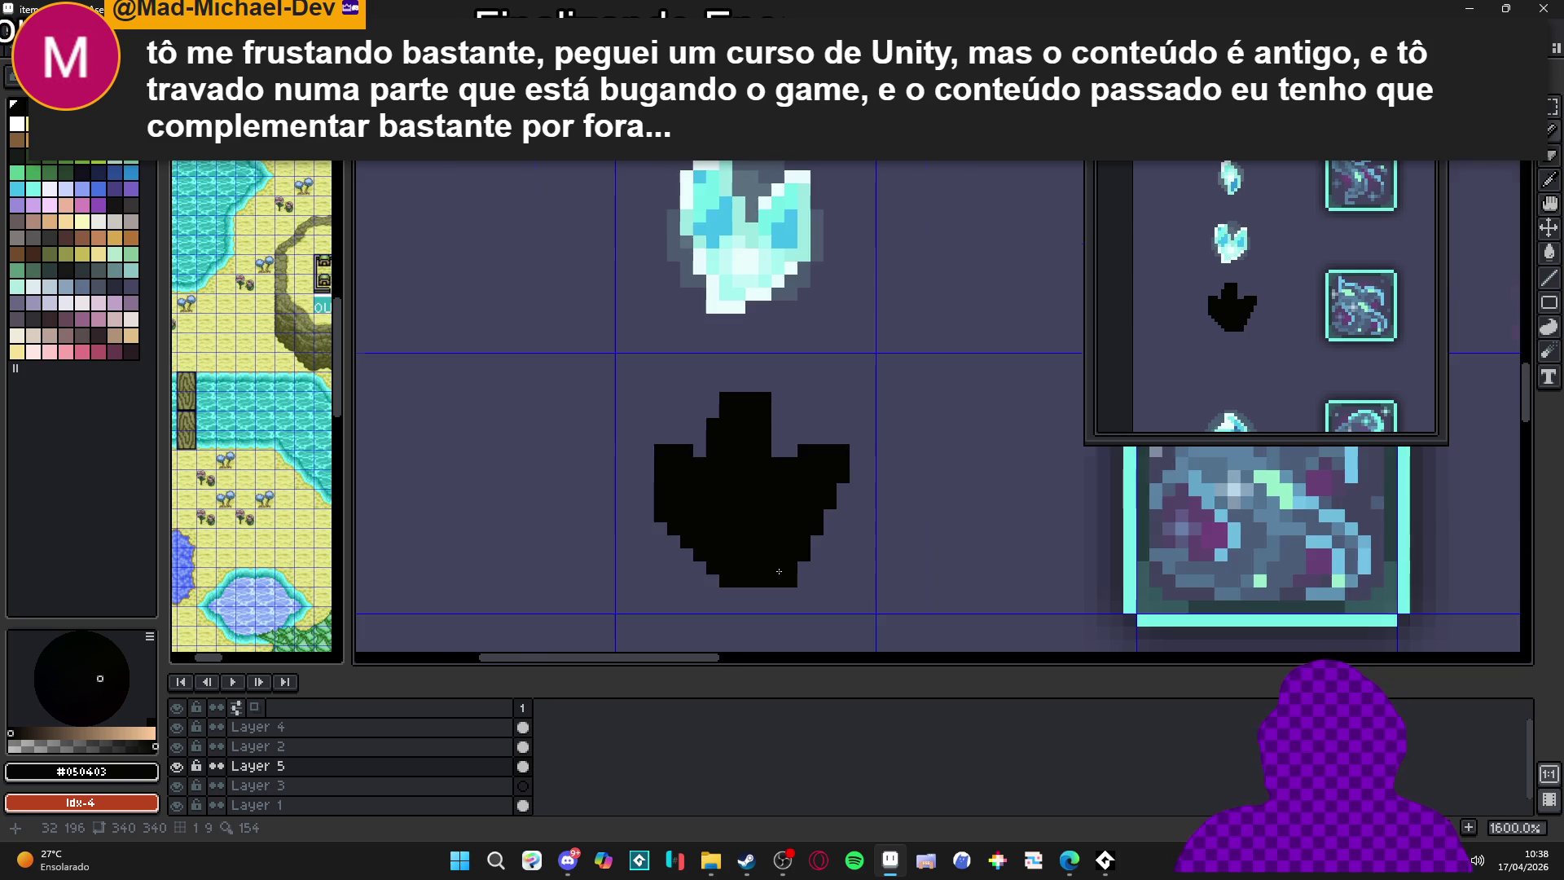
scroll(779, 571, down, 2)
scroll(782, 515, up, 2)
Erase one pixel from the paw's edge and add a row of black pixels at its top right
key(e)
scroll(786, 528, down, 2)
scroll(778, 518, up, 4)
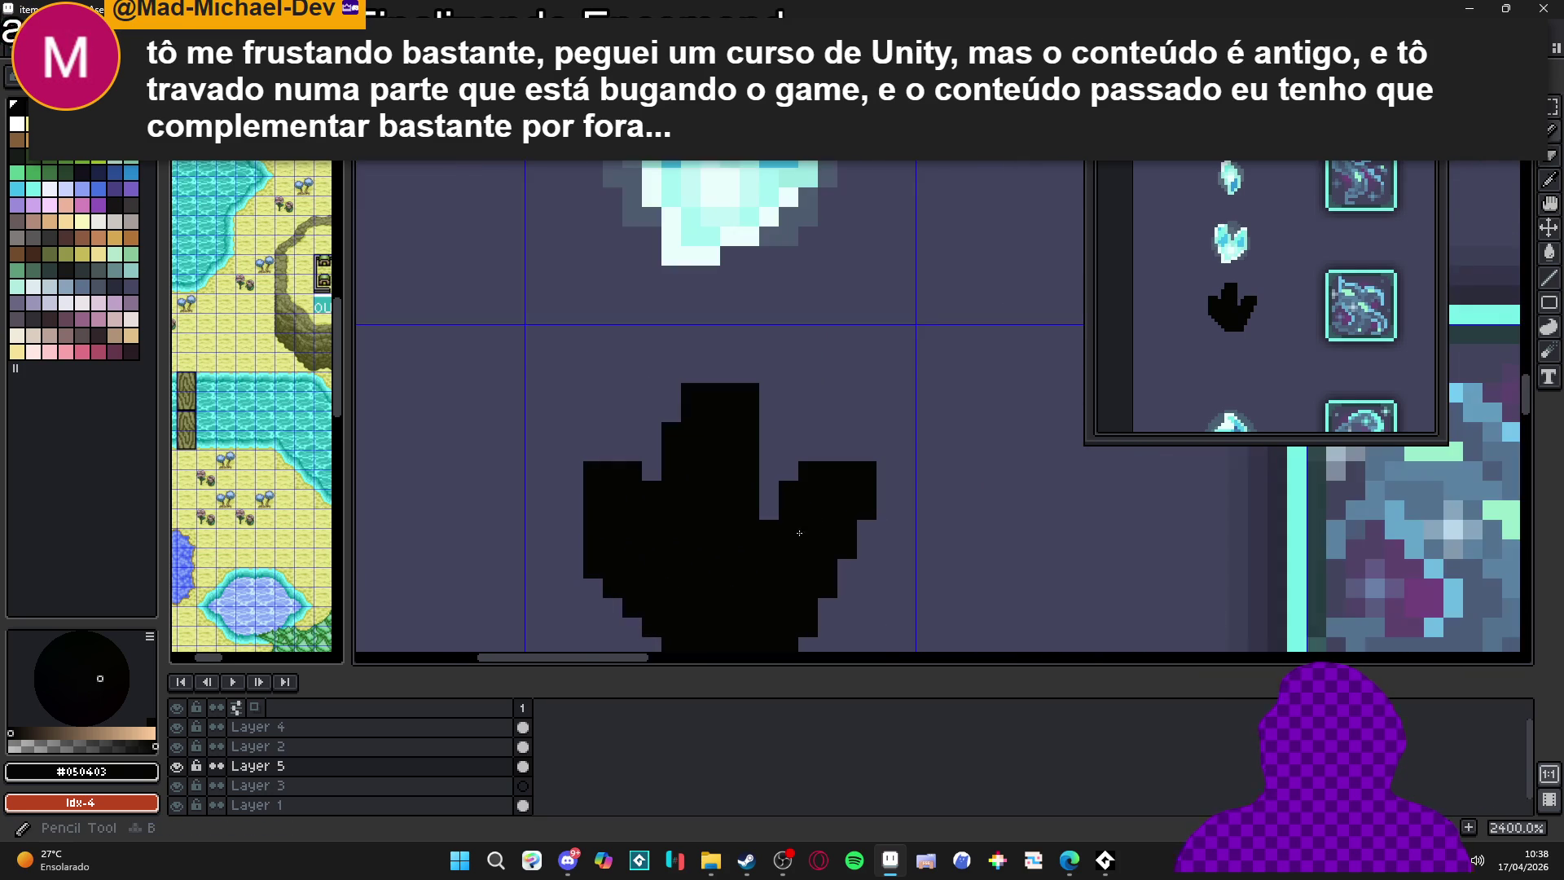
click(769, 491)
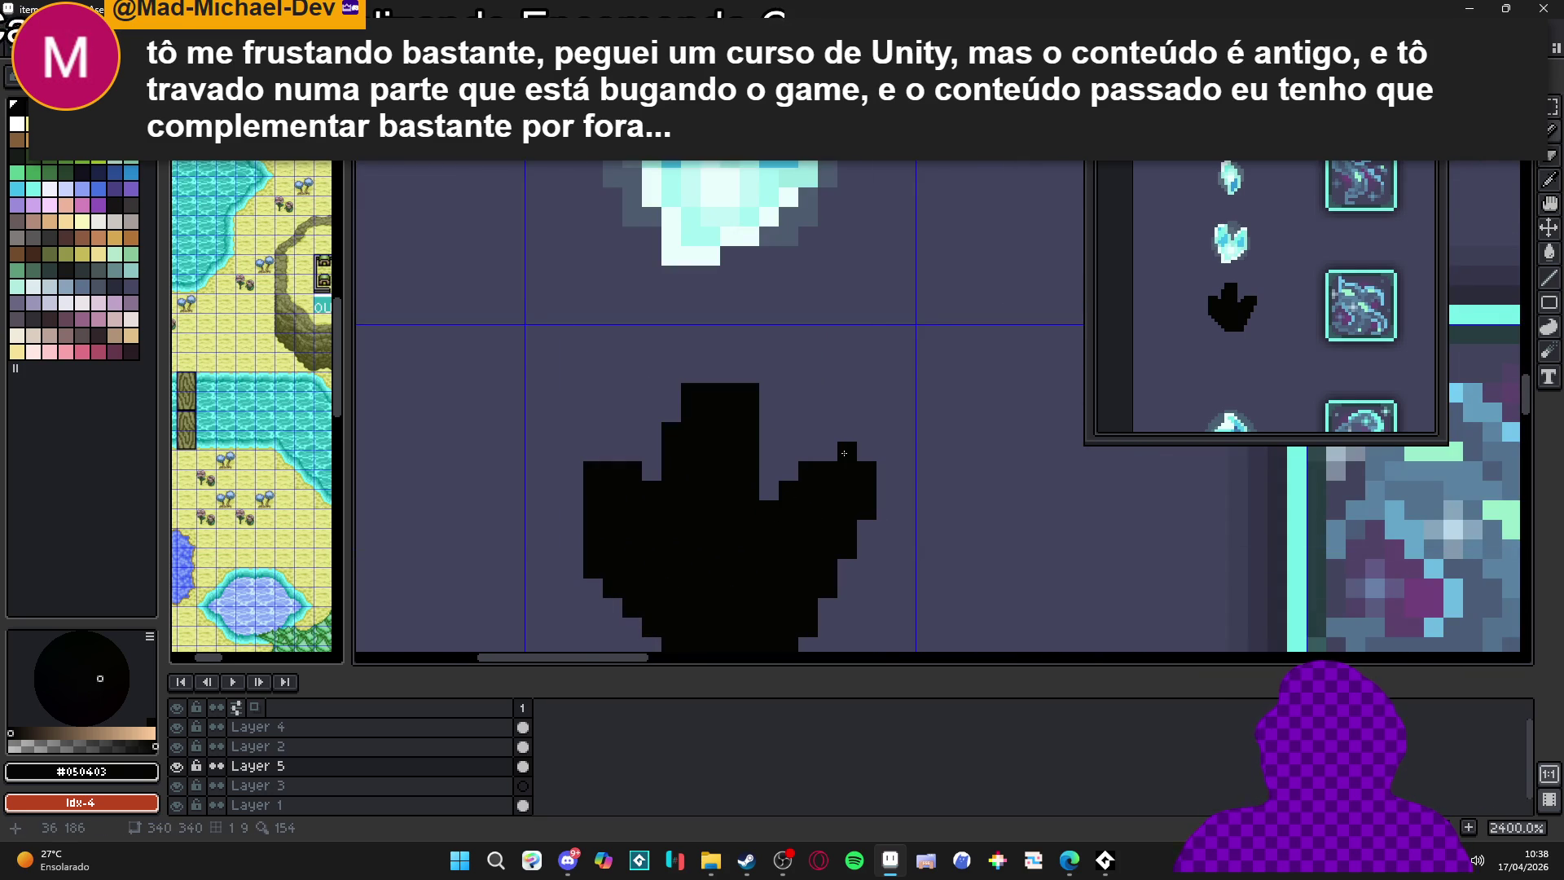
drag(828, 450, 867, 451)
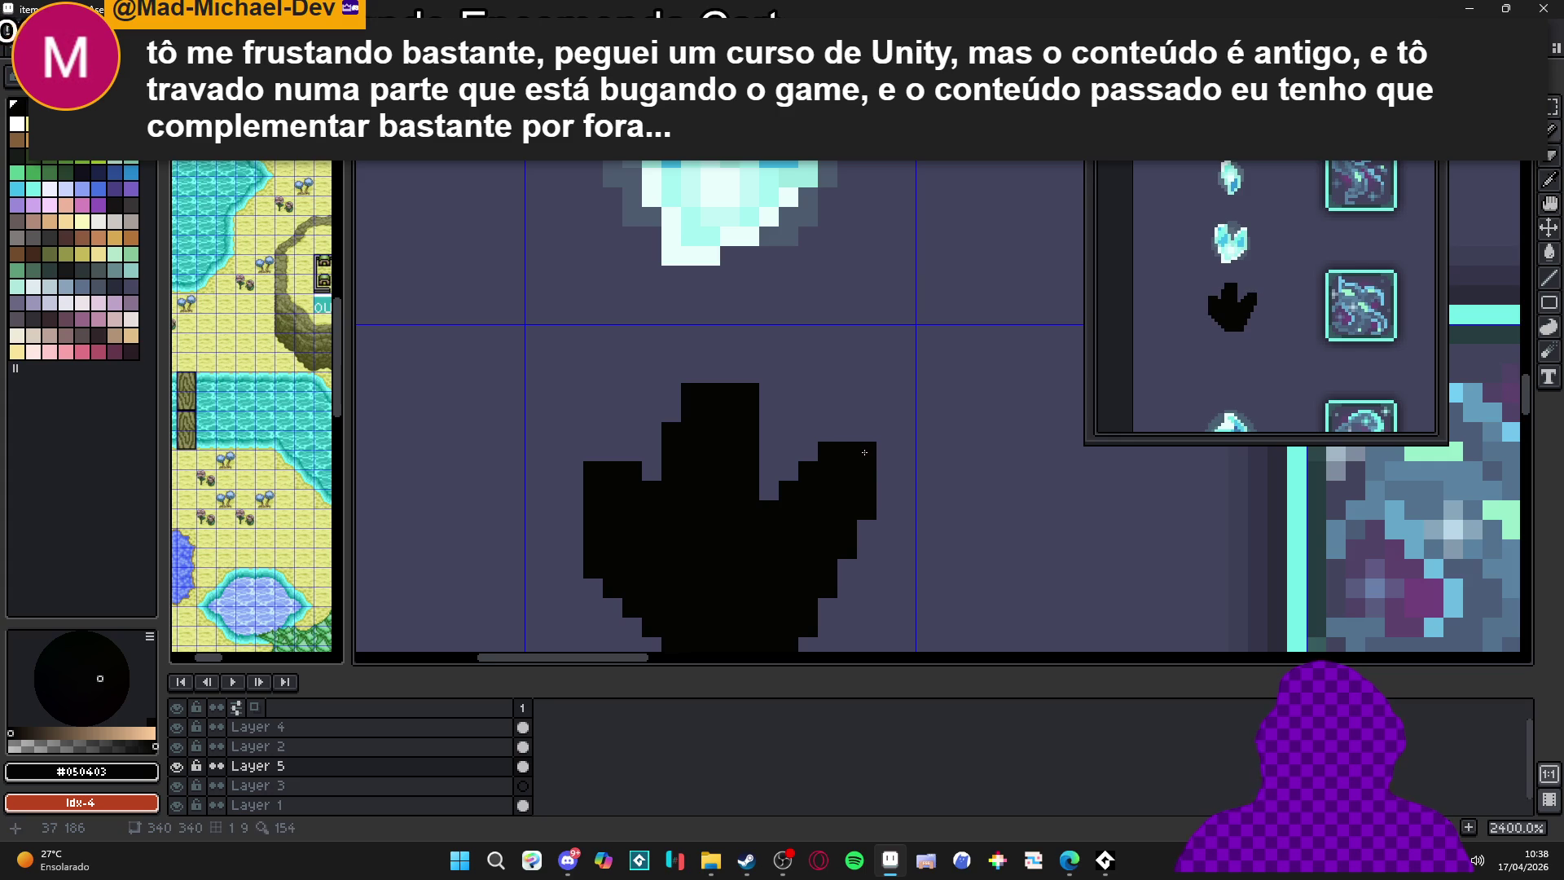
scroll(846, 461, down, 2)
scroll(846, 462, up, 2)
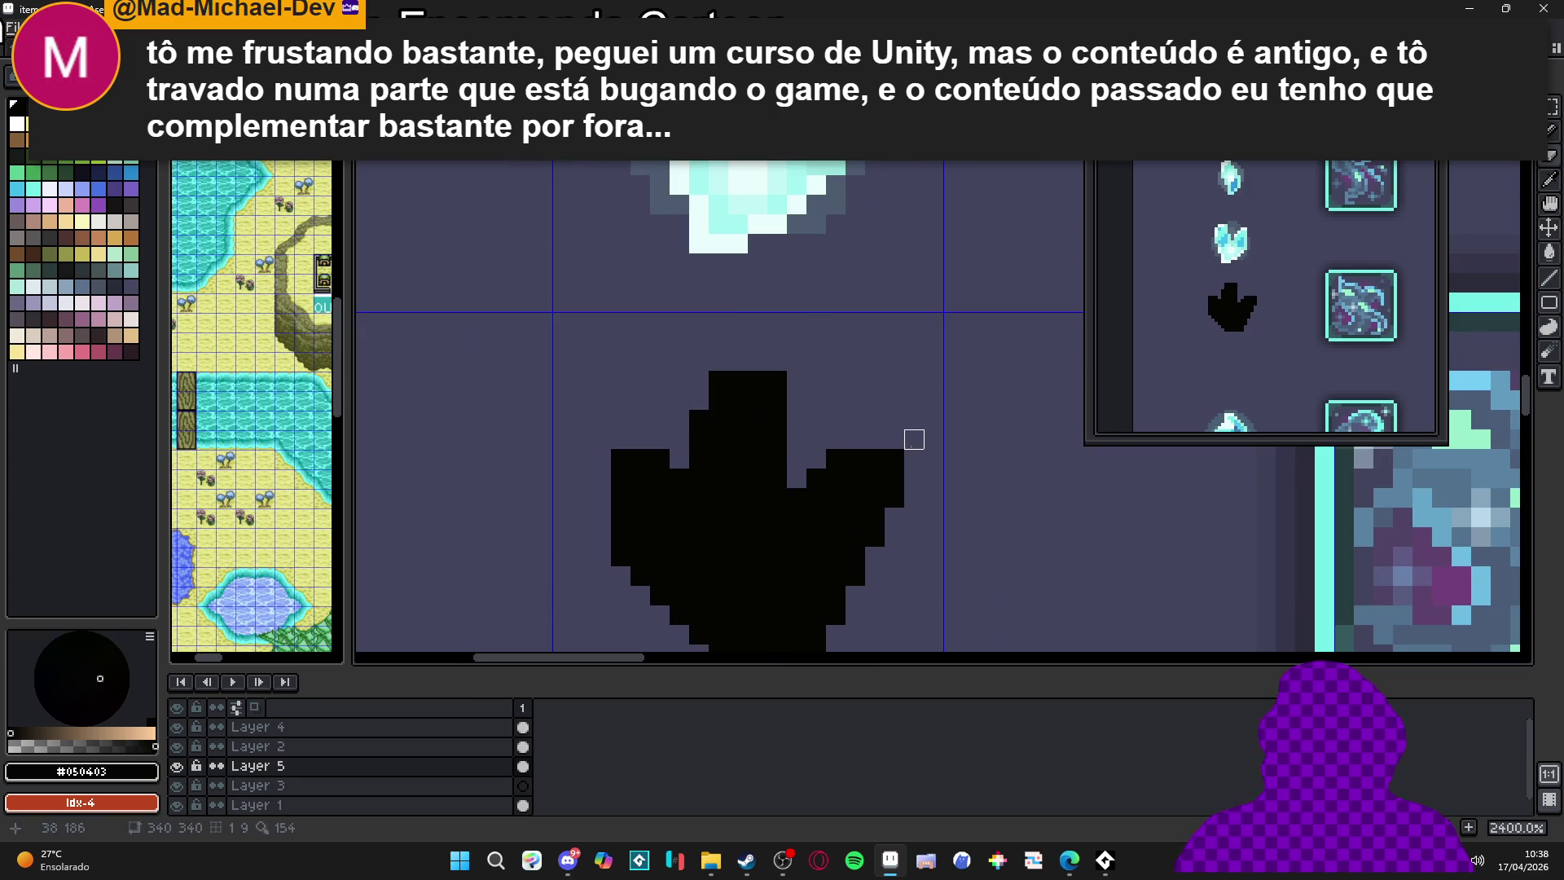
Toggle the Discord window from the taskbar, then switch over to Discord
click(568, 857)
click(568, 857)
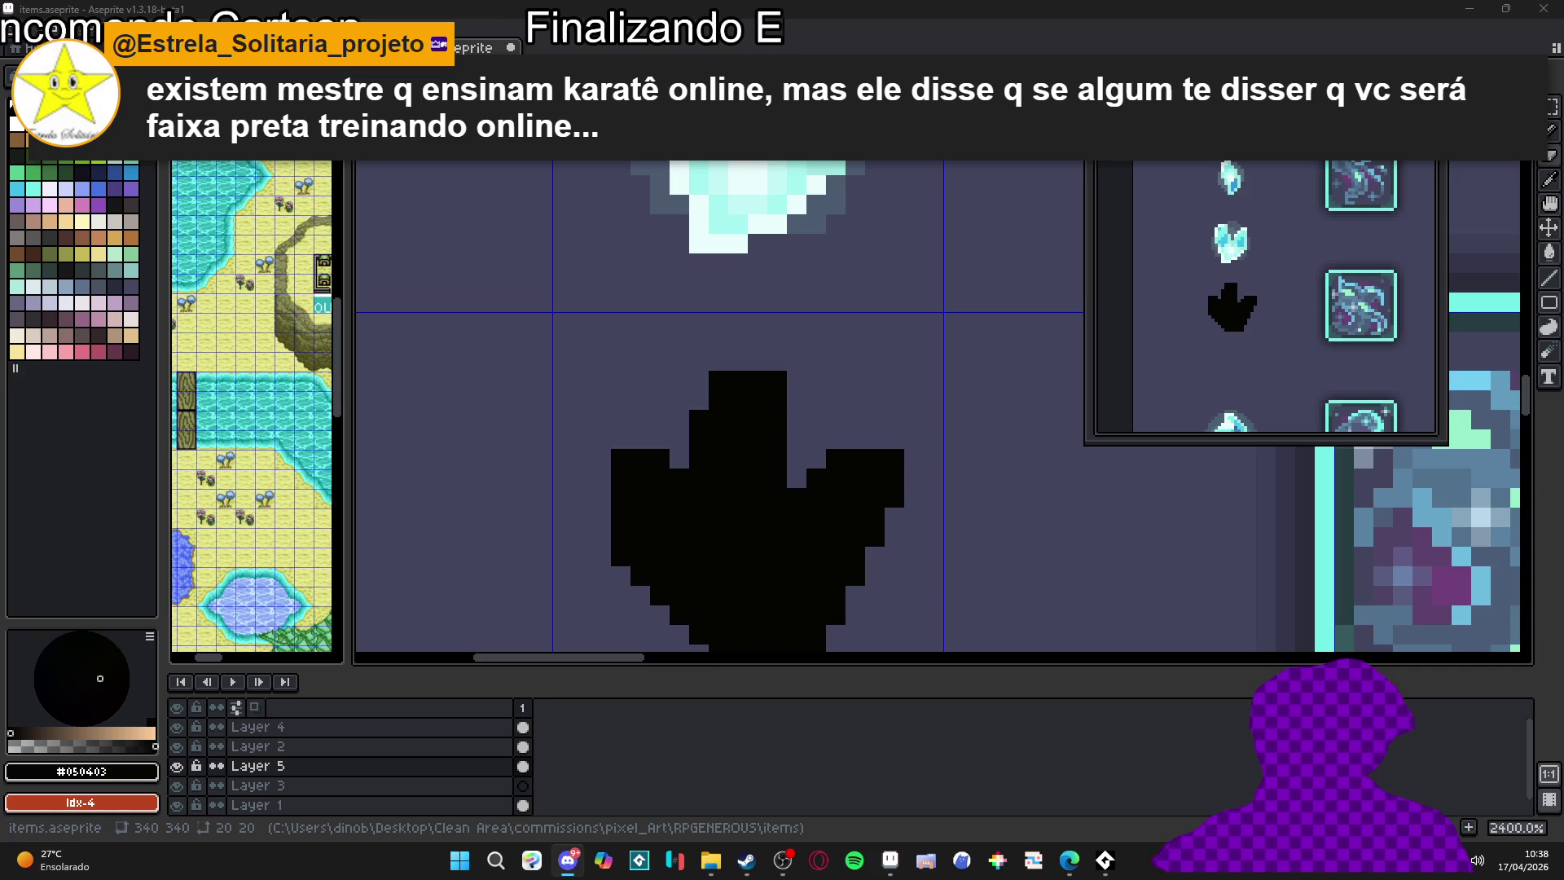
key(alt+Tab)
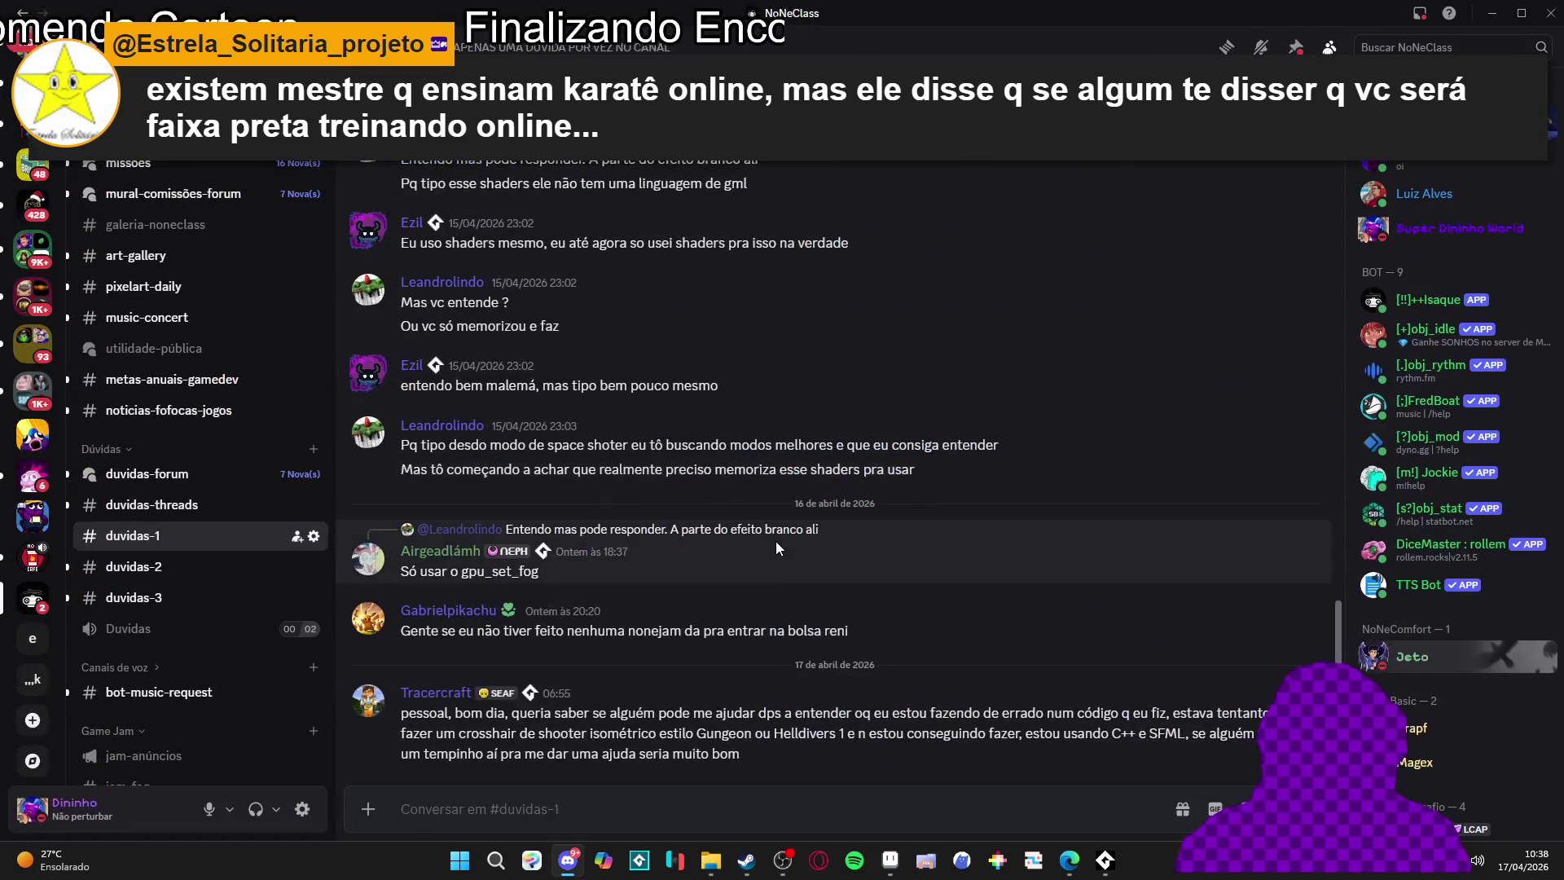
Look through the #duvidas-3, #duvidas-2 and #duvidas-1 channels, scrolling the chat
click(136, 599)
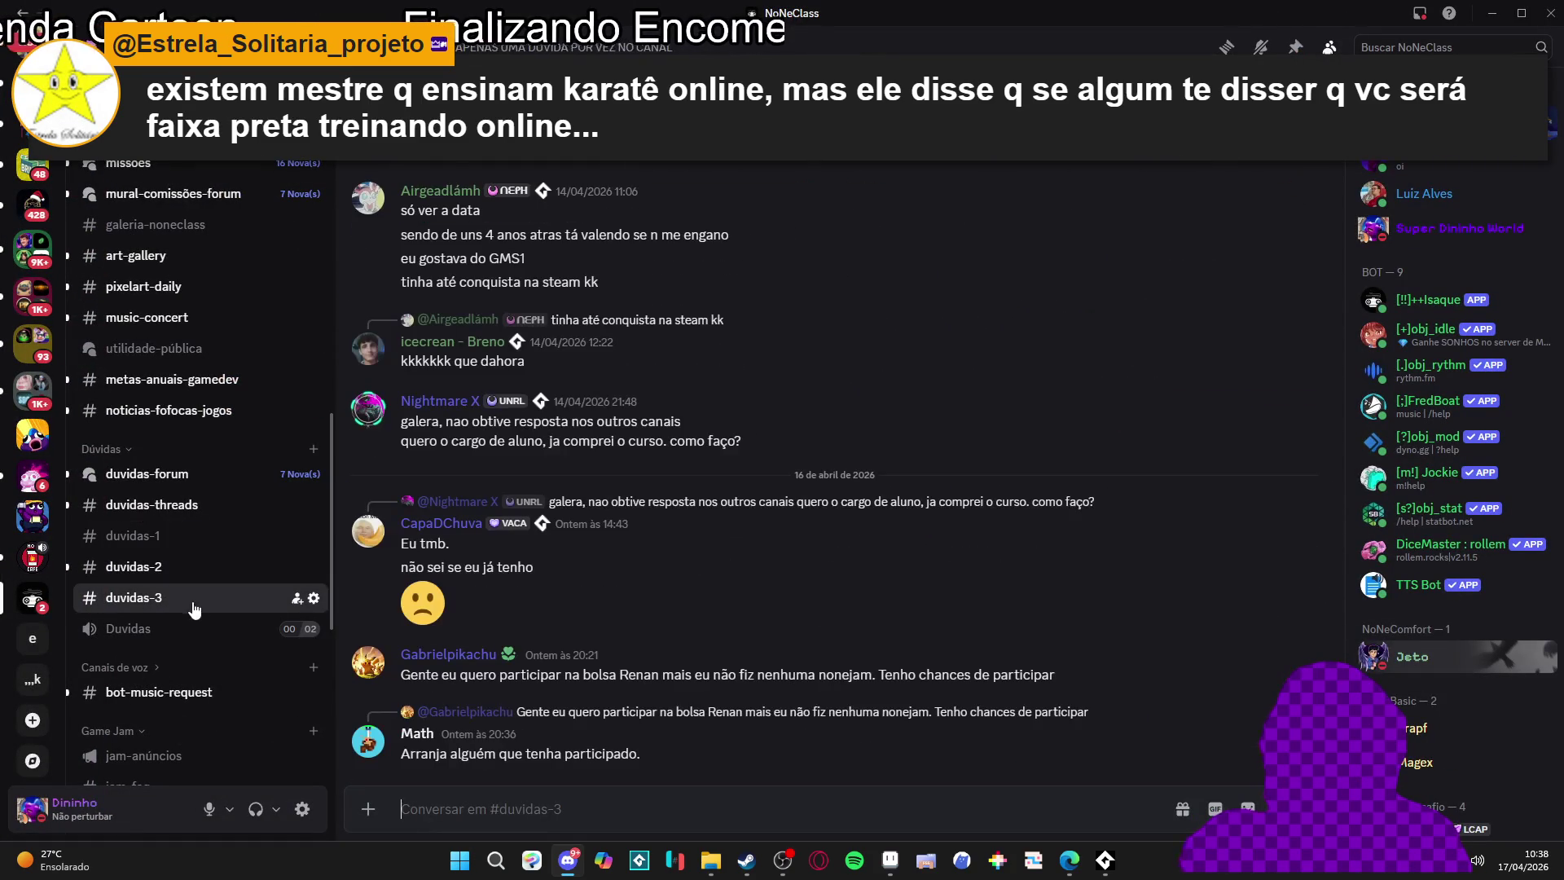
click(176, 577)
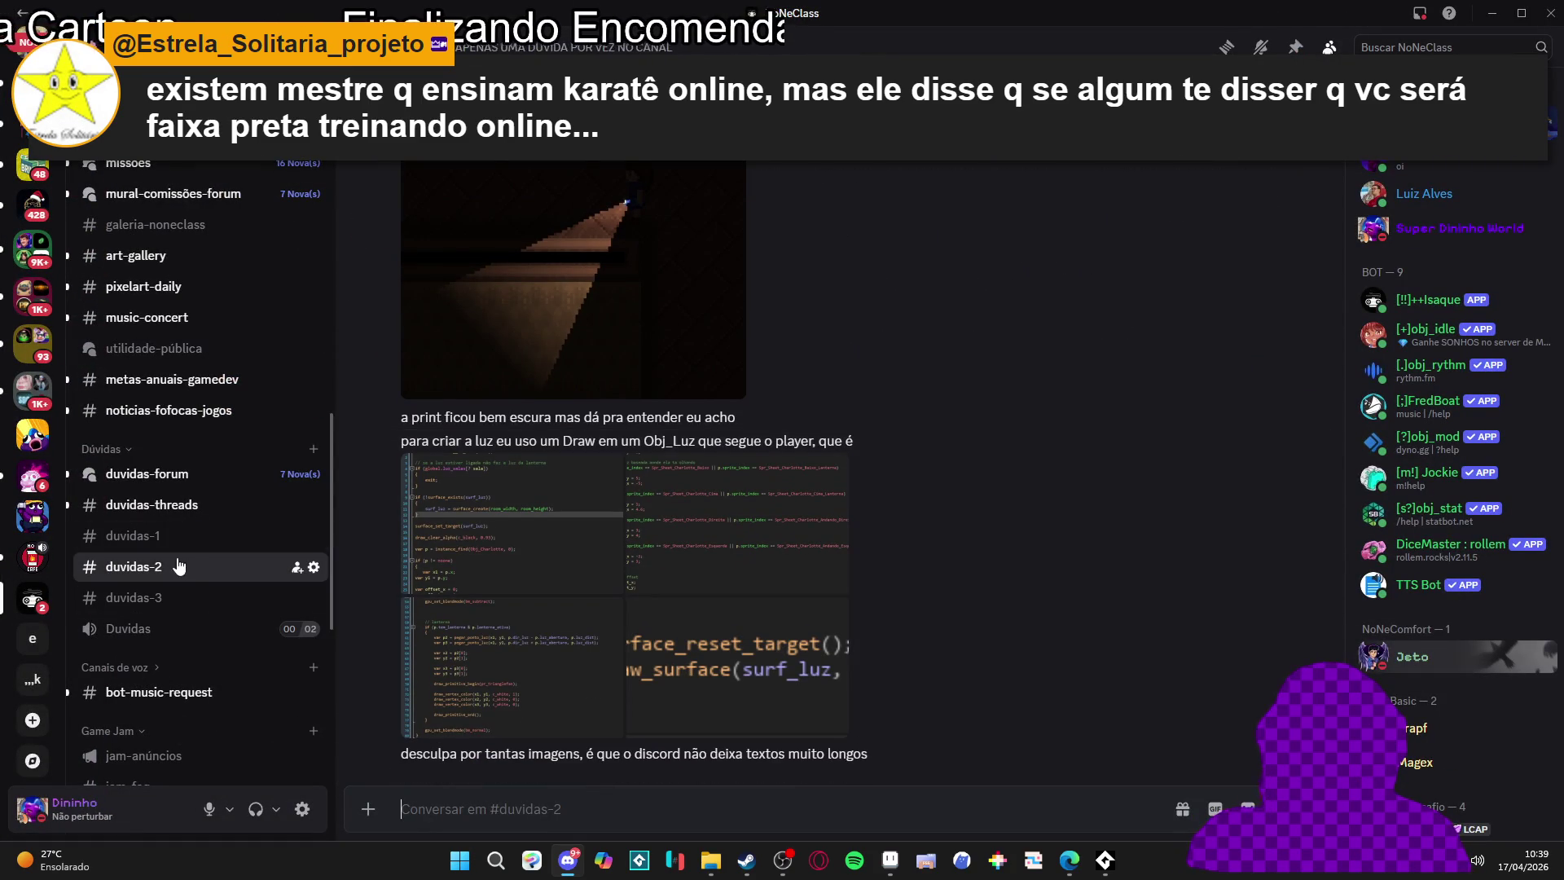
click(153, 599)
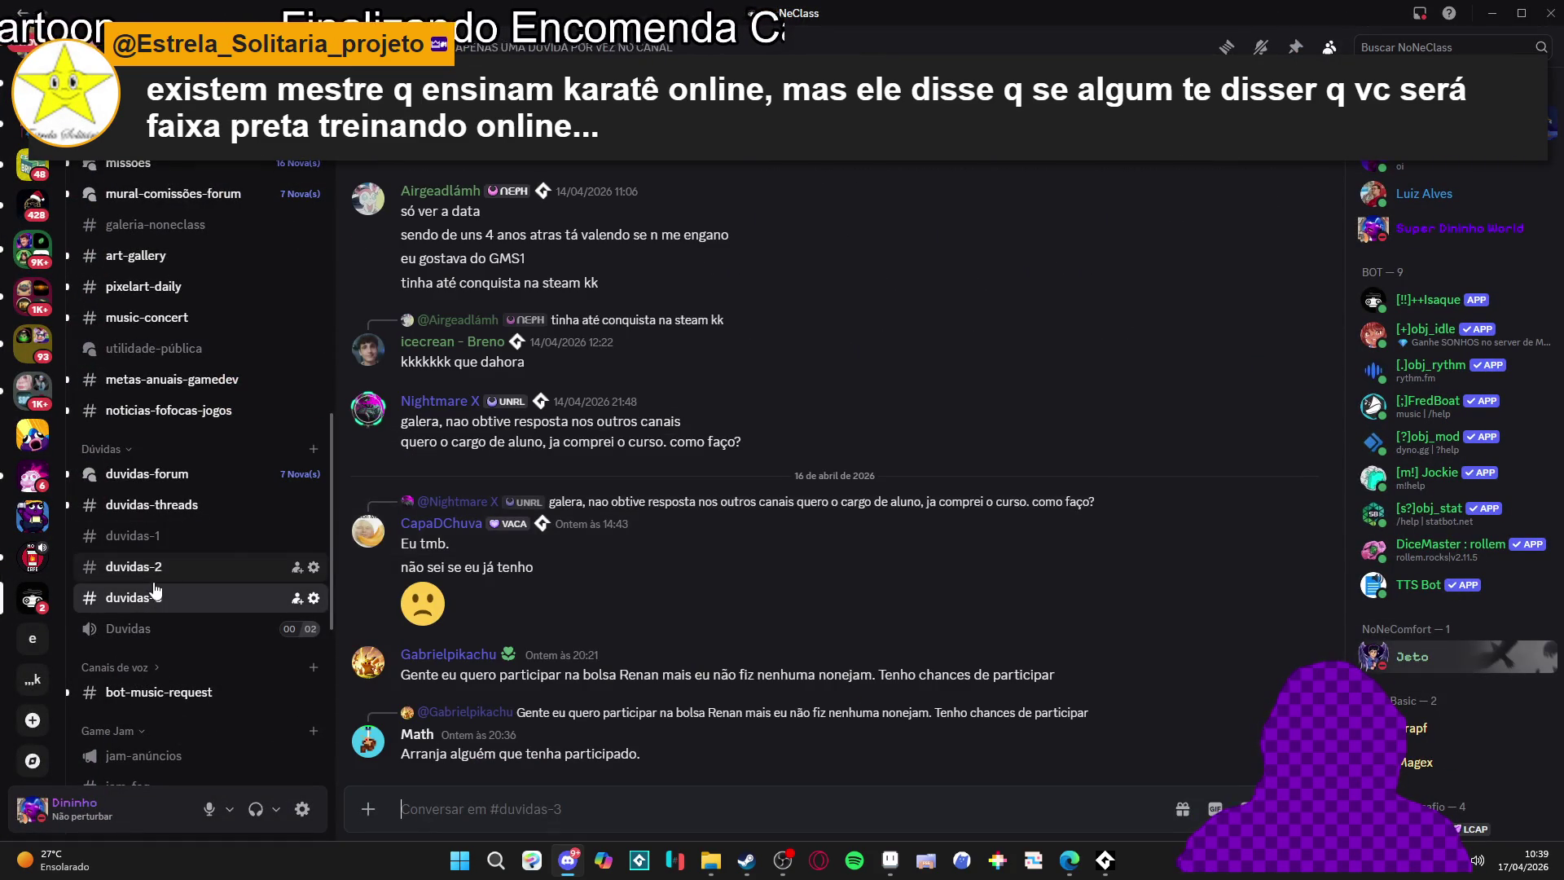
click(155, 568)
click(155, 537)
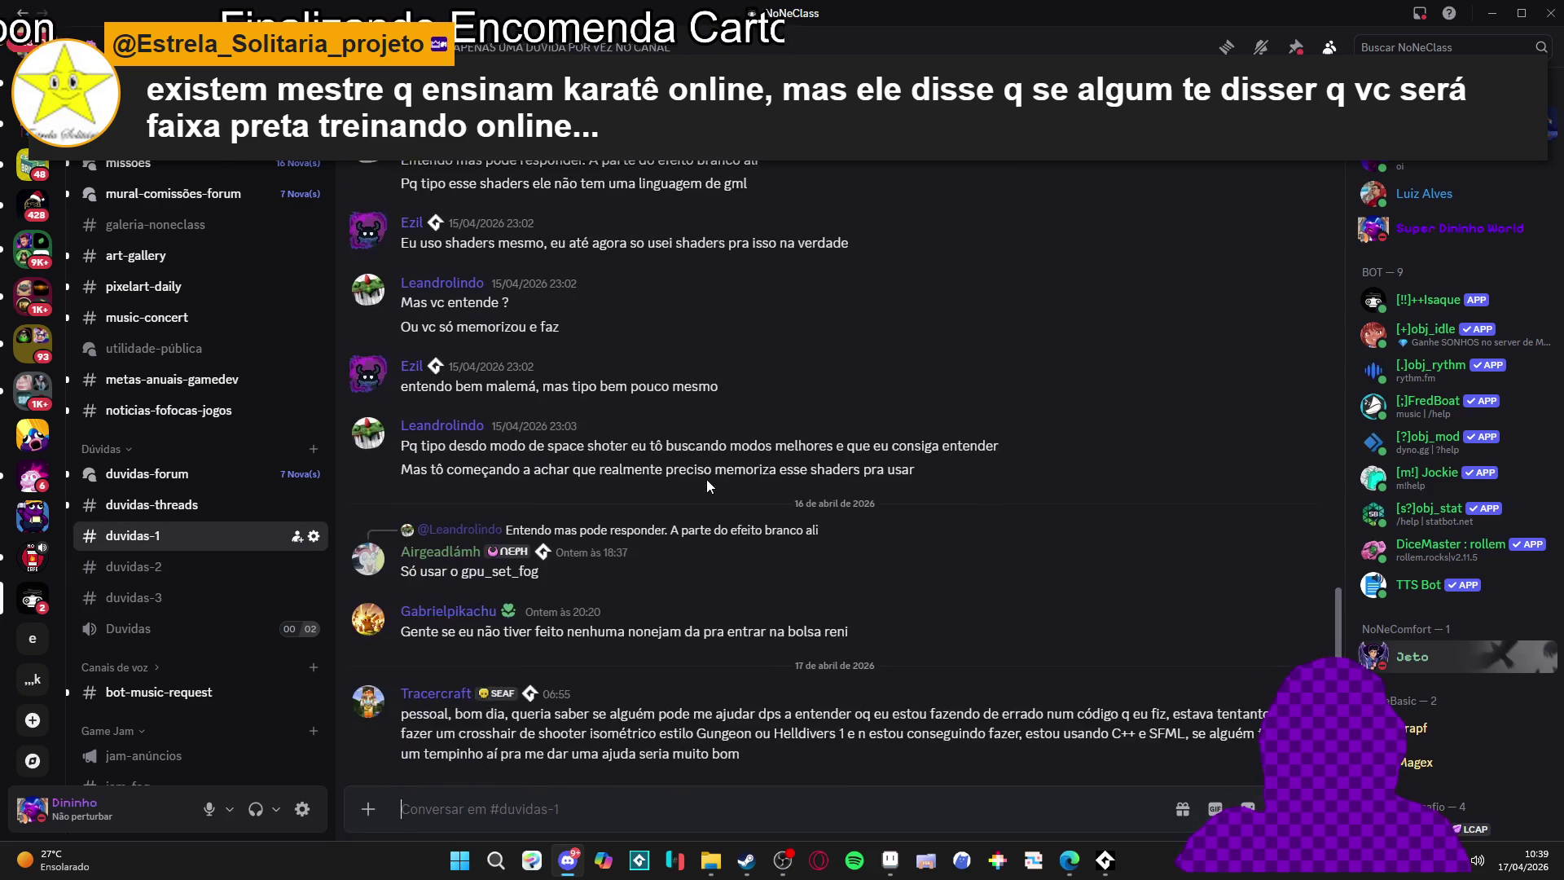
scroll(767, 491, up, 10)
scroll(767, 491, down, 10)
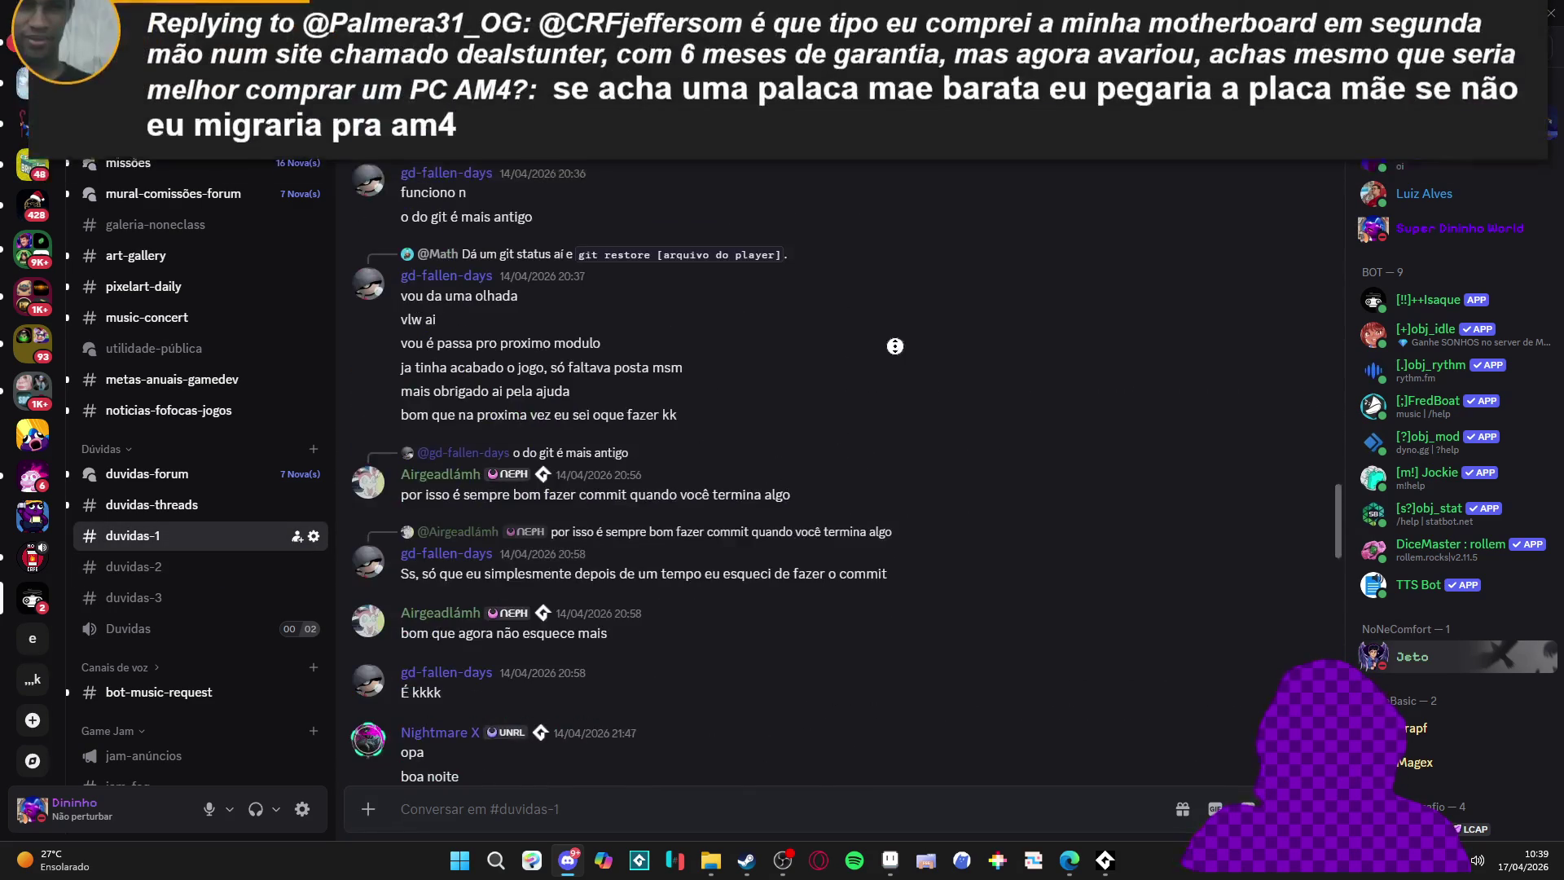
Settle on #duvidas-2, scroll through its messages, then minimize Discord
click(196, 566)
click(196, 535)
click(196, 566)
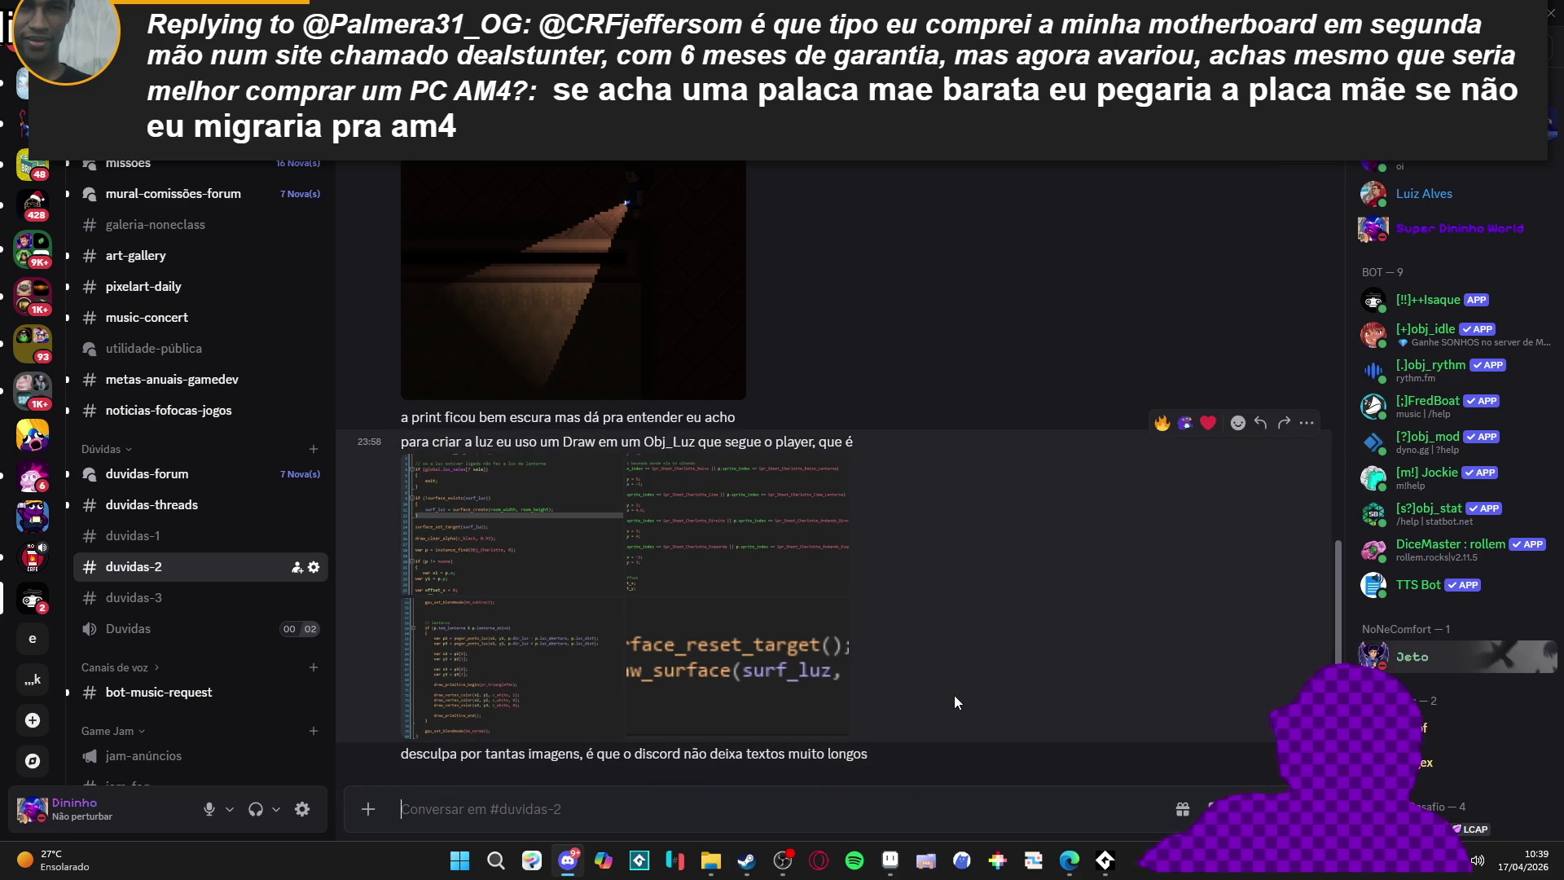
scroll(950, 595, up, 1)
scroll(951, 602, up, 3)
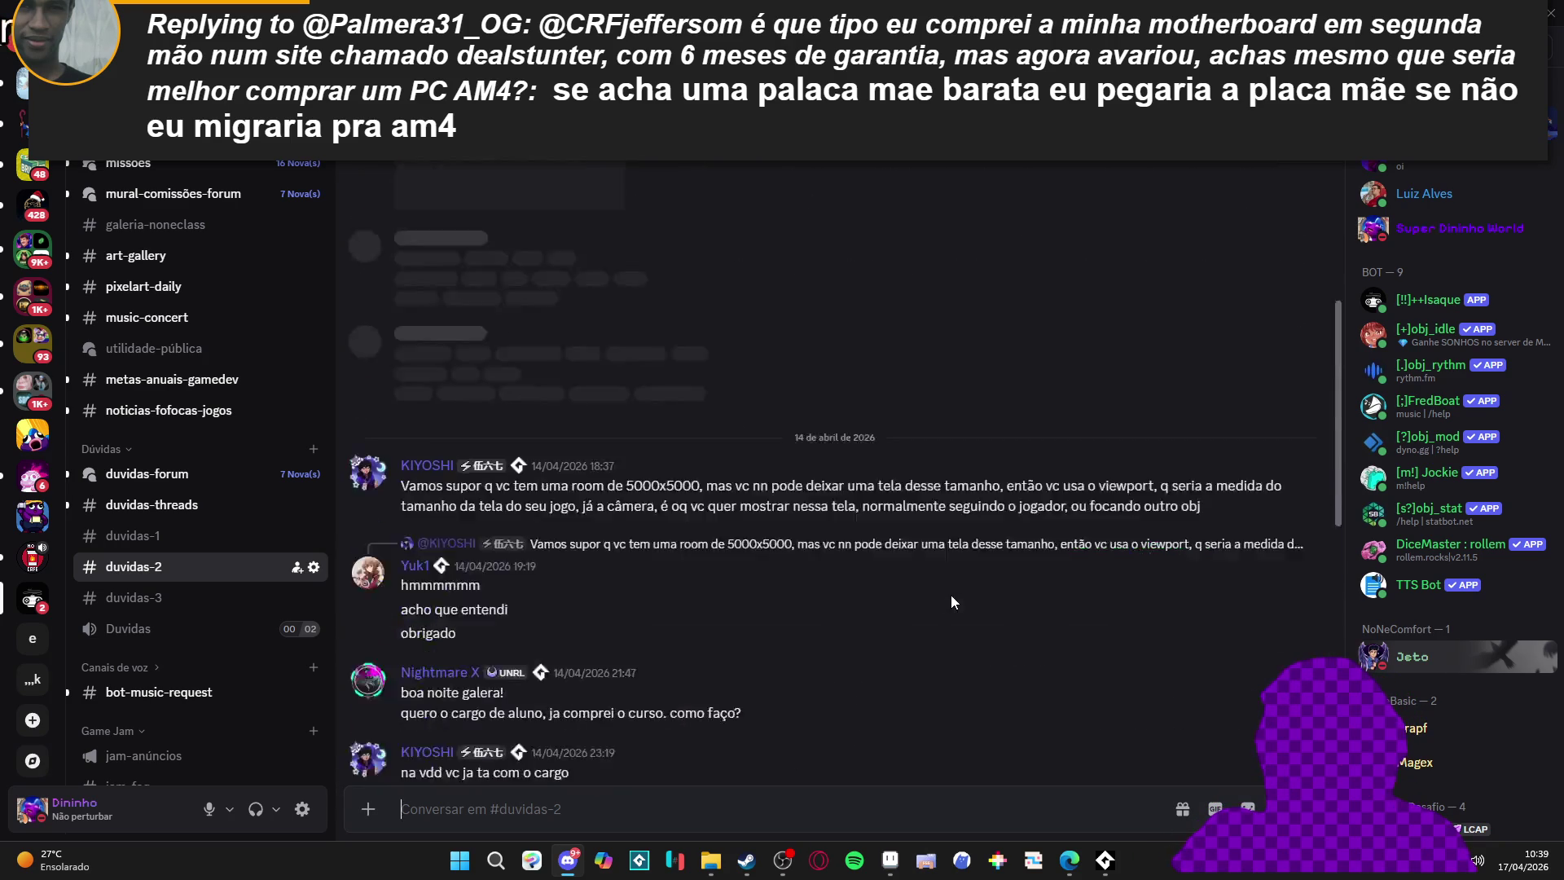
scroll(950, 644, down, 3)
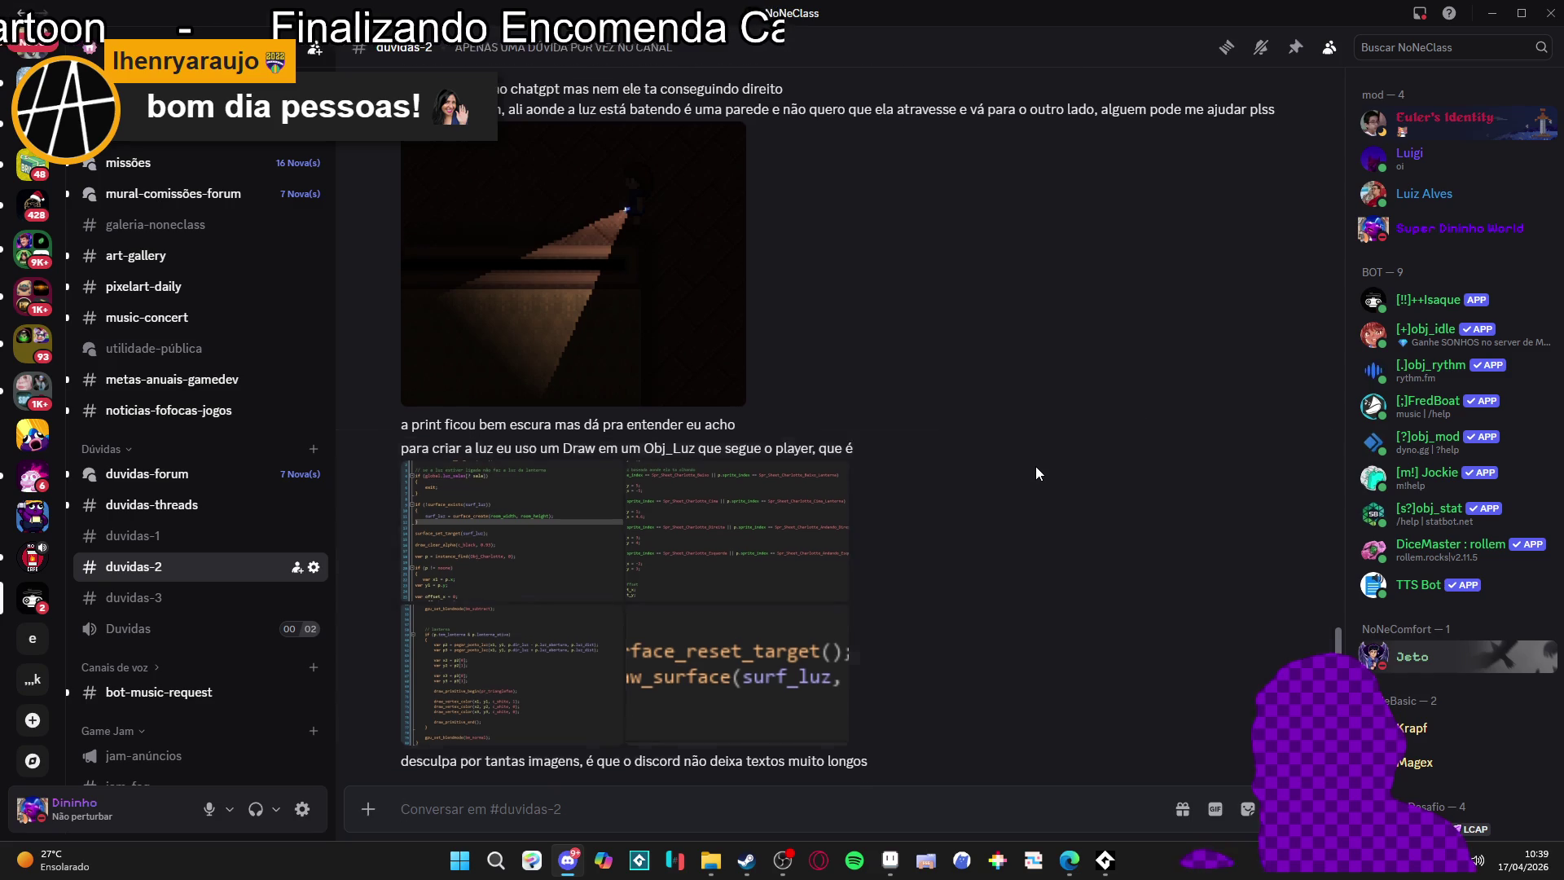
scroll(1035, 466, up, 4)
scroll(1035, 466, down, 4)
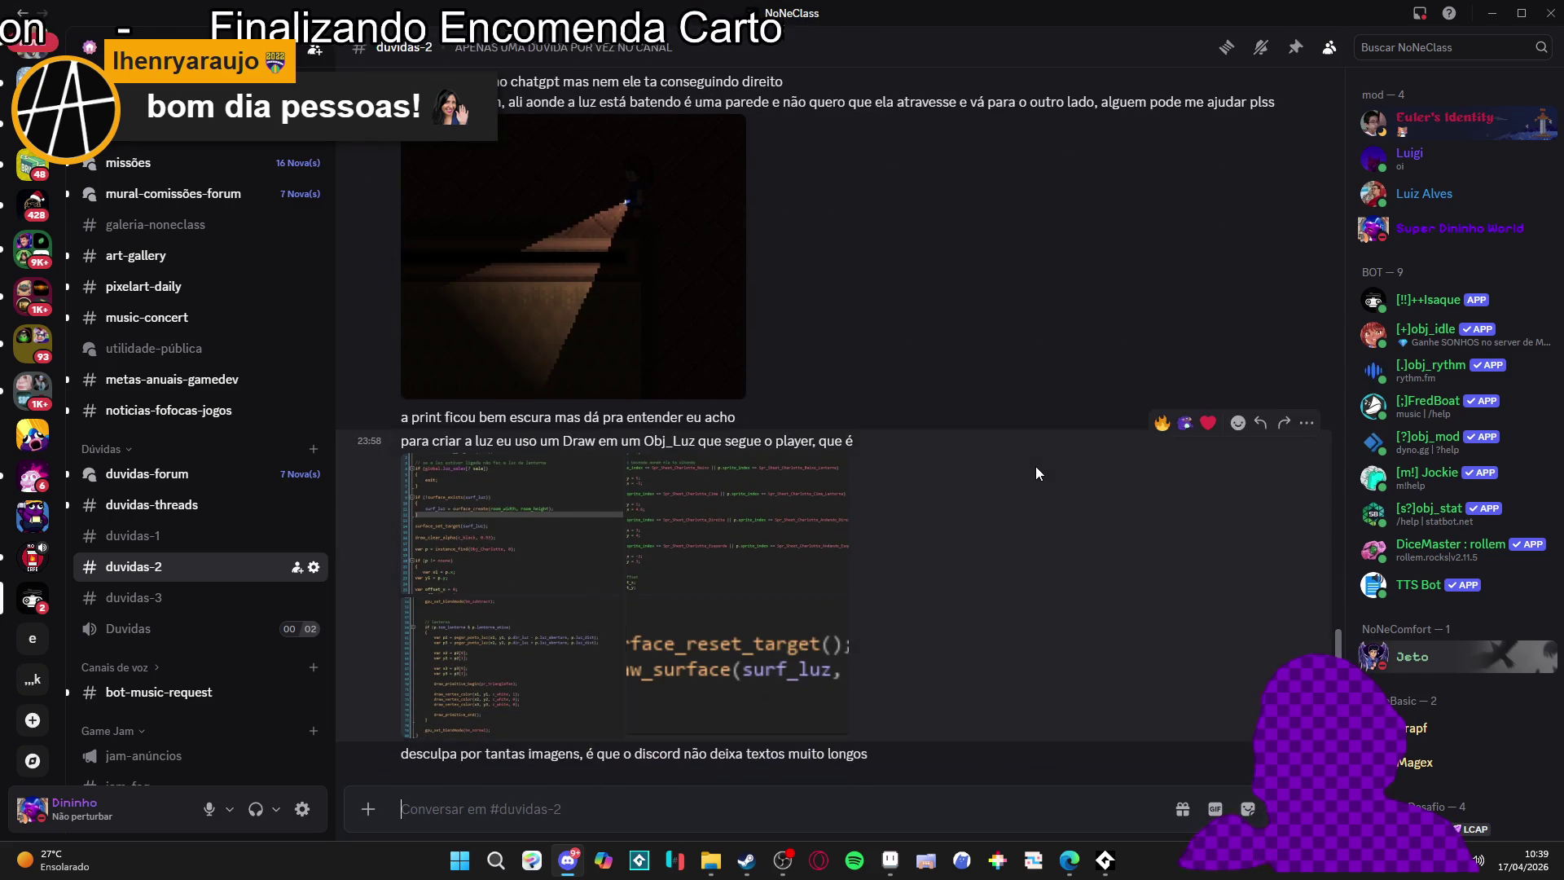
scroll(1034, 466, up, 10)
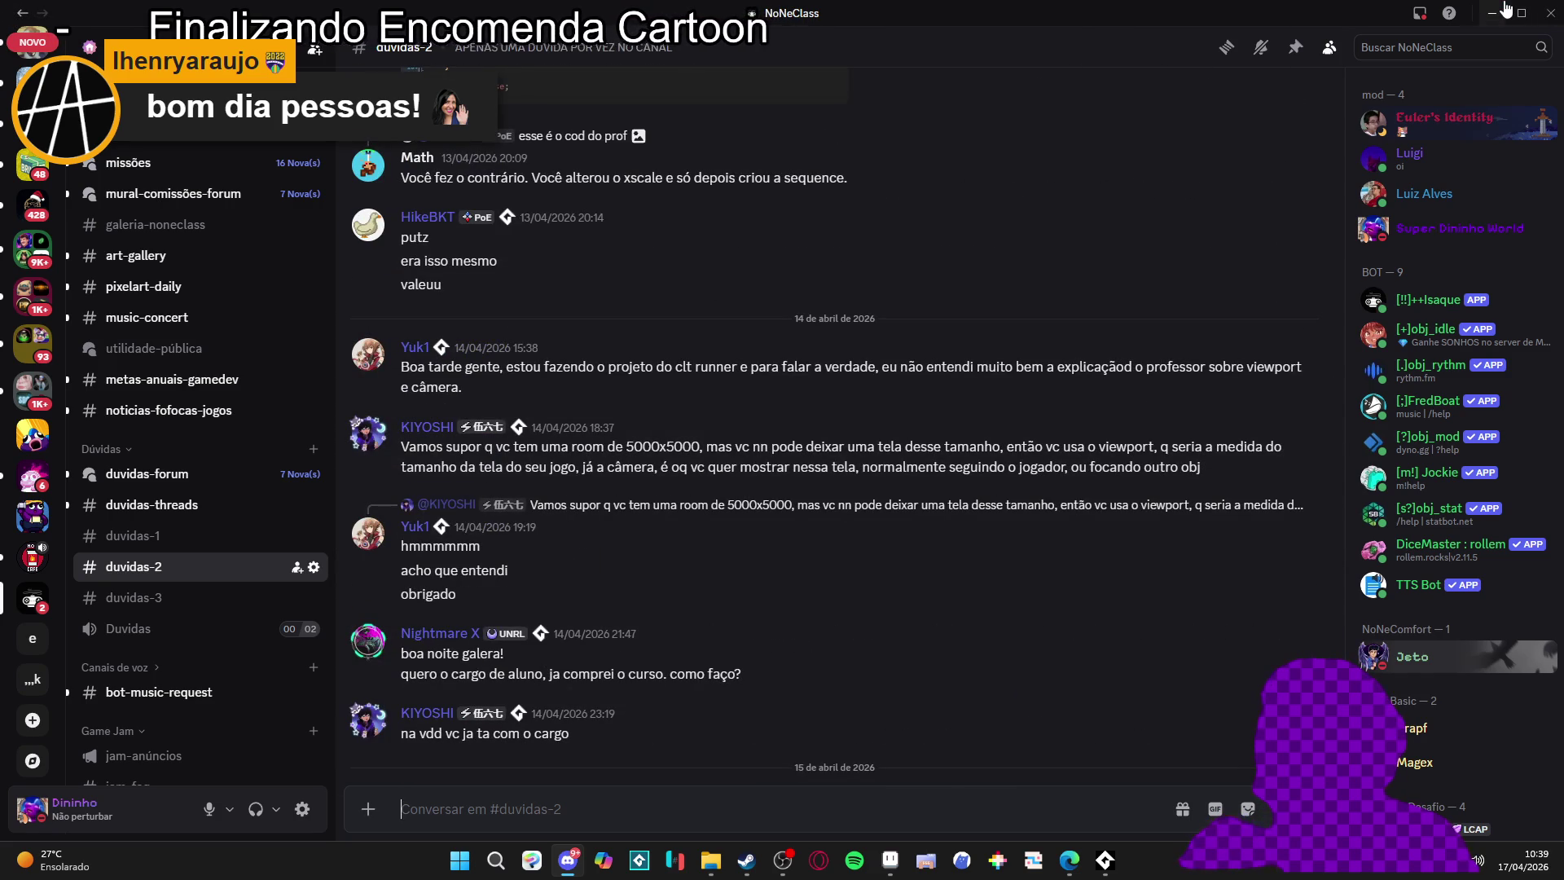
click(1493, 13)
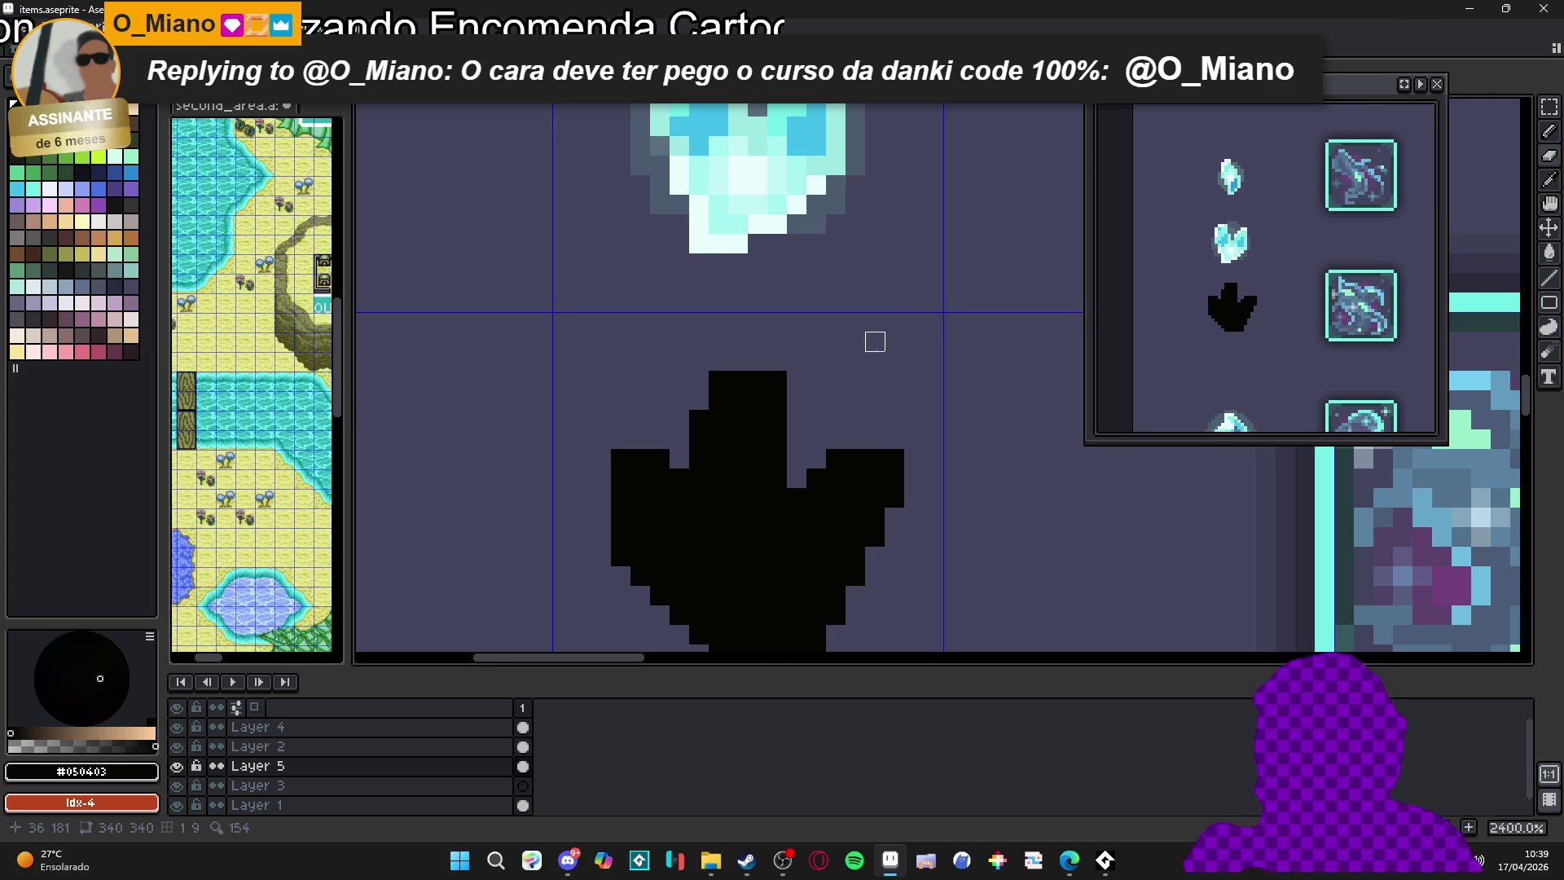
Select a strip along the paw's left side, extending it down the notch edge
scroll(888, 414, down, 6)
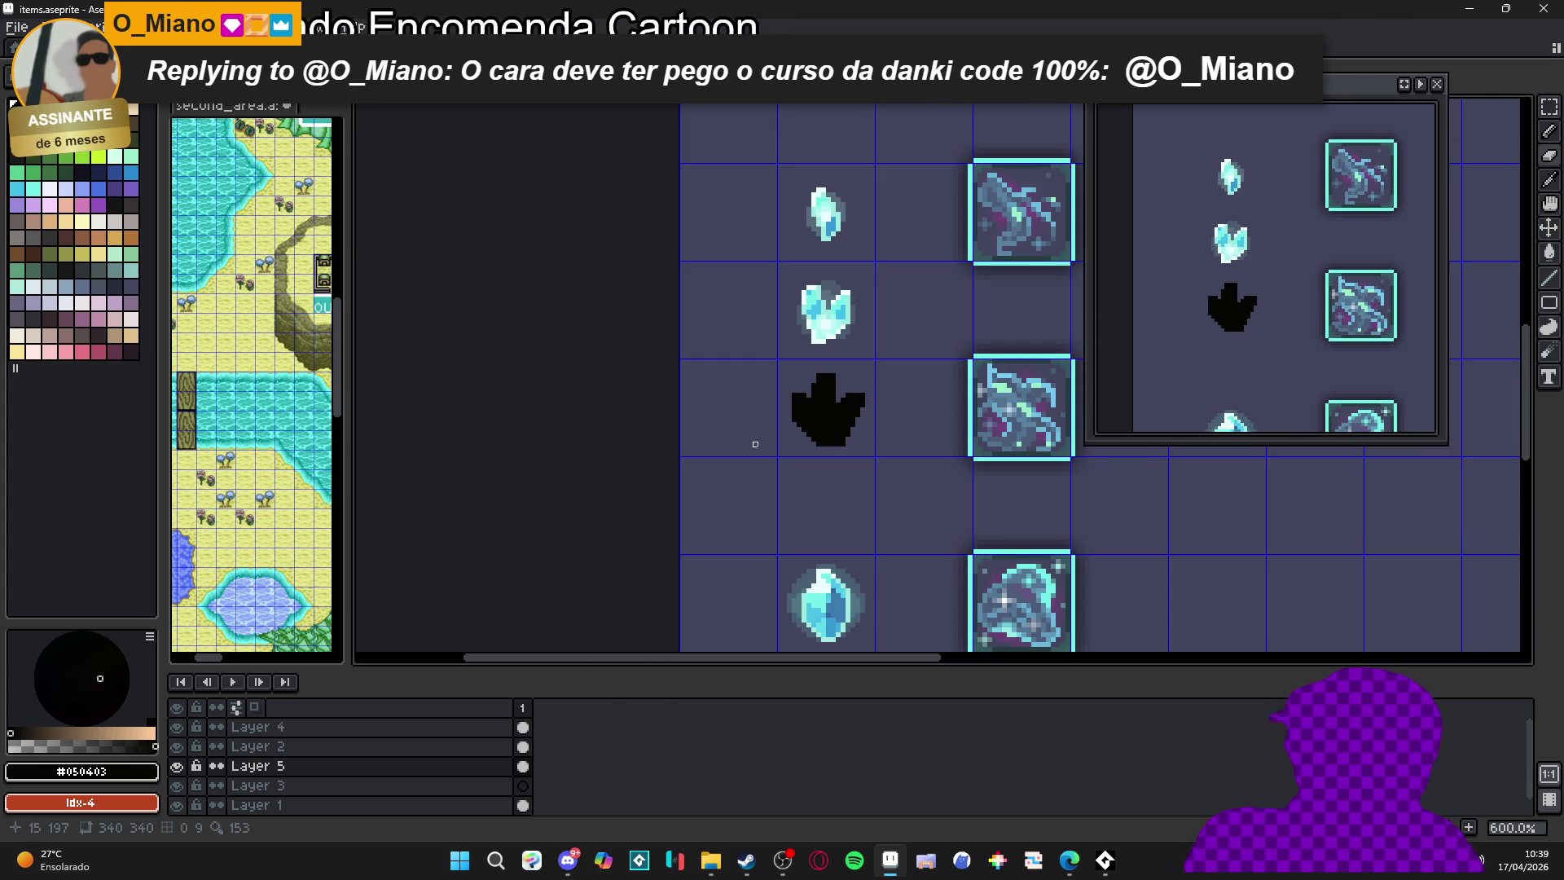
scroll(823, 425, down, 1)
scroll(812, 427, up, 1)
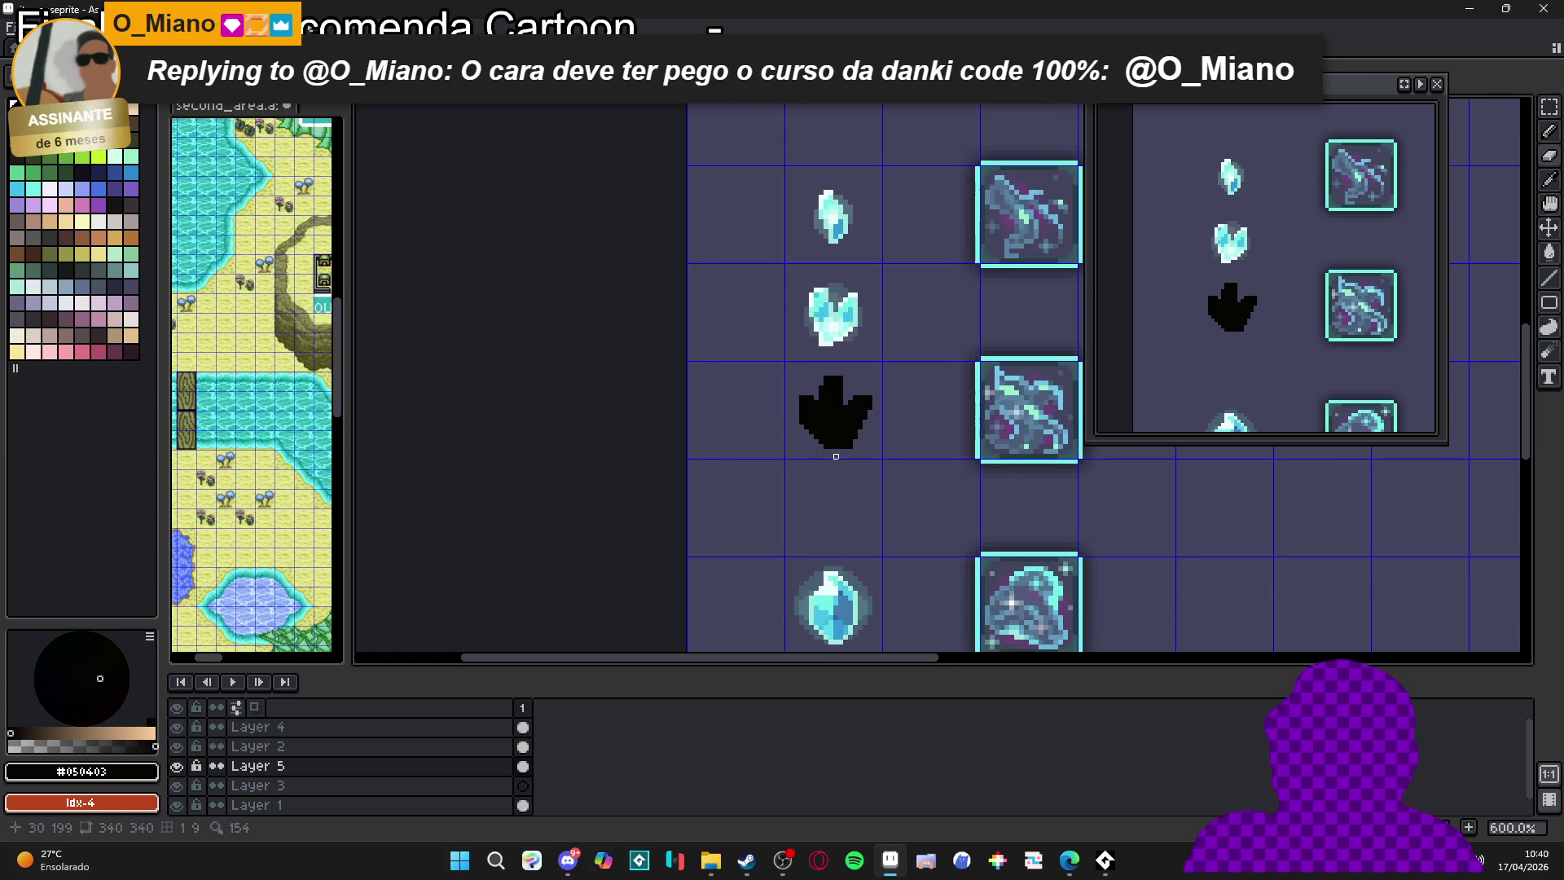
scroll(826, 442, up, 3)
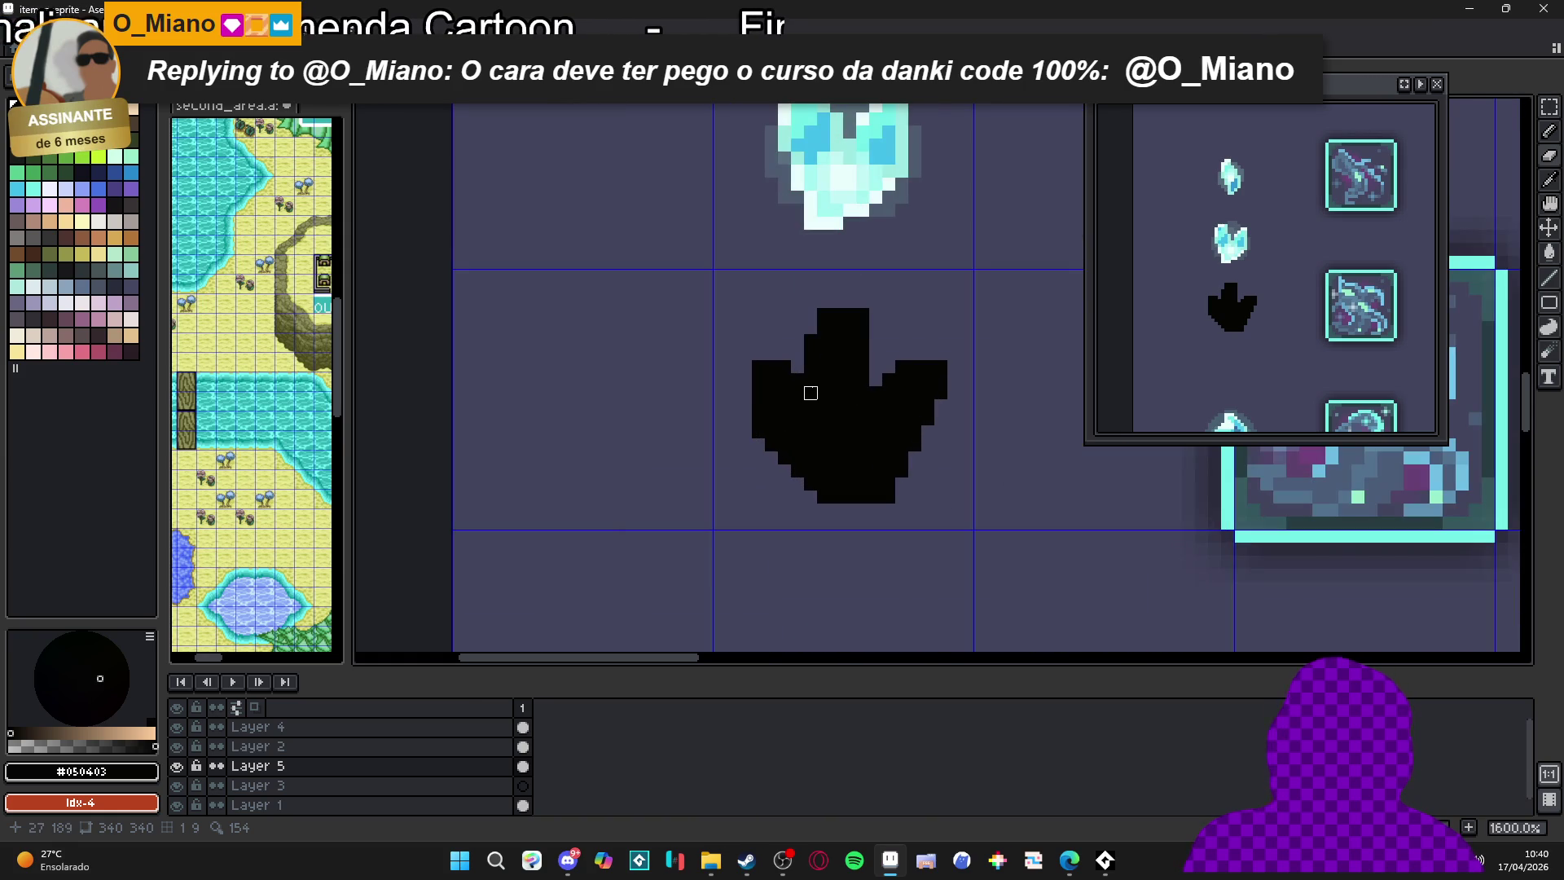
mouse_move(726, 349)
mouse_down()
mouse_move(770, 512)
mouse_move(737, 429)
mouse_move(776, 363)
mouse_up()
scroll(821, 498, up, 2)
shift+drag(804, 444, 765, 330)
Nudge the selected left part of the paw and commit the move
scroll(795, 410, down, 4)
scroll(794, 410, up, 3)
scroll(786, 377, up, 2)
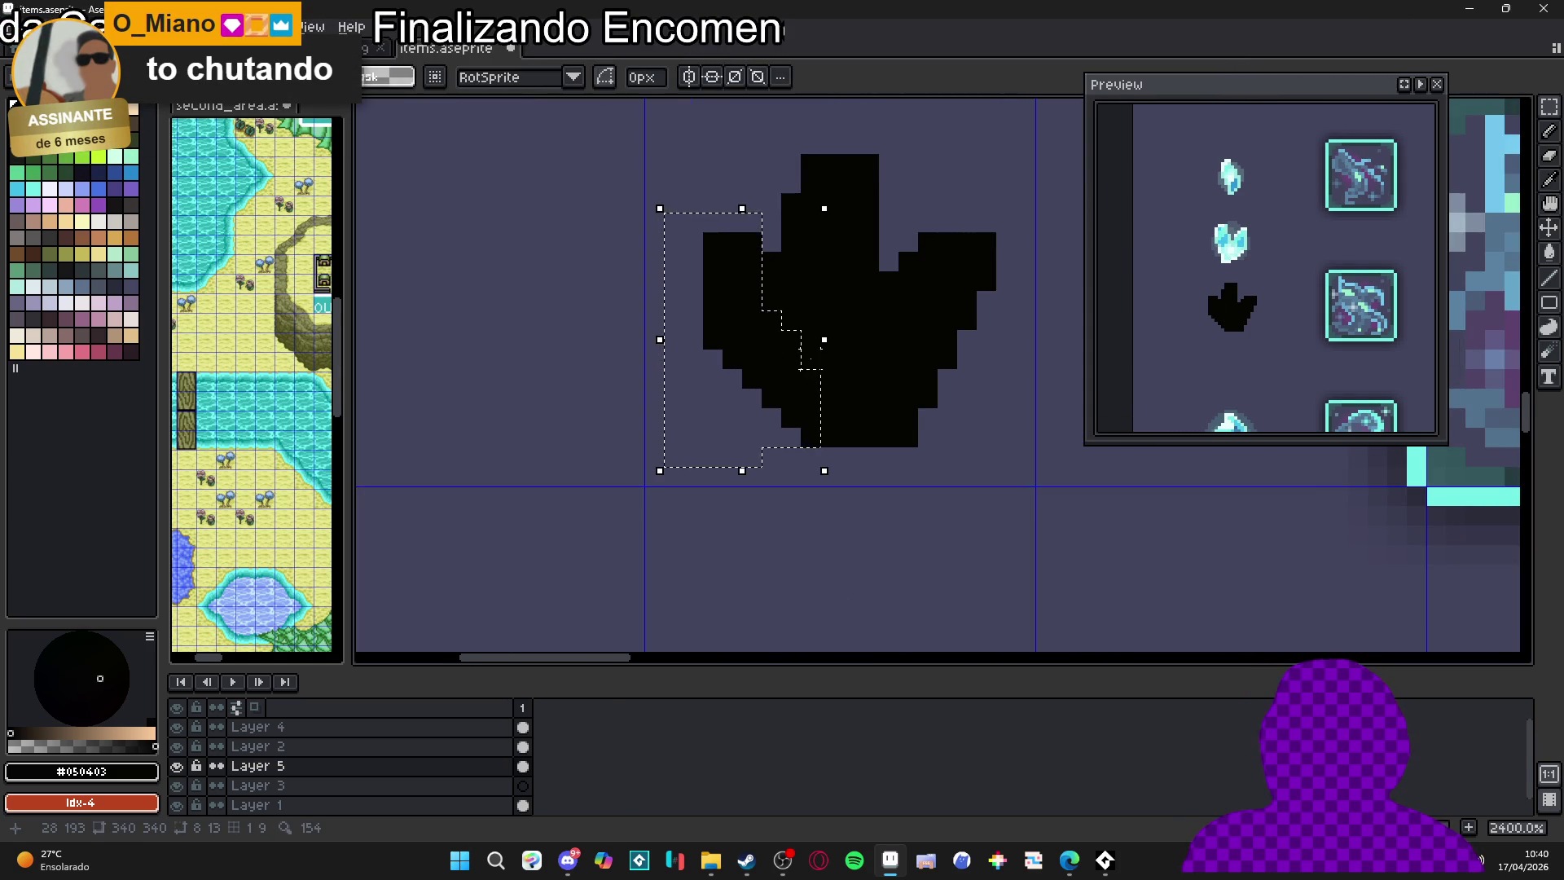
scroll(745, 339, down, 1)
mouse_move(751, 347)
mouse_down()
mouse_move(758, 359)
mouse_move(744, 349)
mouse_move(762, 342)
mouse_up()
key(Return)
scroll(814, 397, down, 4)
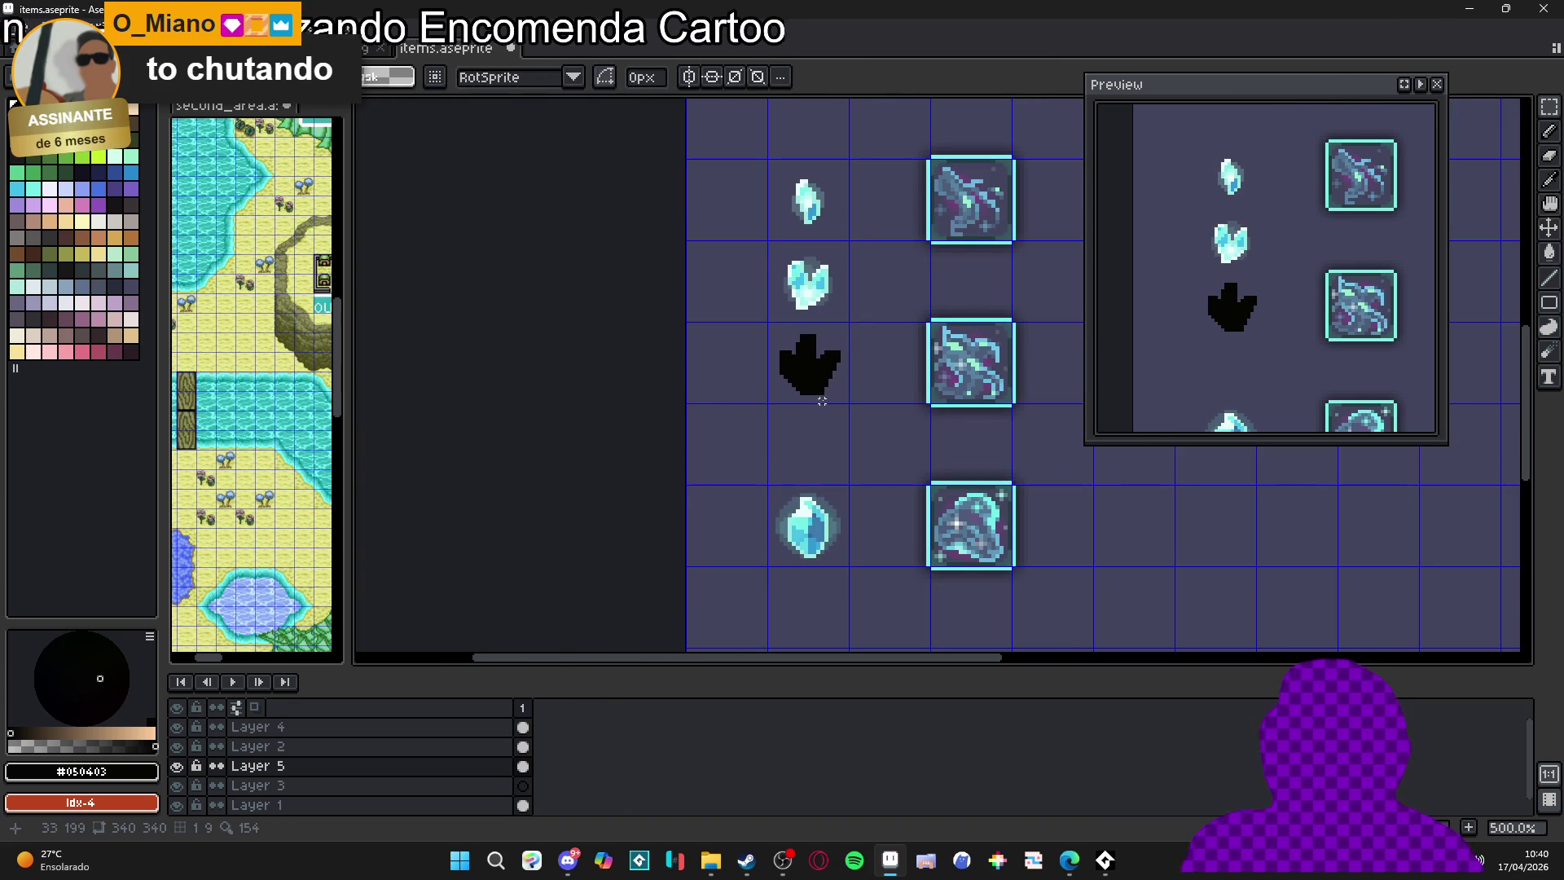
key(b)
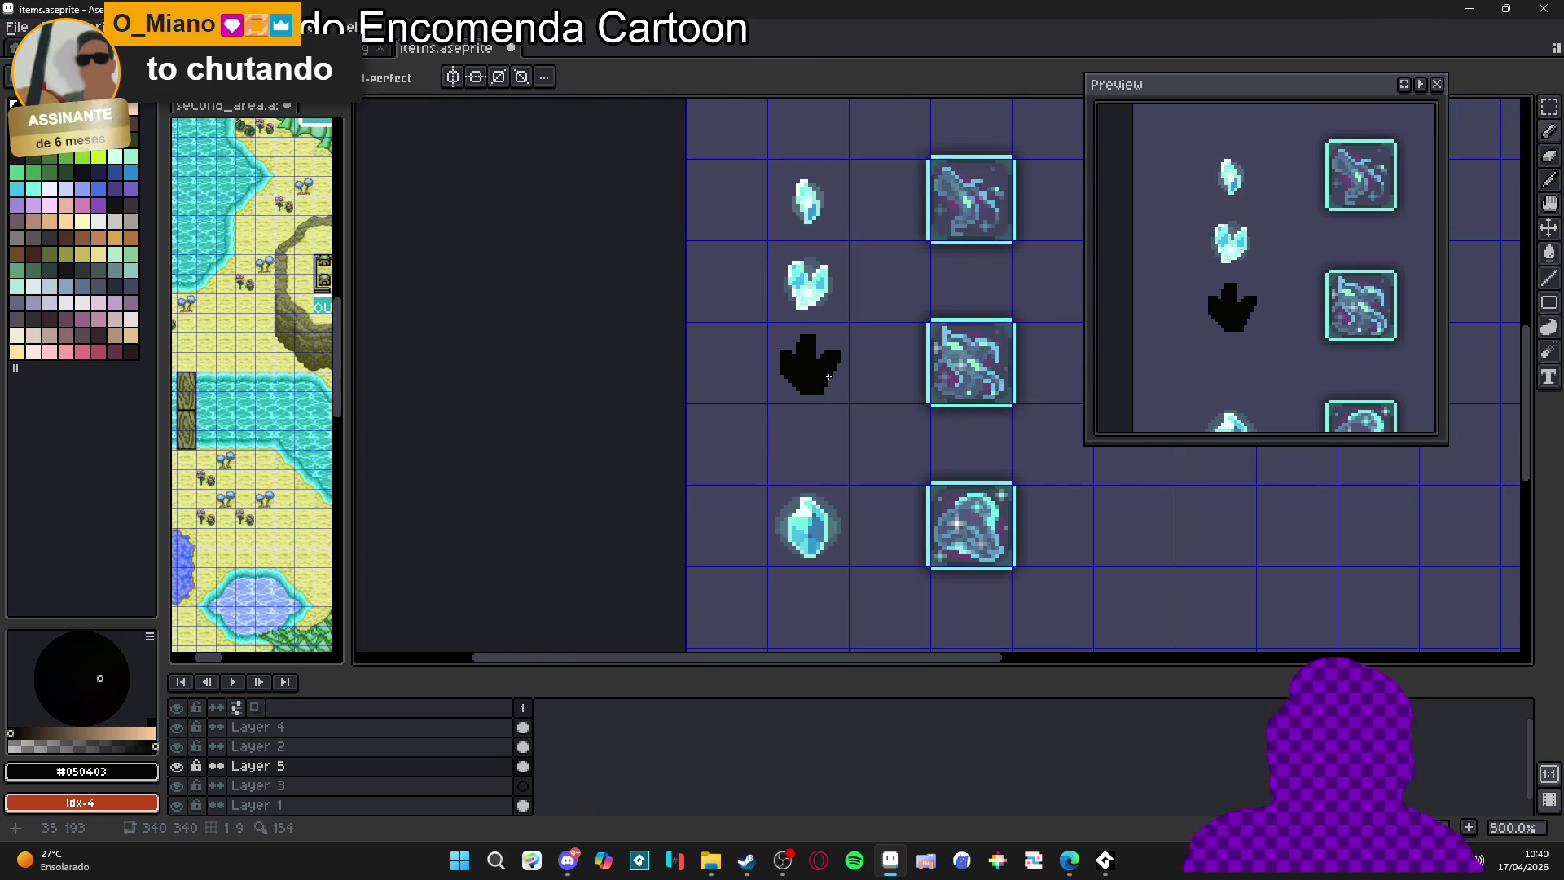
scroll(824, 322, up, 4)
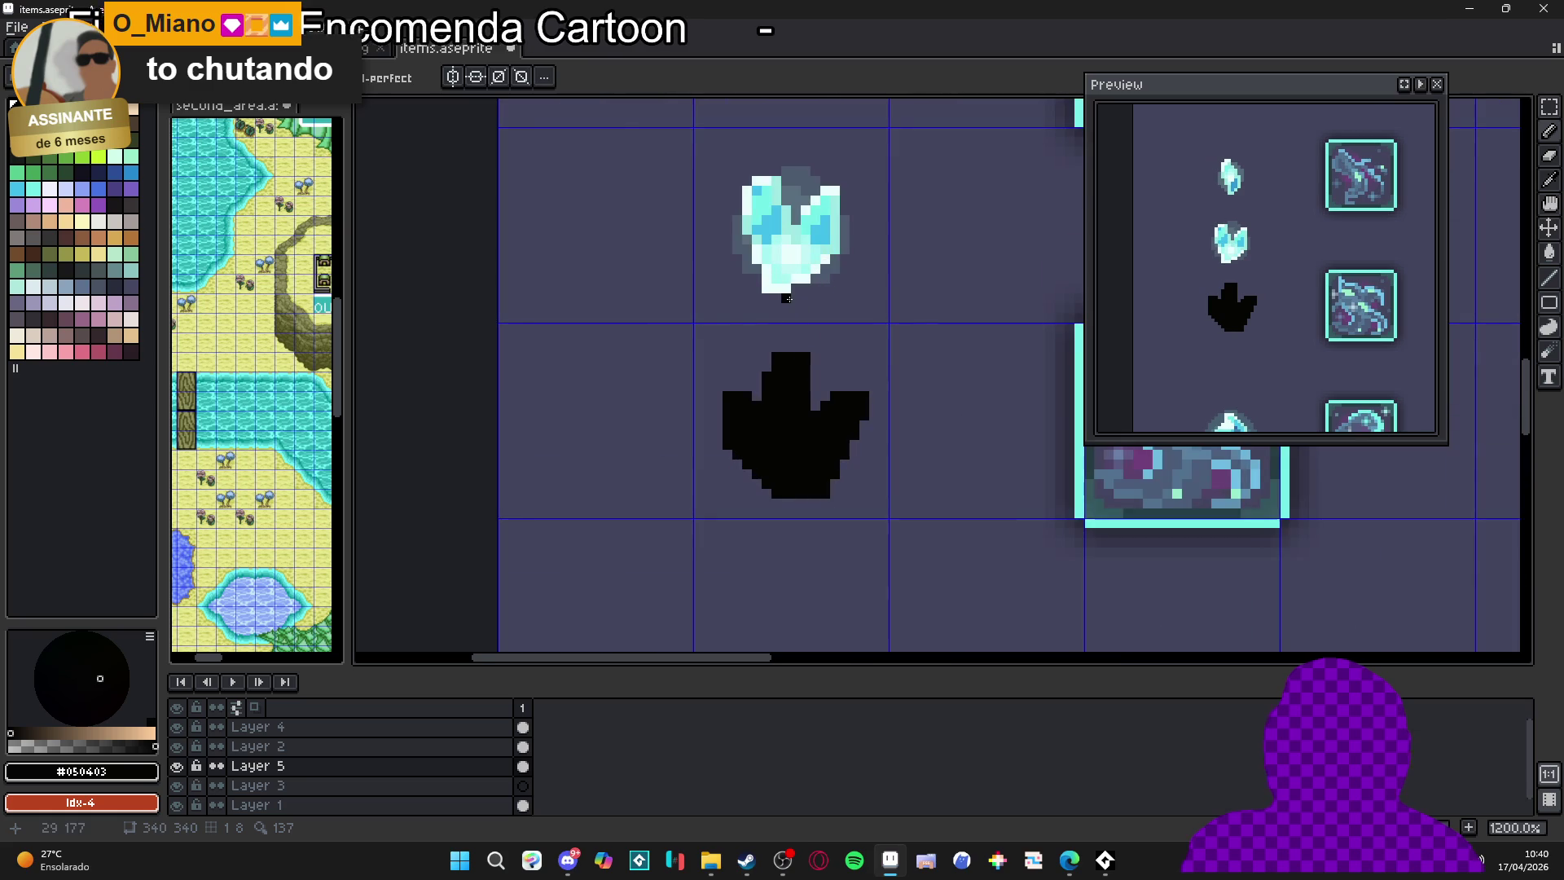
Pick pale #c9fdfc from the crystal and outline the paw's lower-left edge and notch
alt+click(790, 276)
scroll(782, 471, up, 1)
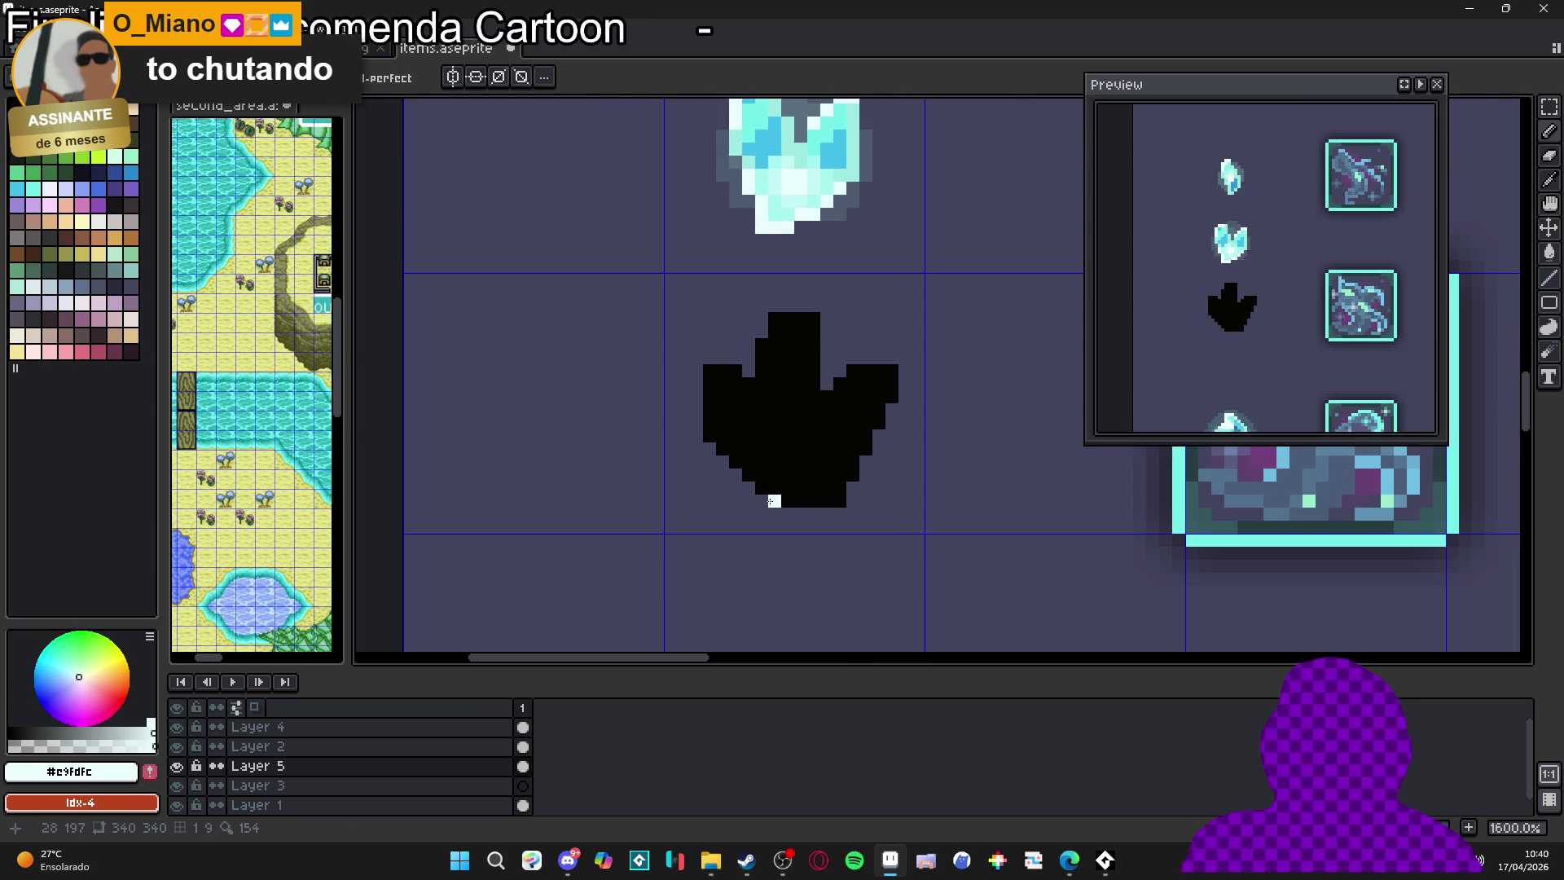
mouse_move(761, 500)
mouse_down()
mouse_move(696, 435)
mouse_move(697, 360)
mouse_move(748, 371)
mouse_up()
scroll(751, 405, down, 4)
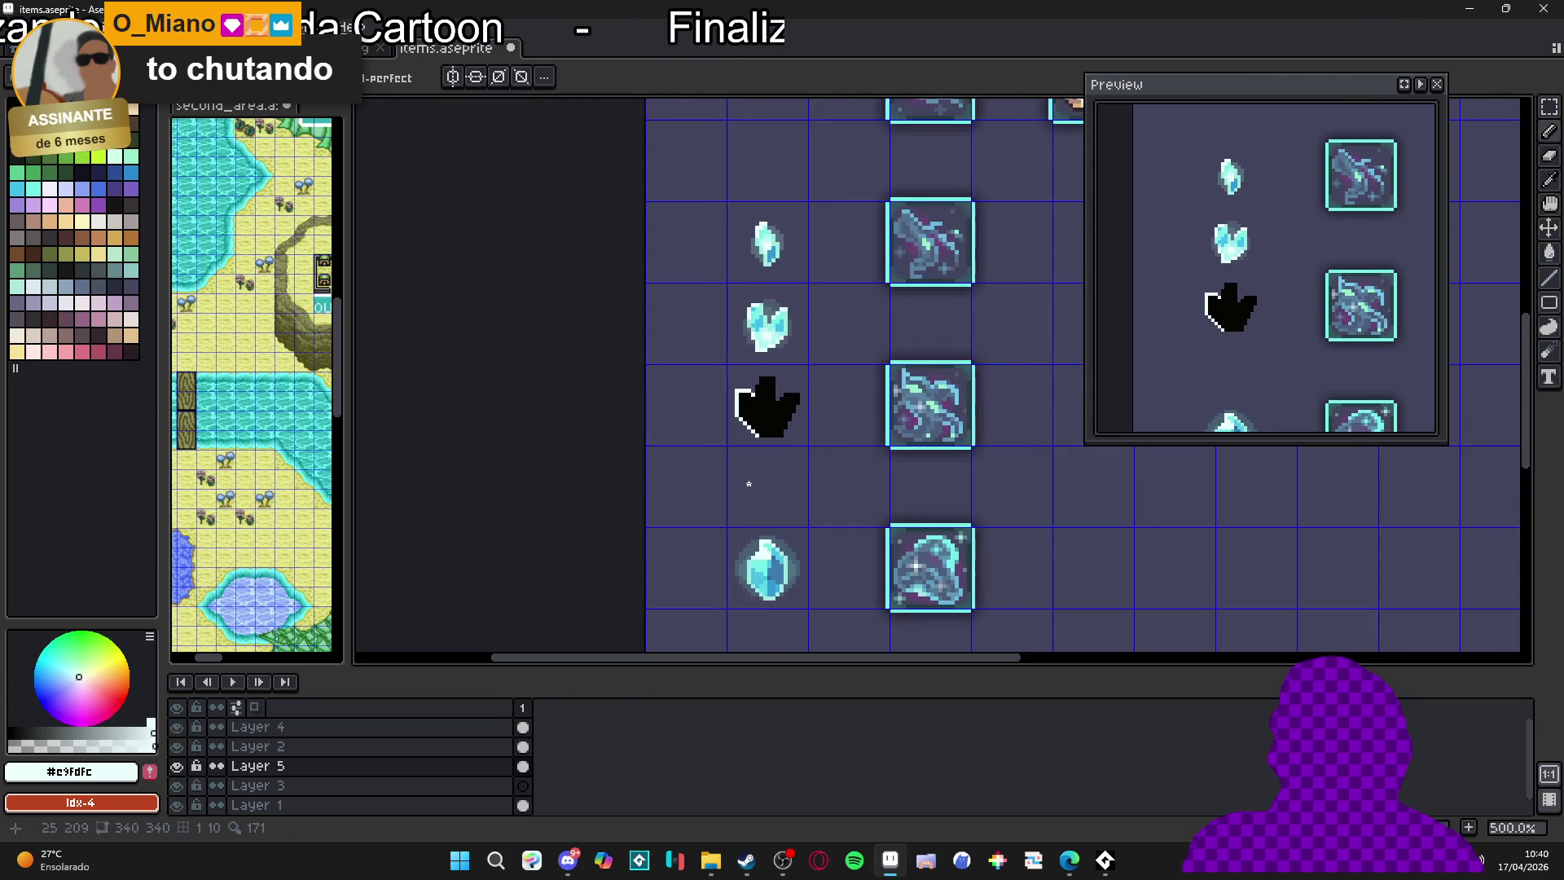
scroll(765, 419, up, 4)
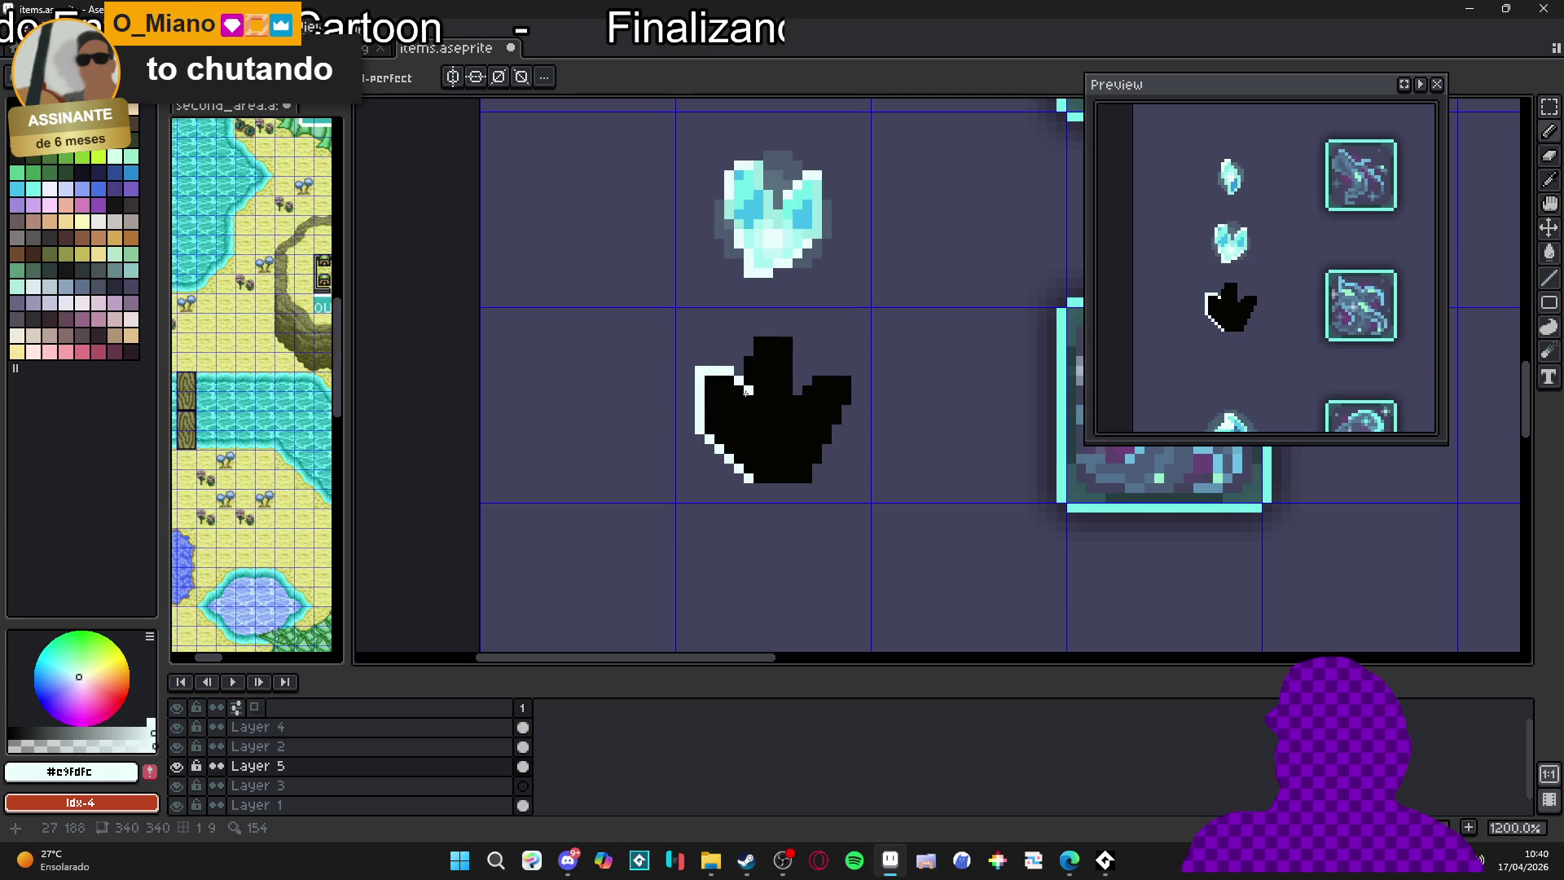
key(ctrl+z)
click(747, 400)
click(748, 410)
scroll(753, 413, down, 4)
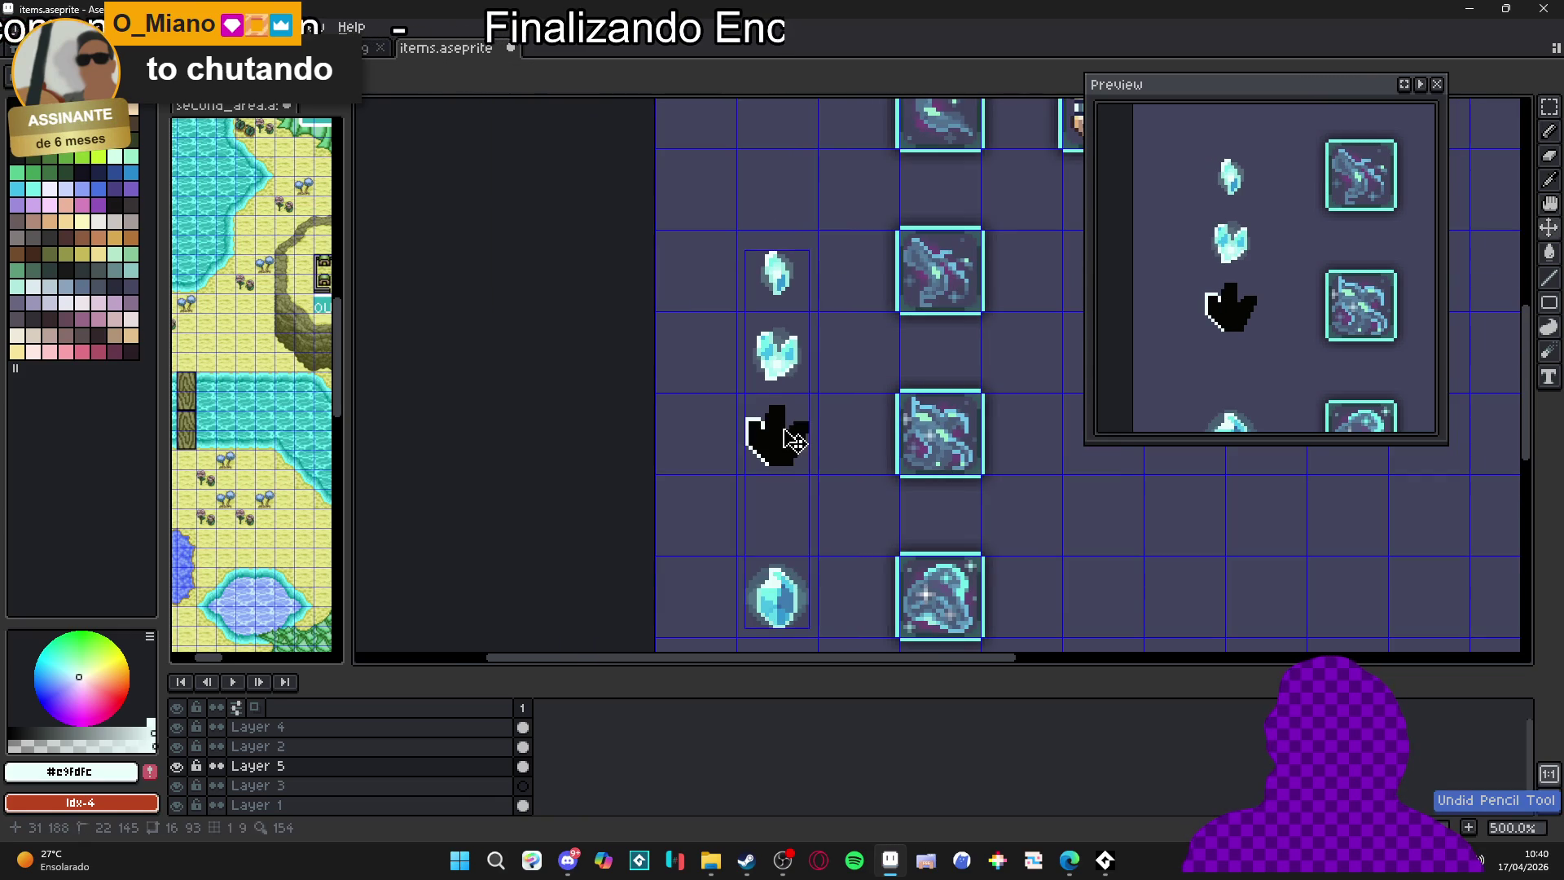
scroll(767, 417, up, 4)
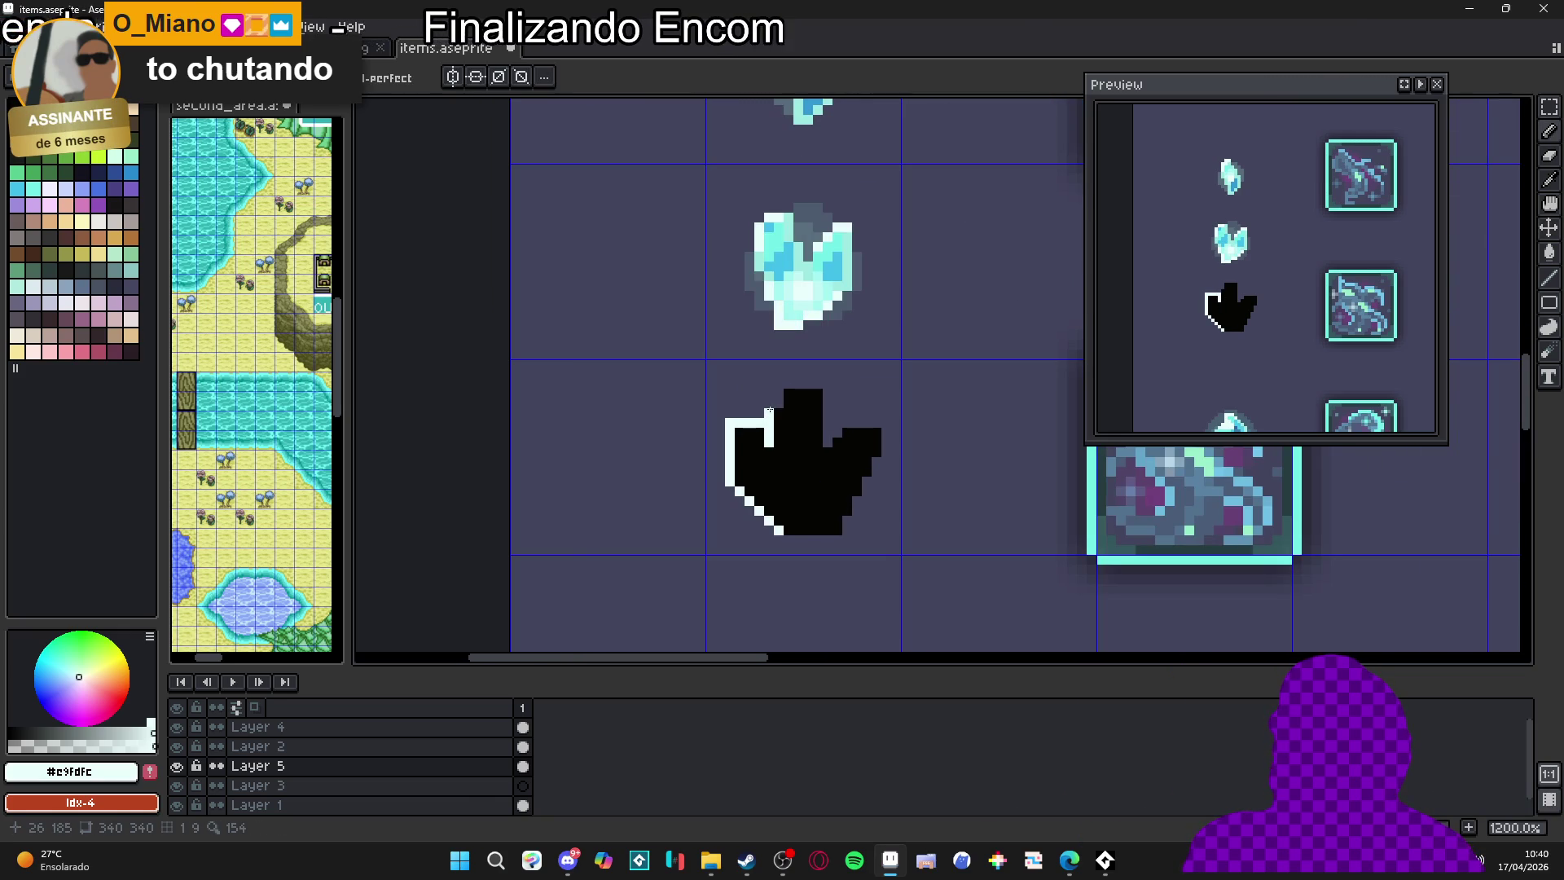
Trace the pale outline around the top-left notch, along the top edge and bottom edge
click(779, 399)
click(779, 385)
mouse_move(788, 385)
mouse_down()
mouse_move(818, 387)
mouse_move(827, 445)
mouse_move(880, 421)
mouse_move(886, 453)
mouse_move(845, 532)
mouse_up()
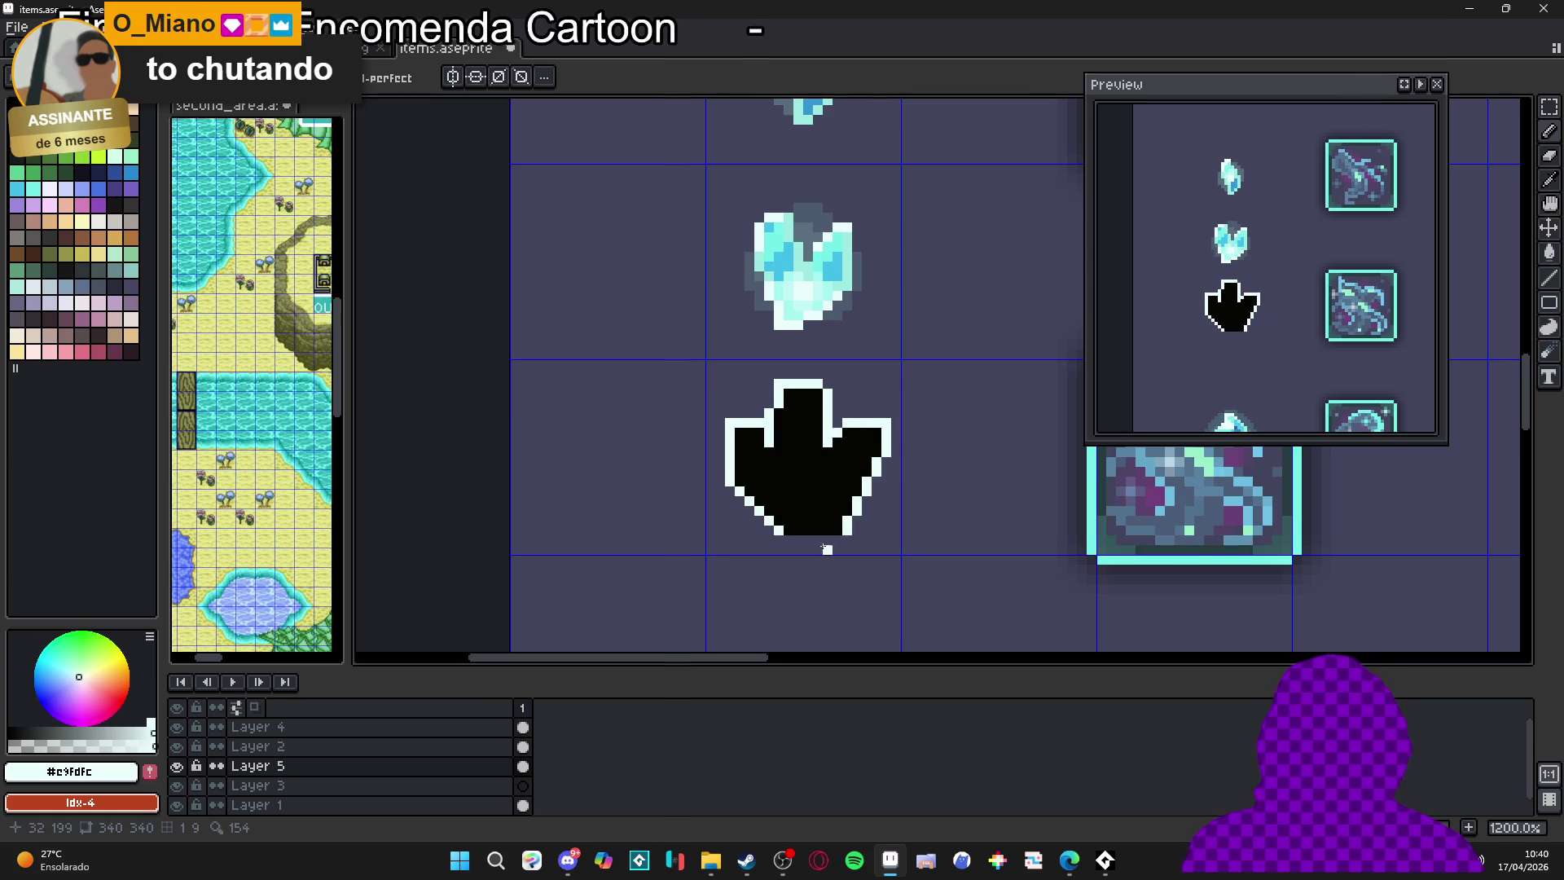
scroll(825, 548, up, 1)
drag(843, 536, 774, 542)
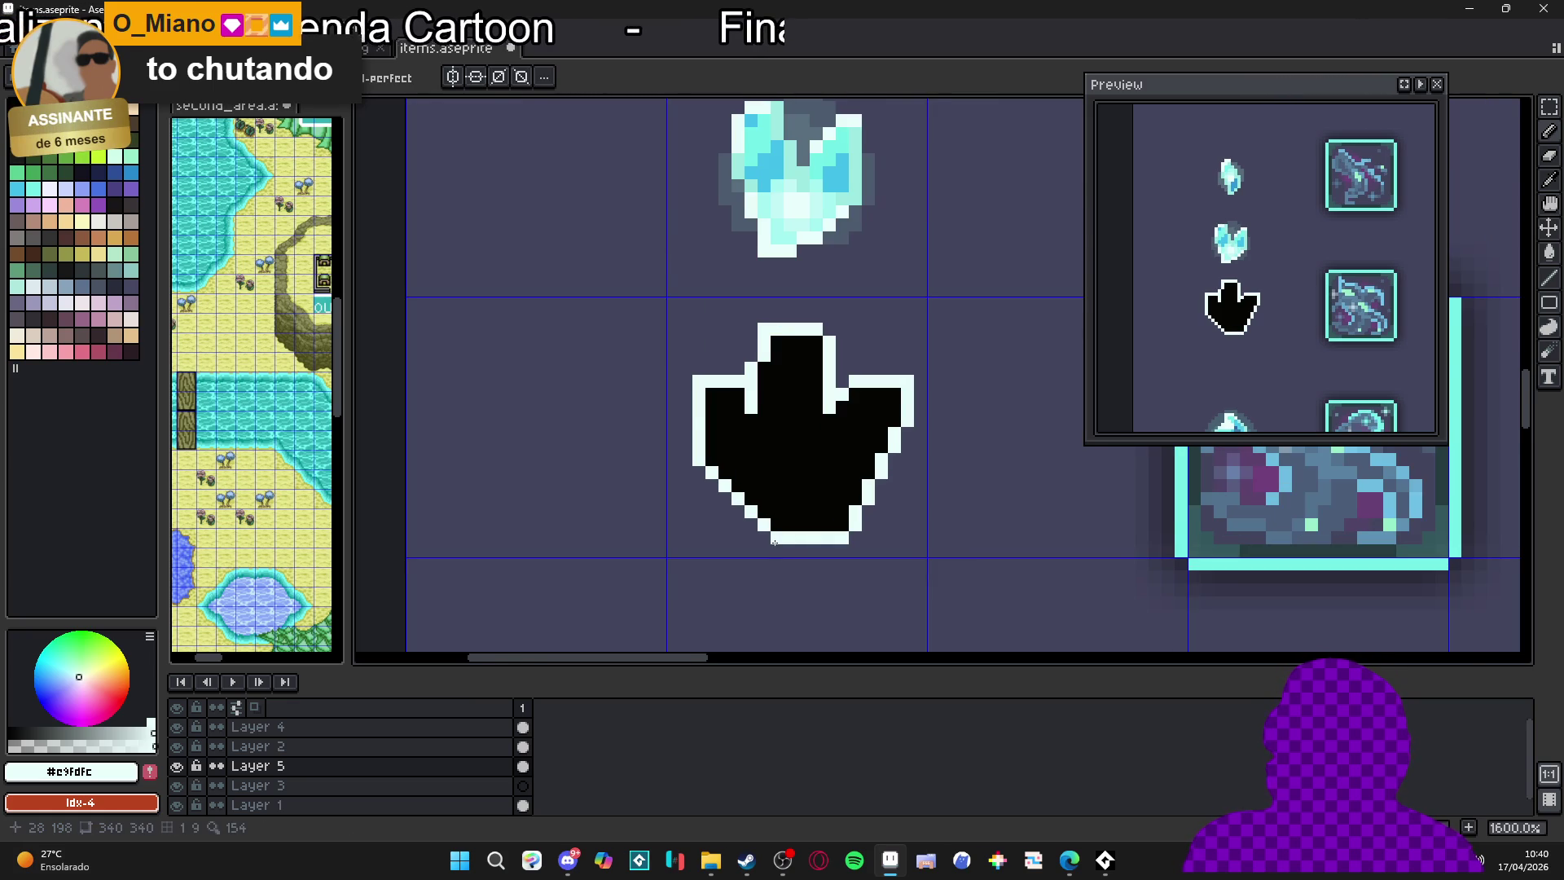
scroll(775, 542, down, 2)
scroll(815, 537, up, 2)
Undo the last outline strokes, then magic-wand select the black paw and deselect it
key(e)
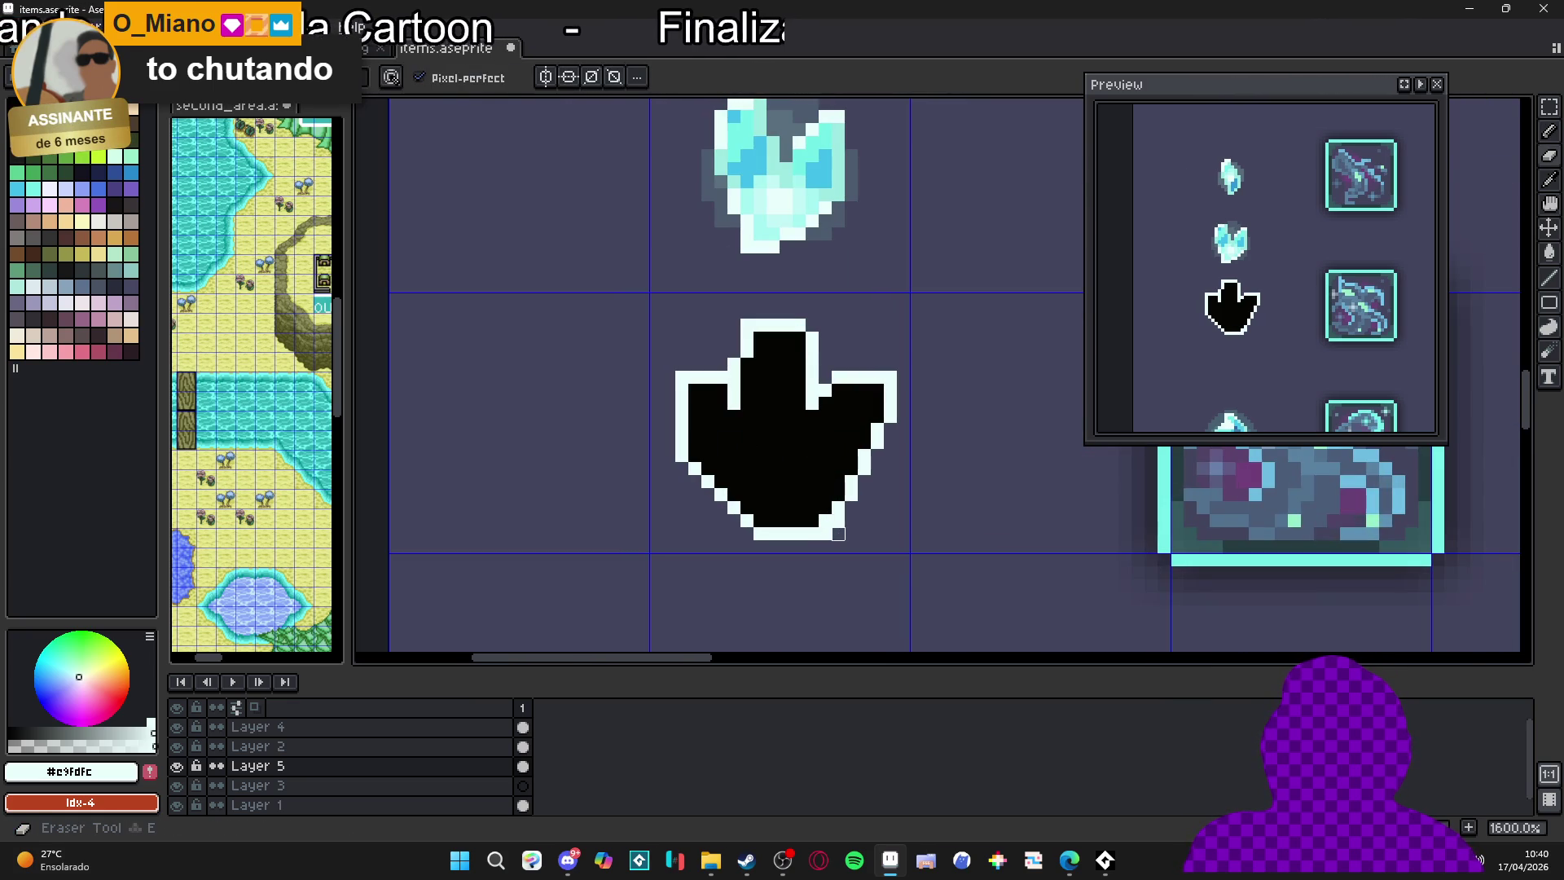
scroll(838, 538, down, 2)
scroll(840, 544, up, 1)
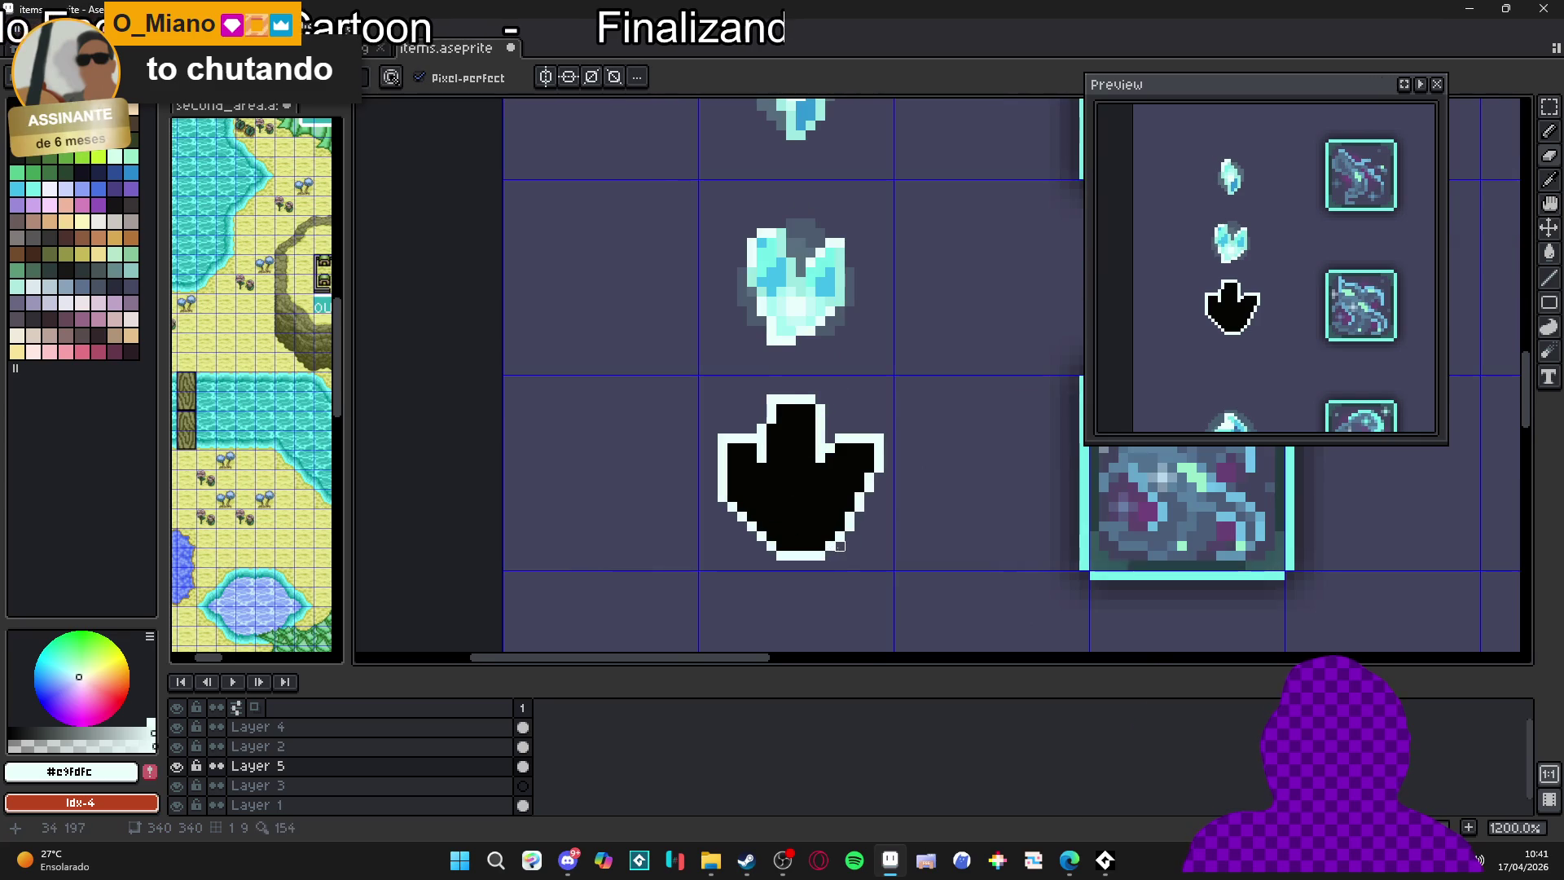
scroll(839, 544, down, 3)
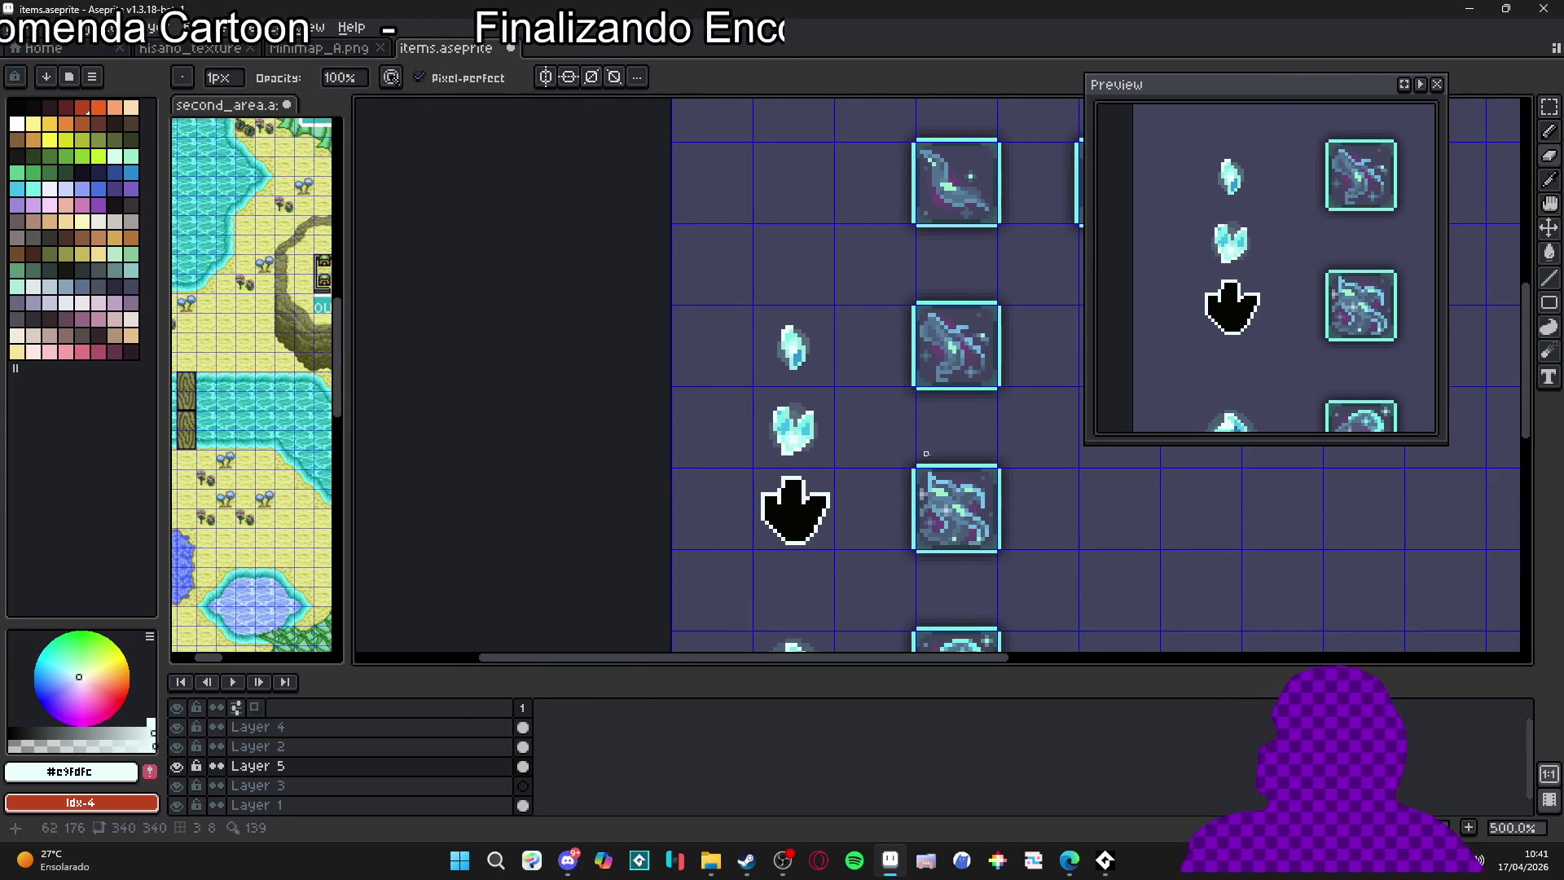
scroll(845, 531, up, 2)
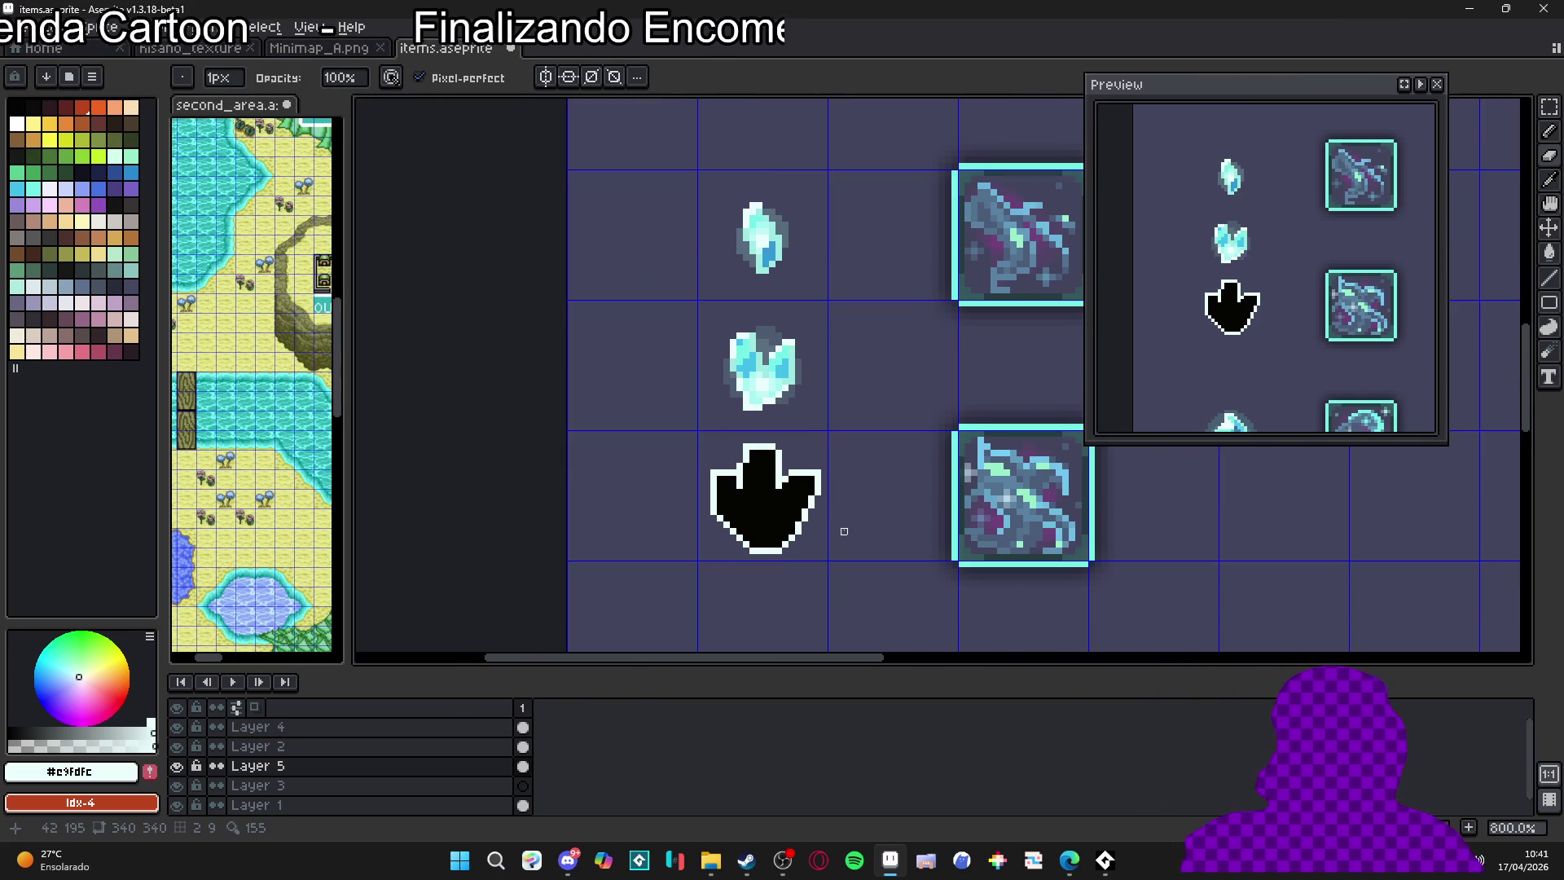
key(v)
key(ctrl+z)
key(ctrl+z)
key(ctrl+z)
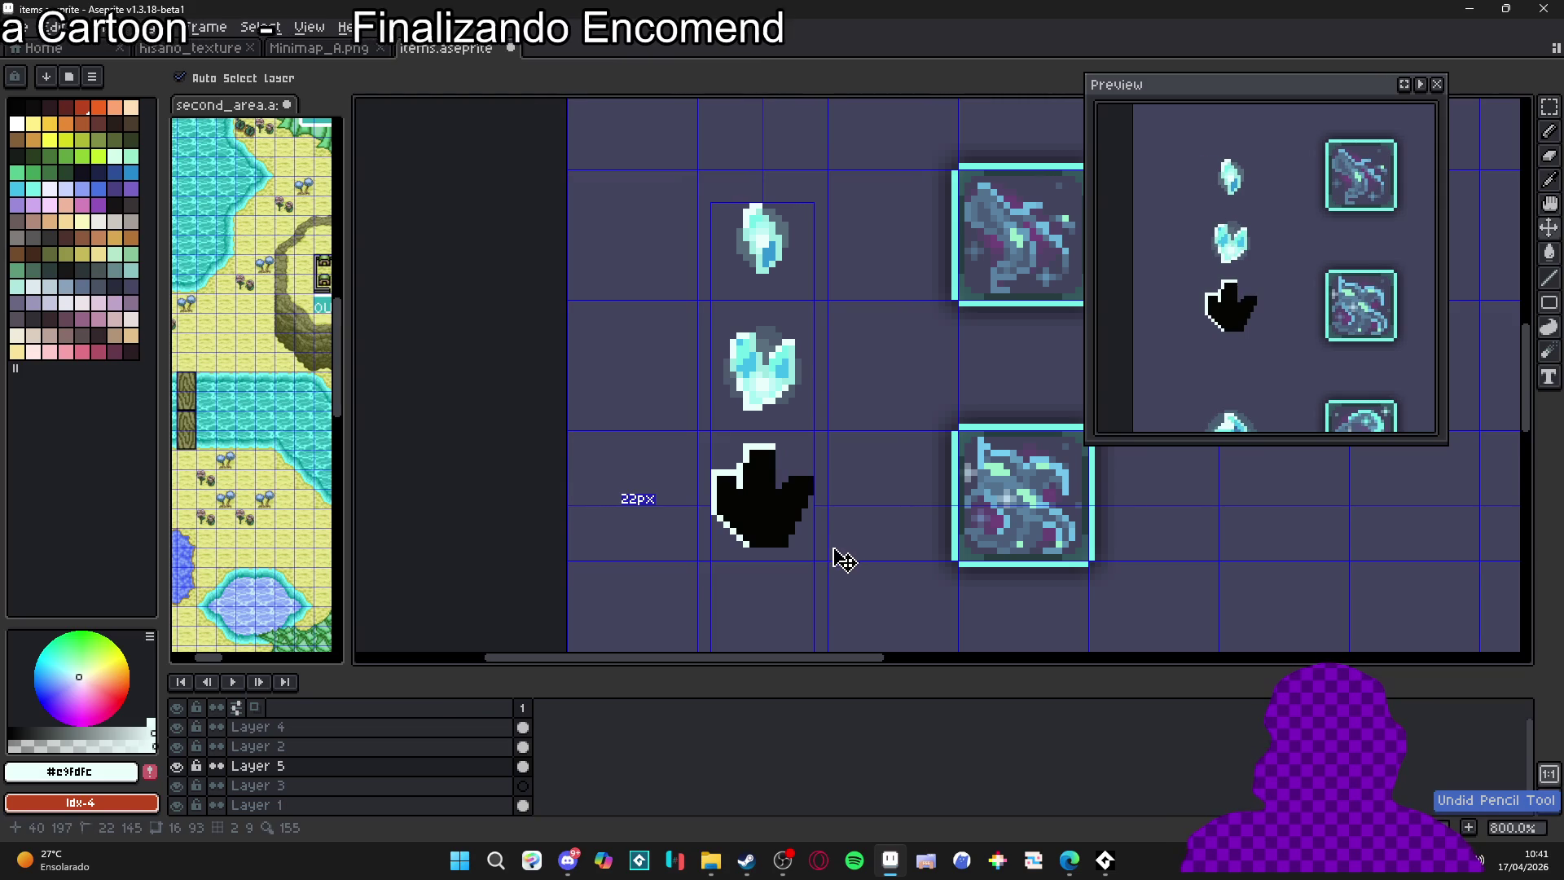
key(w)
click(778, 526)
key(ctrl+d)
scroll(830, 571, down, 3)
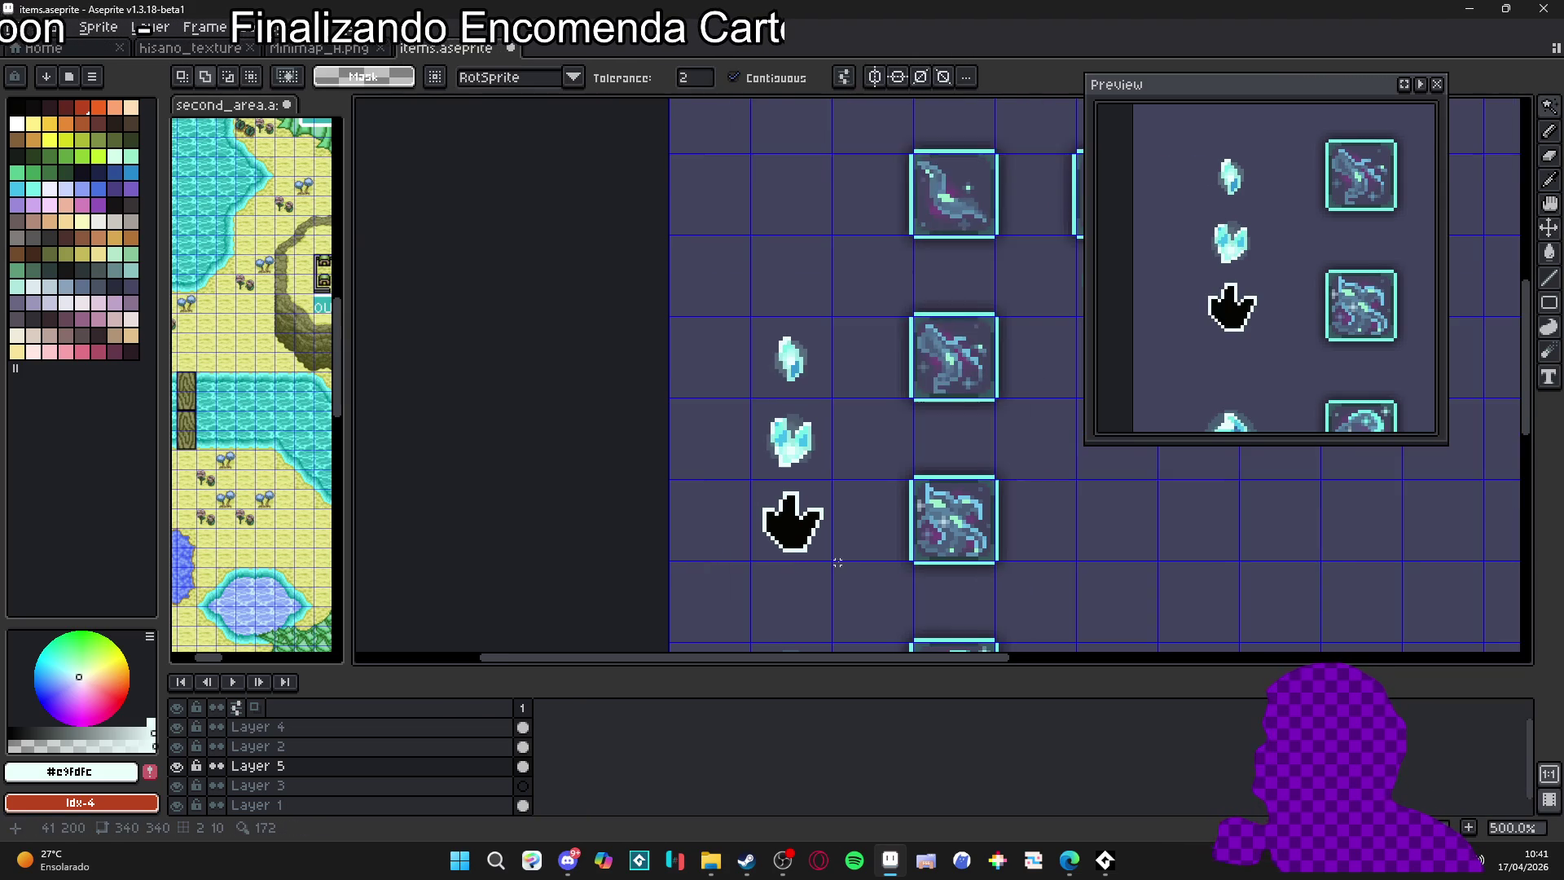
scroll(834, 565, up, 5)
key(e)
key(b)
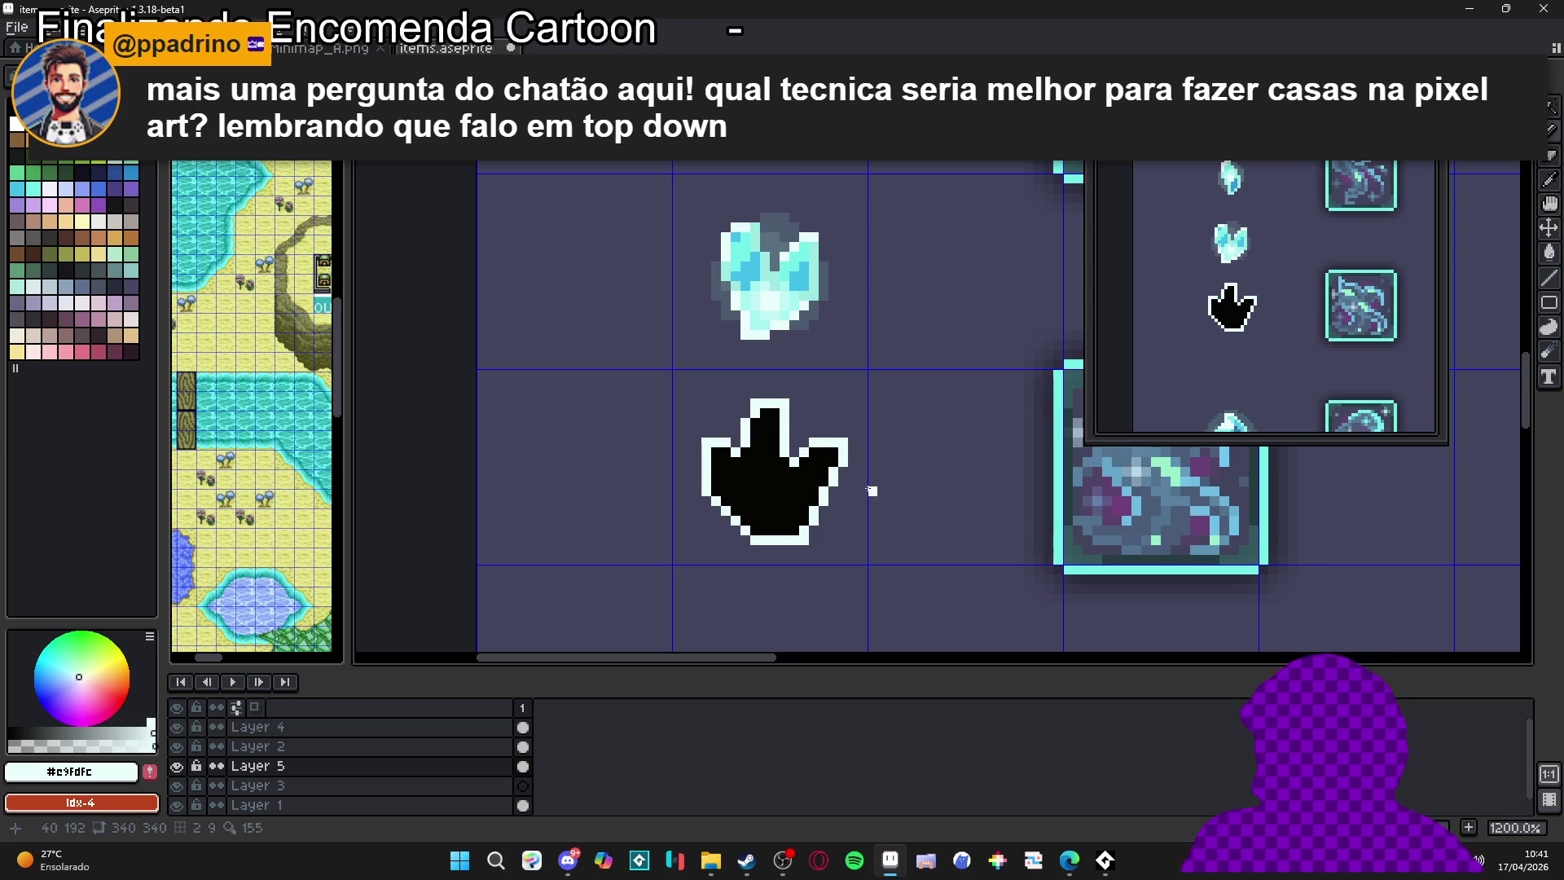
Eyedrop black #050403 from the paw as the drawing colour
scroll(757, 454, up, 1)
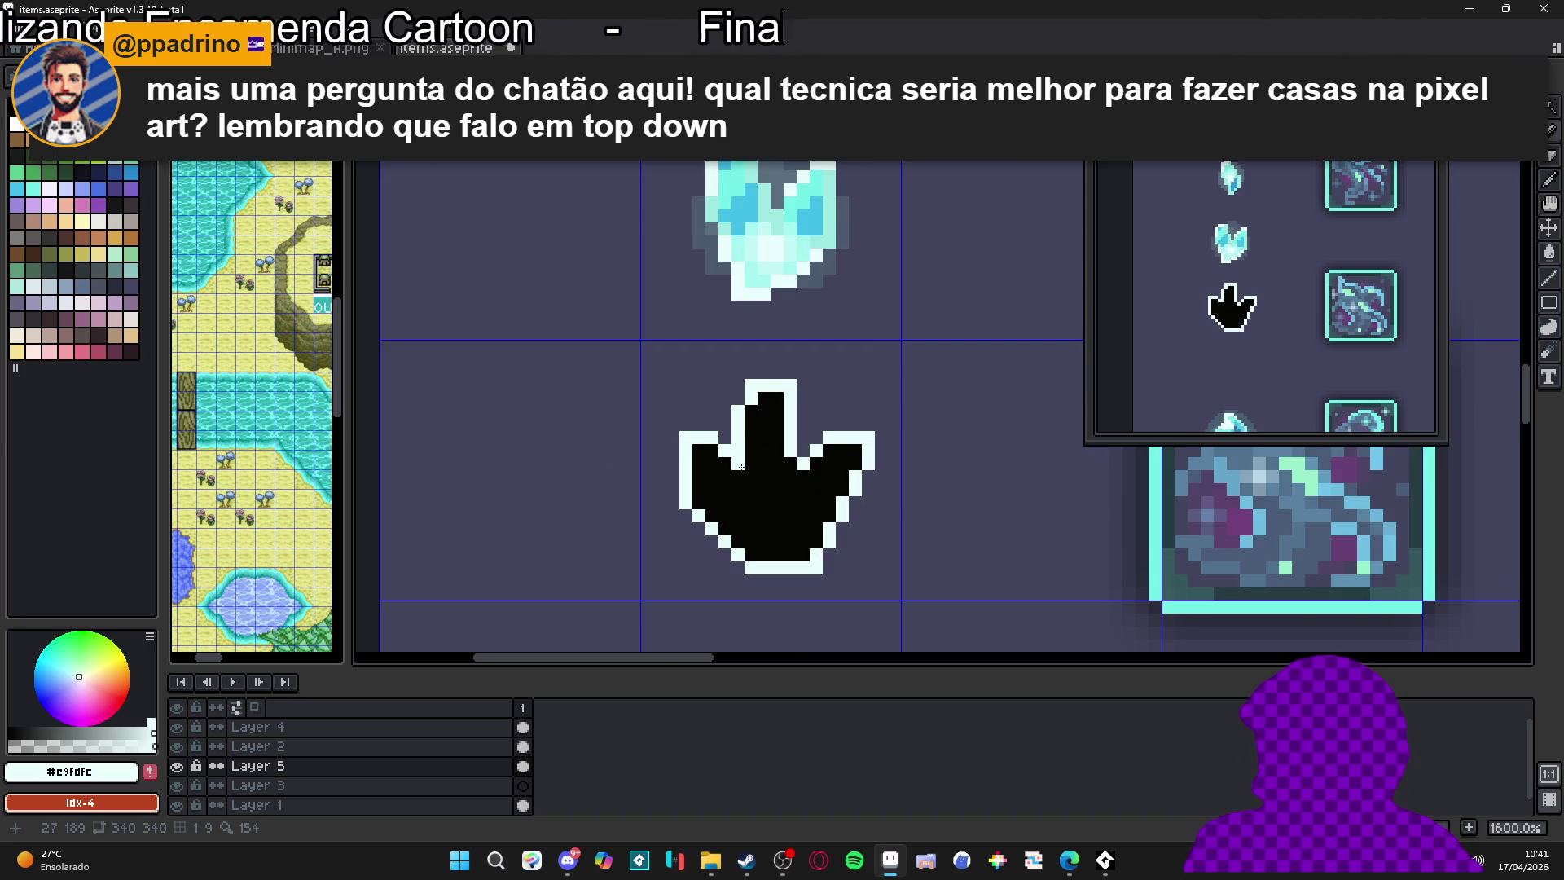
scroll(751, 493, up, 1)
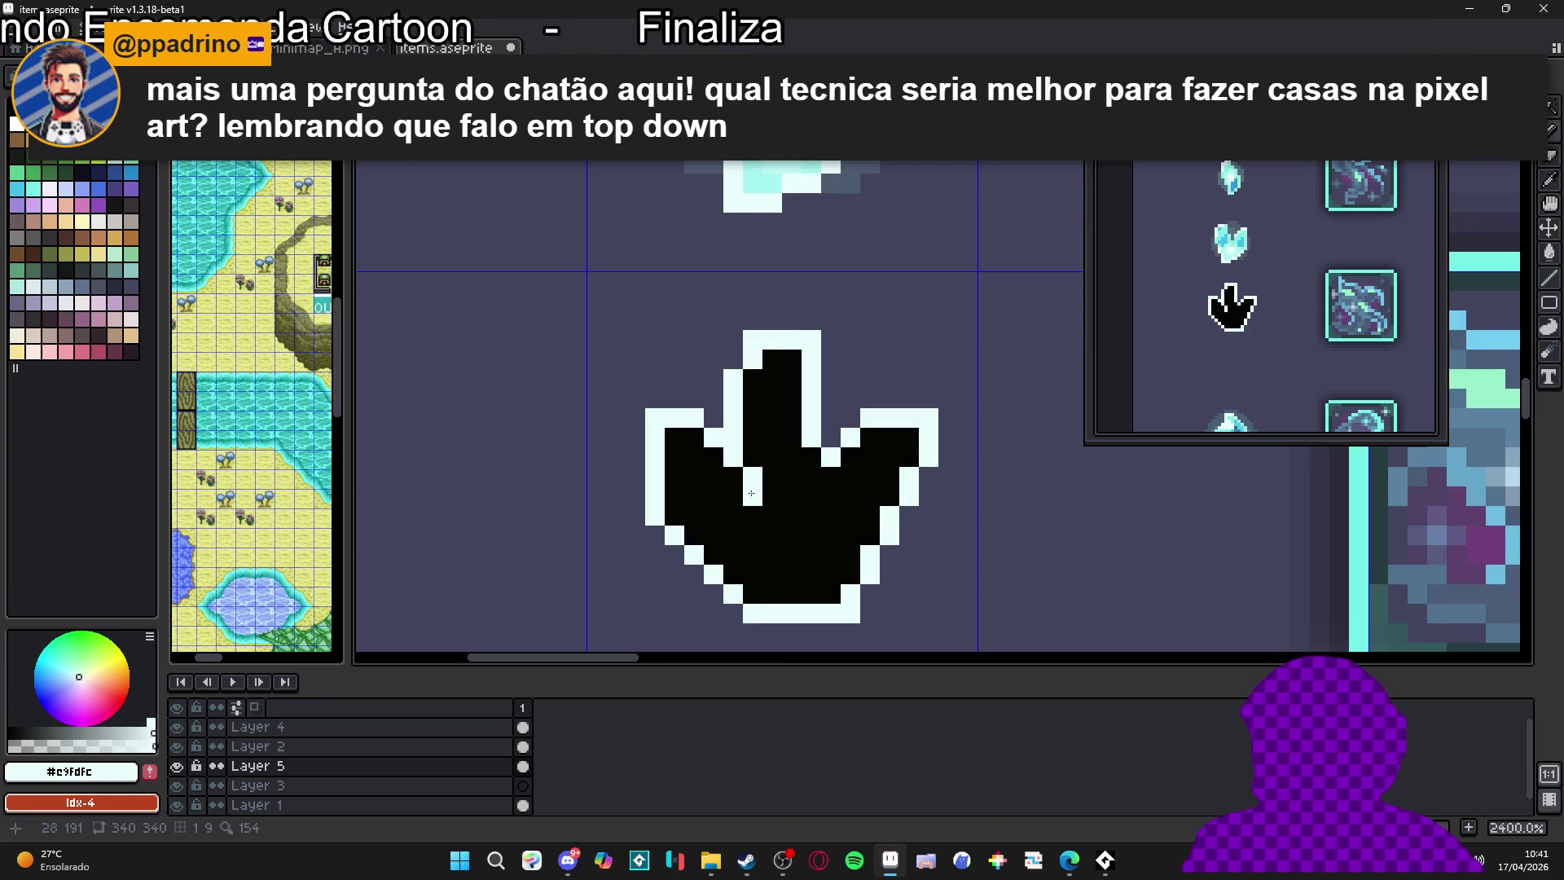
scroll(751, 493, down, 3)
scroll(769, 513, up, 2)
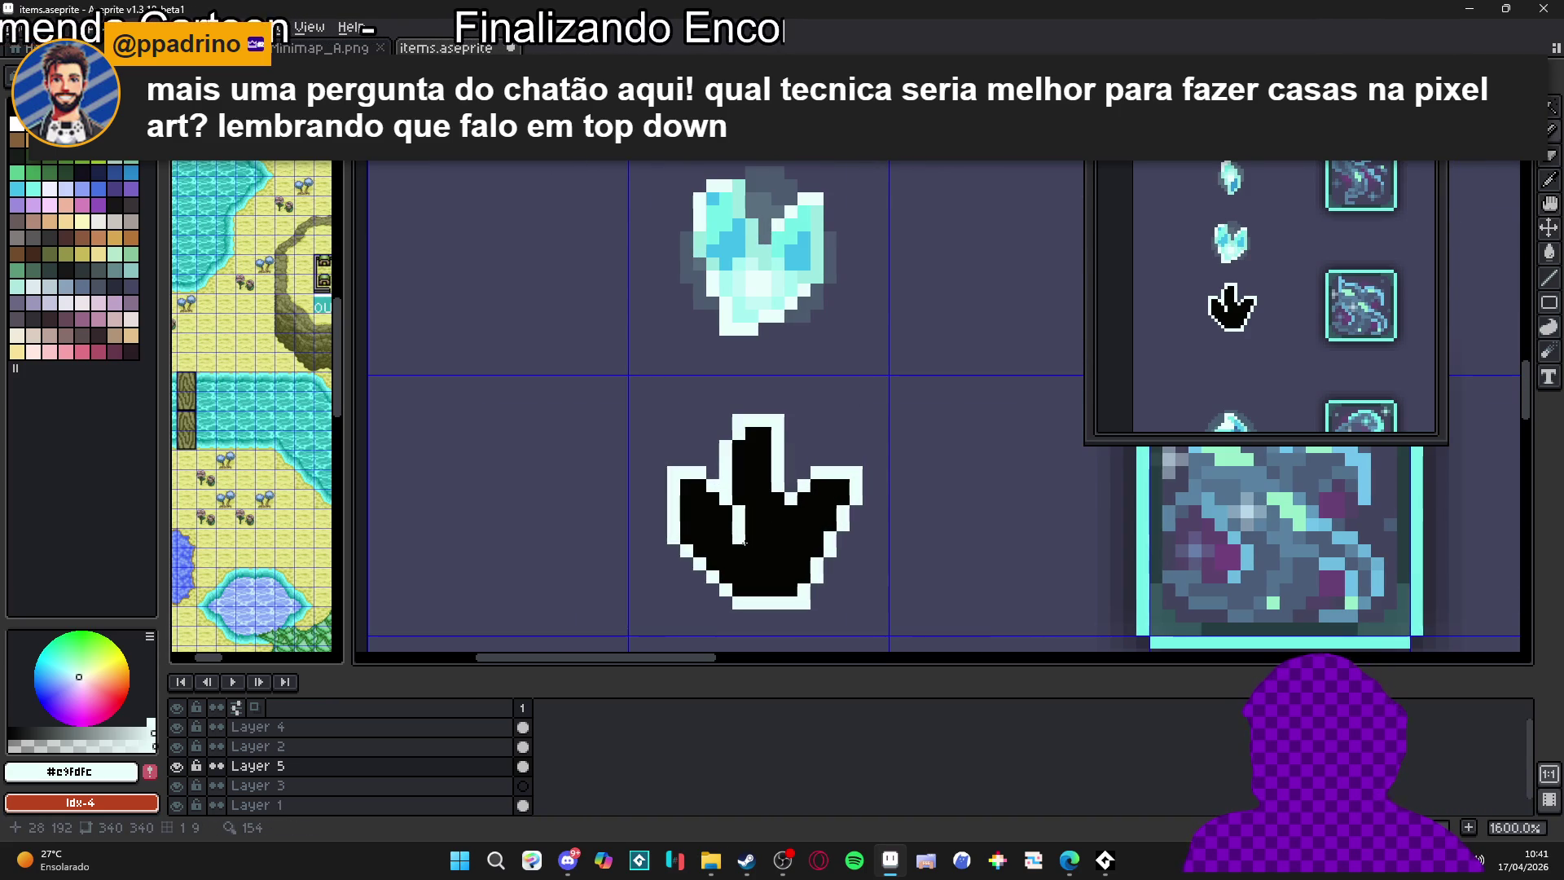
alt+click(740, 530)
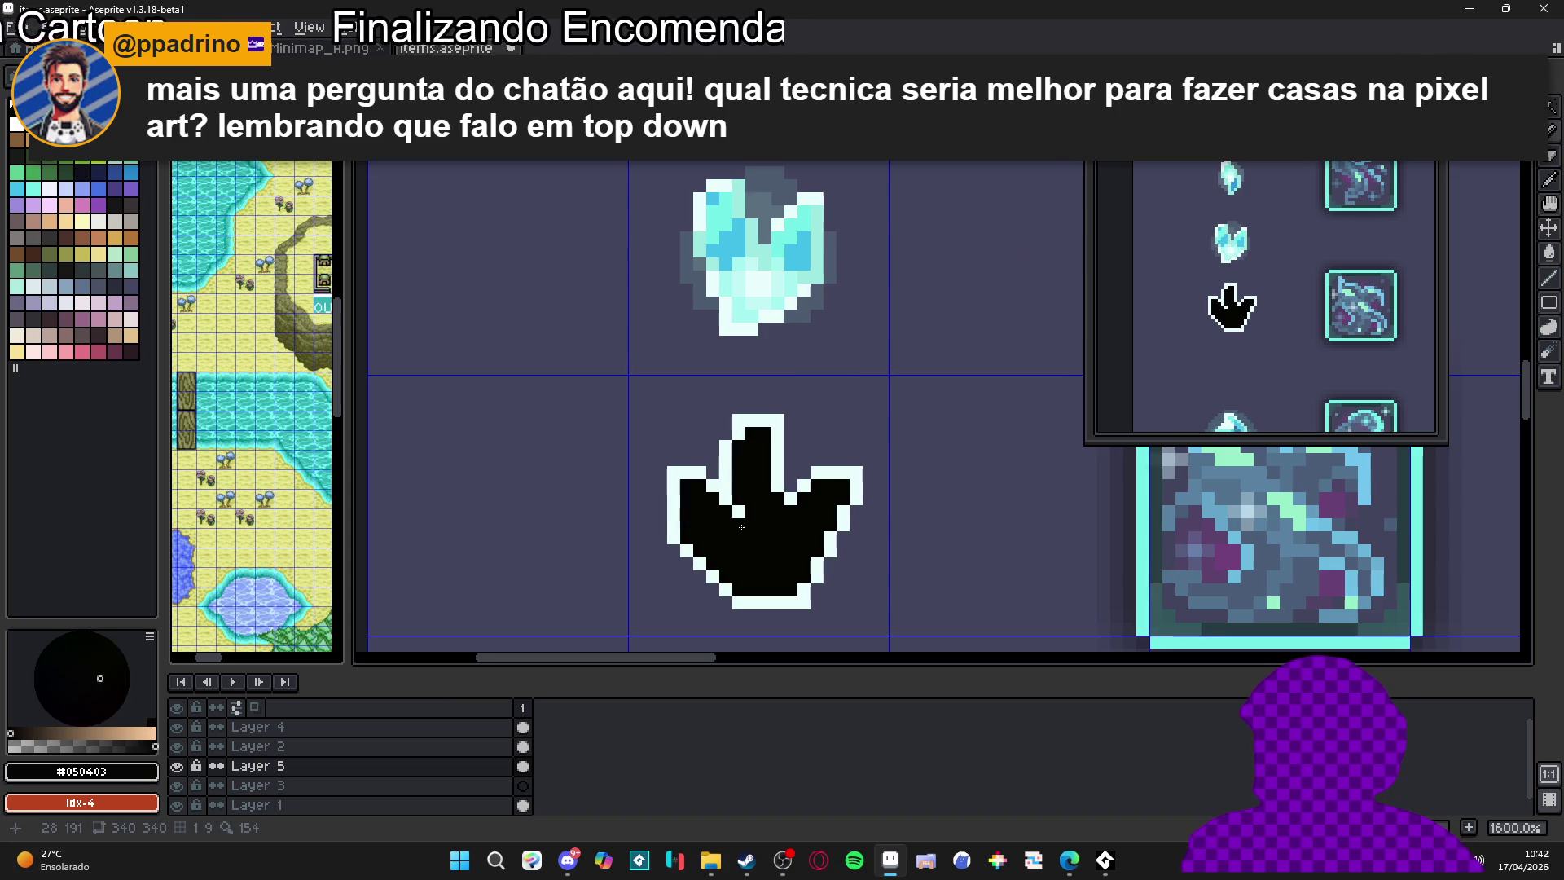
Eyedrop cyan #73efe8 from the crystal and bucket-fill the black paw with it
scroll(741, 528, down, 4)
scroll(744, 448, up, 3)
alt+click(727, 346)
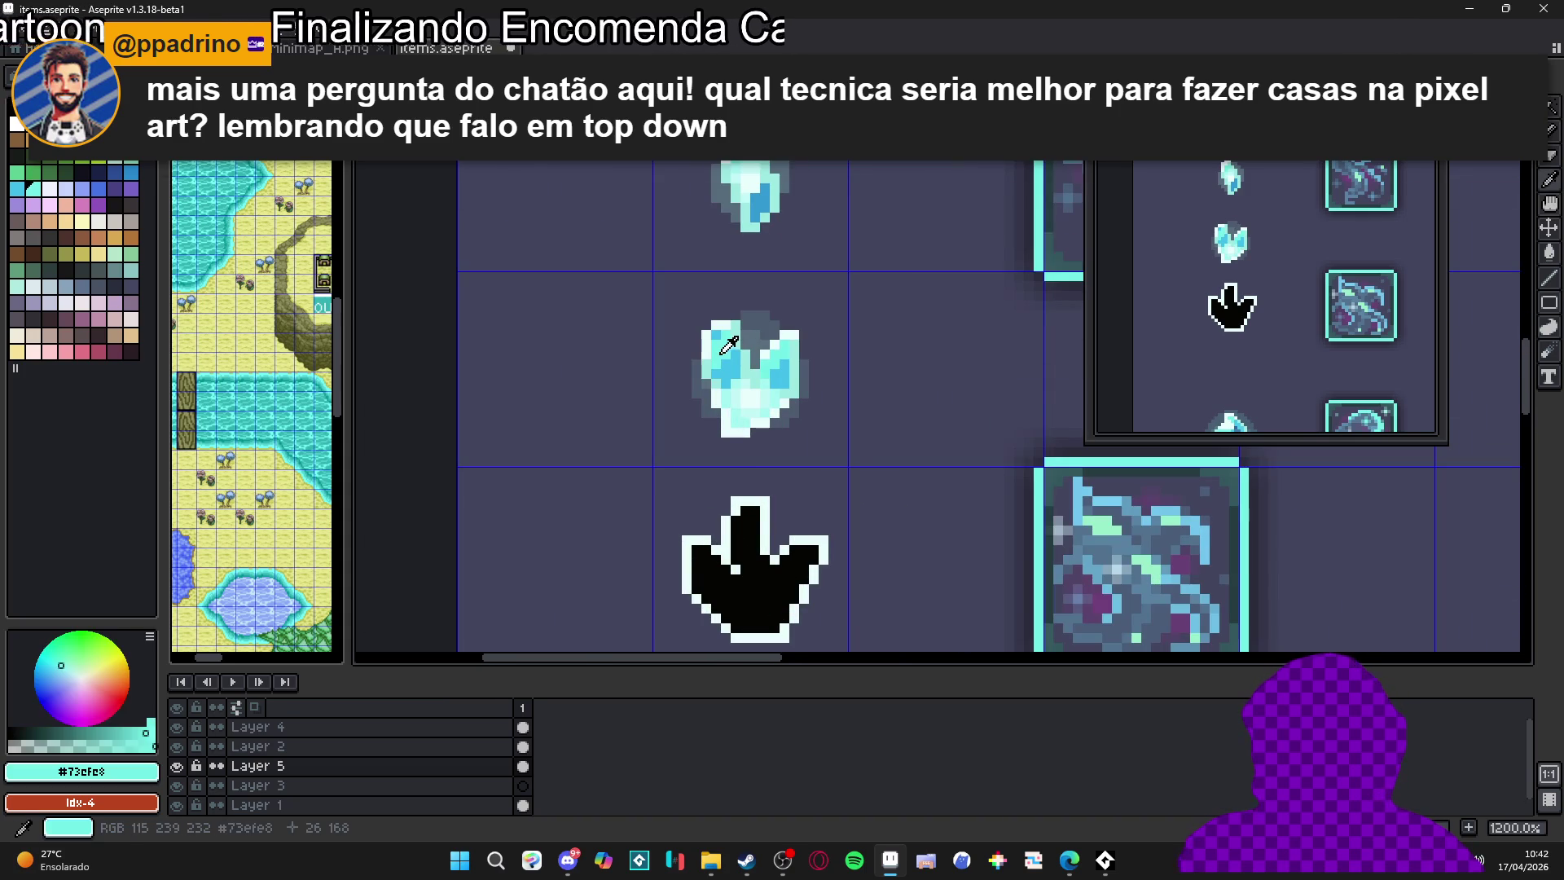
scroll(717, 475, up, 3)
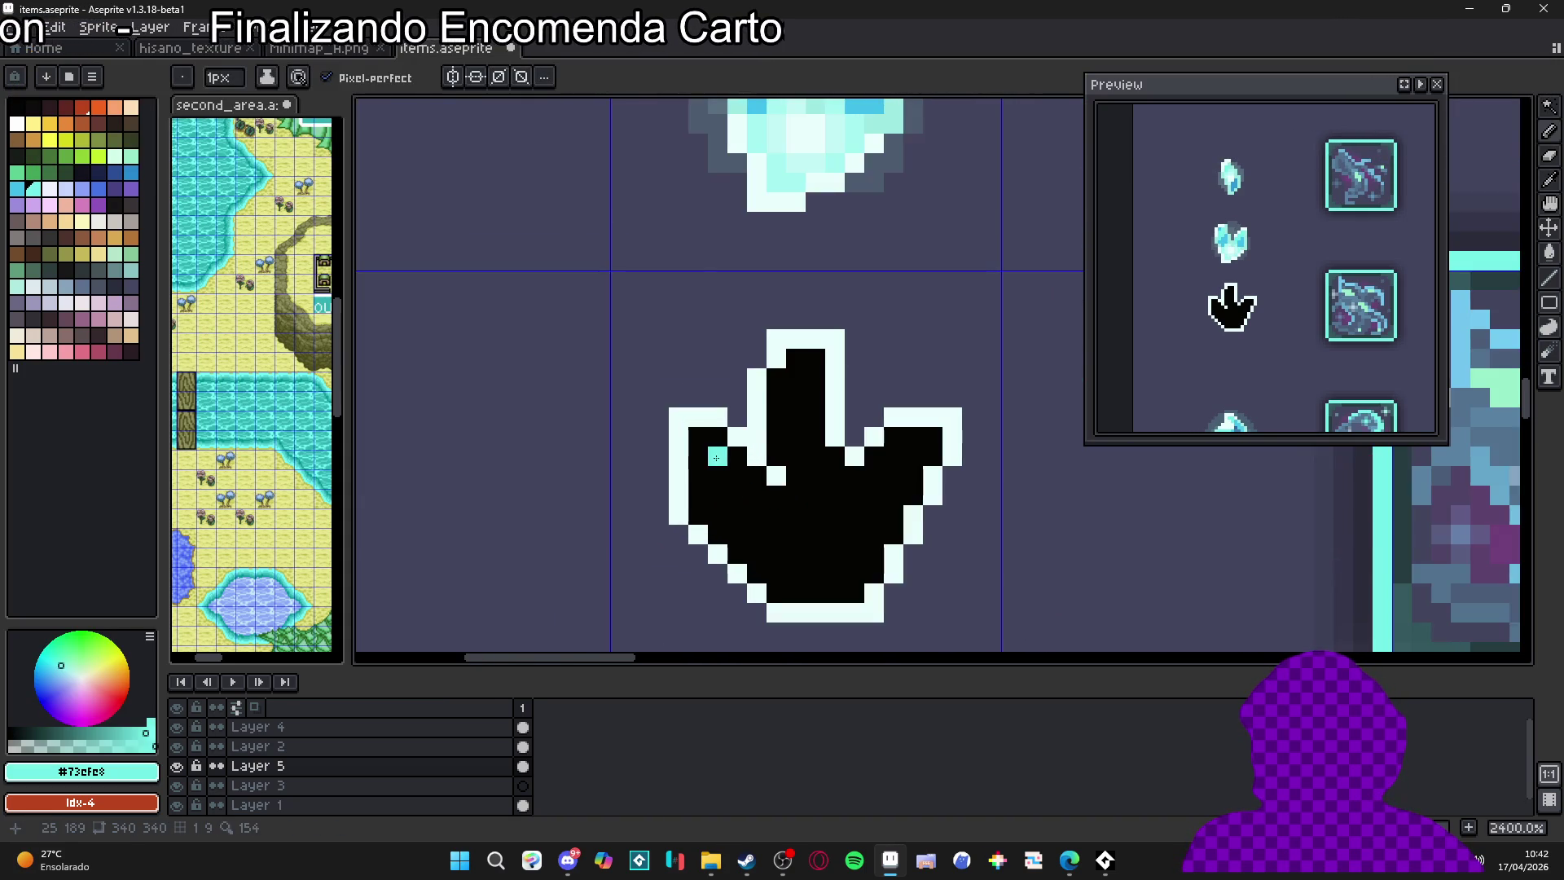
scroll(717, 457, down, 3)
key(g)
click(751, 492)
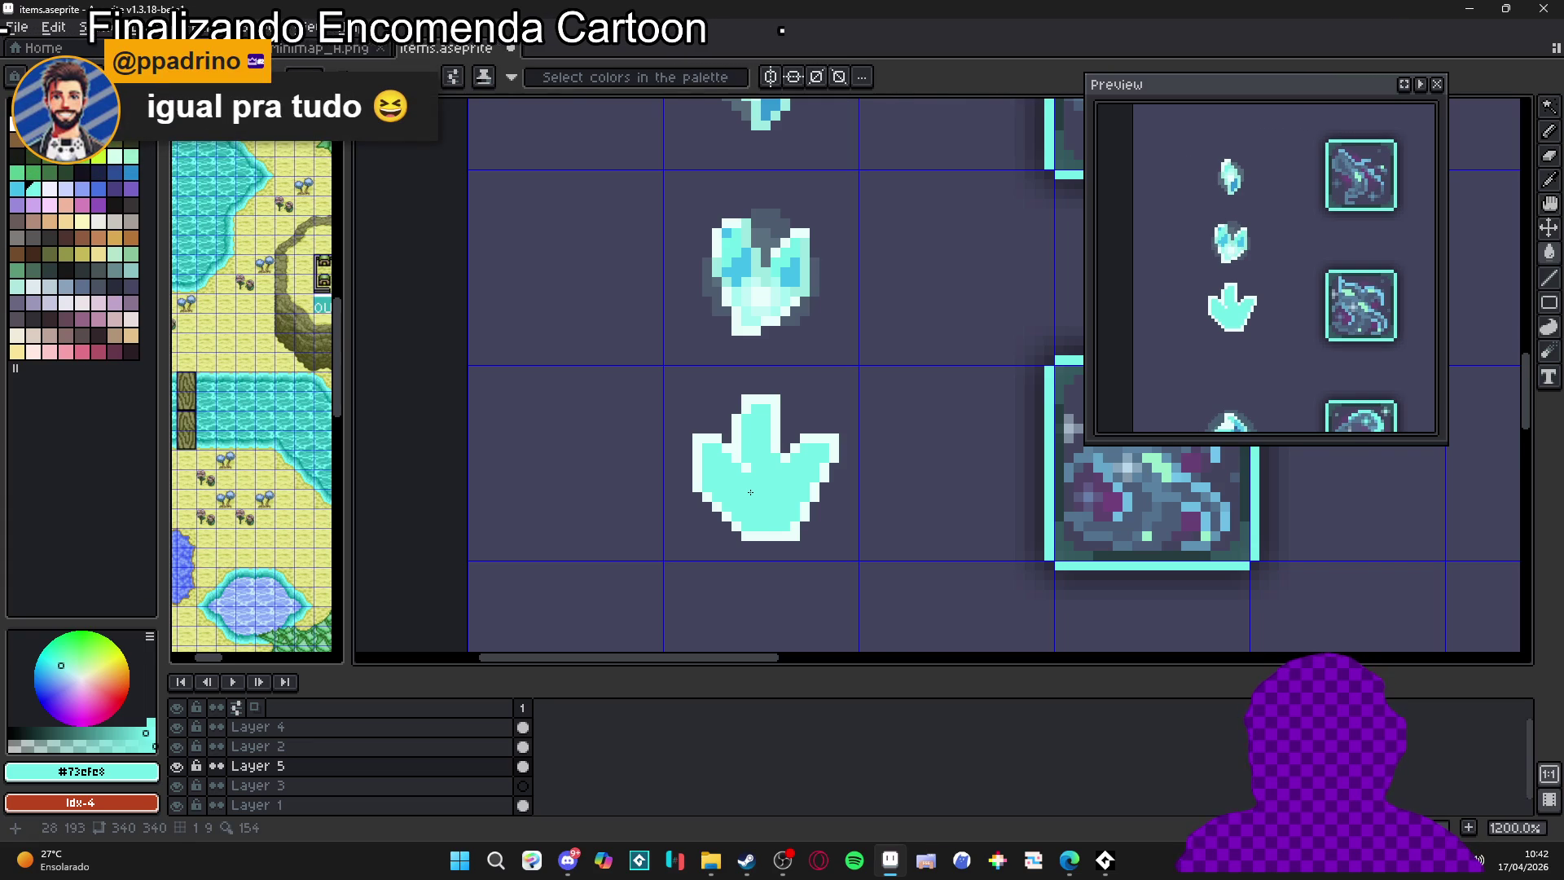
Bring up the New Sprite dialog with Ctrl+N
scroll(735, 278, up, 1)
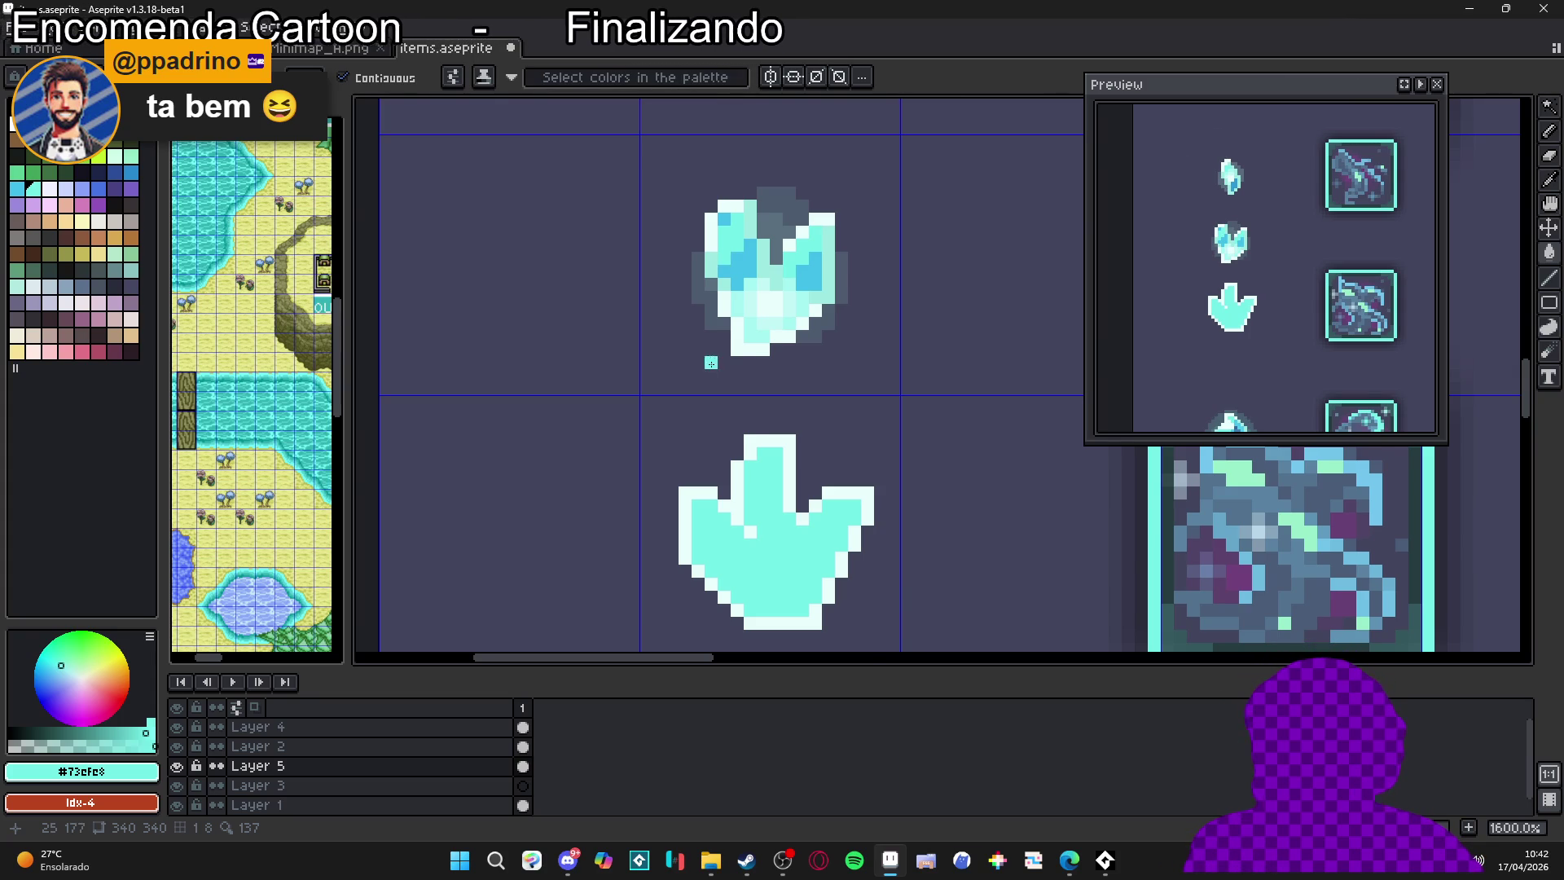
scroll(710, 363, down, 3)
scroll(718, 369, down, 1)
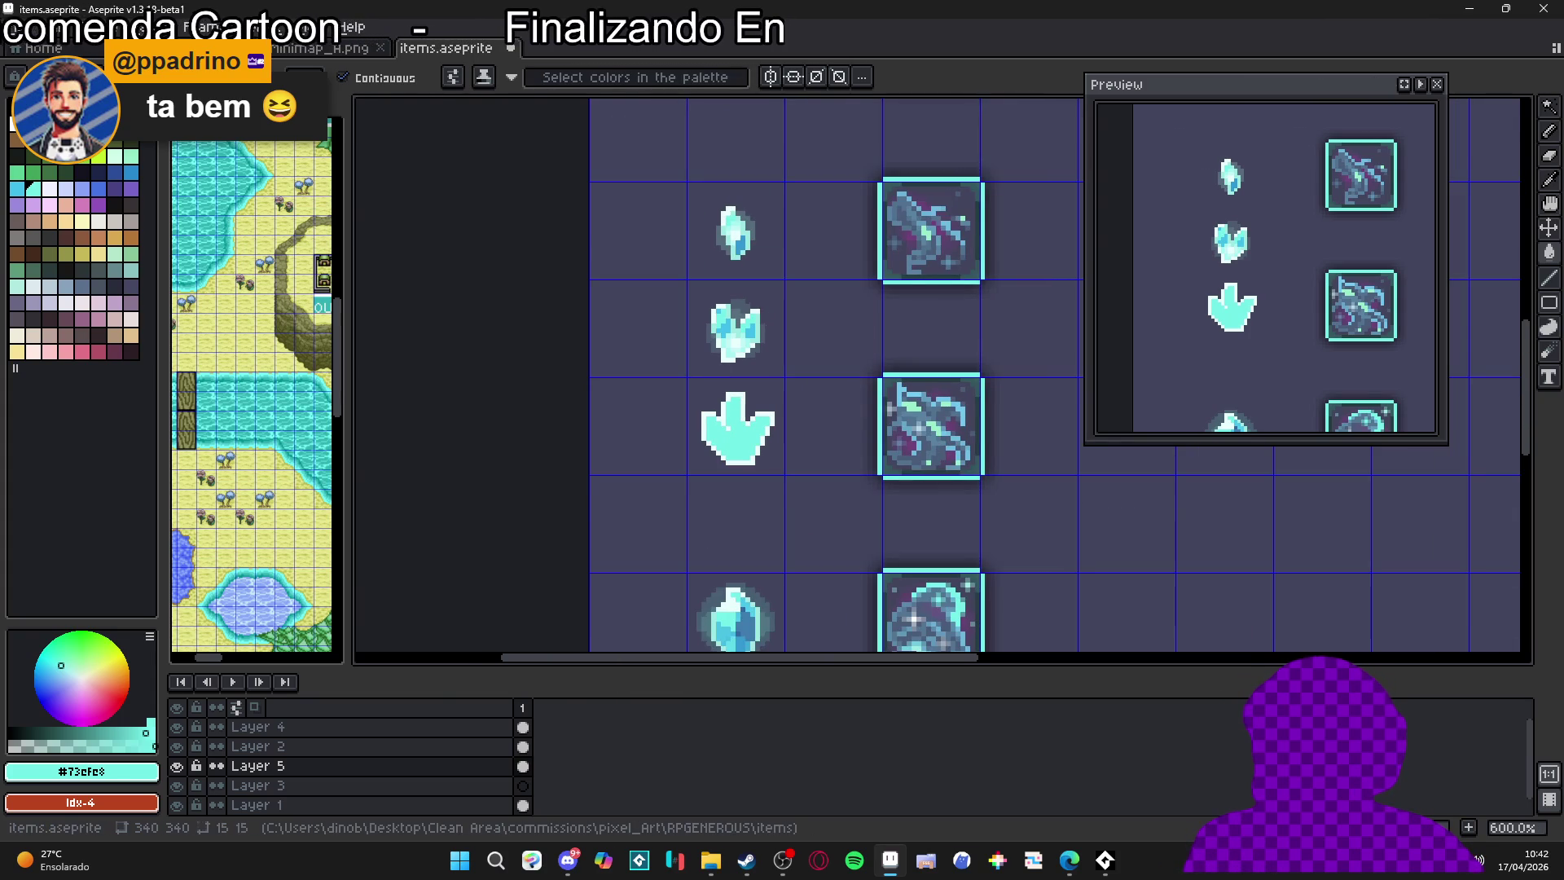
key(ctrl+n)
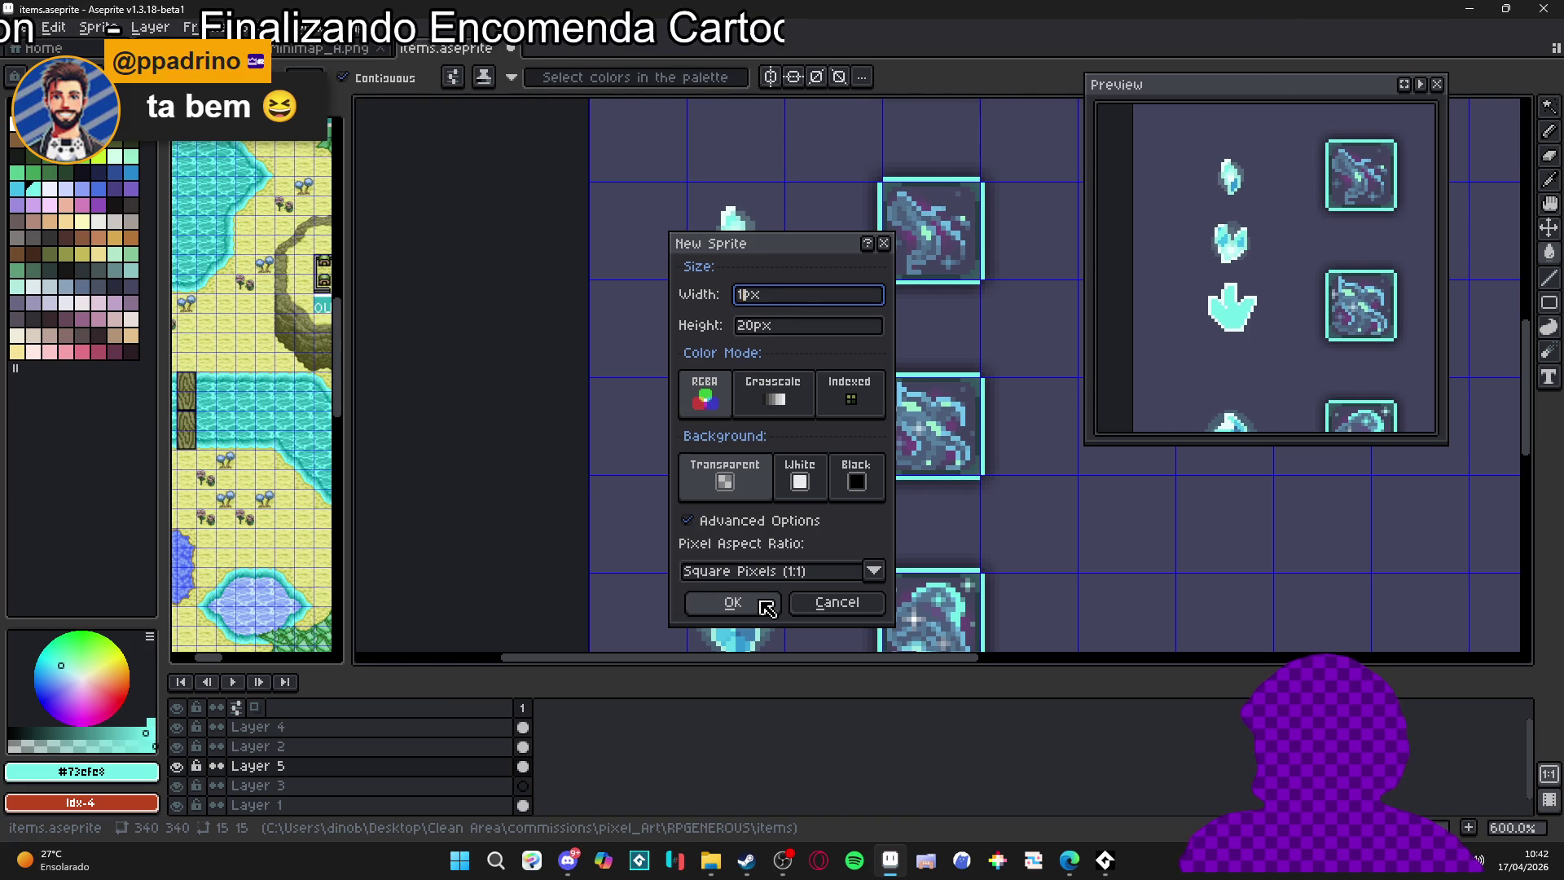
Create a new 150×150 sprite and look at its grid settings without changing them
key(Tab)
text(150)
click(759, 603)
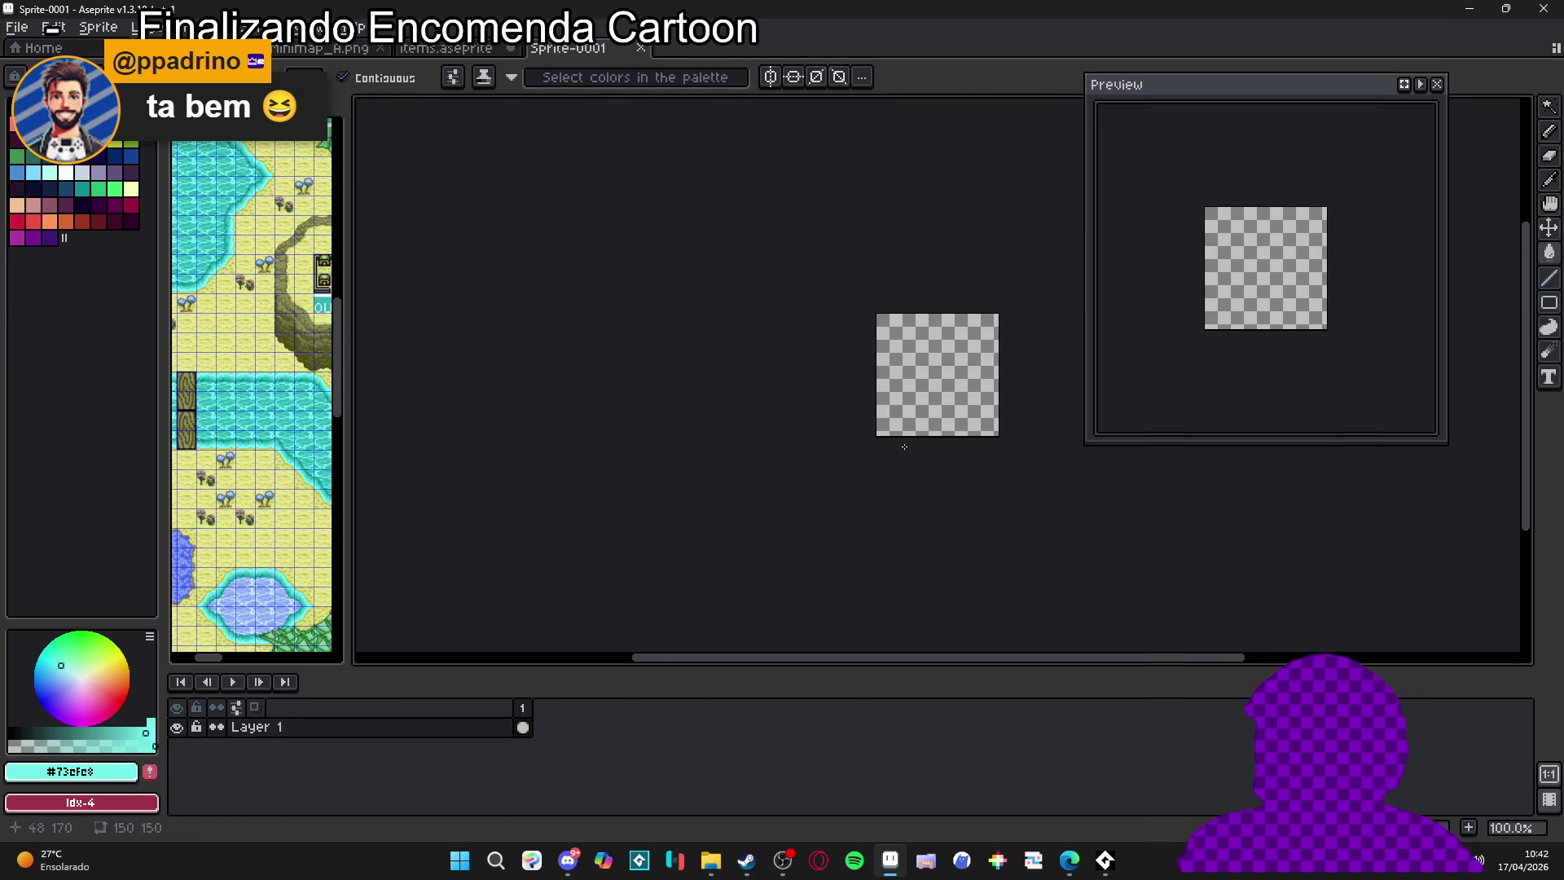
scroll(904, 446, up, 2)
click(310, 27)
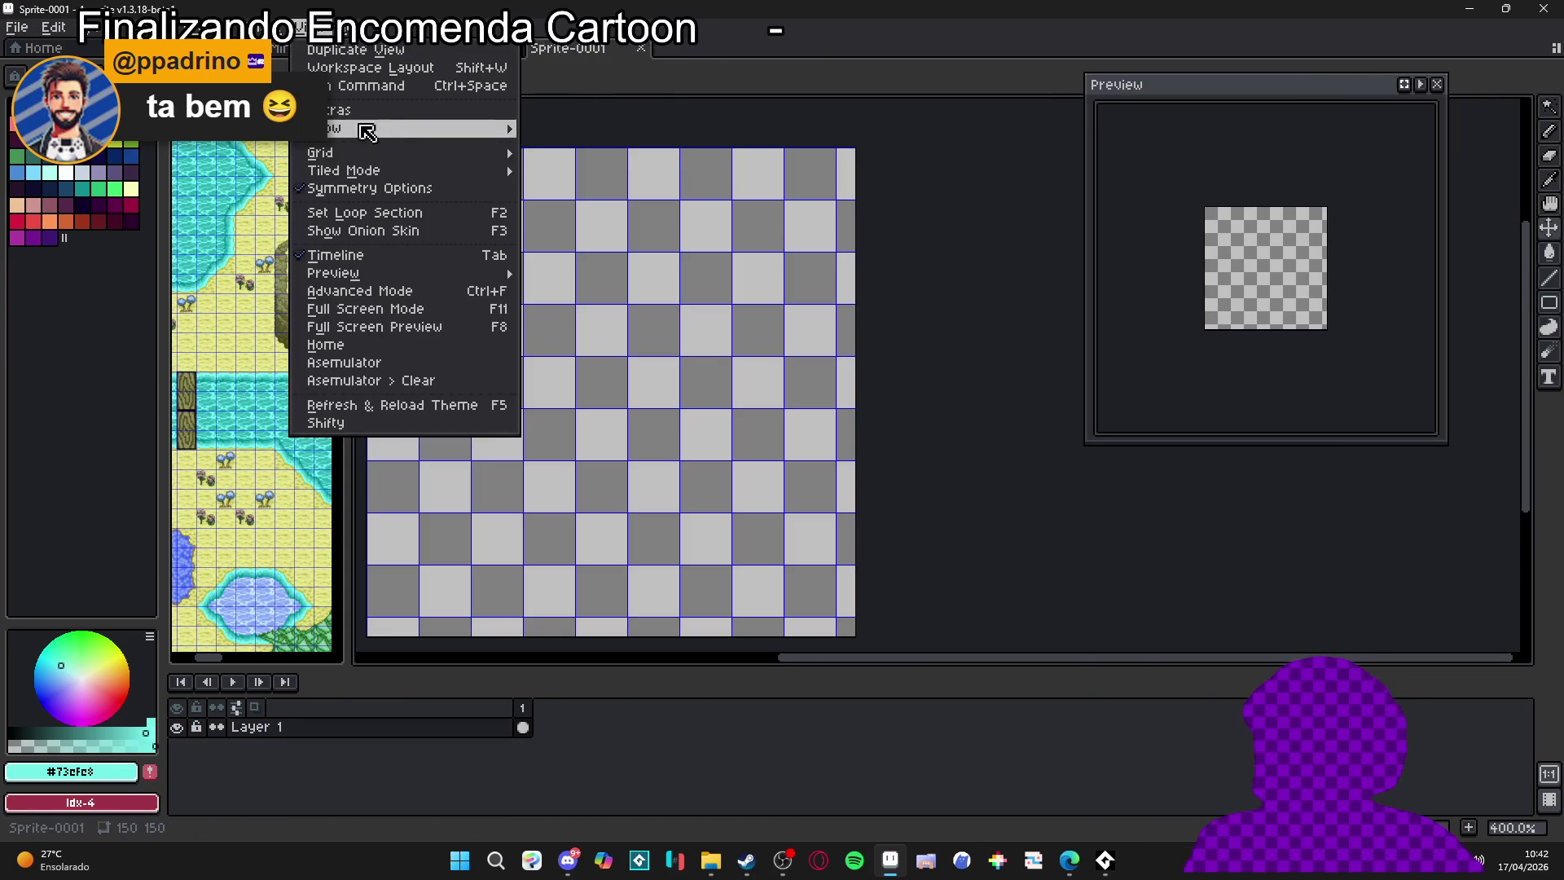
mouse_move(505, 153)
click(587, 154)
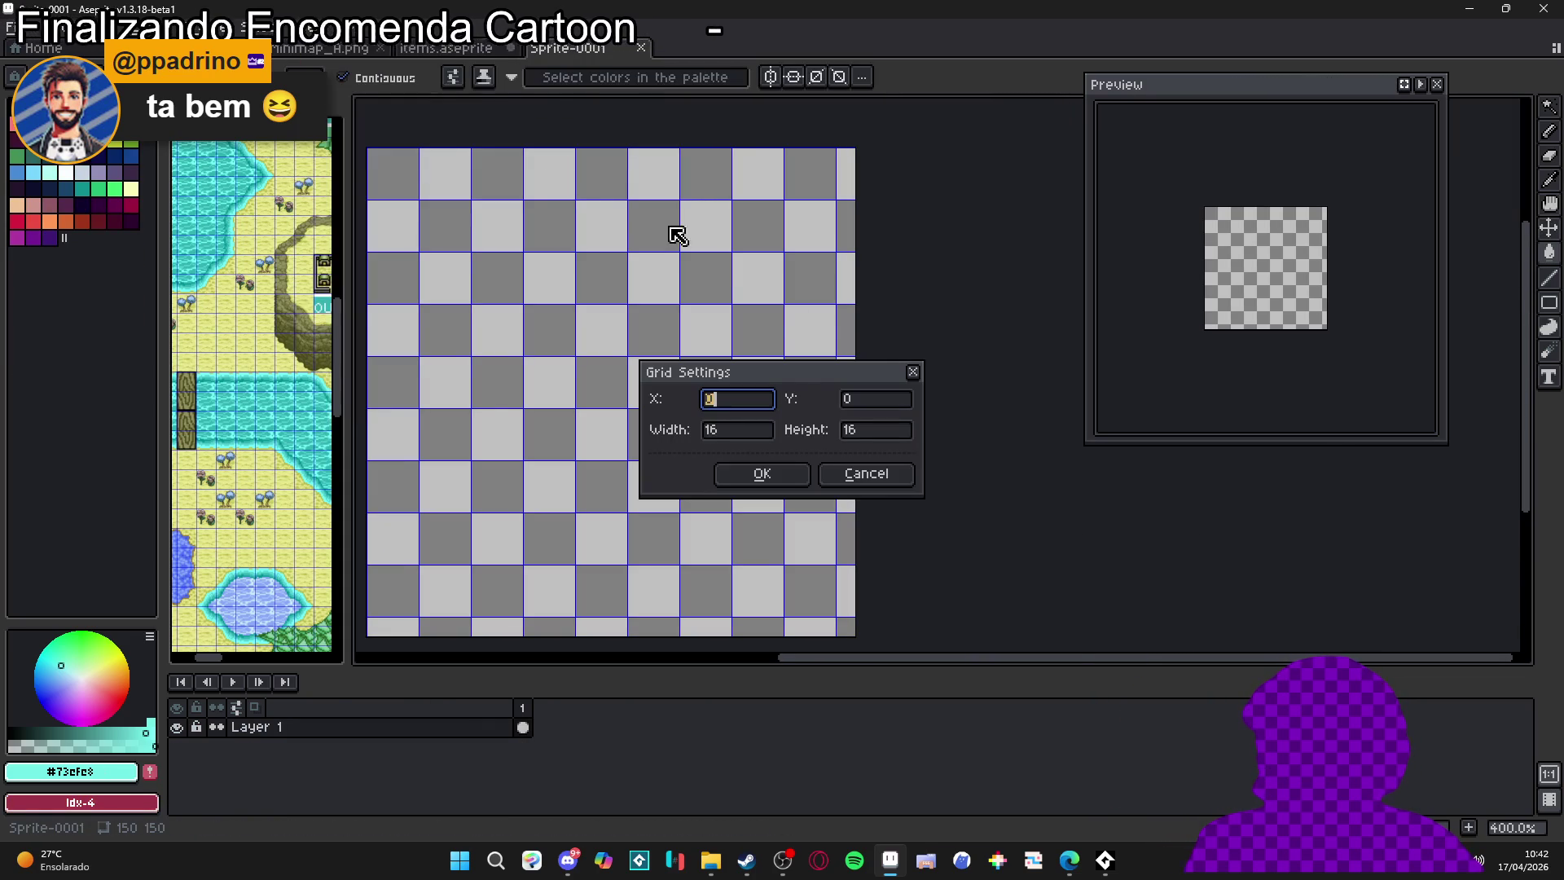
click(884, 479)
Select one 16×16 grid cell and fill it with a light palette colour
scroll(724, 401, up, 2)
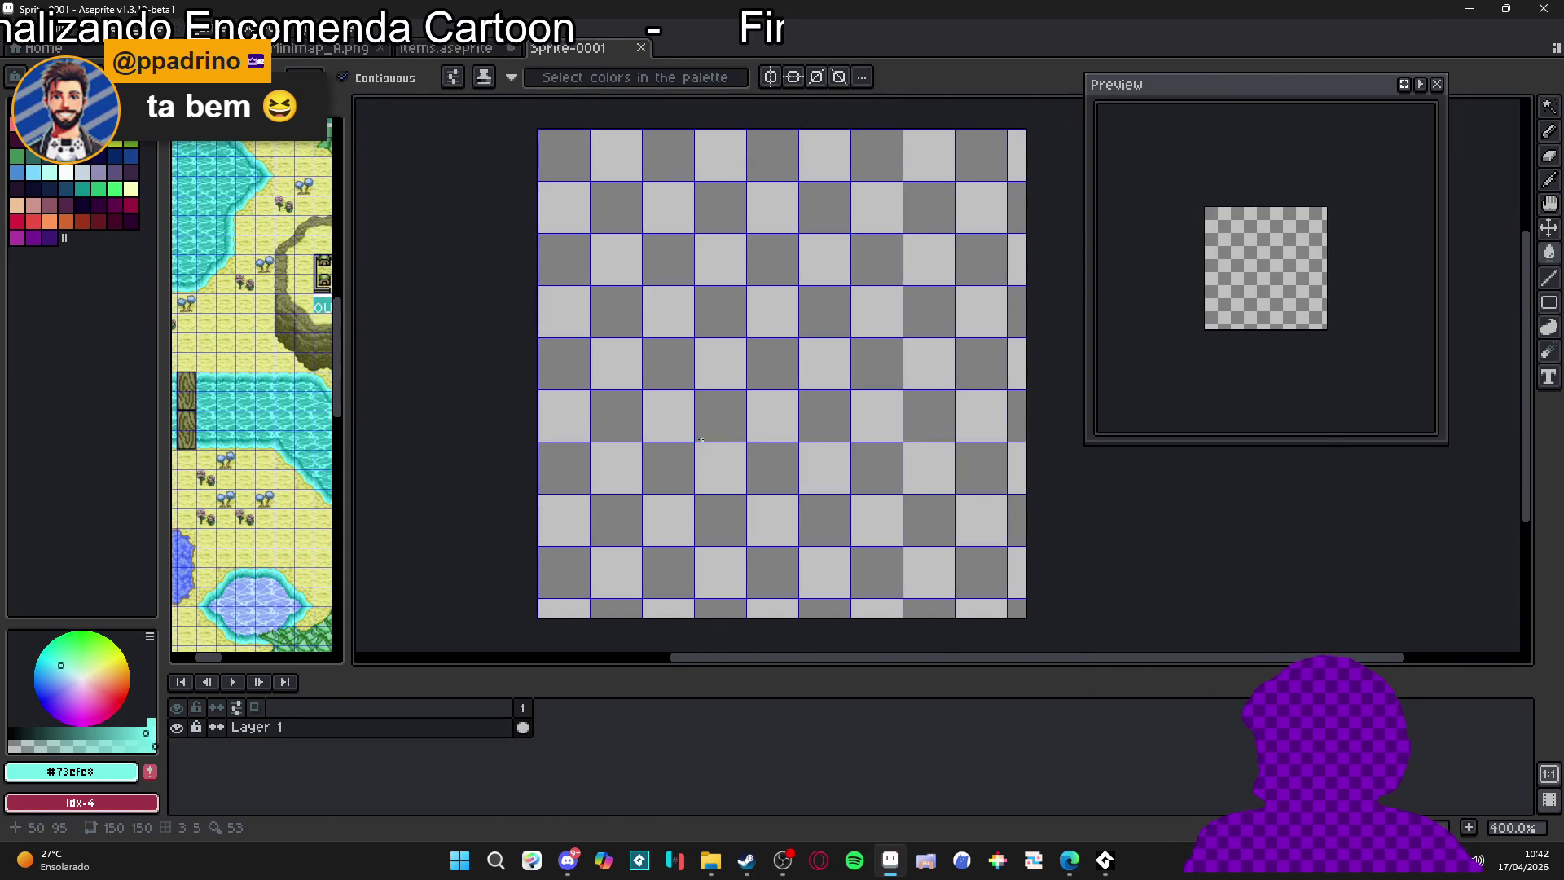
scroll(723, 402, up, 1)
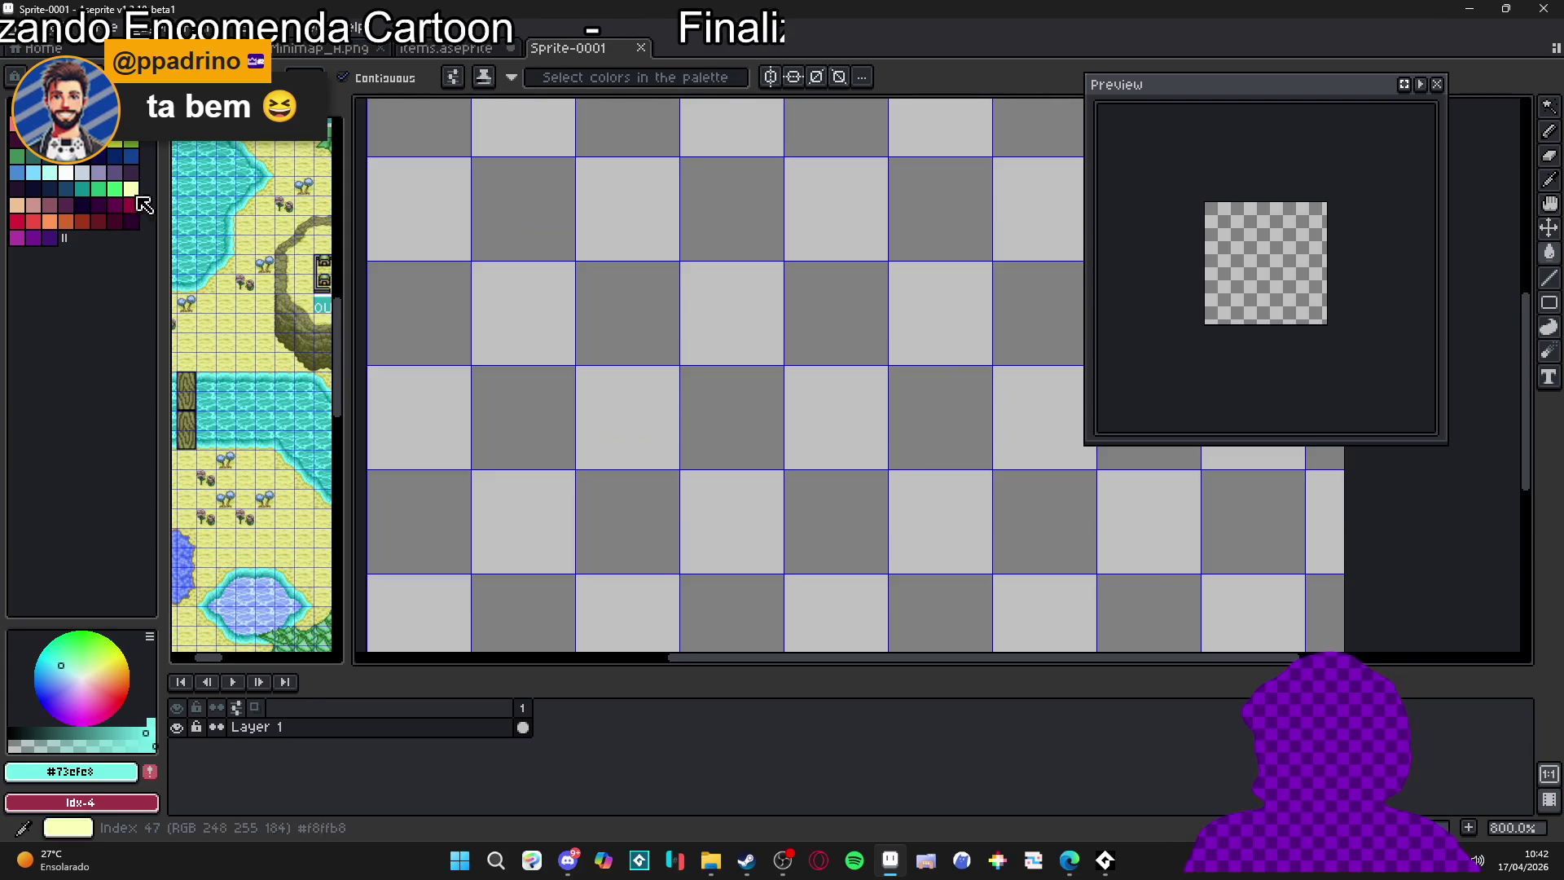
alt+click(536, 420)
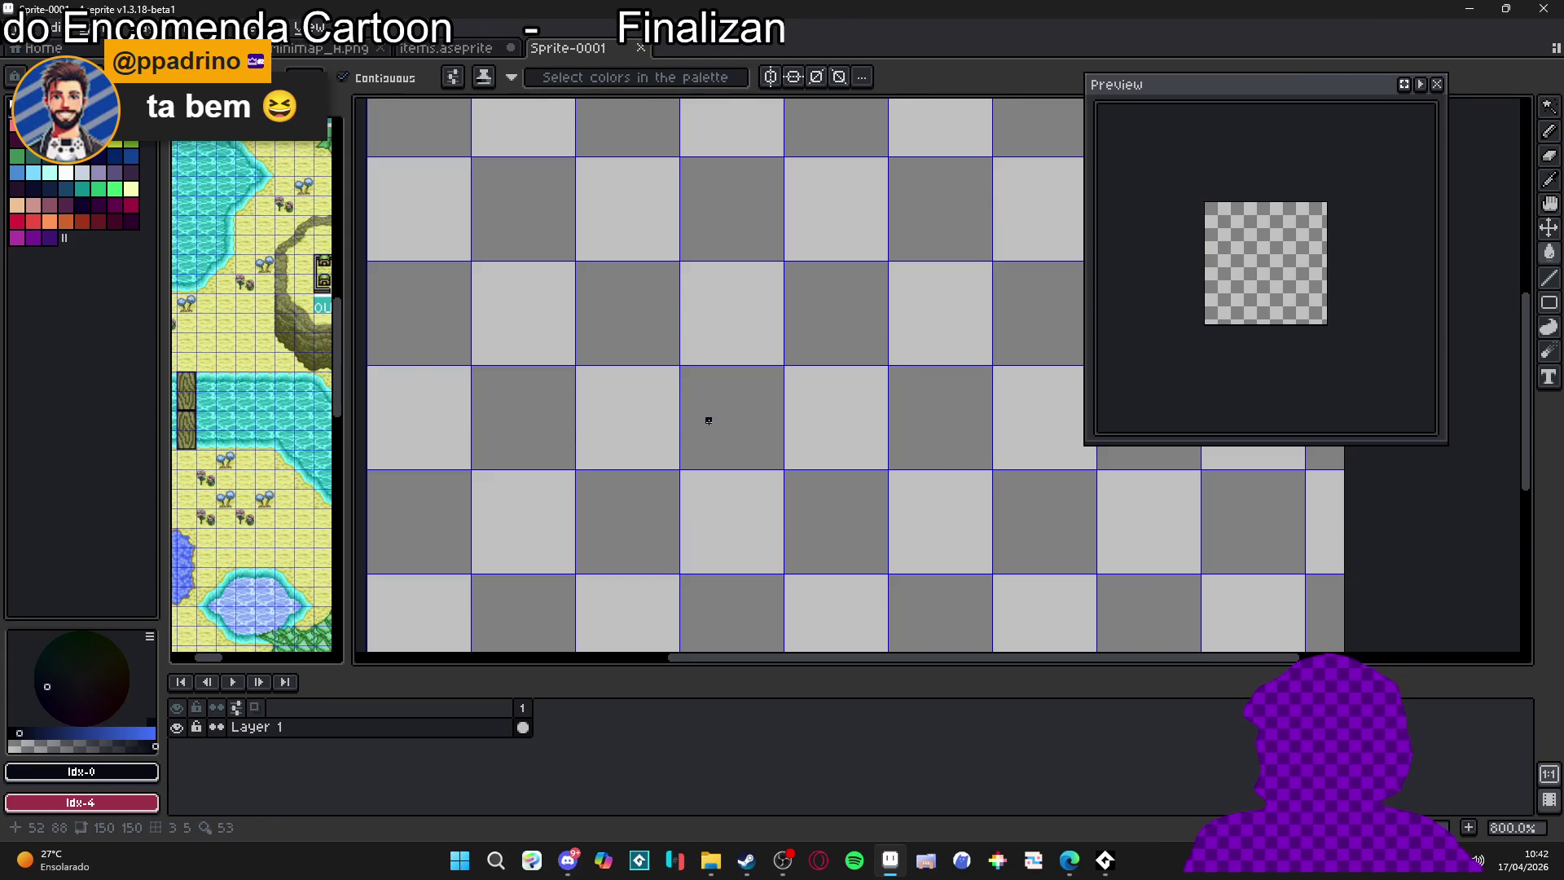
key(m)
drag(709, 420, 726, 430)
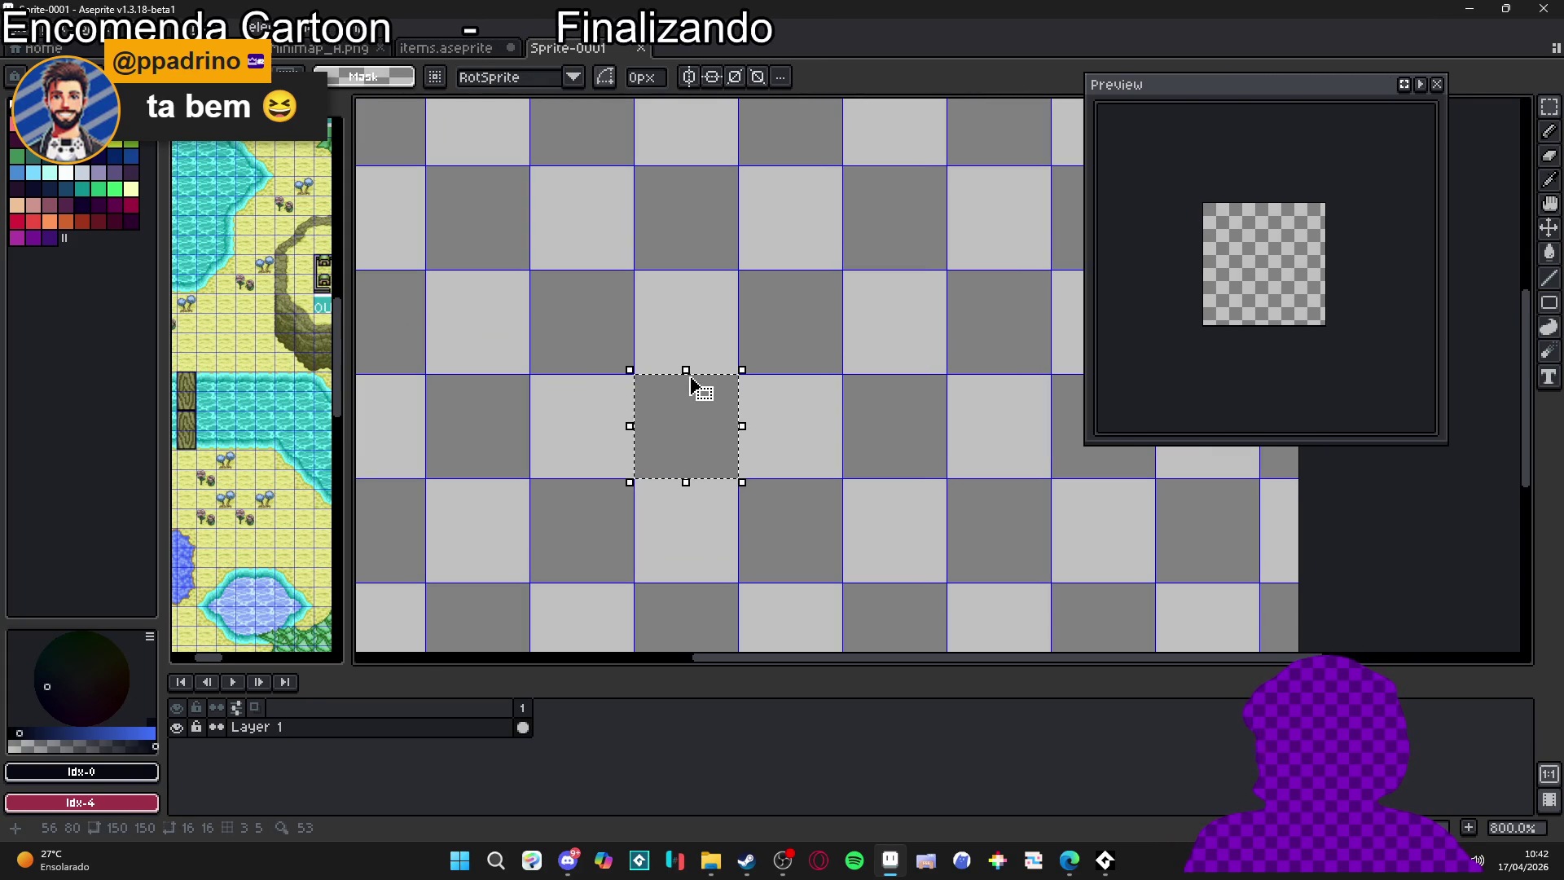
key(g)
click(689, 405)
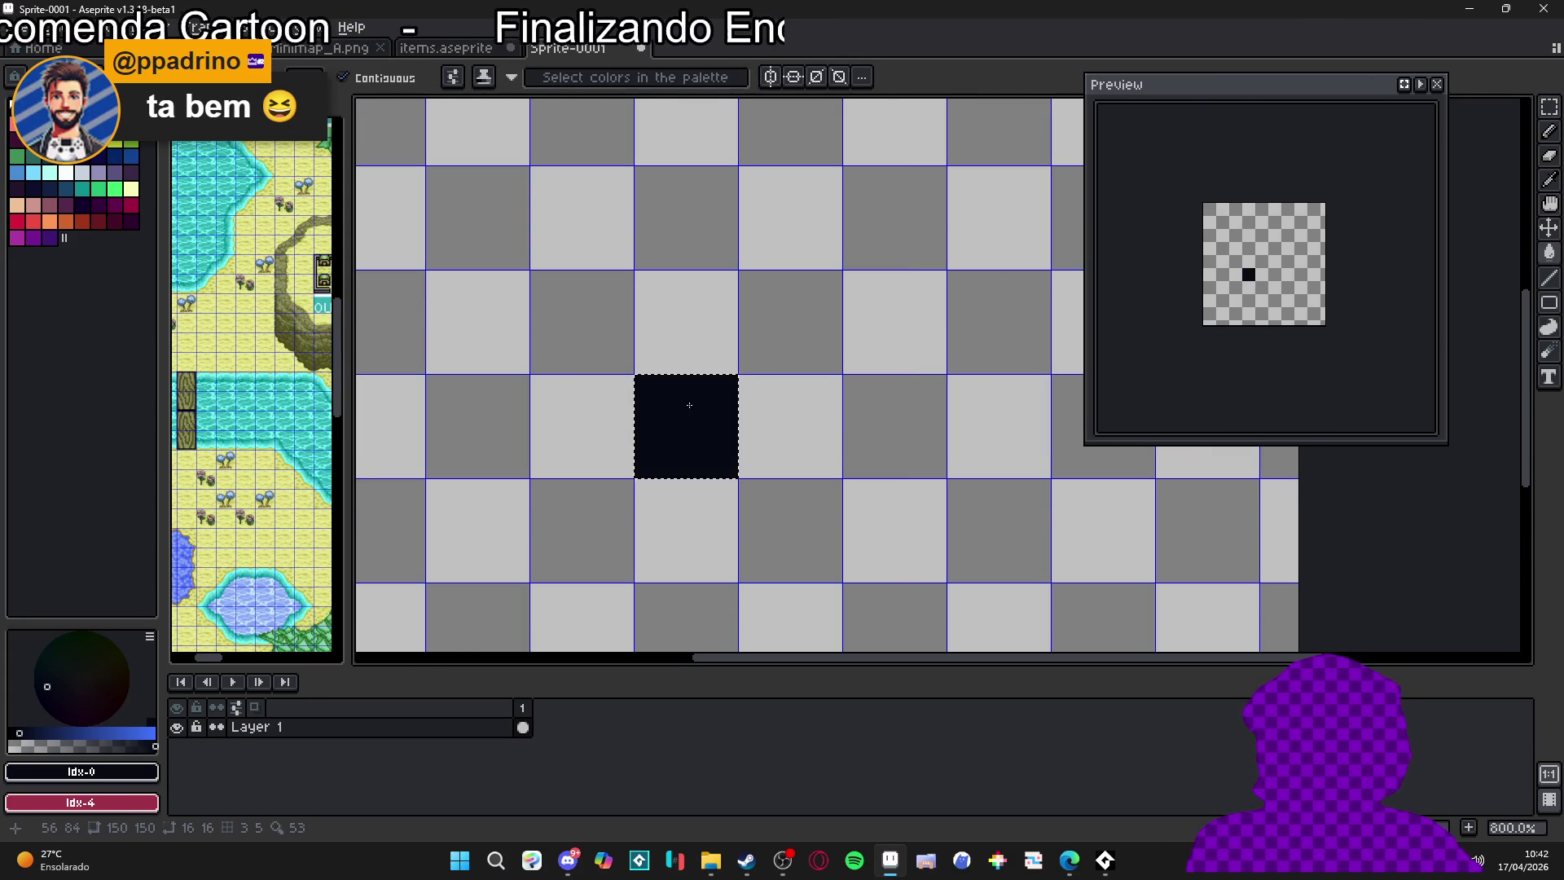
click(82, 173)
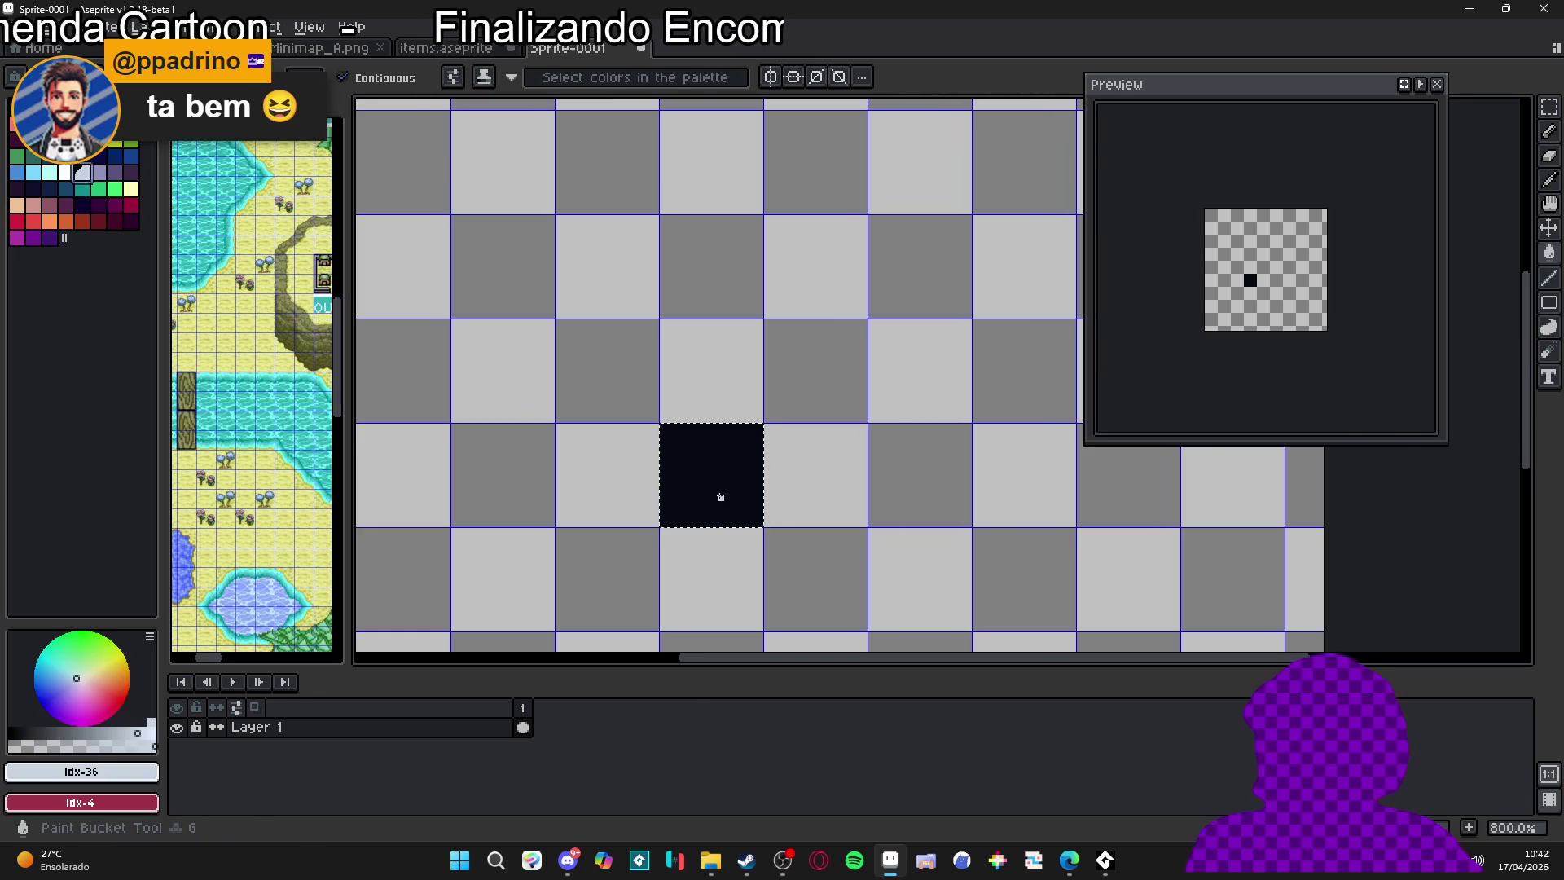
click(721, 496)
Copy the light cell one tile upward and deselect
key(m)
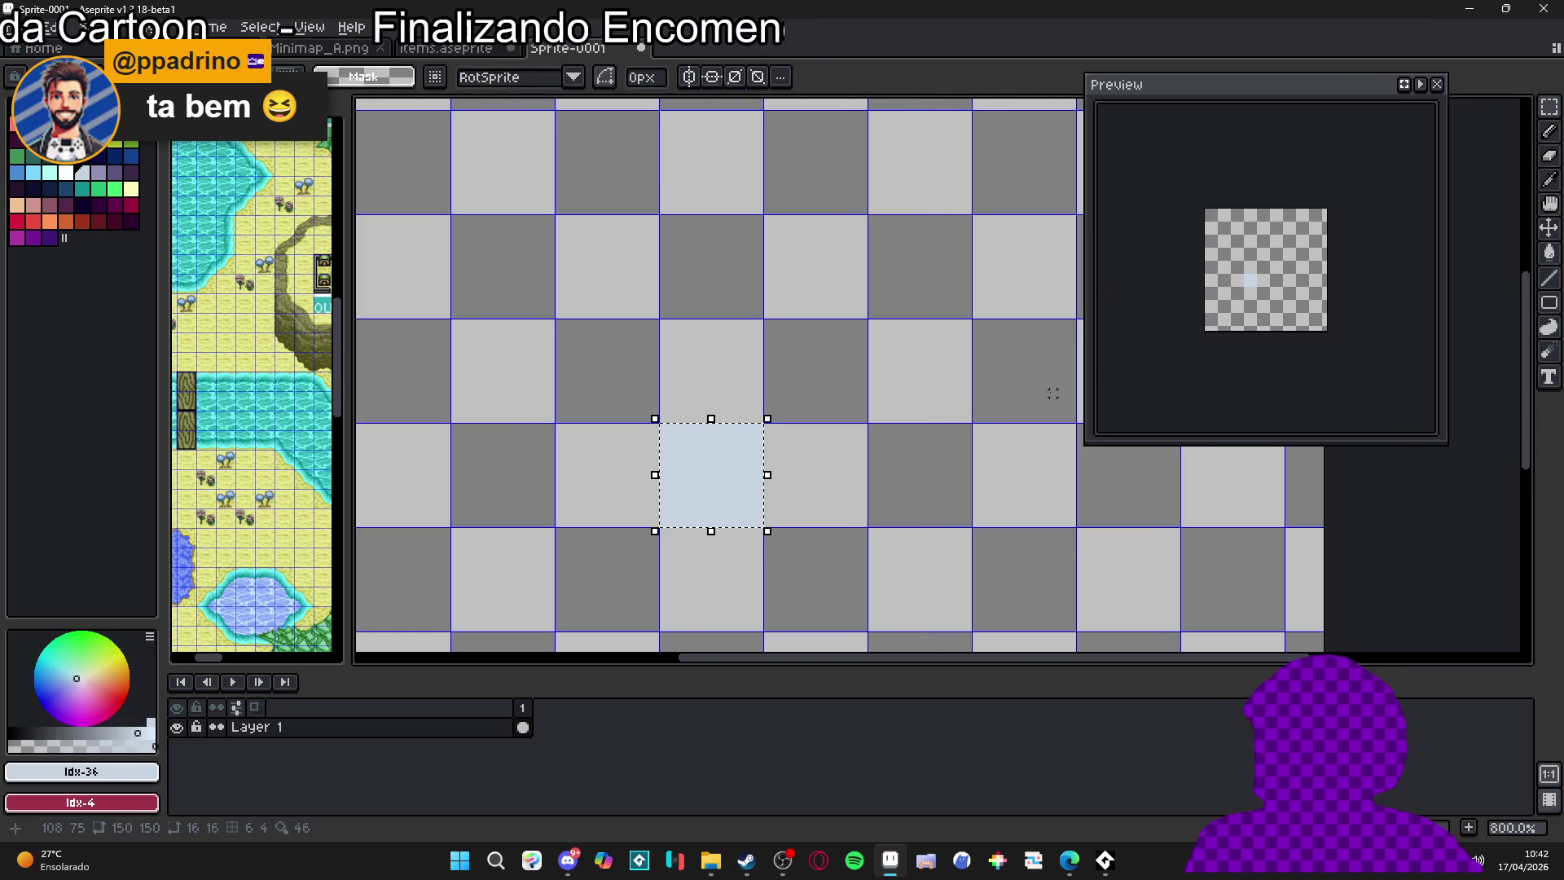
drag(732, 454, 732, 350)
scroll(733, 352, up, 1)
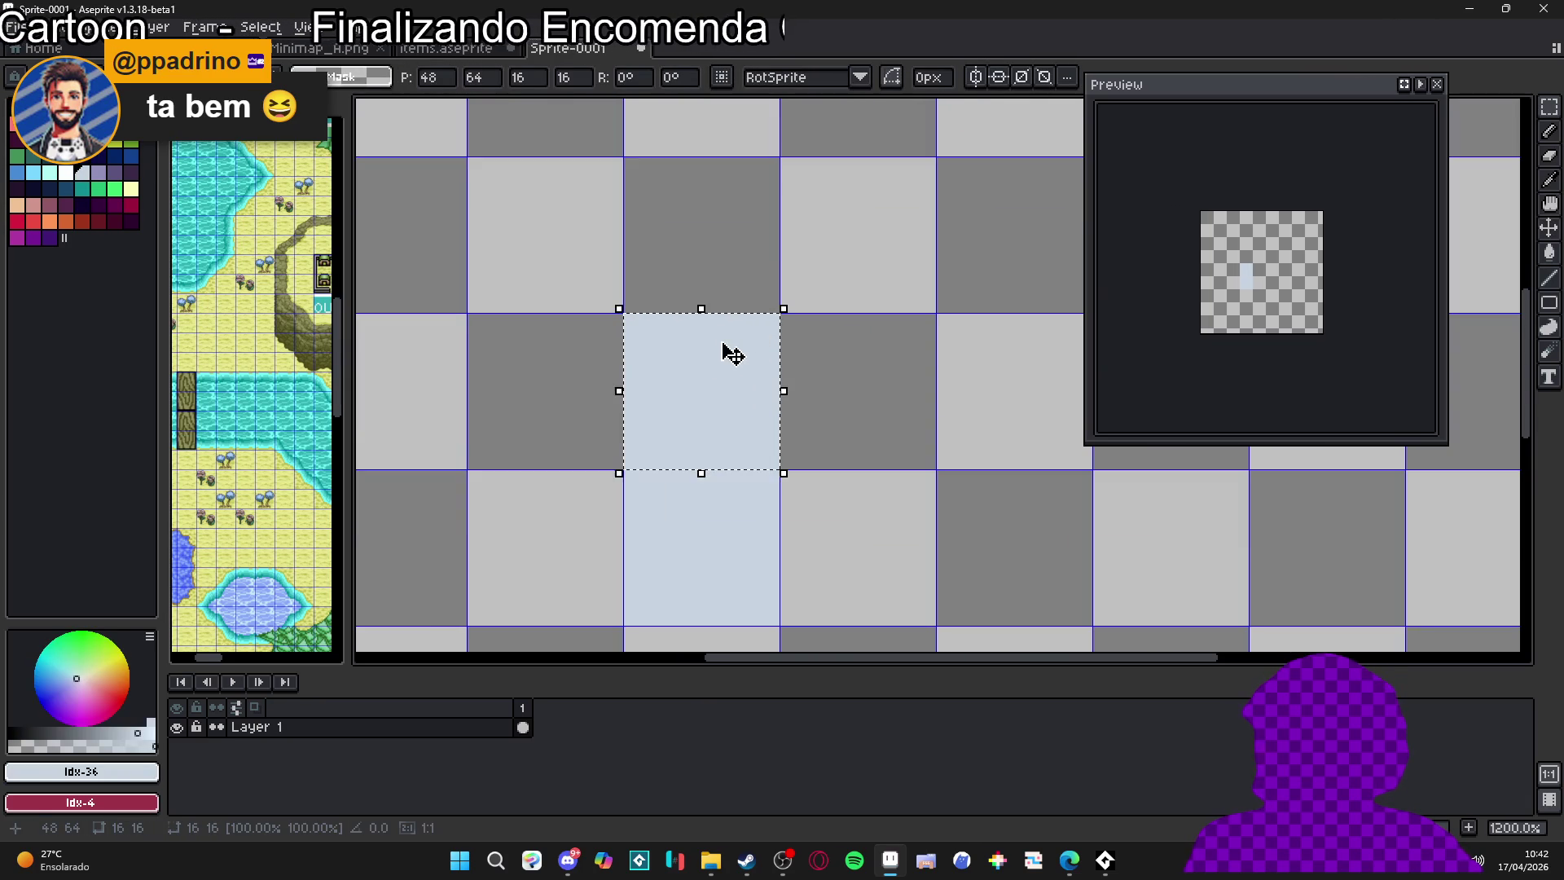
key(ctrl+d)
Choose white and set up the Rectangle tool and its outline thickness, cancelling a stray shape
key(b)
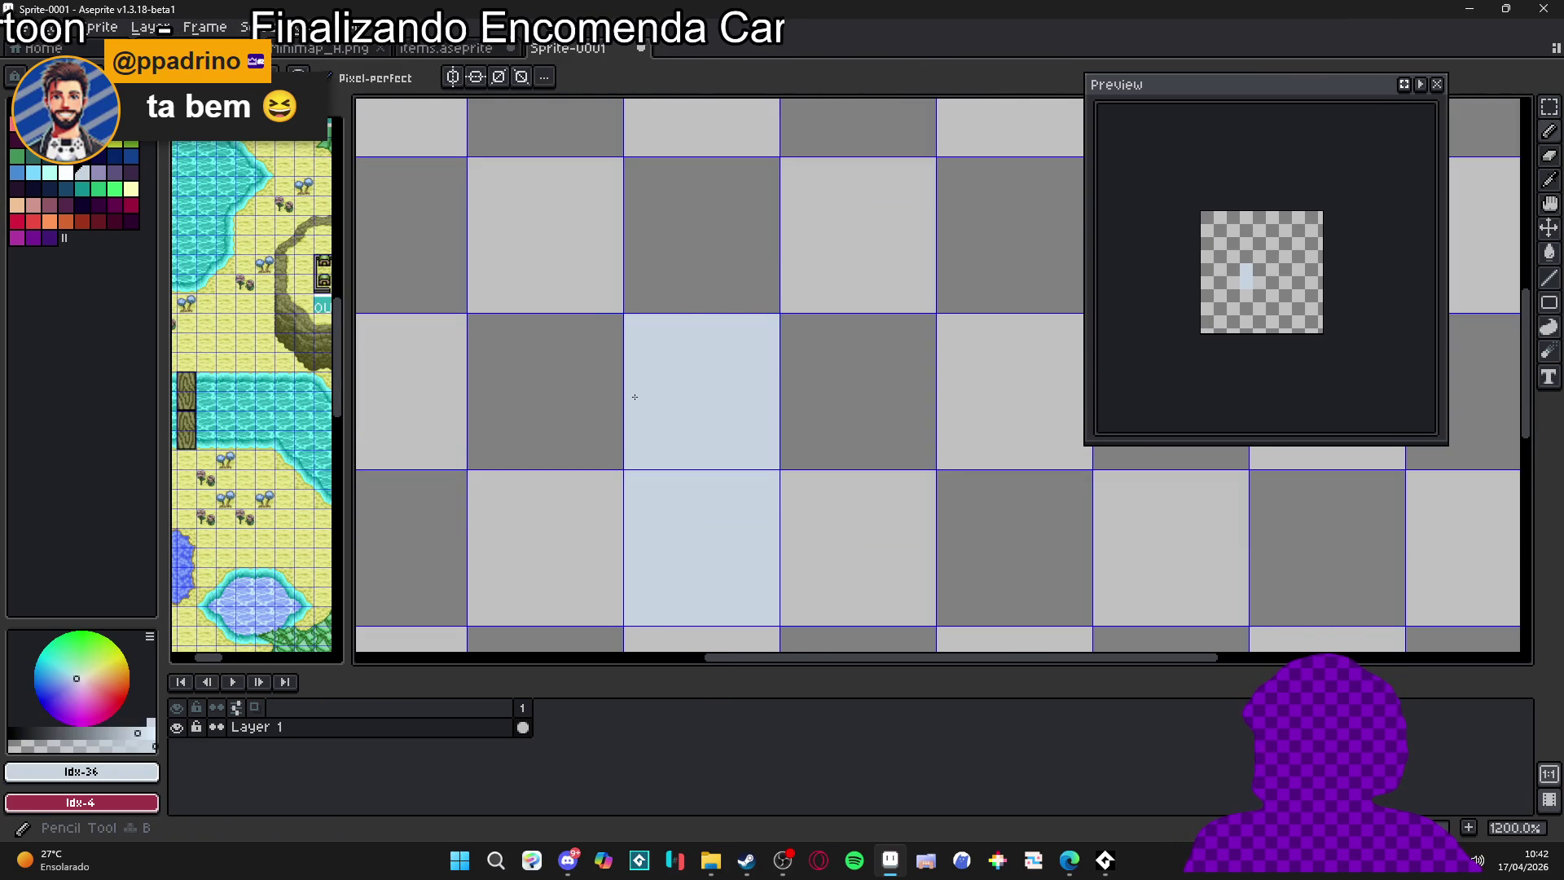
click(66, 173)
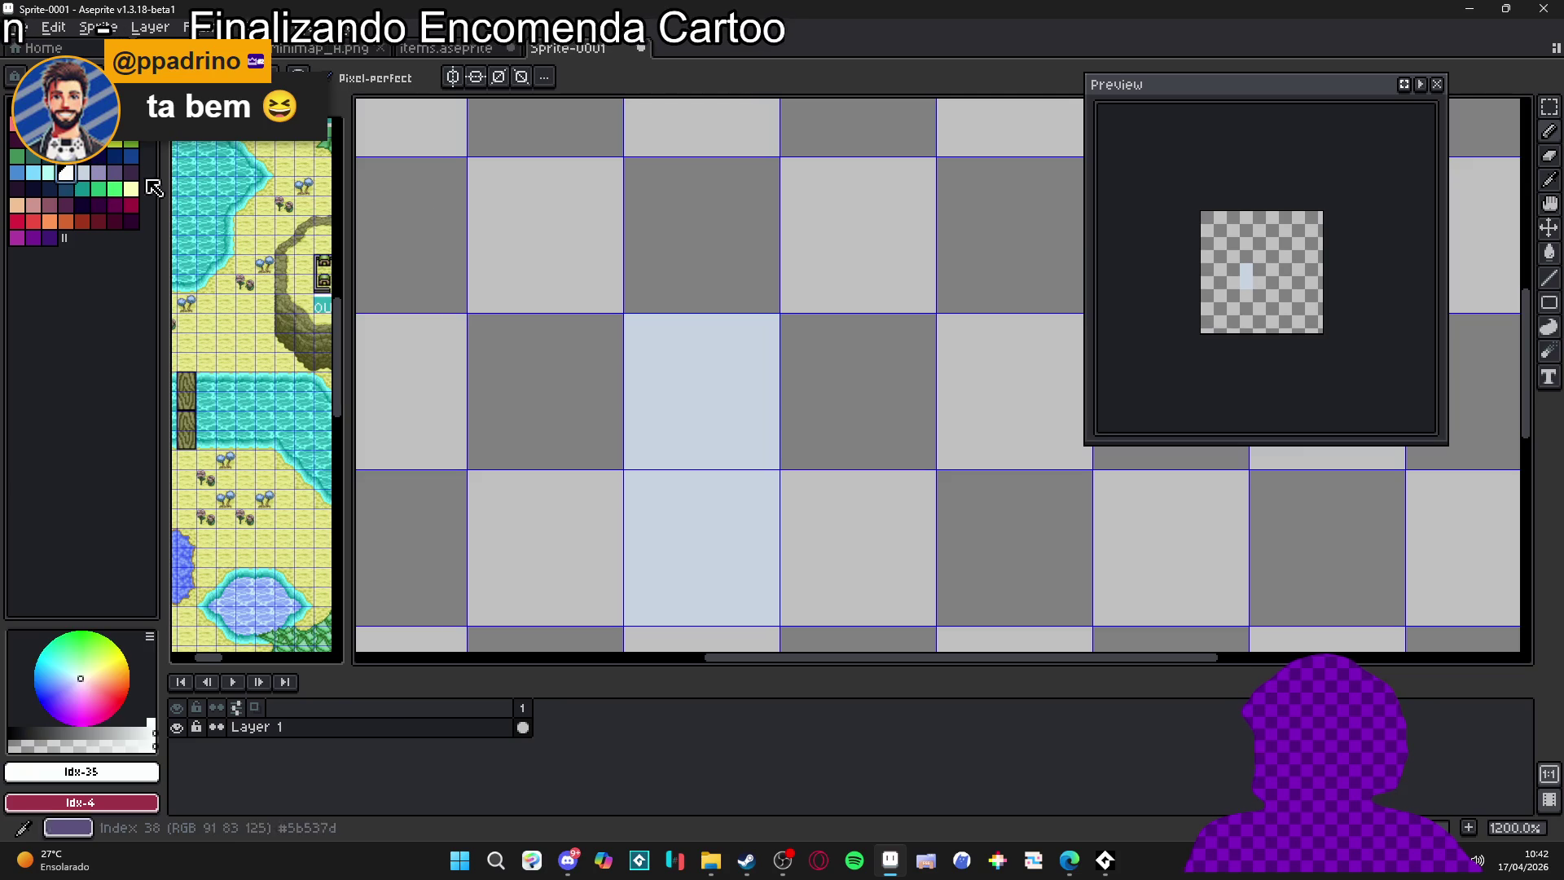
click(1549, 302)
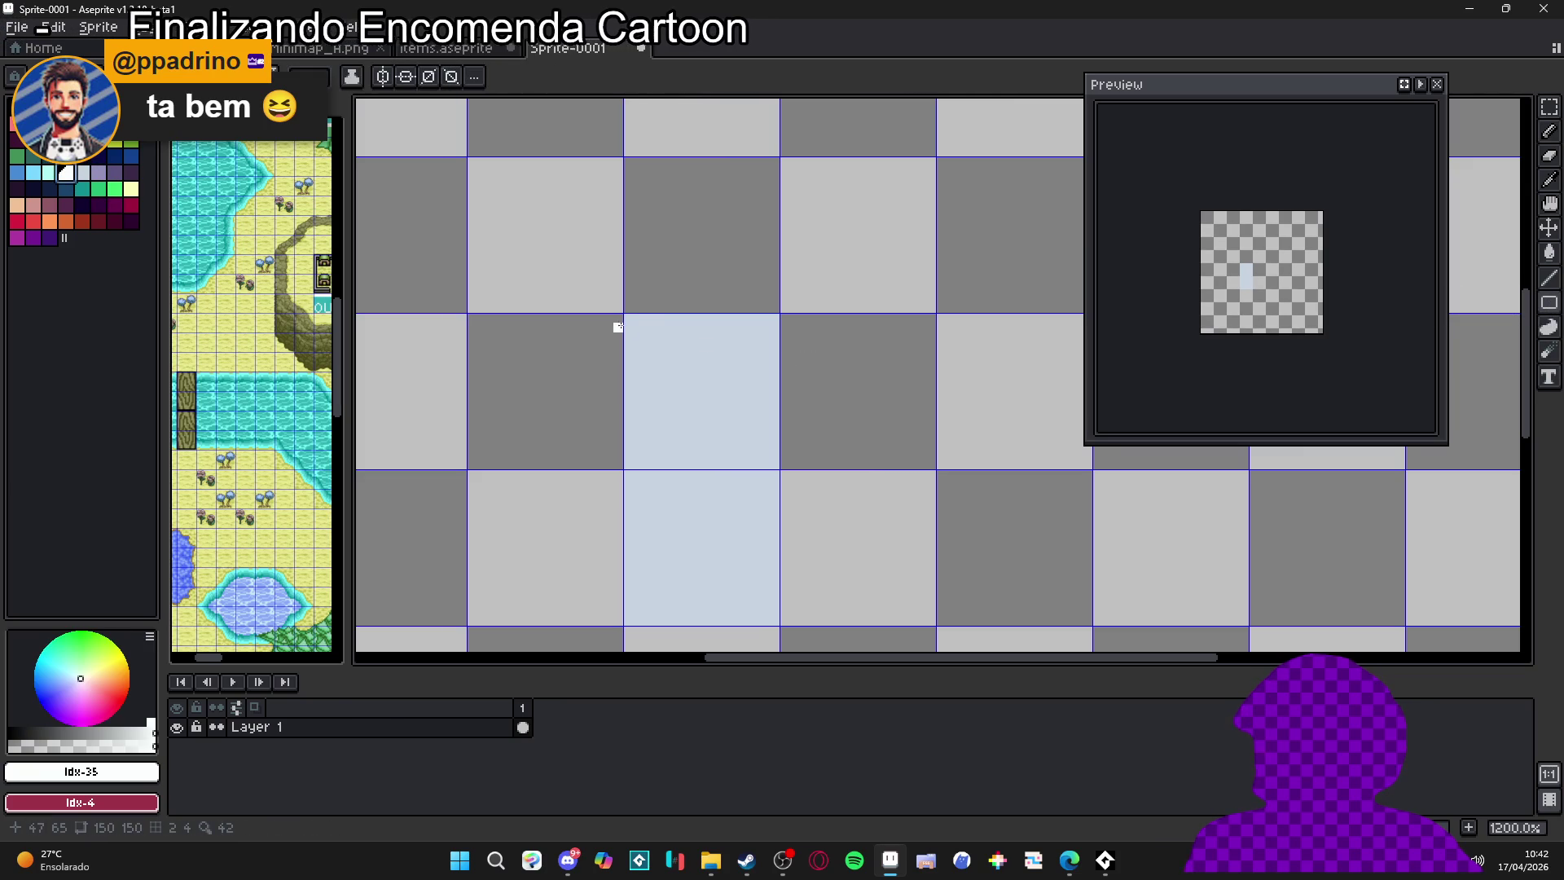
drag(629, 320, 775, 381)
key(Escape)
drag(1550, 302, 1467, 303)
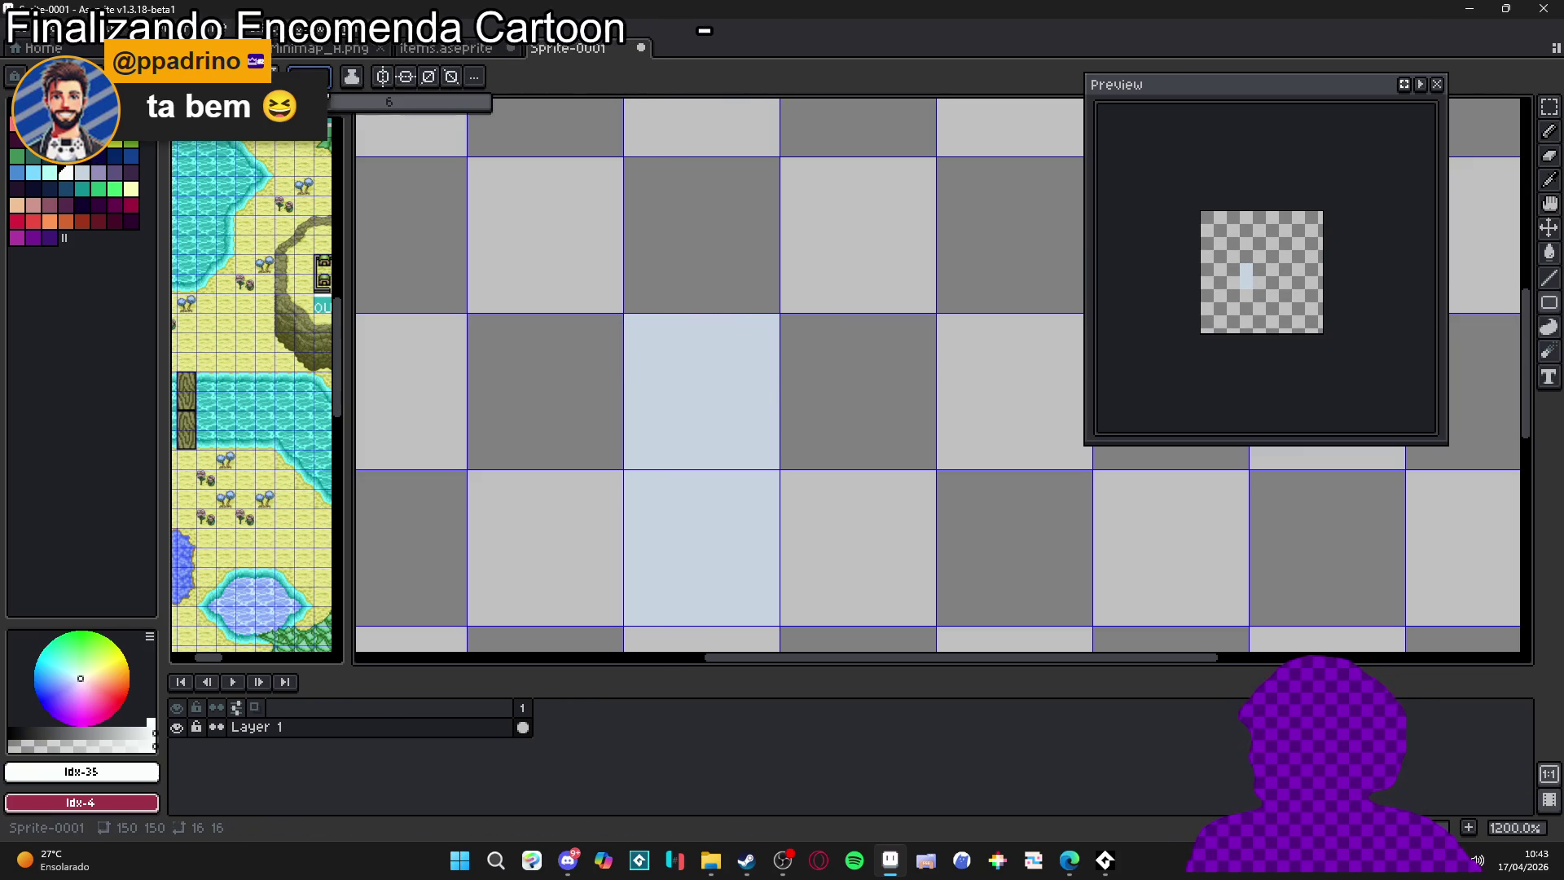
click(310, 76)
Box the upper tile with a double white rectangle border and a purple band across its top
drag(627, 318, 774, 418)
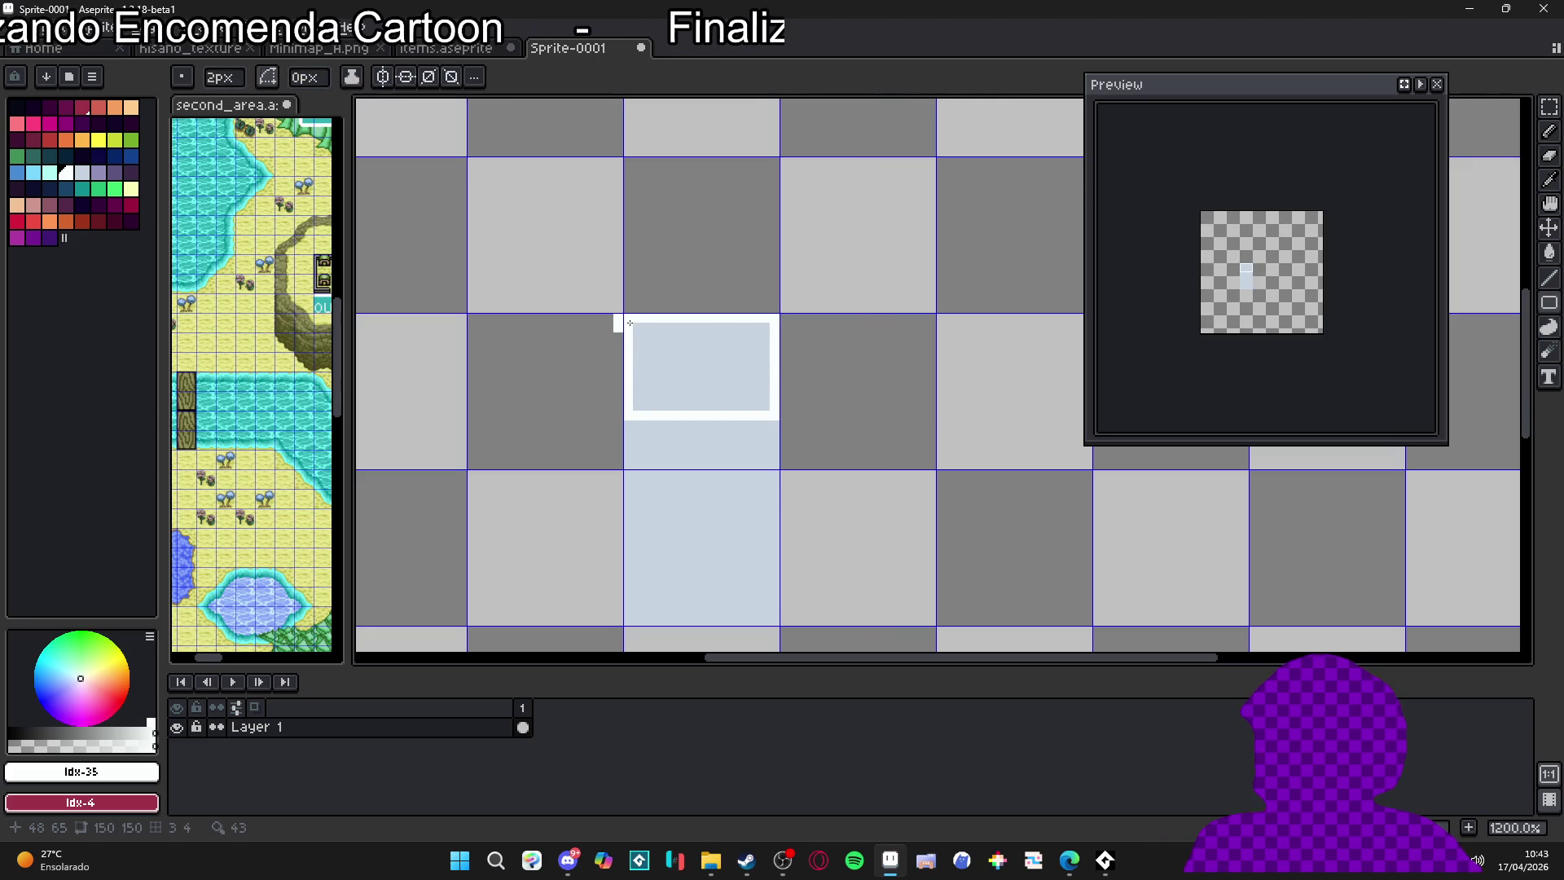
drag(636, 328, 765, 406)
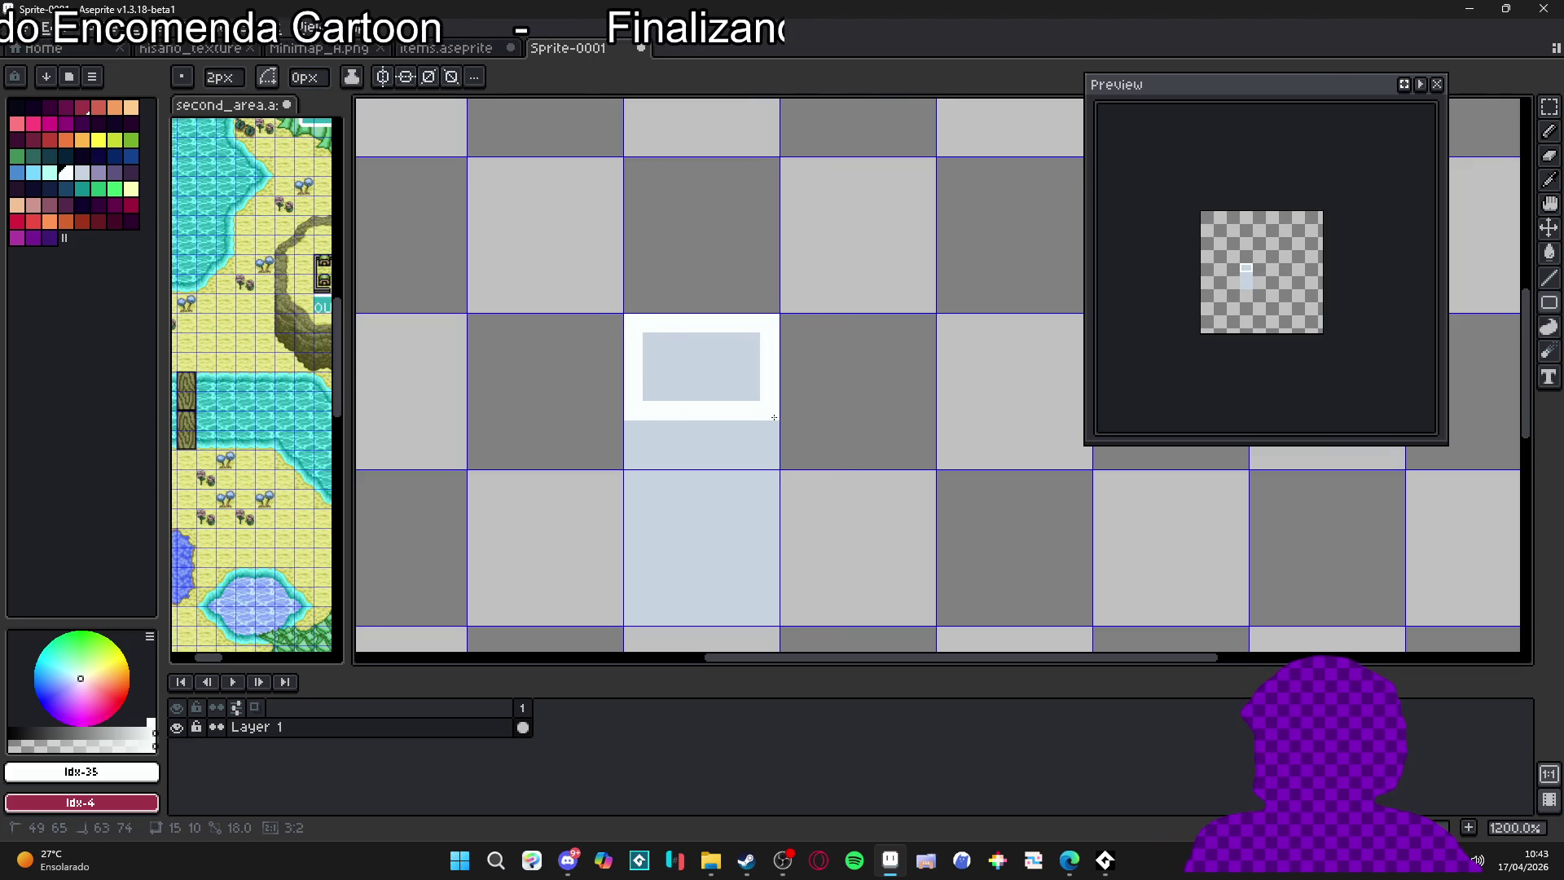
alt+click(677, 371)
click(114, 171)
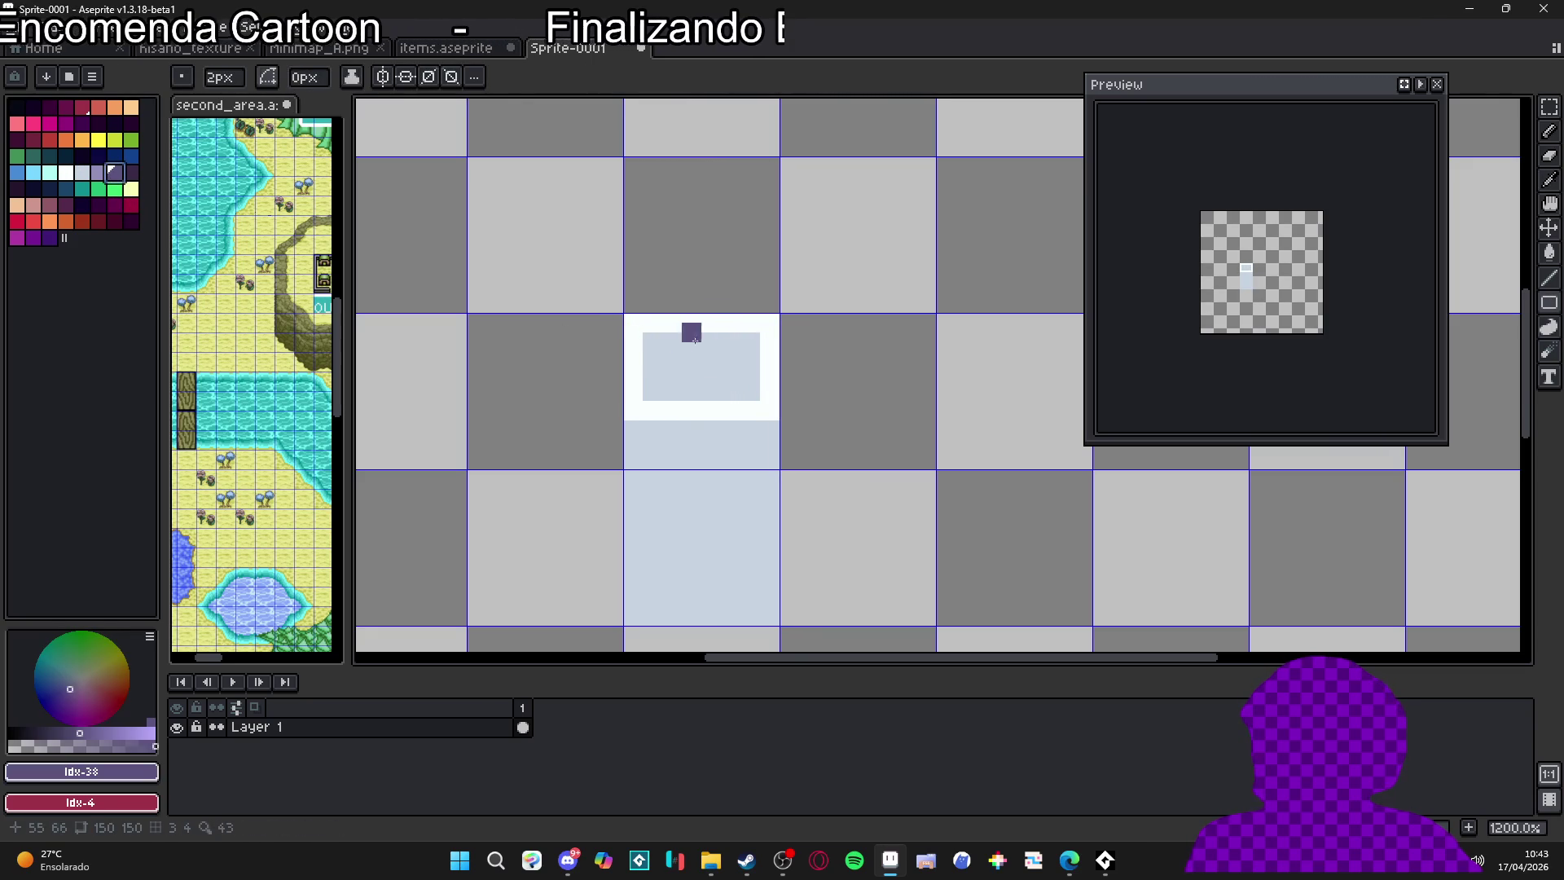
drag(645, 336, 754, 346)
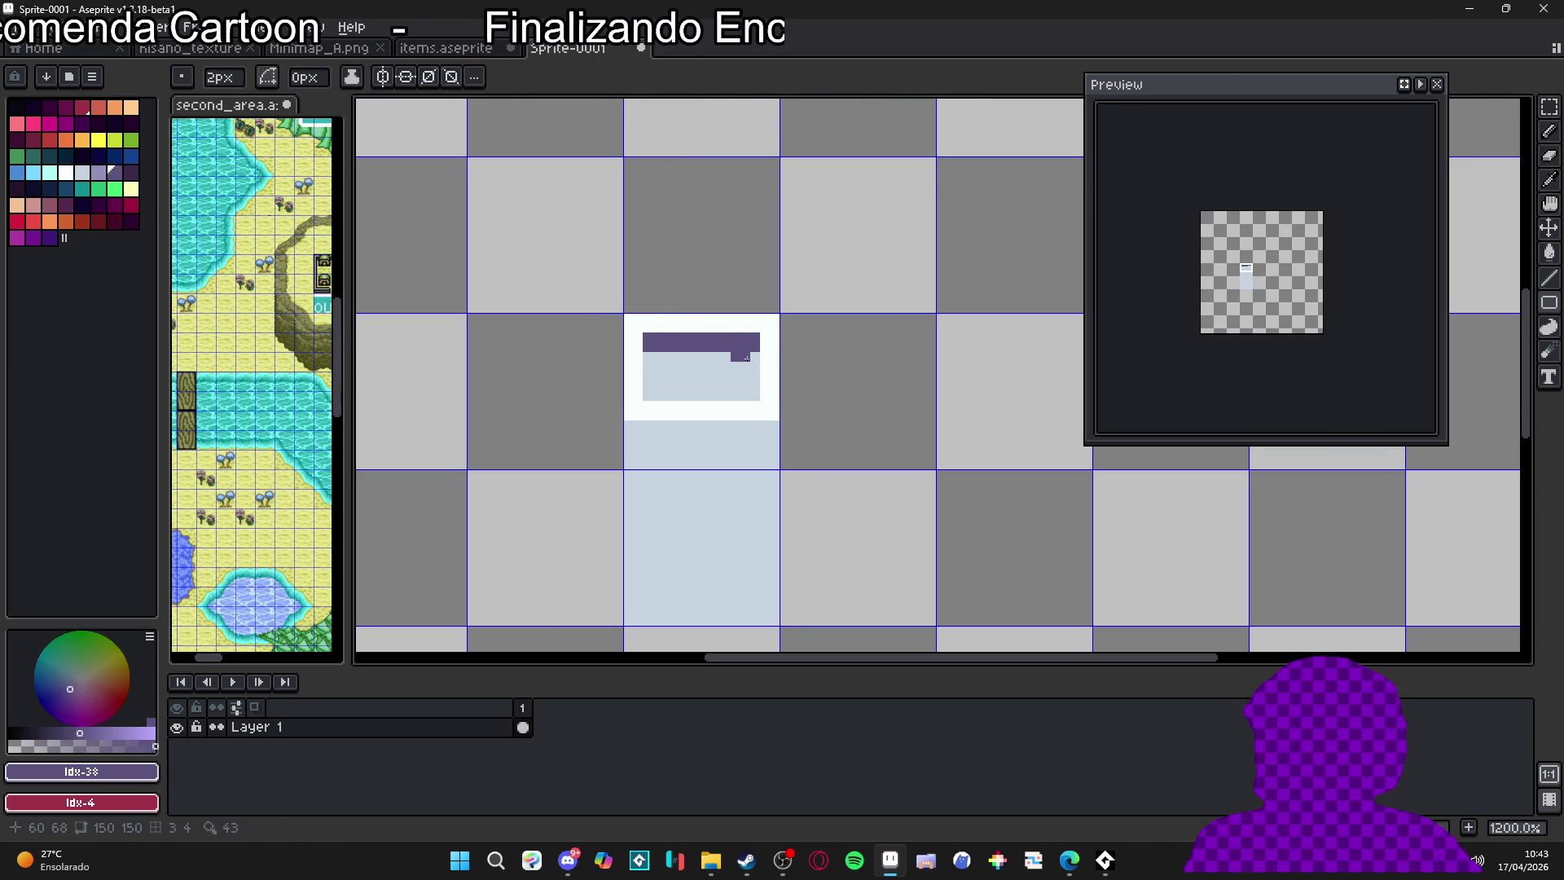
Paint pale blue pixels beside the purple bar and along the box top
scroll(746, 357, down, 3)
scroll(724, 374, up, 1)
scroll(732, 375, up, 1)
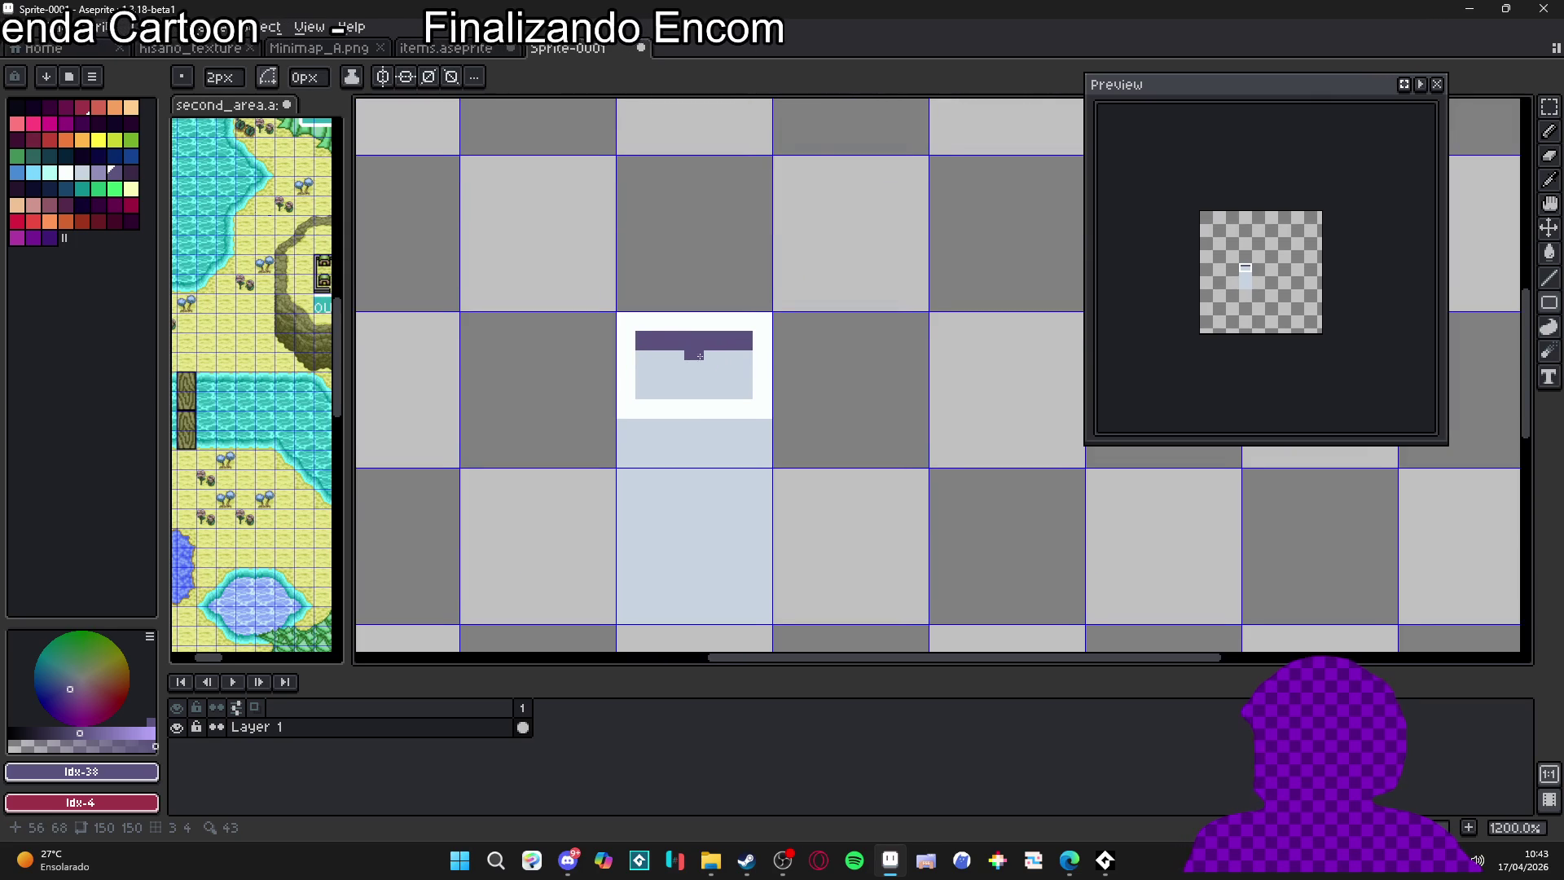
scroll(721, 358, up, 1)
alt+click(735, 334)
drag(735, 333, 736, 340)
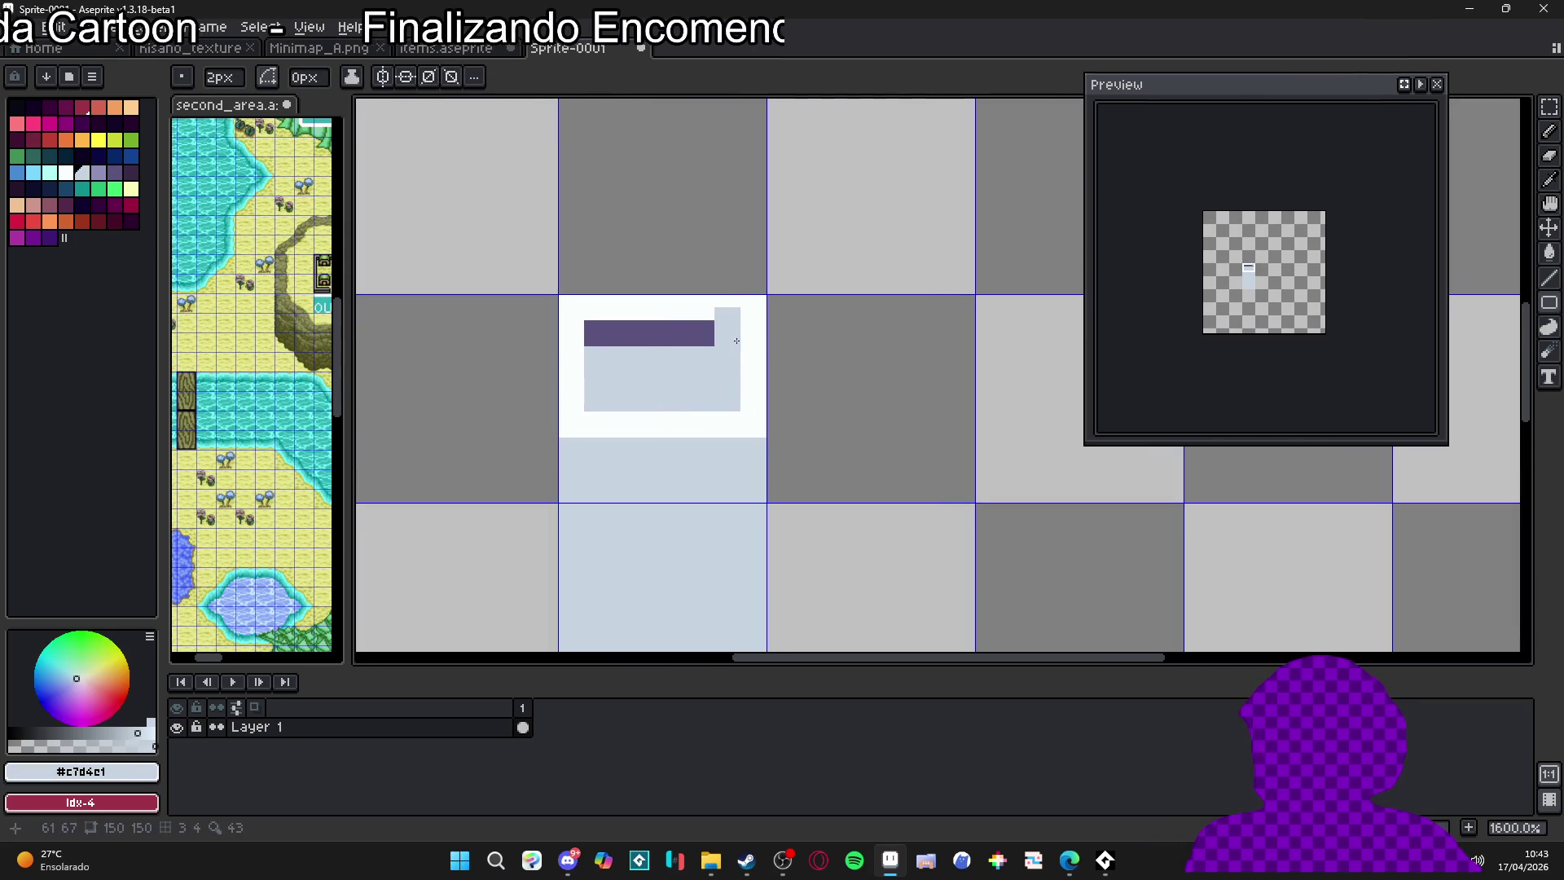
mouse_move(590, 308)
mouse_down()
mouse_move(616, 308)
mouse_move(613, 339)
mouse_move(709, 343)
mouse_move(632, 317)
mouse_up()
With a 2 px pencil, extend the white border up the left side and add the right-side line
key(b)
key(plus)
scroll(555, 325, down, 4)
scroll(555, 325, up, 4)
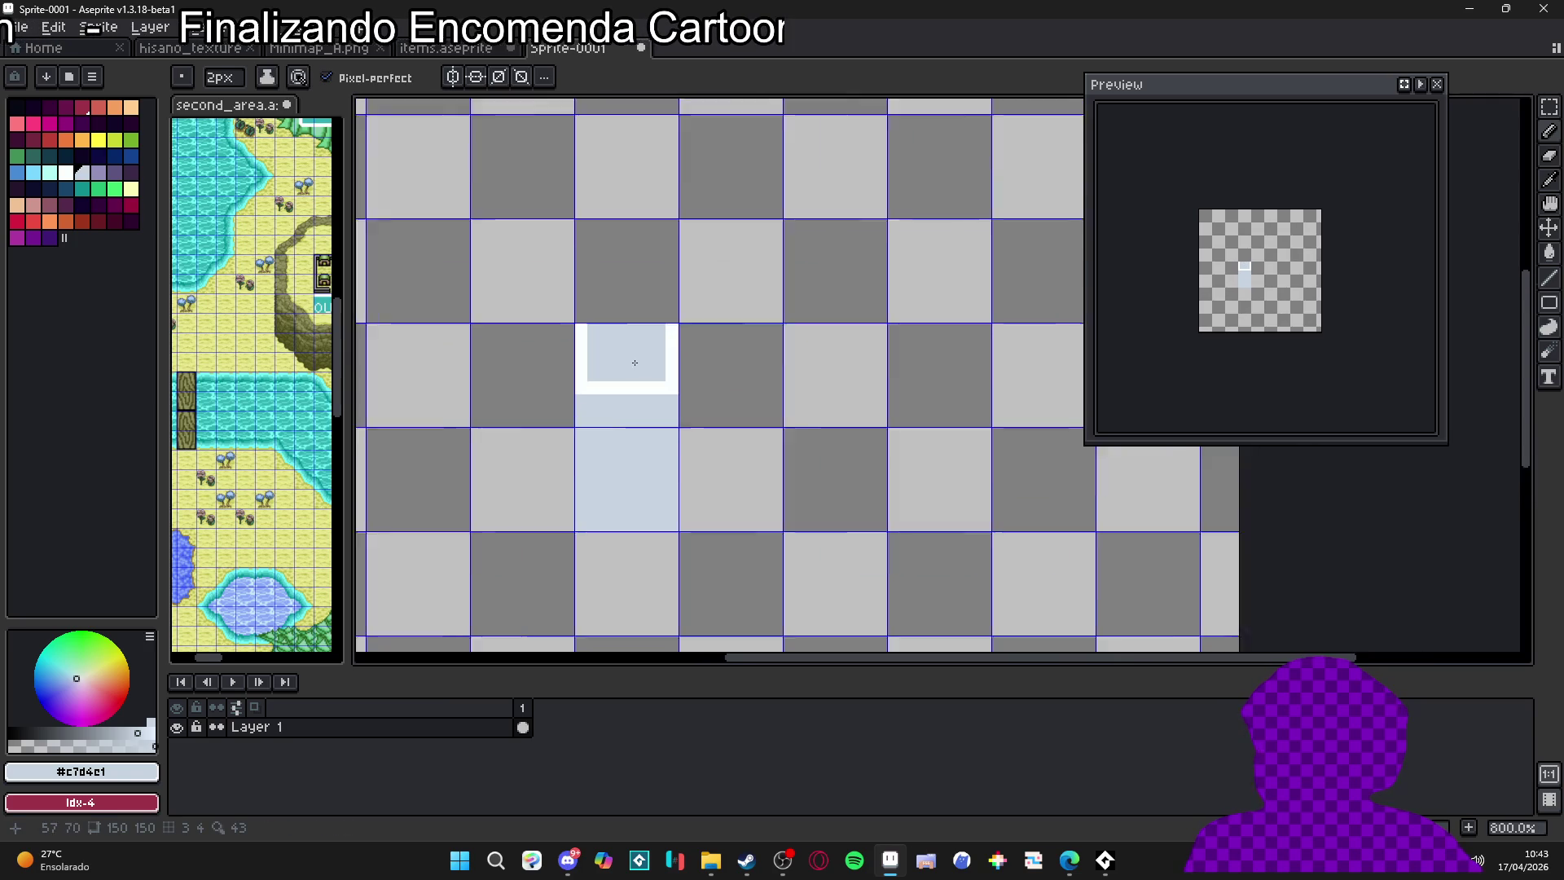
key(alt)
click(555, 325)
scroll(552, 378, up, 3)
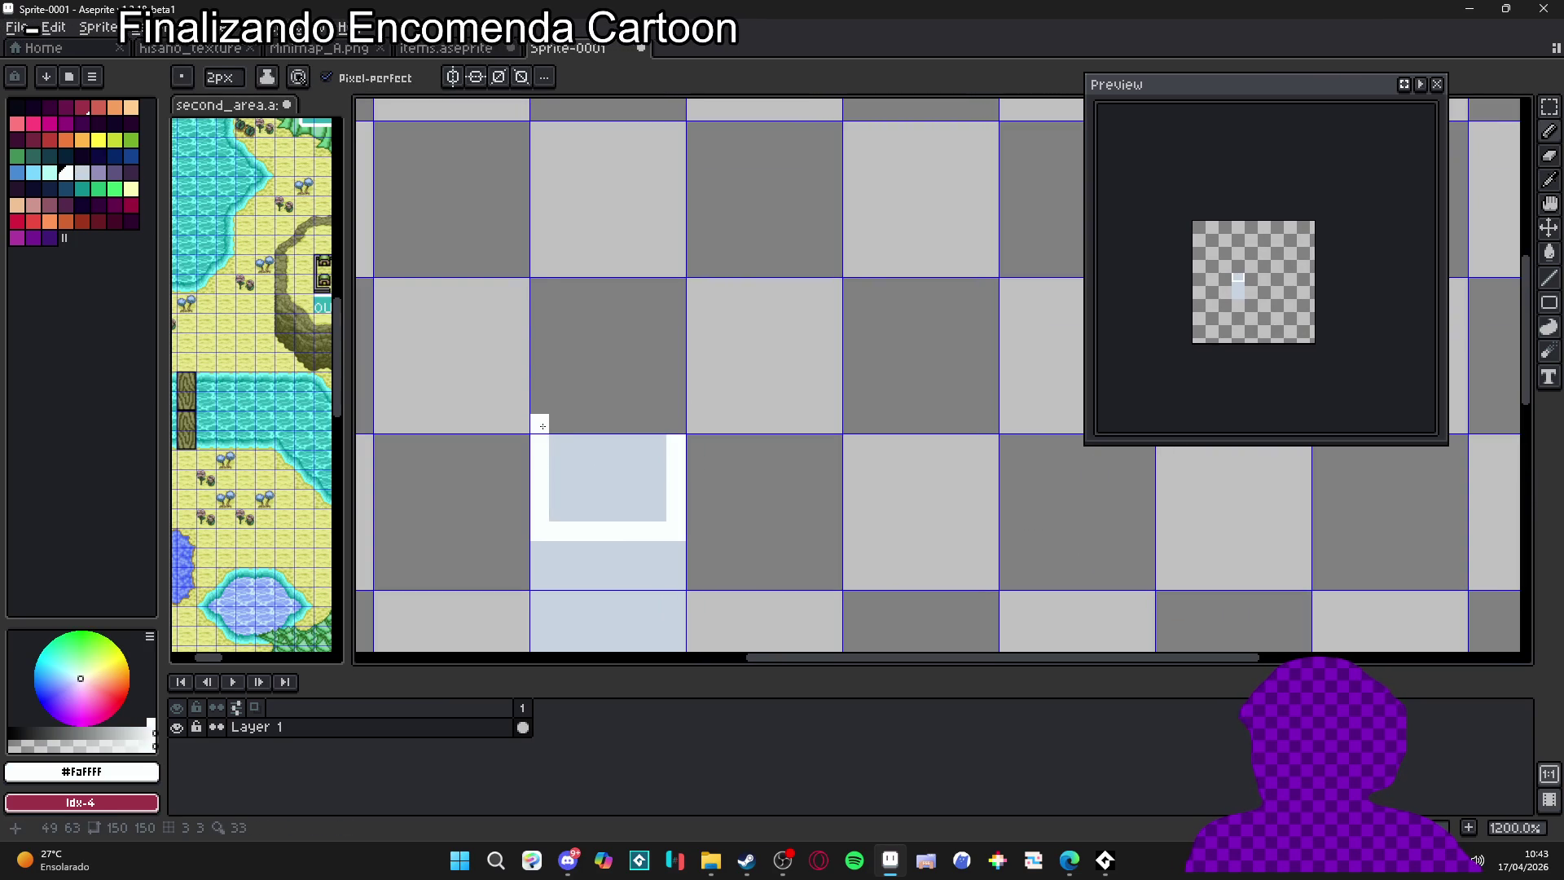
drag(543, 426, 540, 285)
click(675, 425)
Fill the box interior pale blue, redrawing a pale top line after an accidental whole-canvas fill
shift+click(675, 282)
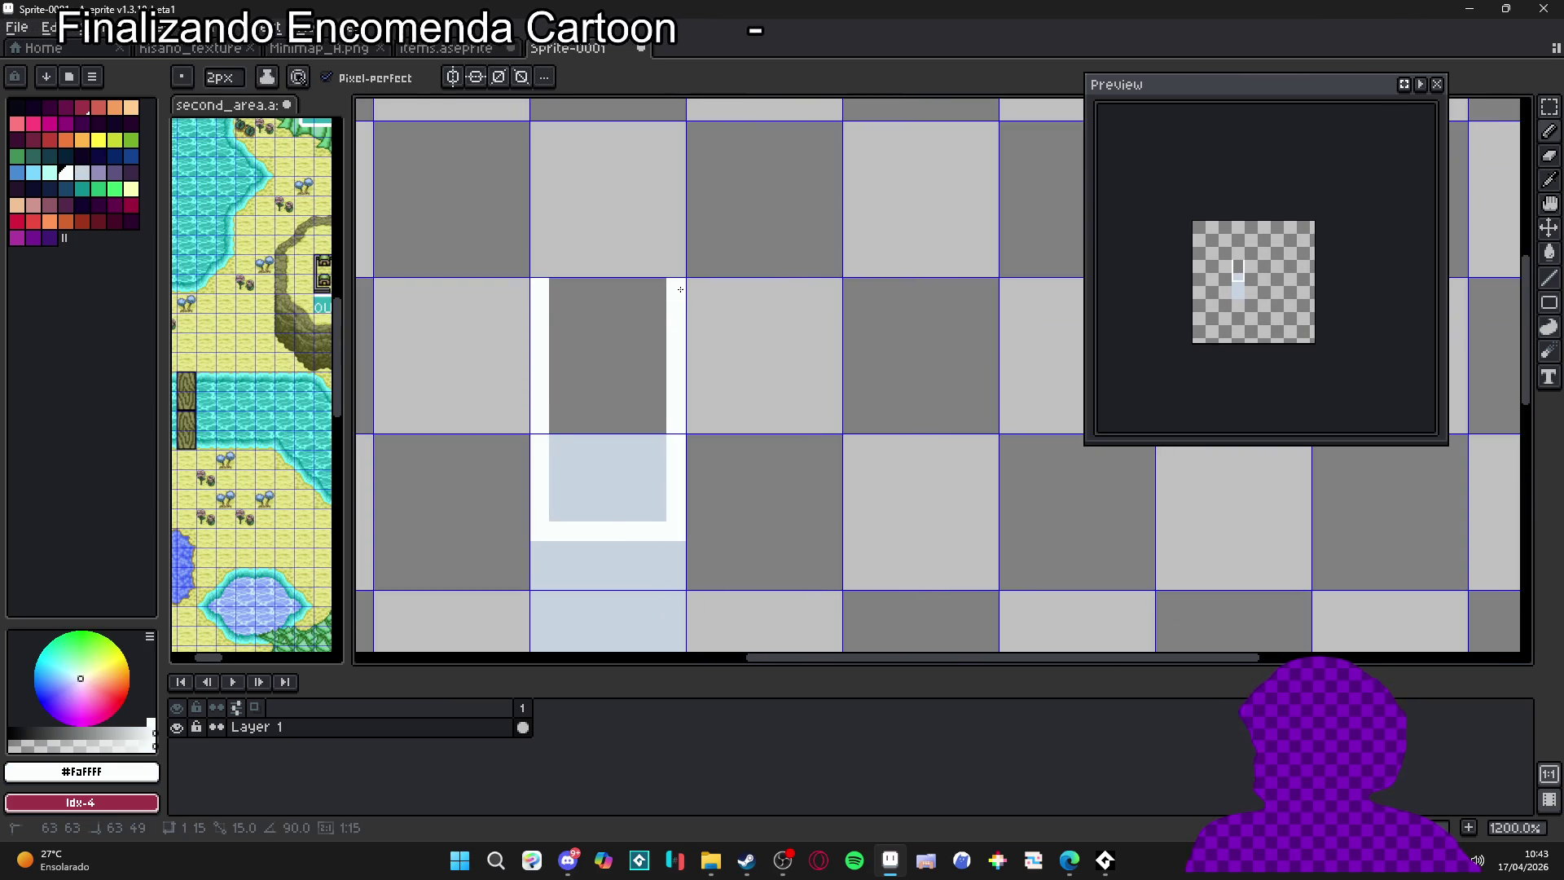
alt+click(616, 481)
key(g)
click(625, 383)
key(ctrl+z)
key(b)
drag(551, 287, 656, 292)
key(g)
click(629, 339)
Draw white border edges up the left corner and across the top of the upper box
scroll(628, 342, down, 3)
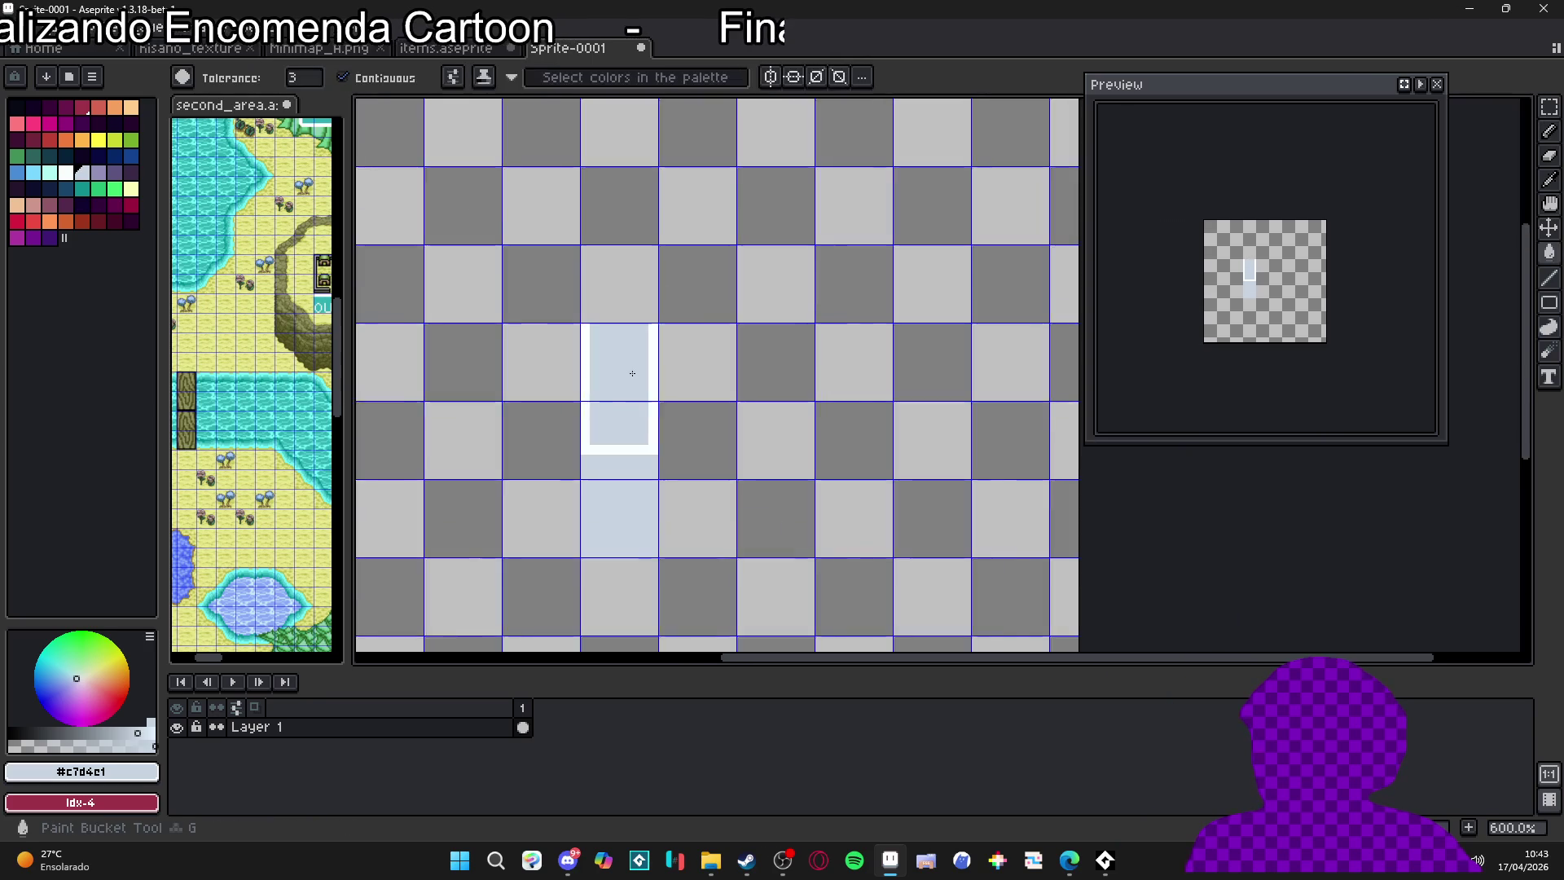
scroll(616, 364, up, 3)
alt+click(548, 353)
key(b)
click(543, 351)
shift+click(679, 199)
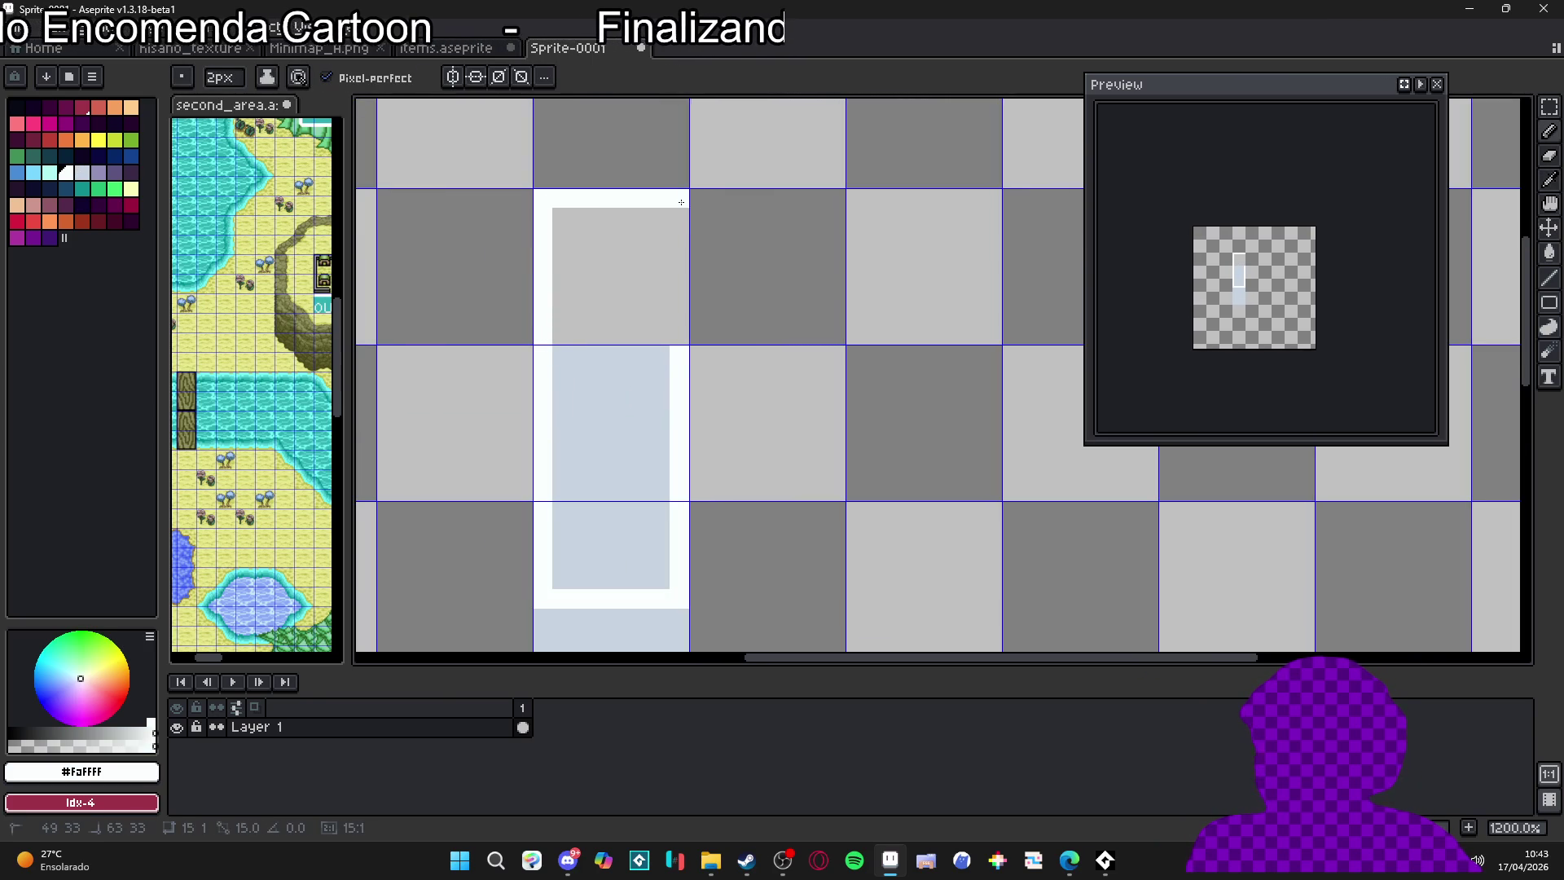
Paint the upper box's right column and grey interior pale blue
alt+click(655, 371)
drag(679, 339, 679, 210)
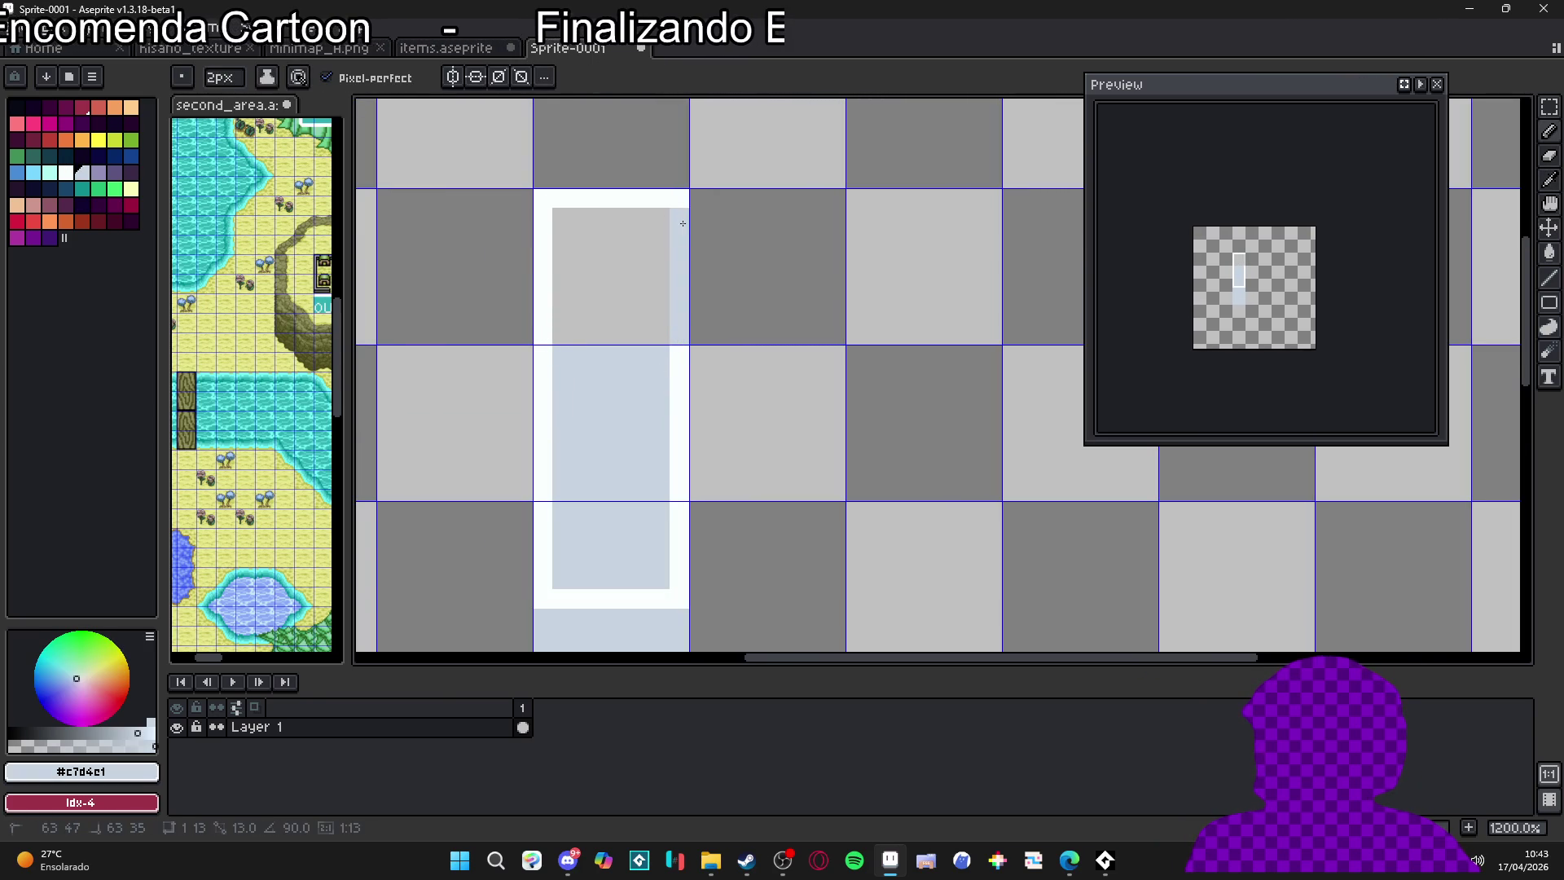
key(g)
click(627, 260)
Copy the middle tile to extend the frame into an L-shape and fill the missing white corner pixel
key(m)
mouse_move(625, 437)
mouse_down()
mouse_move(639, 450)
mouse_move(775, 255)
mouse_move(757, 294)
mouse_move(775, 269)
mouse_move(842, 345)
mouse_move(856, 280)
mouse_move(576, 294)
mouse_move(603, 321)
mouse_move(639, 304)
mouse_move(1039, 309)
mouse_up()
key(ctrl+z)
key(ctrl+z)
drag(801, 392, 725, 356)
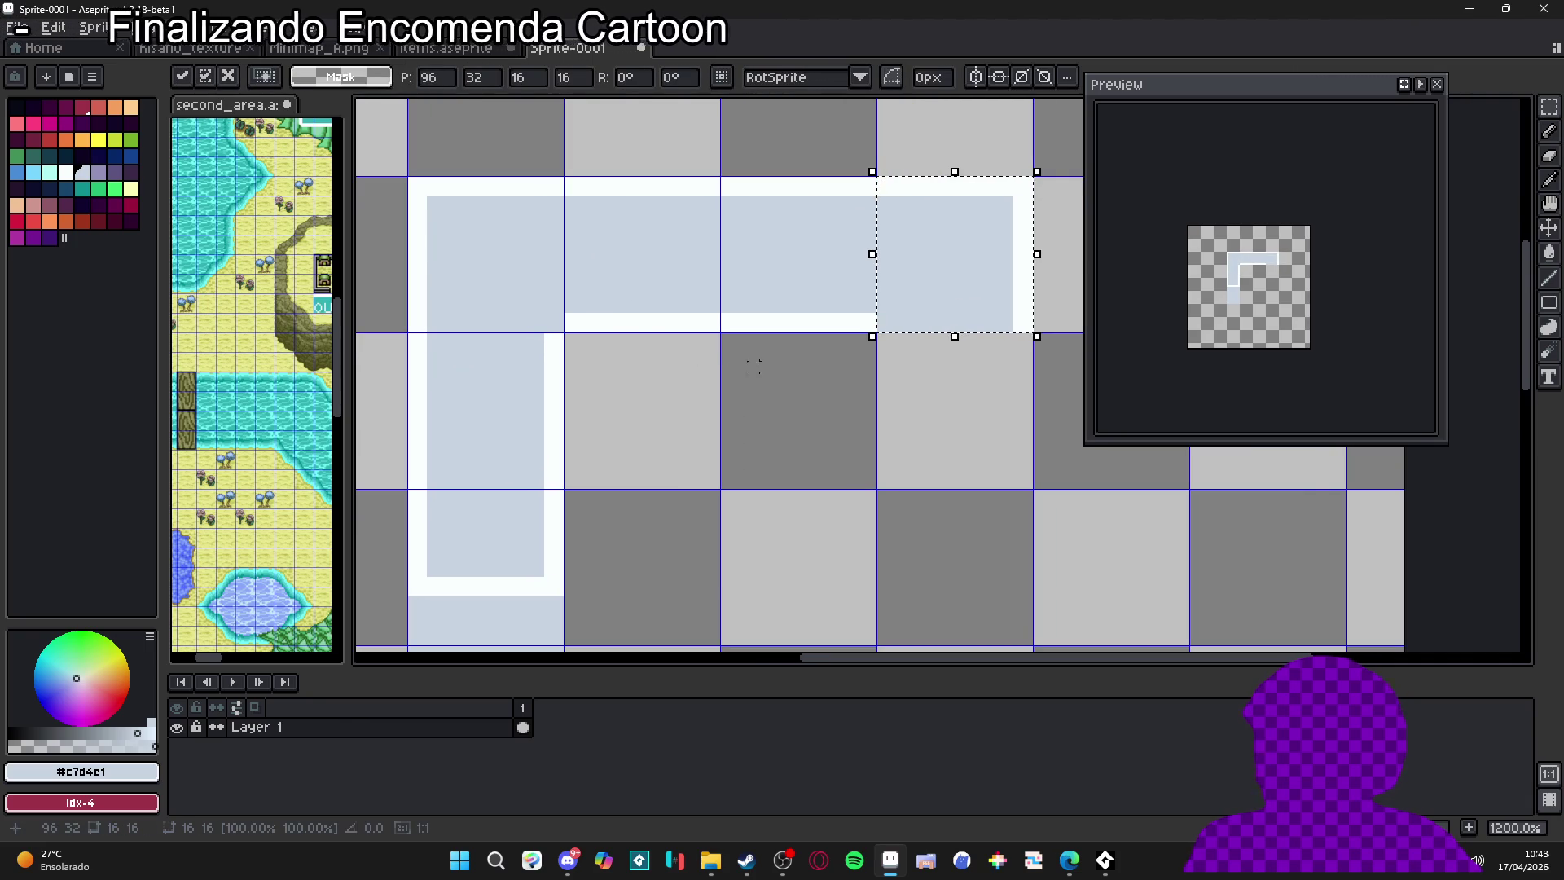
key(ctrl+d)
key(b)
click(554, 322)
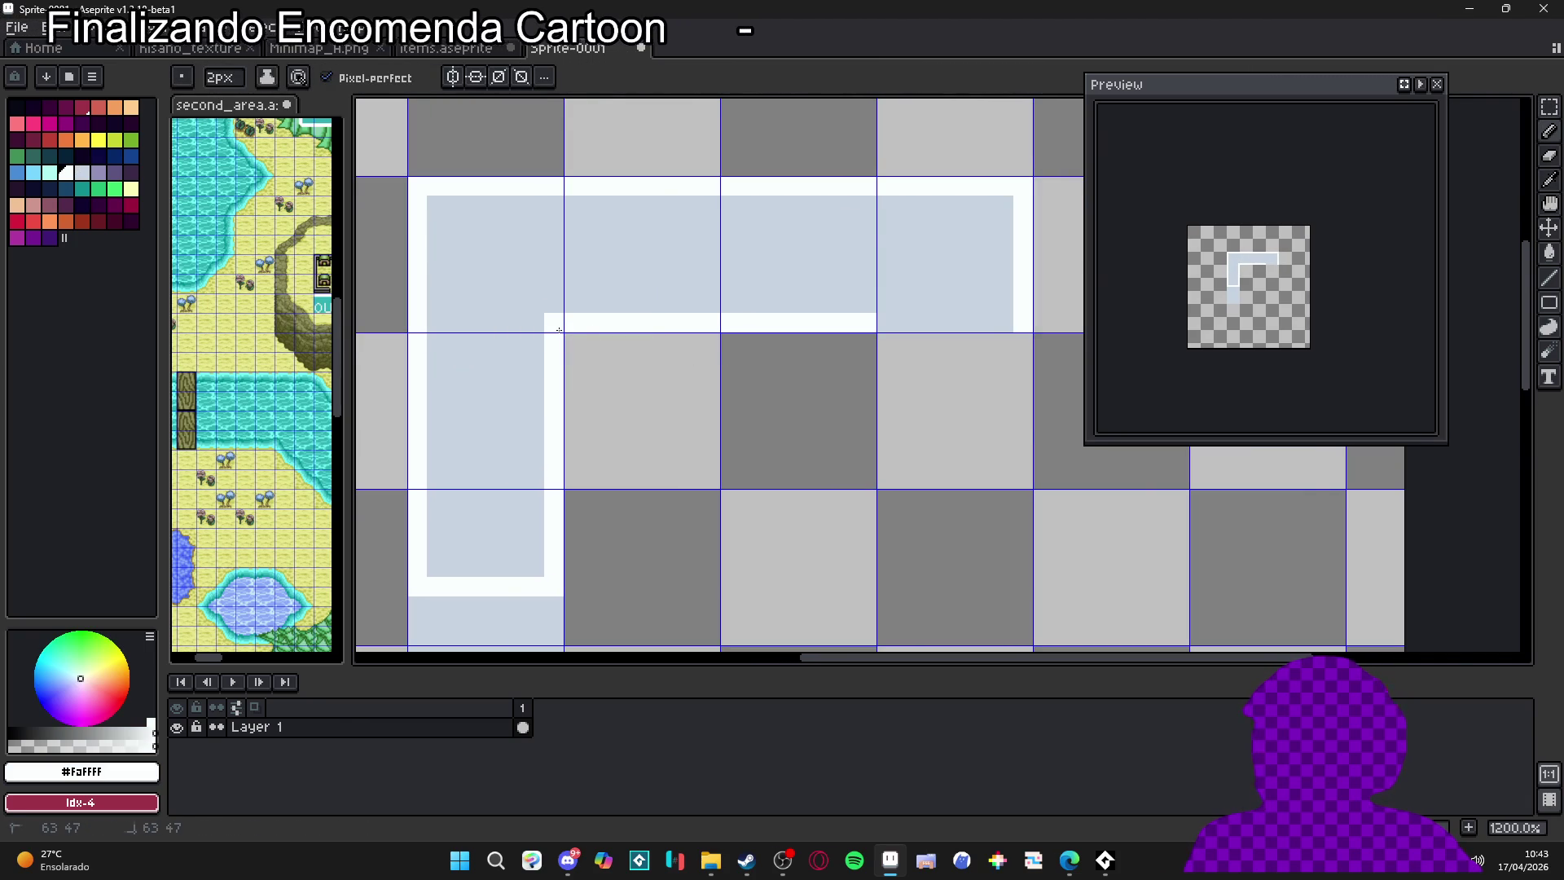
Center the L-shaped frame in view and pick the lavender shading colour
scroll(814, 339, down, 5)
drag(725, 371, 712, 359)
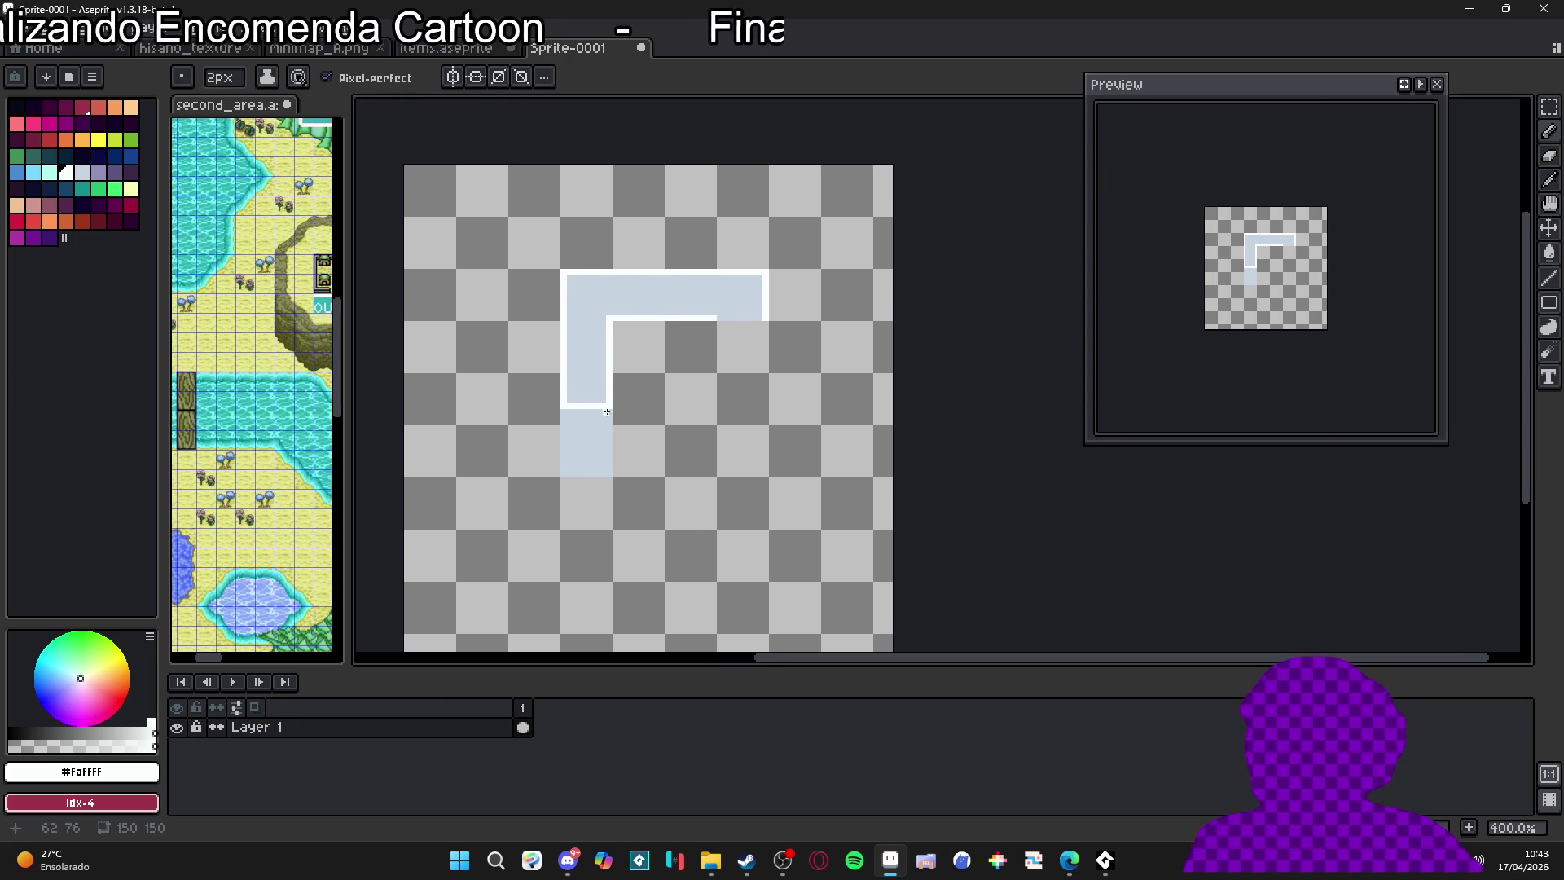
scroll(581, 305, up, 5)
alt+click(570, 231)
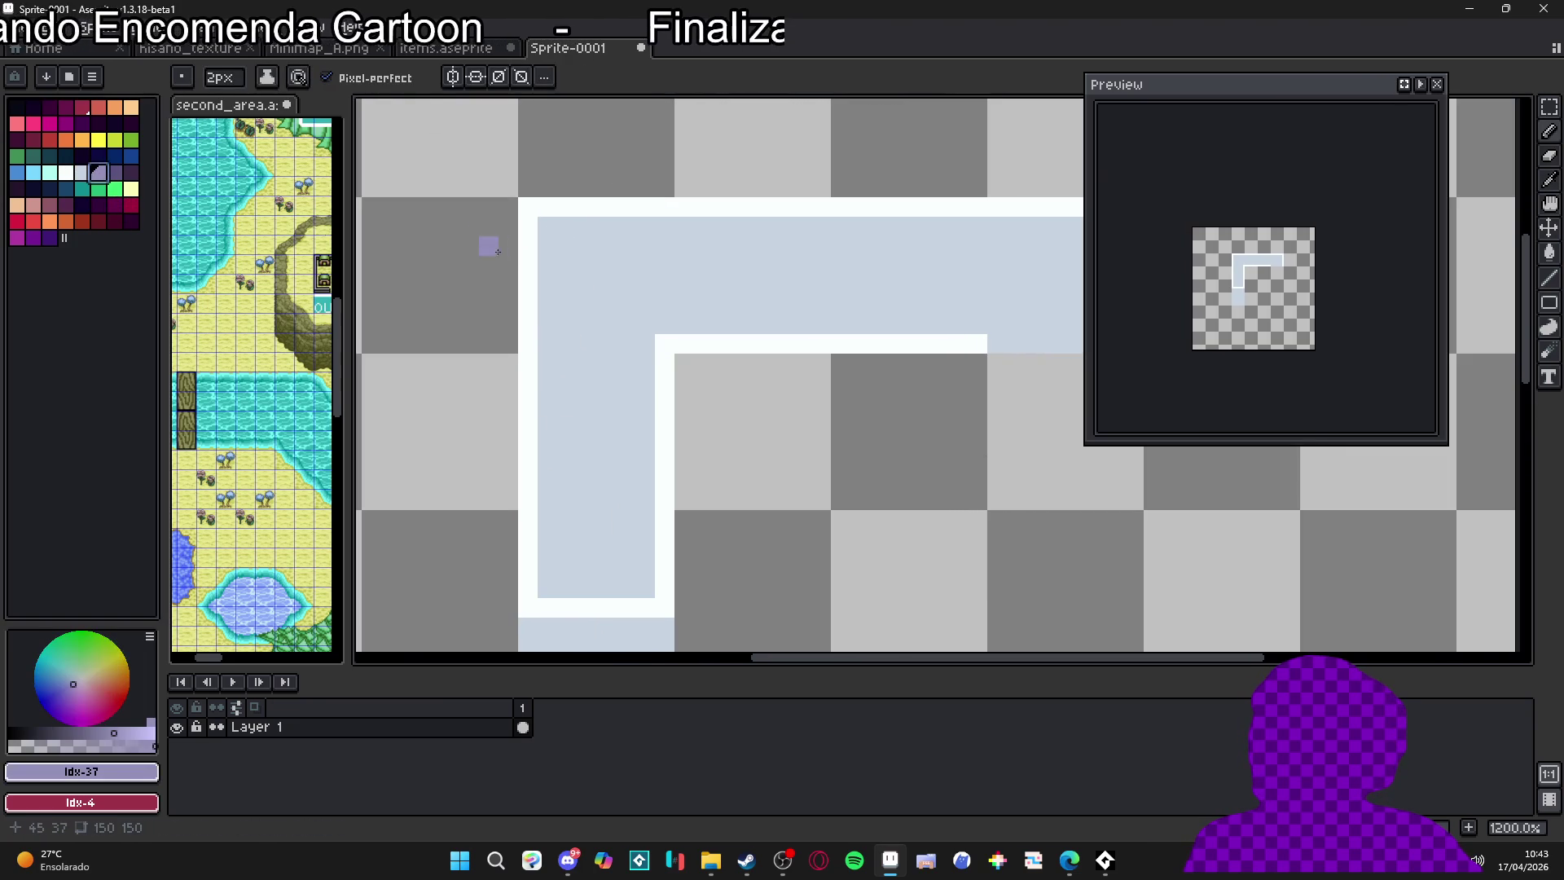
mouse_move(551, 283)
mouse_down()
mouse_move(364, 342)
mouse_move(241, 356)
mouse_up()
key(shift)
key(g)
click(748, 298)
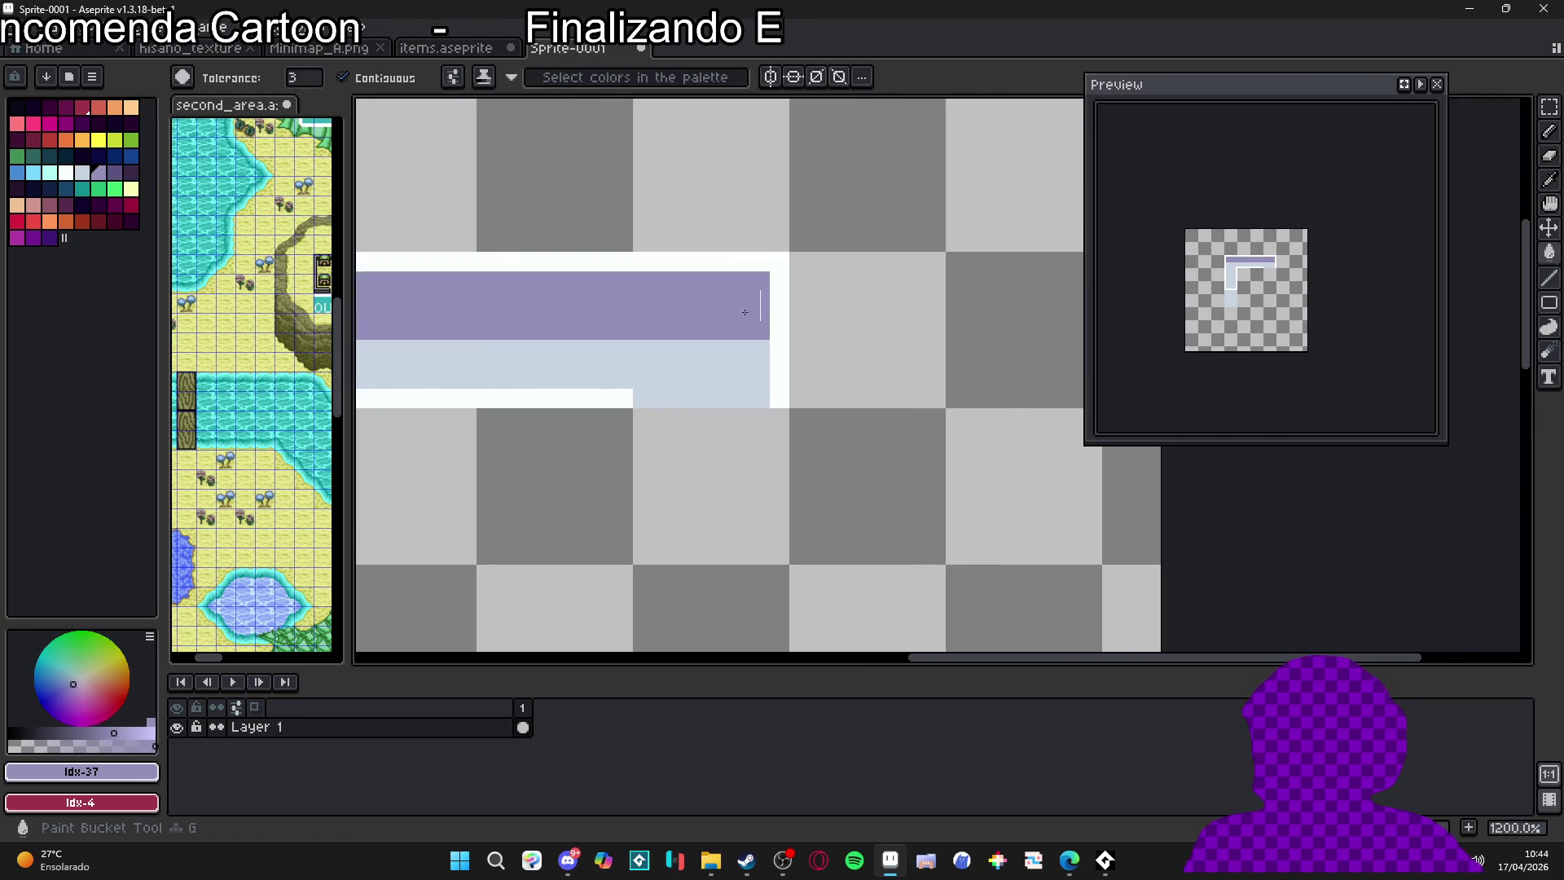
scroll(757, 346, down, 2)
scroll(712, 357, up, 1)
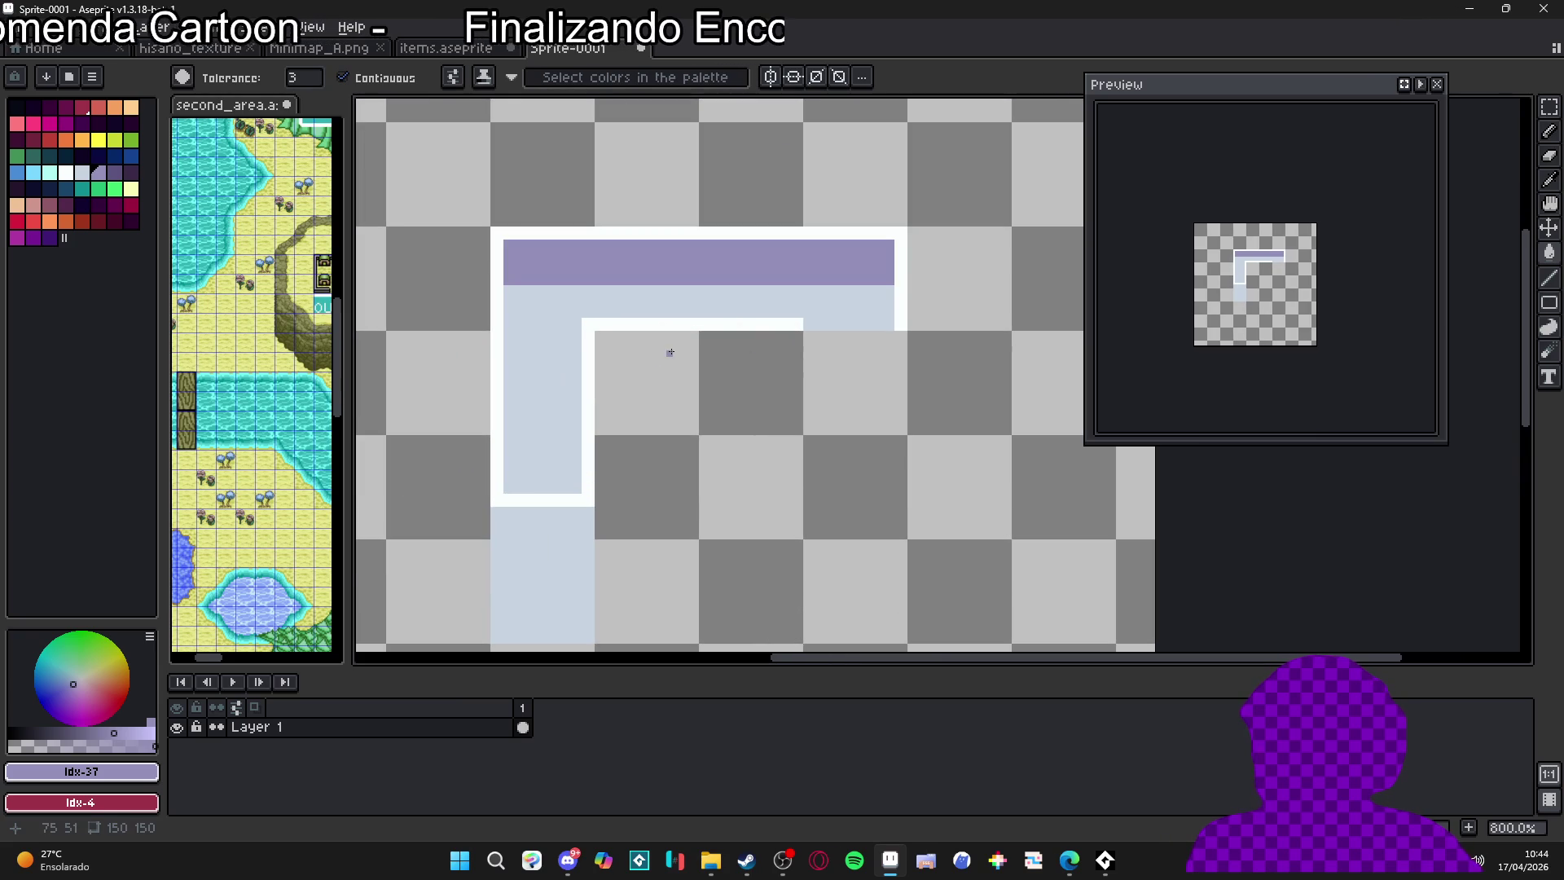
alt+click(559, 359)
key(ctrl+apostrophe)
scroll(603, 371, up, 1)
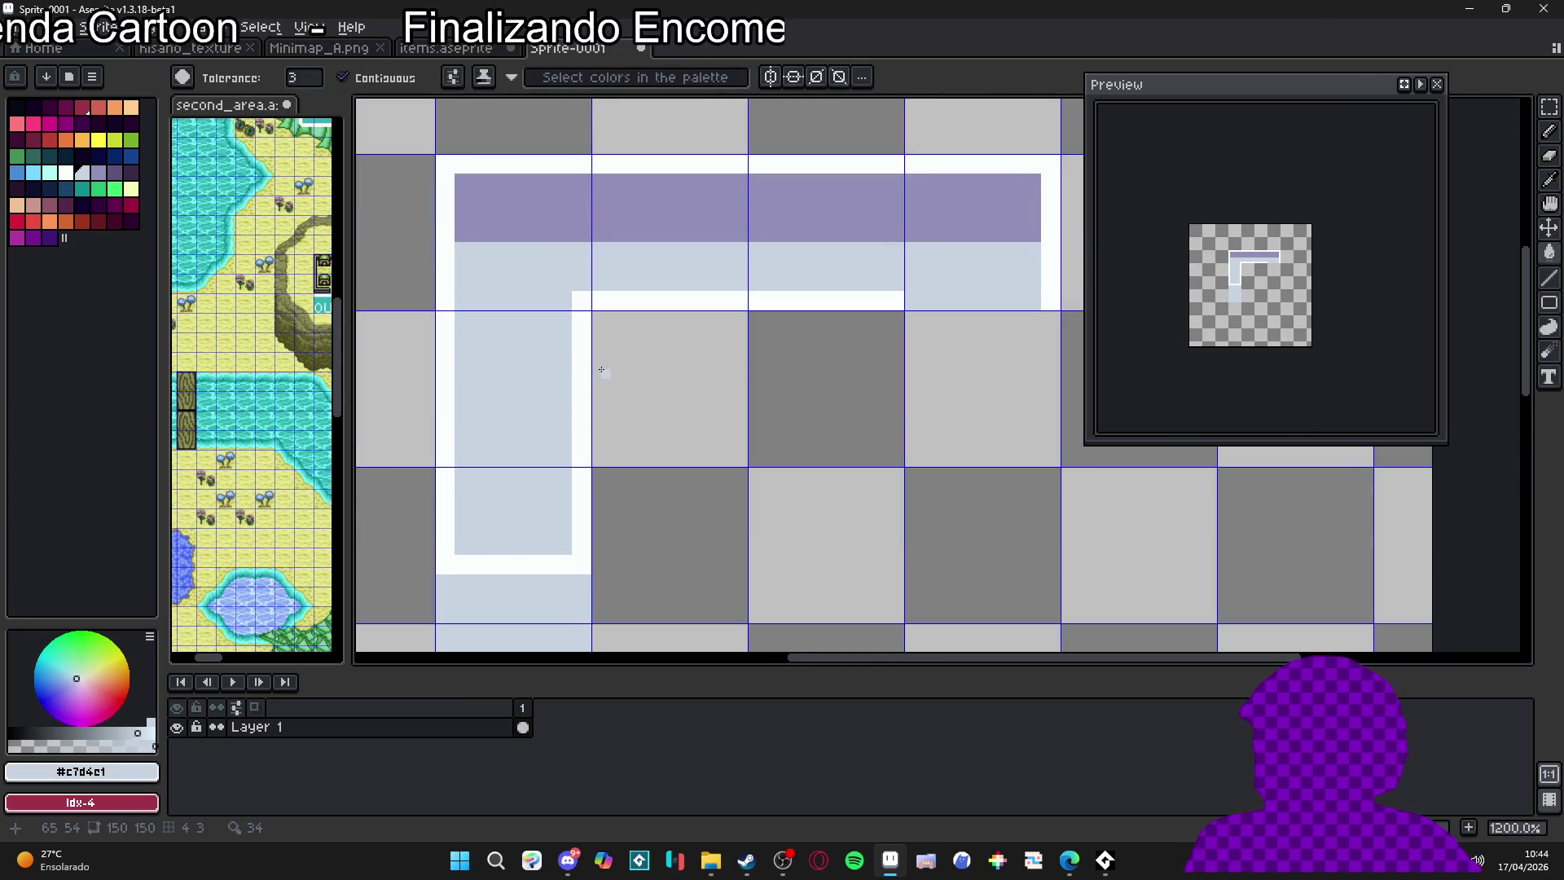
scroll(636, 364, down, 1)
mouse_move(538, 574)
mouse_down()
mouse_move(576, 446)
mouse_move(581, 498)
mouse_move(704, 285)
mouse_move(682, 295)
mouse_move(845, 286)
mouse_up()
key(m)
click(570, 437)
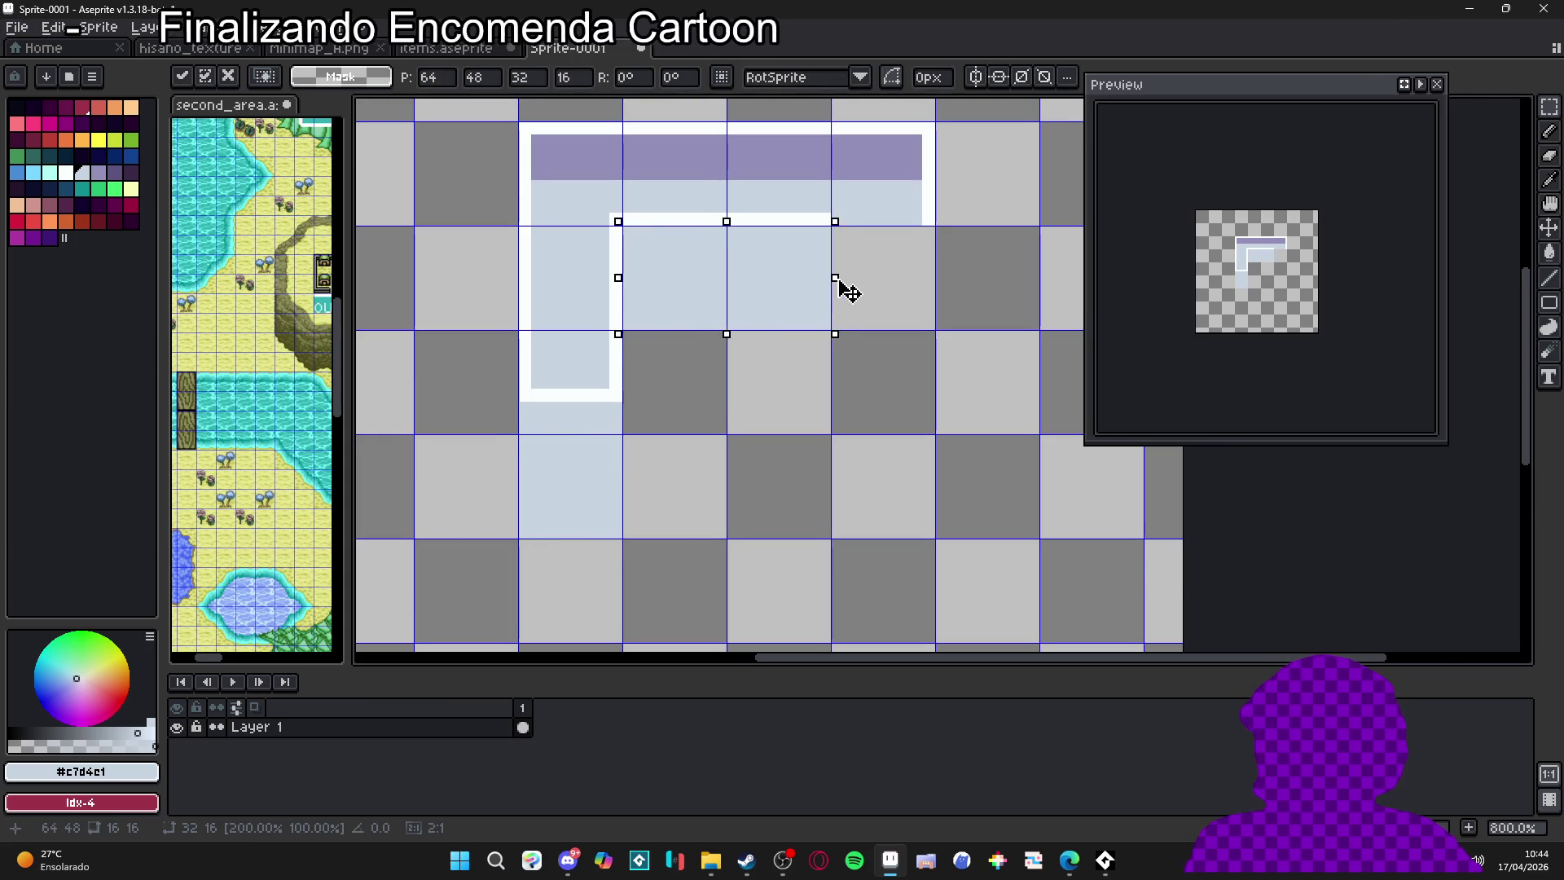
key(Return)
scroll(795, 361, down, 2)
scroll(797, 333, down, 2)
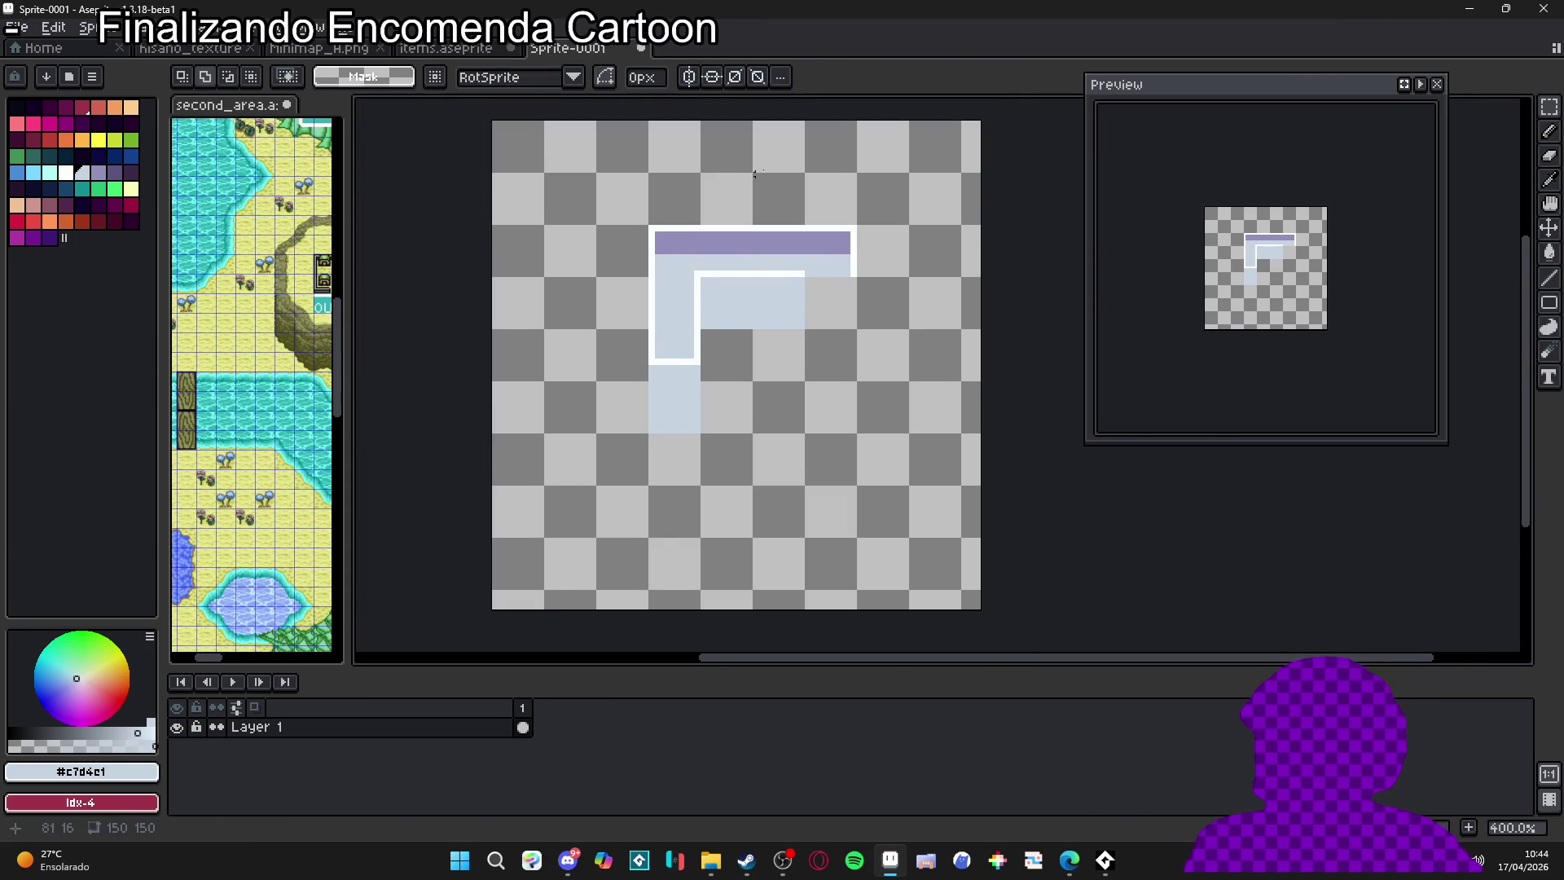
scroll(624, 270, up, 2)
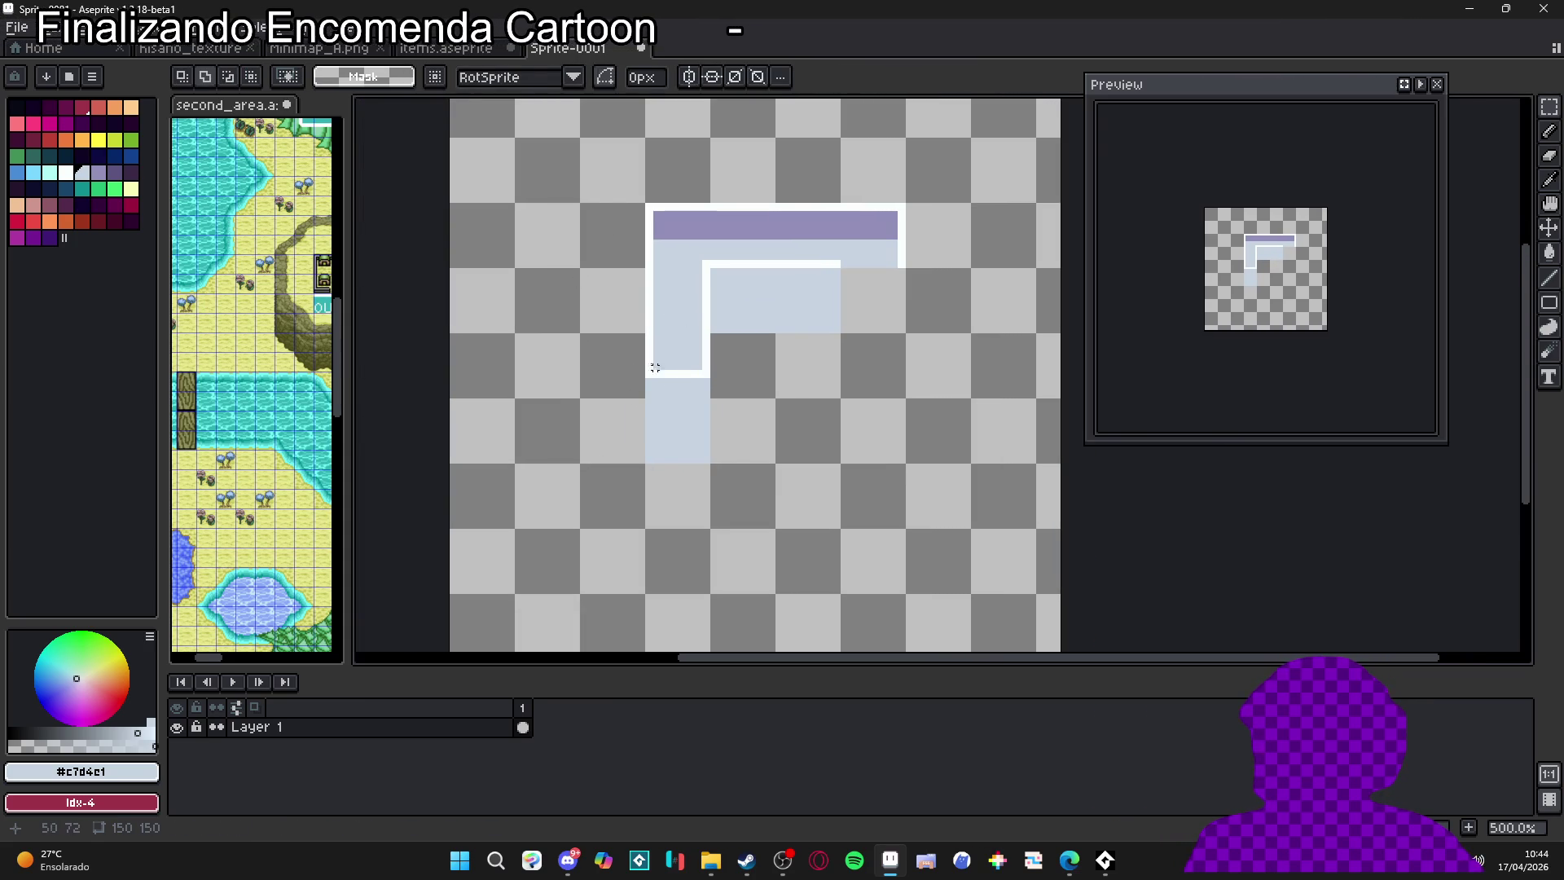
alt+click(651, 180)
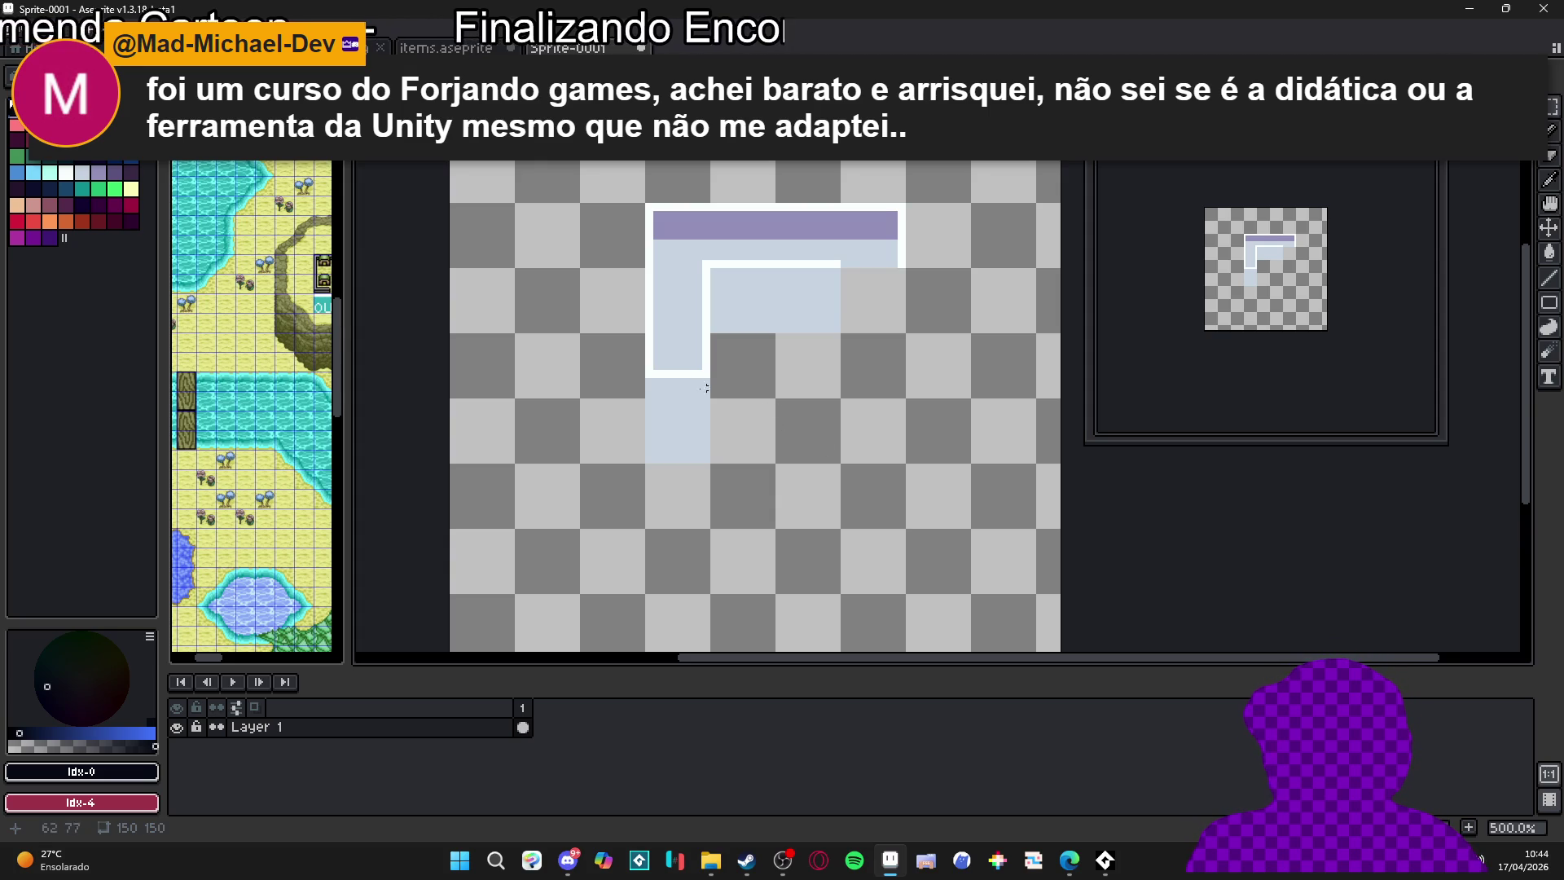
mouse_move(675, 217)
mouse_down()
mouse_move(915, 373)
mouse_move(863, 404)
mouse_up()
Cut away the old partial frame piece, leaving the canvas empty
key(ctrl+x)
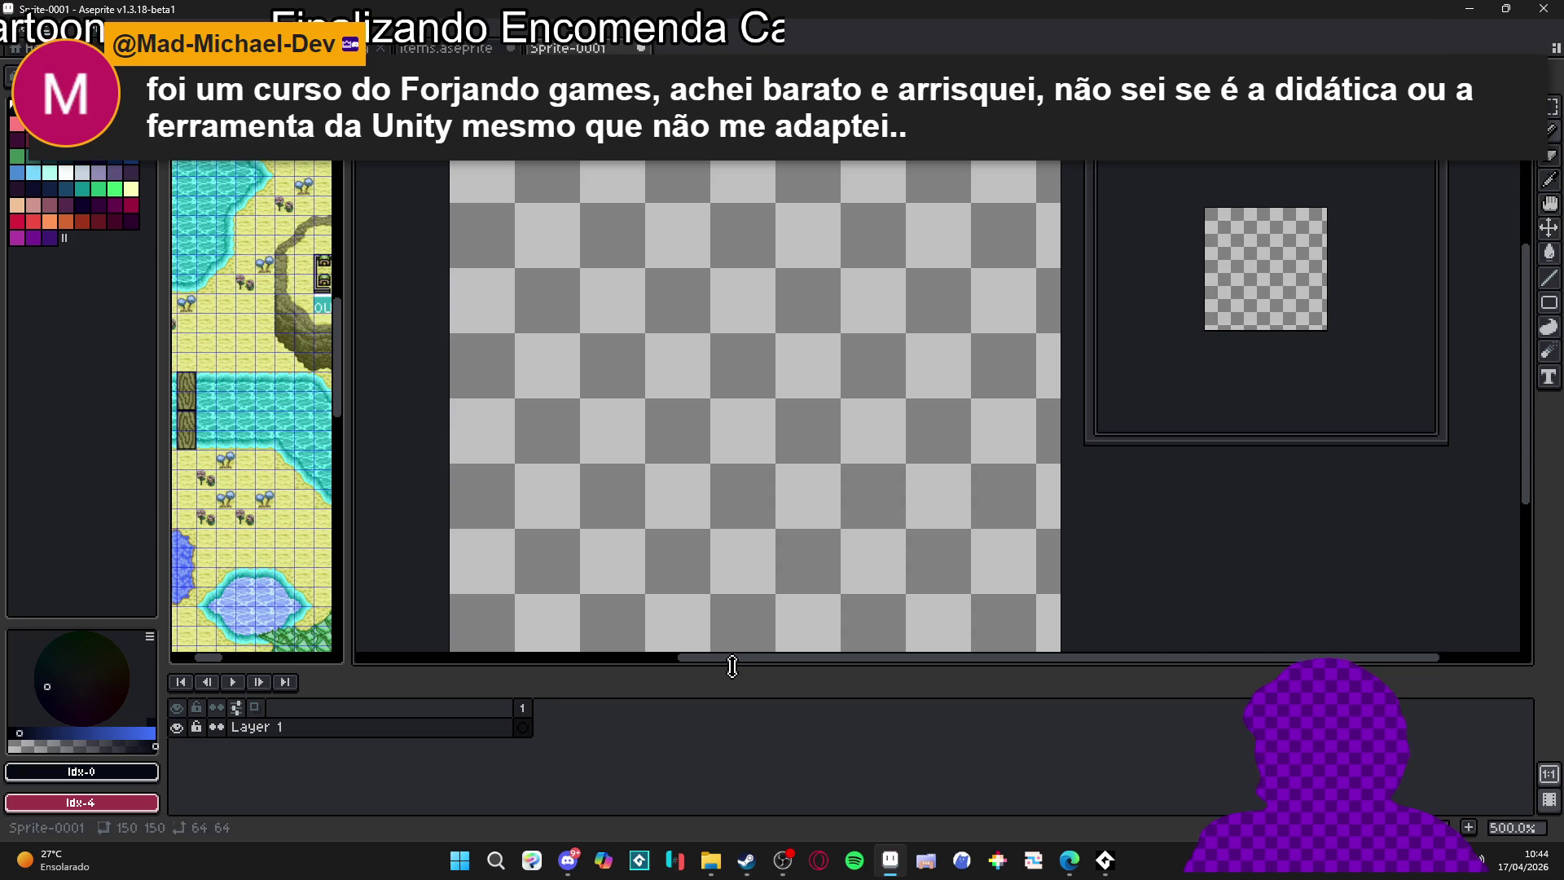
scroll(686, 500, up, 1)
scroll(668, 469, down, 2)
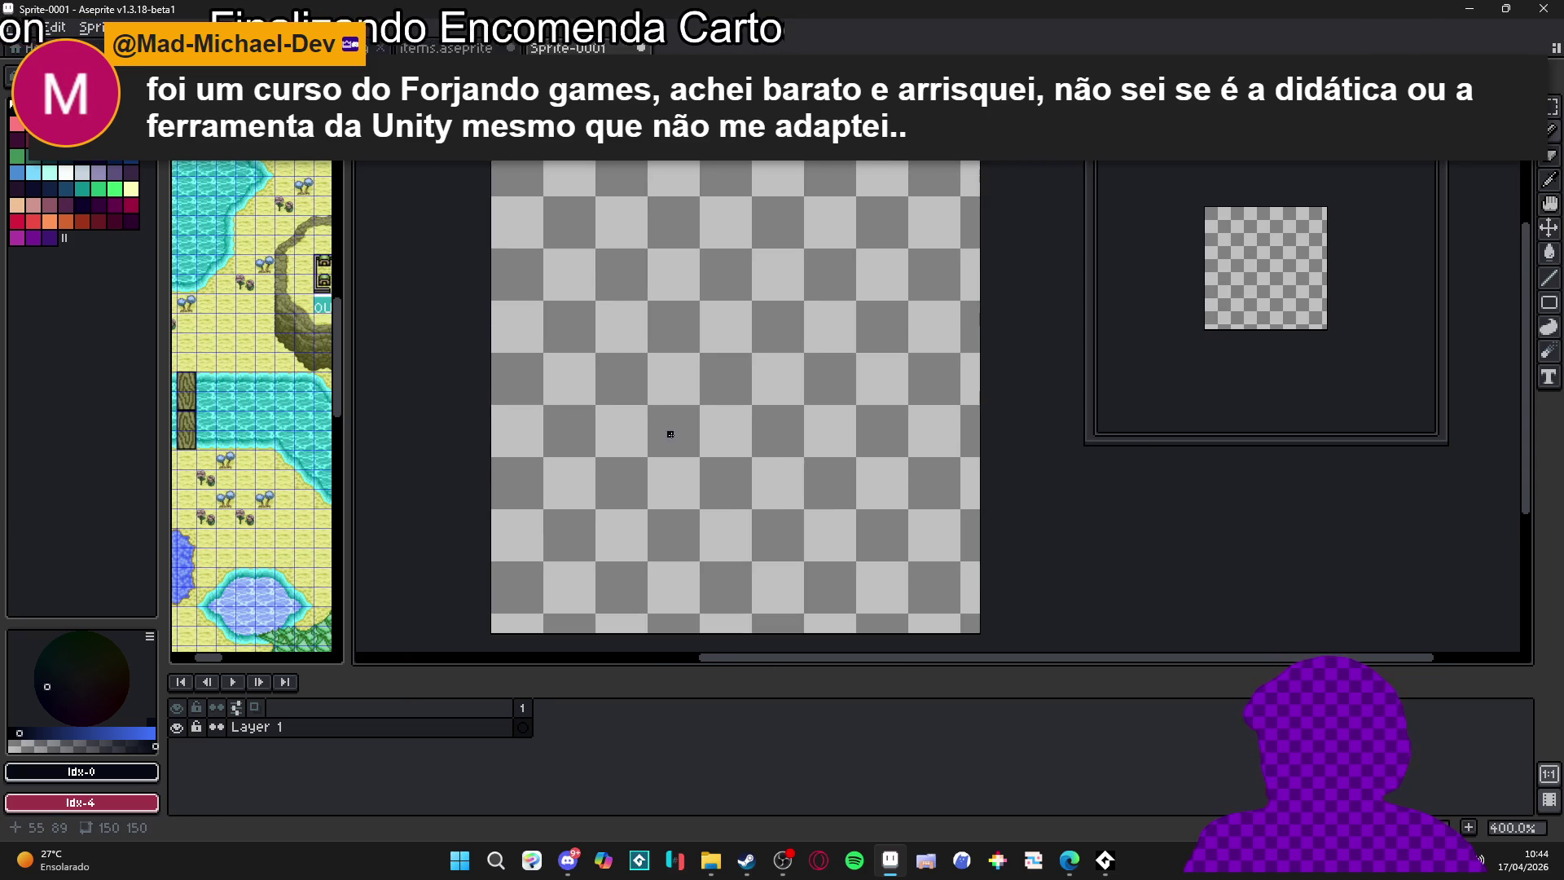
scroll(670, 434, up, 2)
scroll(670, 433, down, 1)
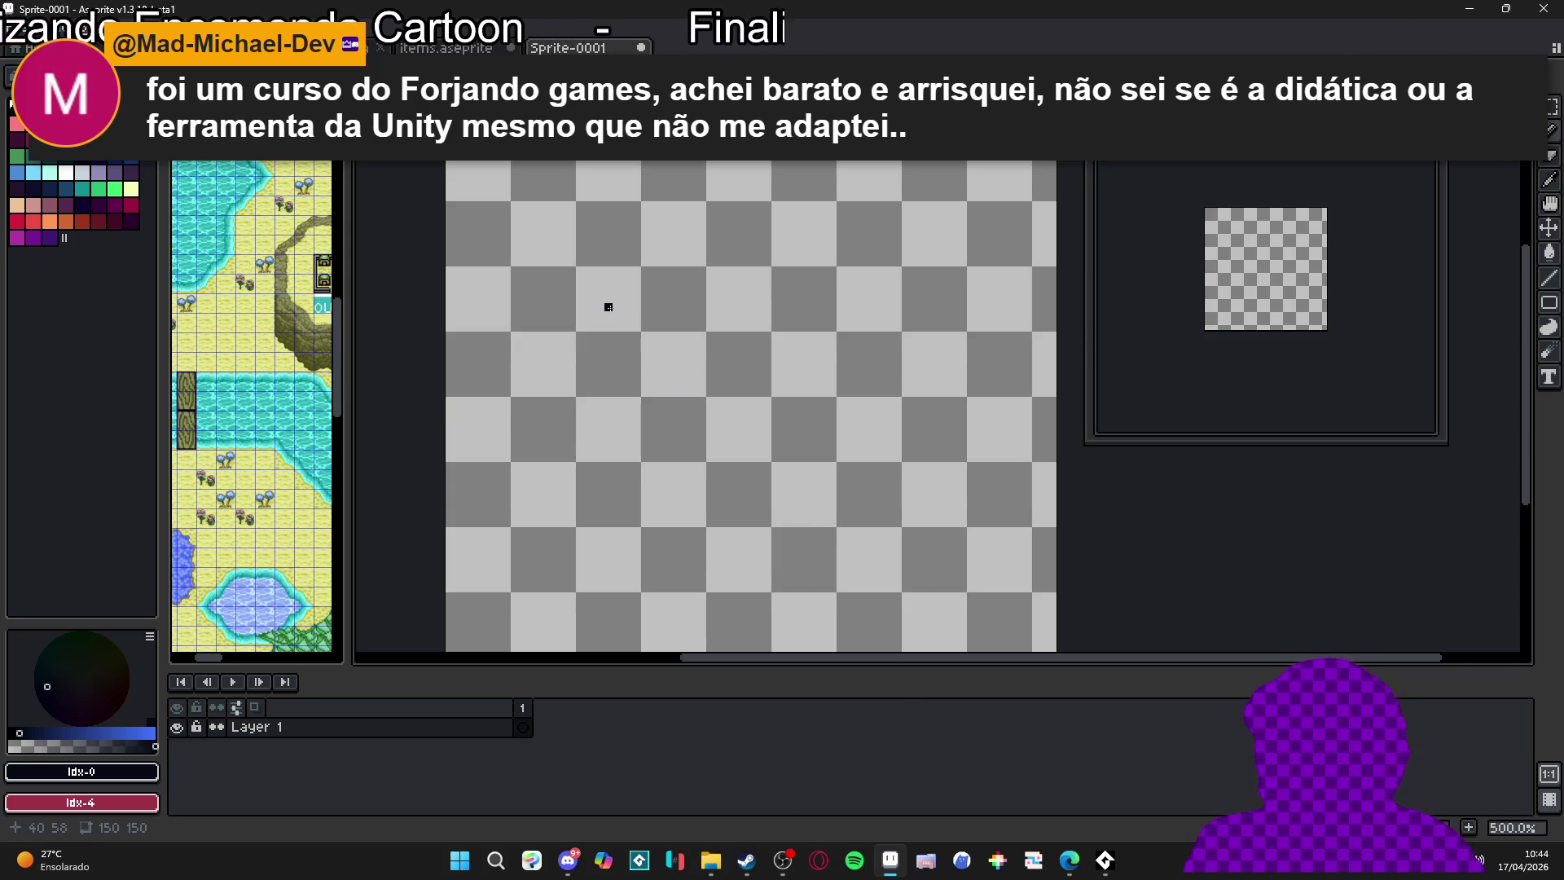
Build a square ring selection from four sides and fill it with light blue-grey Idx-36
drag(608, 307, 612, 521)
mouse_move(648, 469)
mouse_down()
mouse_move(700, 521)
mouse_move(896, 521)
mouse_up()
drag(867, 439, 862, 307)
drag(855, 237, 591, 237)
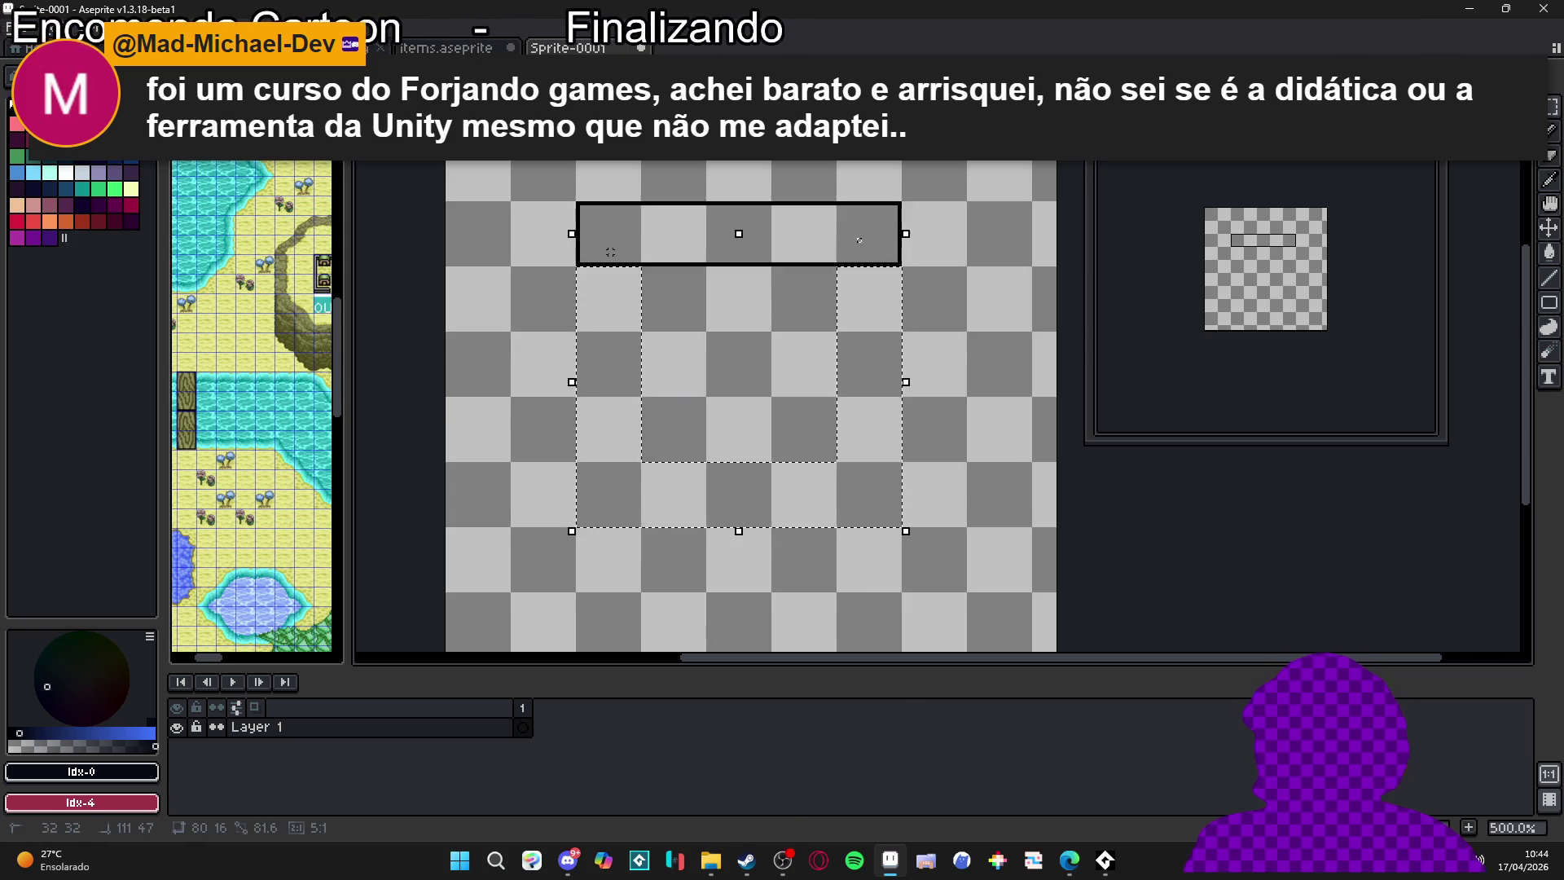
click(81, 173)
key(f)
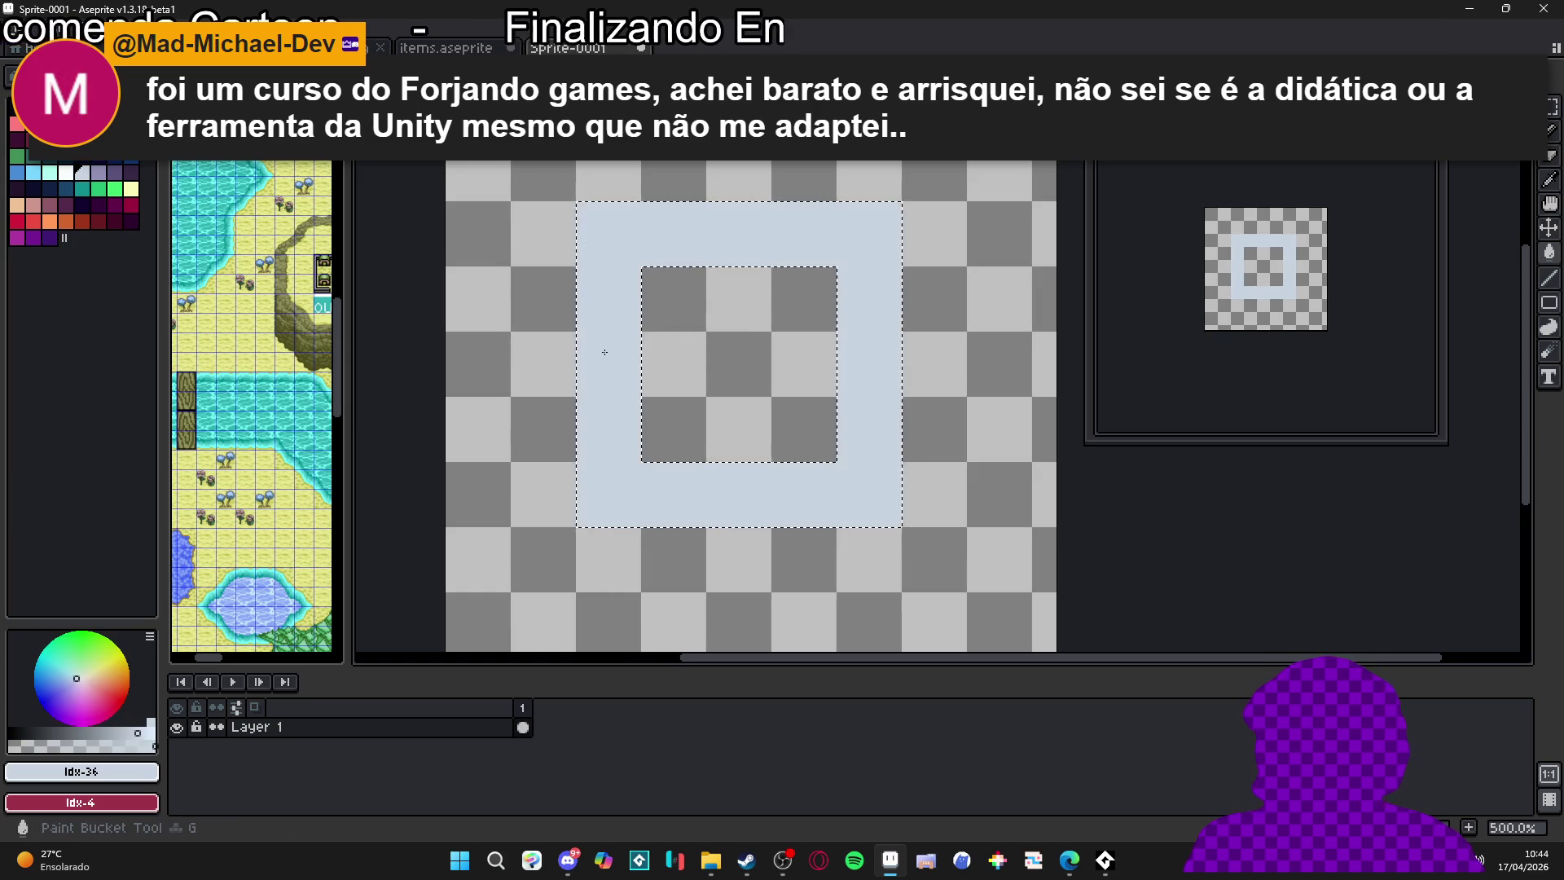
scroll(665, 269, up, 1)
key(ctrl+d)
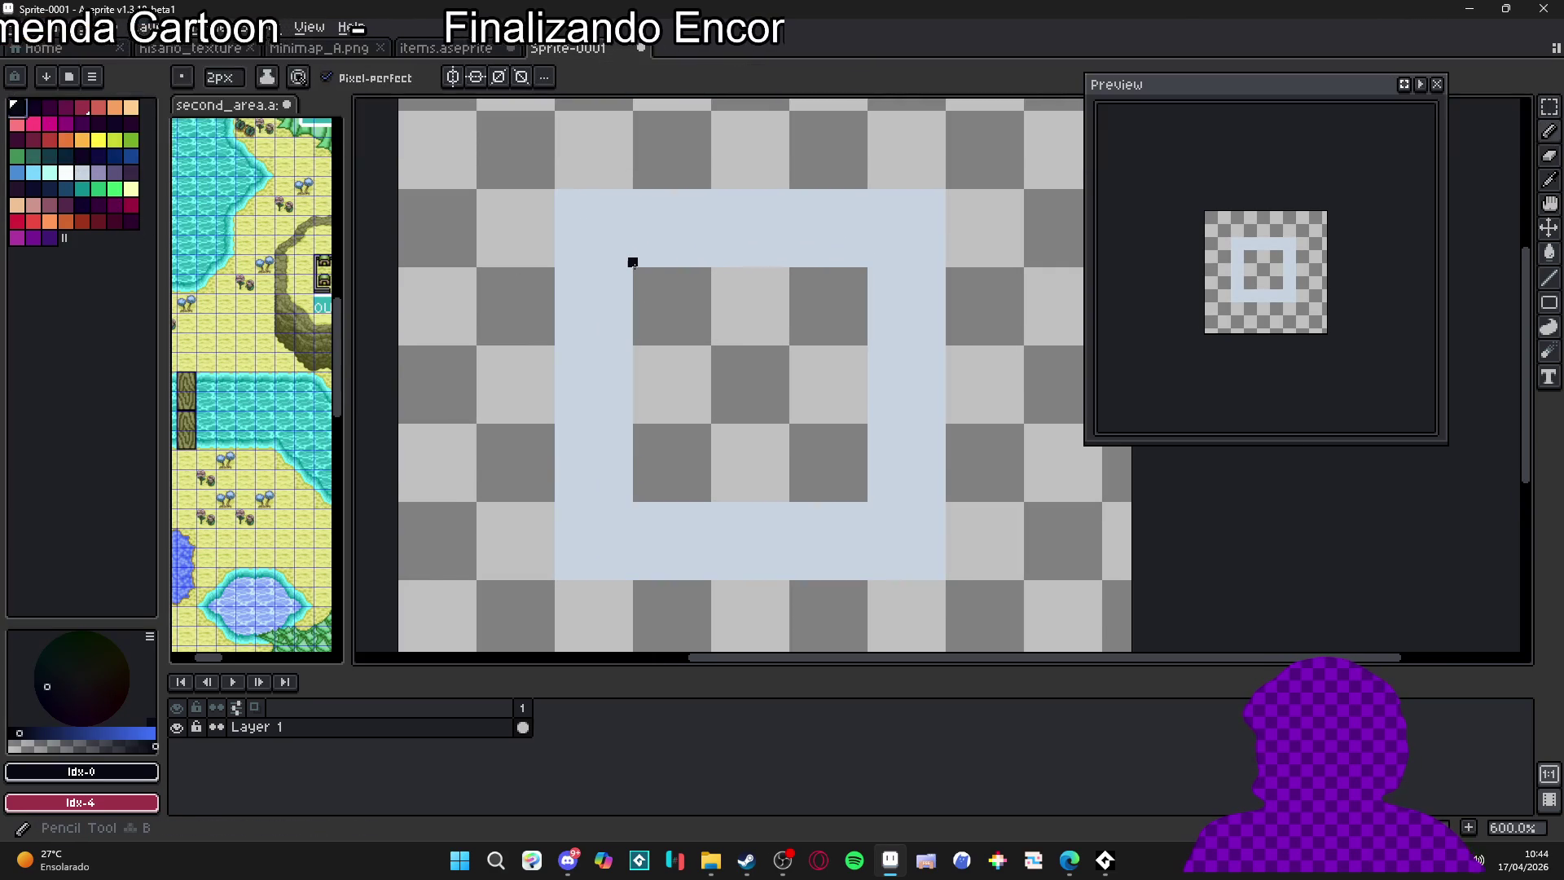
Try a hand-drawn black outline along the ring, then undo it
scroll(632, 258, up, 1)
mouse_move(625, 261)
mouse_down()
mouse_move(624, 583)
mouse_move(946, 583)
mouse_move(943, 261)
mouse_move(627, 262)
mouse_up()
scroll(650, 279, down, 1)
key(w)
key(ctrl+z)
key(ctrl+z)
key(ctrl+z)
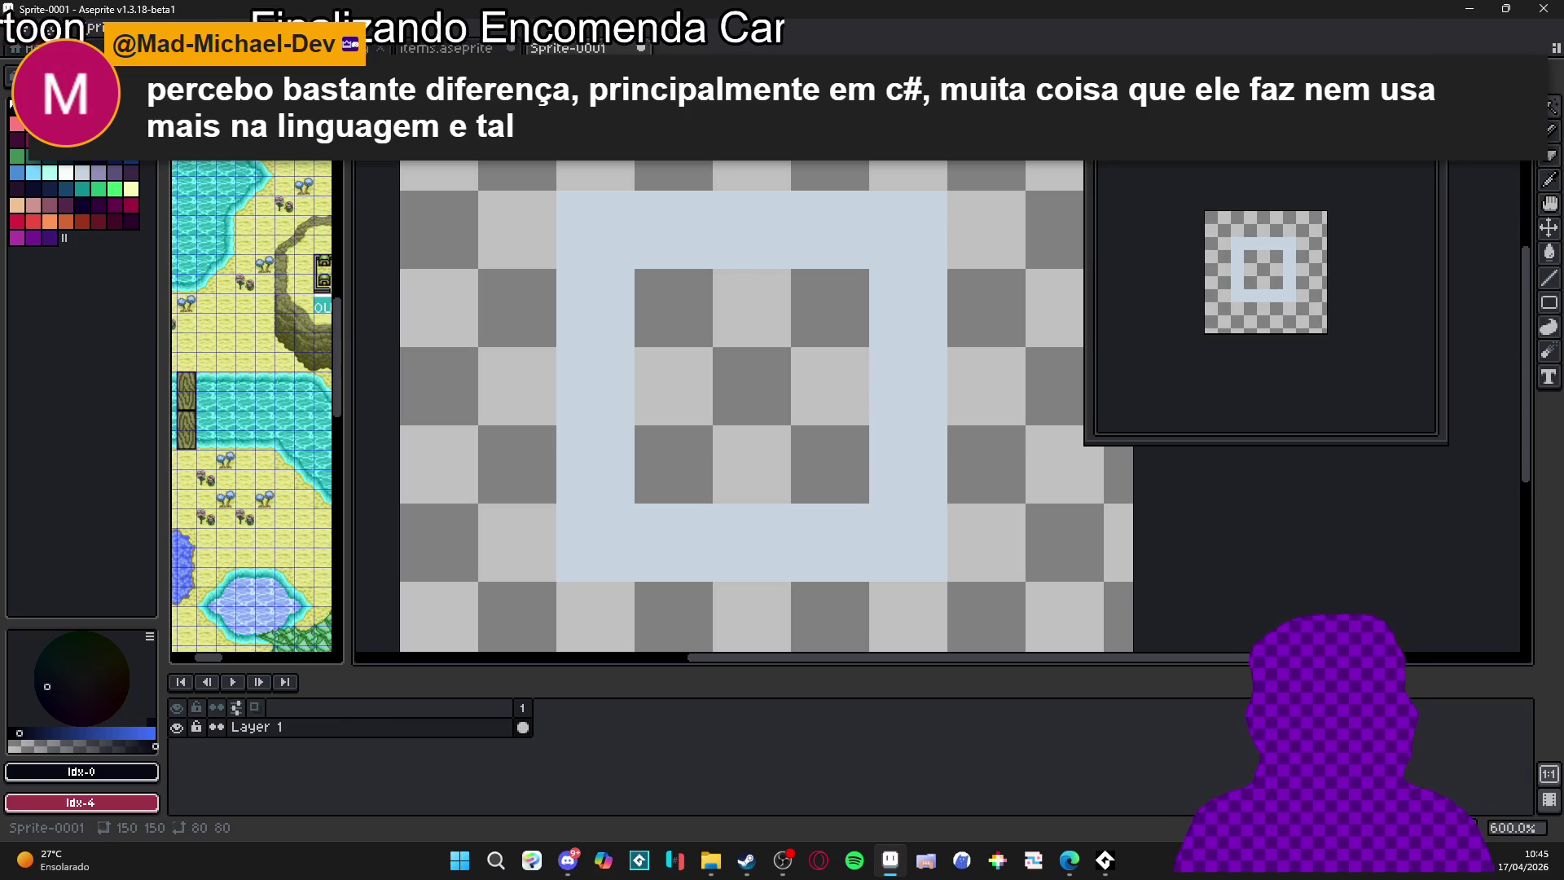
Magic-wand the ring, give its inner and outer edges a black outline, and deselect
click(734, 252)
key(shift+o)
key(ctrl+d)
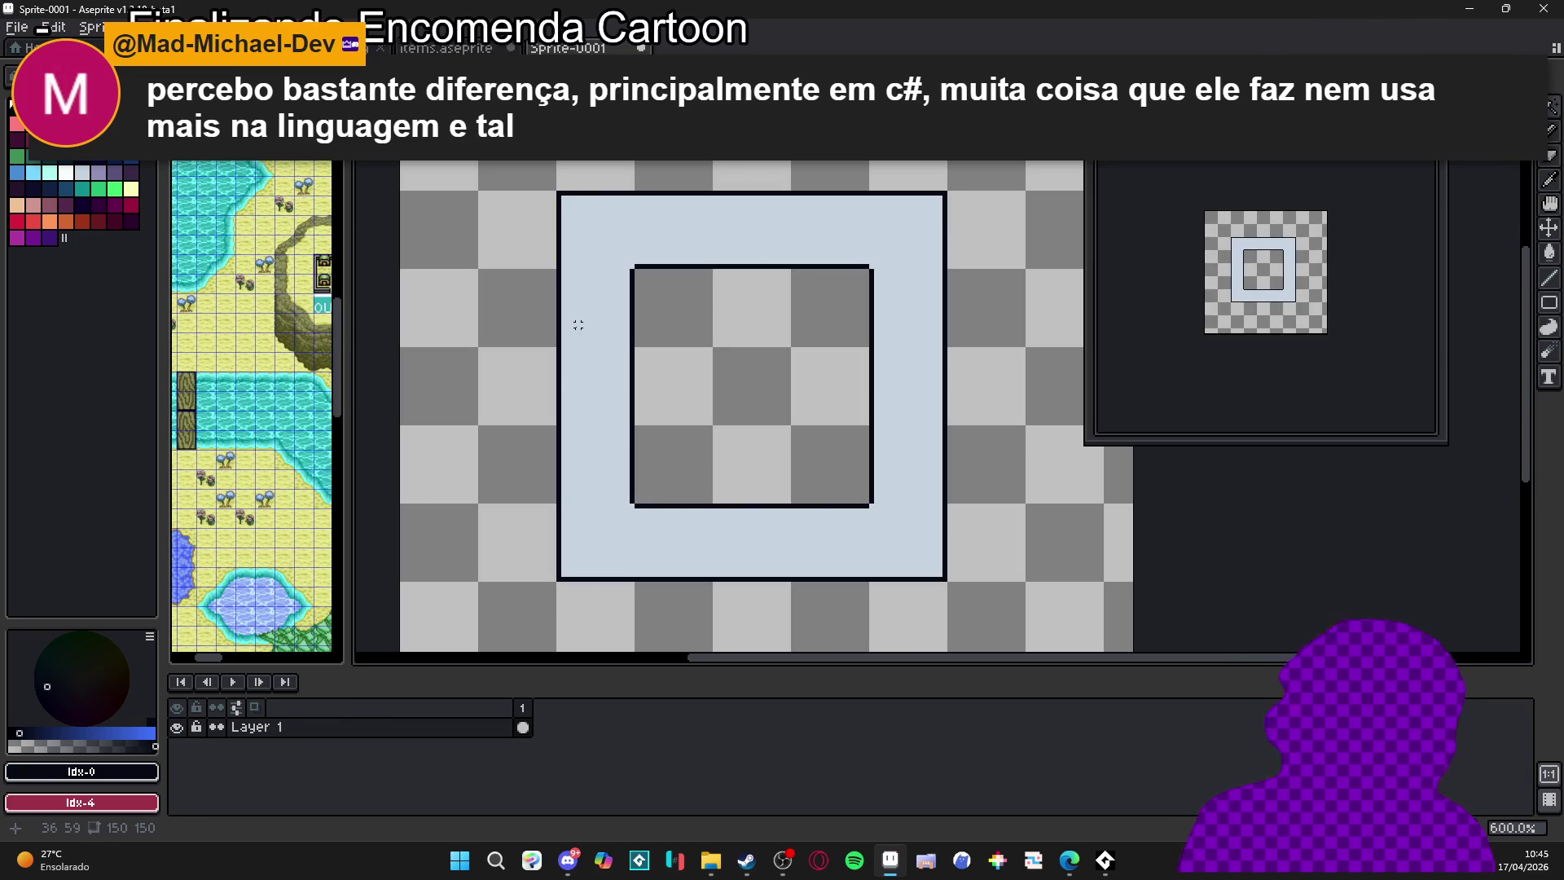
scroll(562, 196, up, 3)
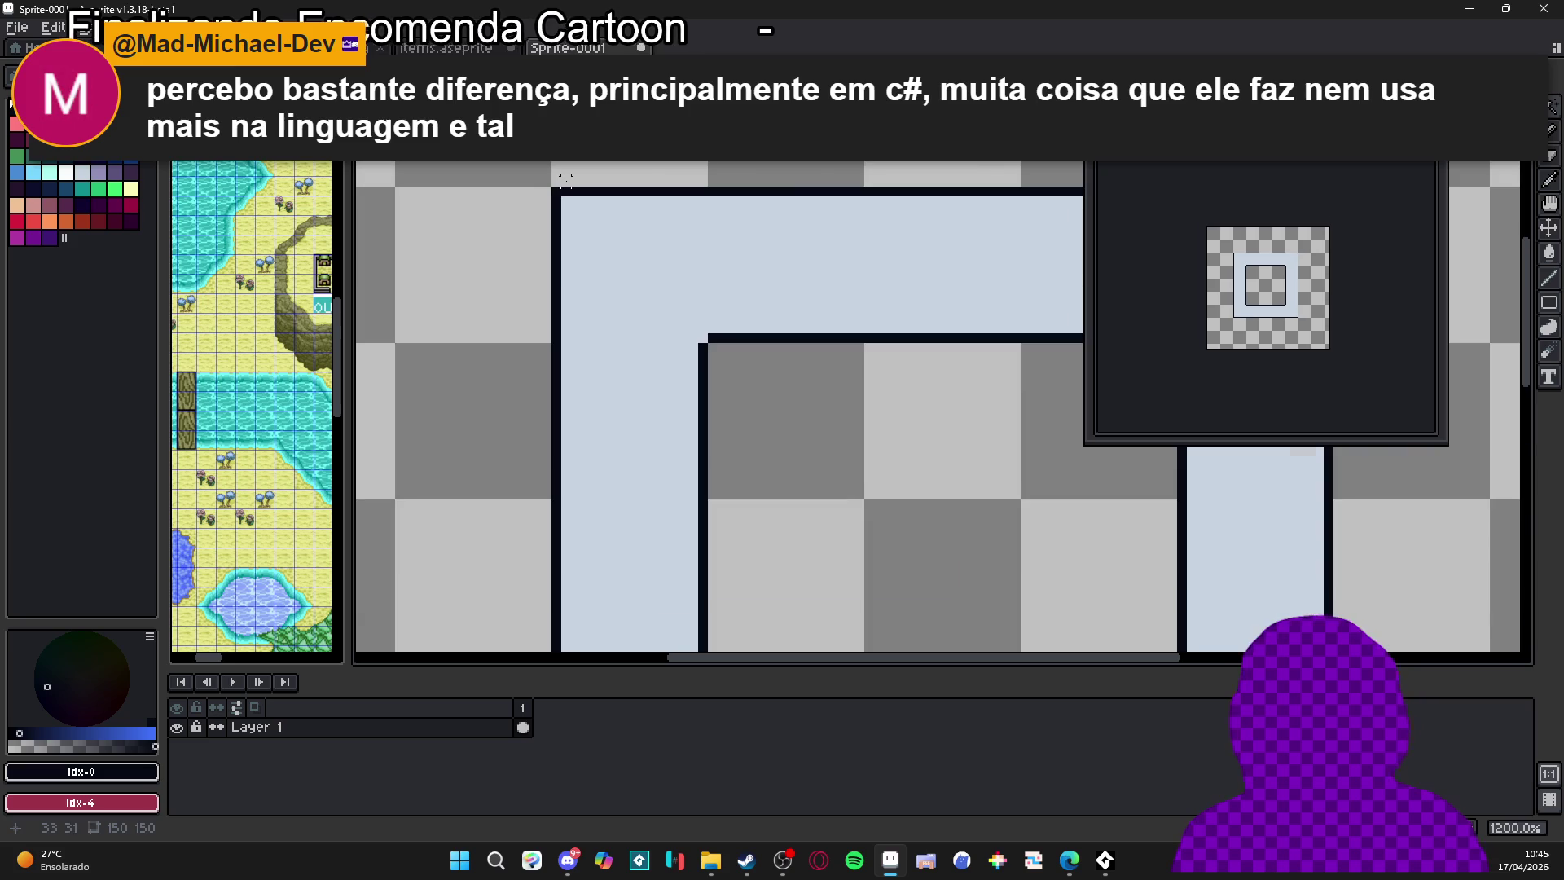
scroll(734, 277, down, 5)
scroll(741, 277, up, 2)
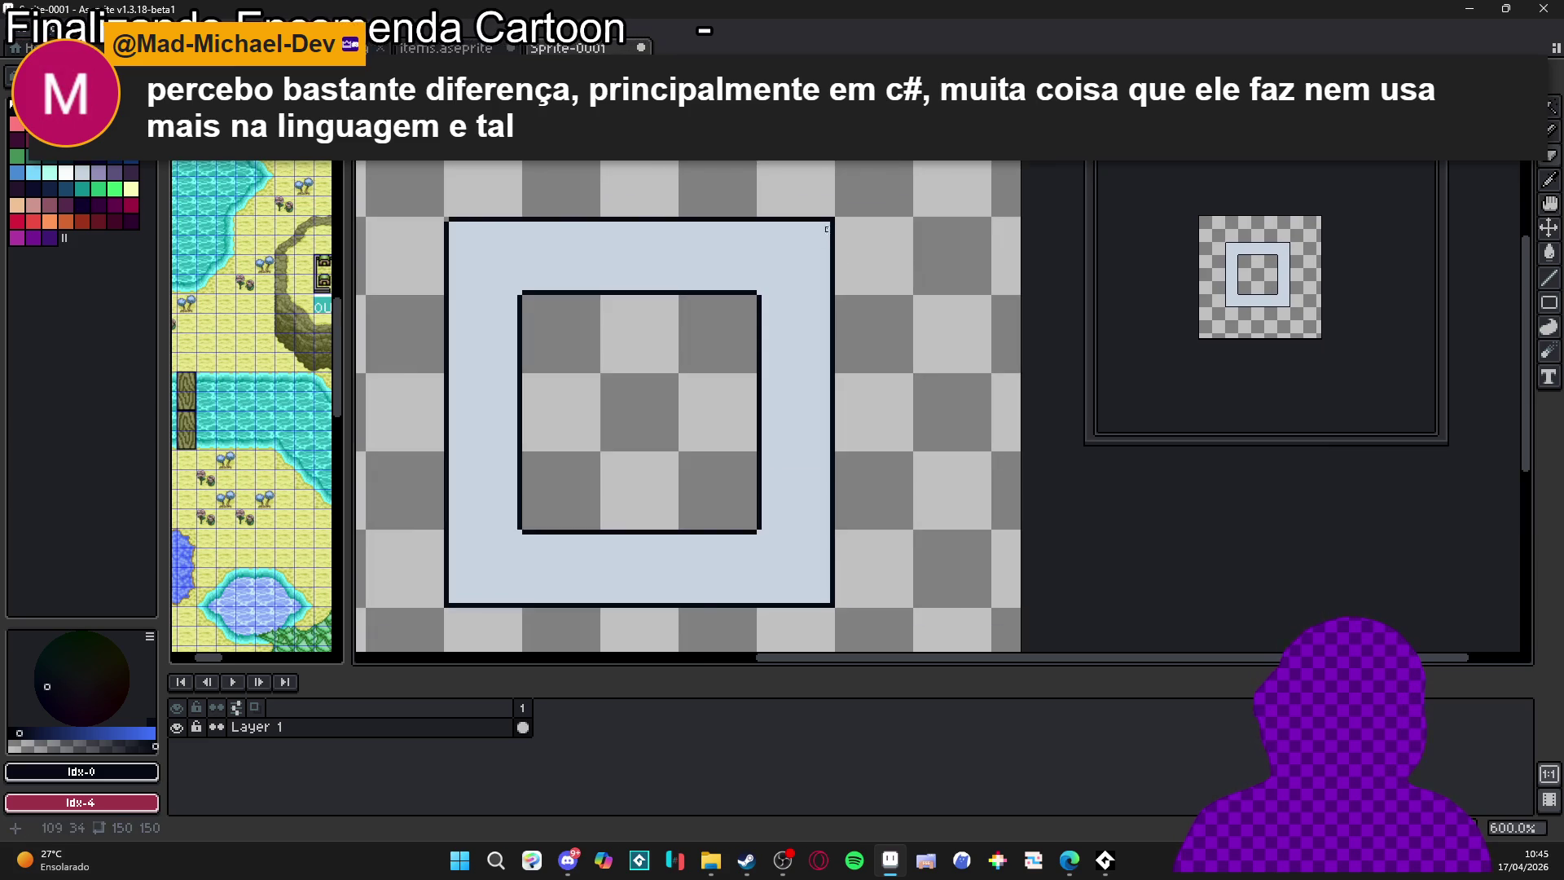
scroll(815, 407, down, 1)
scroll(853, 554, up, 2)
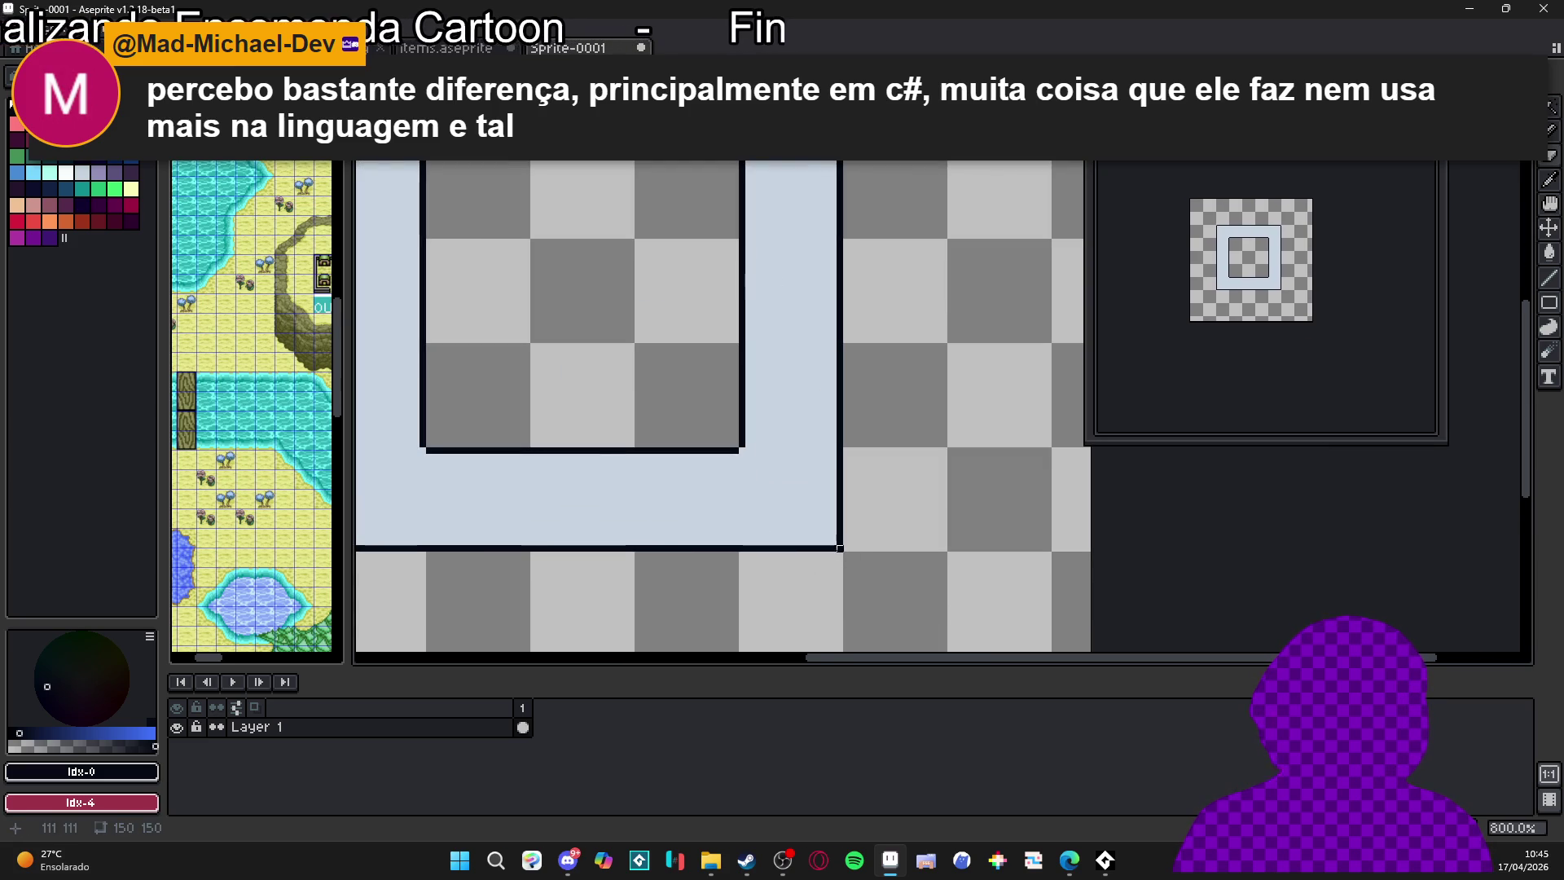
scroll(545, 556, left, 3)
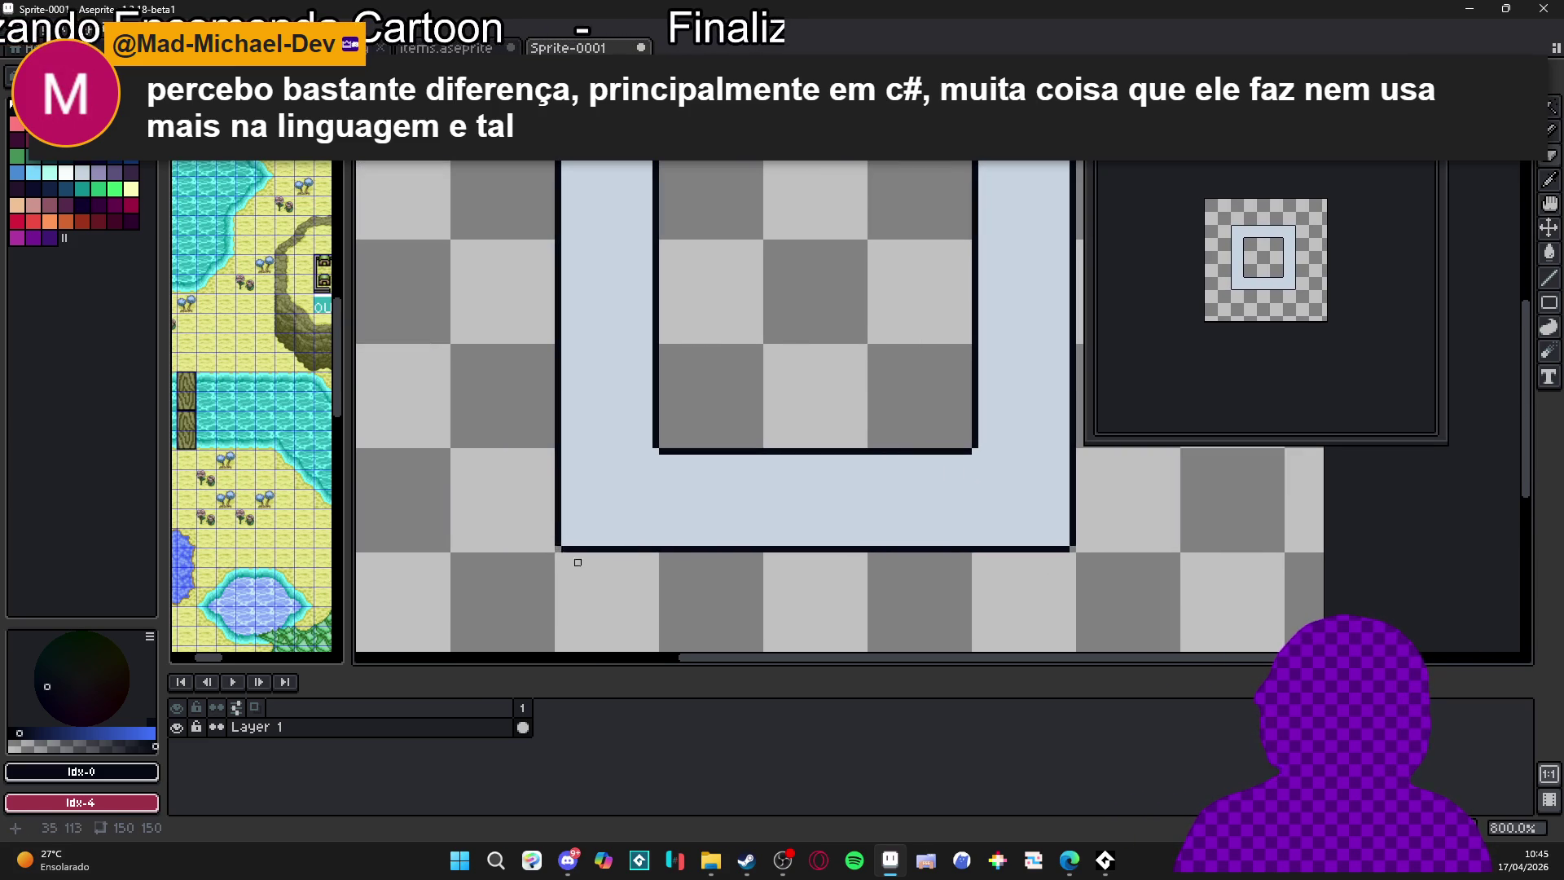
scroll(578, 562, down, 2)
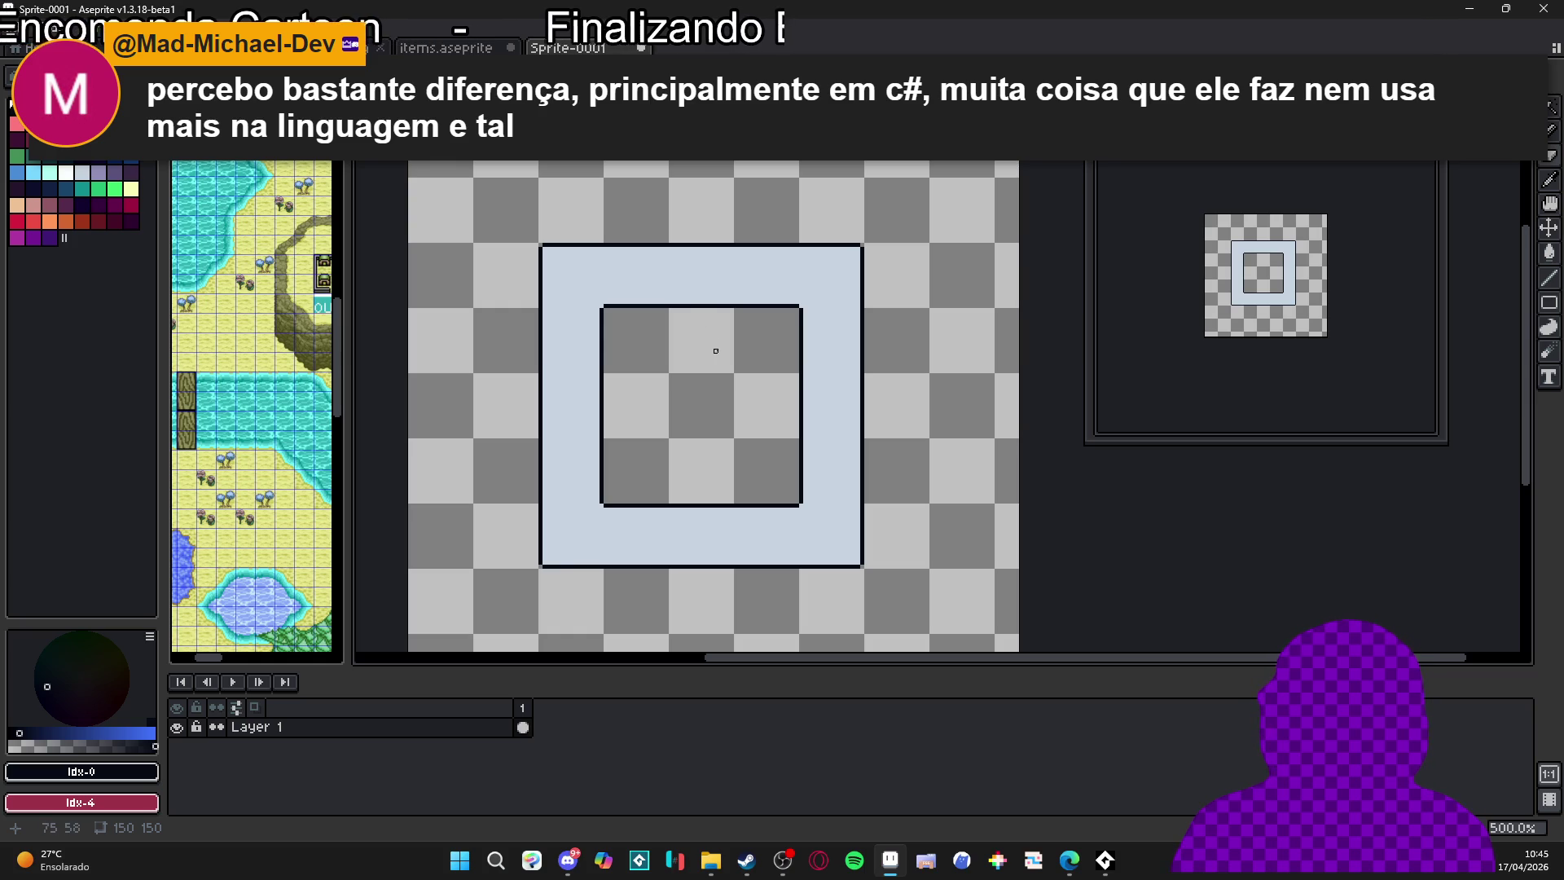
Reselect and deselect the outlined ring, then return to items.aseprite
click(794, 281)
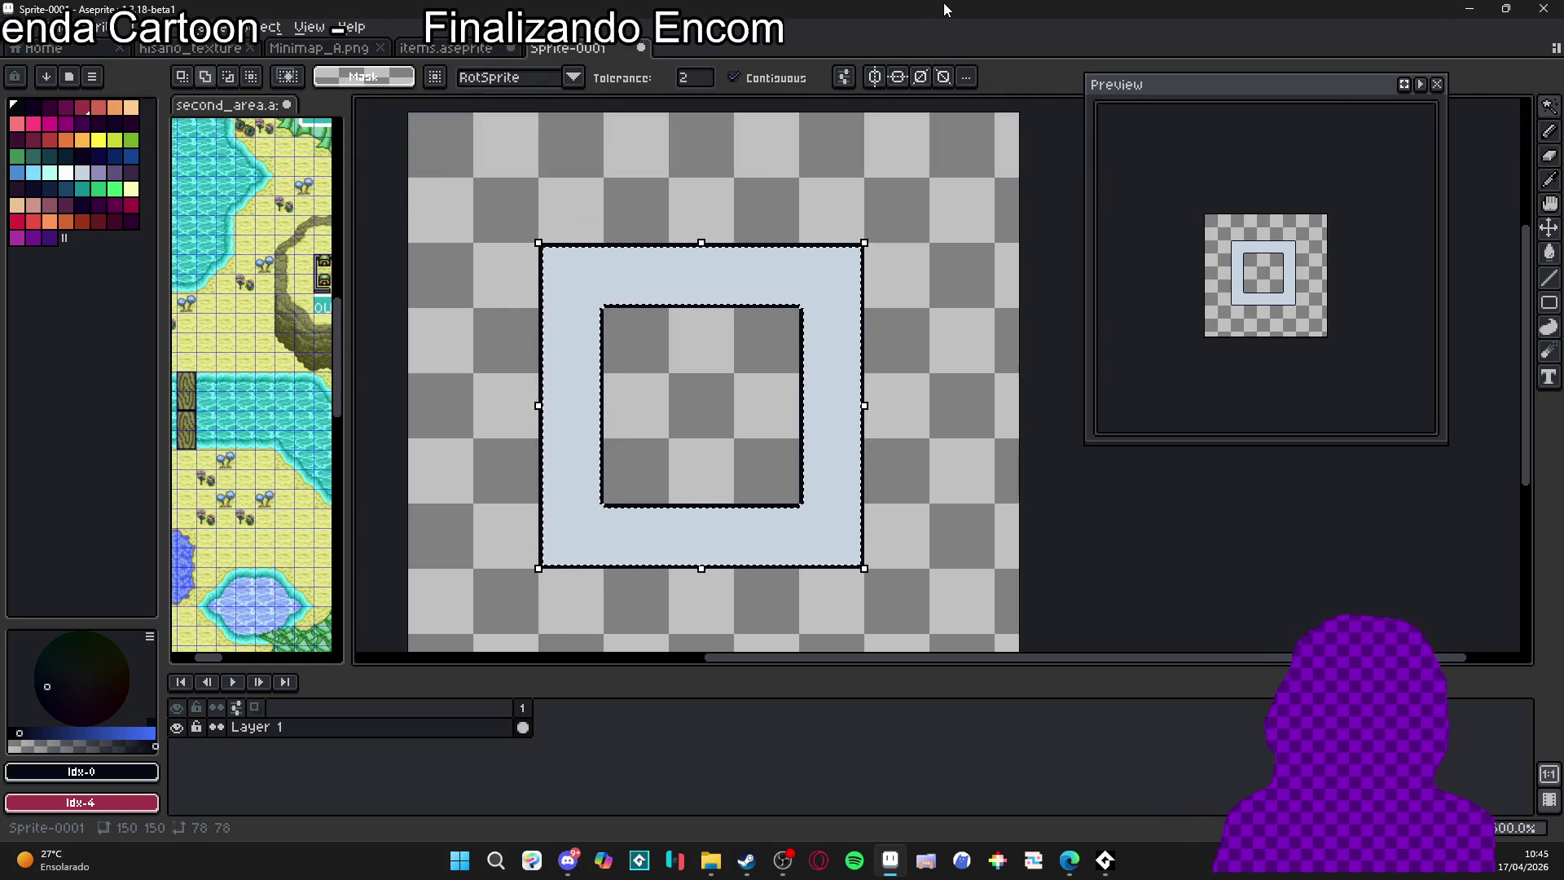
key(ctrl+d)
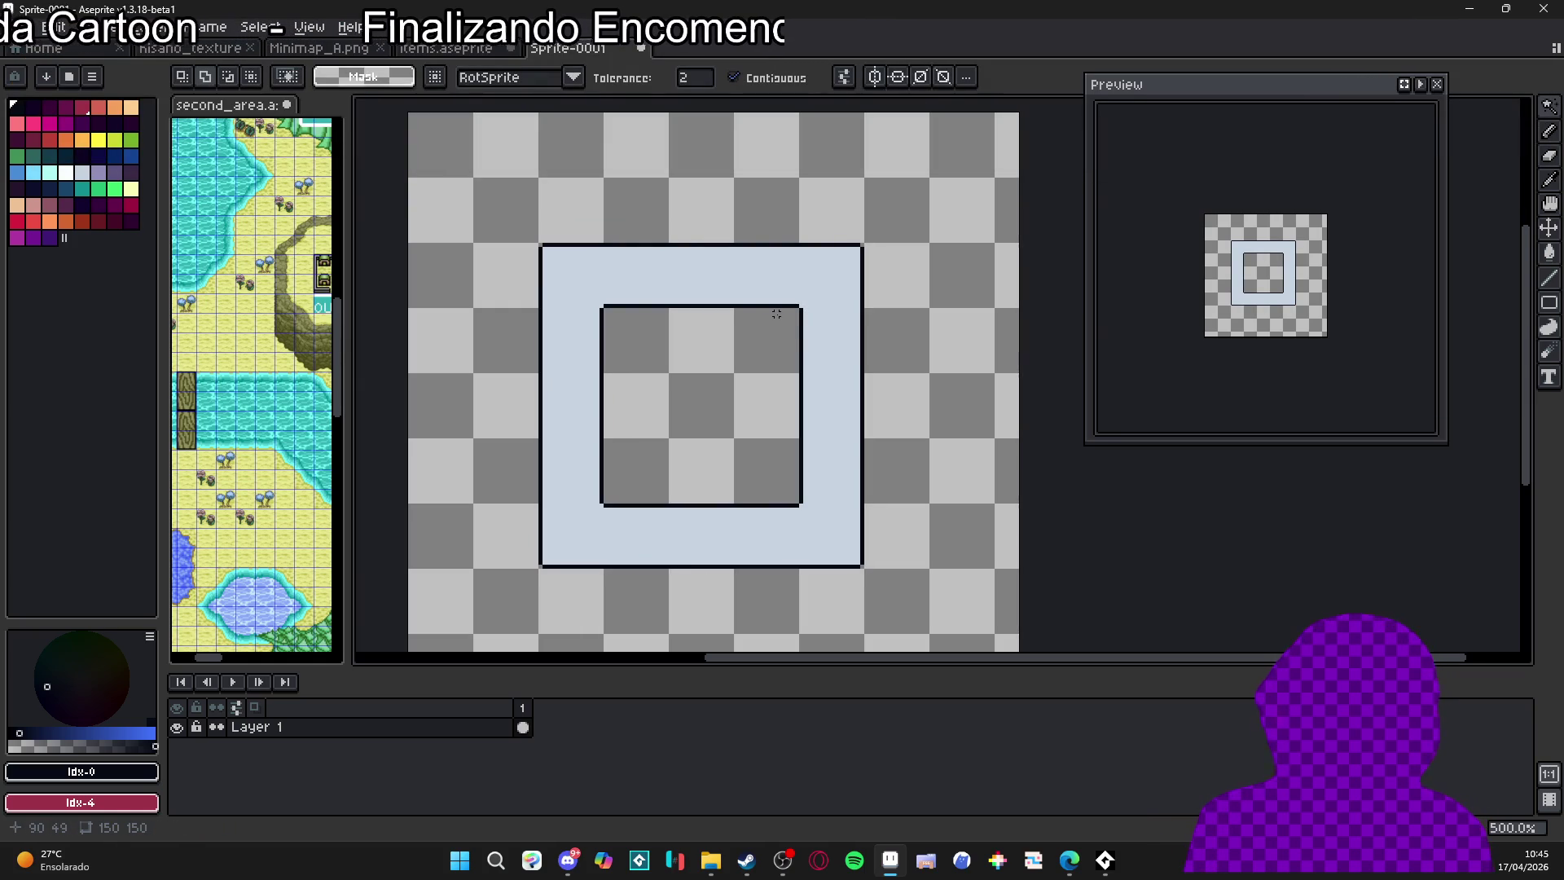
click(447, 49)
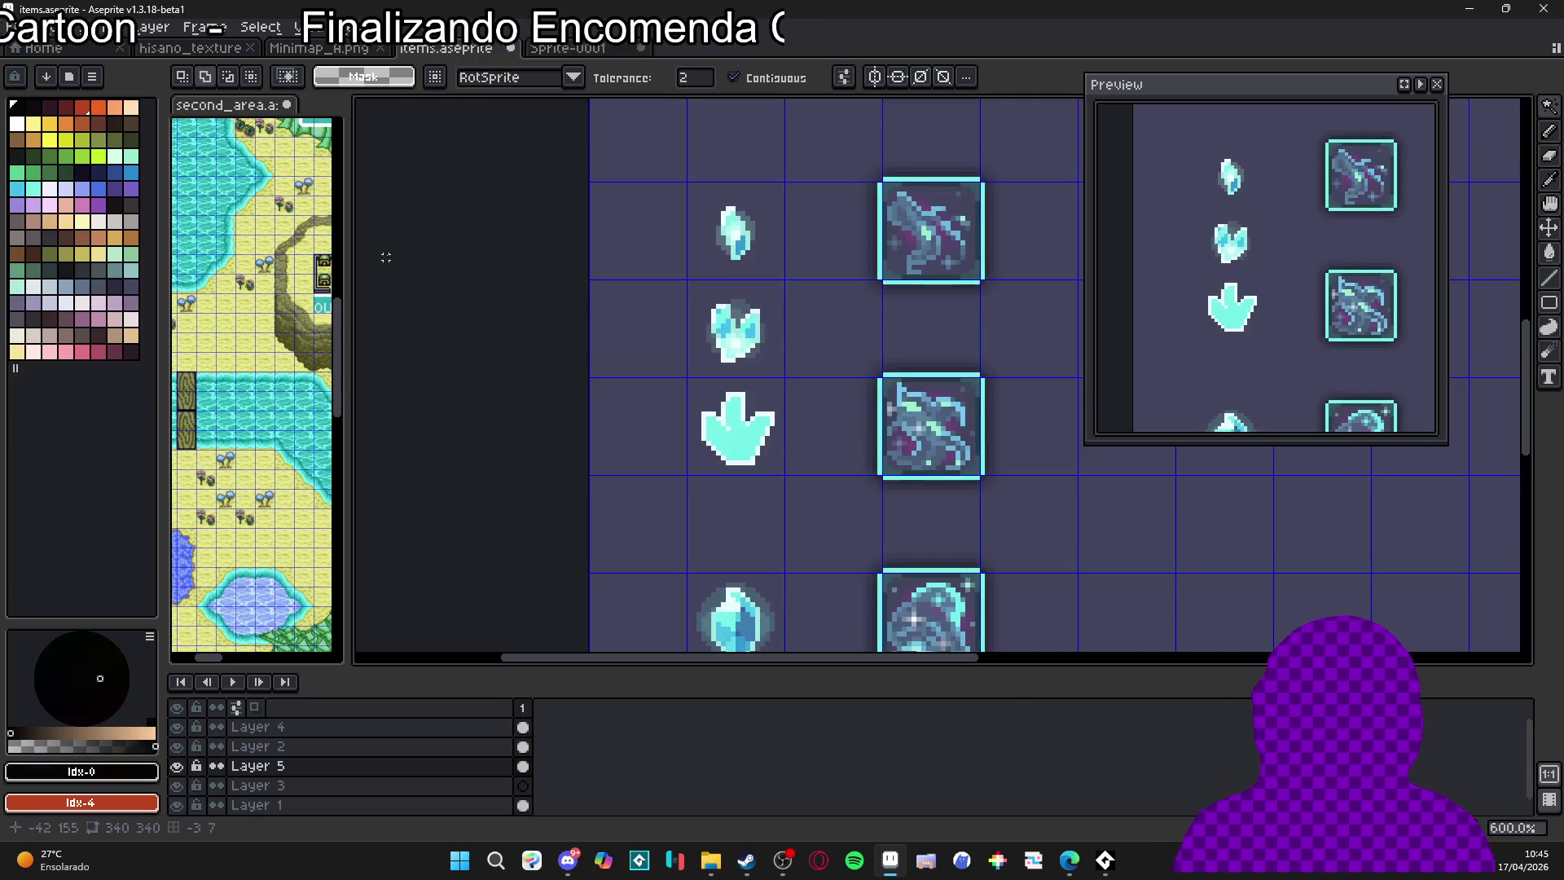
Eyedrop the crystal's cyans (#e9fdfc, #c2f7f5, #73efe8), ending on darker blue #42bfe8
scroll(752, 353, up, 2)
scroll(752, 353, up, 3)
key(b)
key(i)
click(697, 489)
scroll(696, 489, up, 3)
click(703, 422)
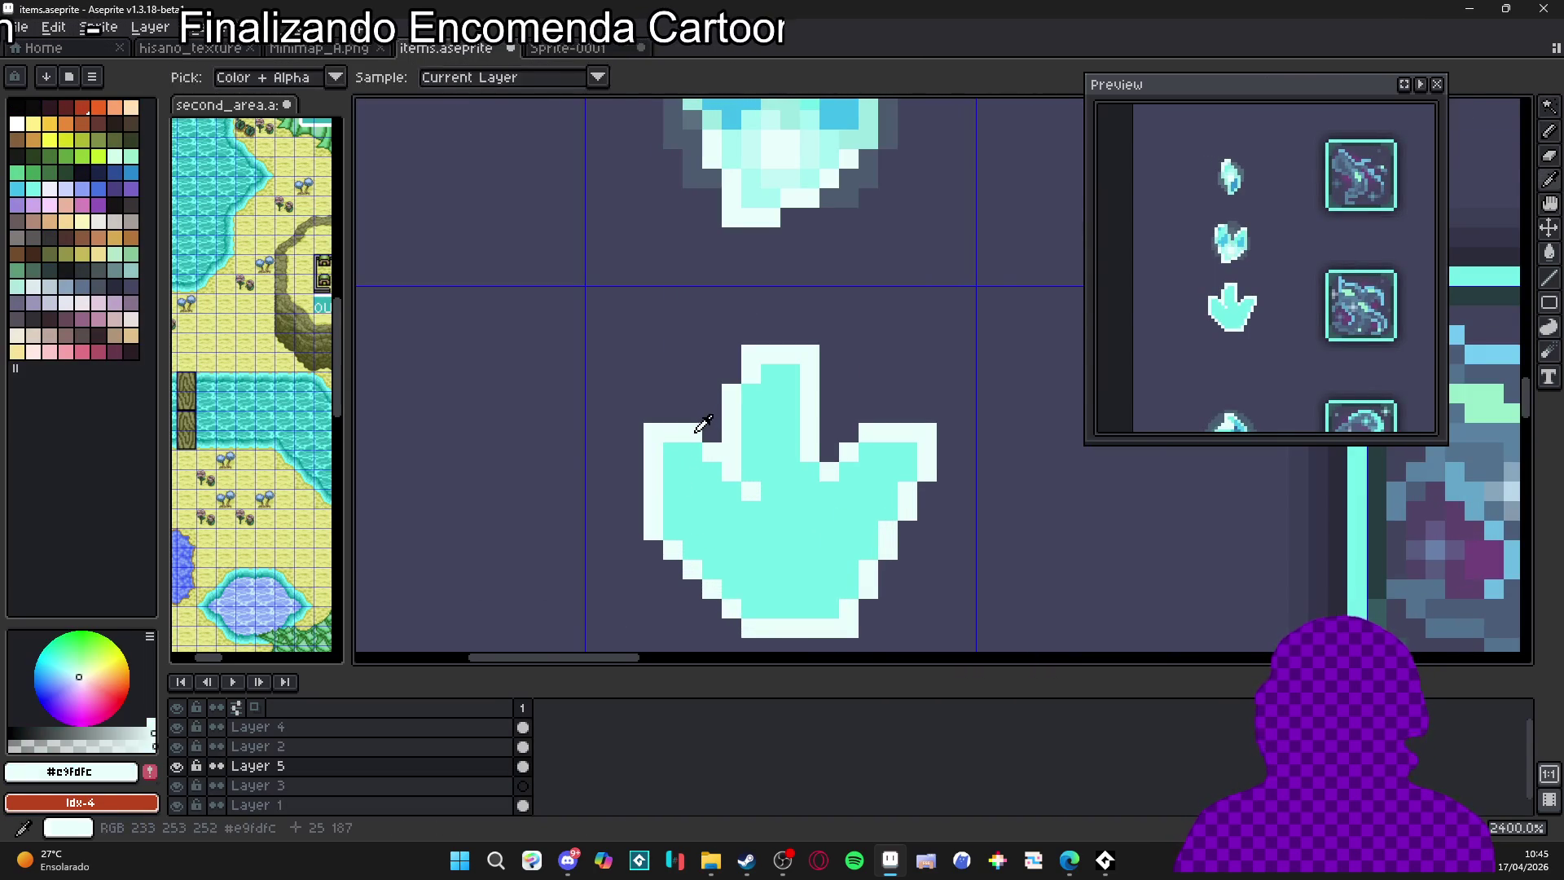
scroll(703, 422, down, 3)
scroll(744, 297, up, 3)
click(746, 298)
key(b)
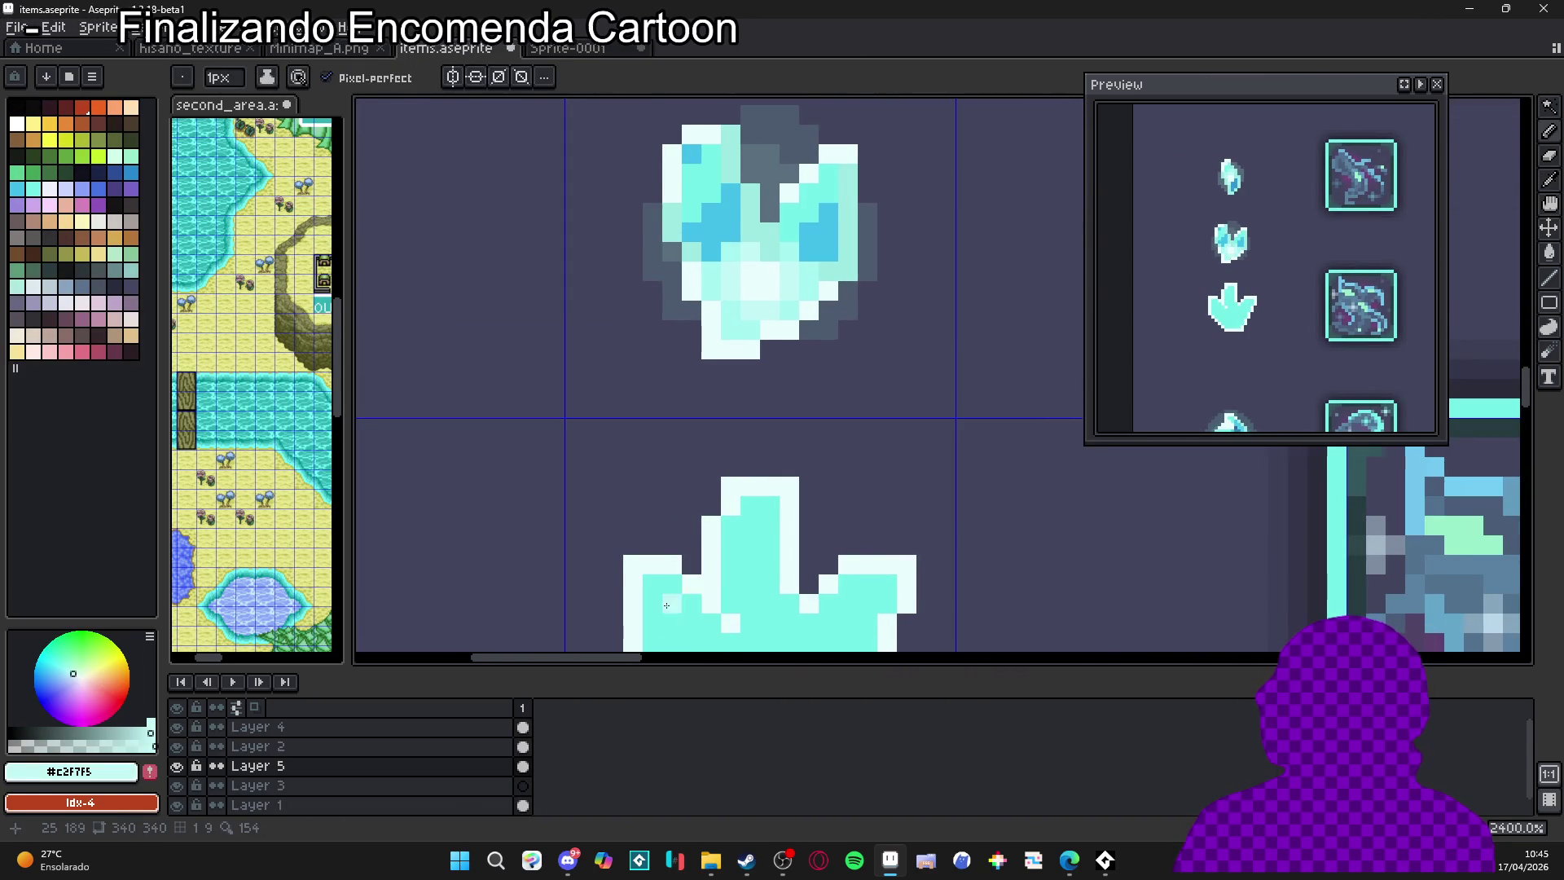
scroll(714, 374, down, 2)
alt+click(689, 436)
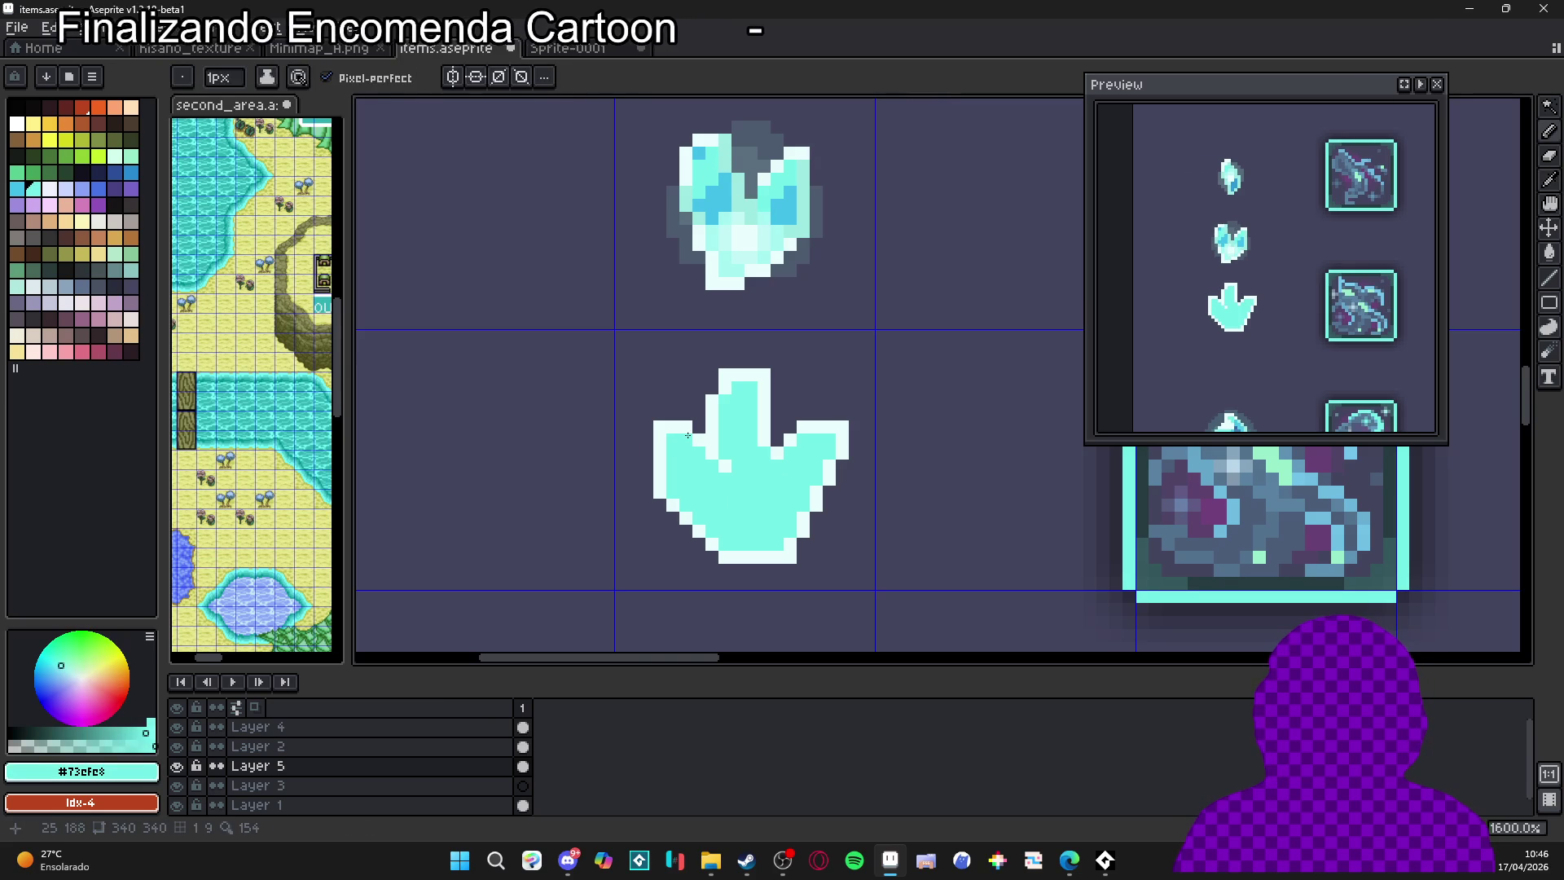
alt+click(719, 208)
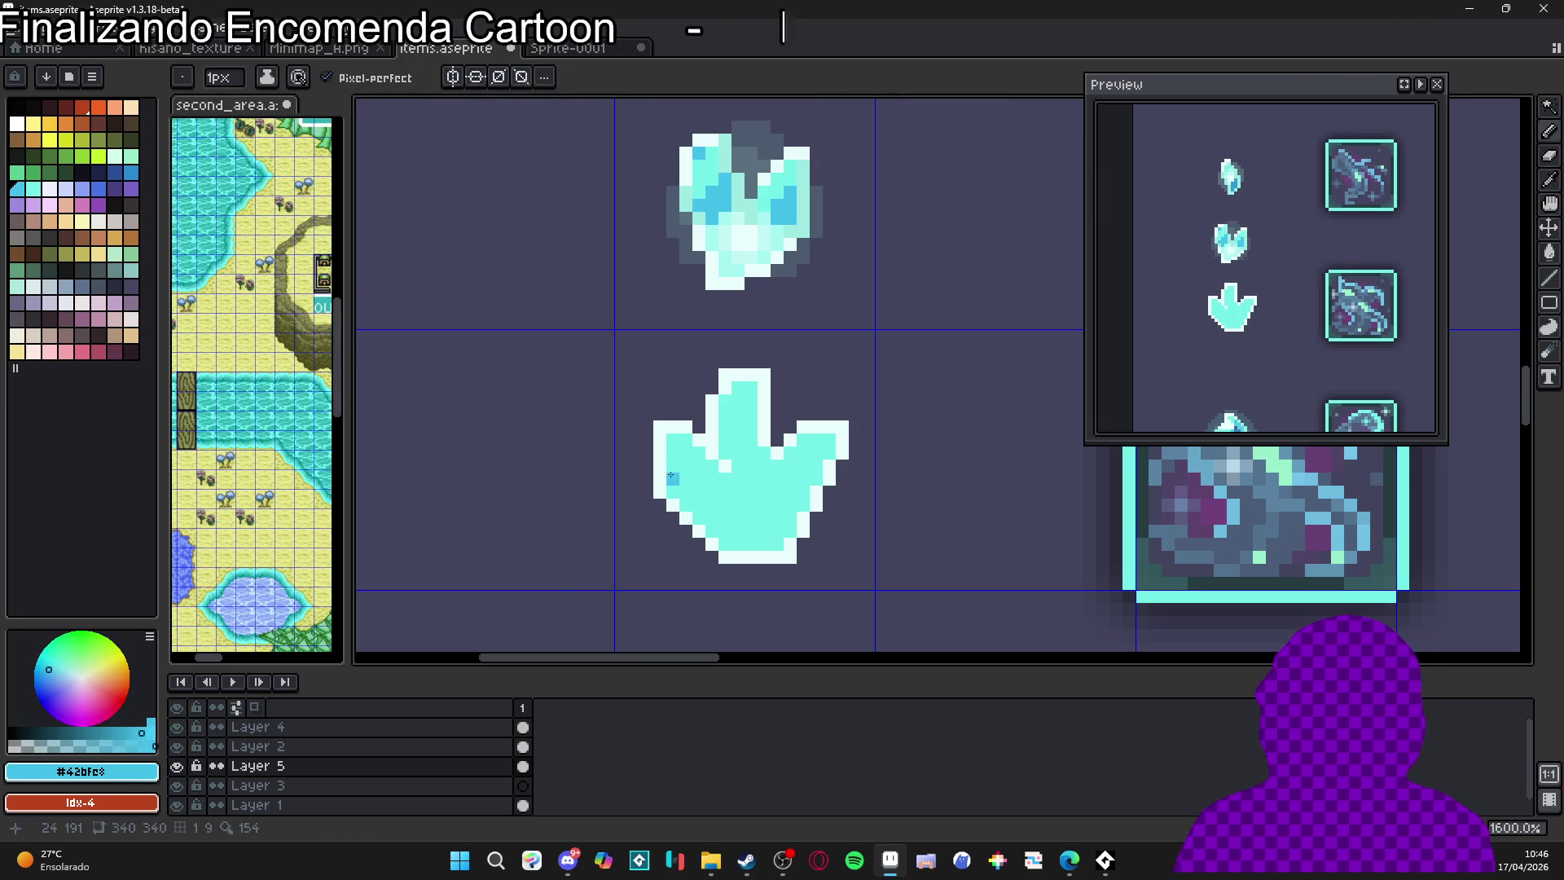
Shade the paw crystal's lower-left with a streak of darker blue #42bfe8
click(699, 492)
click(687, 479)
click(699, 481)
click(712, 479)
drag(693, 489, 673, 490)
click(673, 479)
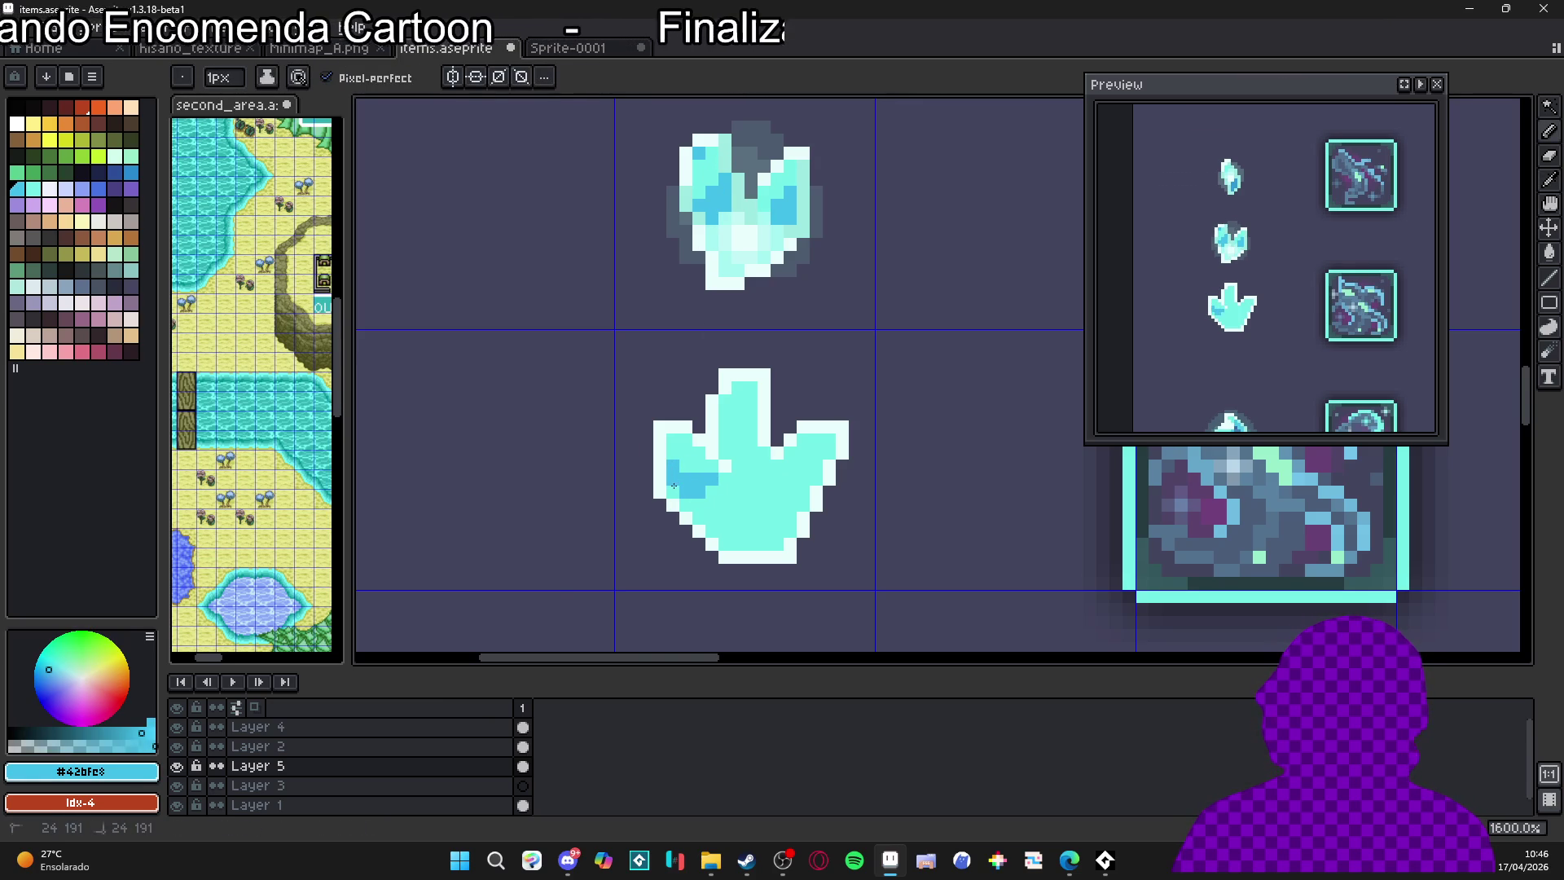
Add darker blue shading below the crystal's top stripe and across its right arm
click(751, 389)
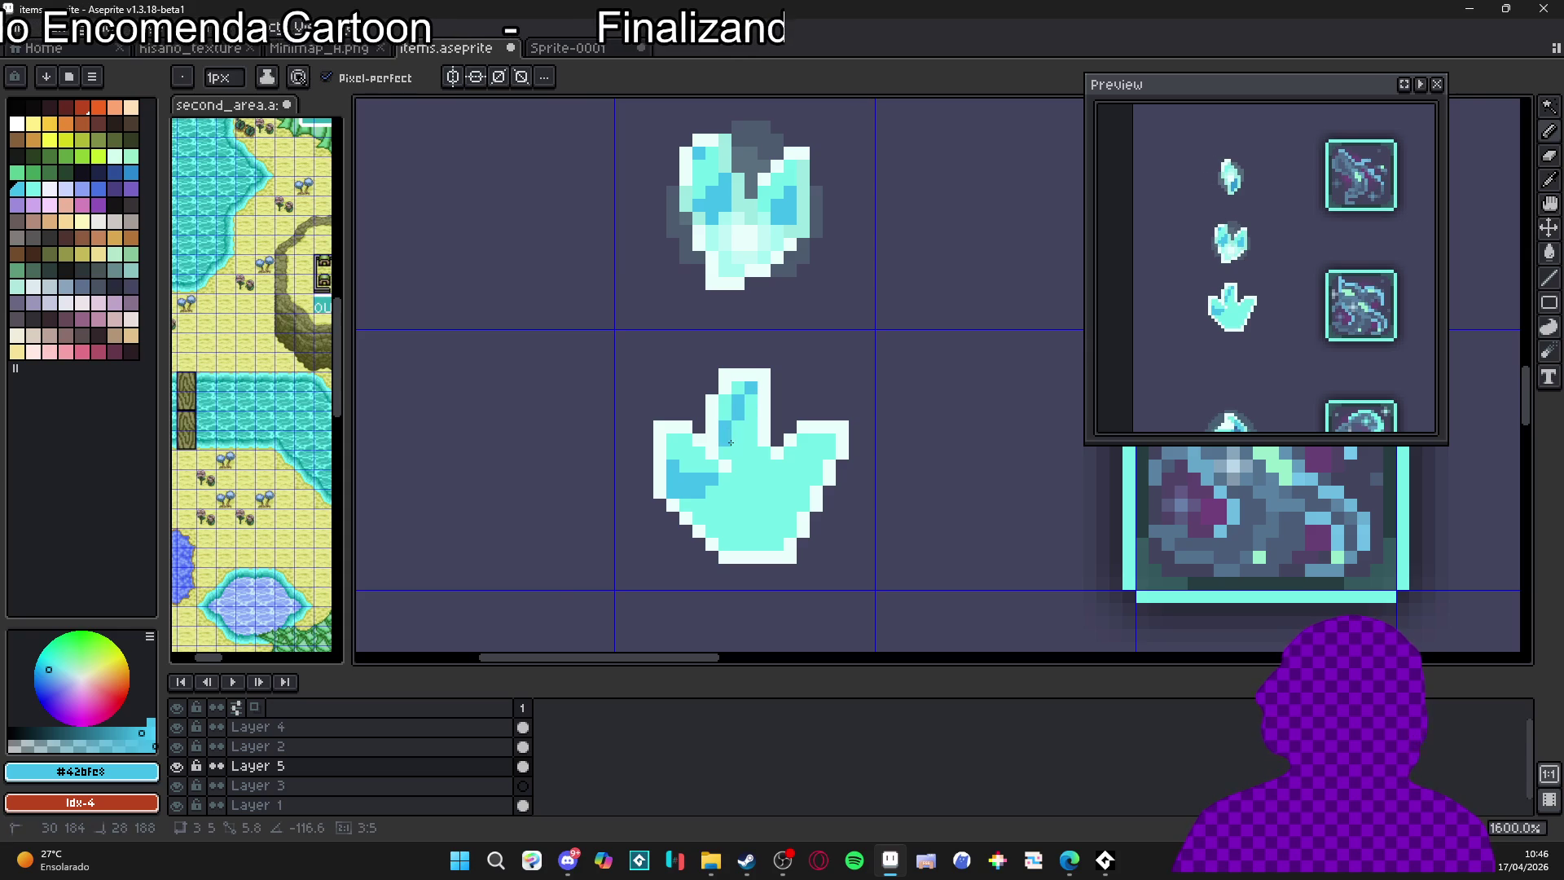
shift+click(740, 416)
click(747, 427)
drag(738, 439, 726, 453)
click(738, 452)
click(748, 450)
click(805, 451)
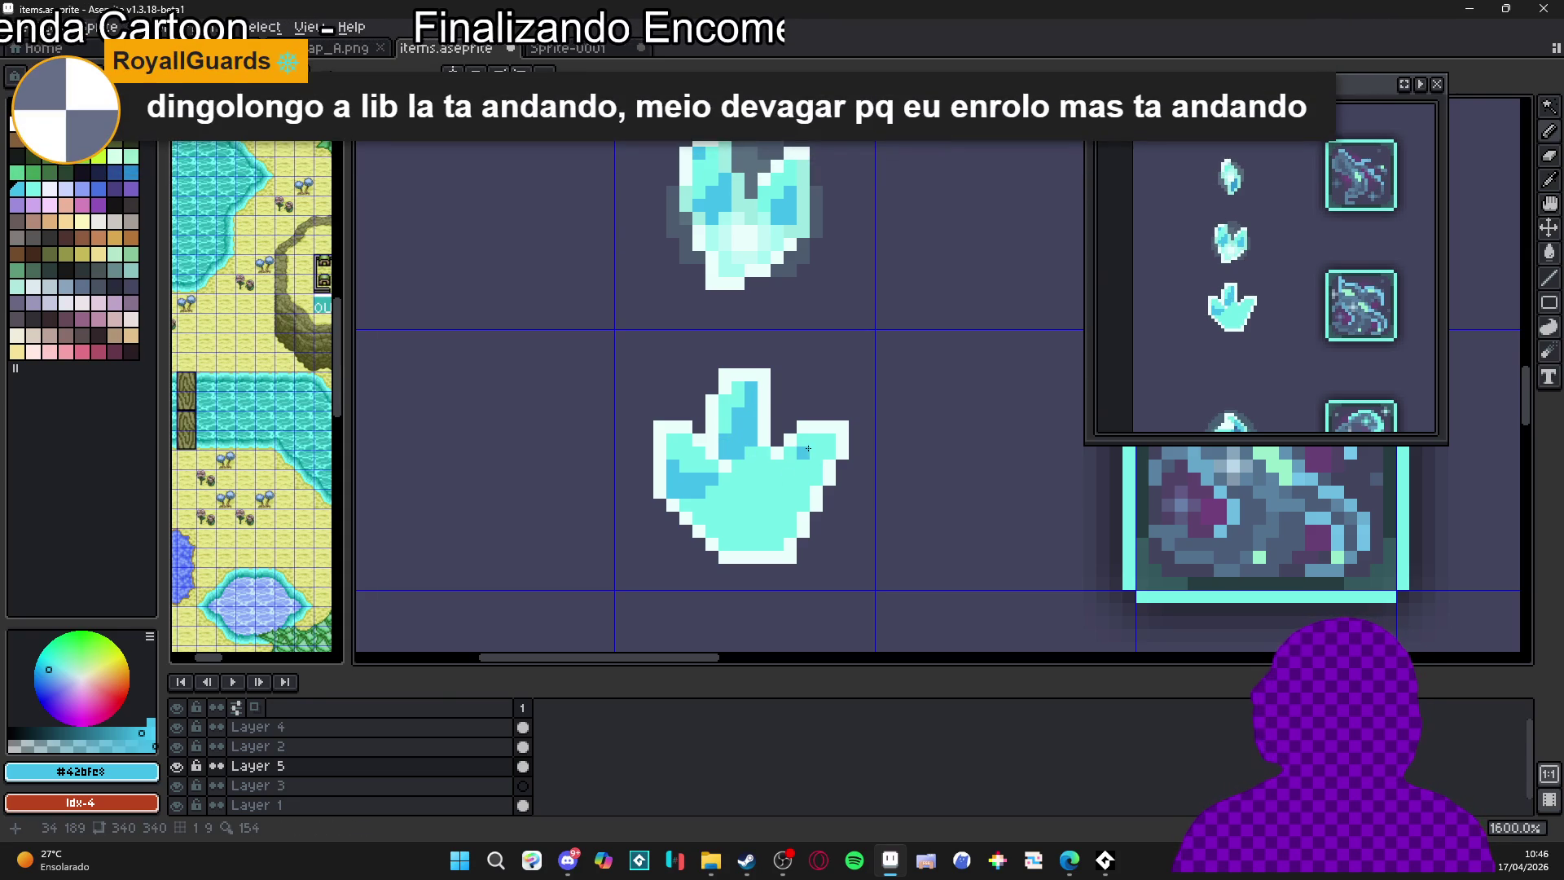
drag(793, 453, 829, 453)
click(804, 467)
click(777, 466)
Zoom around the crystal while sampling cyan #73efe8 and pale #e9fdfc
scroll(777, 466, down, 4)
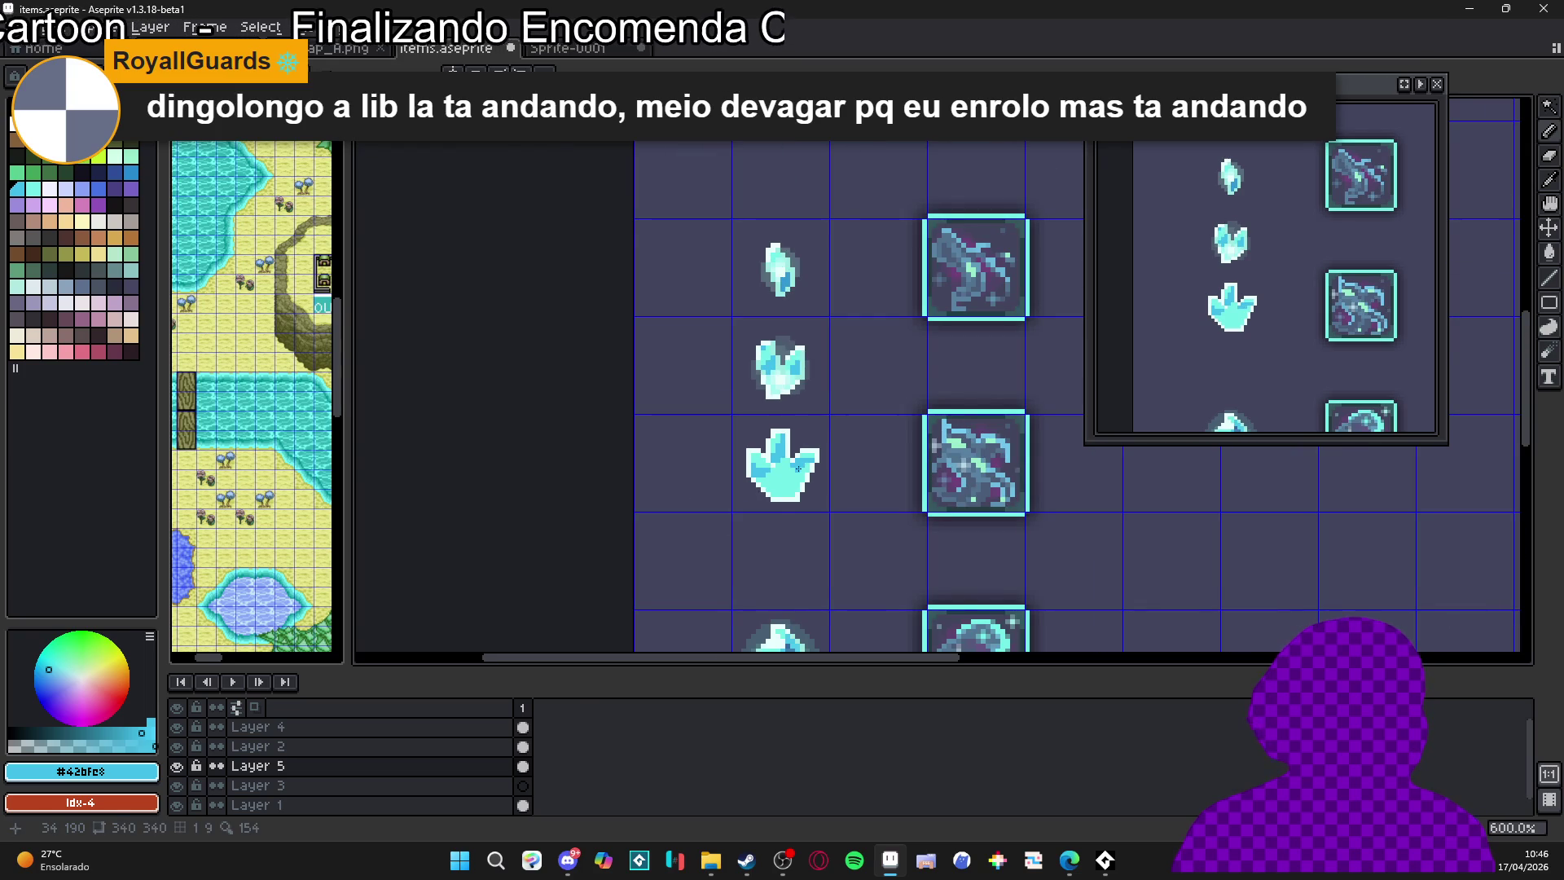
scroll(776, 459, up, 3)
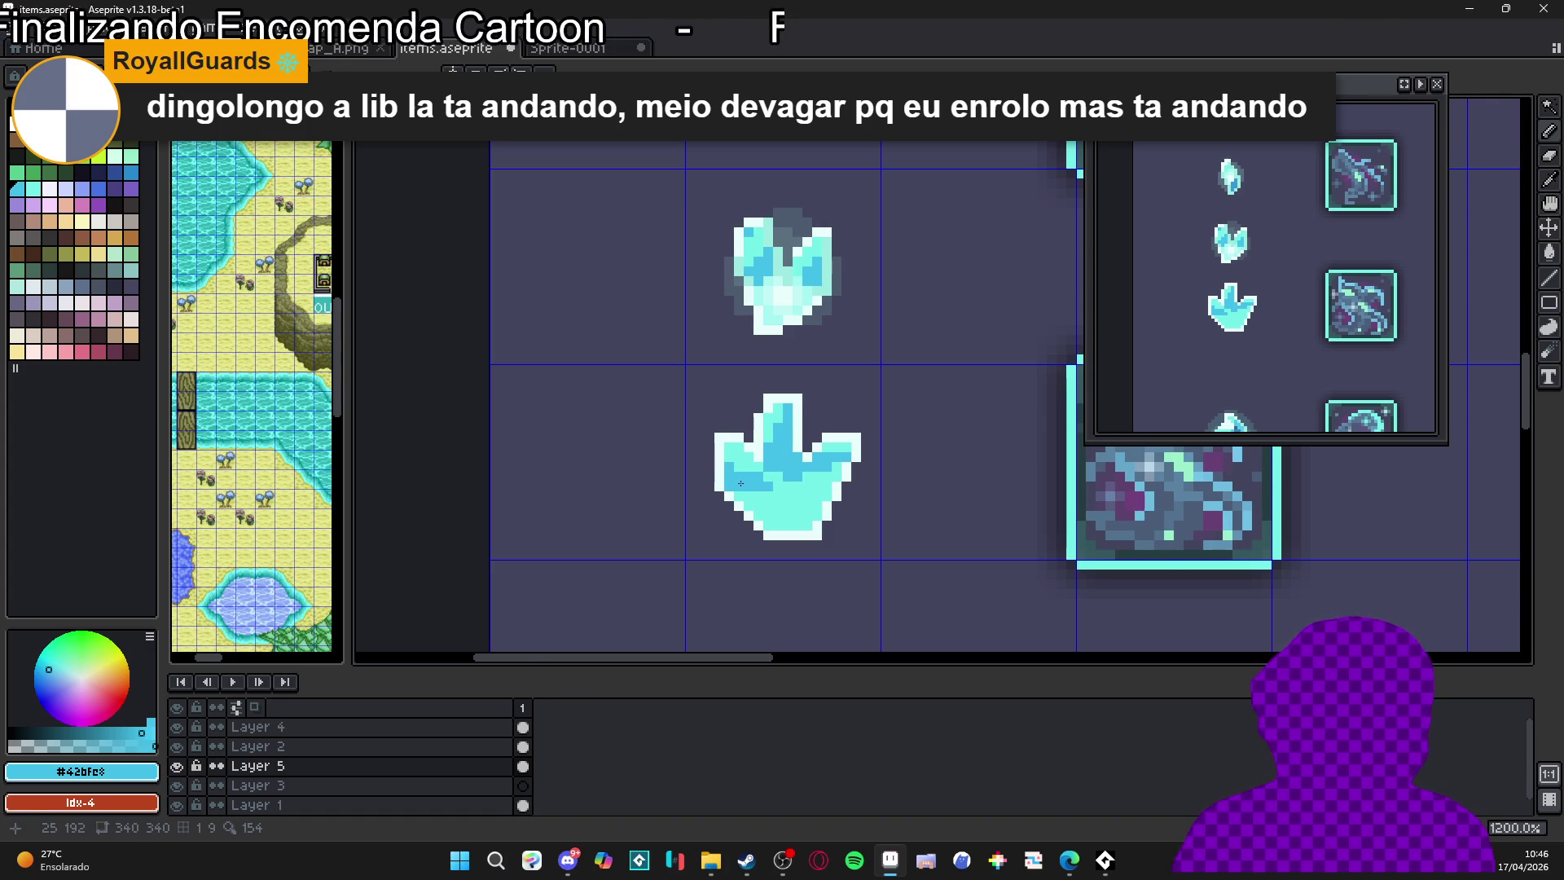
scroll(740, 484, up, 3)
alt+click(774, 513)
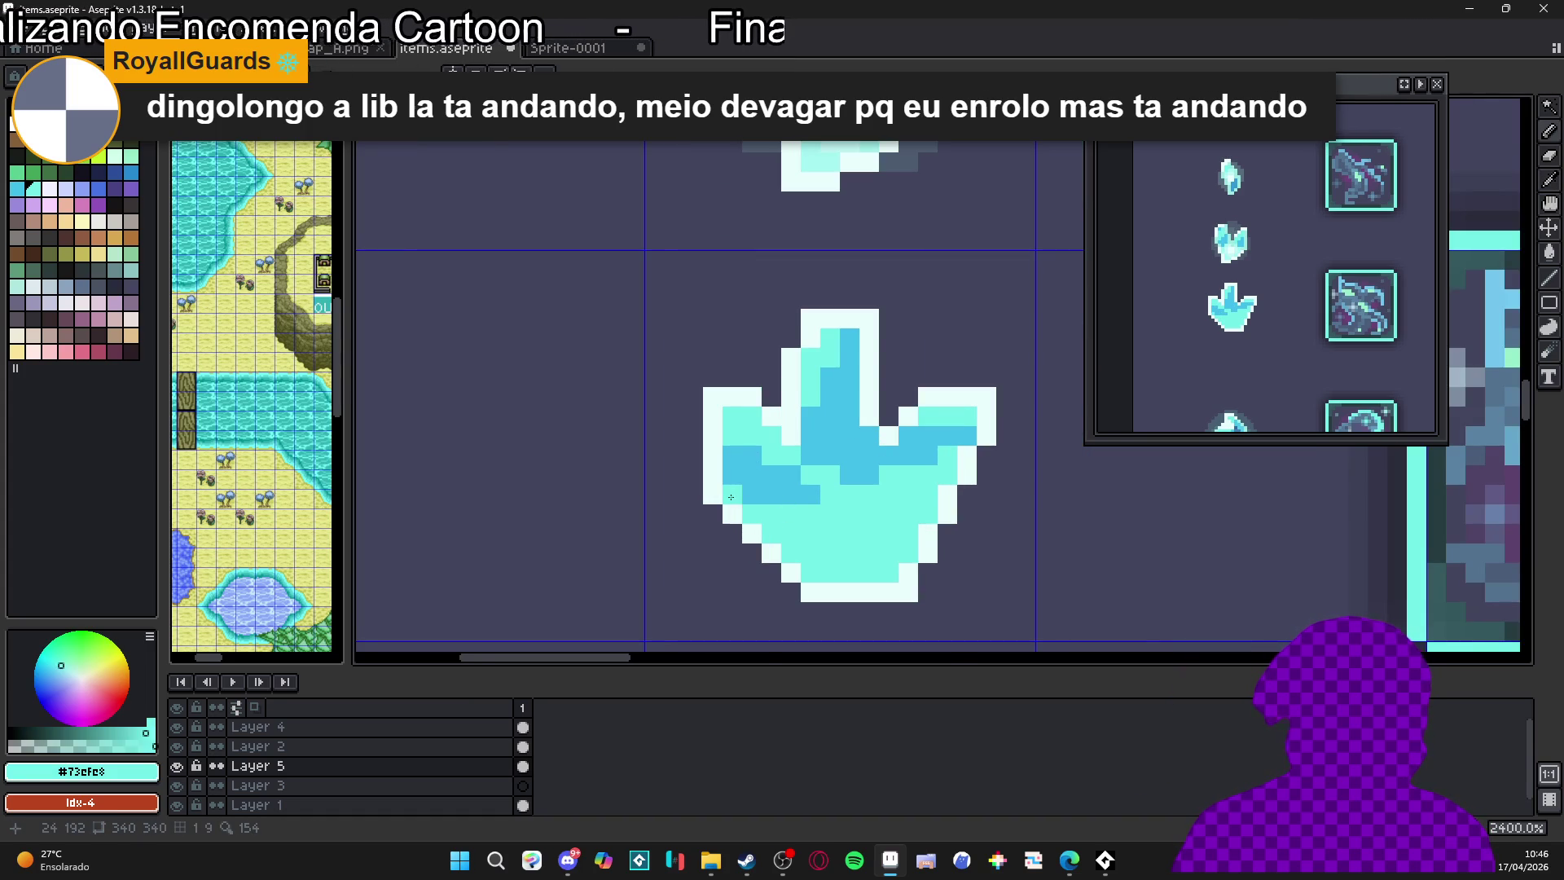
scroll(731, 497, down, 6)
scroll(774, 510, up, 4)
alt+click(785, 325)
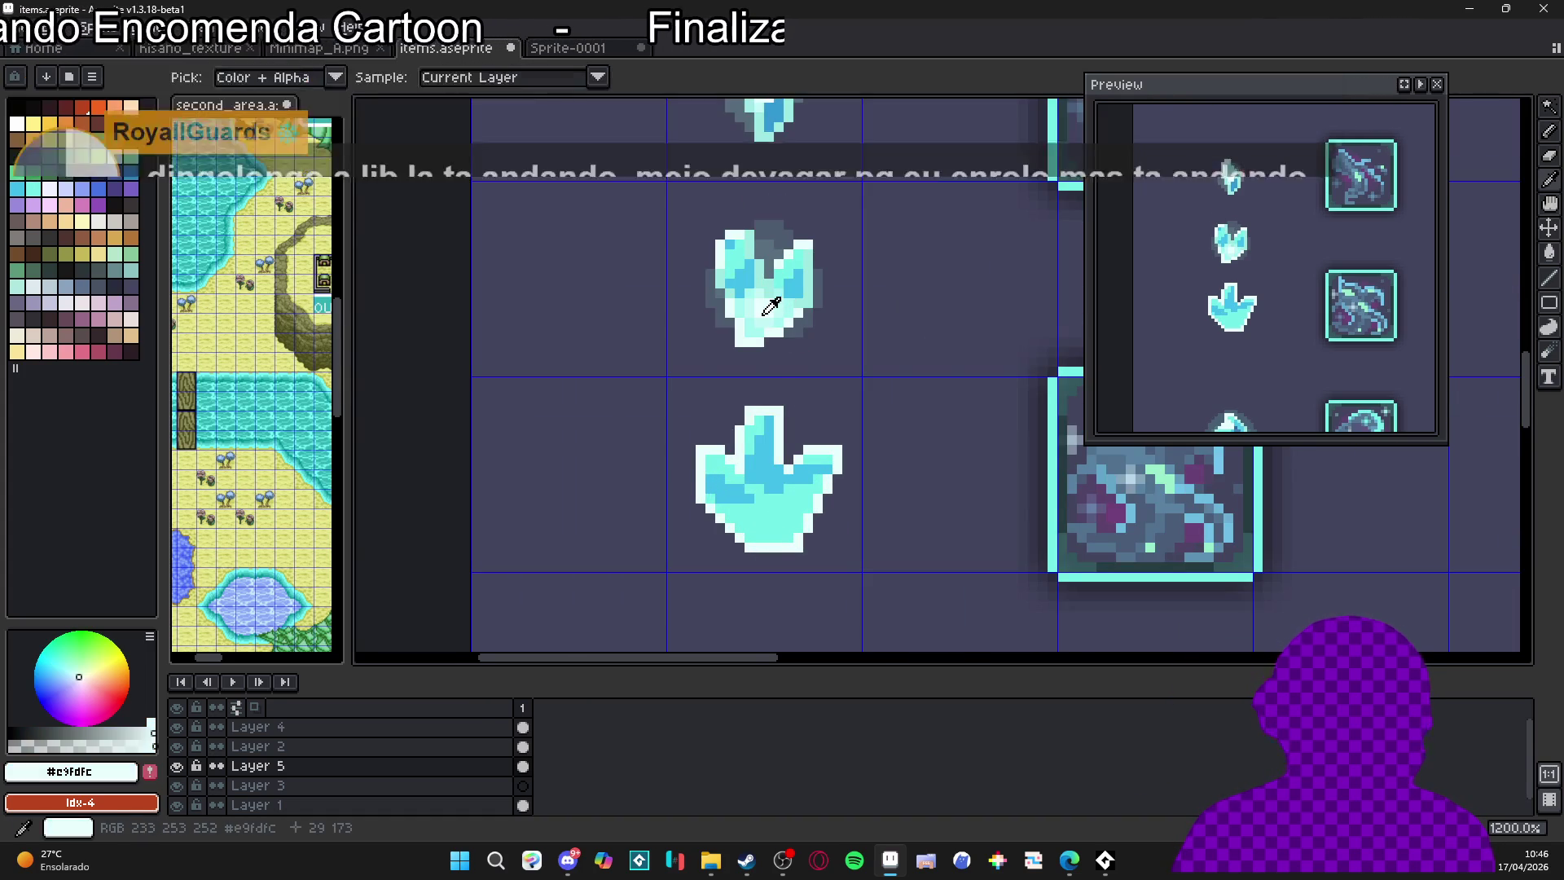
scroll(774, 529, down, 2)
scroll(766, 529, up, 2)
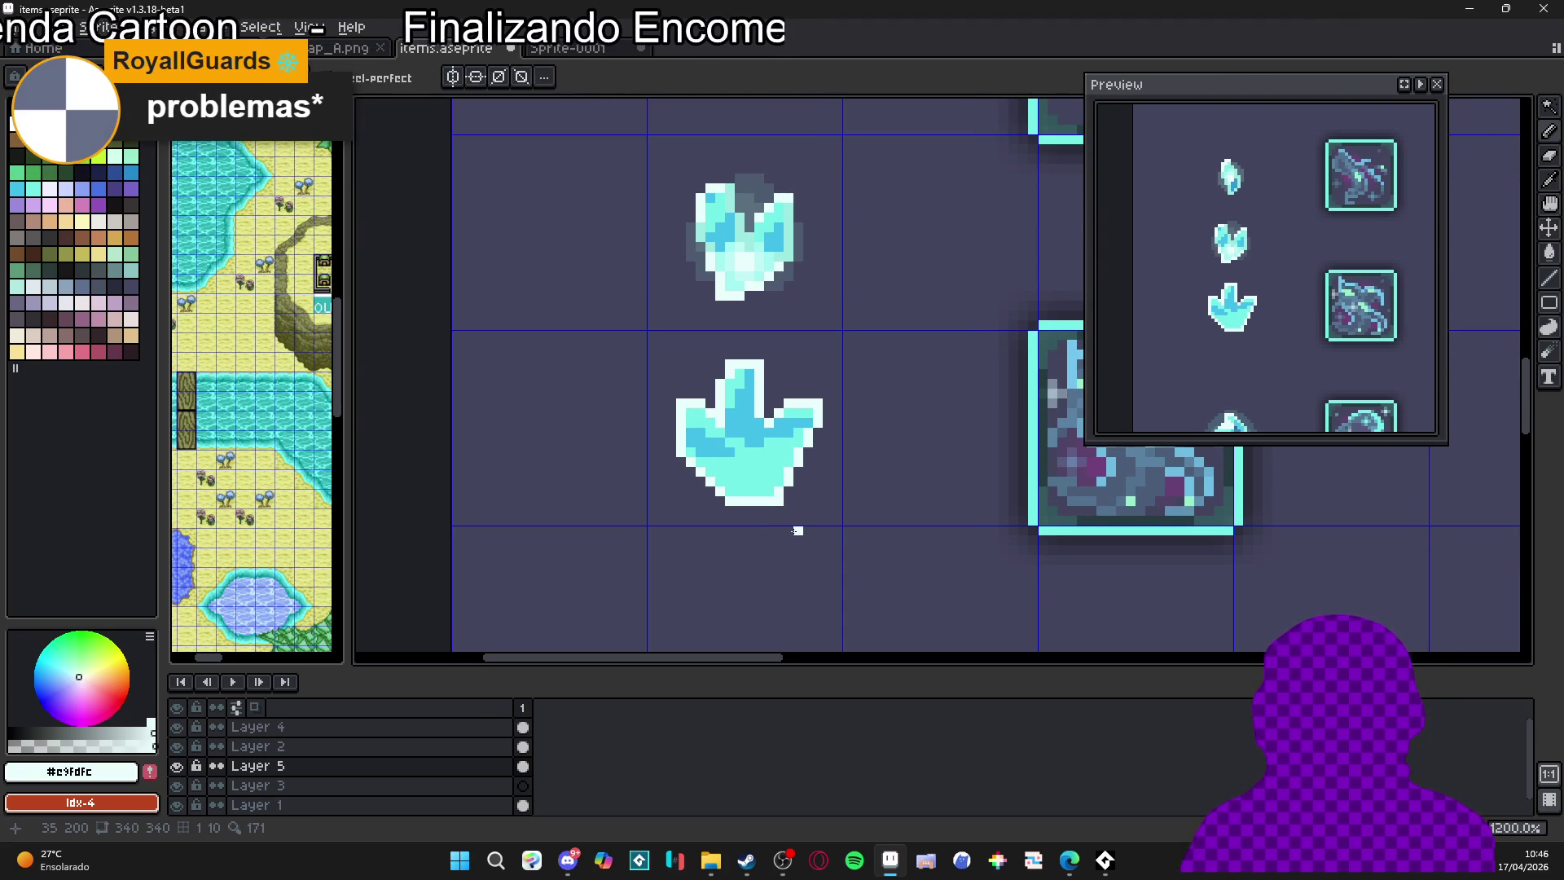
scroll(762, 487, up, 1)
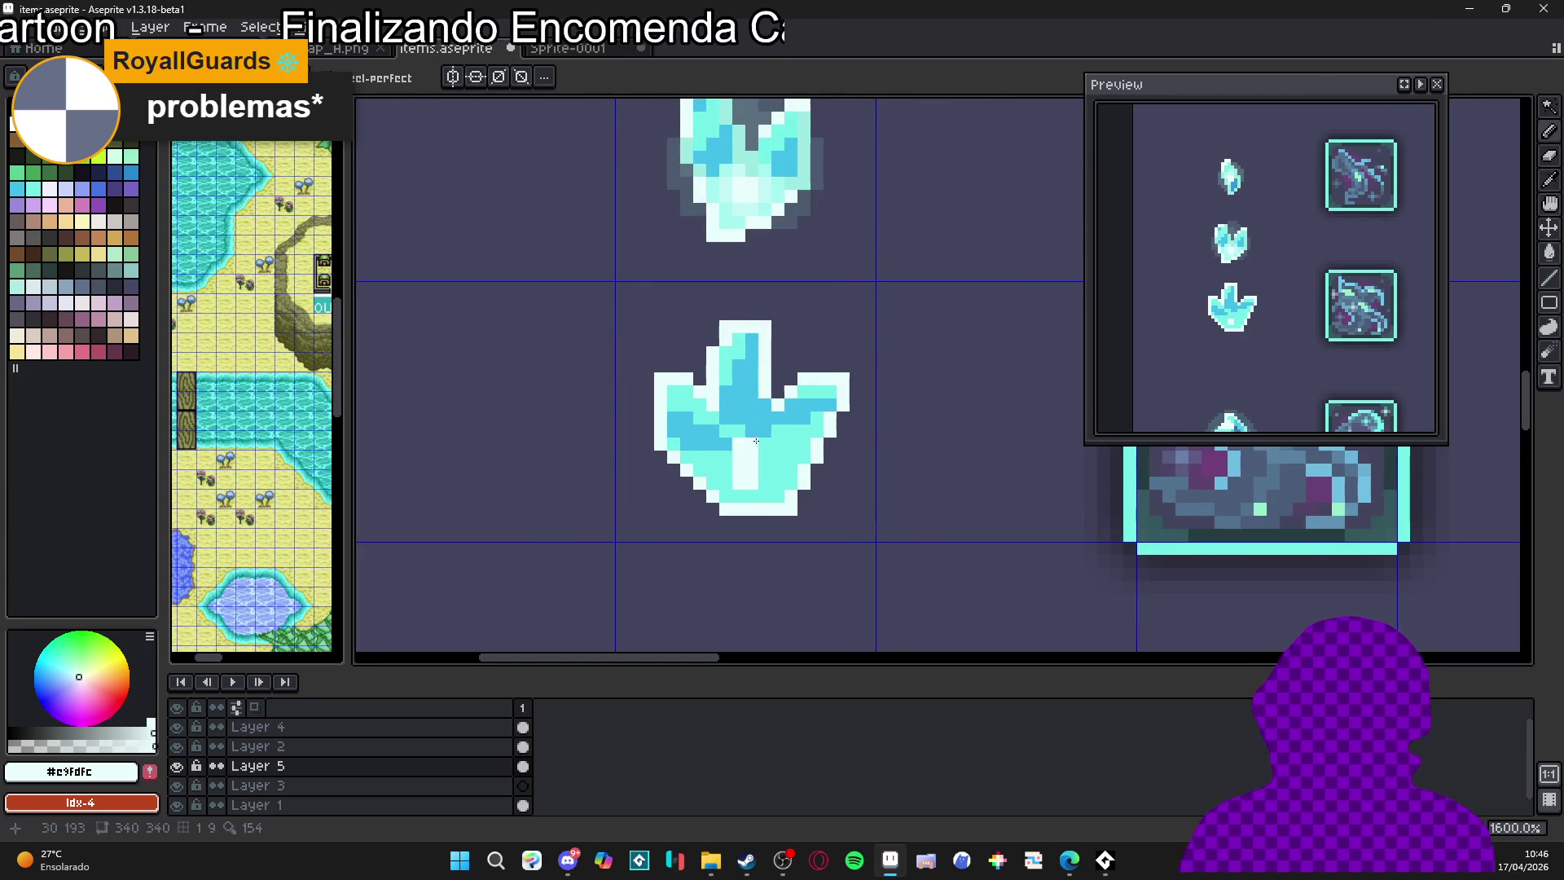
Paint pale cyan highlights up through and across the crystal's bottom
alt+click(728, 460)
click(758, 482)
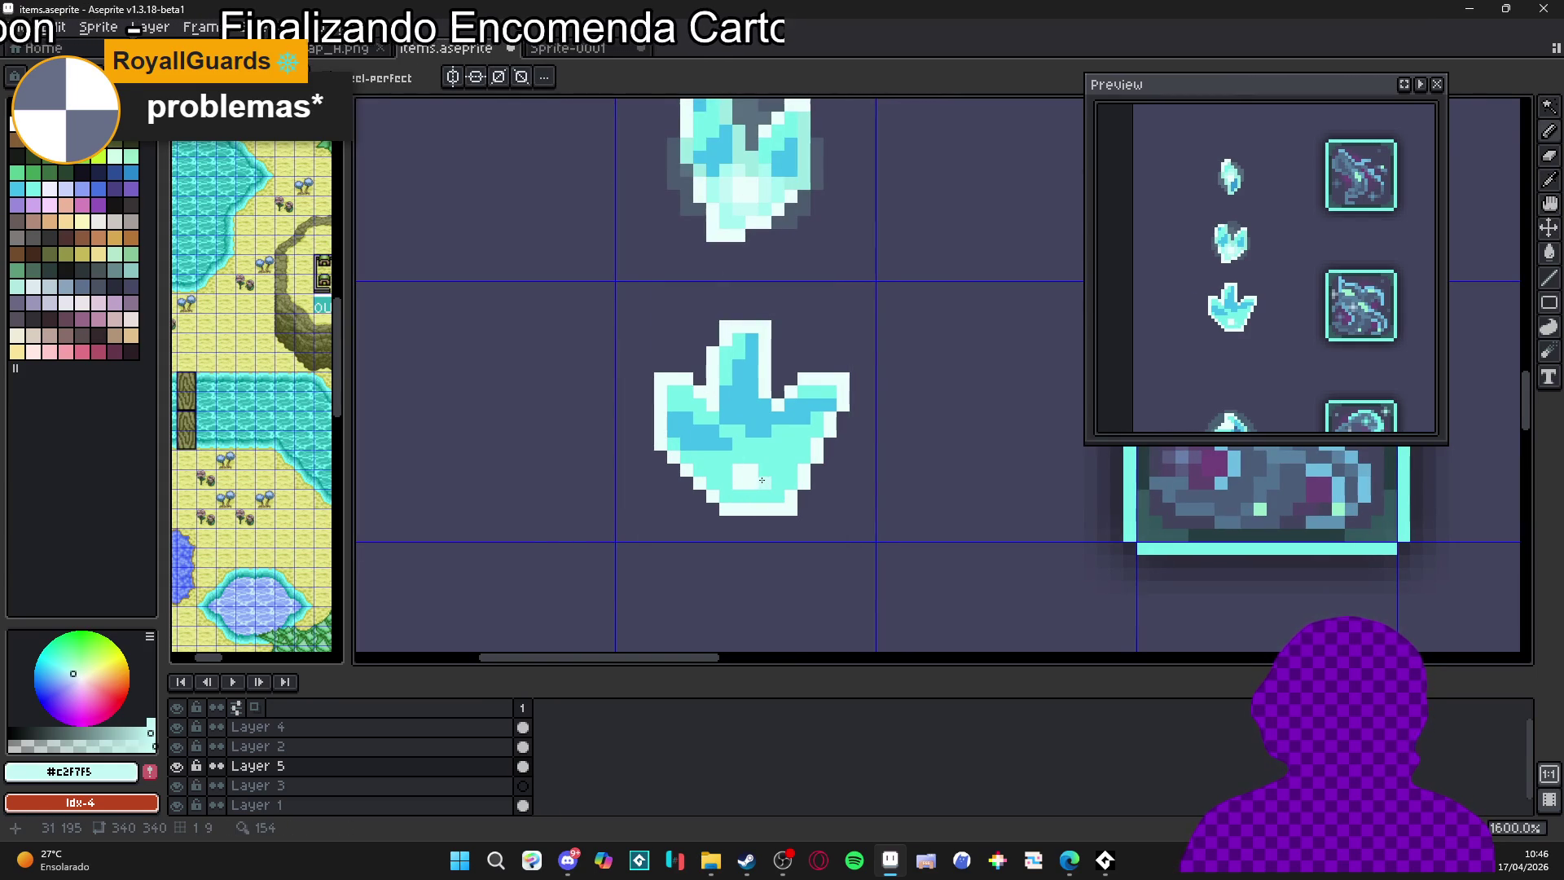
click(750, 495)
mouse_move(743, 495)
mouse_down()
mouse_move(728, 471)
mouse_move(765, 471)
mouse_up()
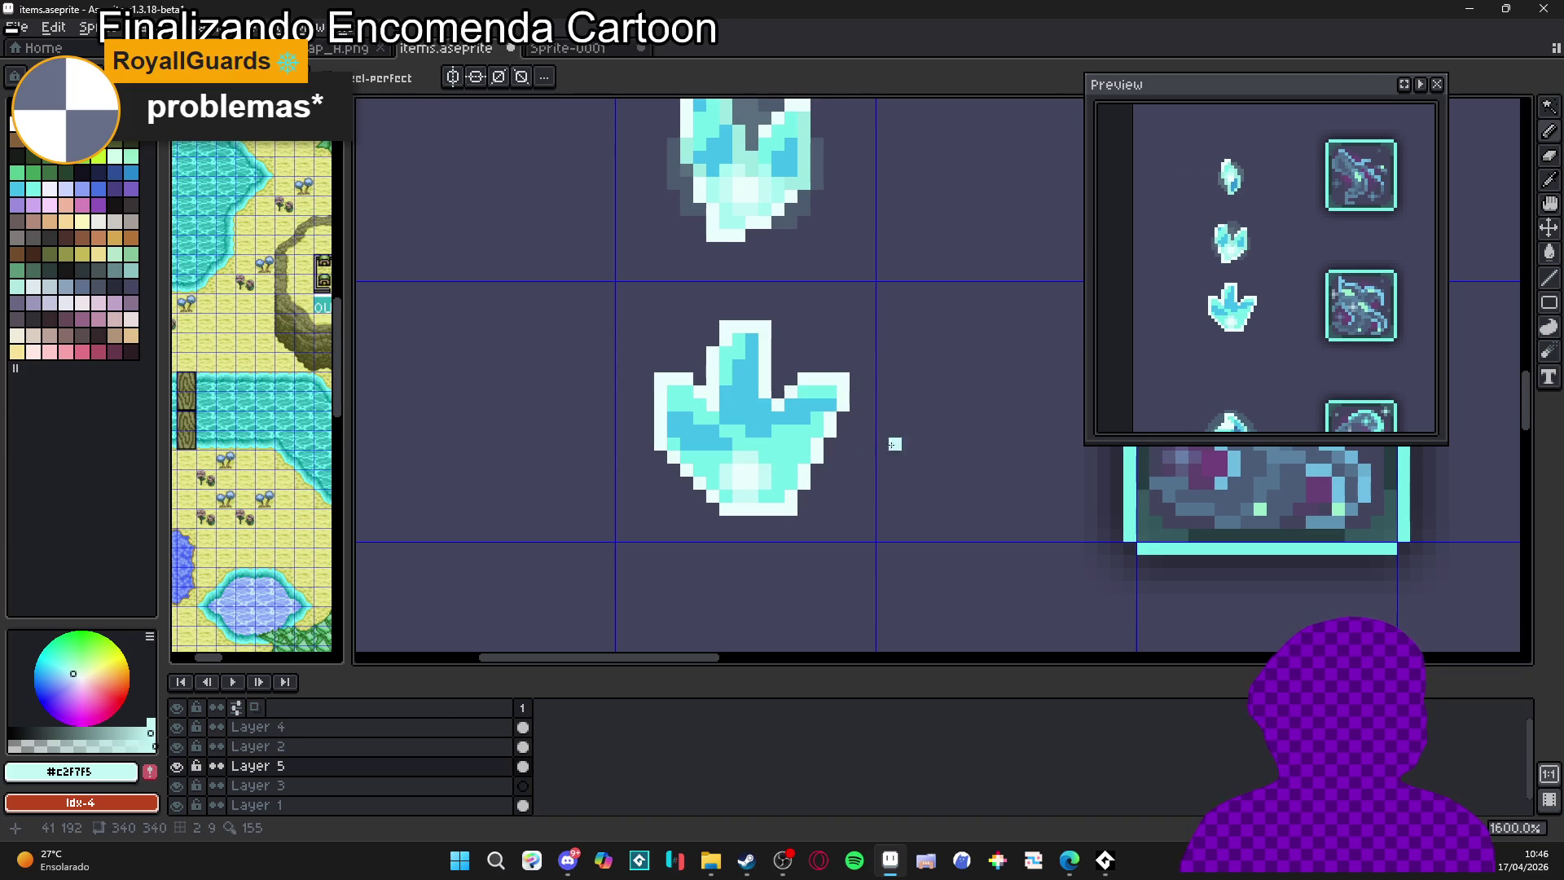
drag(782, 453, 757, 480)
click(746, 454)
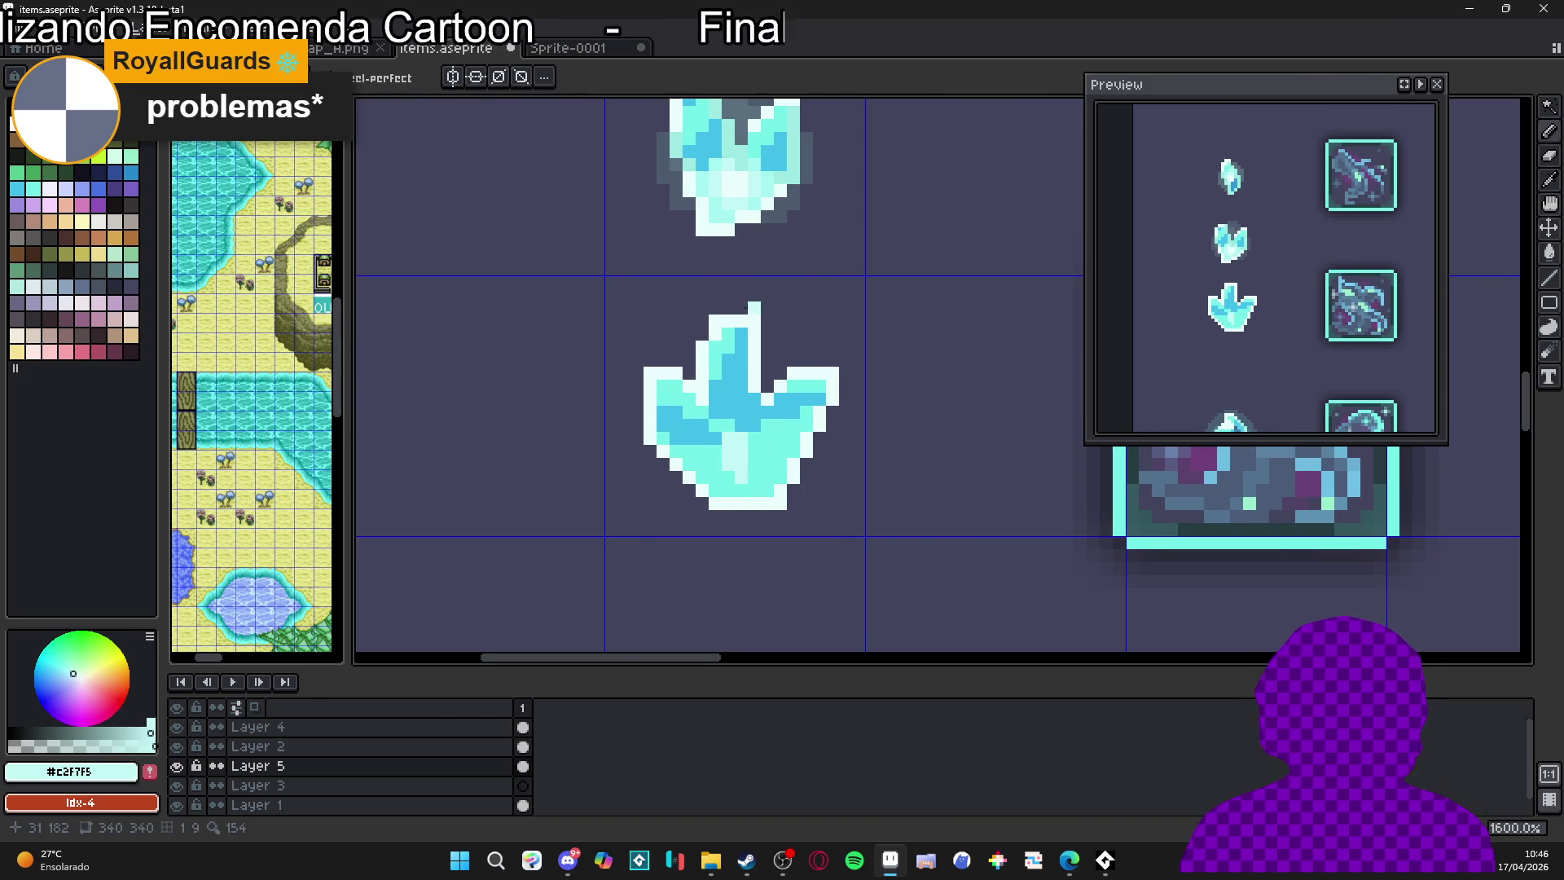
Touch up the crystal's lower pixels with paler and slightly deeper light cyans
alt+click(718, 501)
click(738, 452)
alt+click(744, 473)
click(754, 459)
click(716, 453)
click(727, 475)
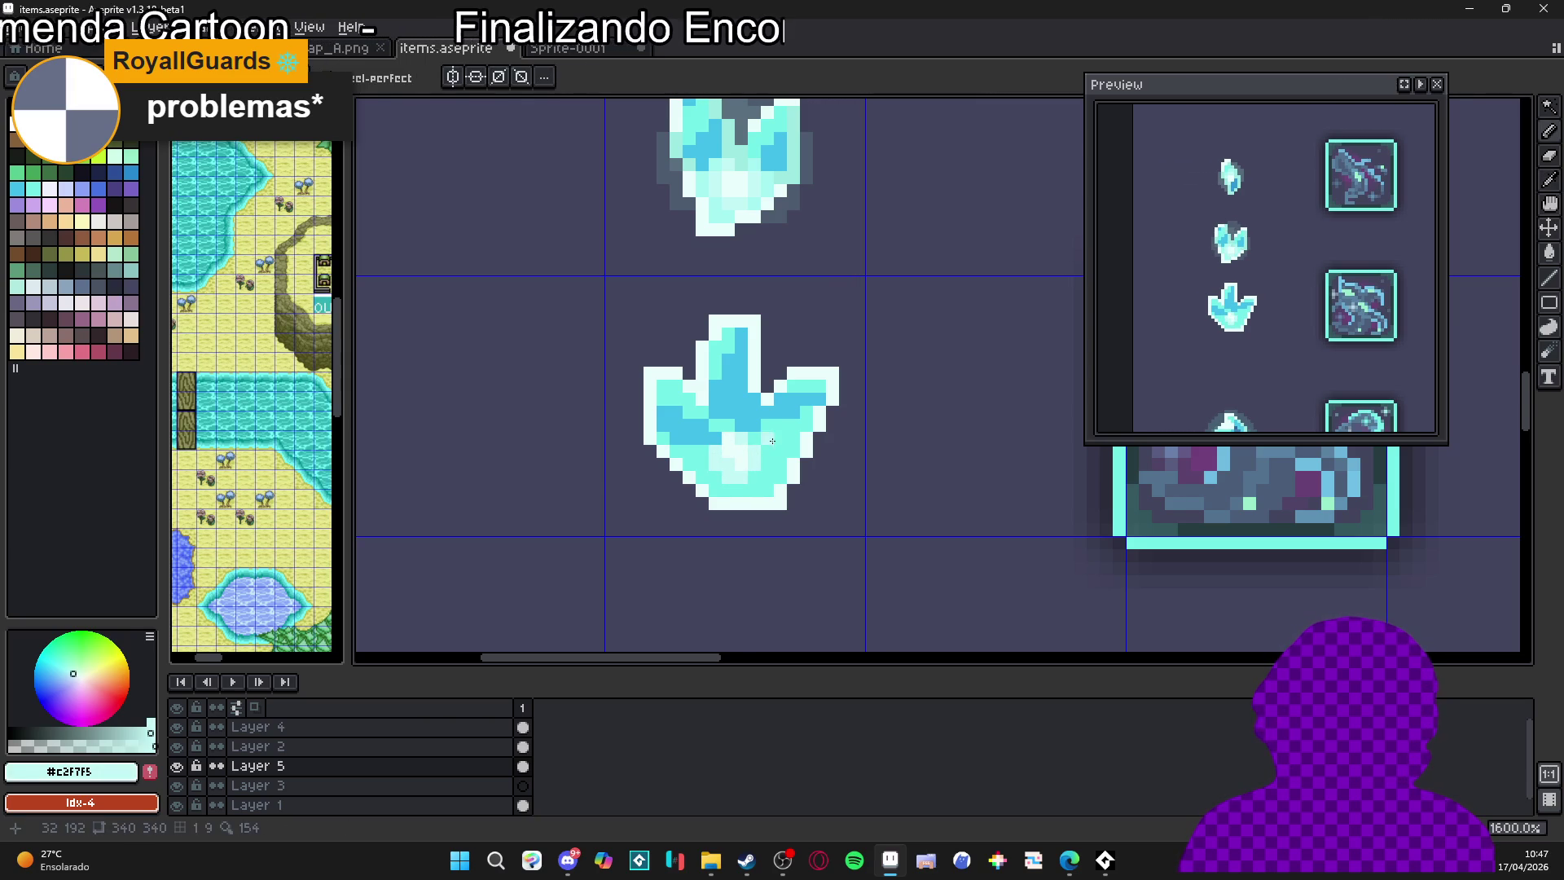
click(768, 463)
click(755, 472)
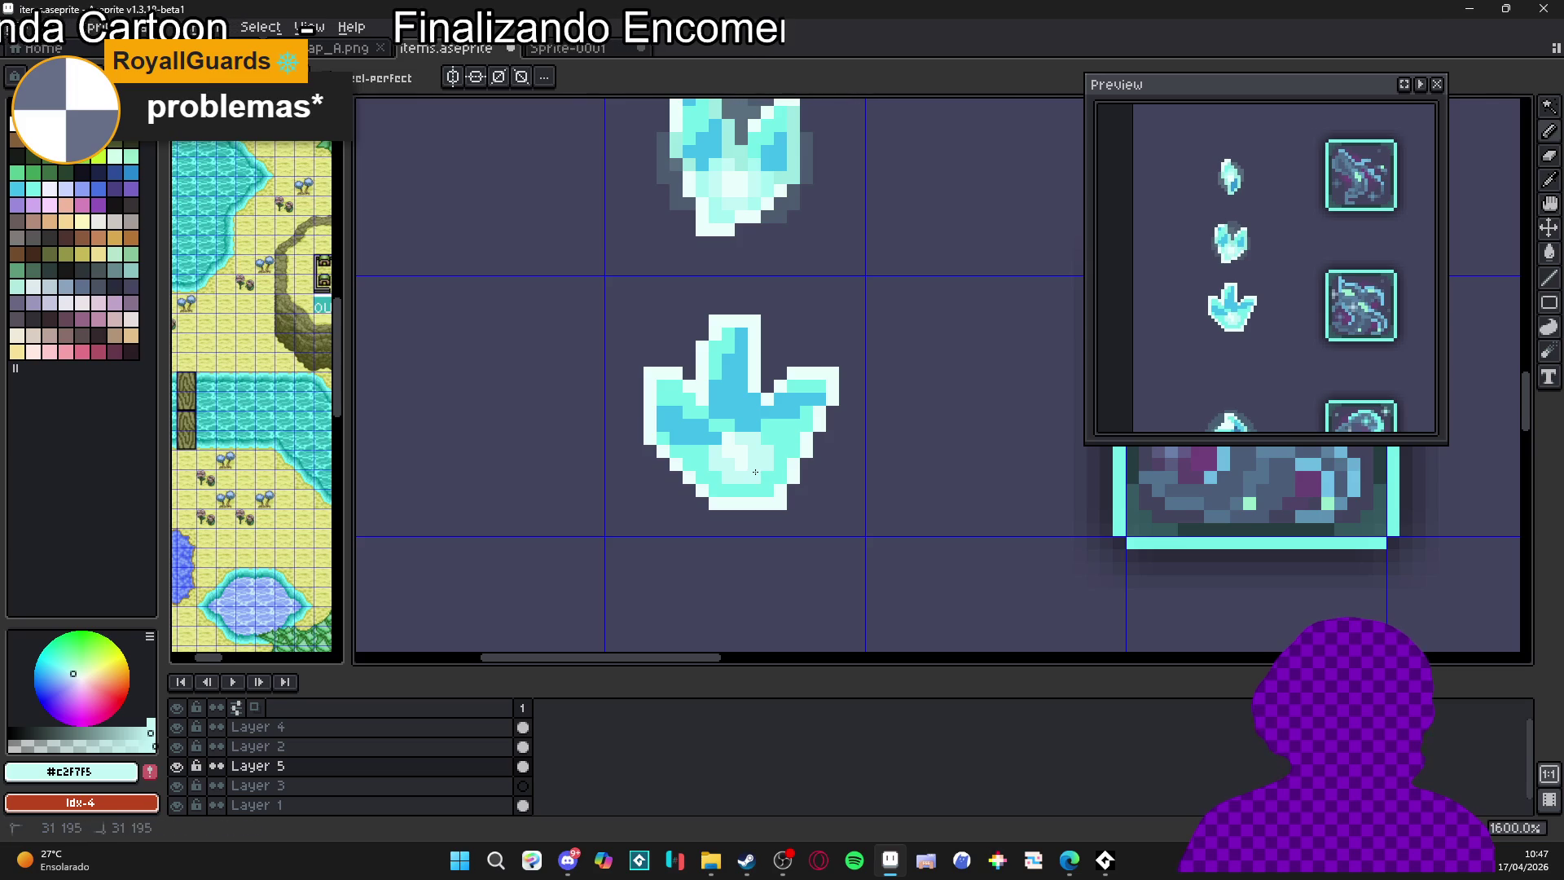
Zoom in and out while sampling mid light cyan, bright cyan and deeper blue from the crystal
scroll(758, 473, down, 3)
scroll(766, 472, up, 3)
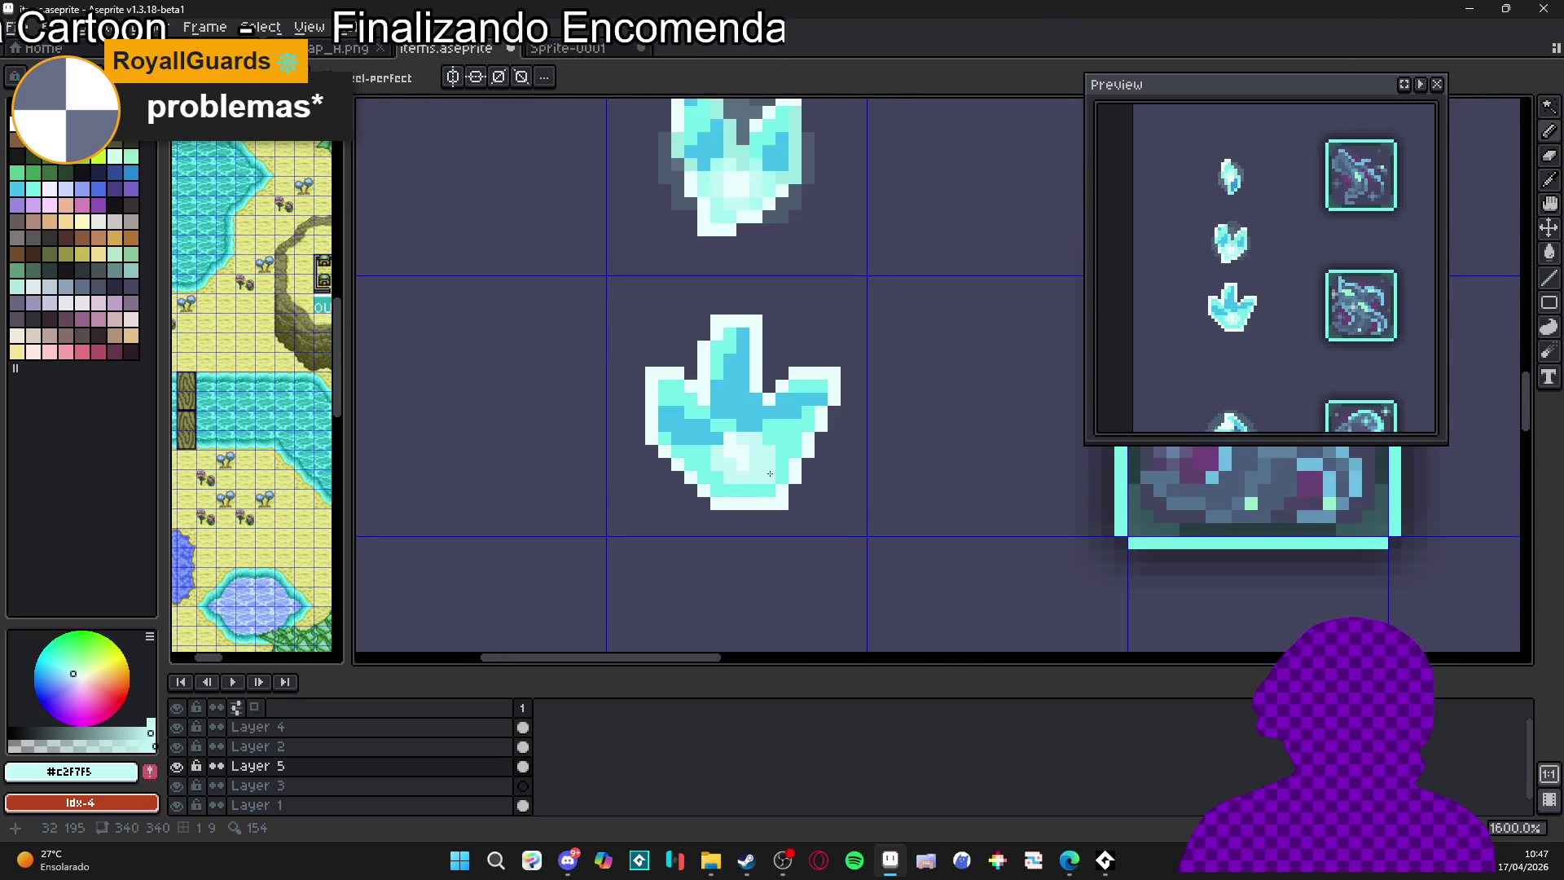
alt+click(733, 196)
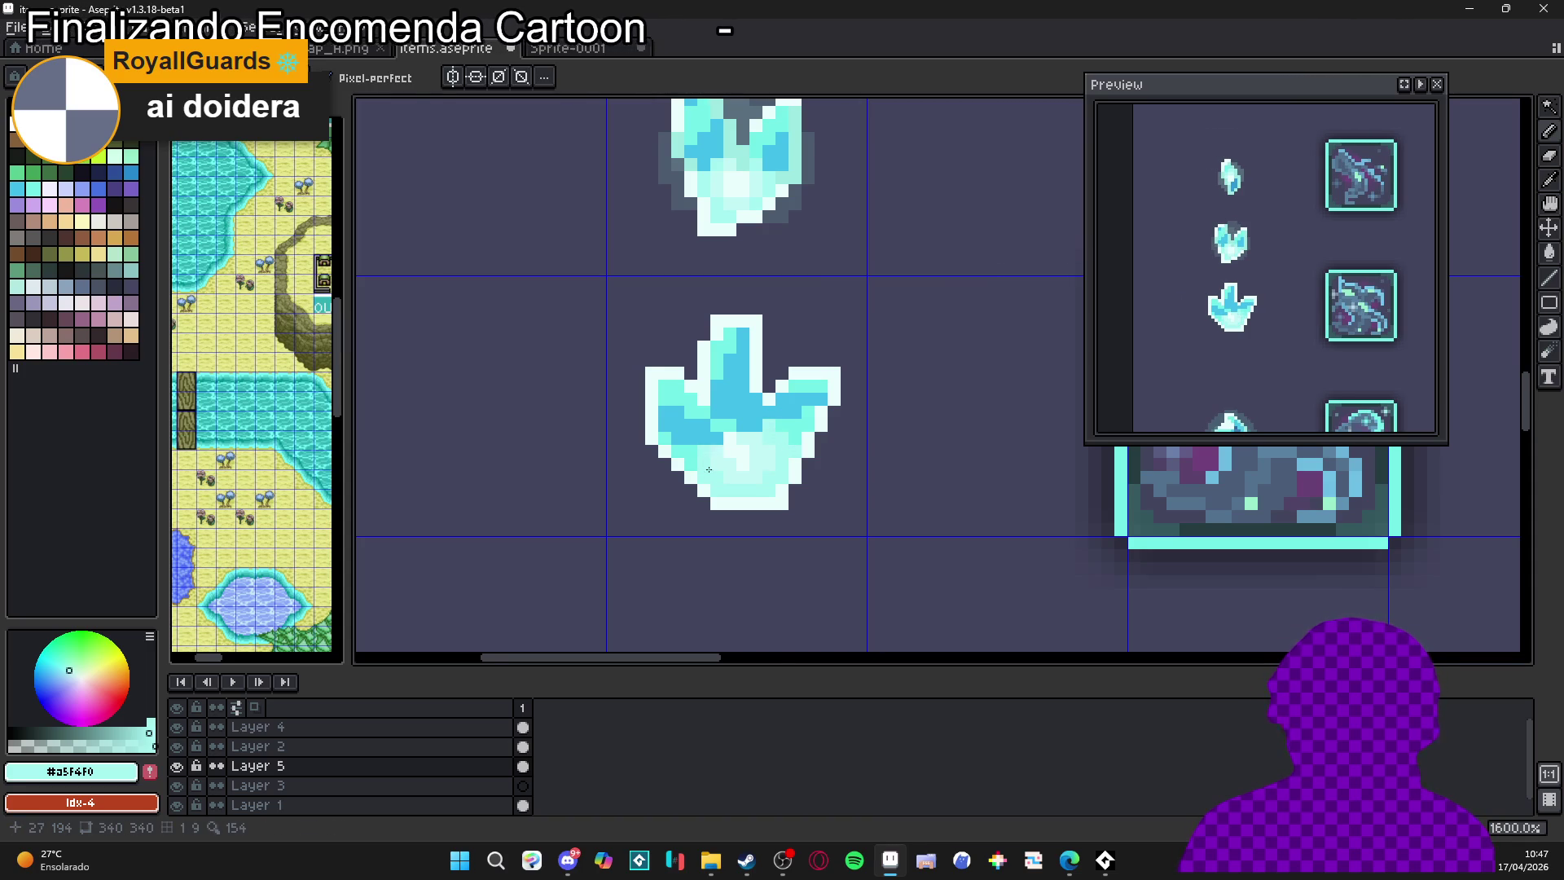
scroll(709, 470, down, 4)
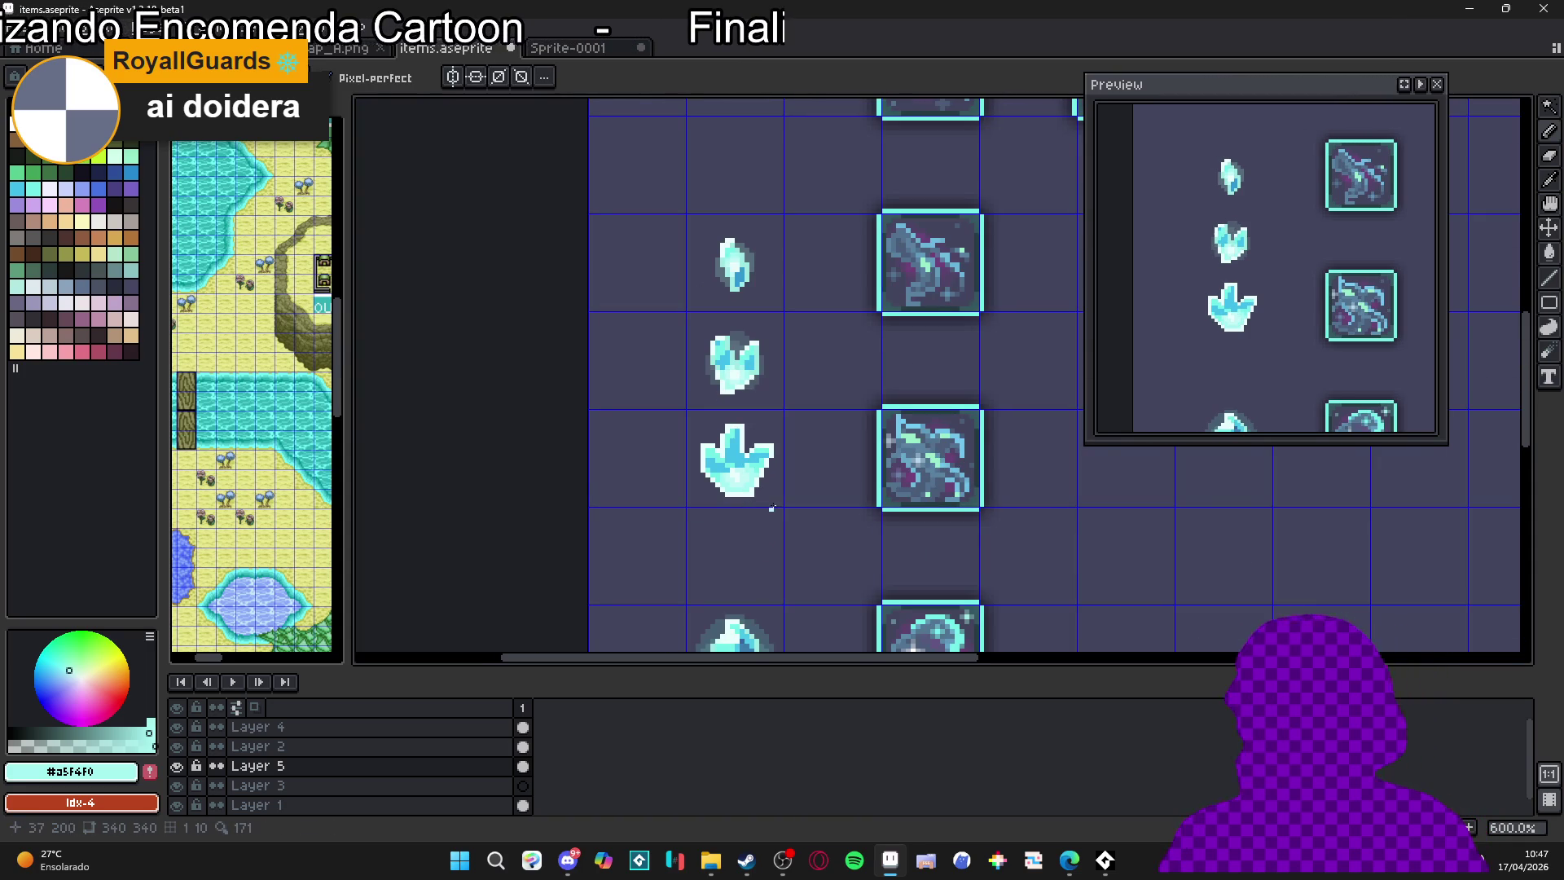
scroll(794, 456, up, 4)
key(alt)
alt+click(722, 440)
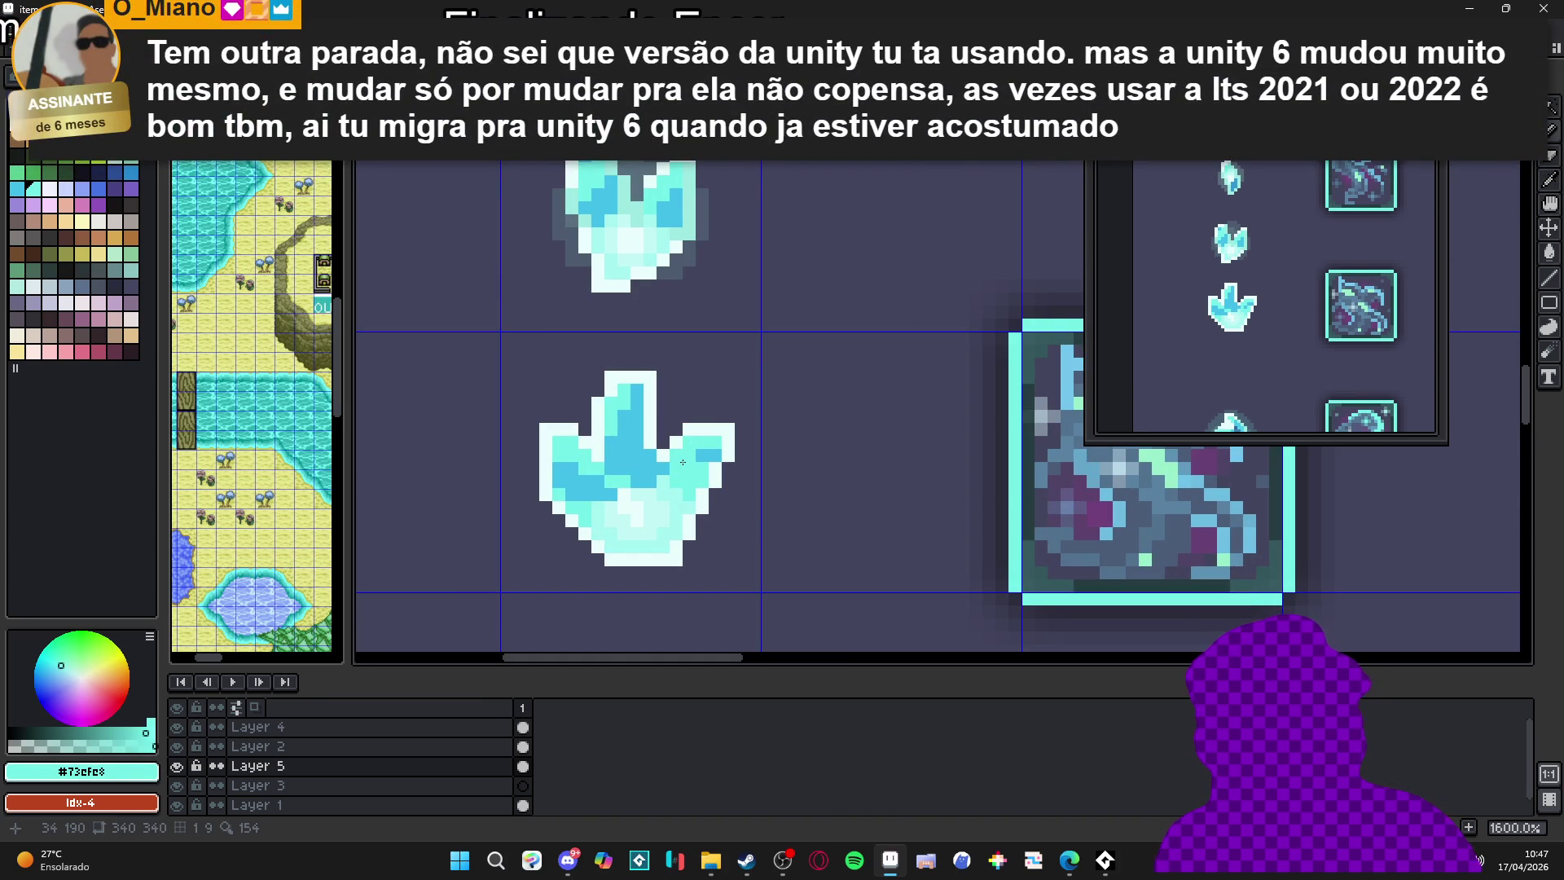
scroll(683, 462, up, 2)
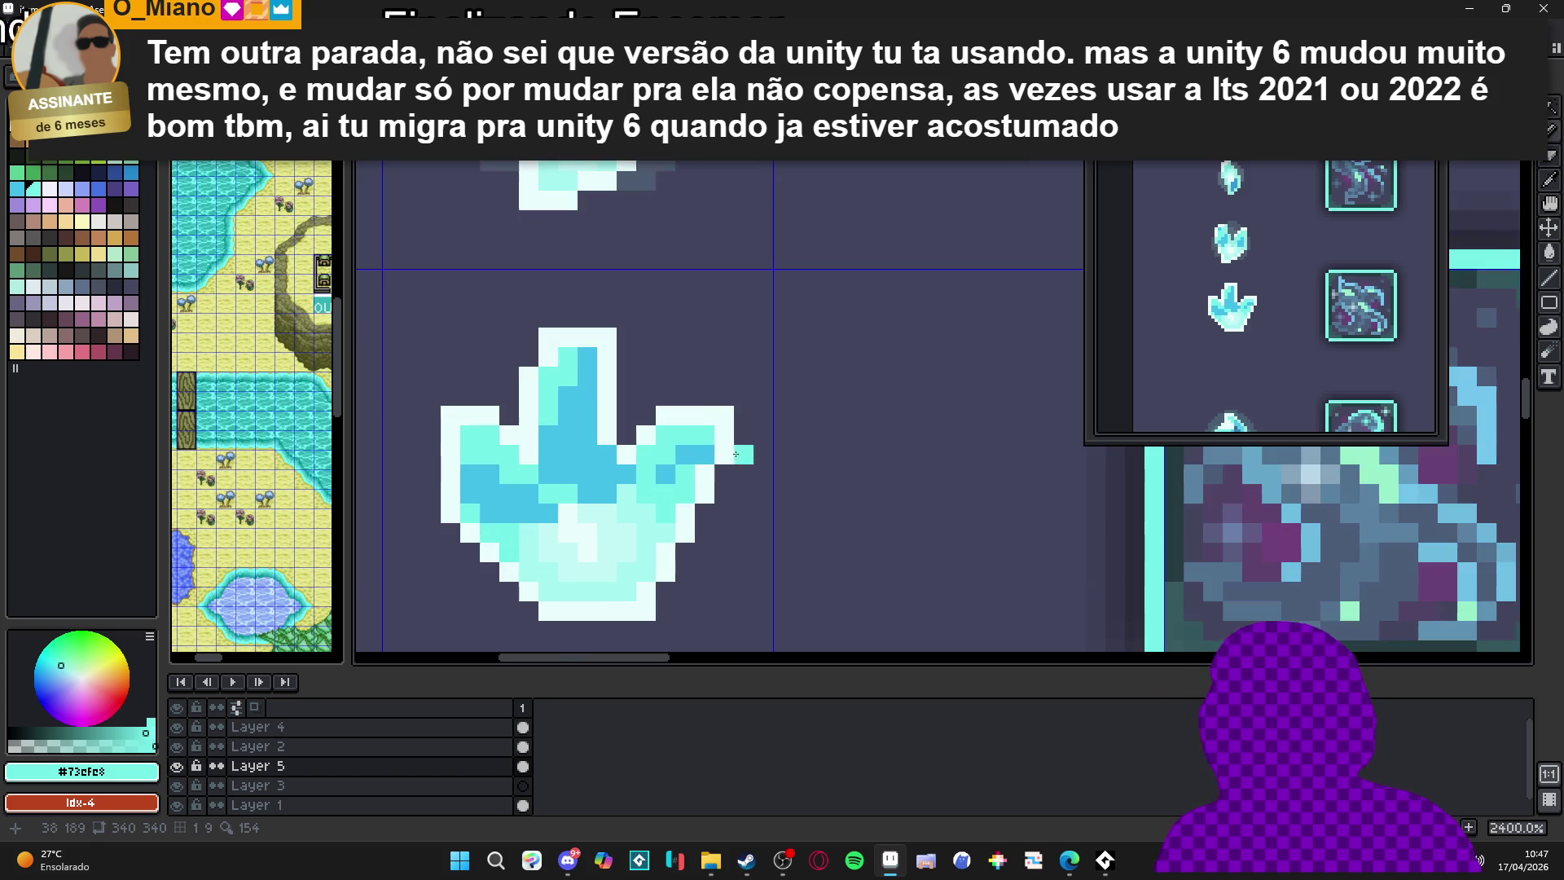
alt+click(662, 489)
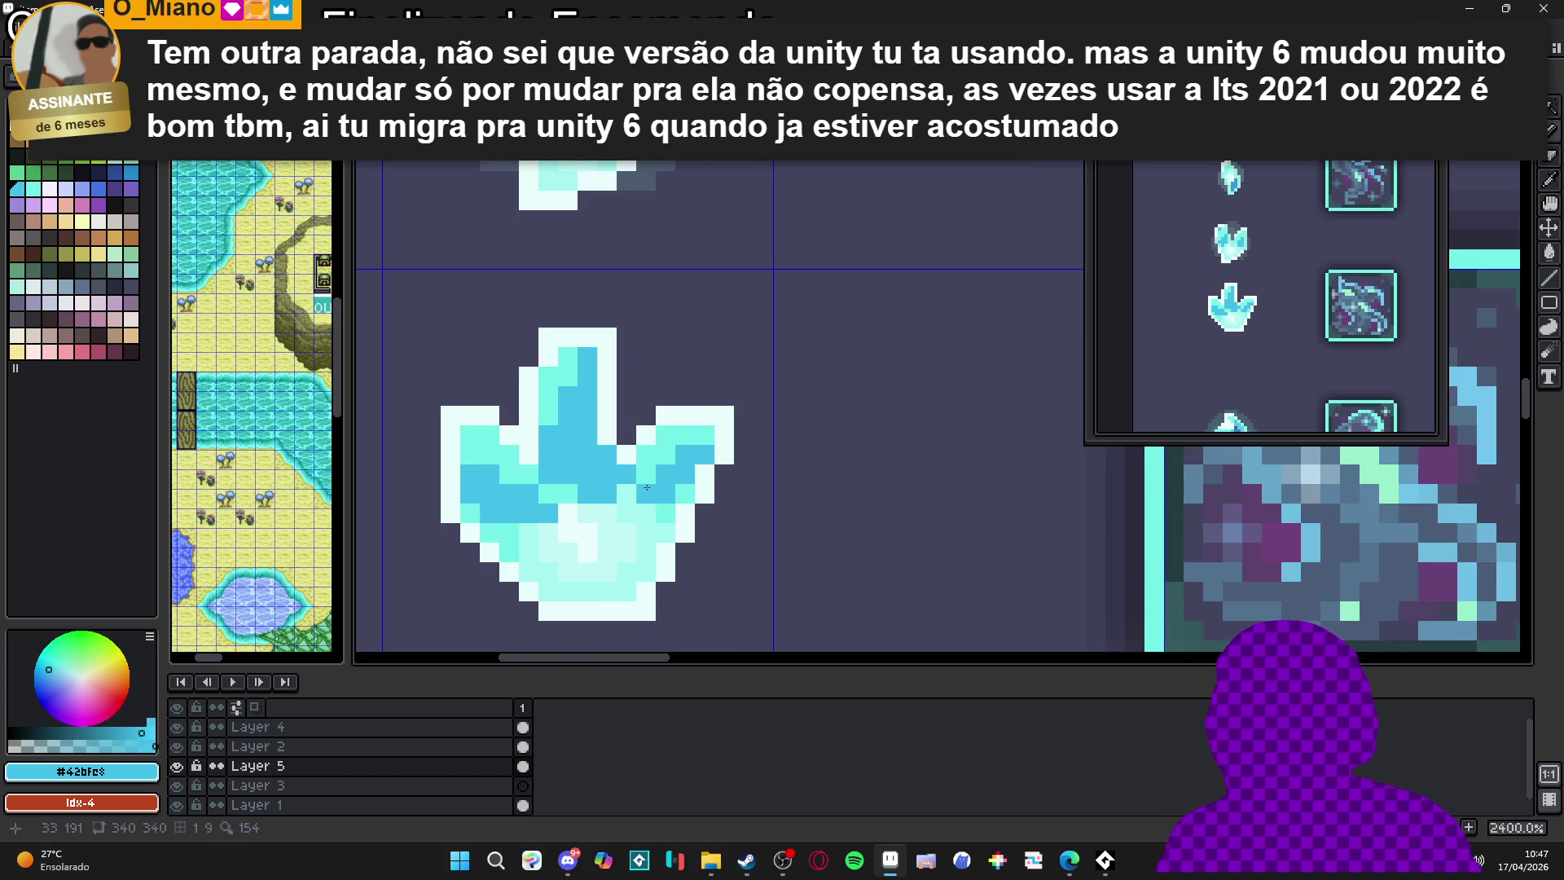
scroll(662, 489, down, 5)
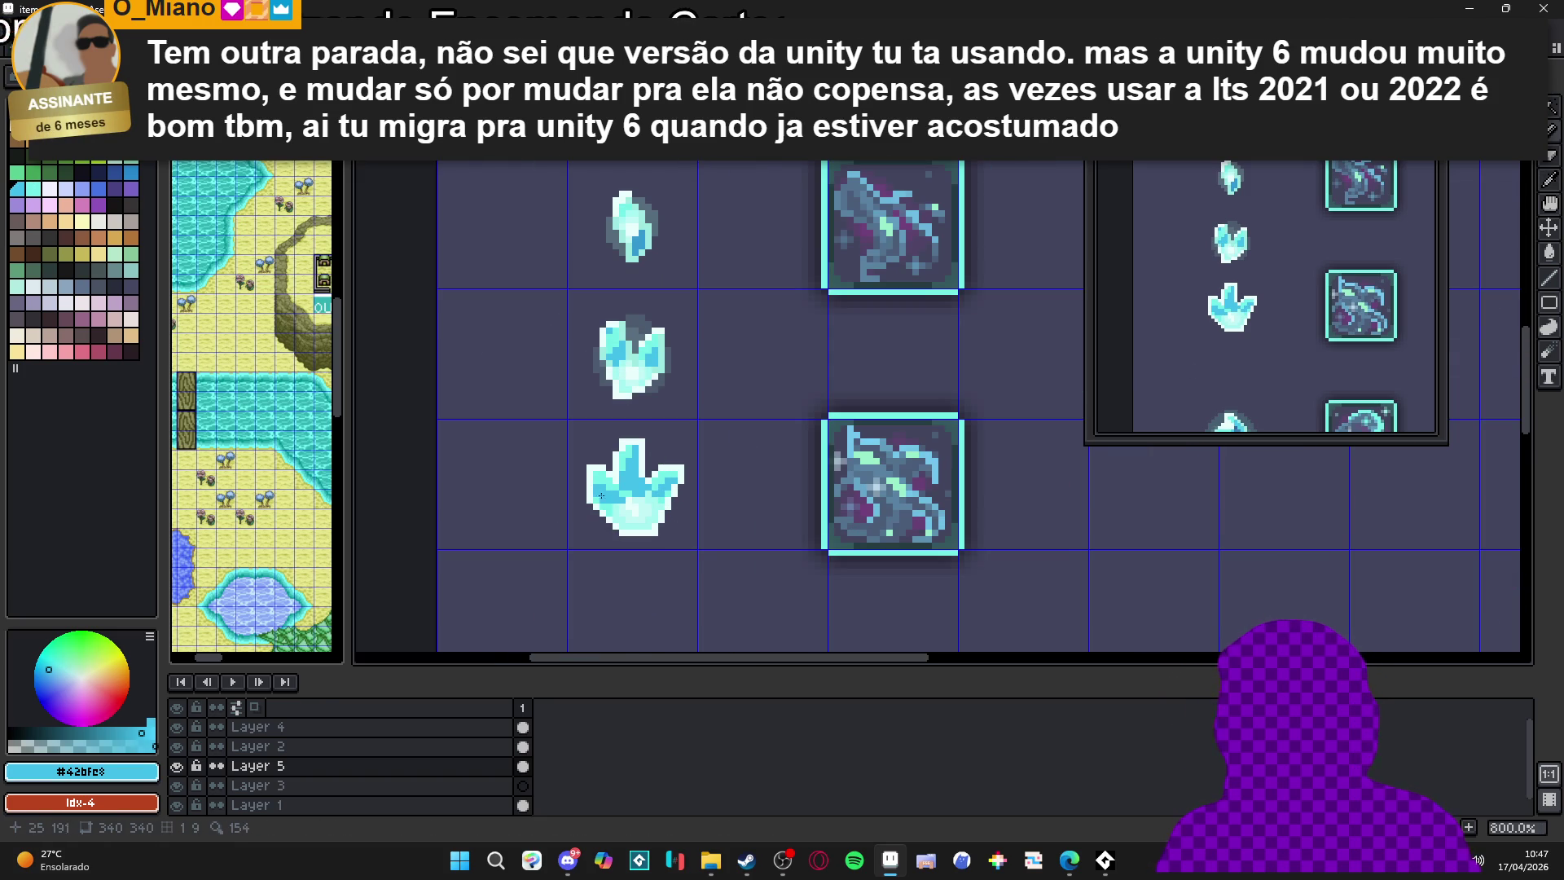
scroll(611, 511, up, 2)
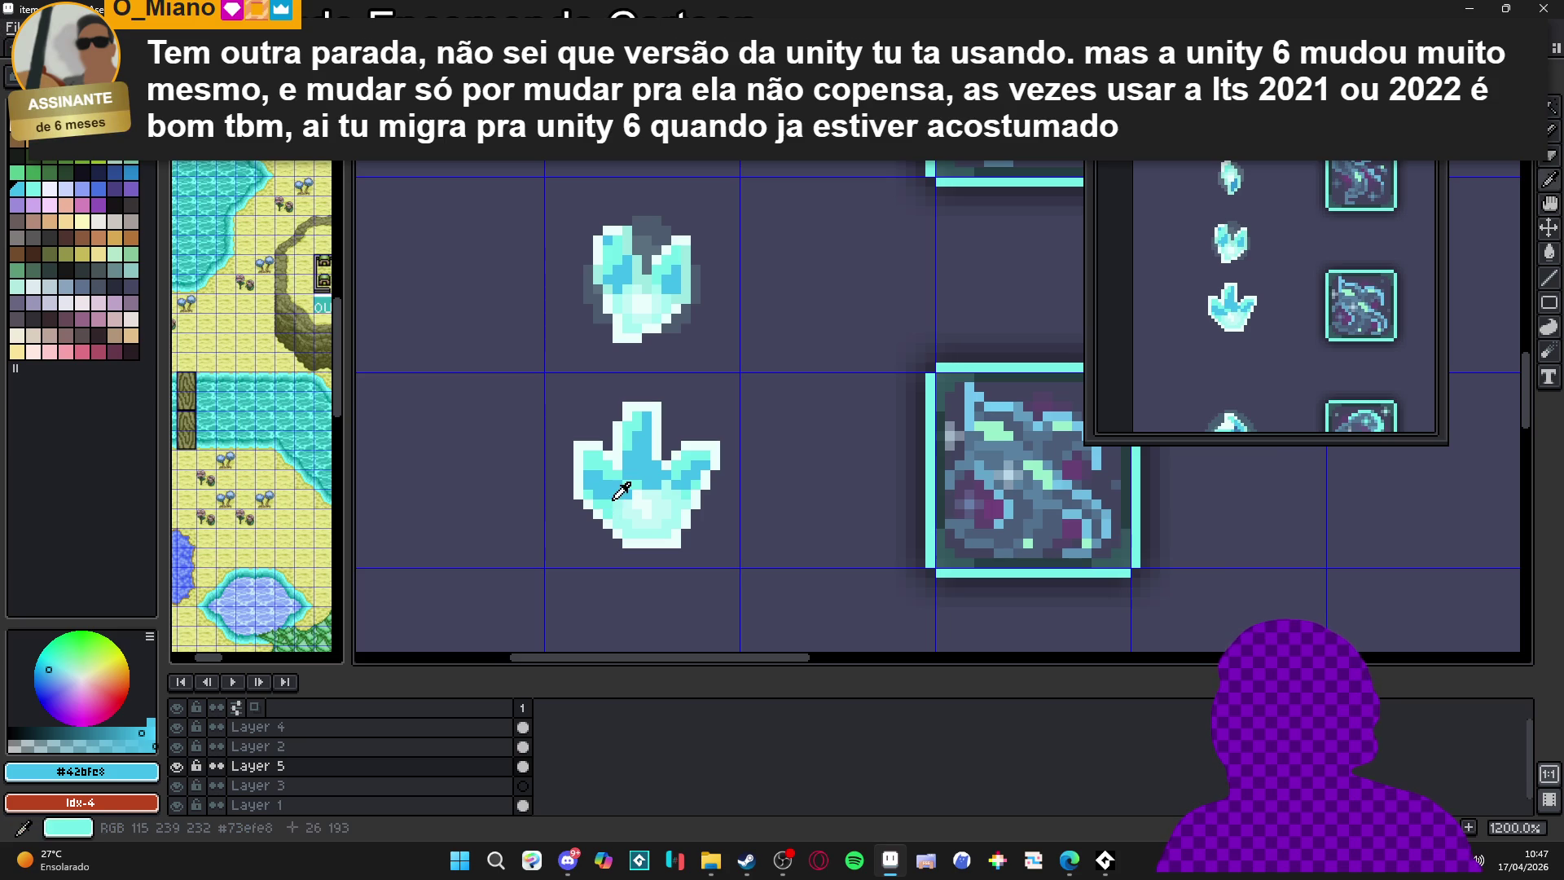
alt+click(604, 506)
scroll(604, 506, down, 4)
scroll(642, 526, up, 2)
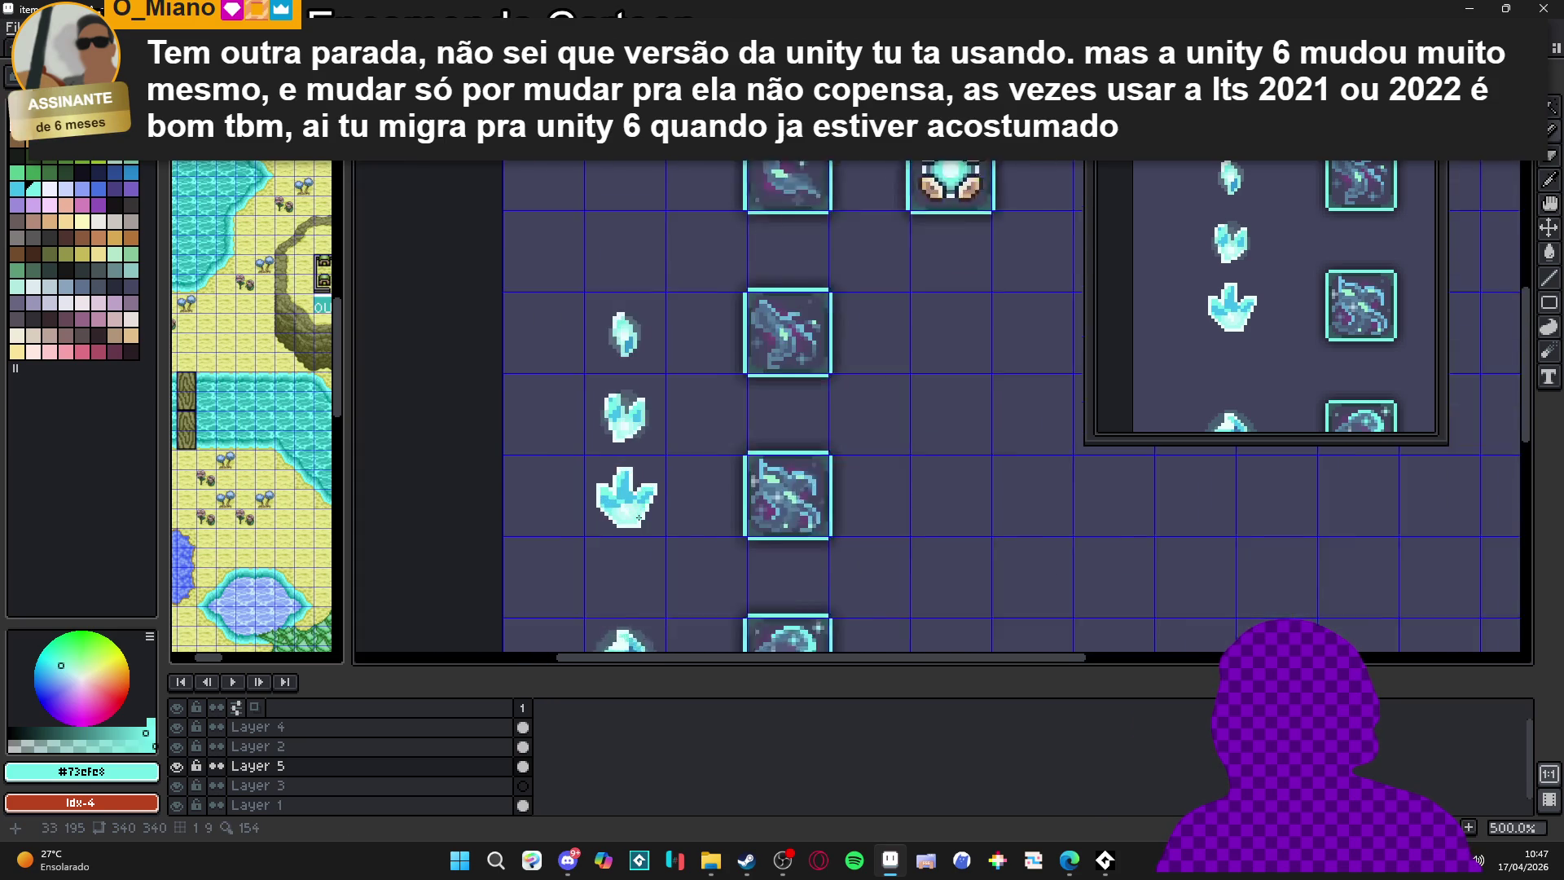
scroll(631, 509, up, 4)
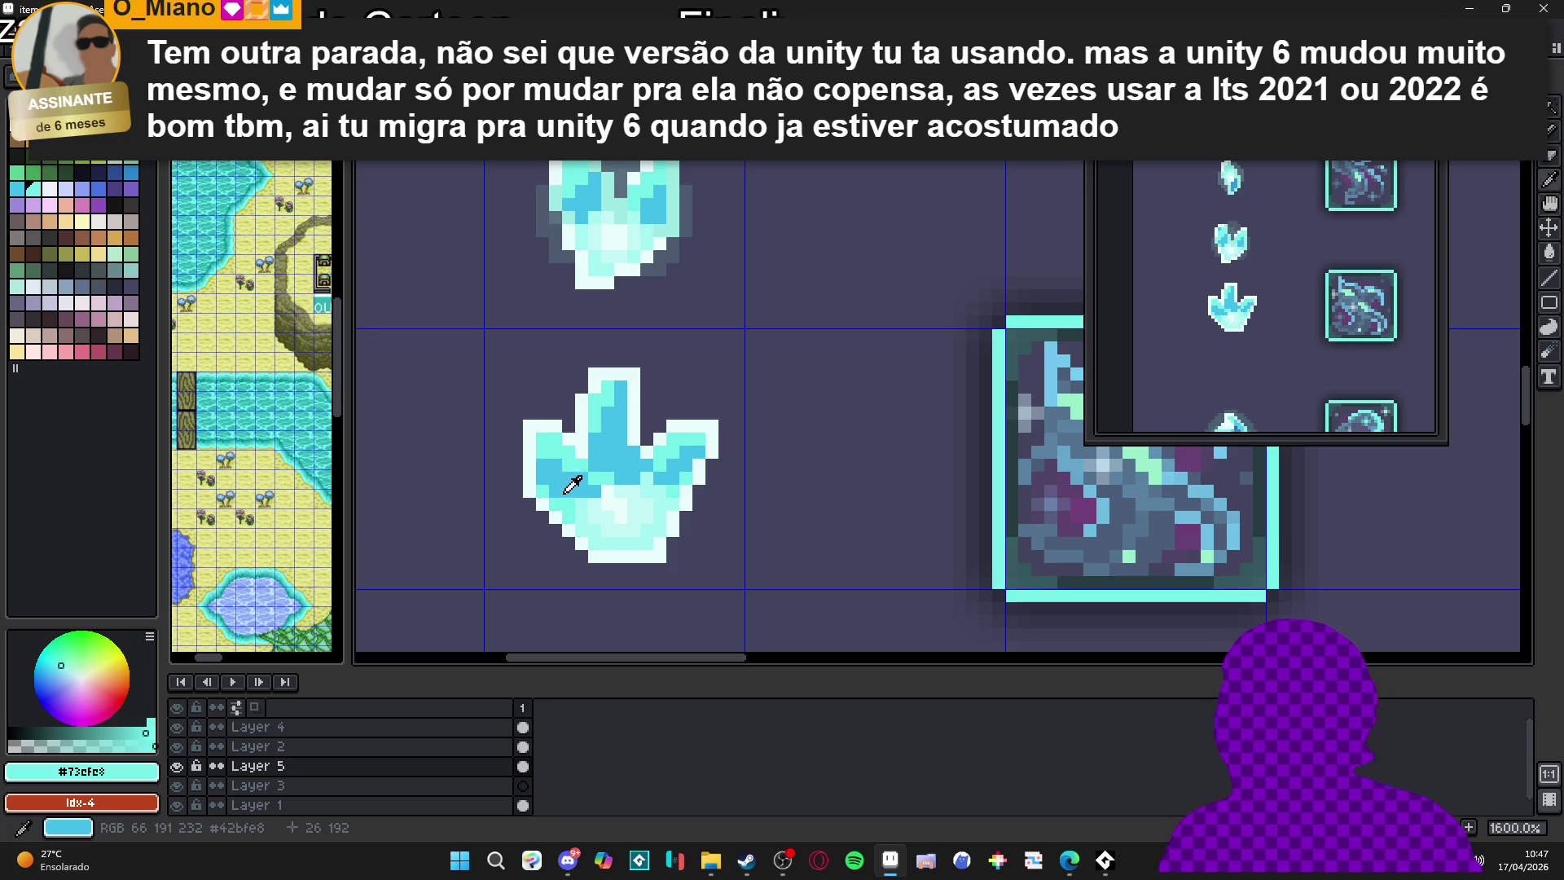
Sample deeper blue, bright cyan, teal and the palest cyan from the crystals, zooming to compare
alt+click(573, 484)
scroll(573, 484, down, 4)
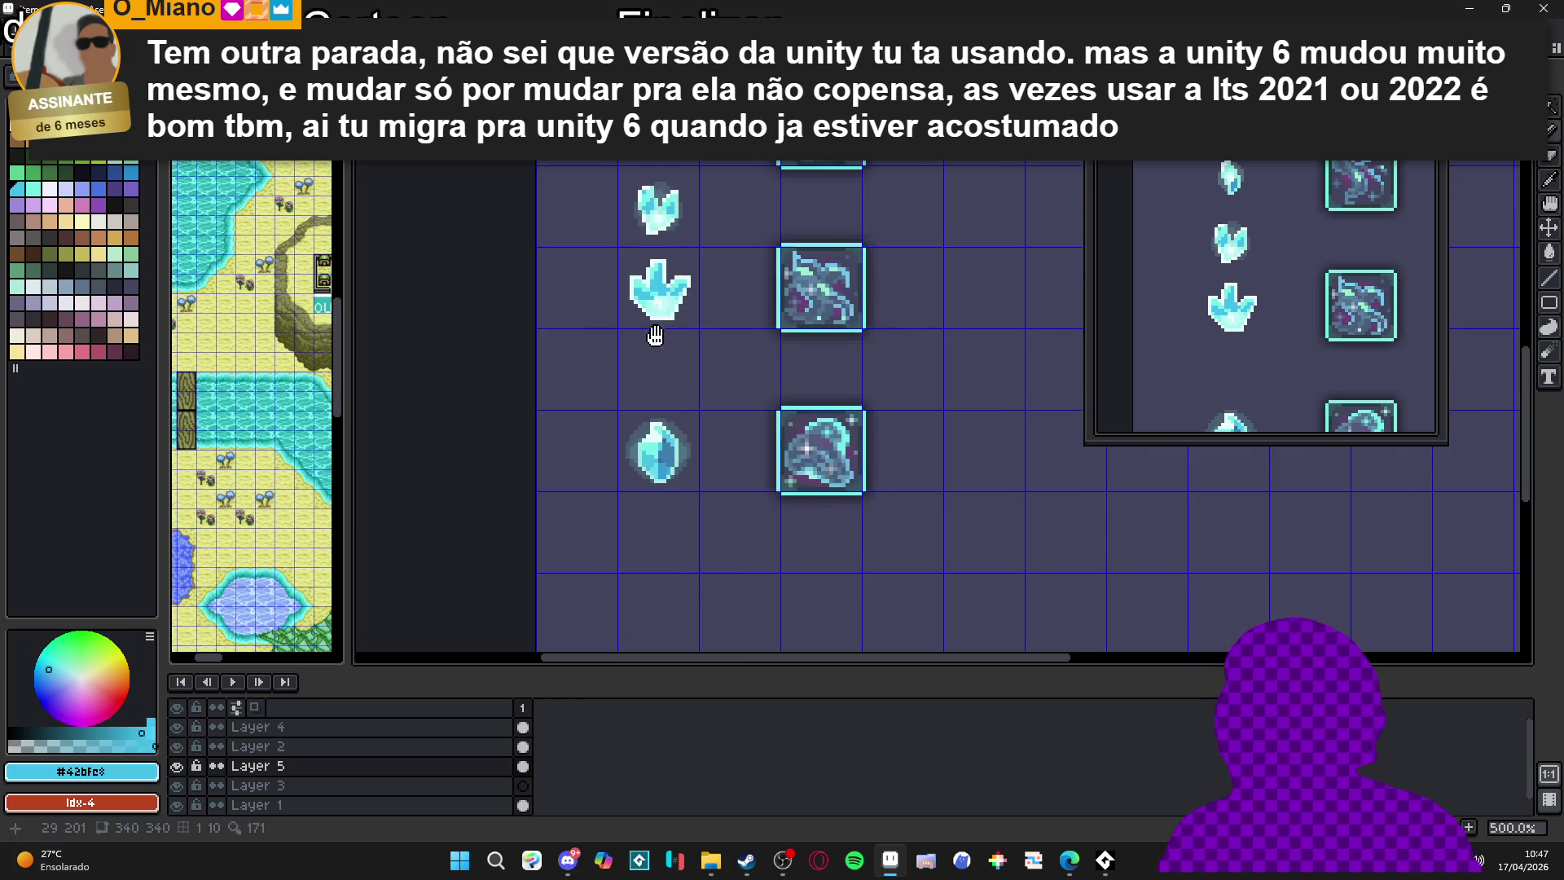
scroll(653, 470, up, 3)
scroll(652, 470, up, 3)
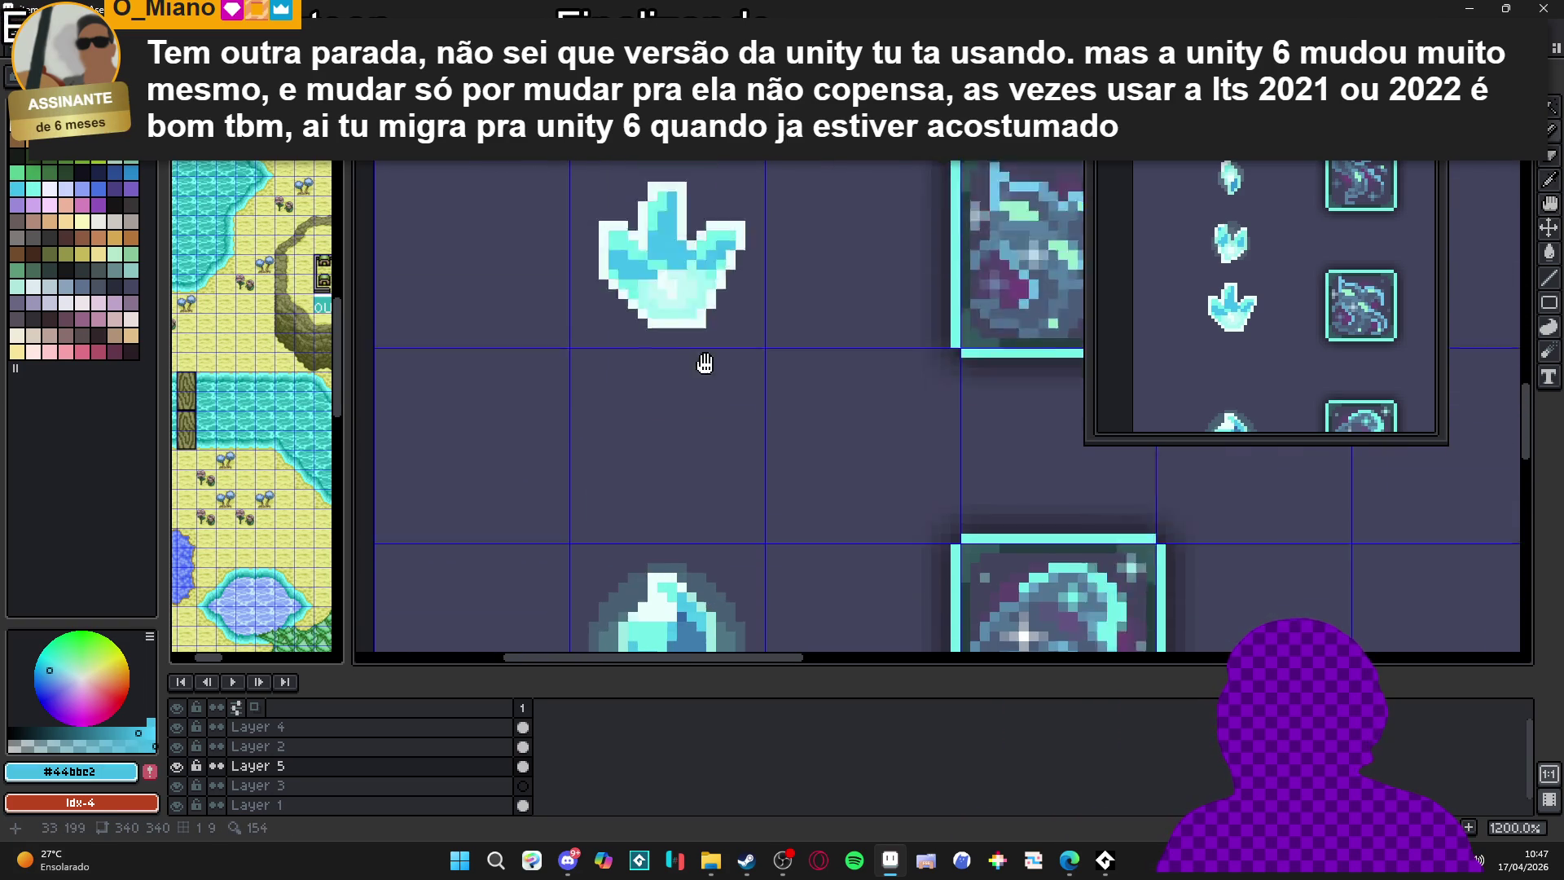
scroll(641, 445, down, 2)
scroll(641, 446, down, 3)
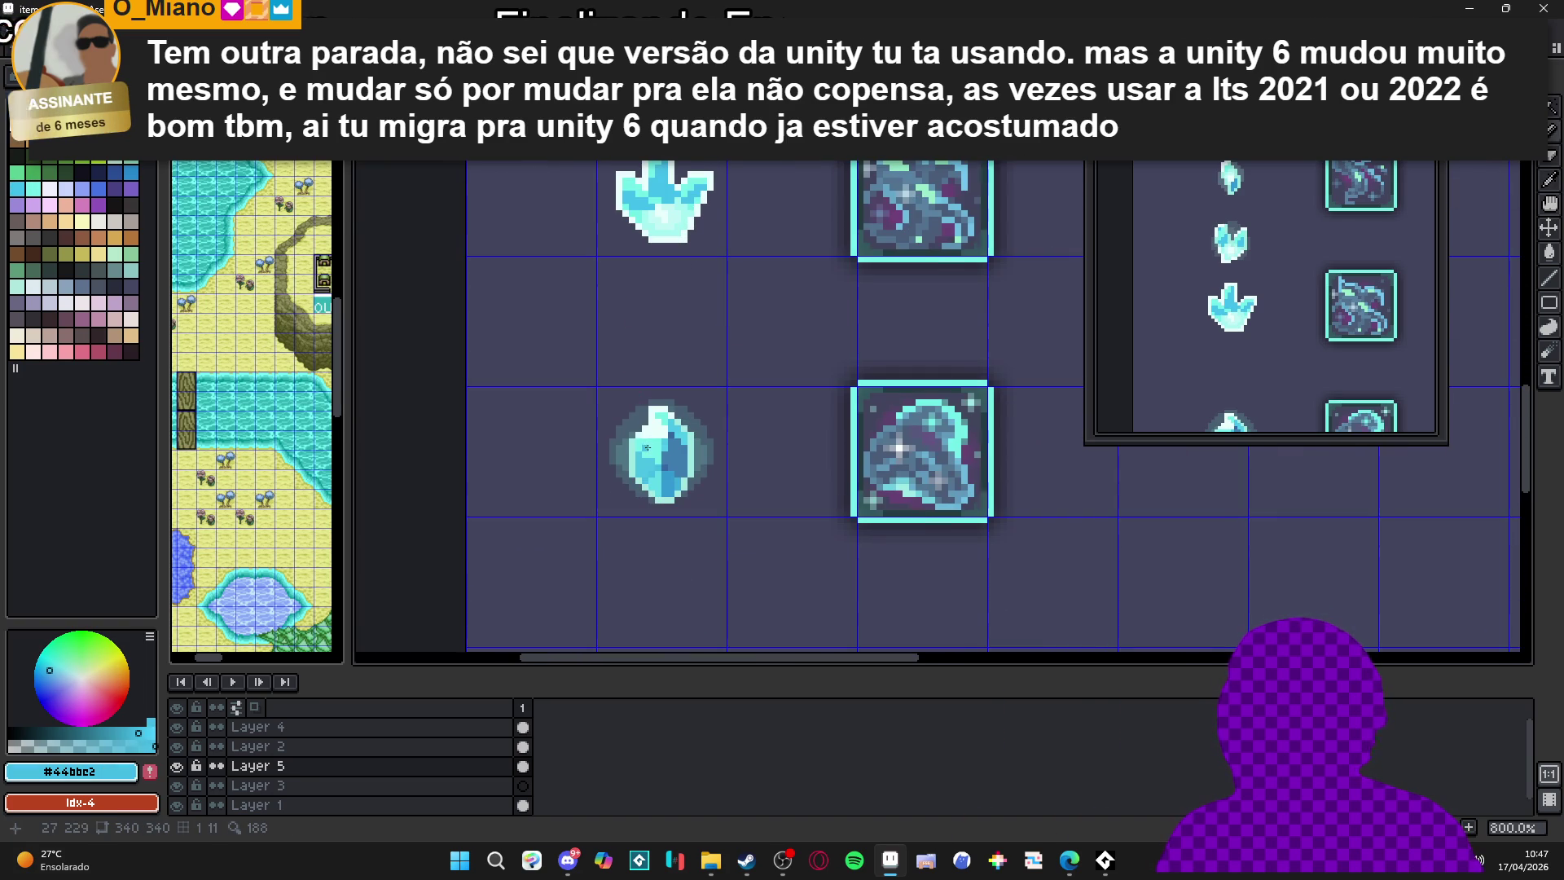
alt+click(664, 466)
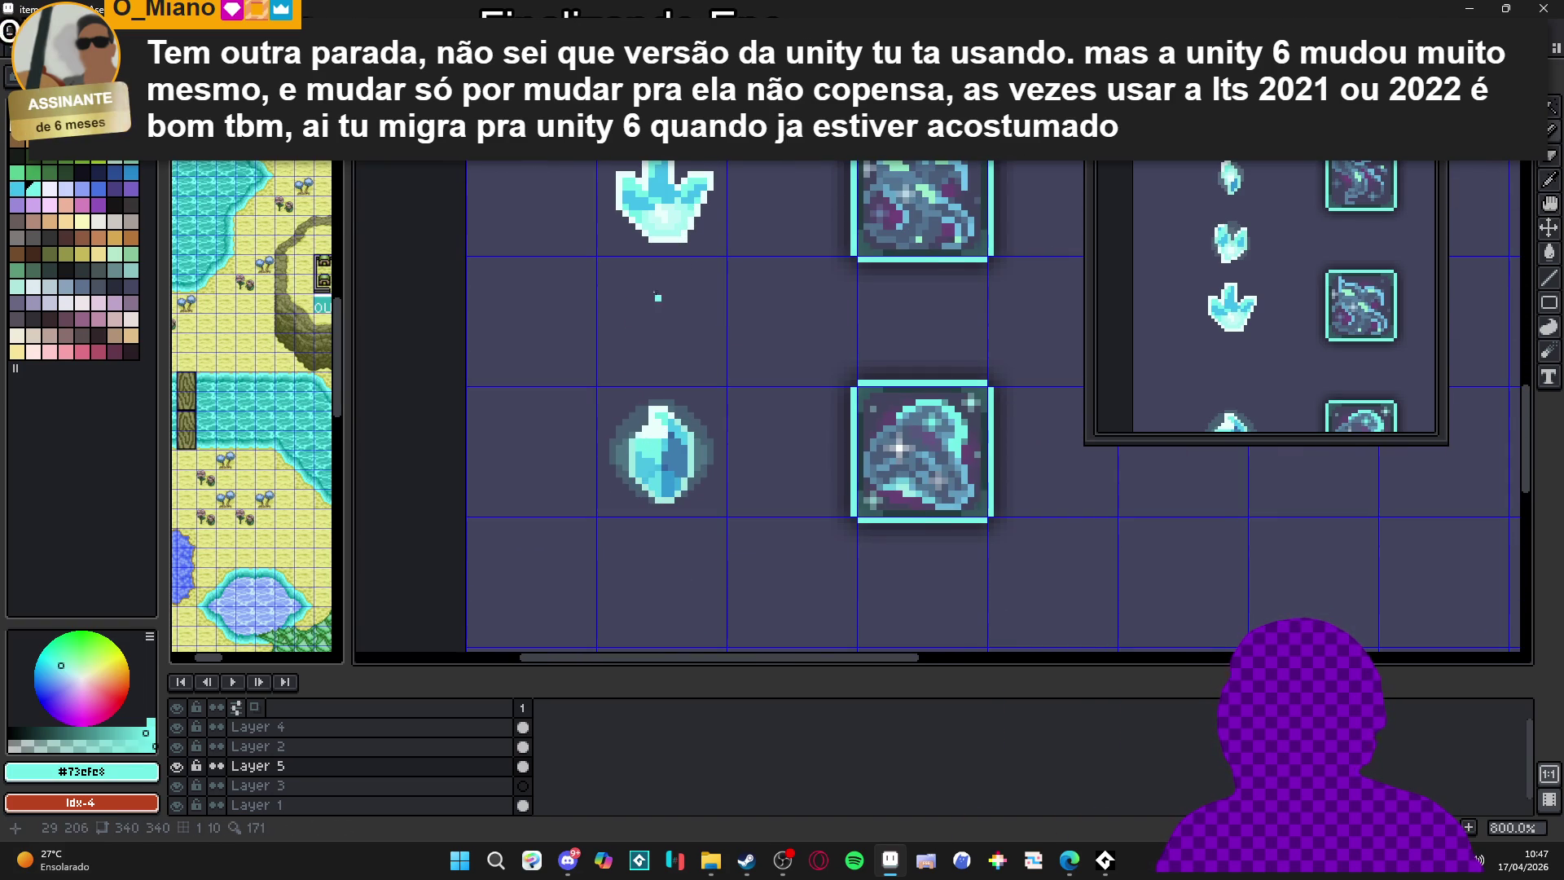
alt+click(660, 475)
scroll(630, 235, up, 2)
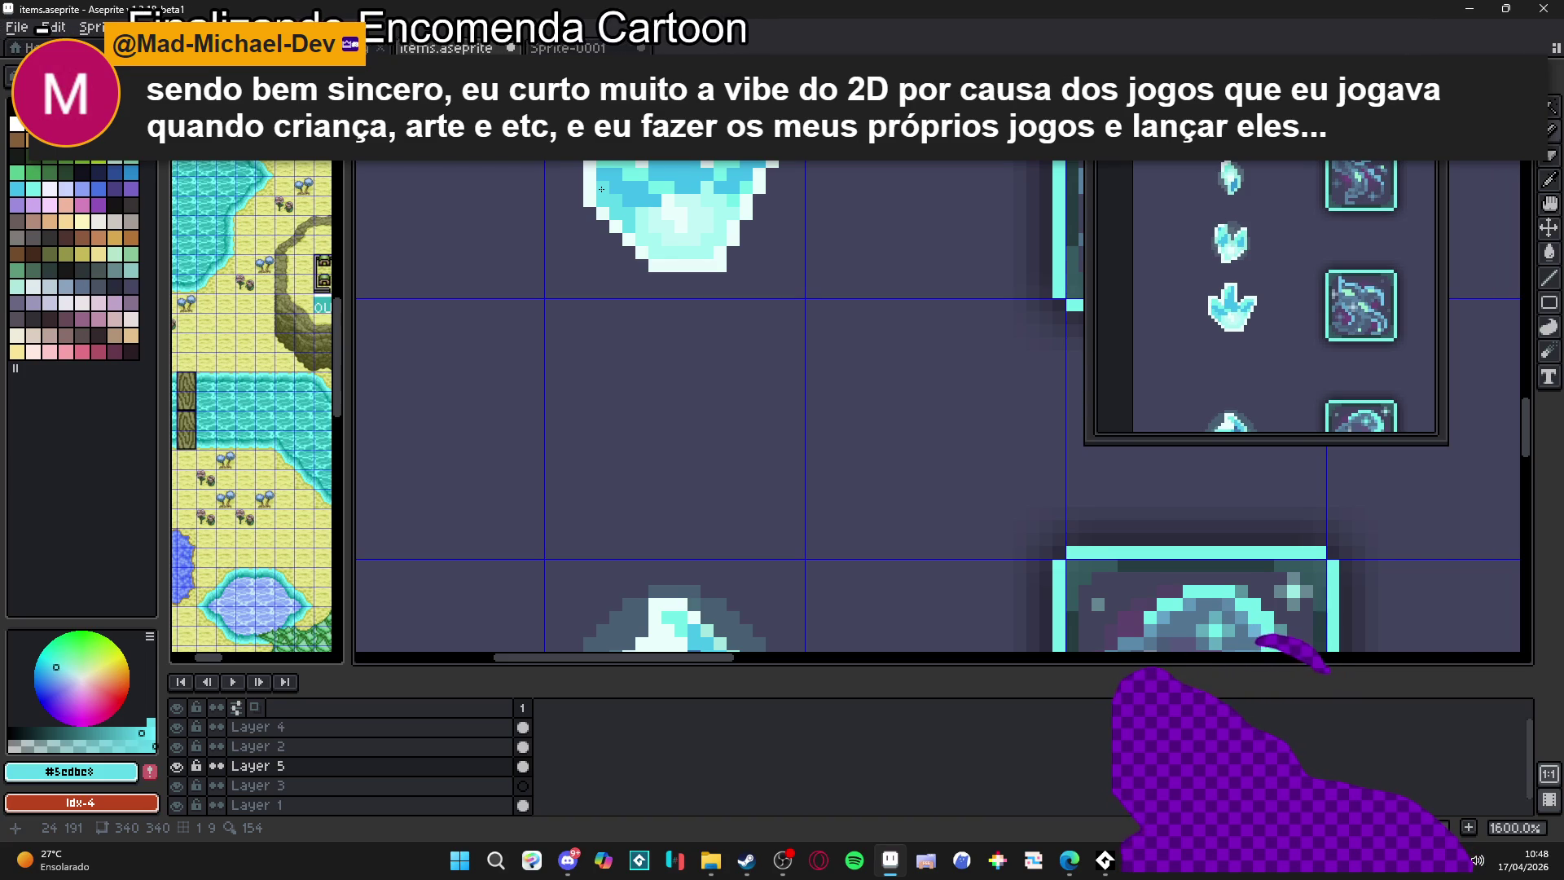
scroll(682, 269, down, 3)
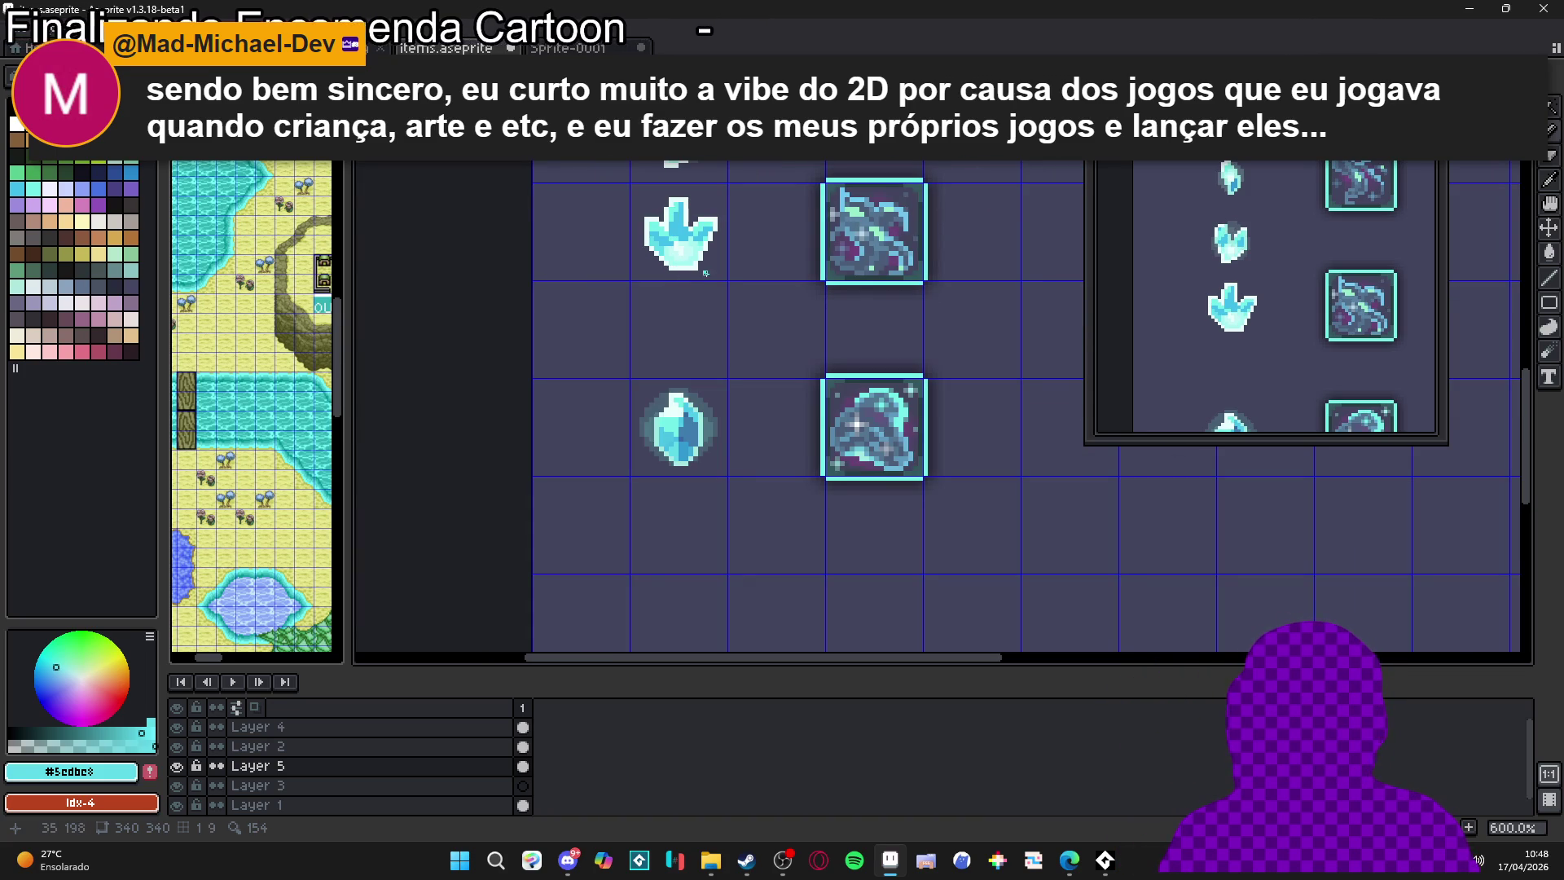
scroll(731, 384, down, 2)
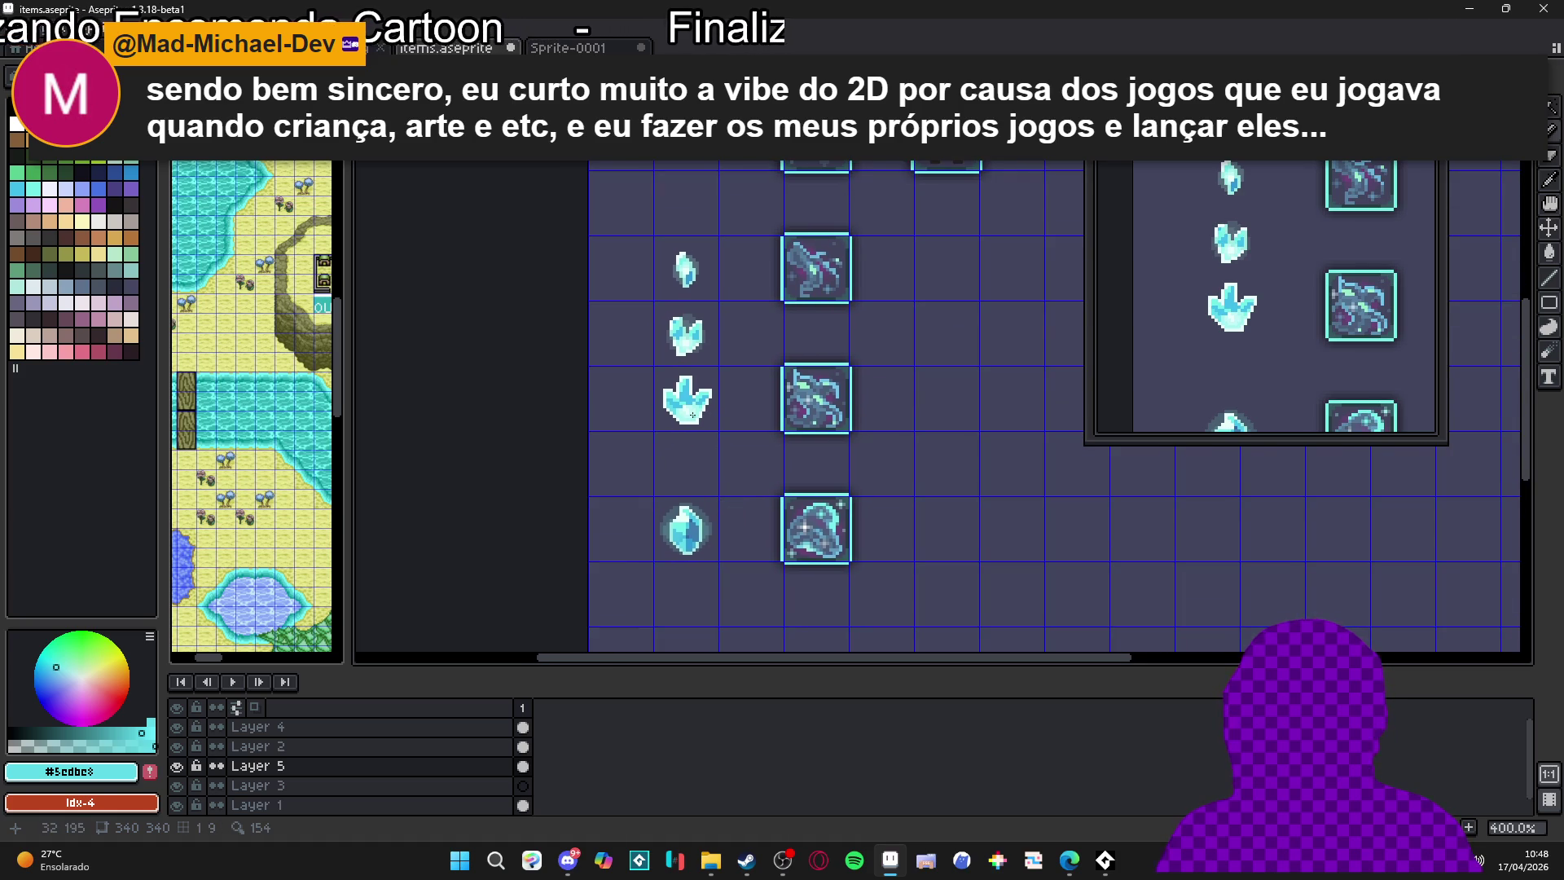
scroll(692, 415, up, 3)
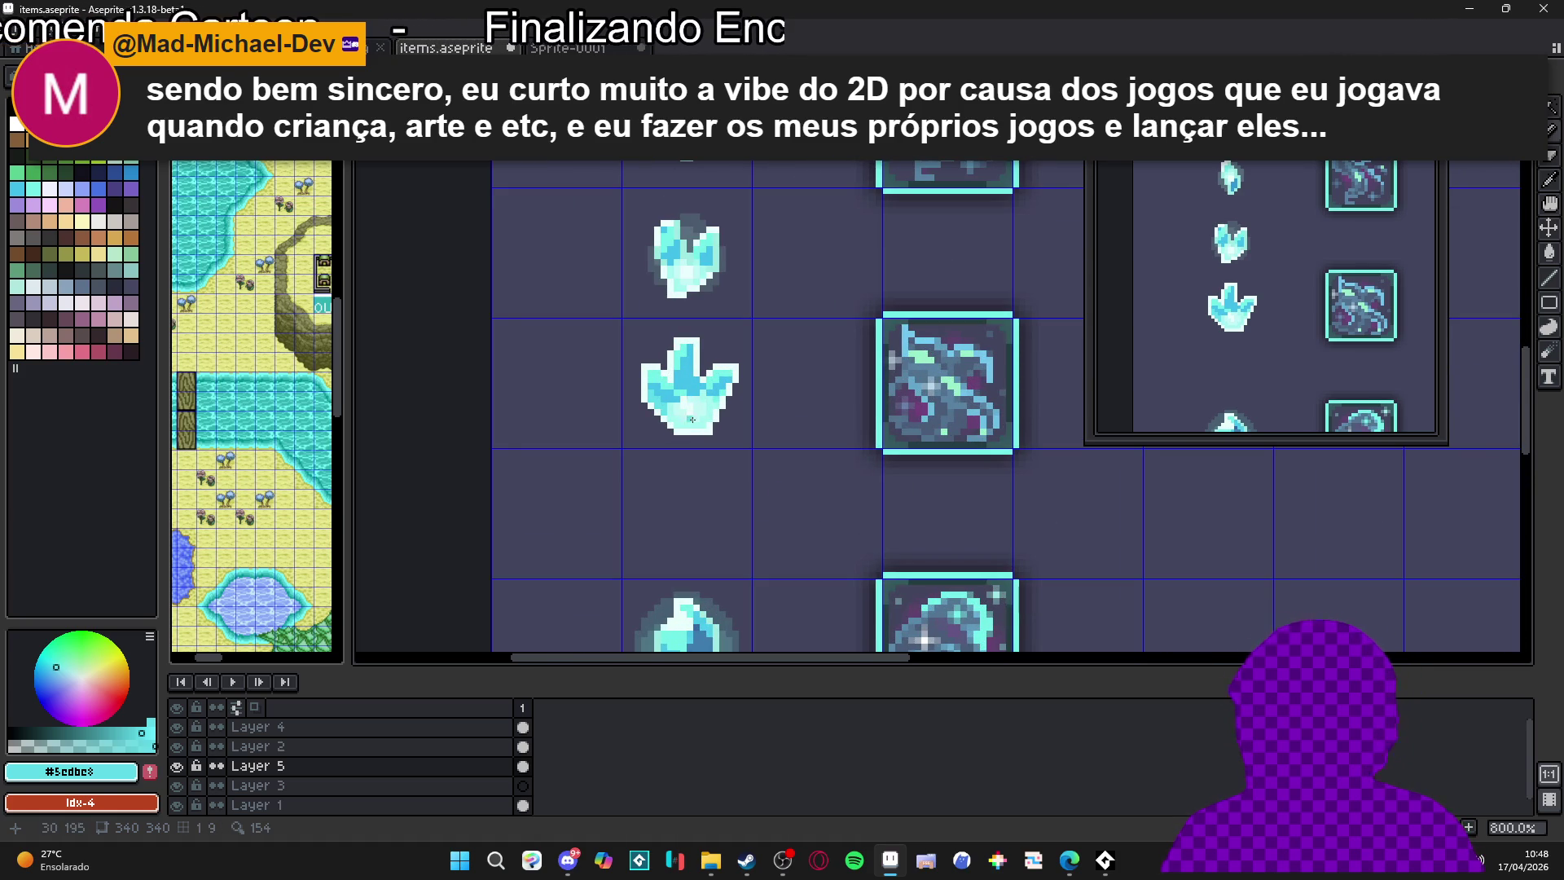
scroll(693, 427, up, 3)
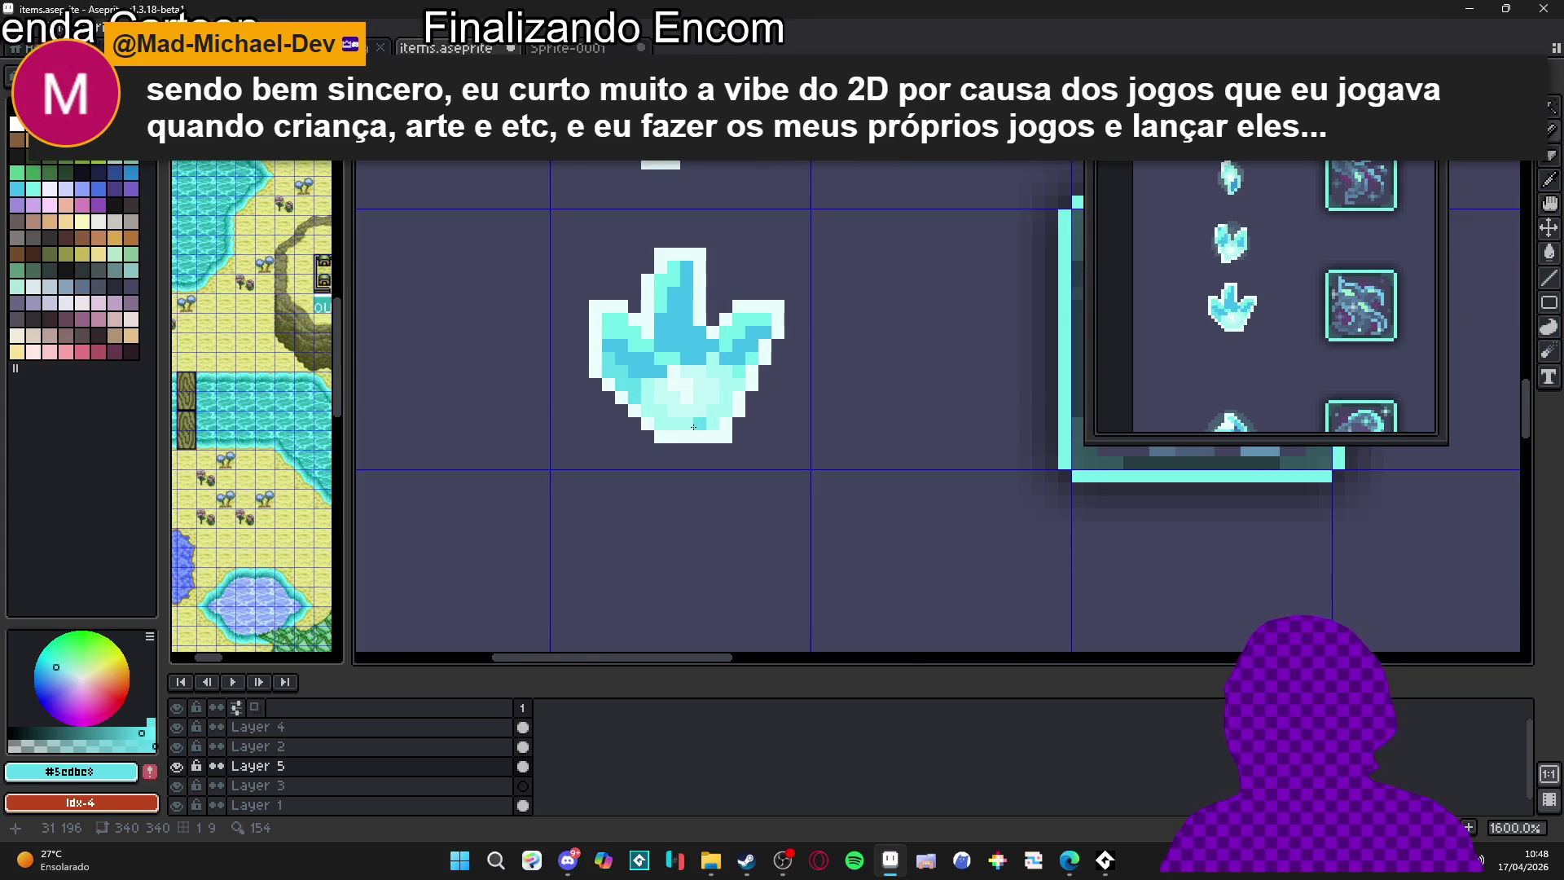
alt+click(694, 427)
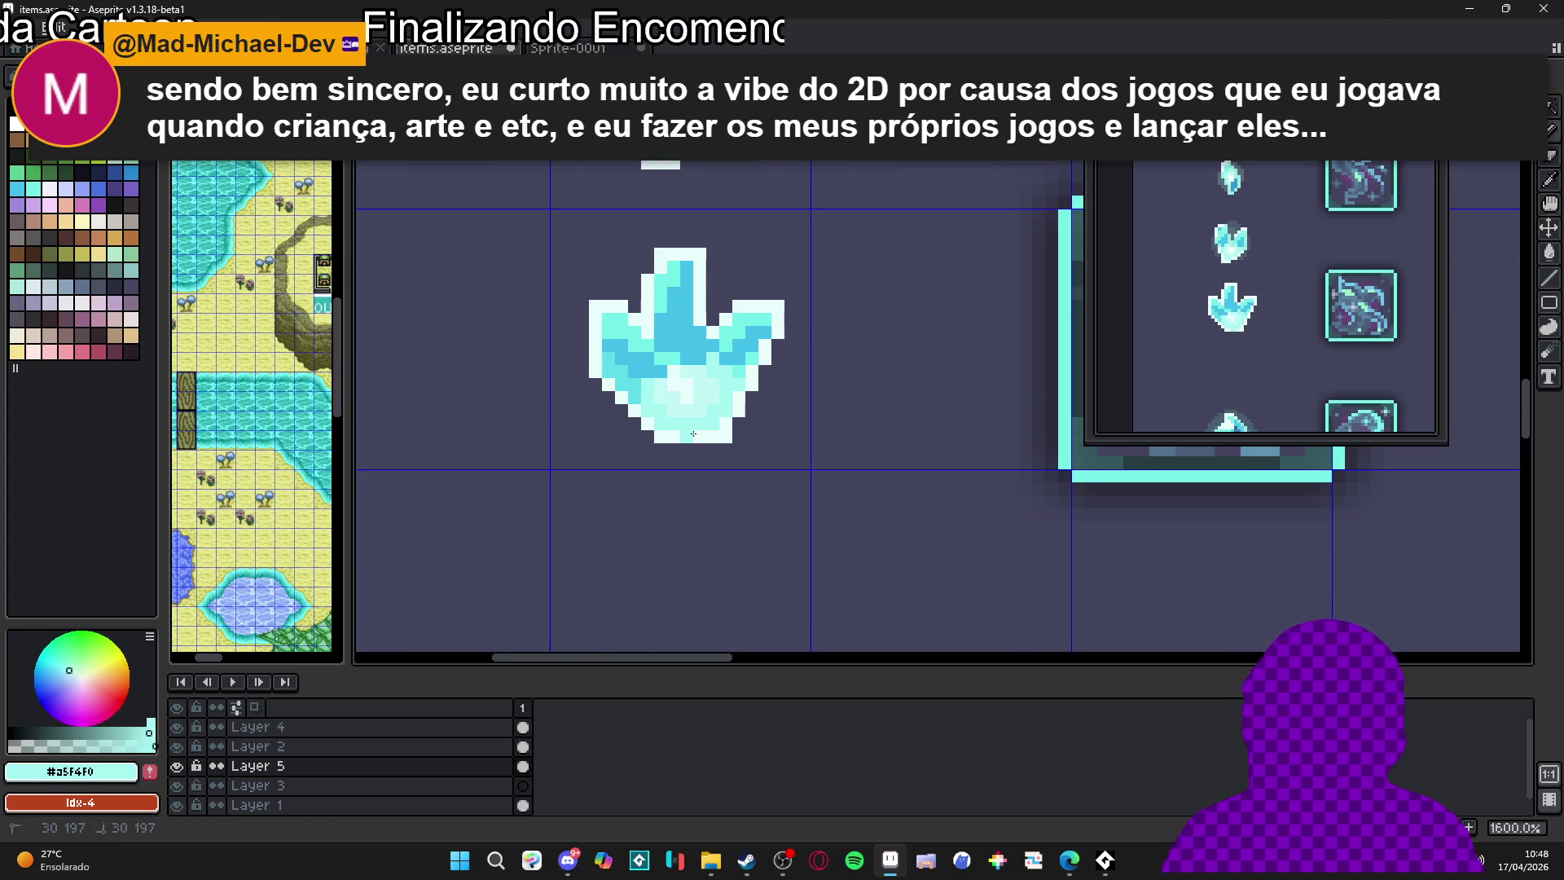
scroll(705, 437, down, 3)
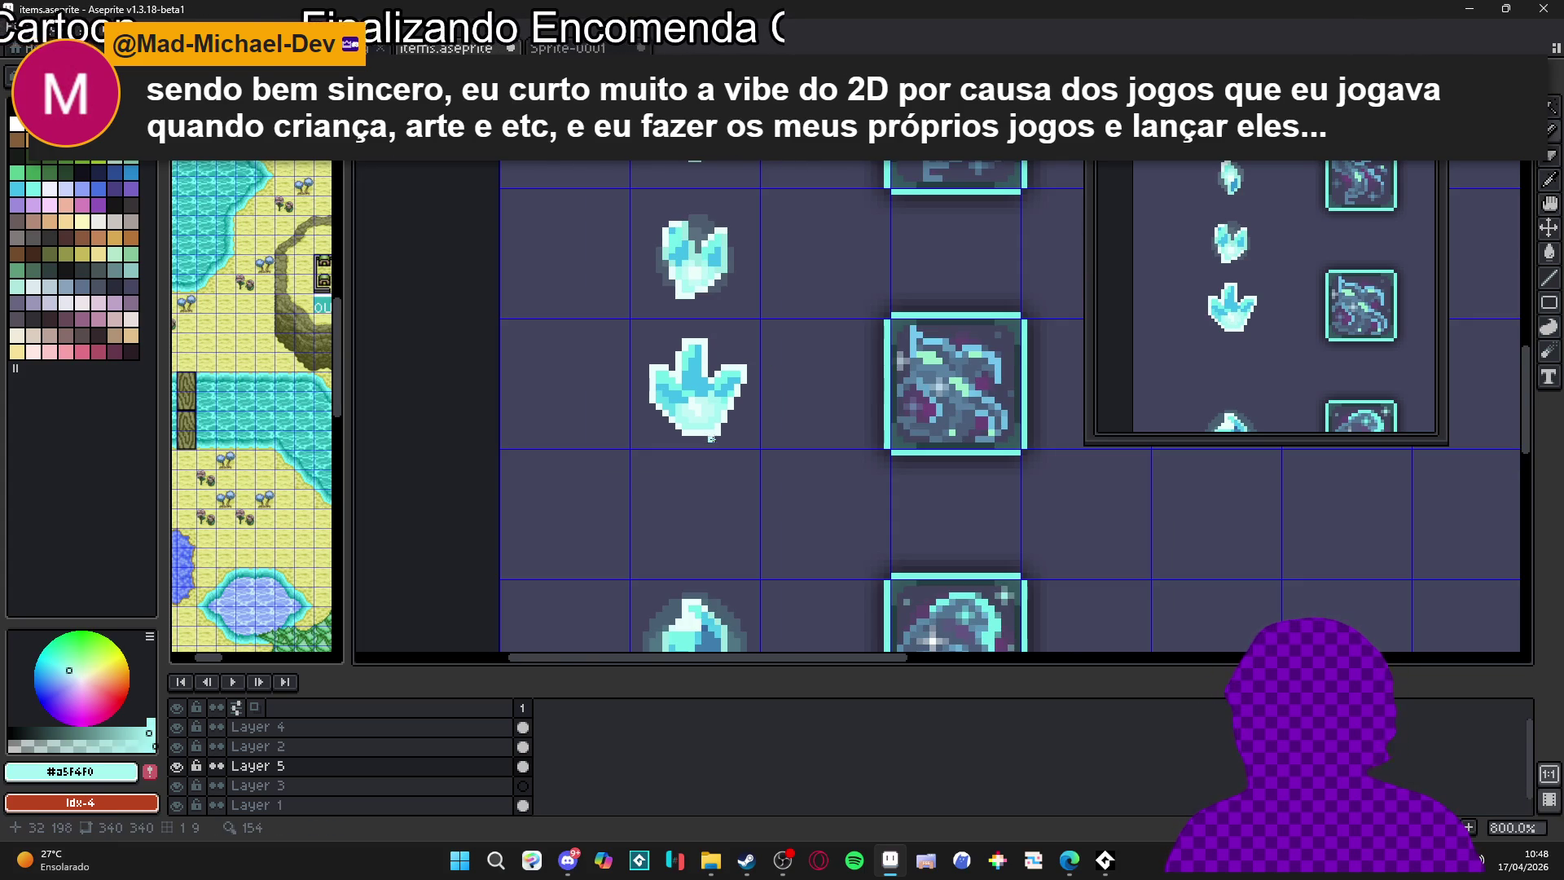
scroll(705, 374, up, 3)
alt+click(676, 352)
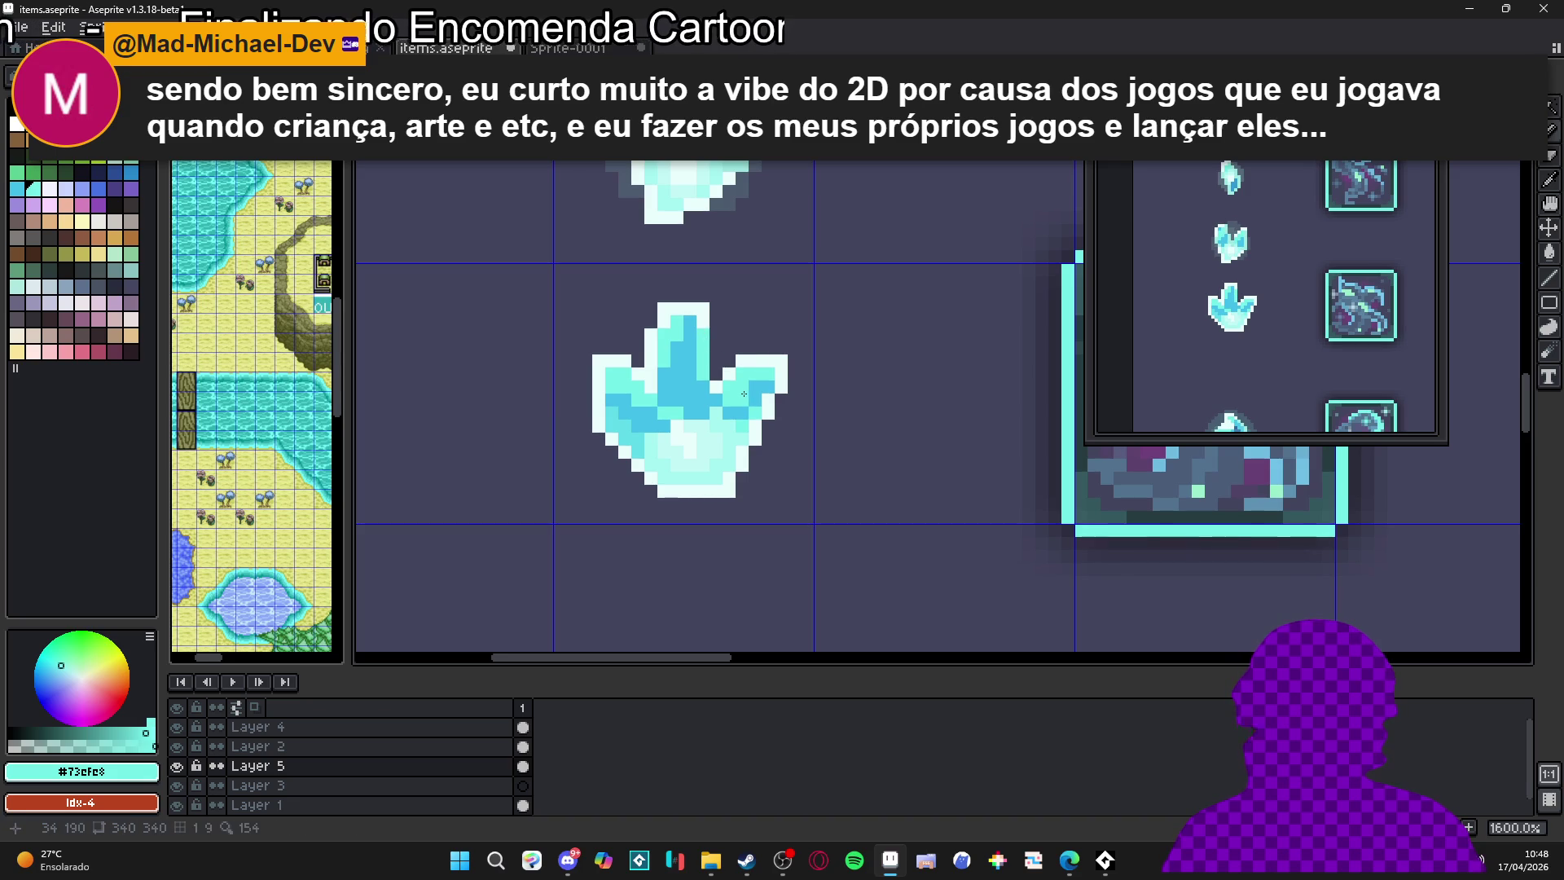
Undo the last stroke, then shade the crystal's right and left arms in deeper blue
key(ctrl+z)
key(ctrl+z)
key(ctrl+z)
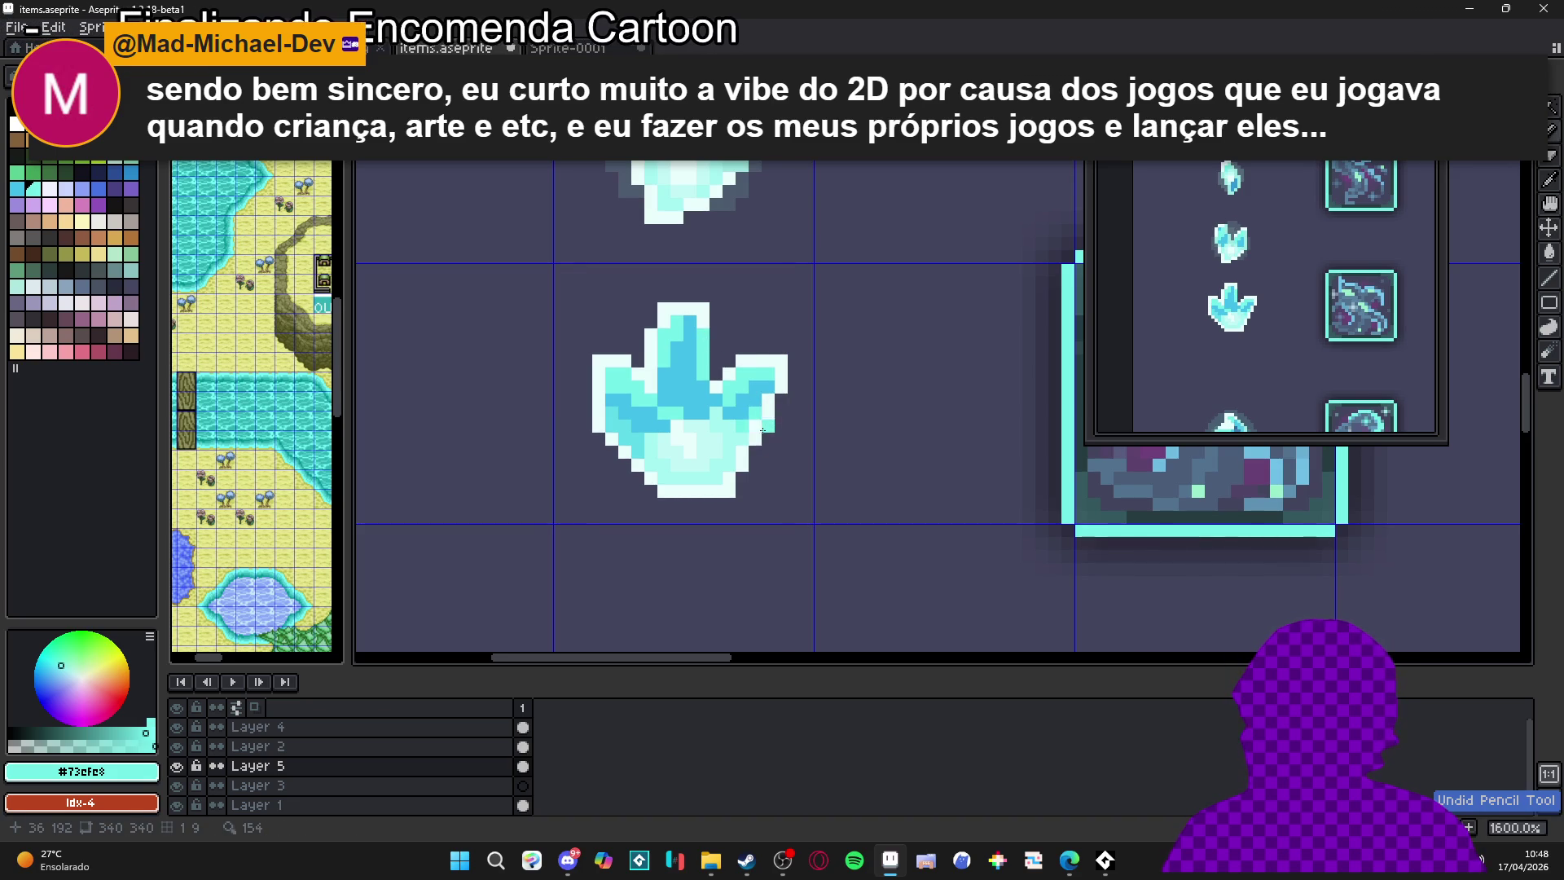
key(ctrl+d)
alt+click(763, 401)
click(767, 405)
click(759, 425)
click(782, 374)
click(782, 362)
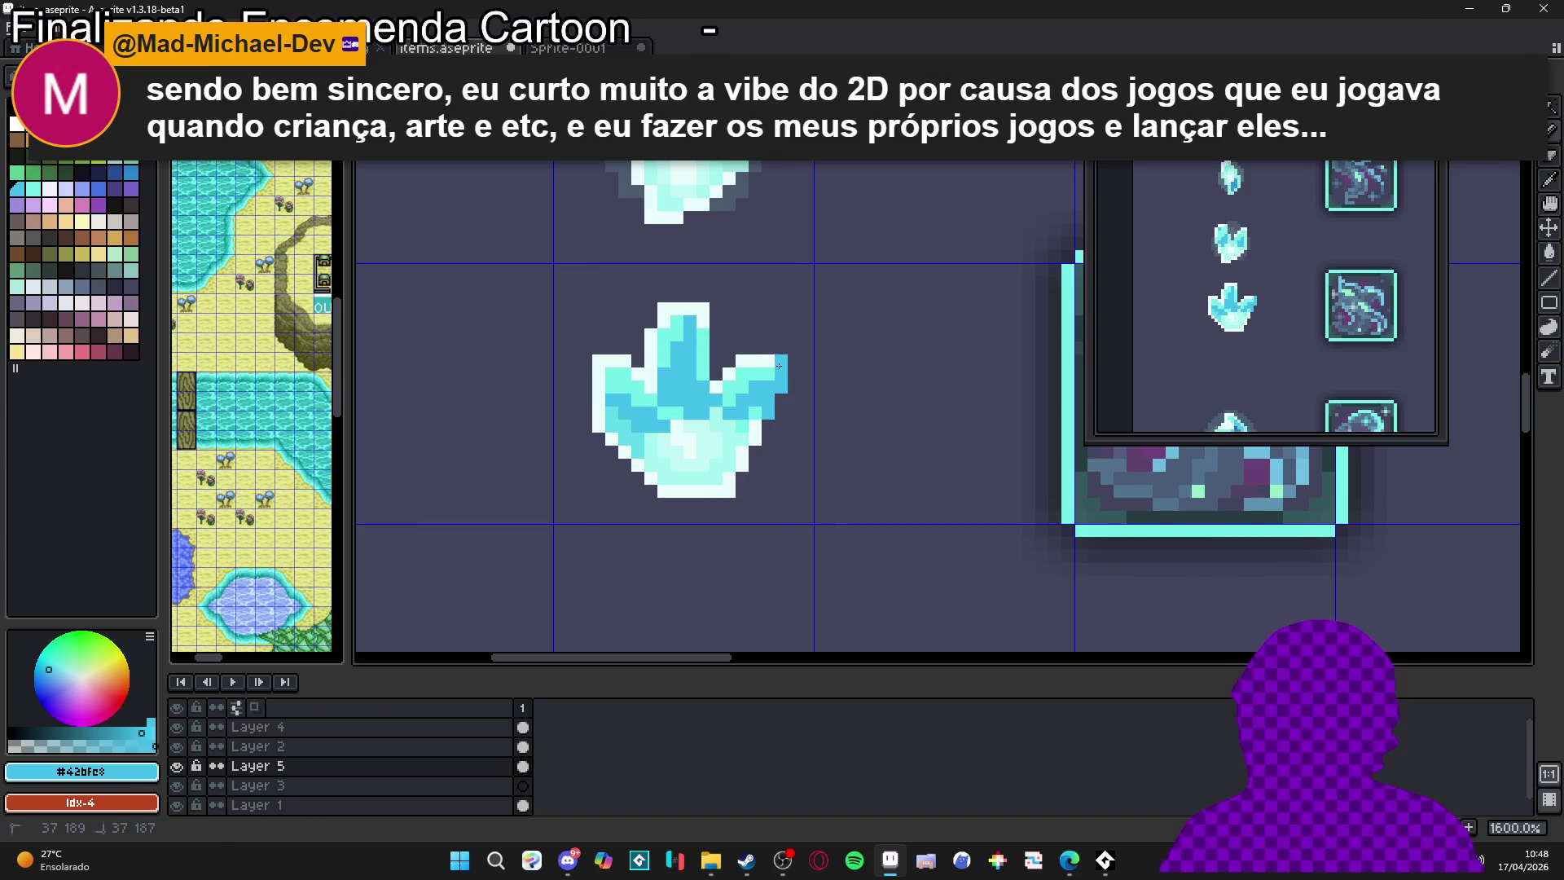
click(599, 413)
click(598, 402)
click(612, 440)
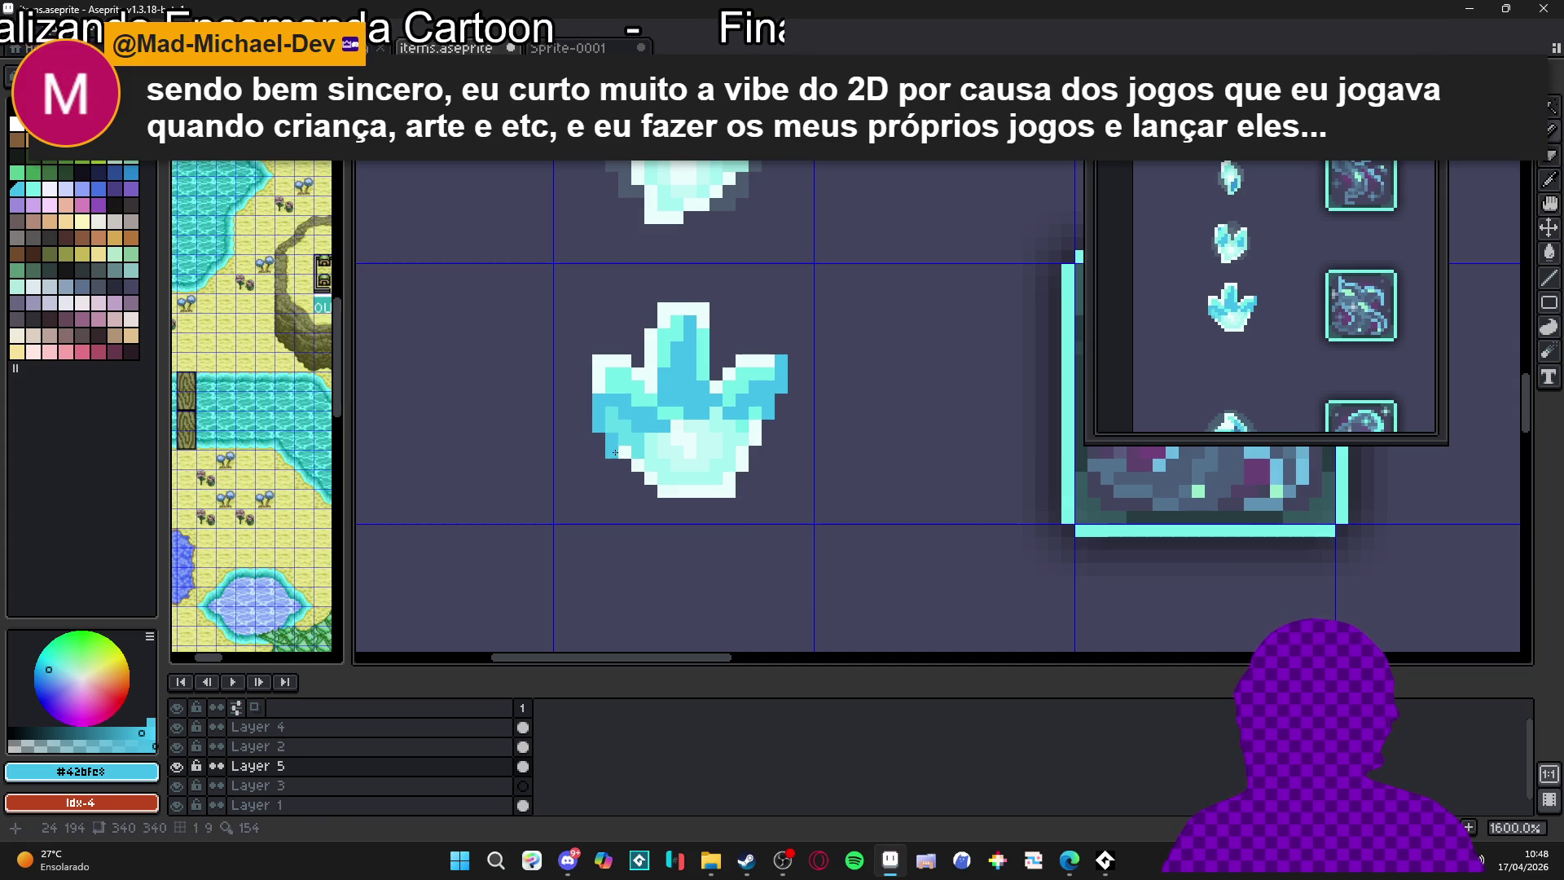
Bring the large crystal into view and pick pale cyan #9ee9e1 from it
scroll(644, 461, down, 3)
scroll(678, 429, up, 3)
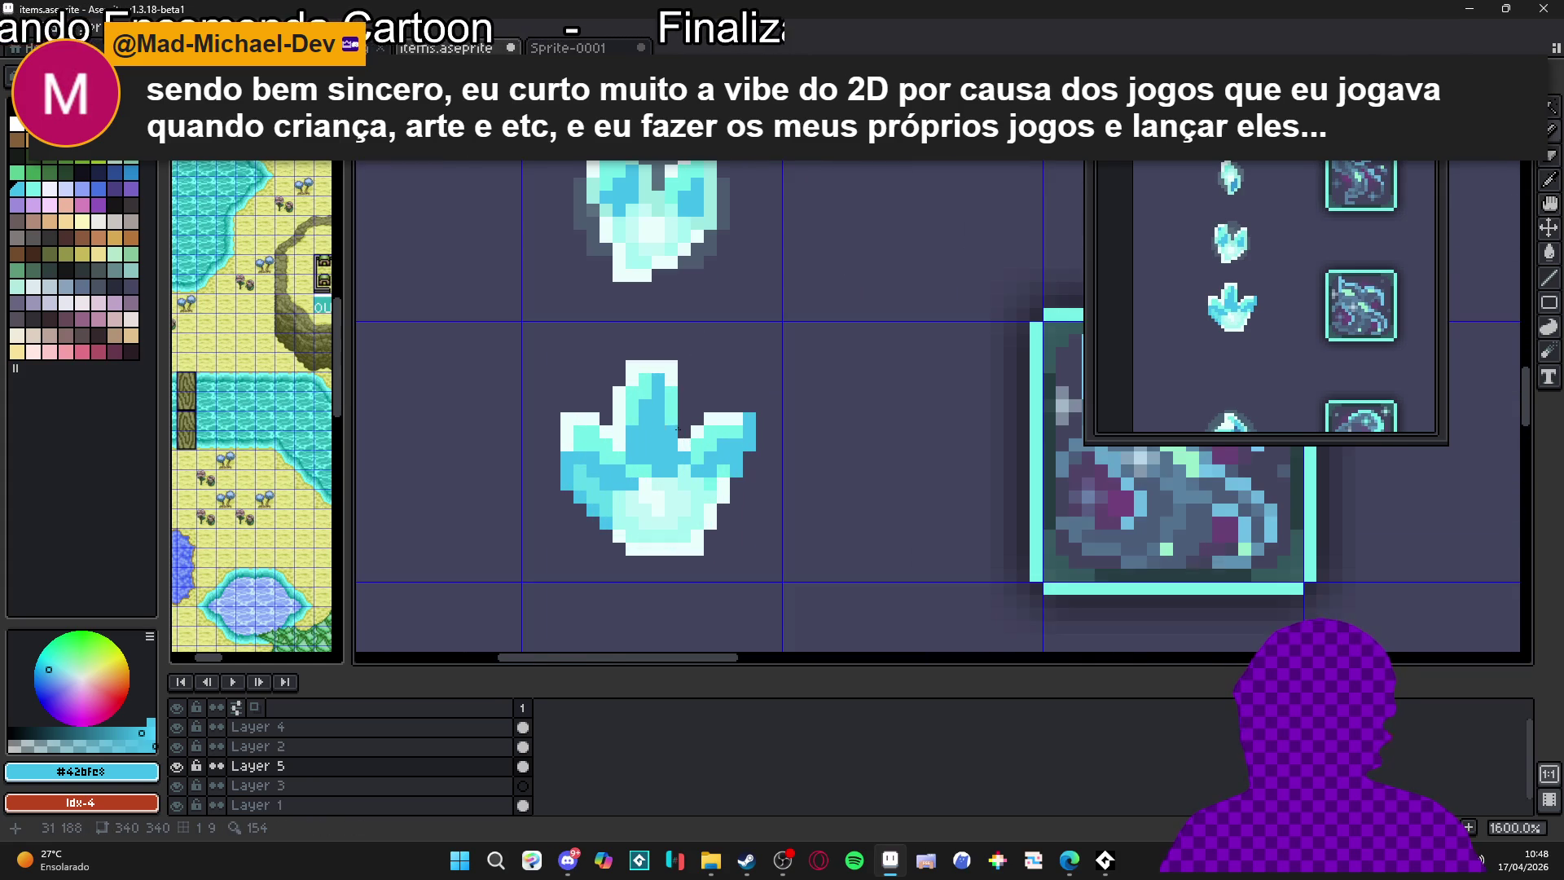
scroll(673, 430, down, 3)
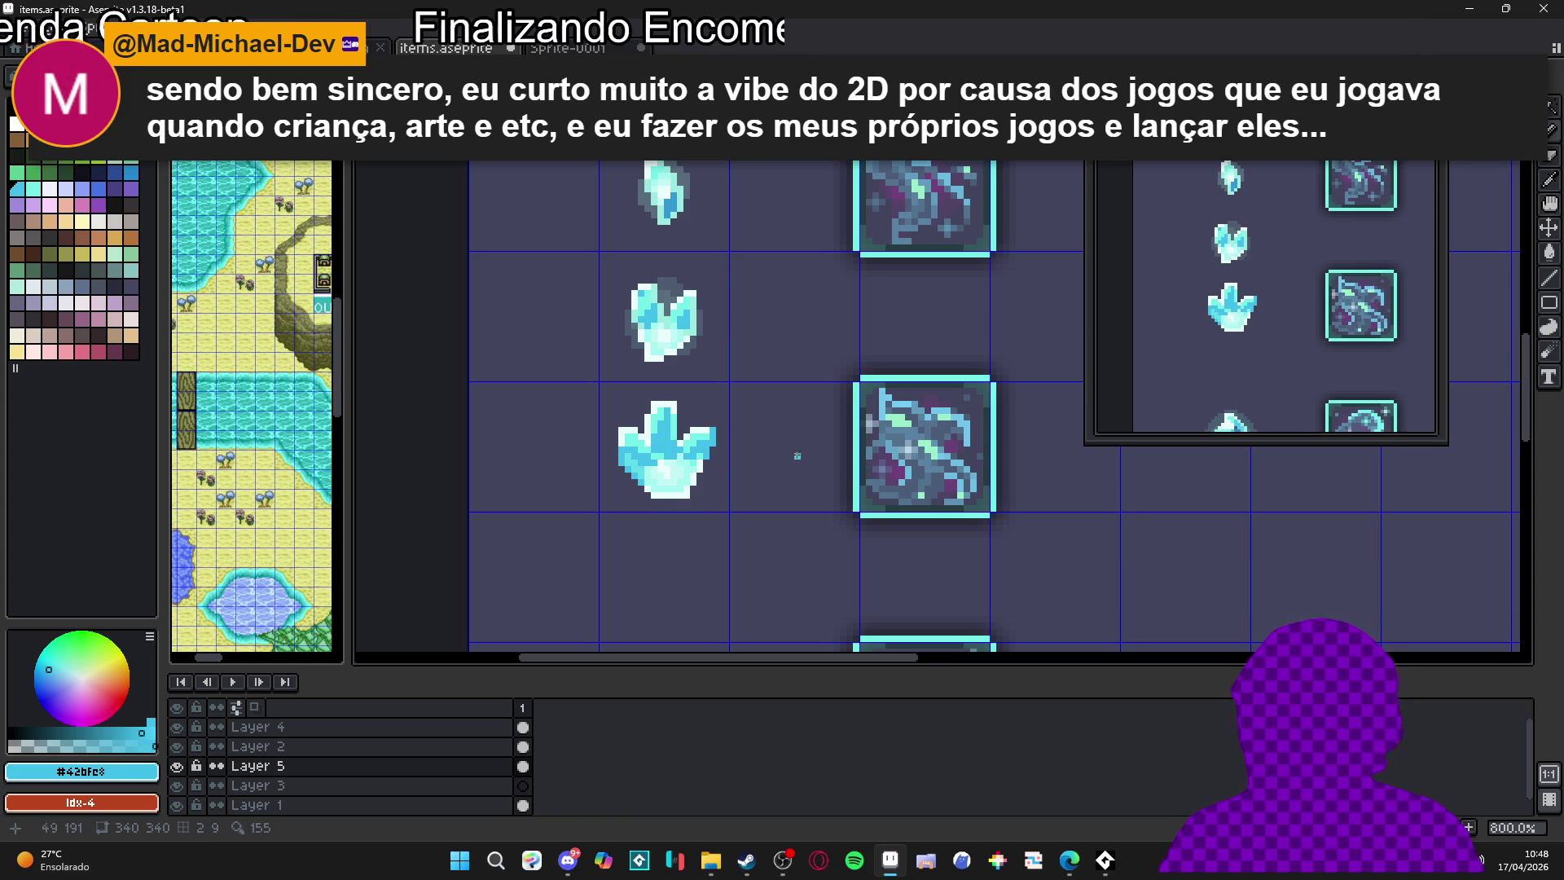
scroll(908, 202, up, 1)
scroll(853, 261, down, 1)
scroll(851, 411, up, 3)
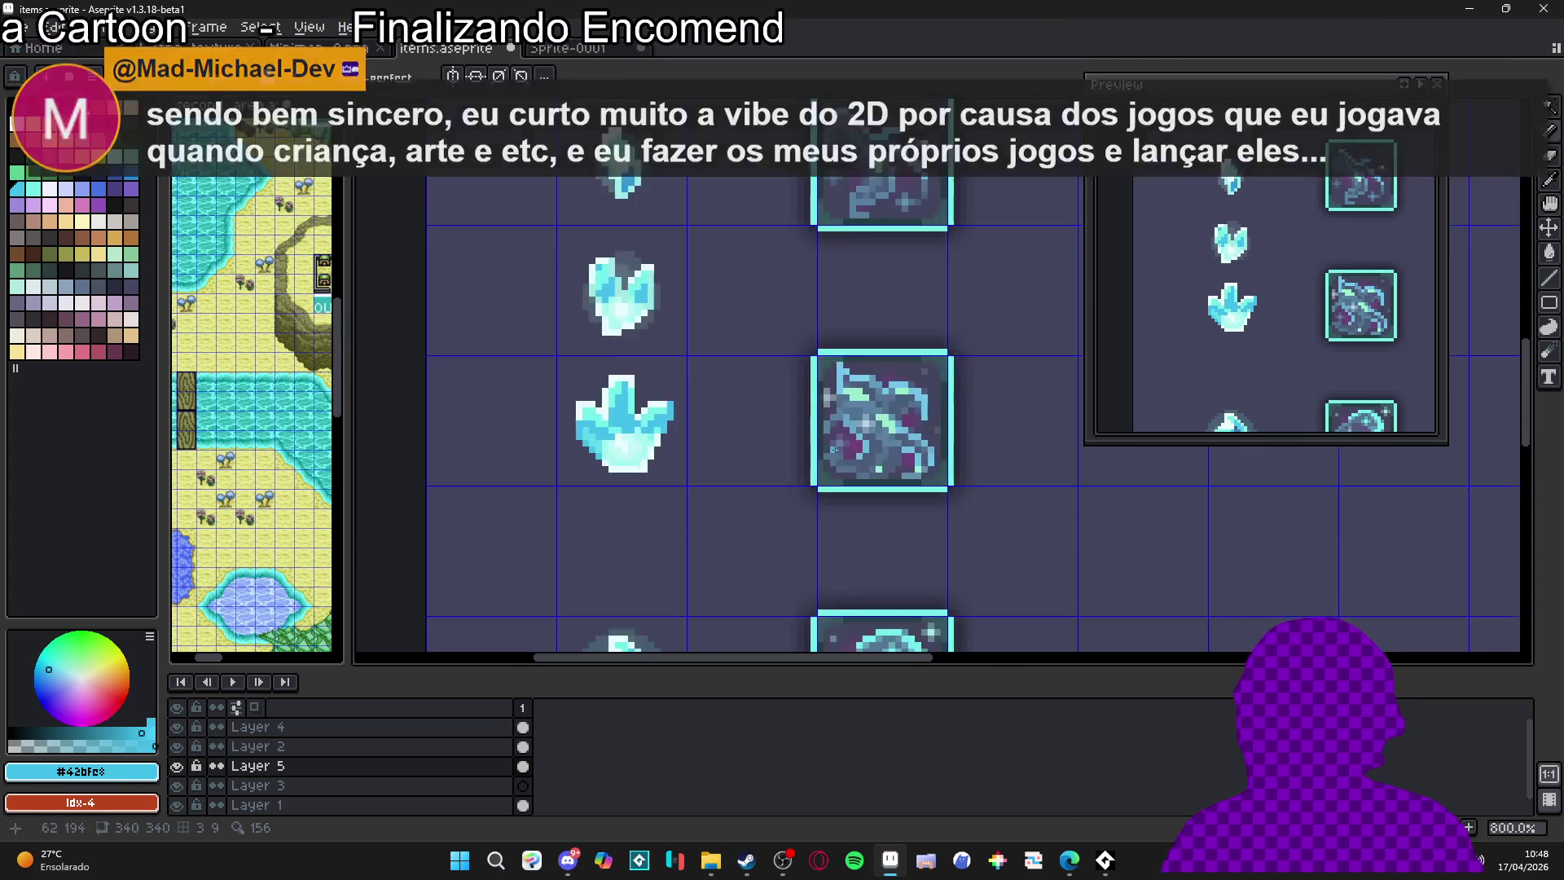
alt+click(852, 412)
drag(557, 461, 739, 496)
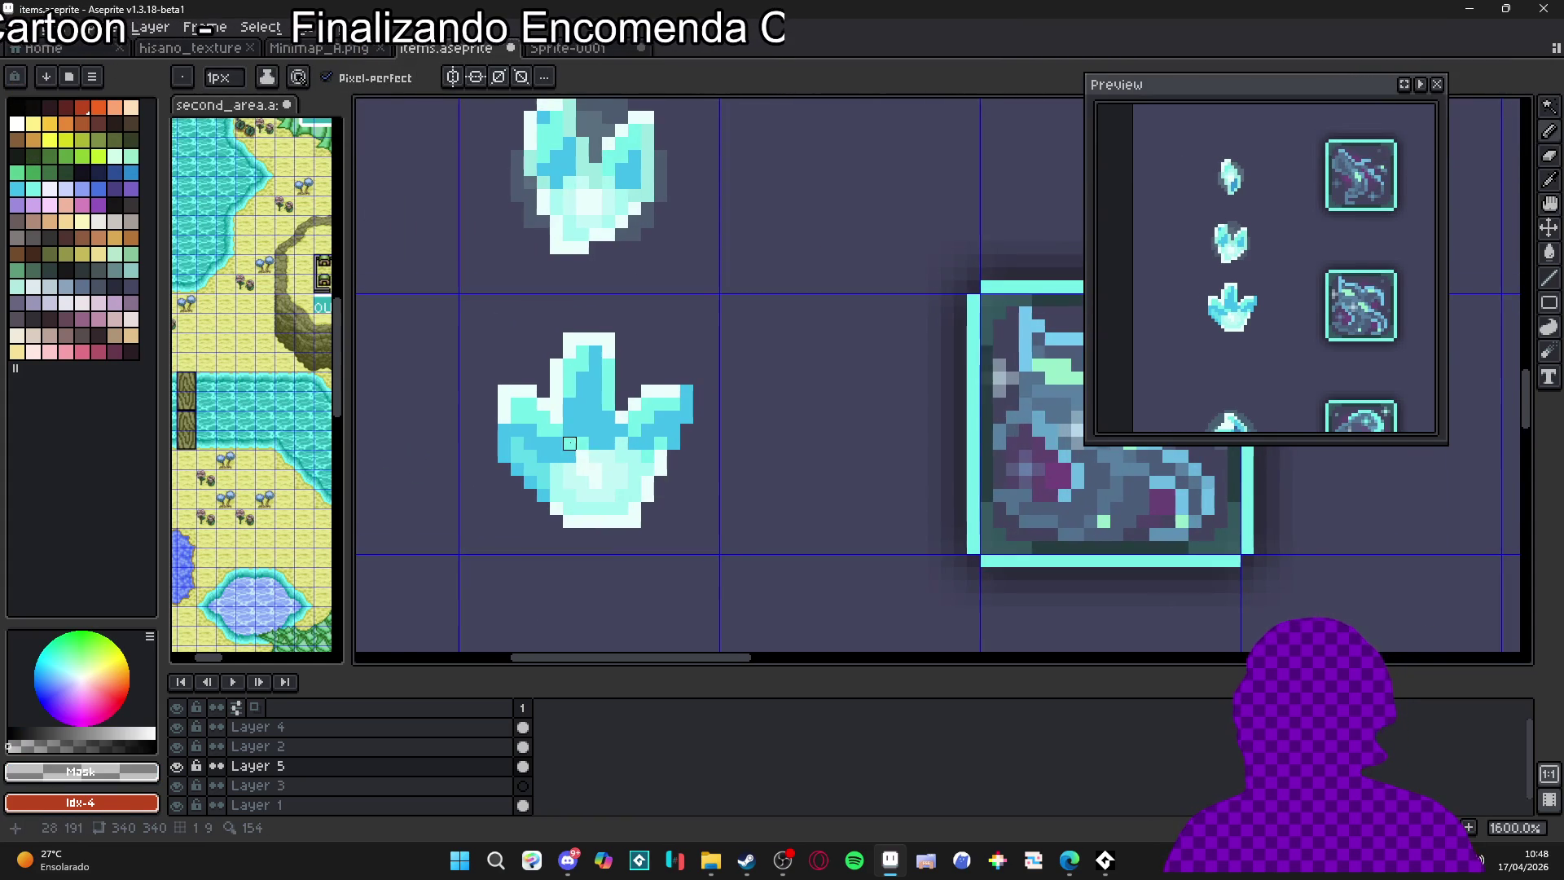
scroll(739, 495, down, 4)
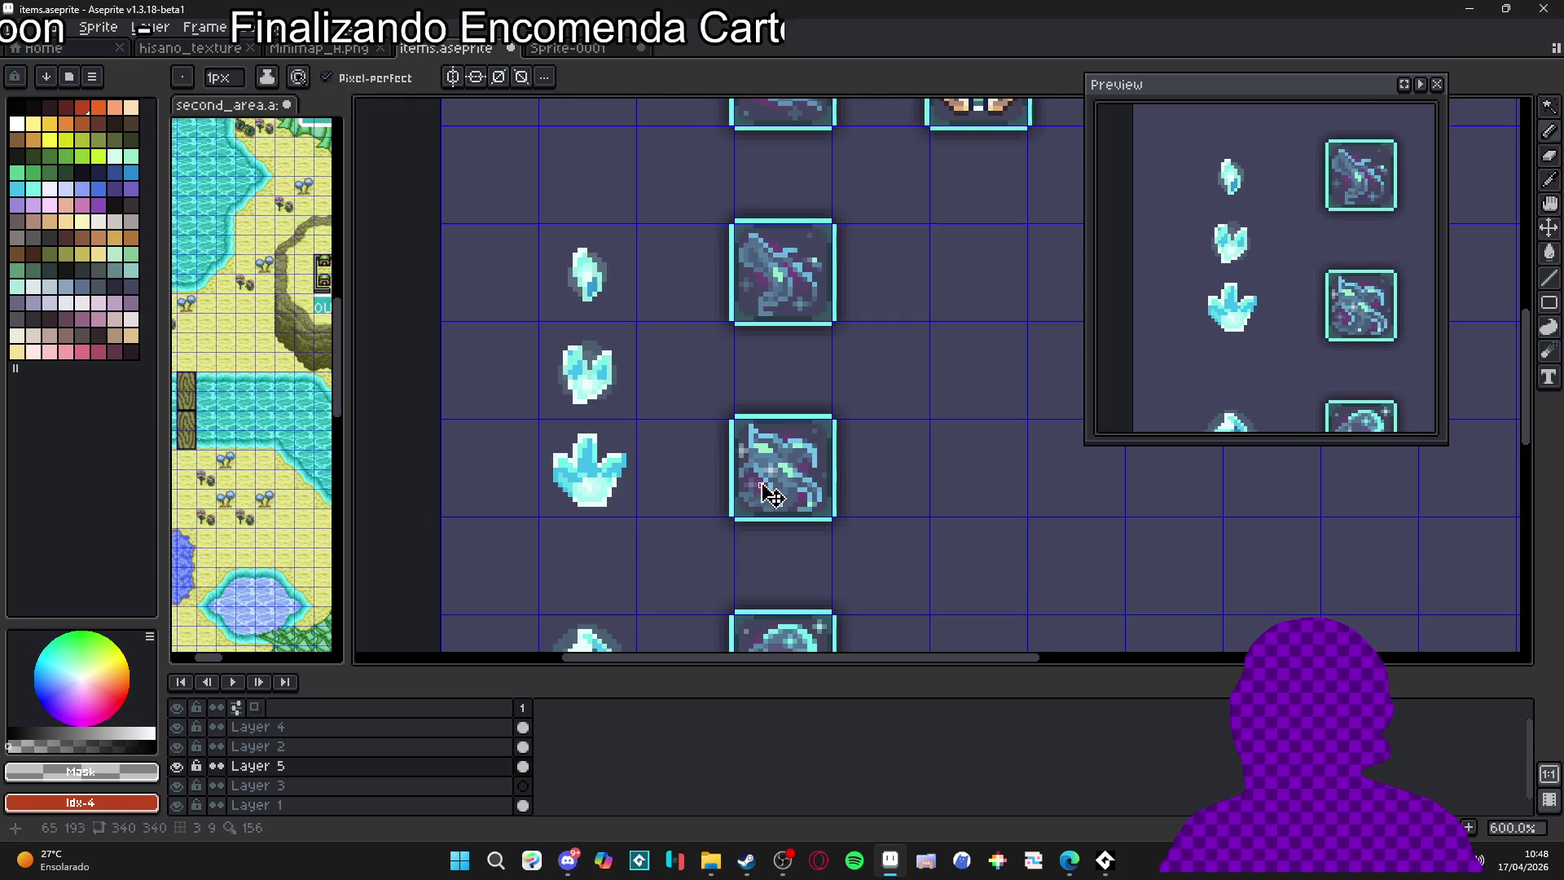
scroll(770, 493, up, 3)
scroll(570, 481, down, 3)
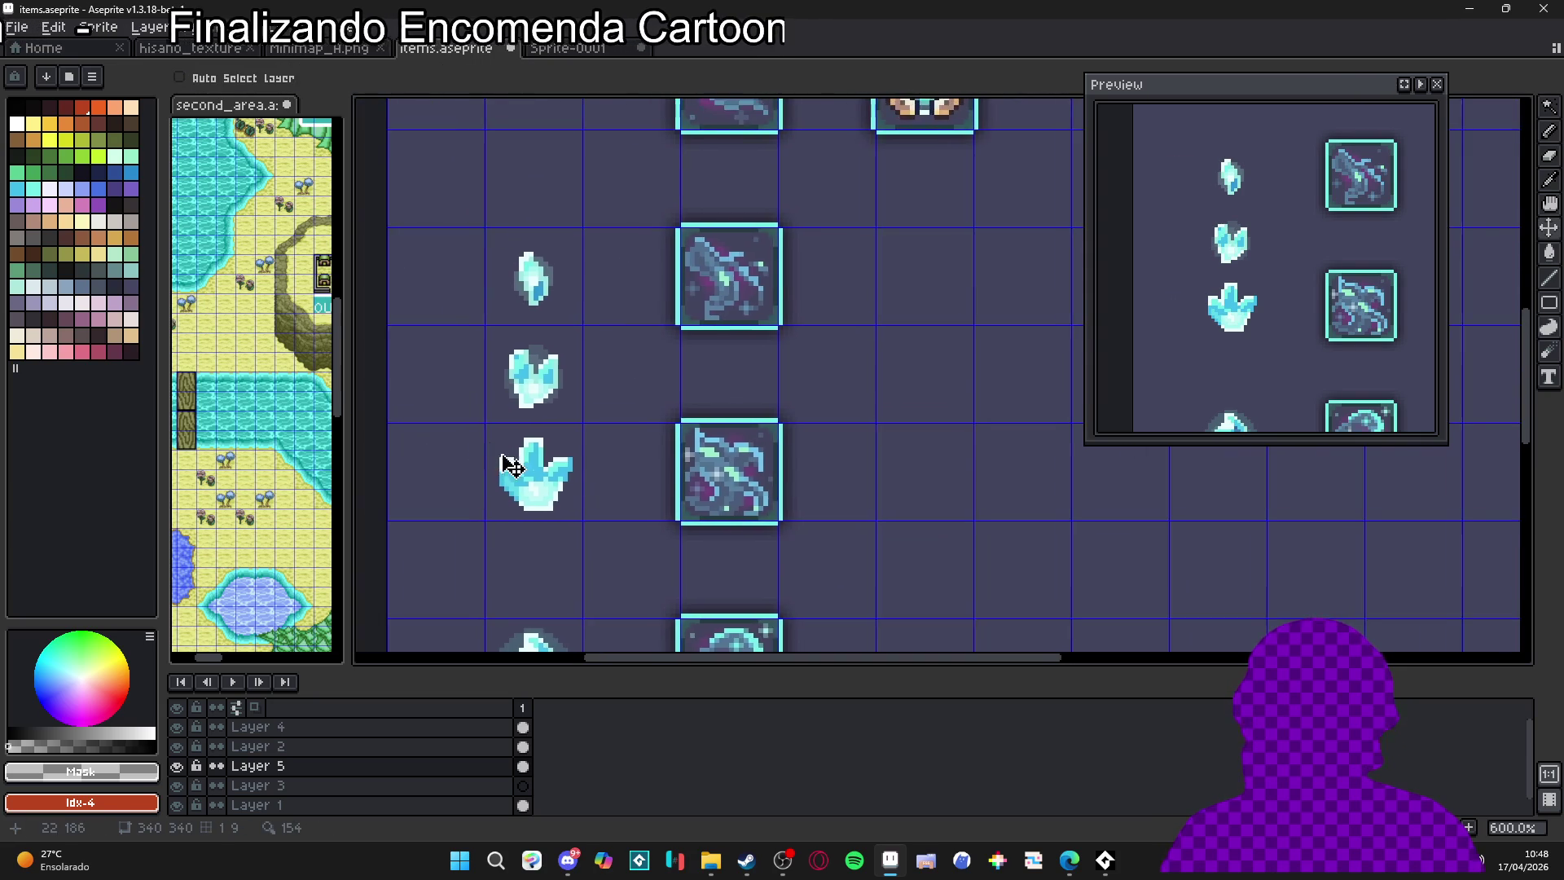
scroll(513, 466, up, 3)
alt+click(548, 526)
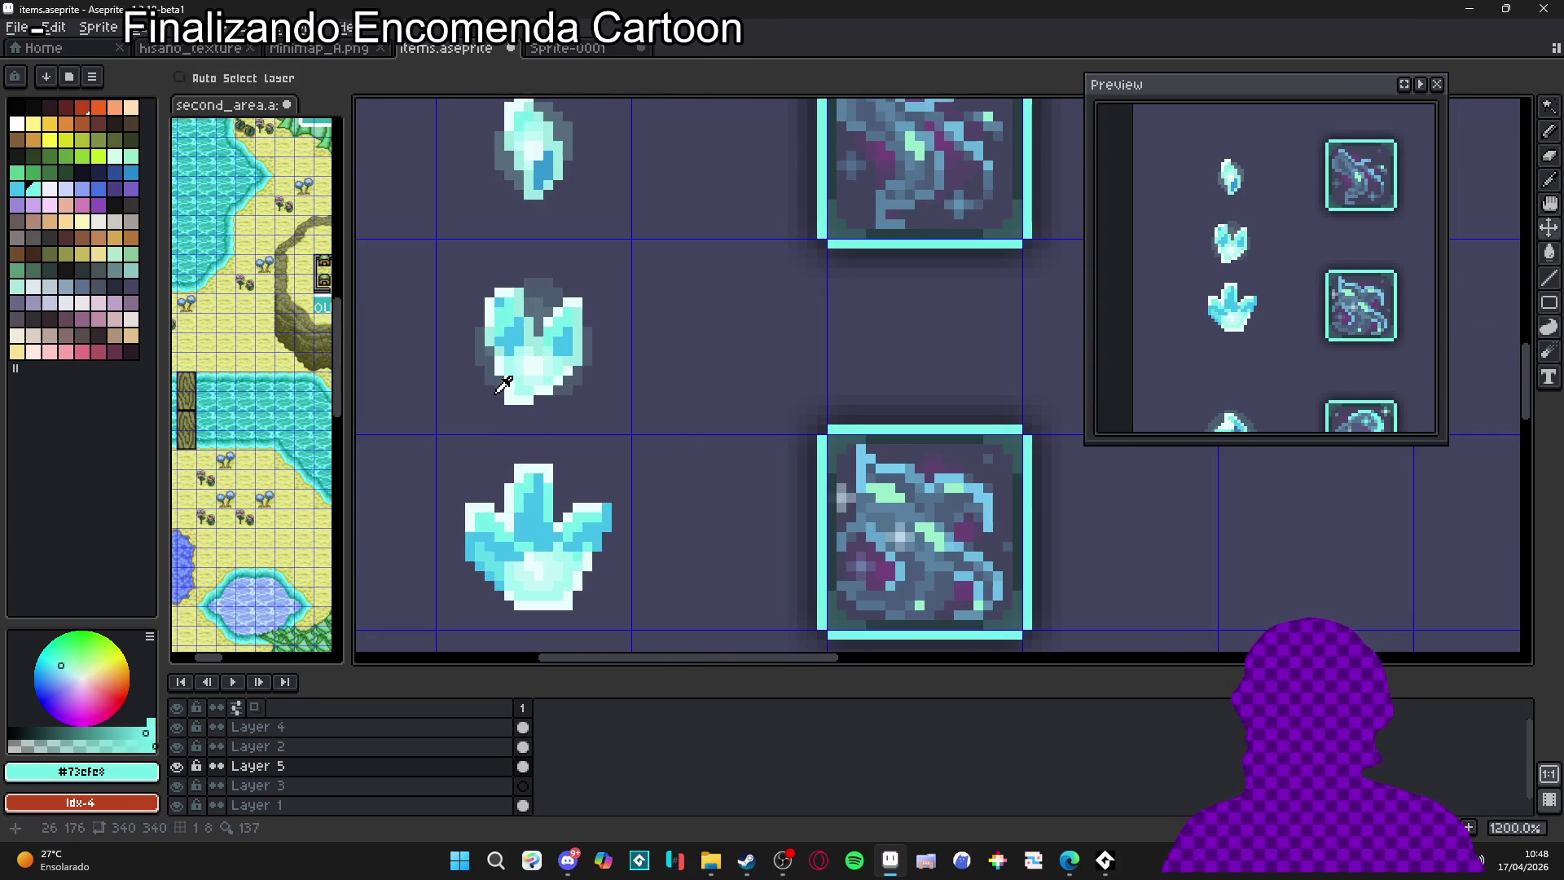
alt+click(498, 350)
scroll(494, 535, up, 2)
Paint dark outline pixels along the crystal's lower-left and left edges
click(506, 553)
click(486, 553)
click(525, 592)
click(523, 574)
click(506, 572)
click(525, 592)
click(545, 592)
click(506, 592)
click(467, 552)
click(467, 533)
click(465, 516)
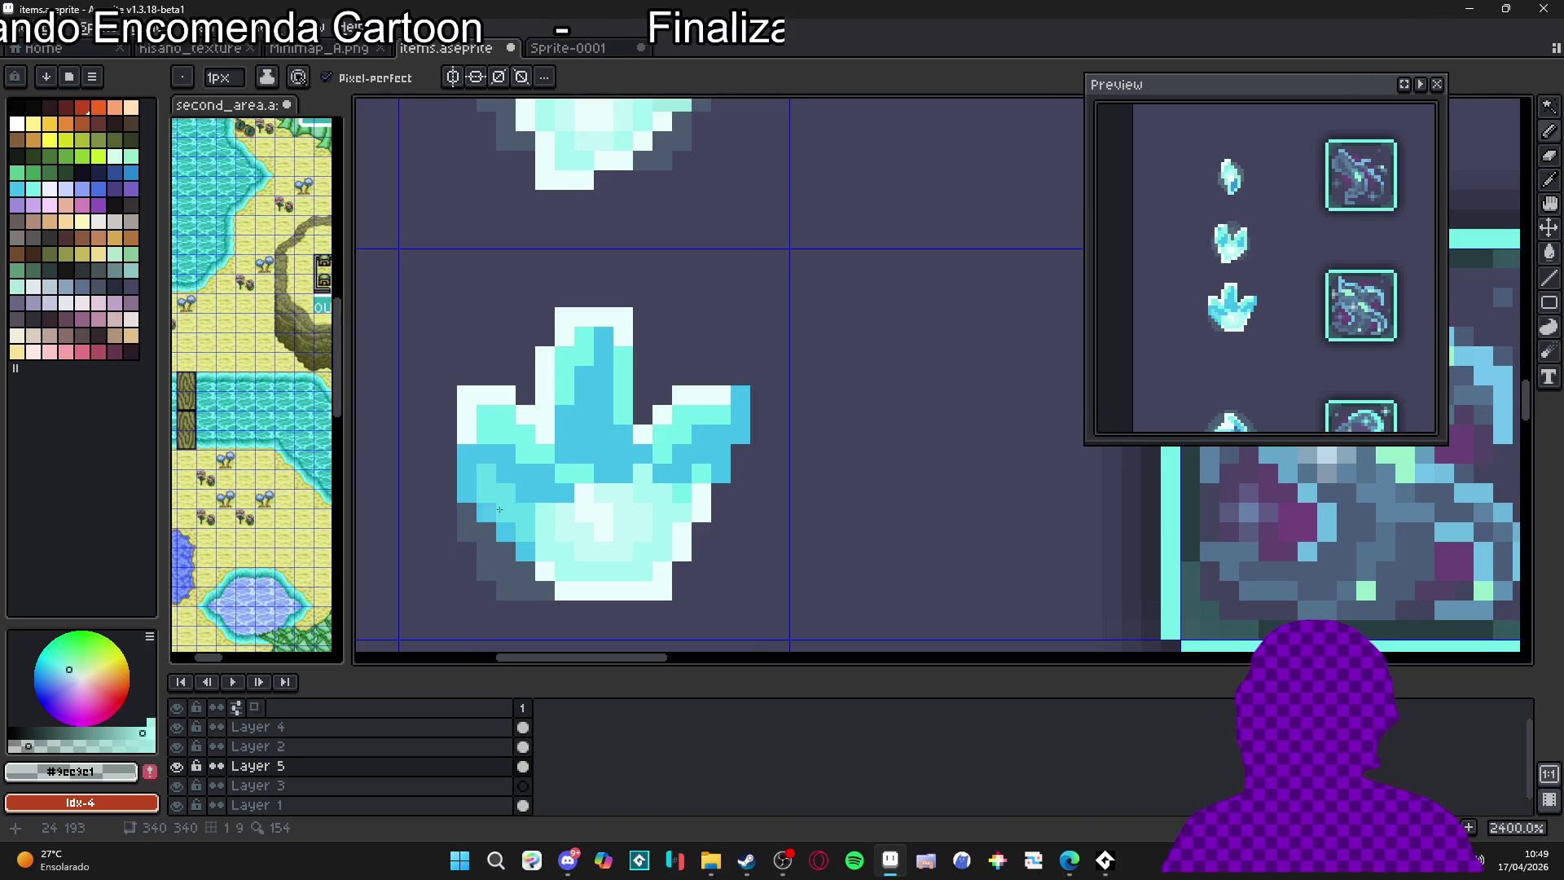
Outline the crystal's side, right notch, lower-right and upper-left edges in dark pixels
drag(646, 408, 646, 368)
click(663, 396)
click(662, 375)
mouse_move(715, 499)
mouse_down()
mouse_move(702, 552)
mouse_move(721, 553)
mouse_move(681, 582)
mouse_up()
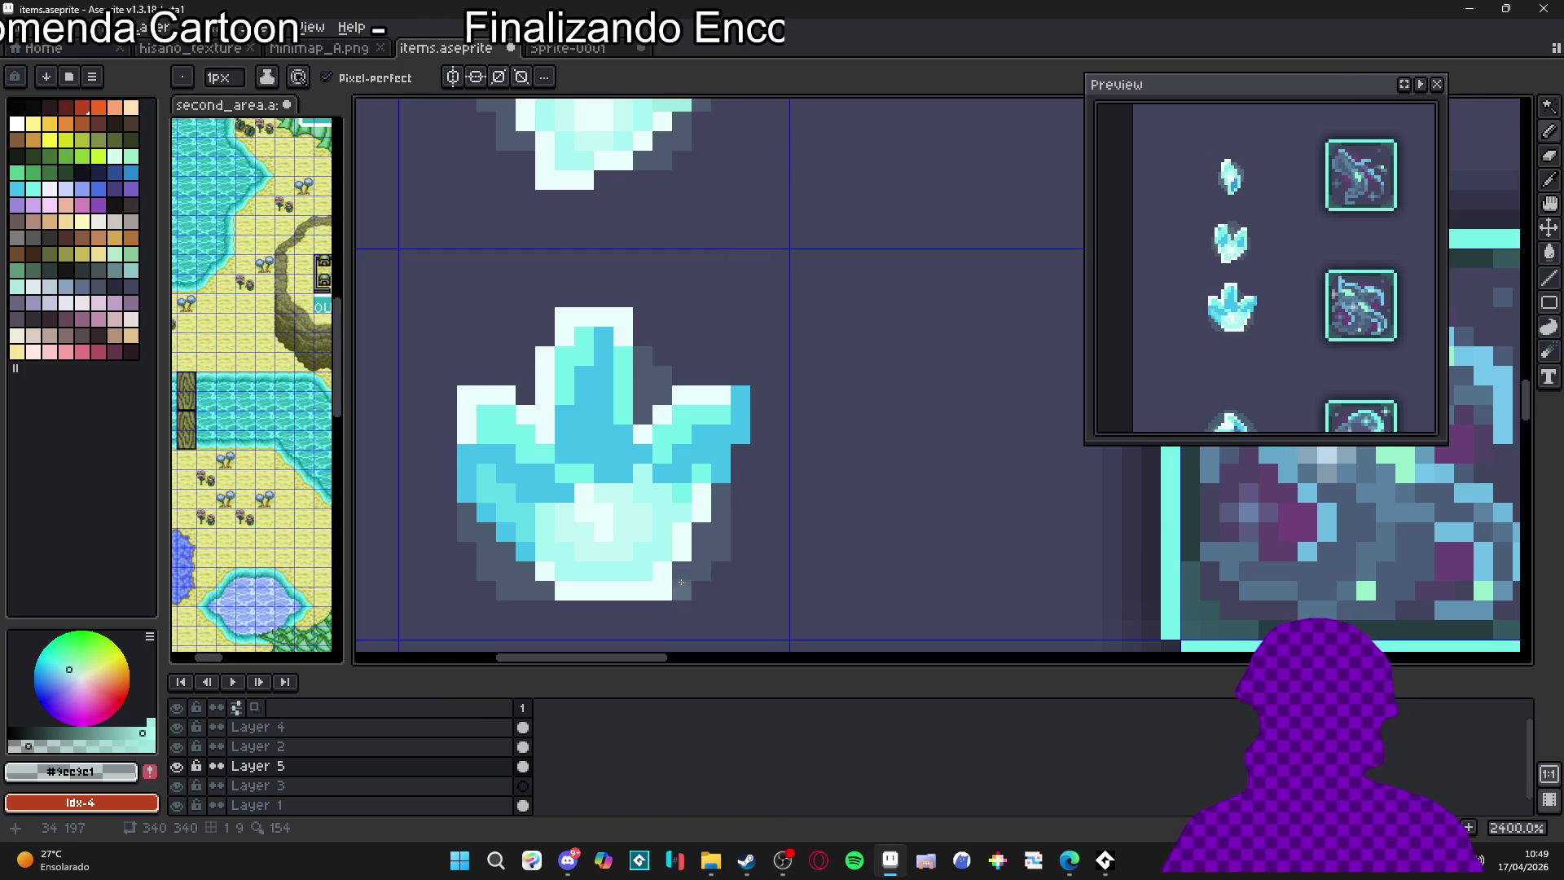
mouse_move(527, 395)
mouse_down()
mouse_move(526, 349)
mouse_move(628, 298)
mouse_up()
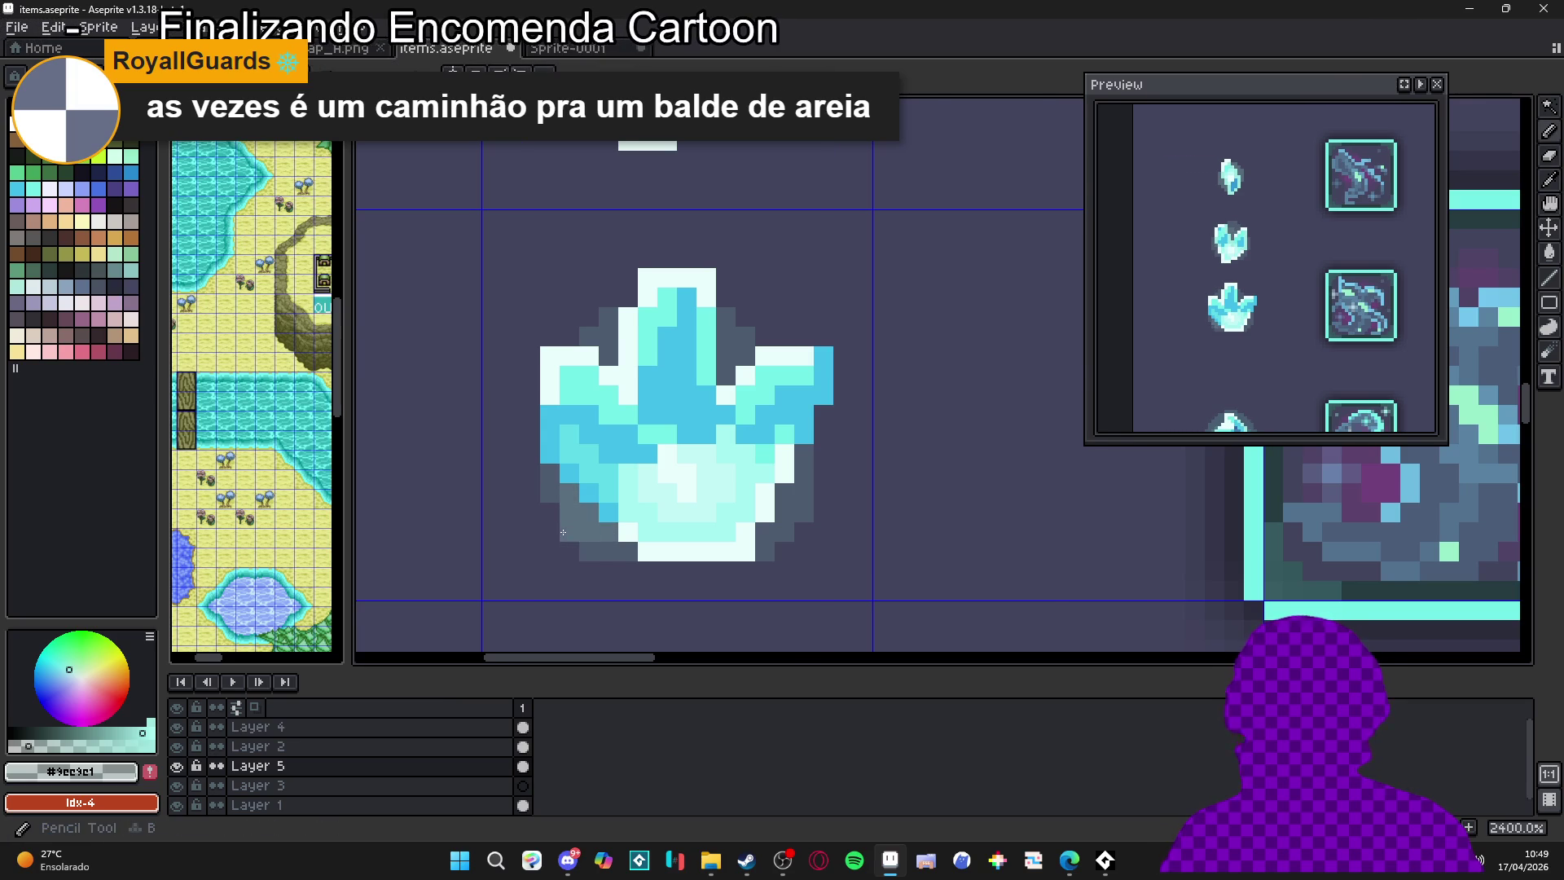
Pencil a short run of extra dark outline pixels along the big crystal's lower-left edge
scroll(597, 546, down, 3)
scroll(710, 549, up, 2)
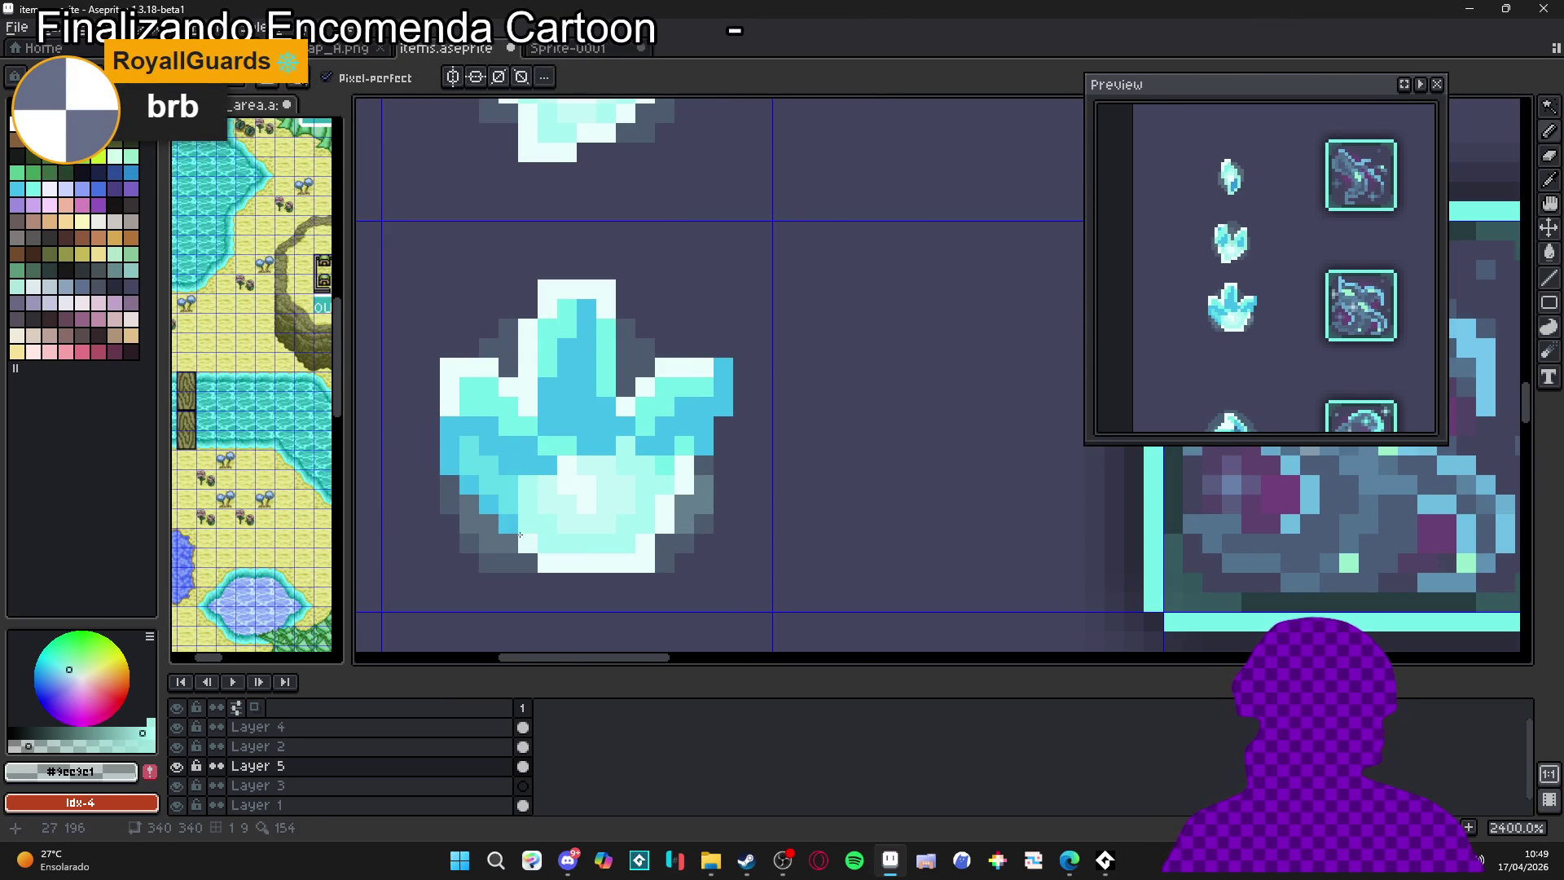
scroll(598, 489, down, 5)
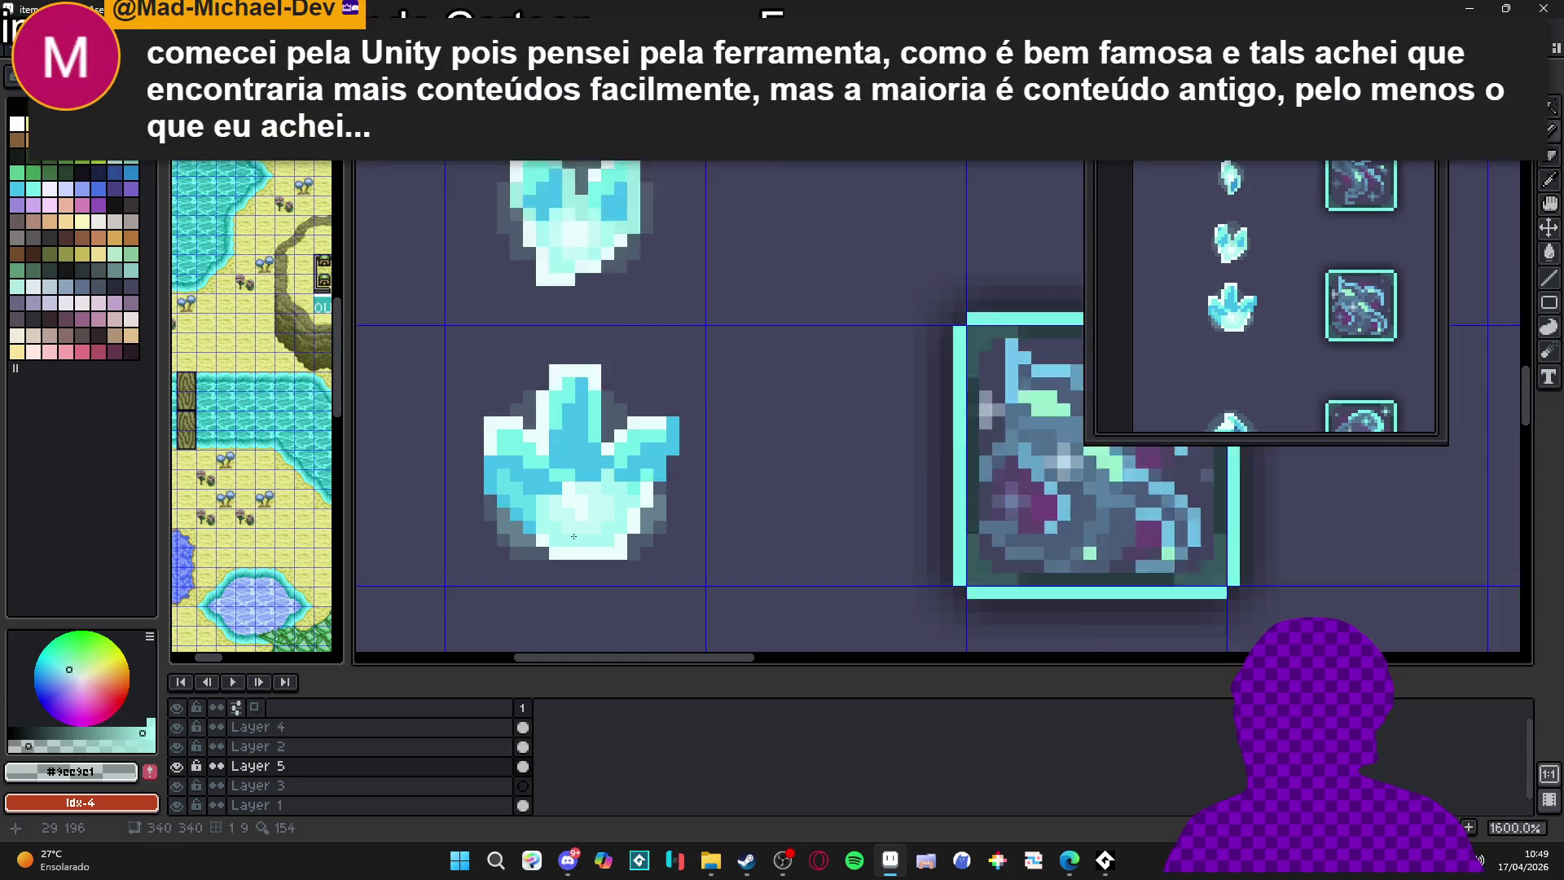
scroll(598, 488, up, 3)
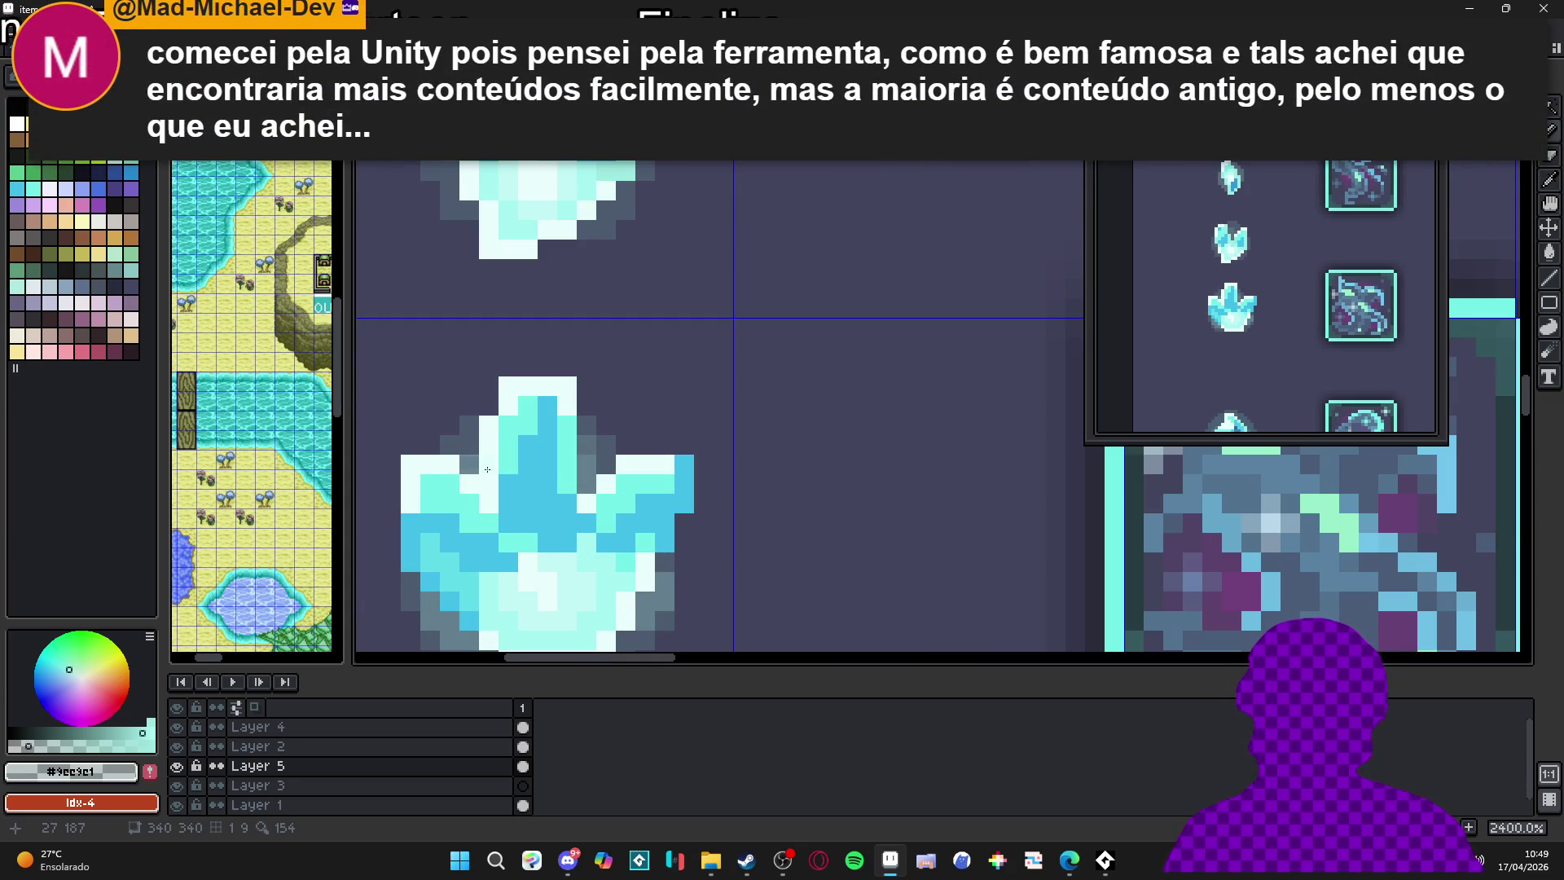
scroll(599, 477, down, 3)
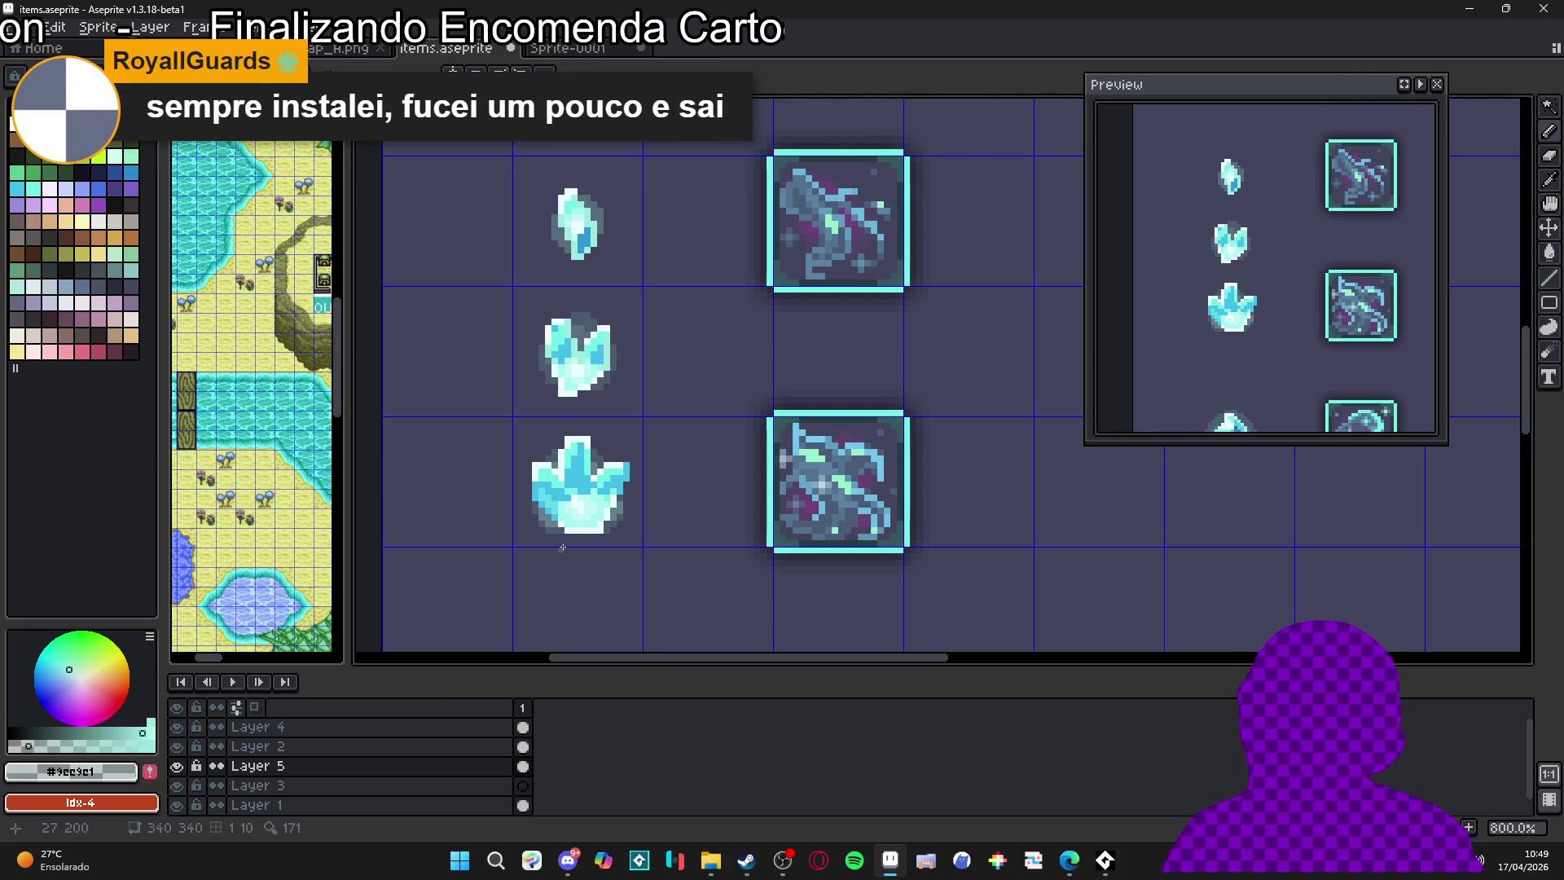
scroll(563, 548, up, 3)
scroll(554, 543, down, 1)
scroll(574, 423, down, 3)
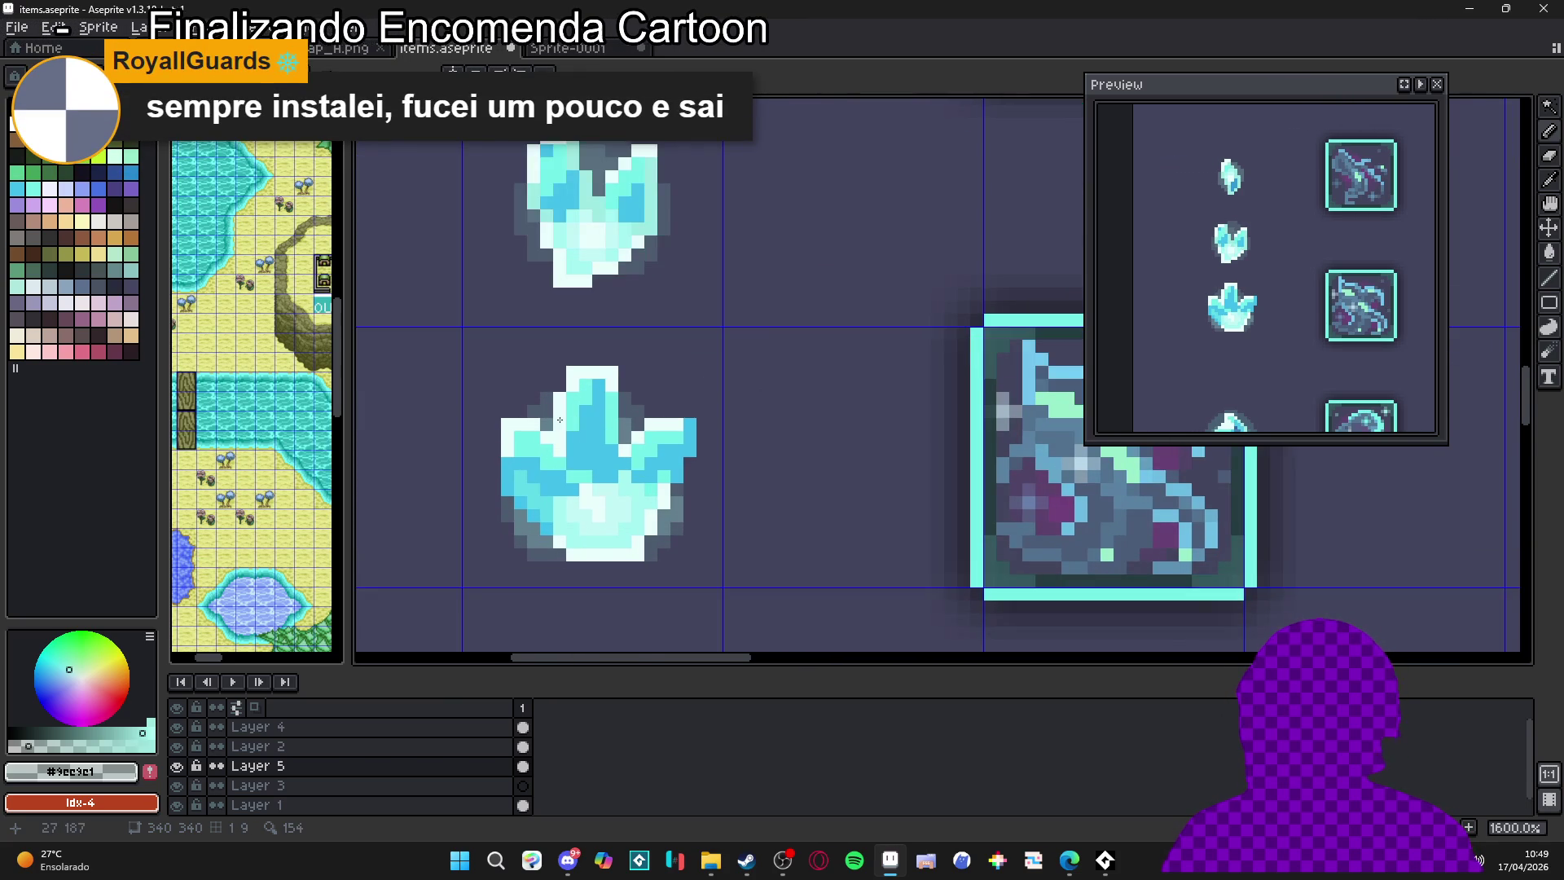
scroll(607, 427, down, 2)
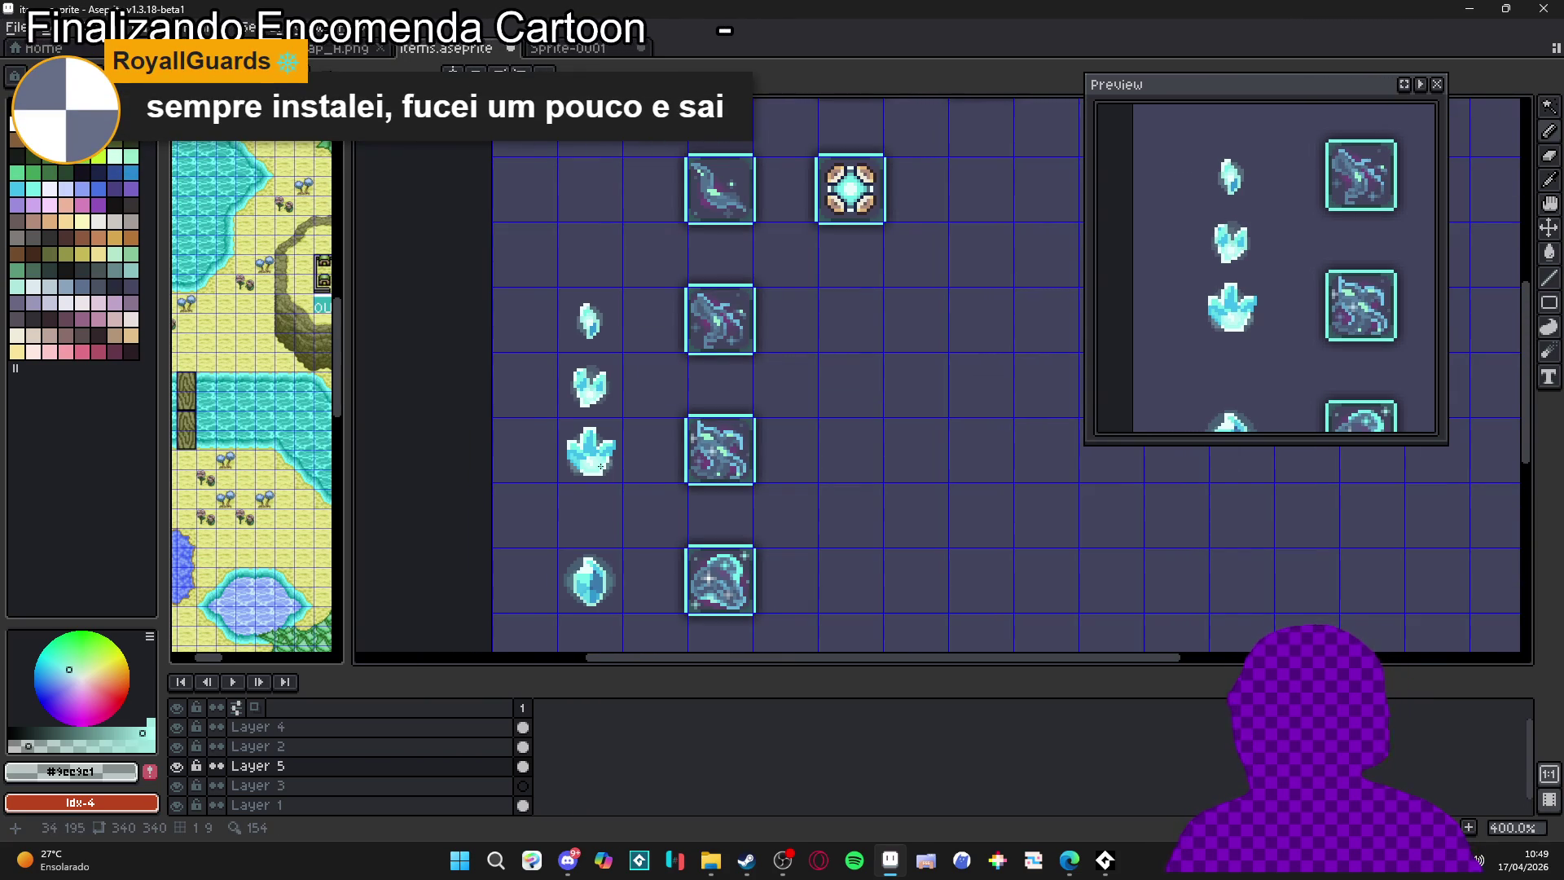
scroll(609, 446, up, 5)
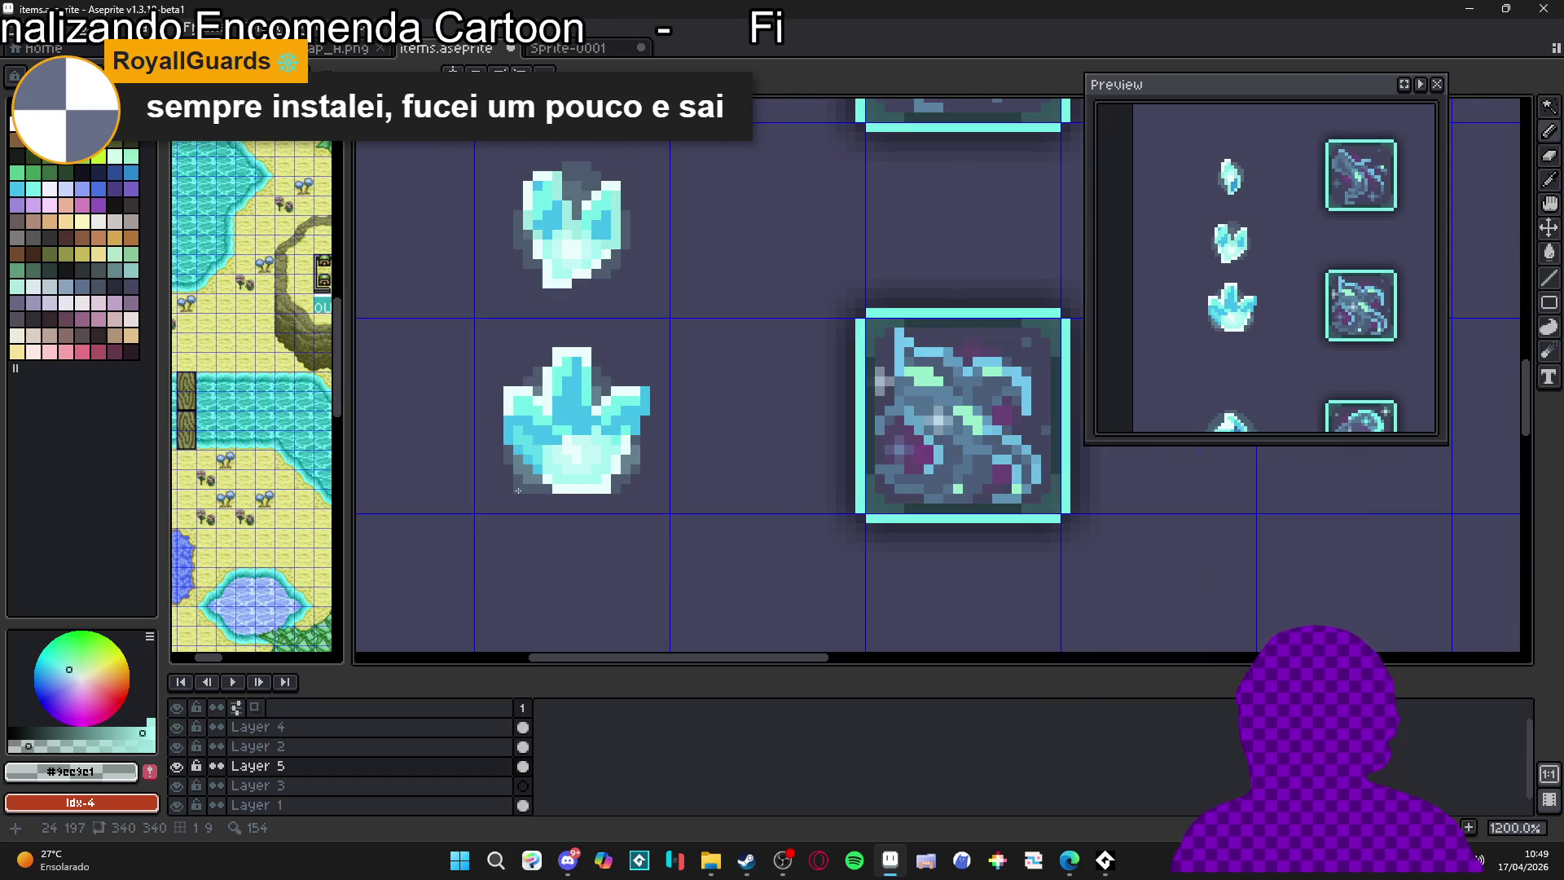
scroll(532, 443, up, 4)
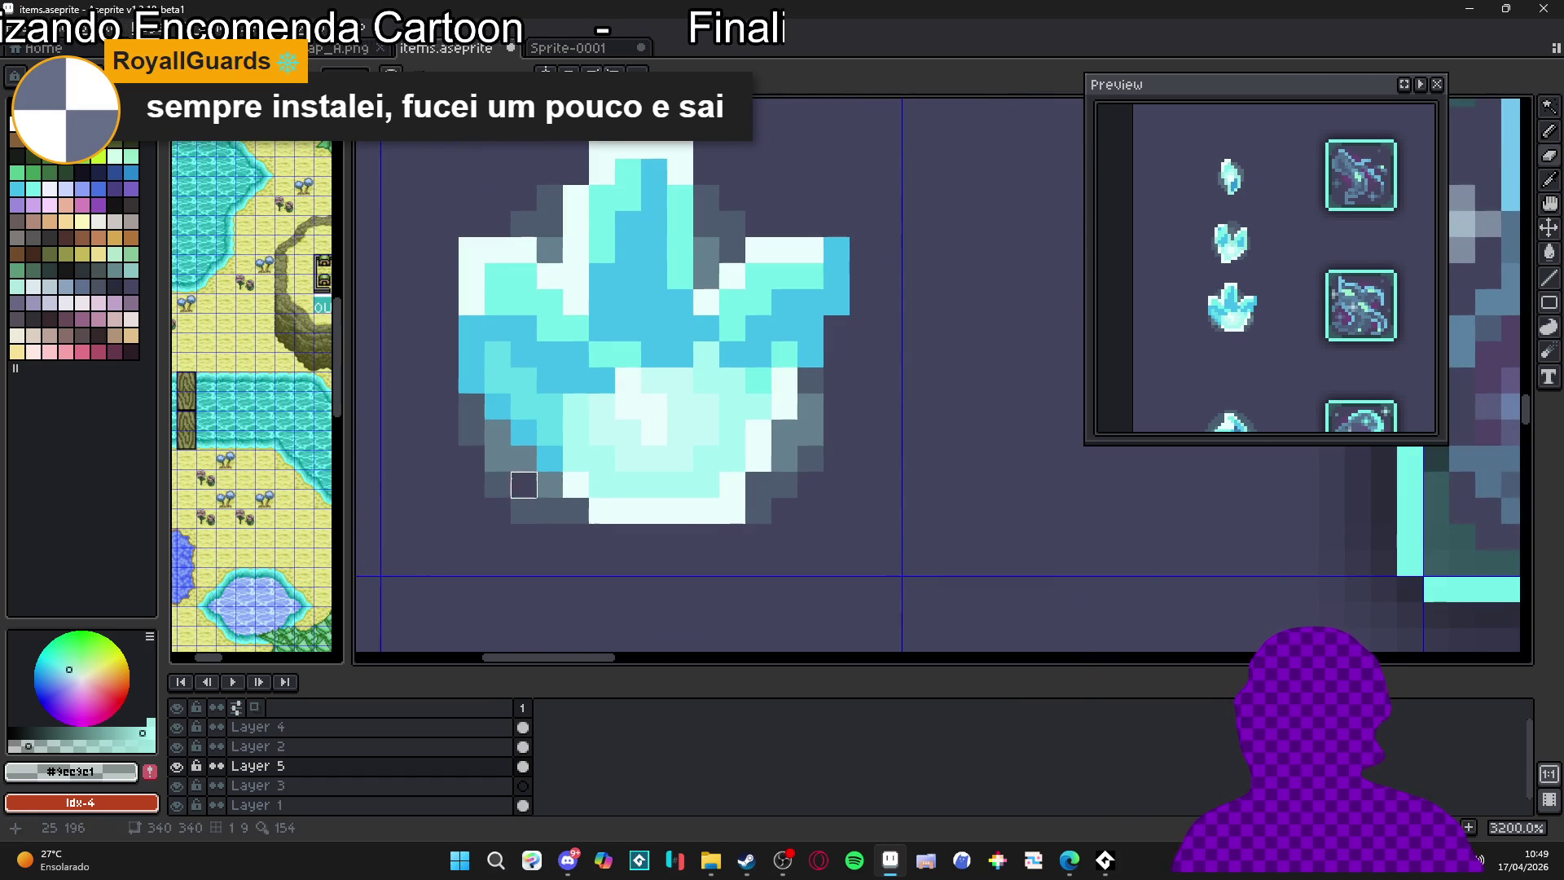
scroll(549, 510, down, 2)
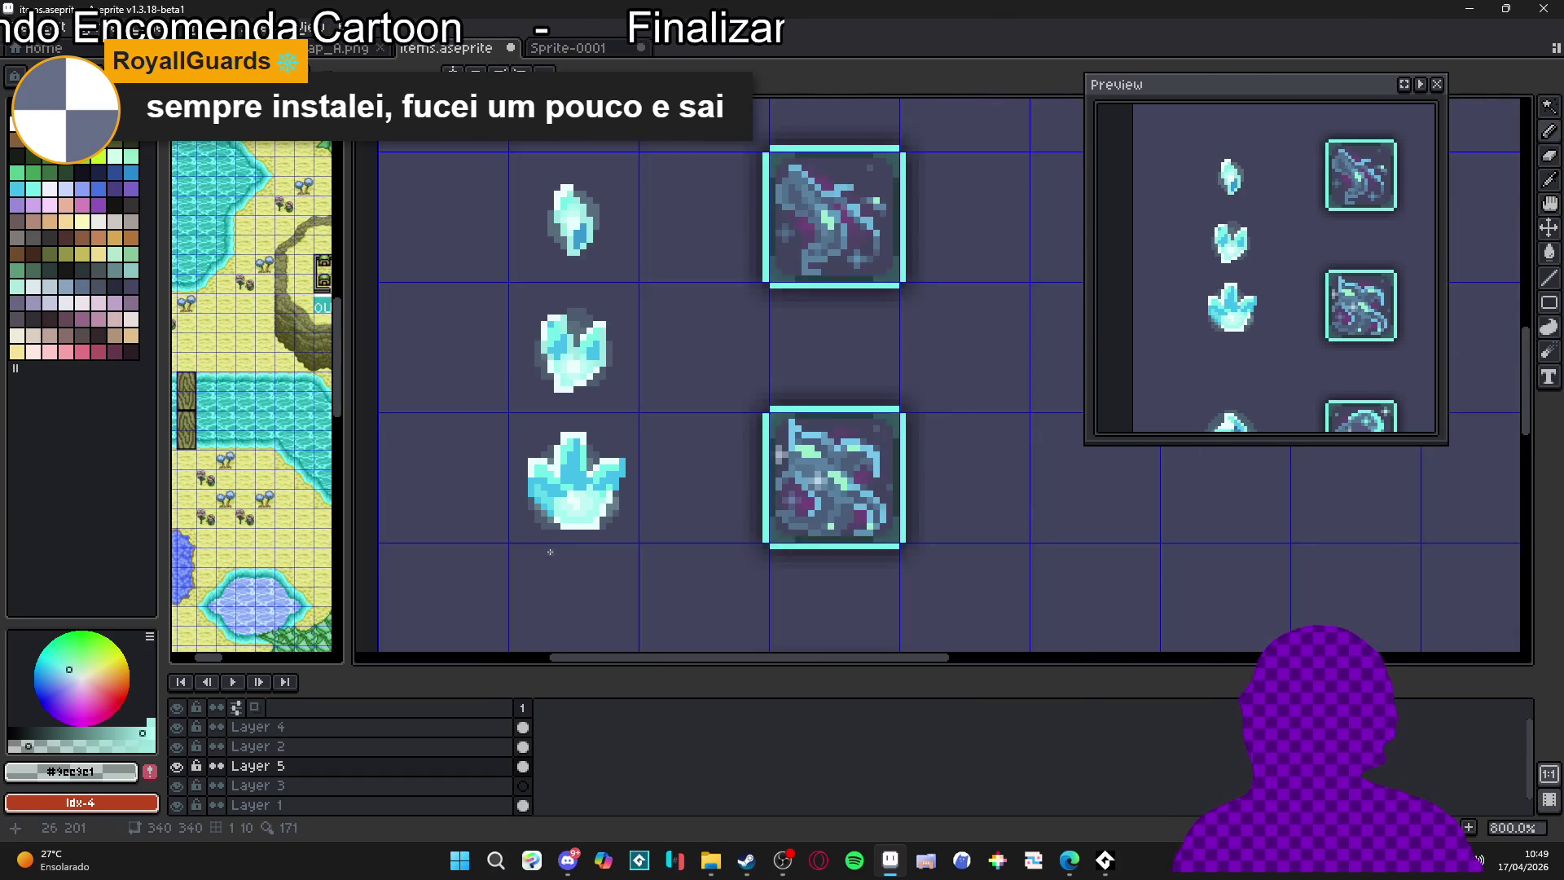
scroll(552, 521, up, 2)
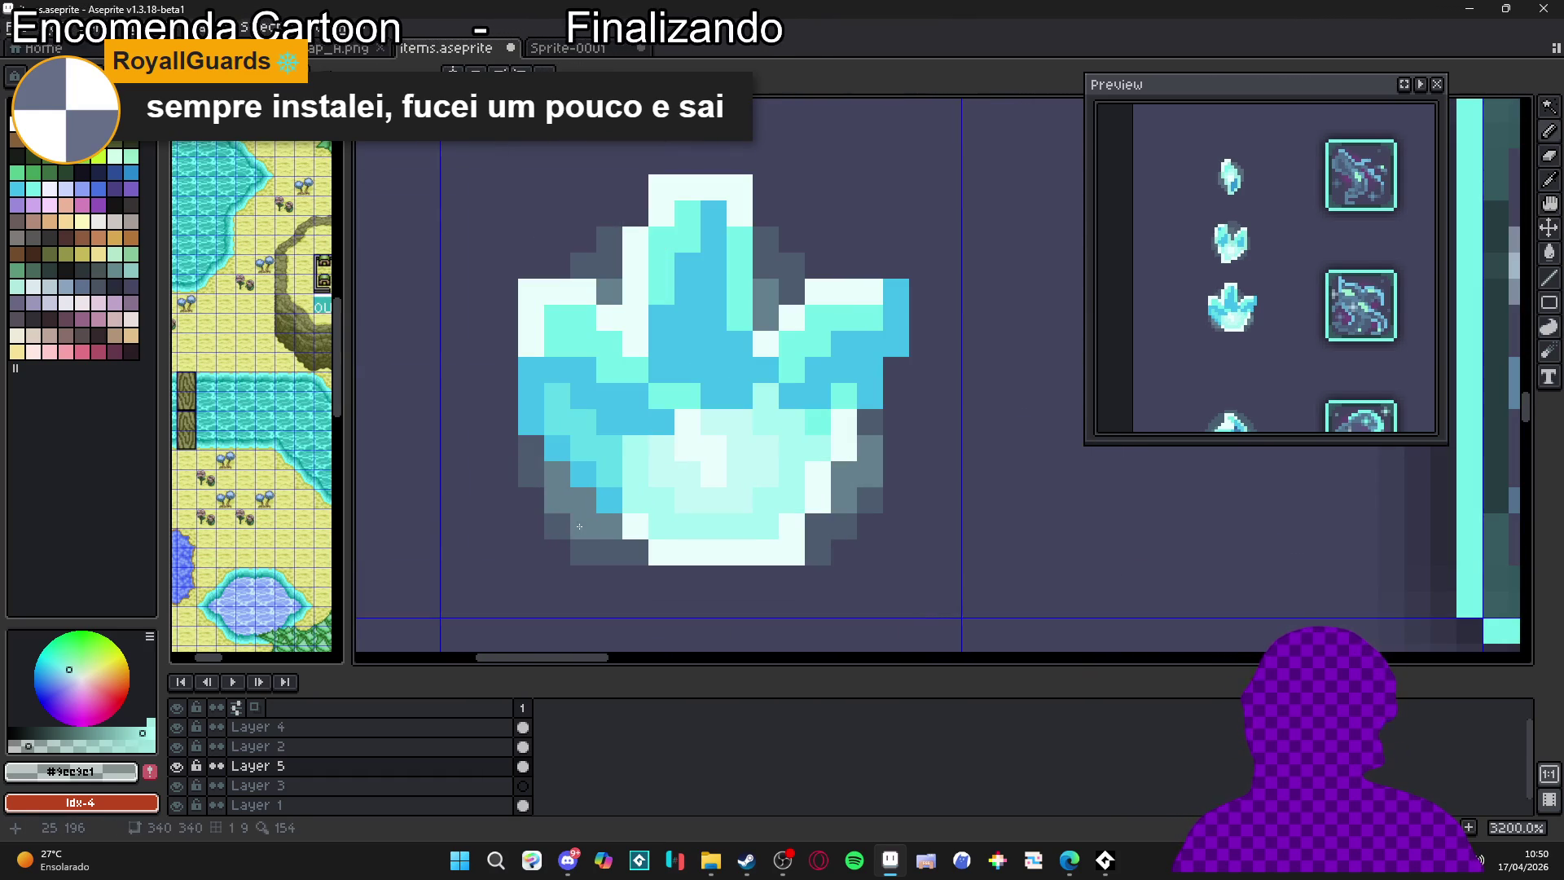
scroll(584, 526, down, 4)
scroll(676, 515, down, 6)
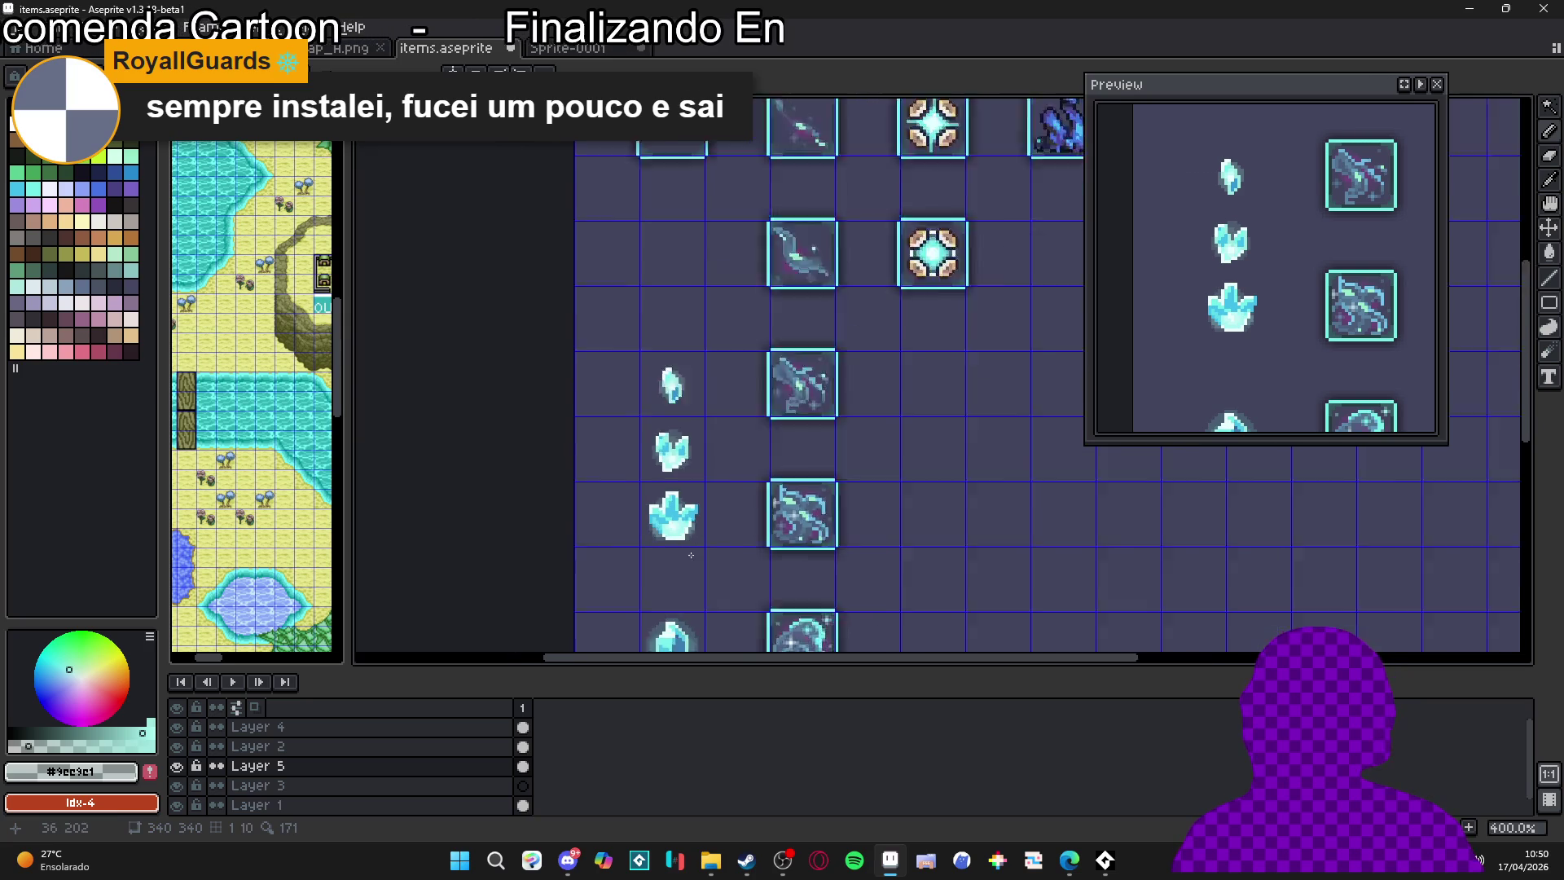
scroll(648, 559, up, 3)
scroll(652, 505, up, 4)
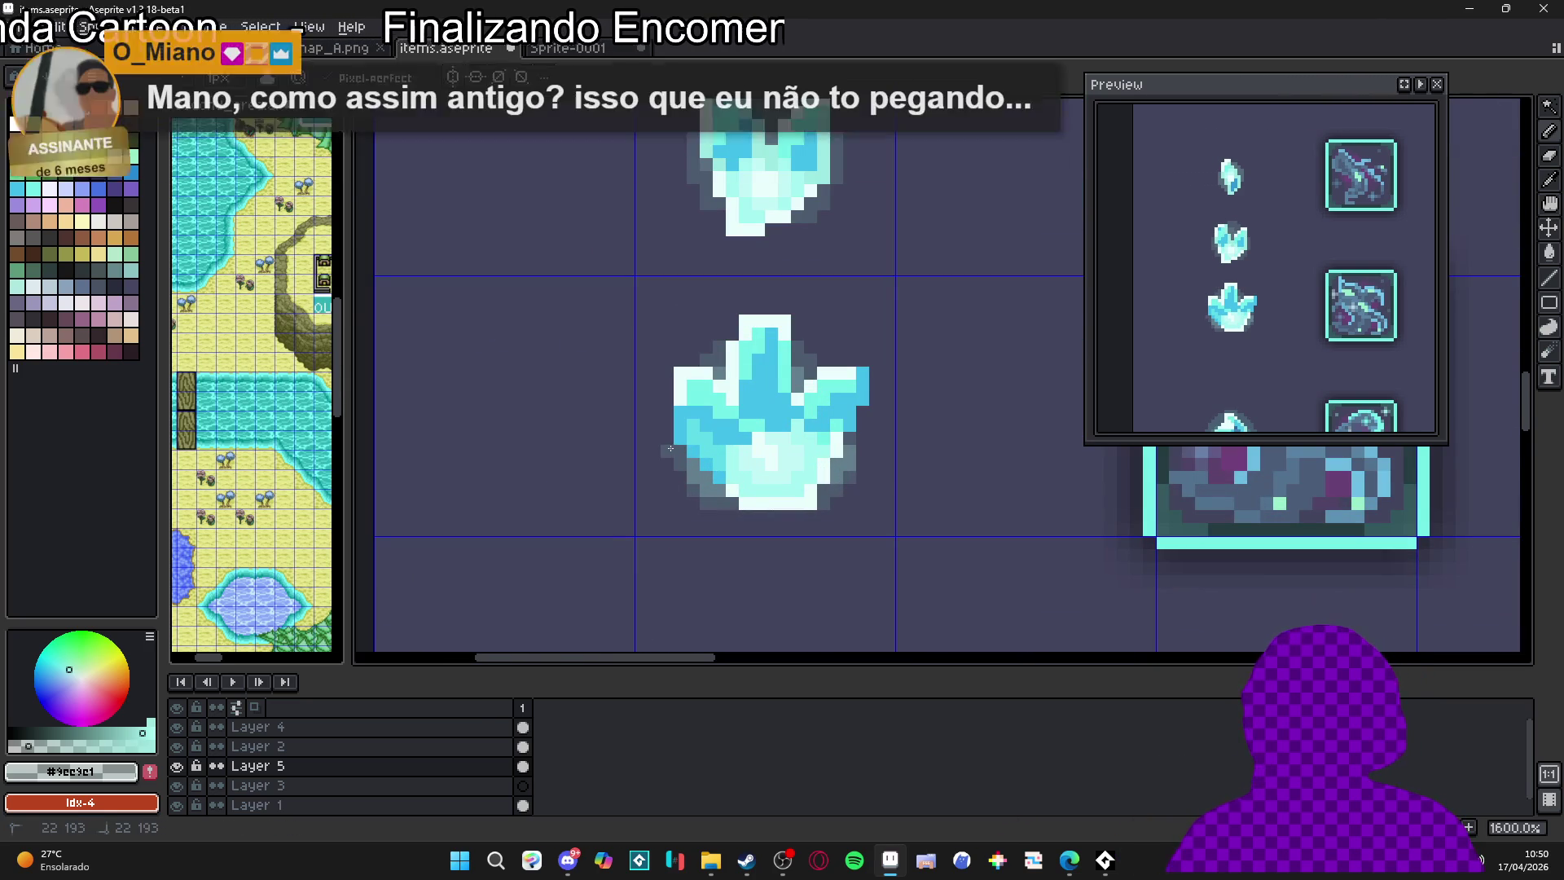
drag(676, 459, 698, 501)
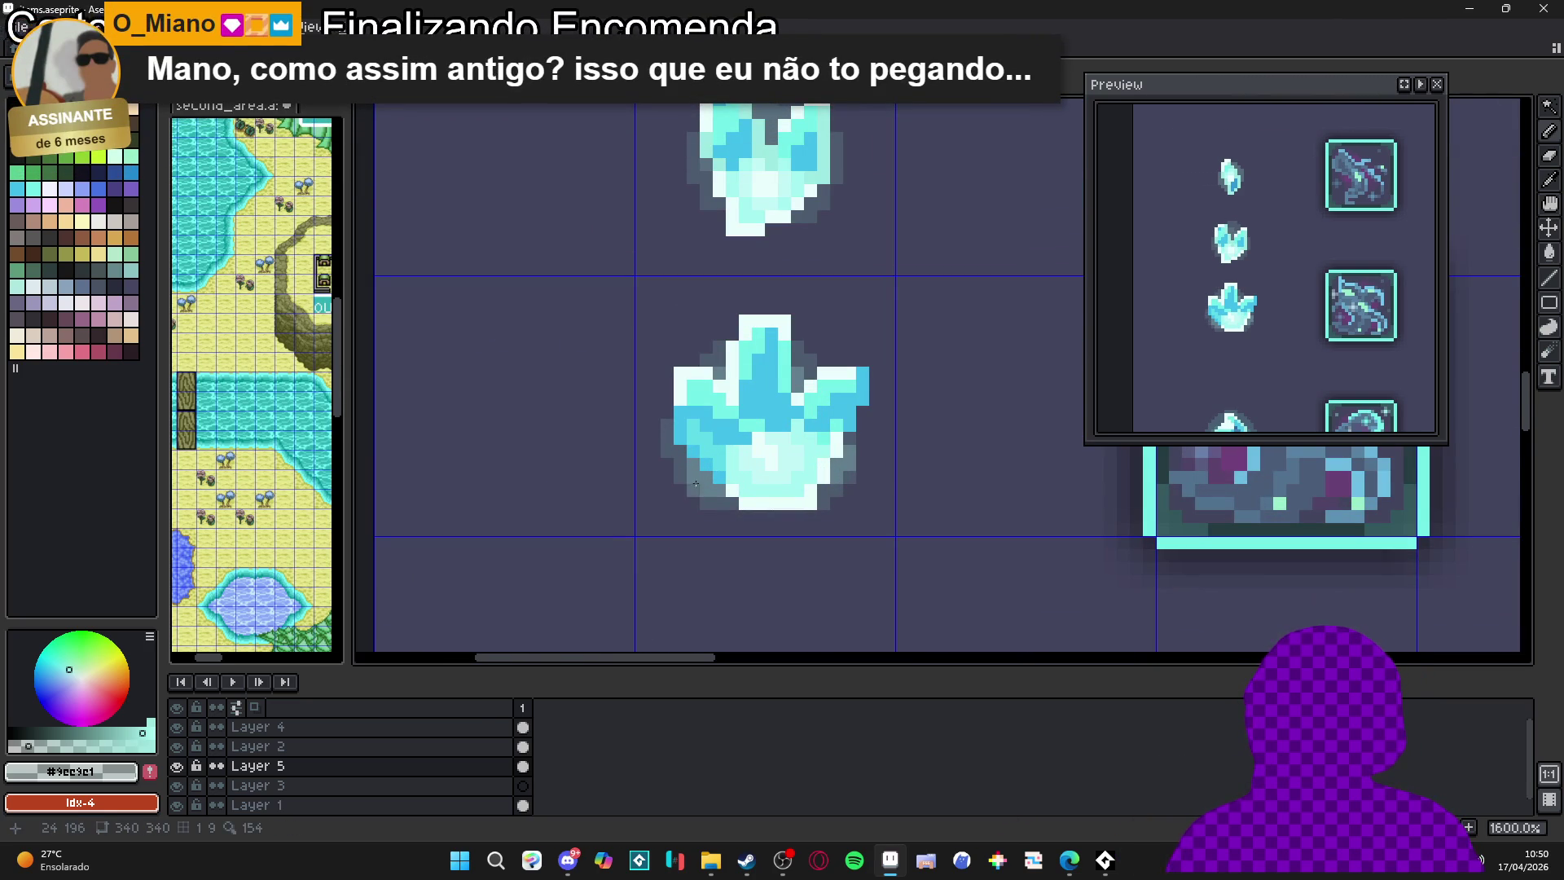
click(697, 476)
scroll(697, 477, down, 4)
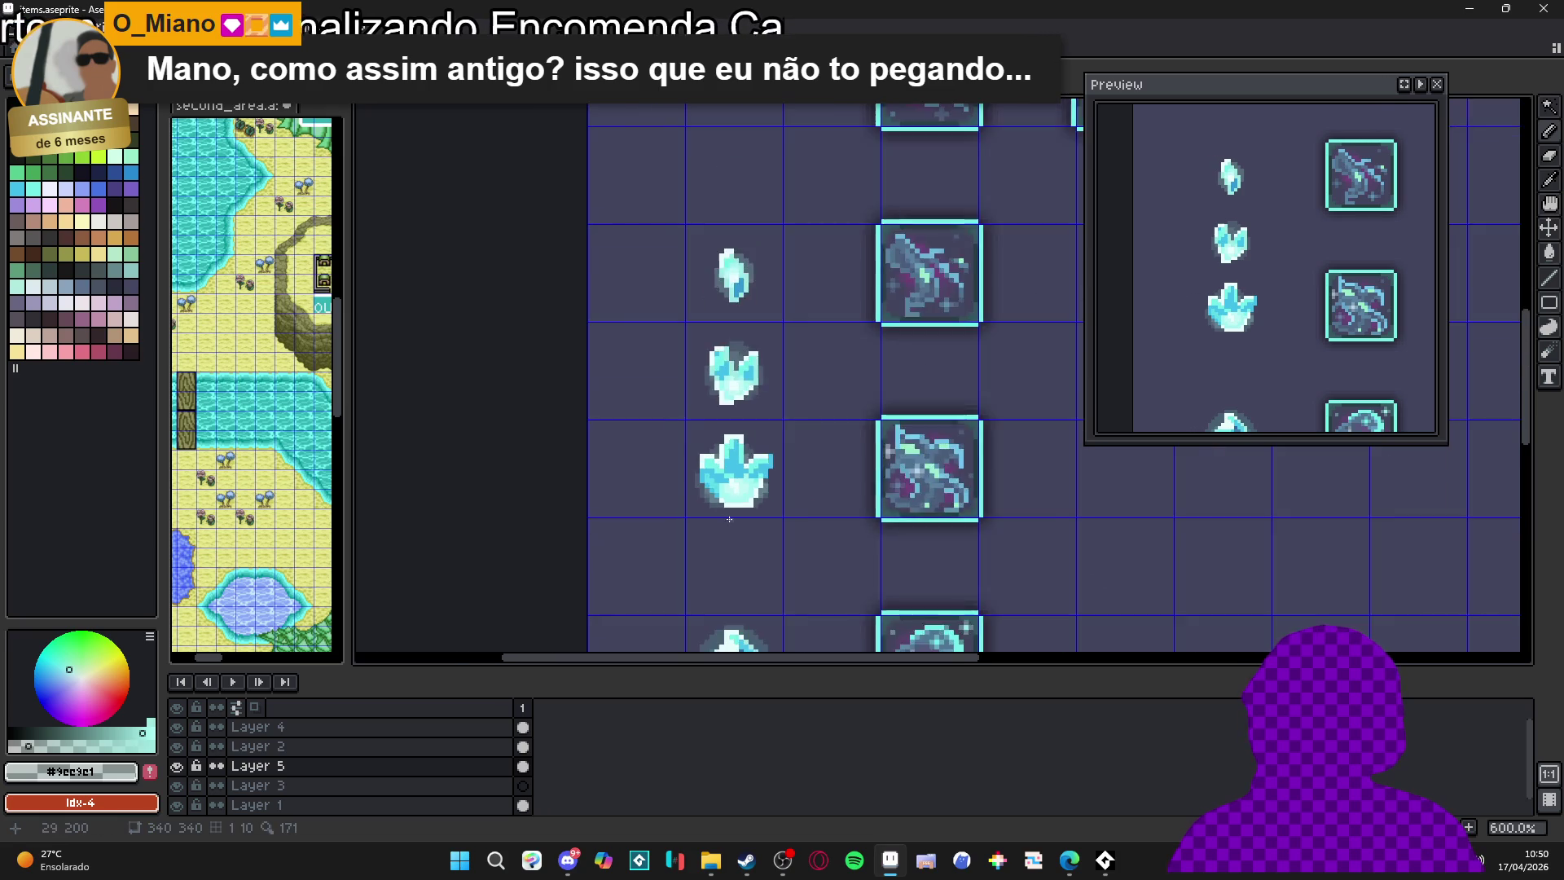
scroll(733, 505, up, 5)
scroll(784, 554, down, 4)
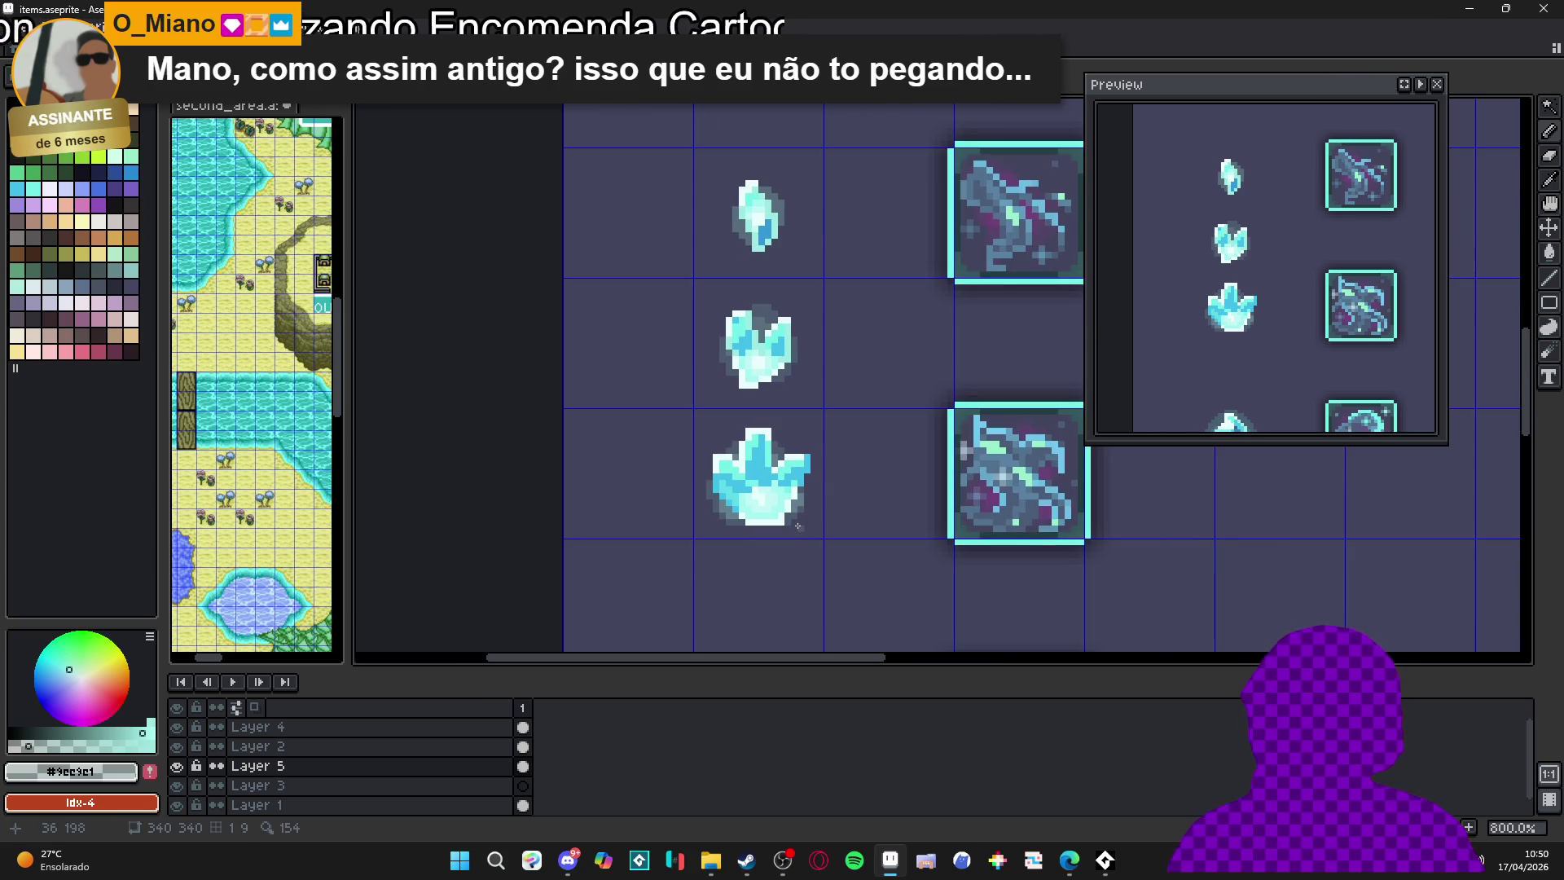
scroll(783, 505, up, 5)
Add grey outline pixels beside the top of the largest crystal
drag(783, 414, 762, 393)
scroll(828, 545, down, 3)
scroll(835, 554, up, 3)
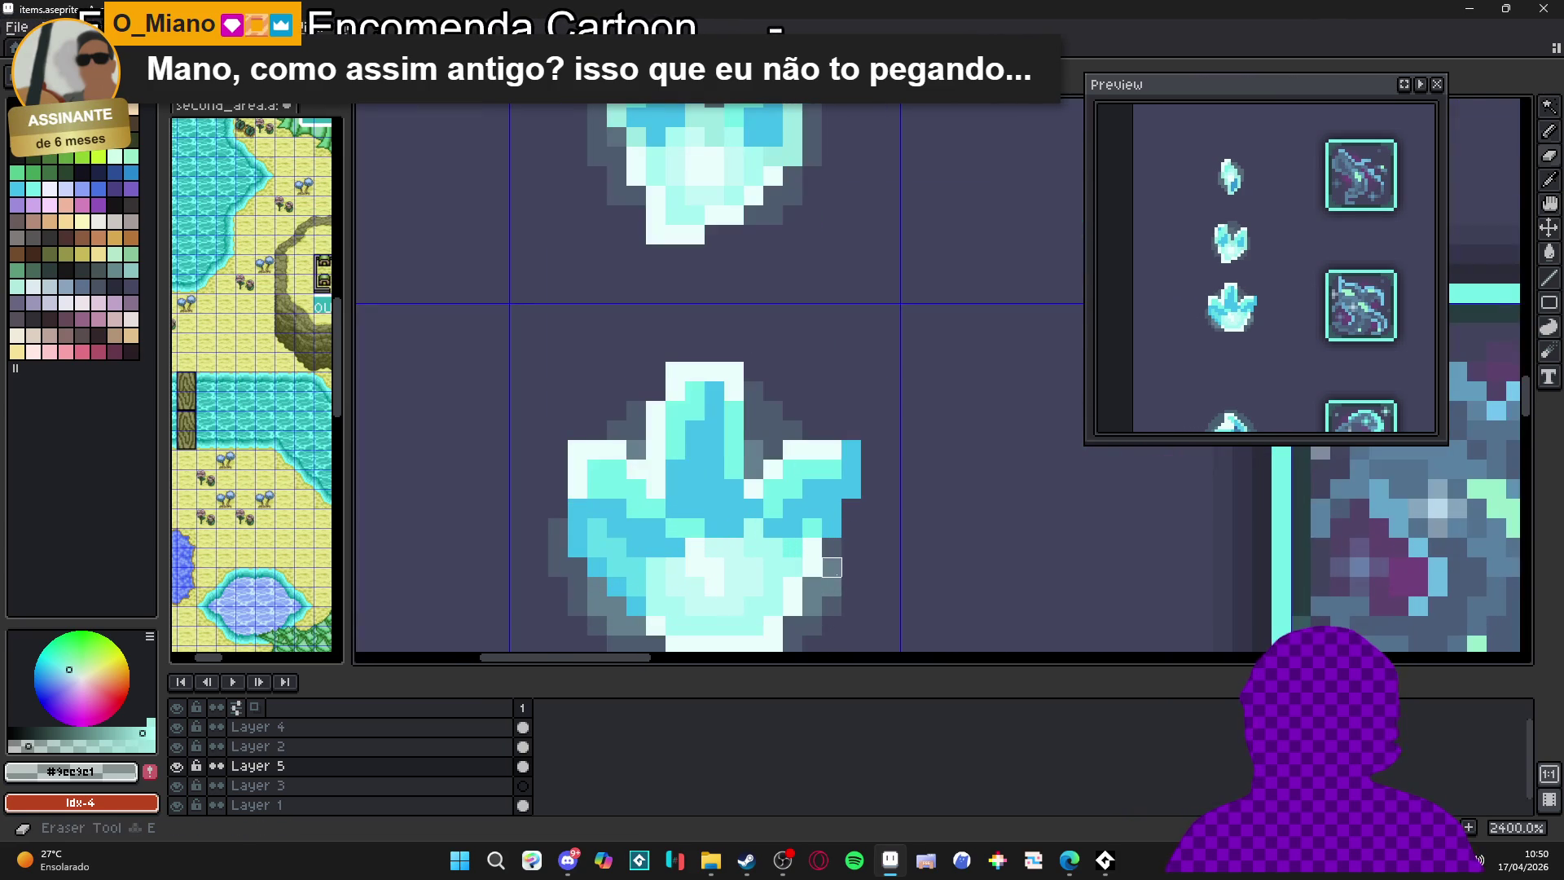
scroll(841, 562, down, 2)
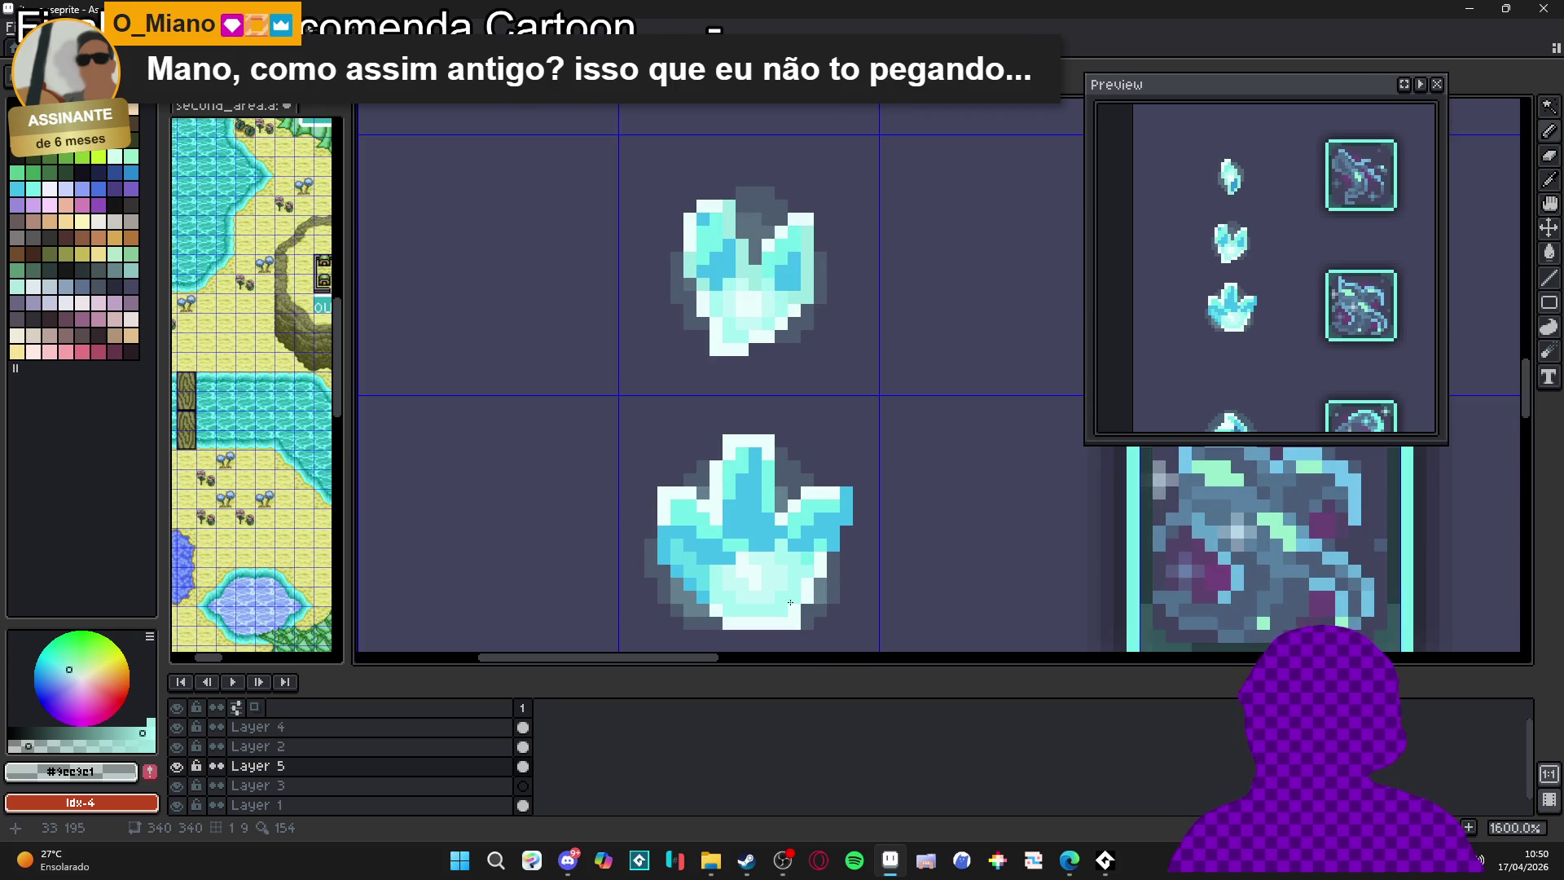
drag(789, 603, 779, 551)
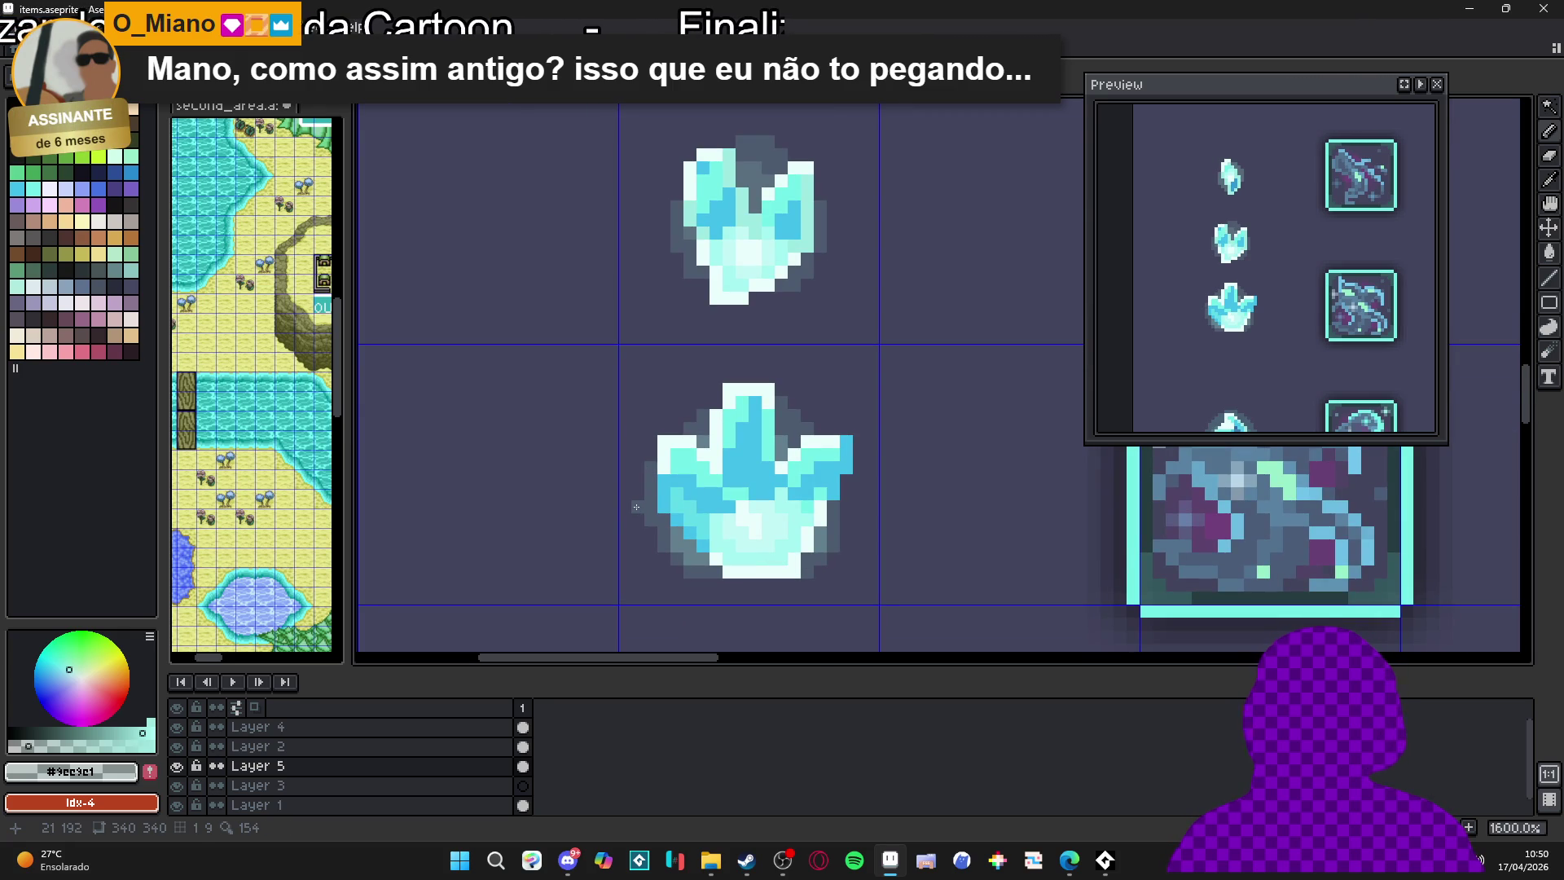
Lighten the dark outline beside the crystal's white column, then undo that stray stroke
key(e)
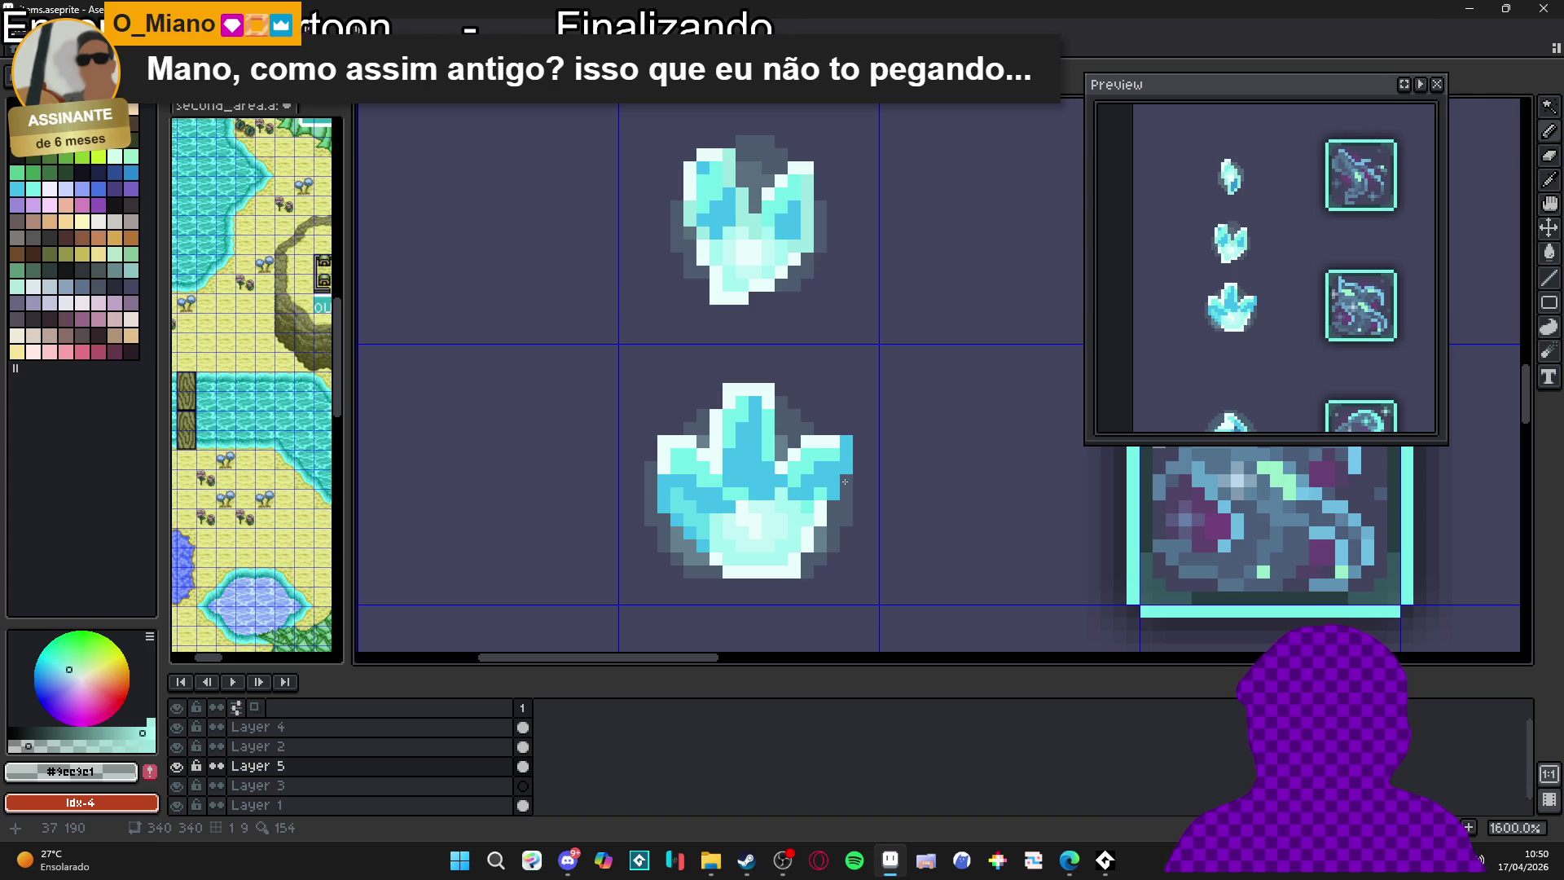
scroll(845, 482, down, 3)
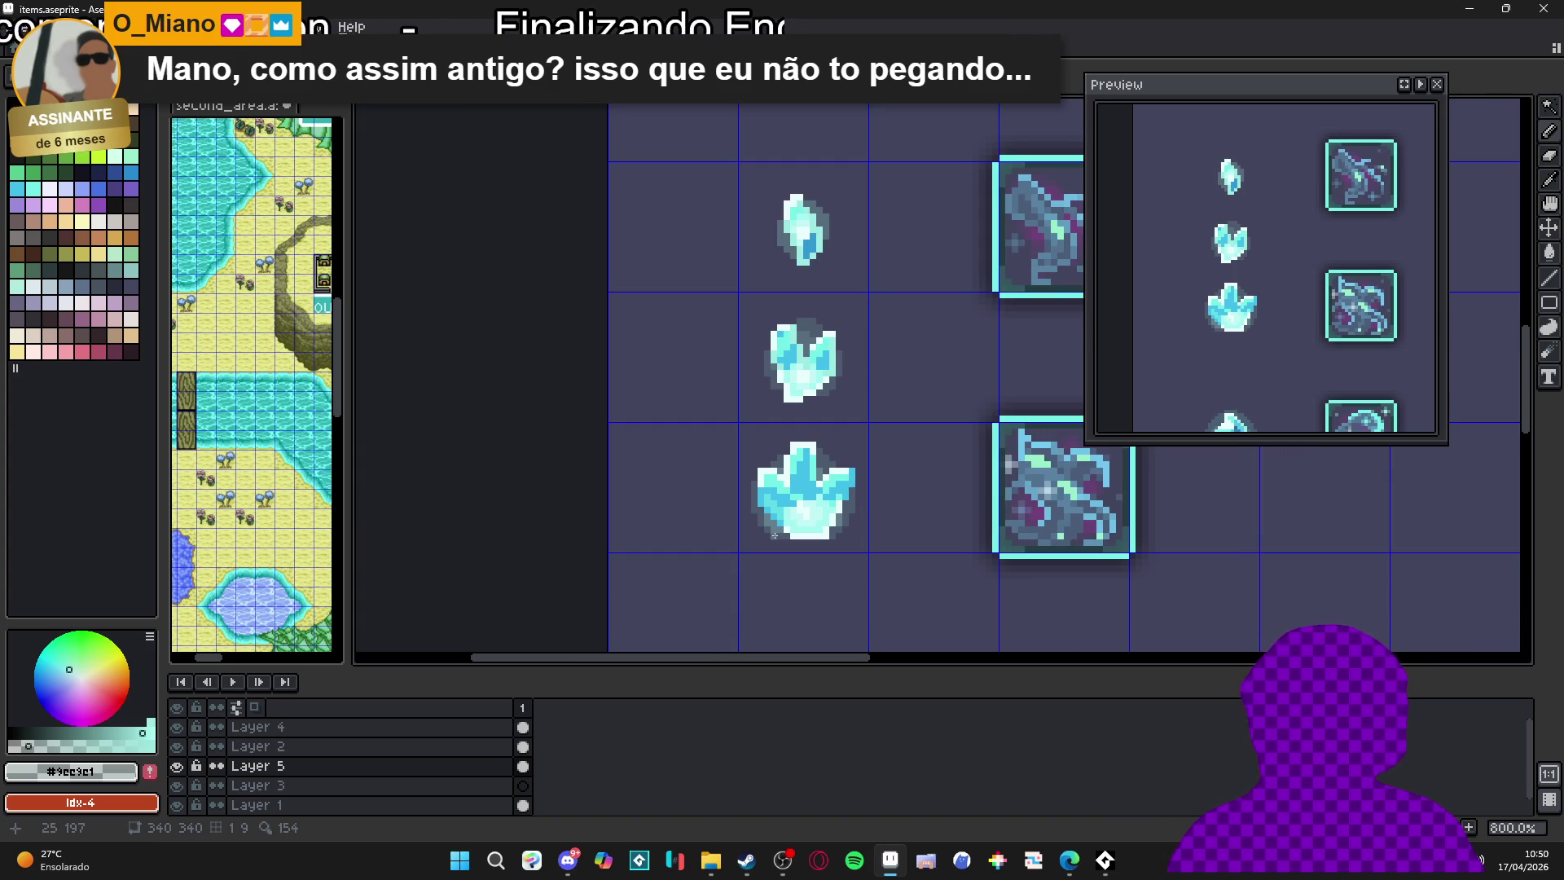
scroll(848, 510, up, 3)
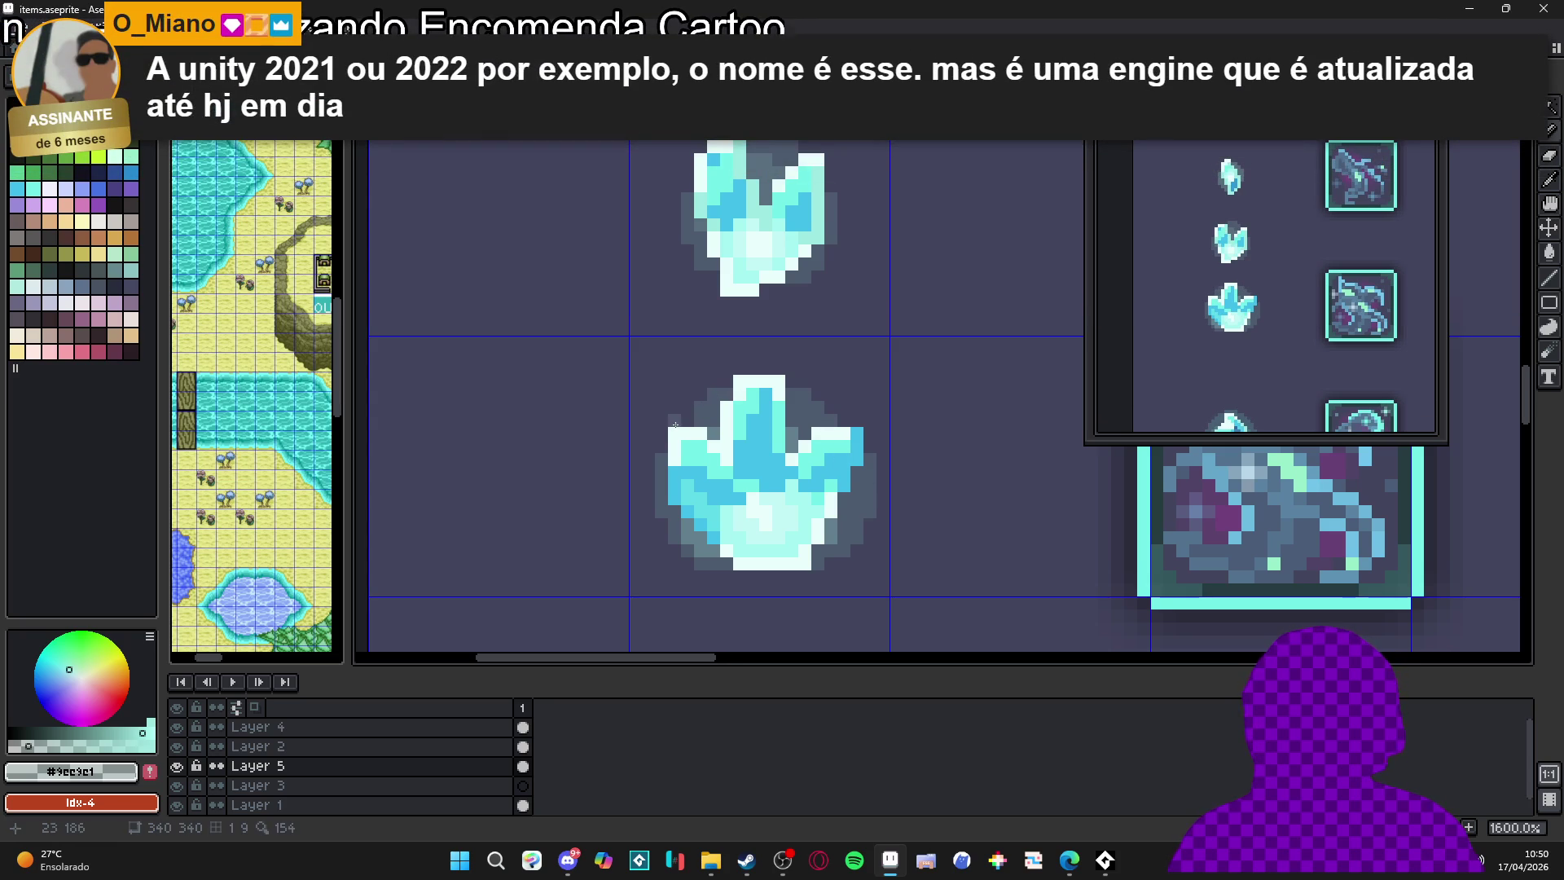
scroll(692, 423, down, 3)
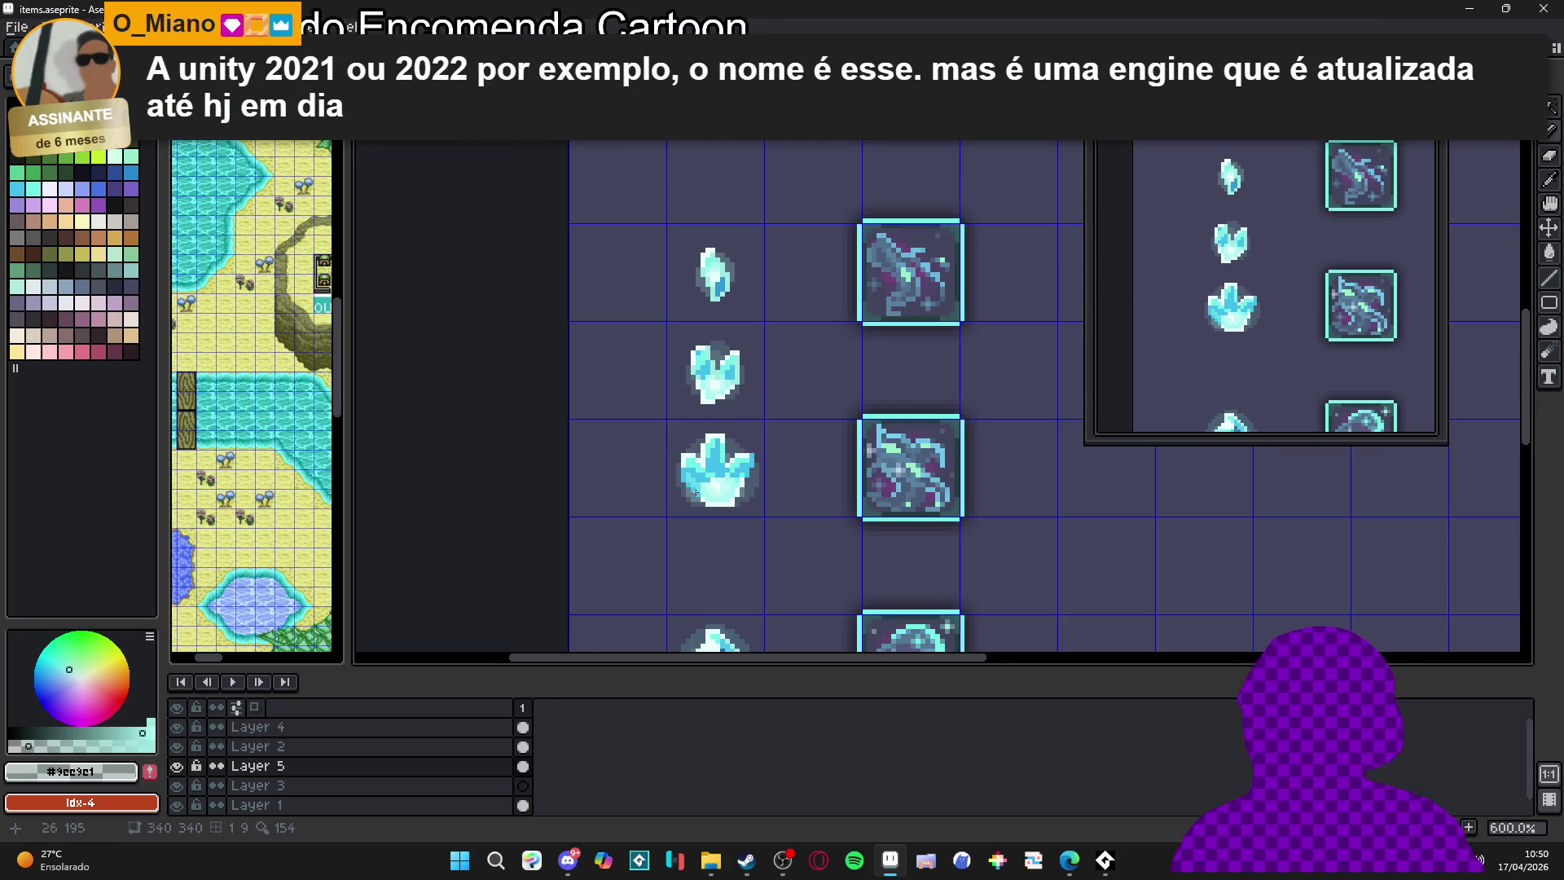
scroll(750, 508, up, 2)
scroll(750, 497, down, 2)
scroll(754, 473, up, 4)
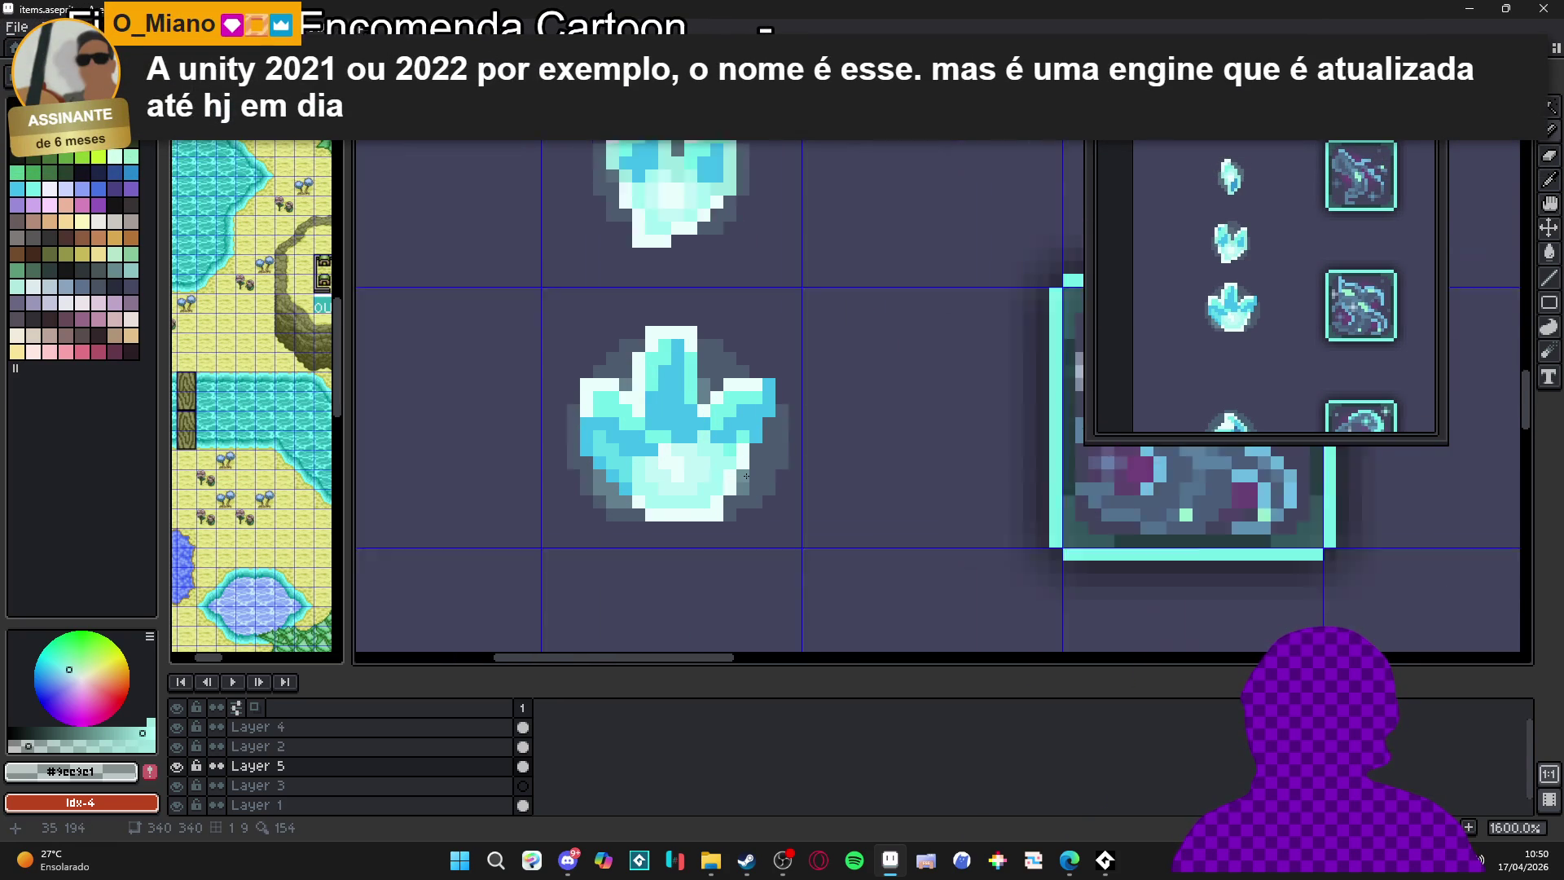
mouse_move(760, 437)
mouse_down()
mouse_move(760, 469)
mouse_move(780, 399)
mouse_move(772, 438)
mouse_up()
key(ctrl+z)
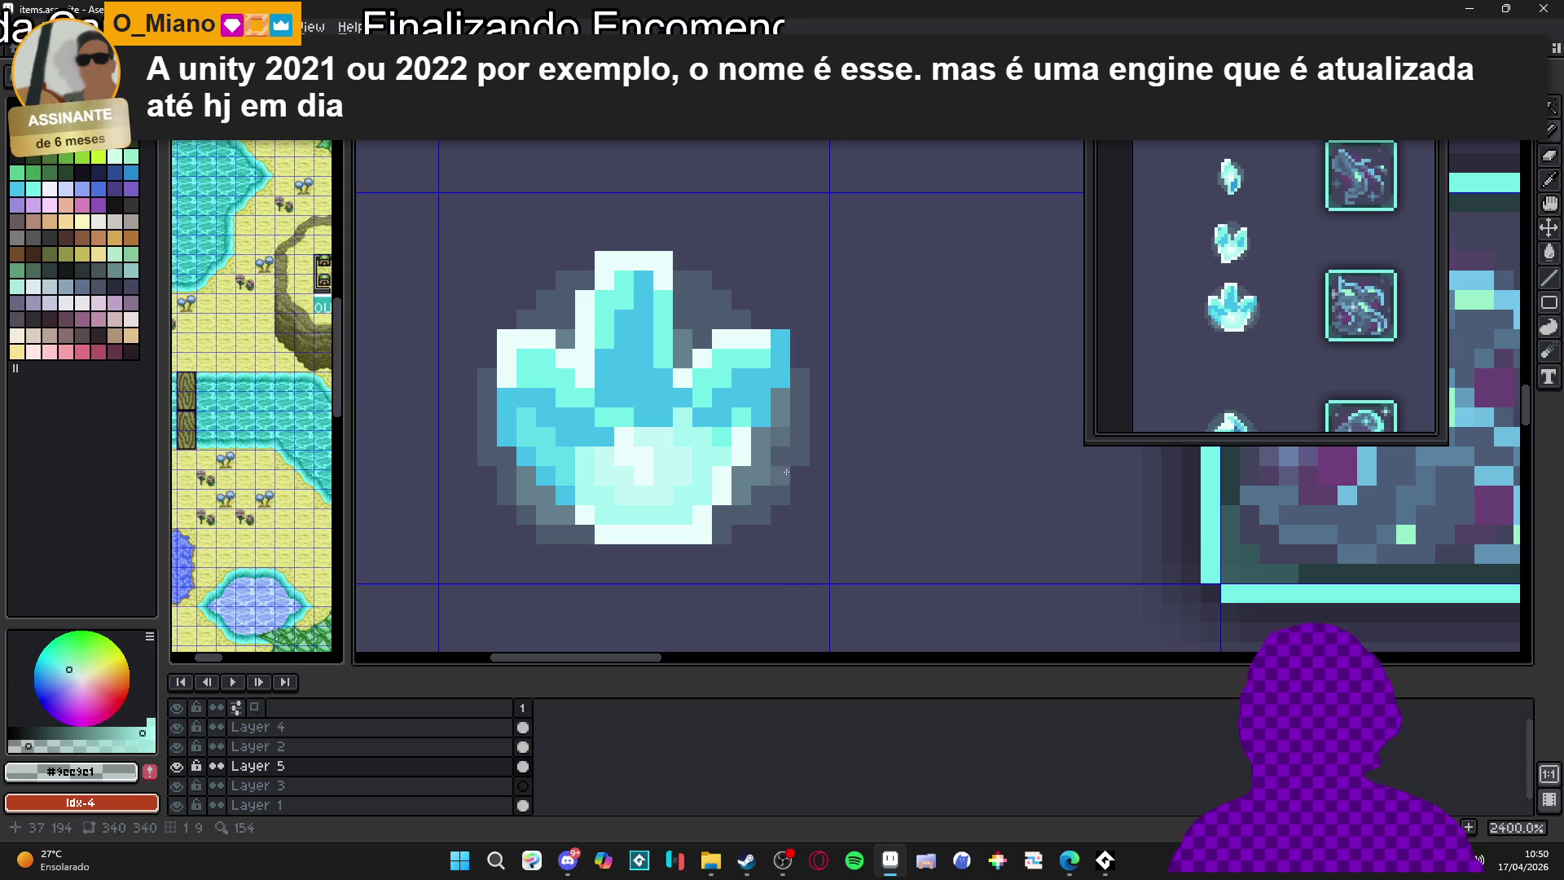
scroll(816, 562, down, 7)
scroll(810, 562, down, 1)
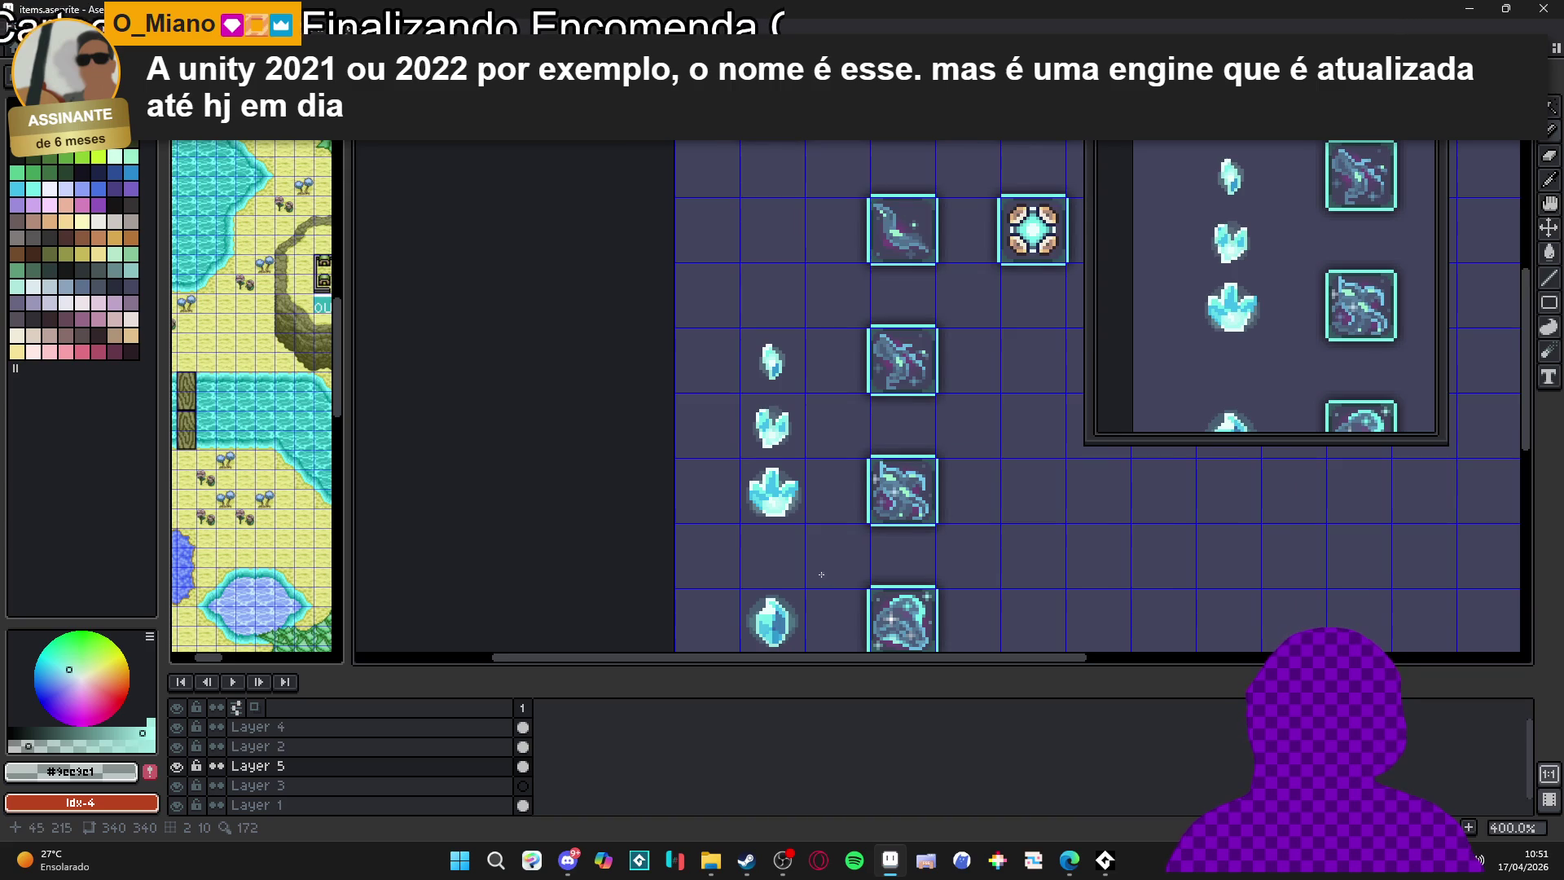
scroll(786, 519, up, 5)
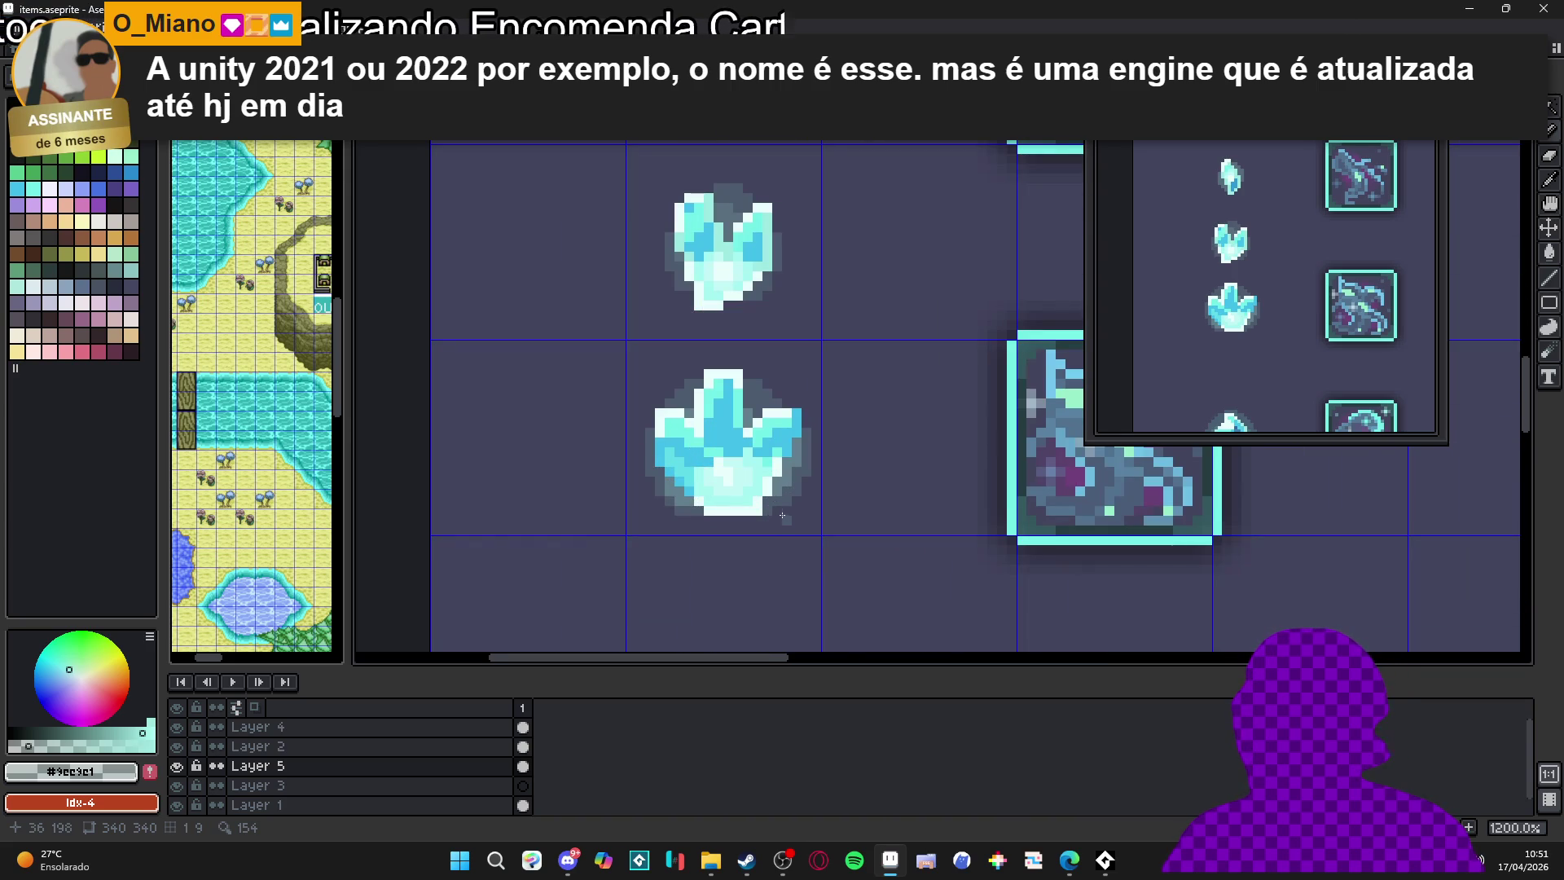
key(b)
scroll(671, 492, down, 3)
scroll(677, 497, up, 4)
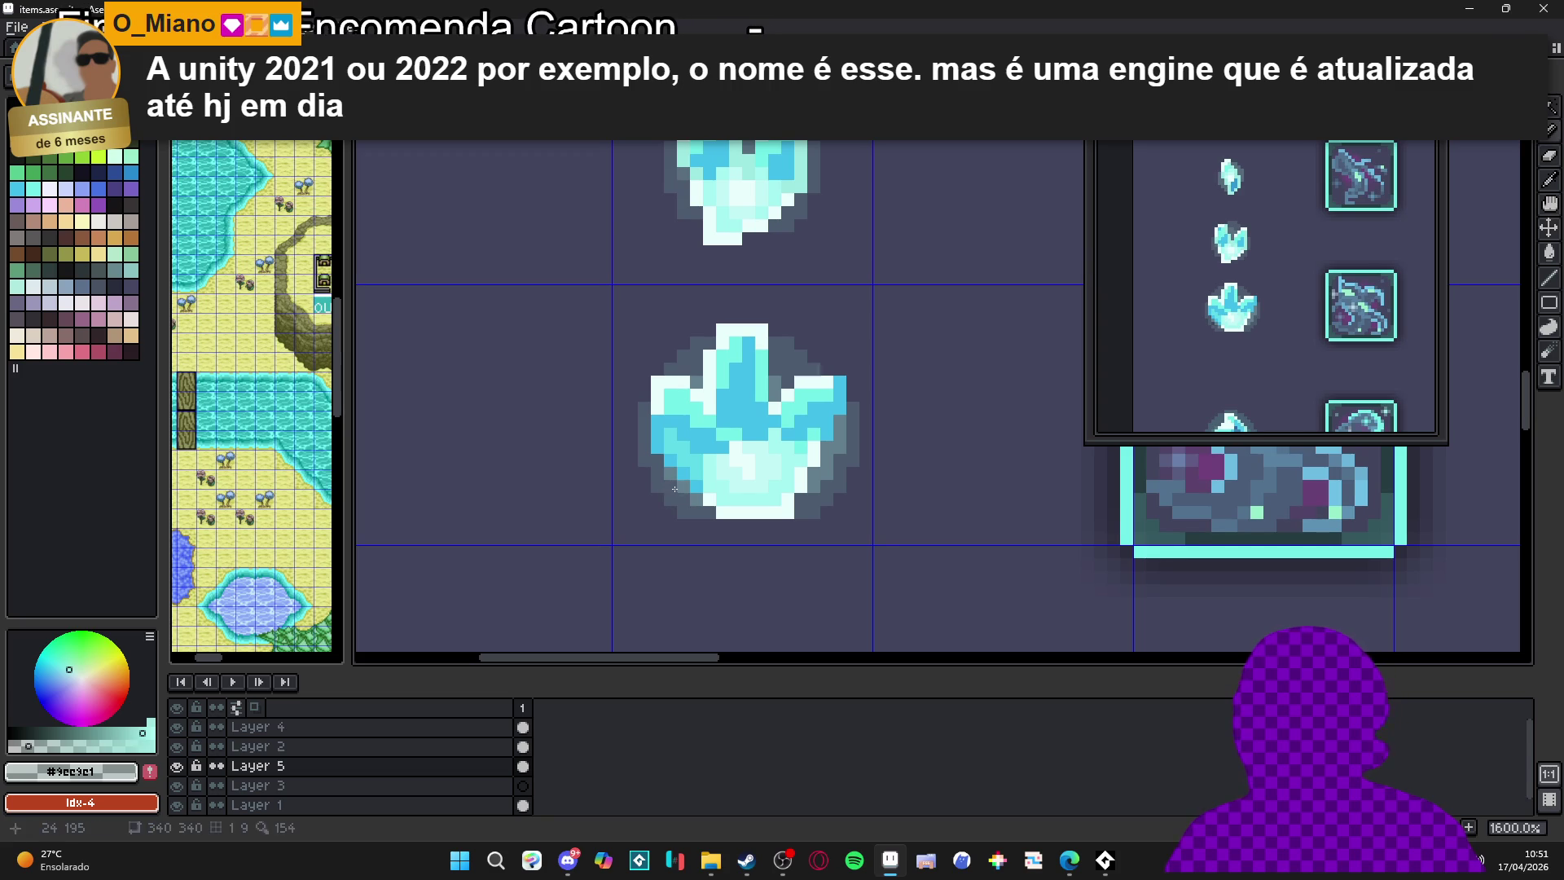
scroll(686, 501, down, 3)
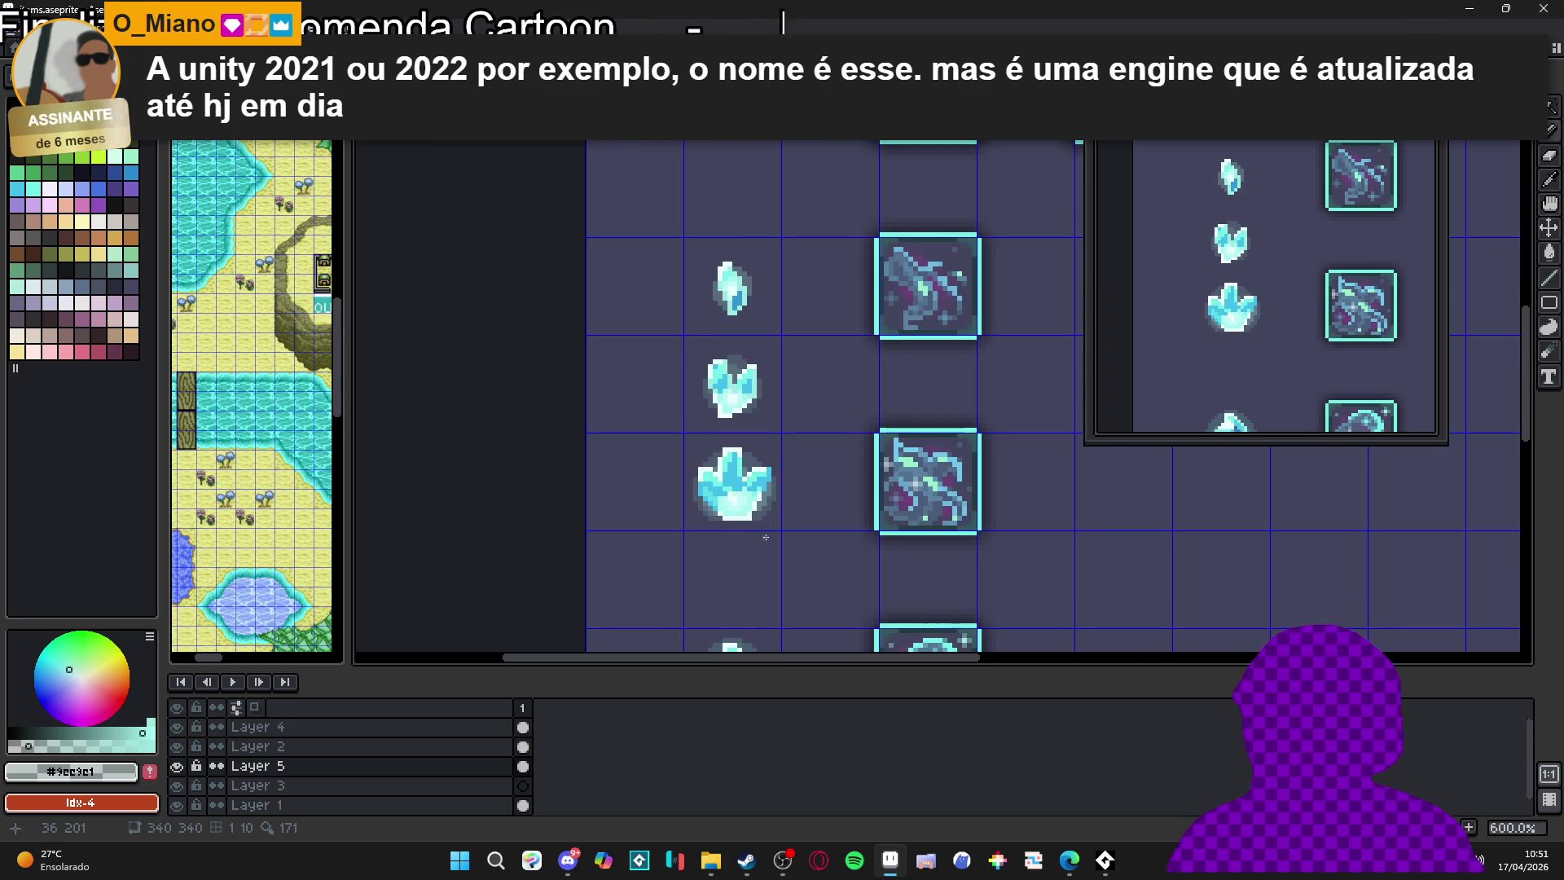
scroll(713, 521, up, 3)
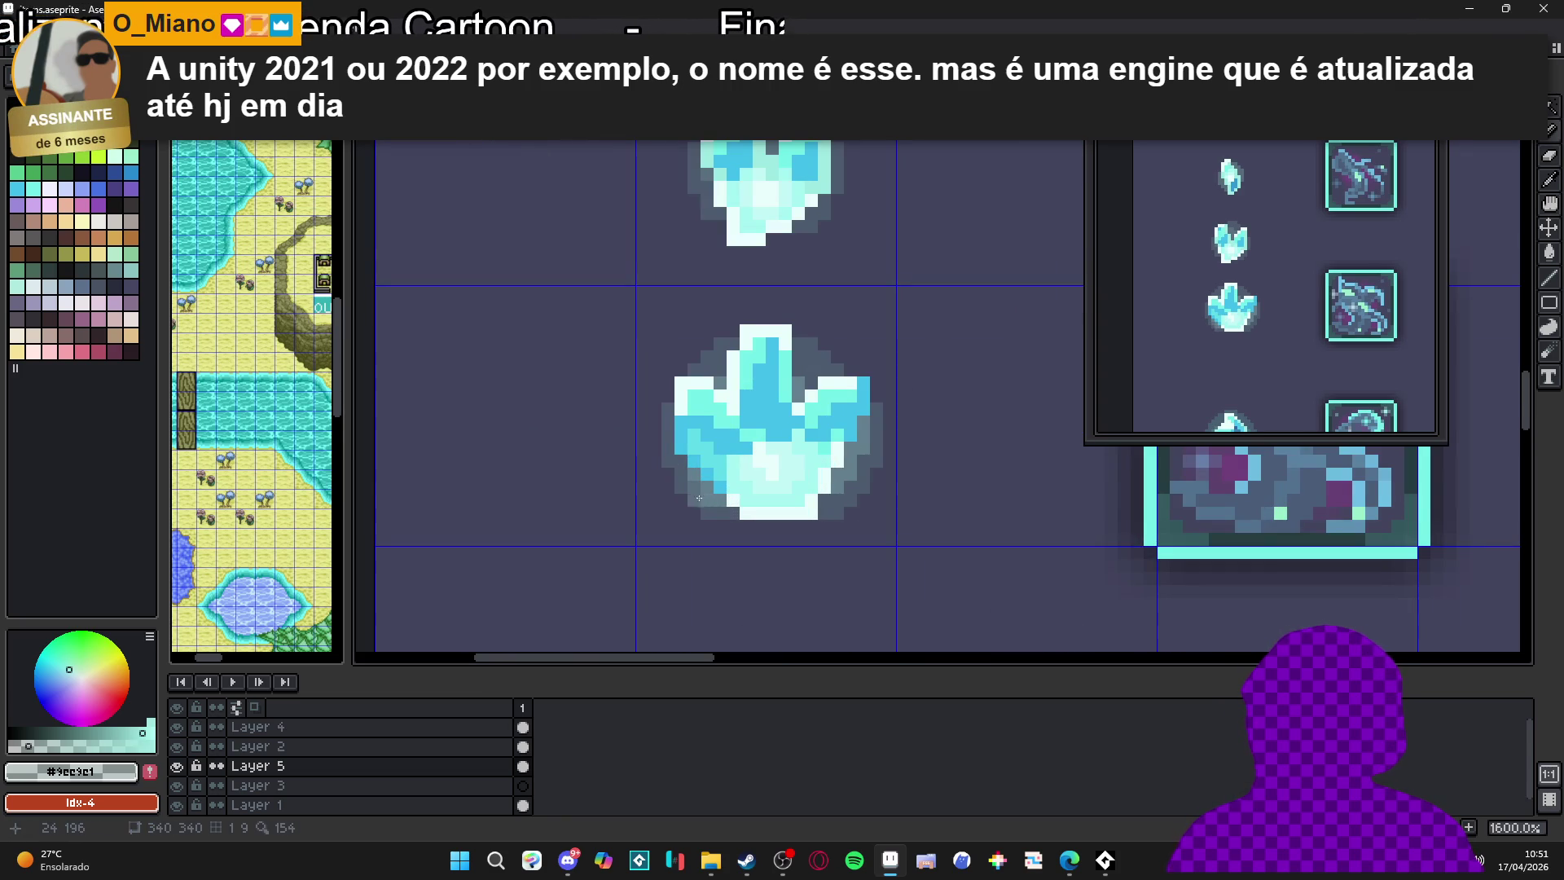
scroll(699, 498, down, 3)
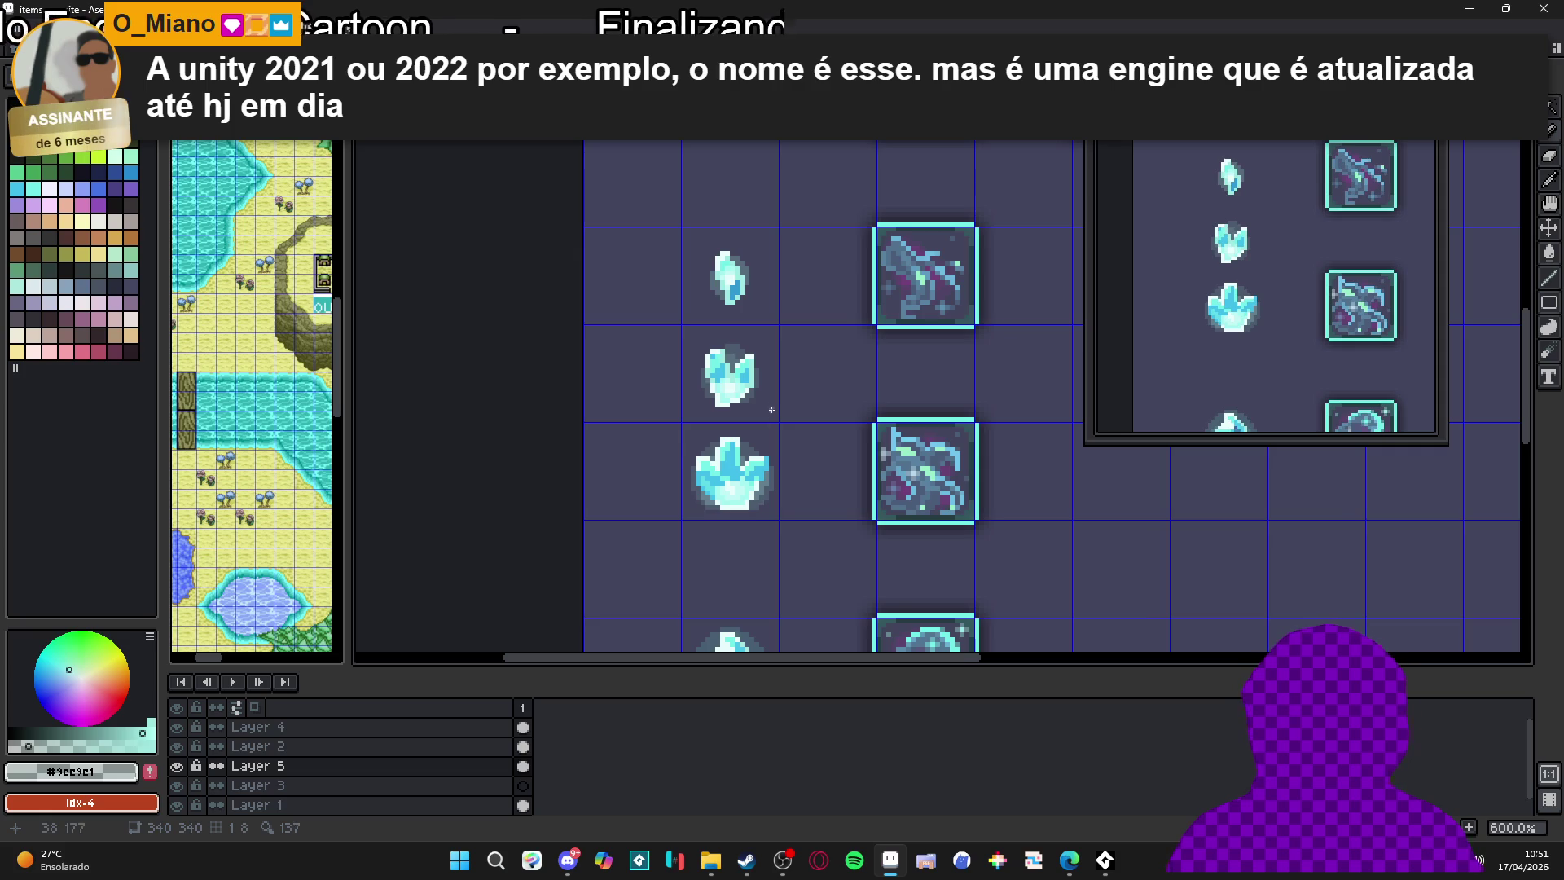
scroll(727, 473, up, 5)
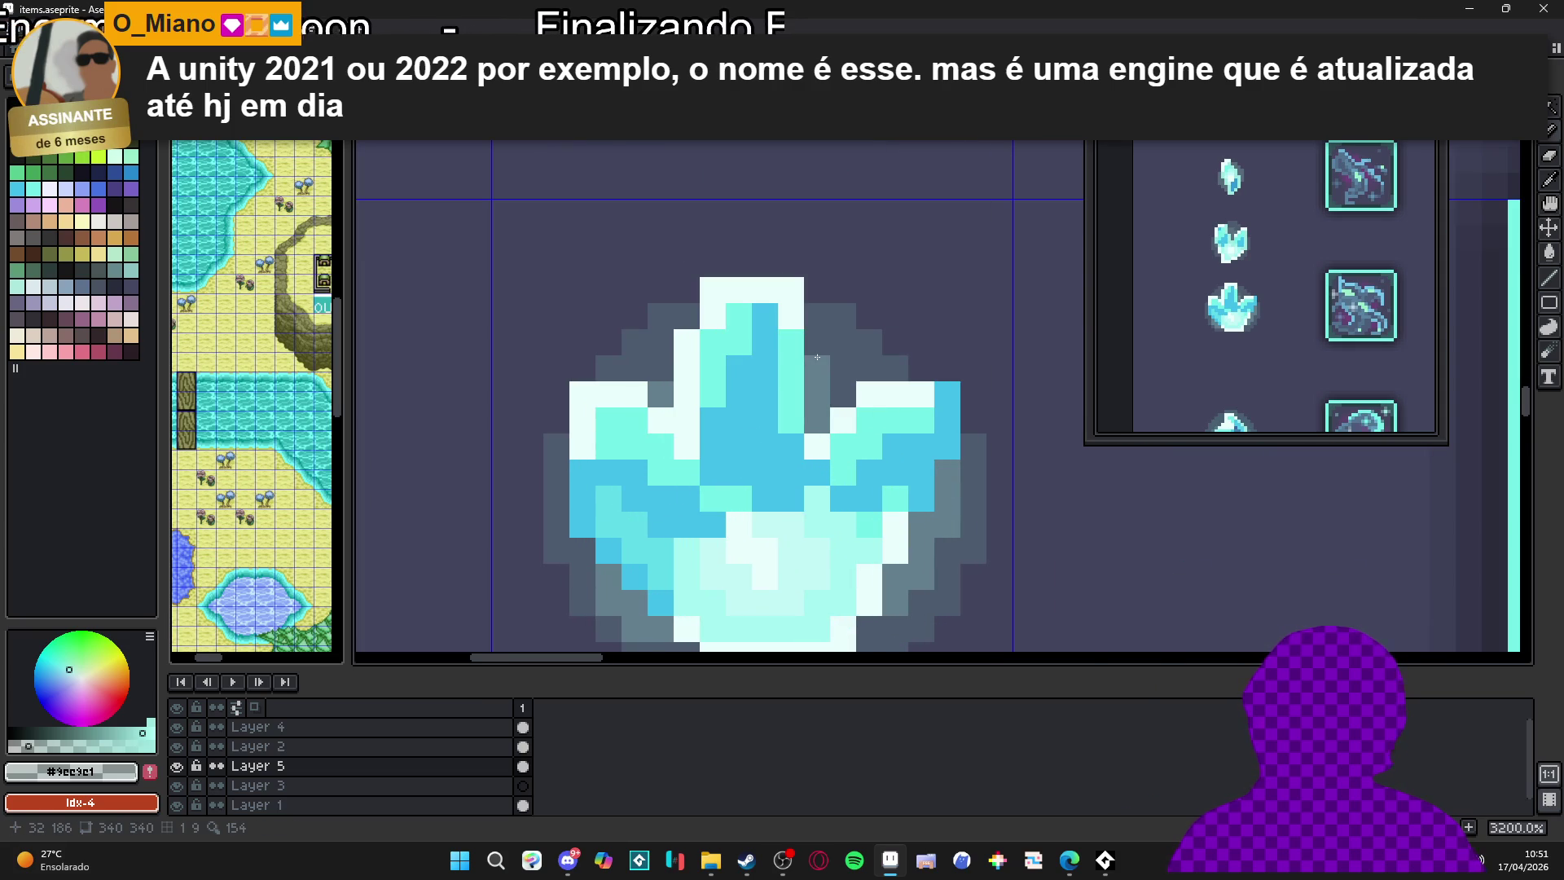
scroll(720, 416, down, 2)
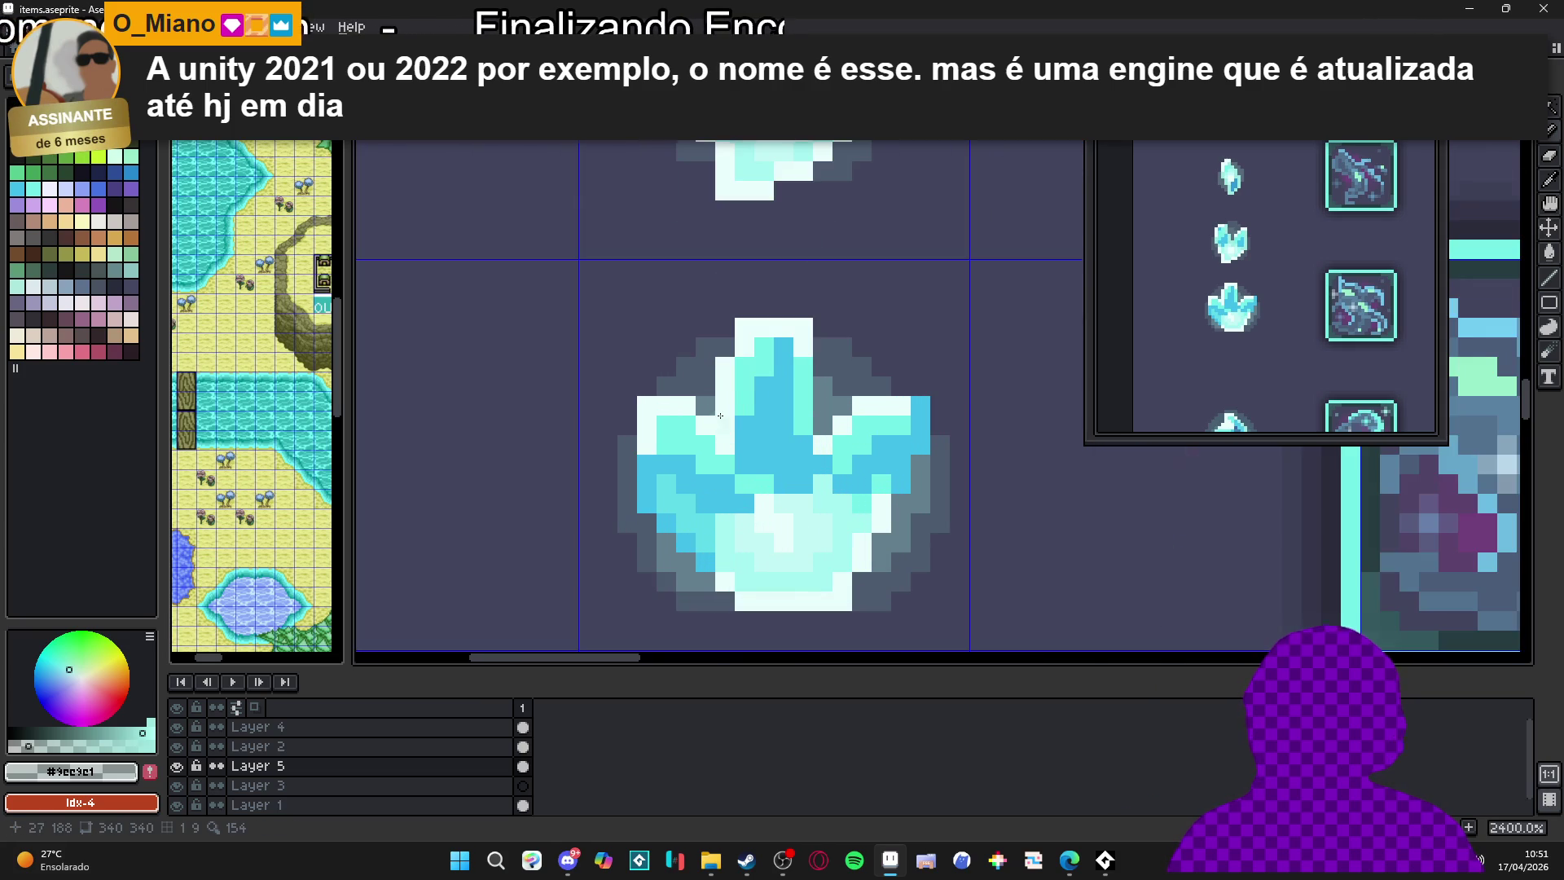
scroll(700, 384, down, 6)
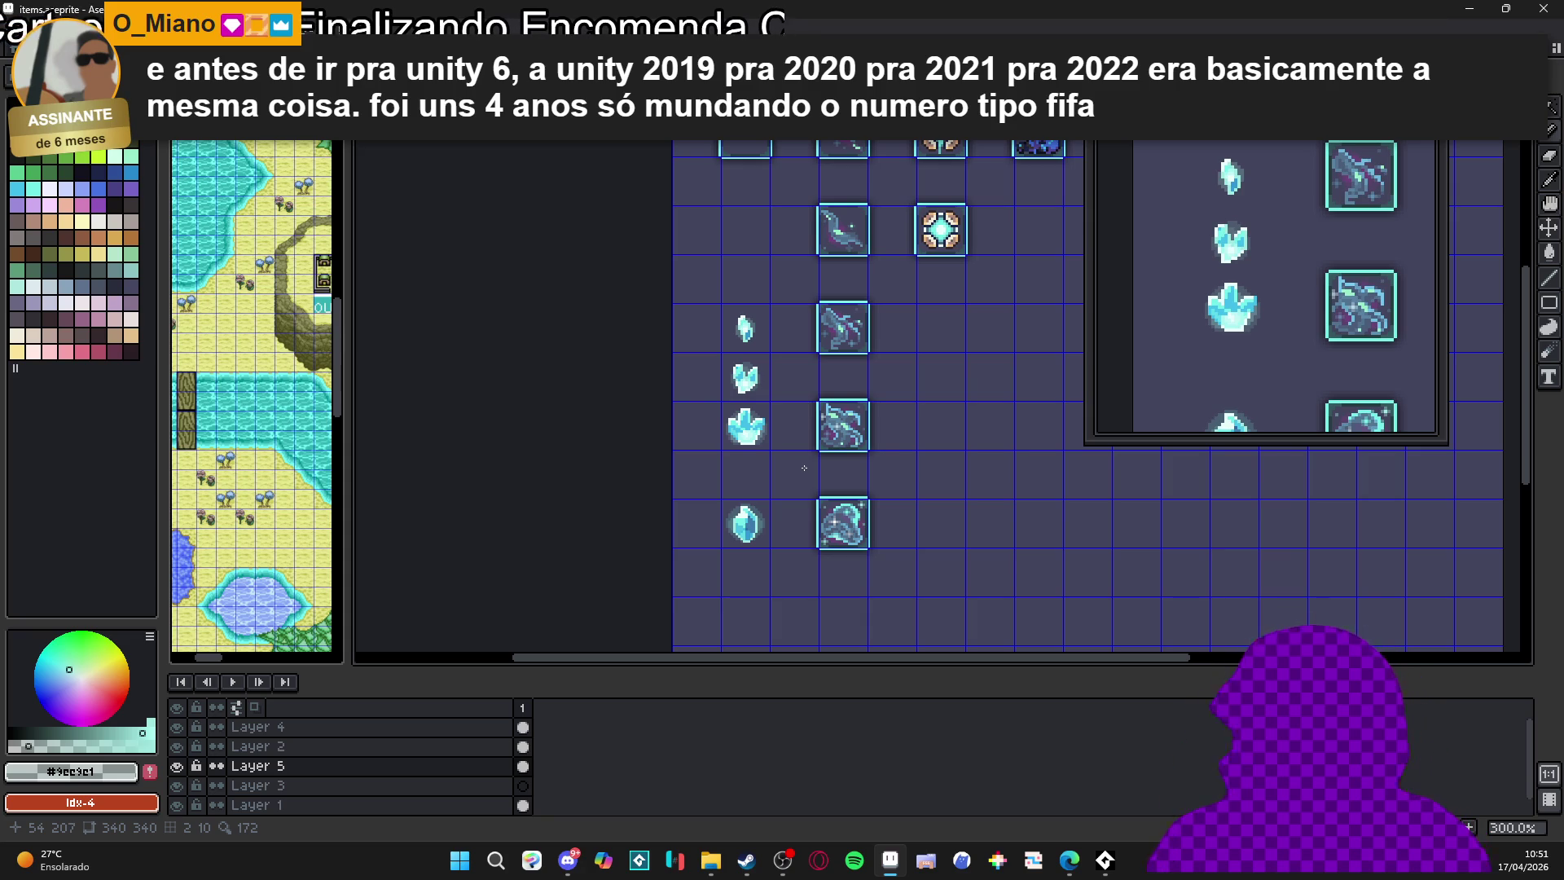
scroll(755, 491, down, 1)
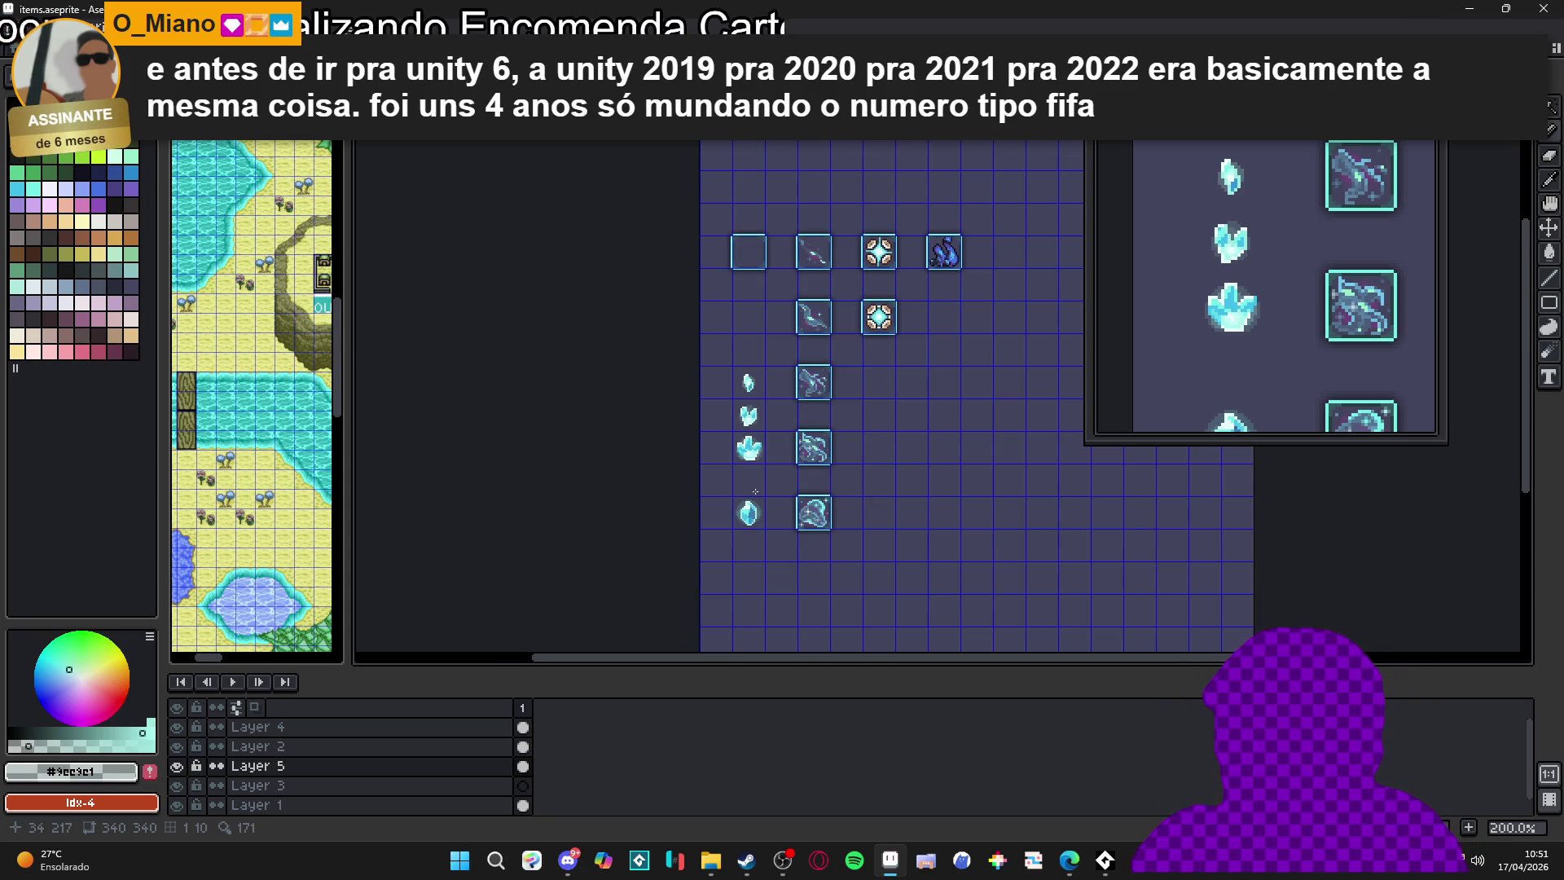
scroll(756, 492, up, 3)
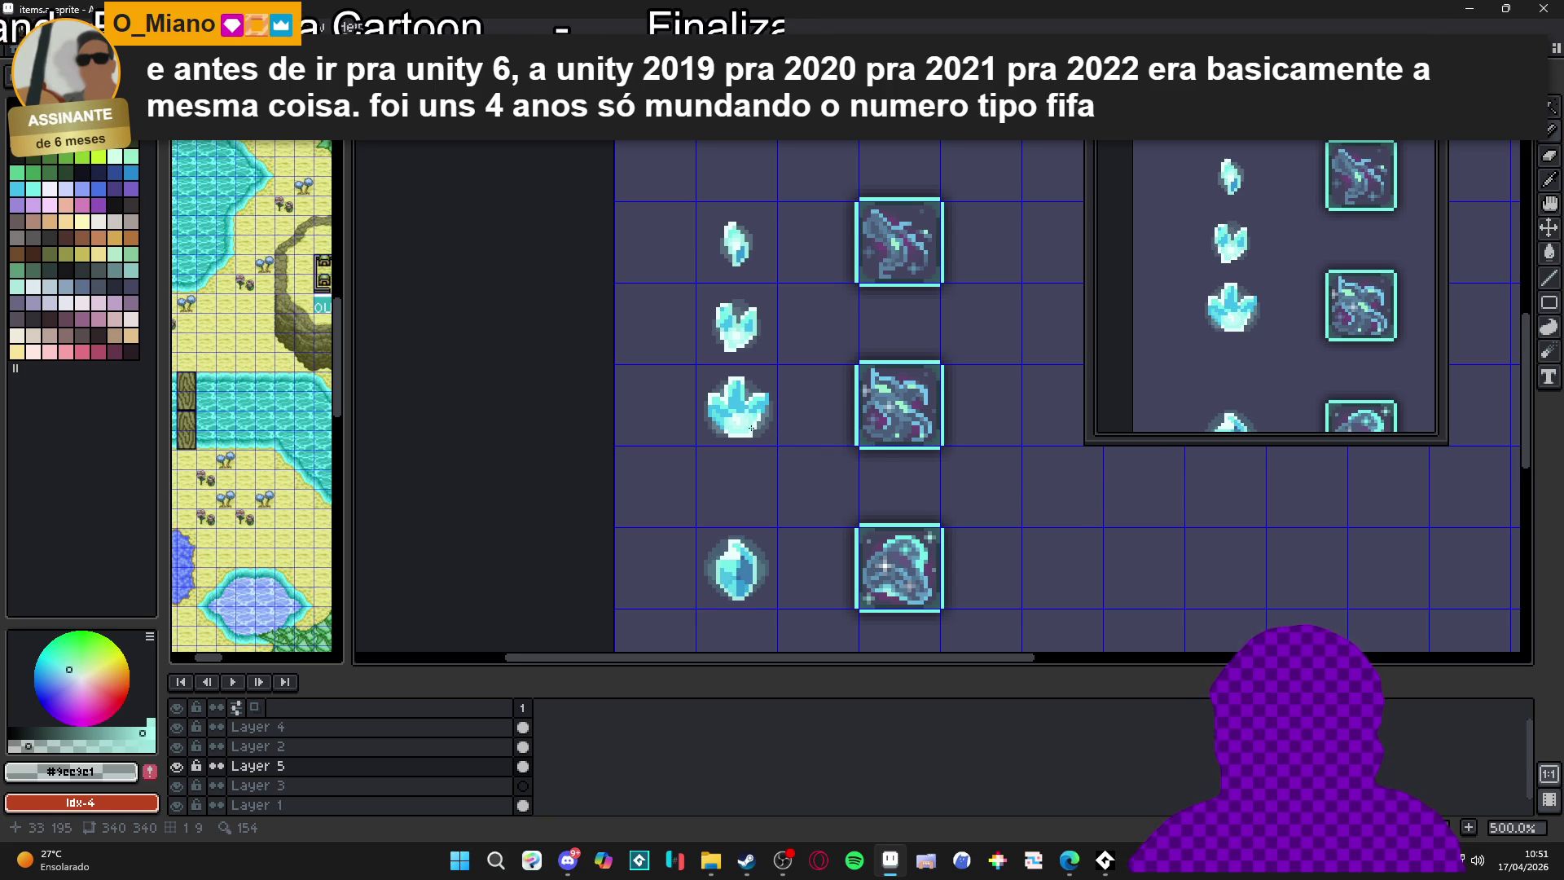
Eyedrop the crystal's light and darker cyans, finishing on light cyan #a5f4f0
scroll(751, 428, up, 4)
alt+click(715, 407)
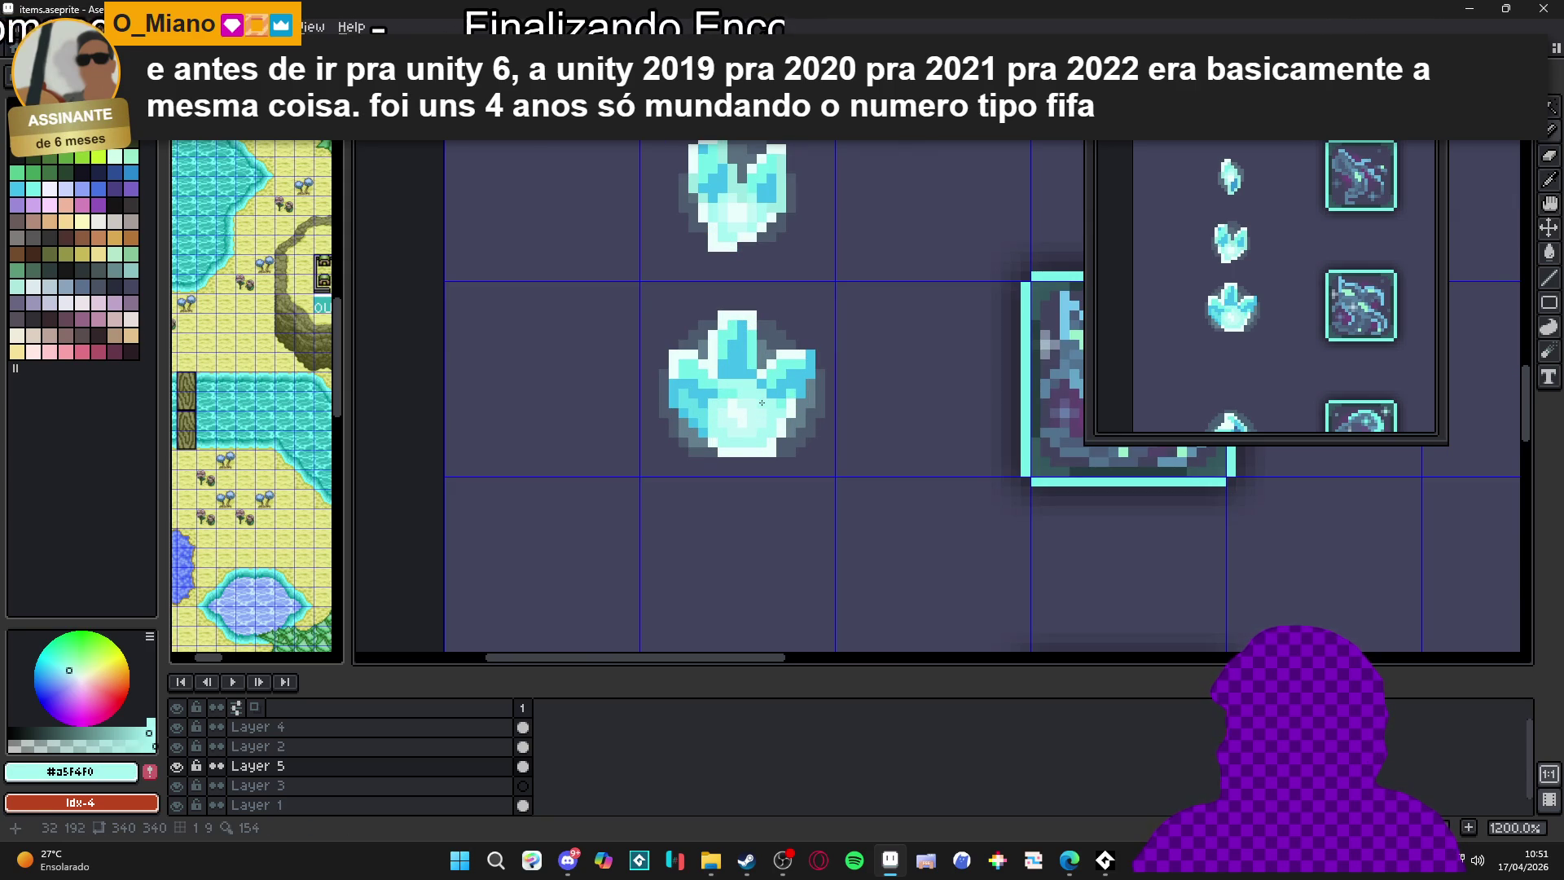
alt+click(758, 355)
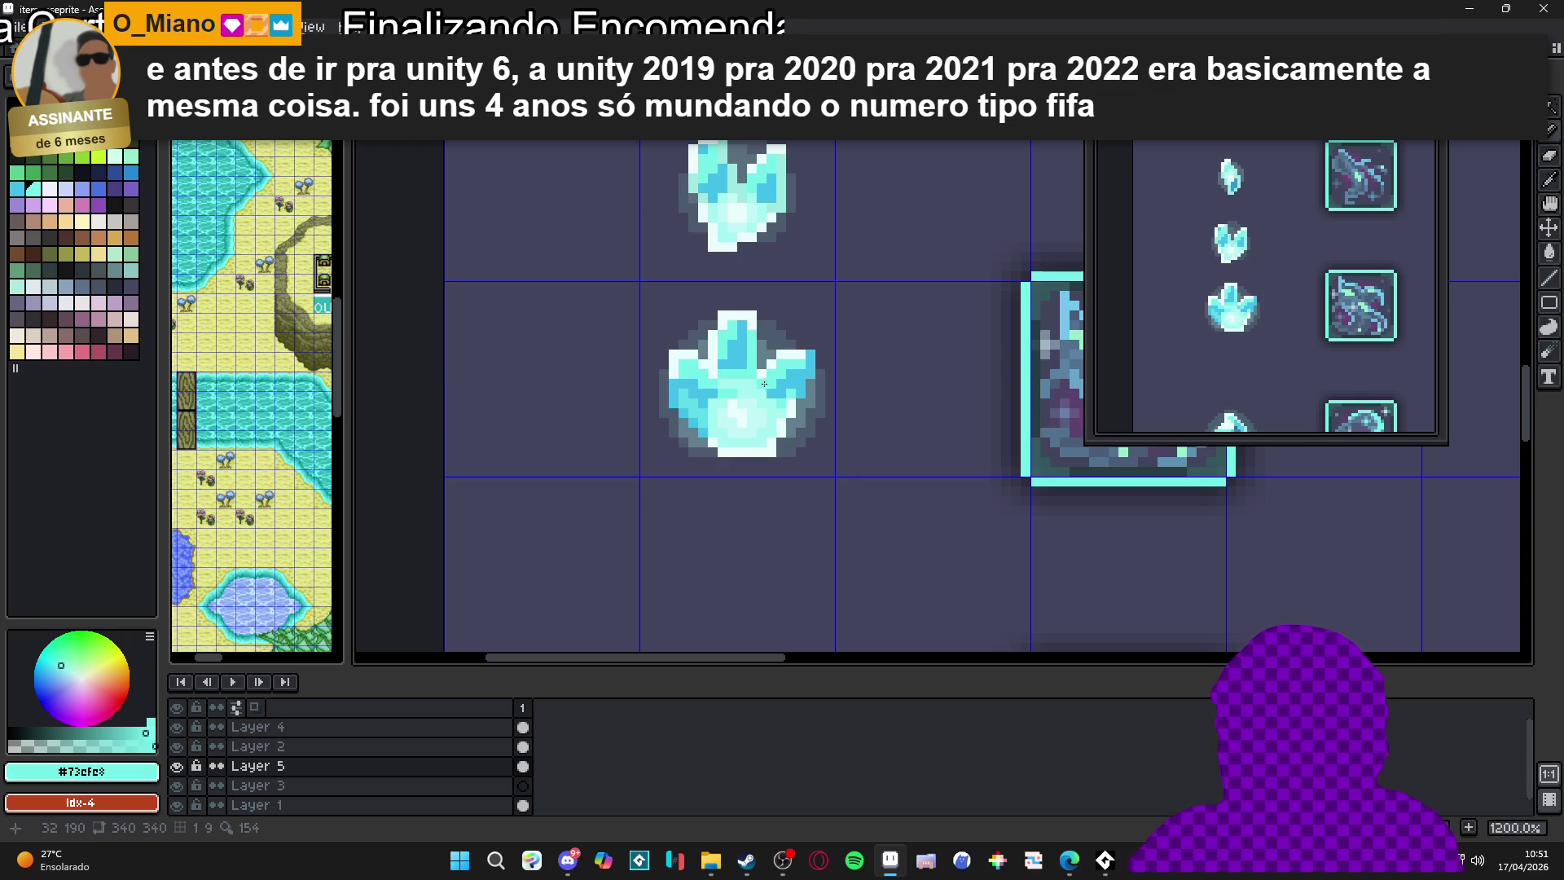
scroll(754, 432, down, 3)
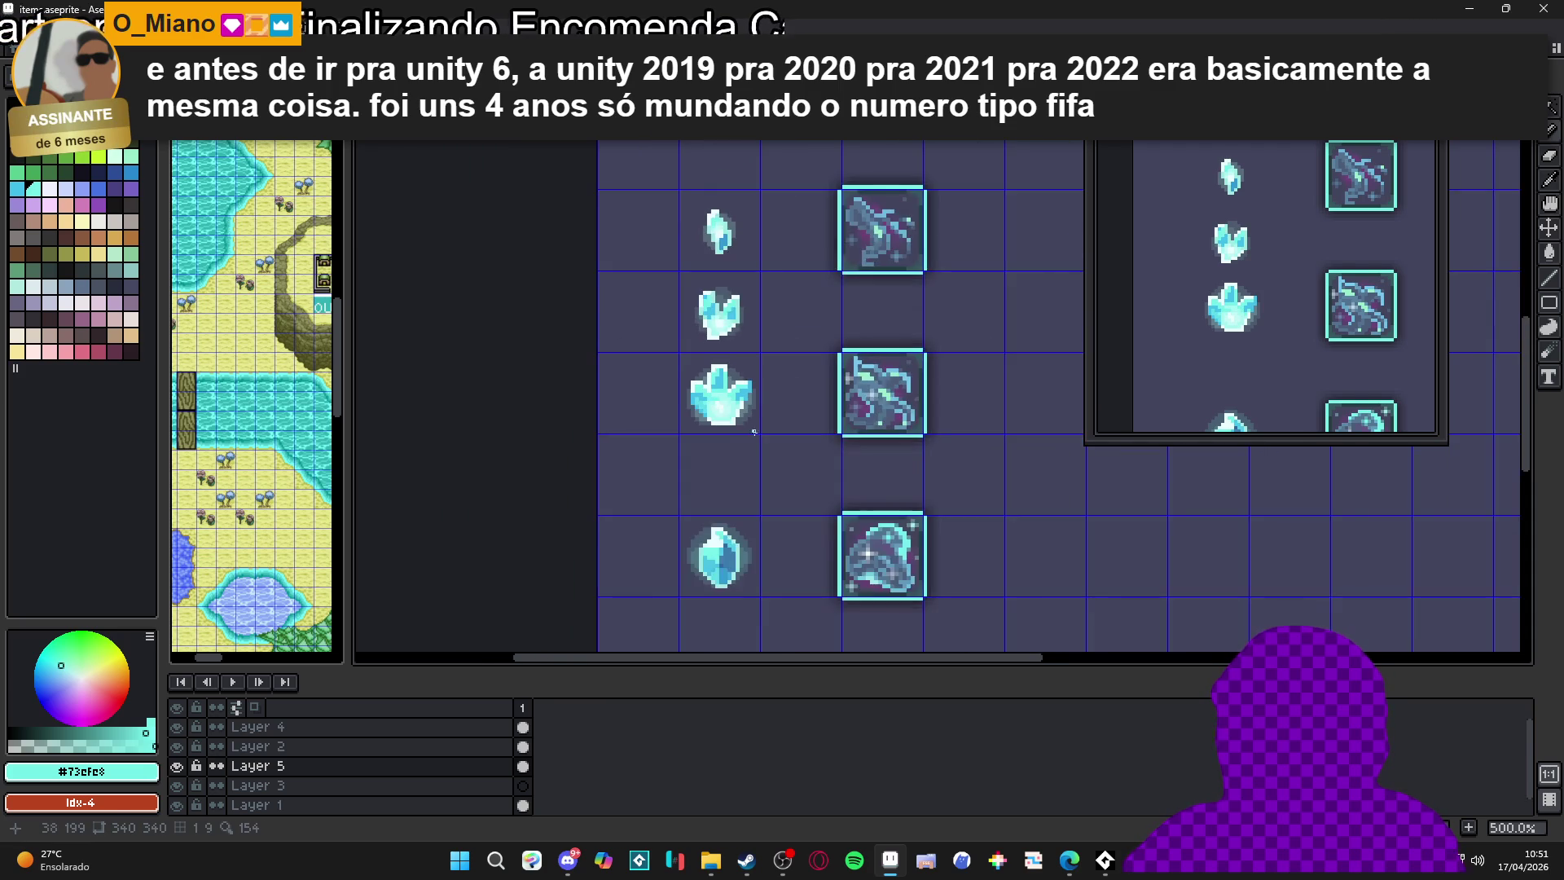
scroll(730, 413, up, 3)
alt+click(692, 381)
scroll(691, 380, down, 3)
scroll(688, 379, up, 3)
scroll(688, 382, down, 4)
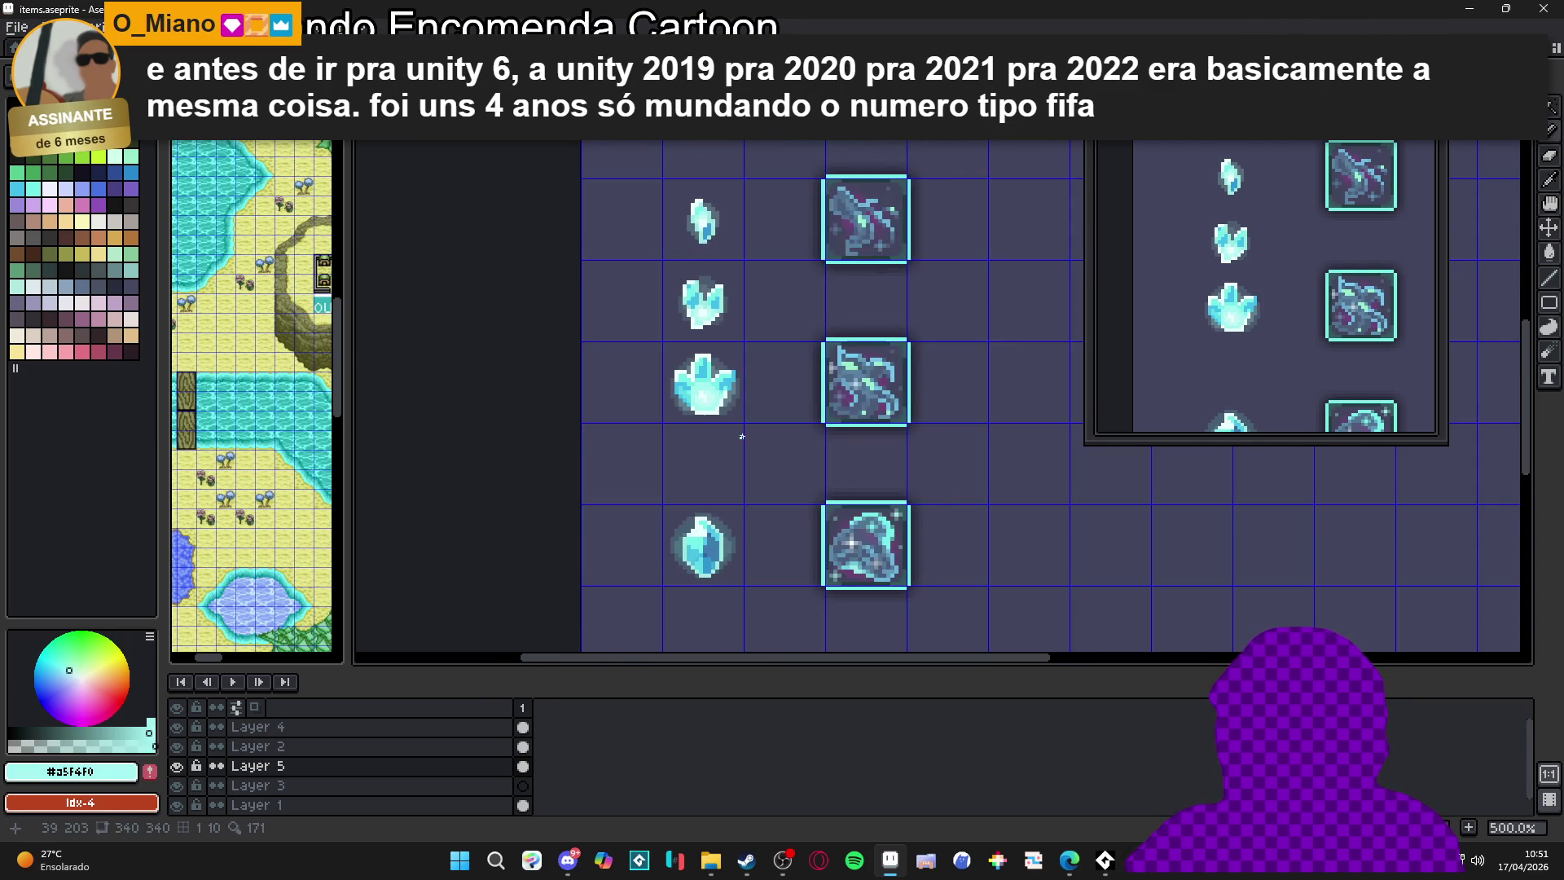
scroll(746, 436, down, 1)
scroll(746, 435, down, 1)
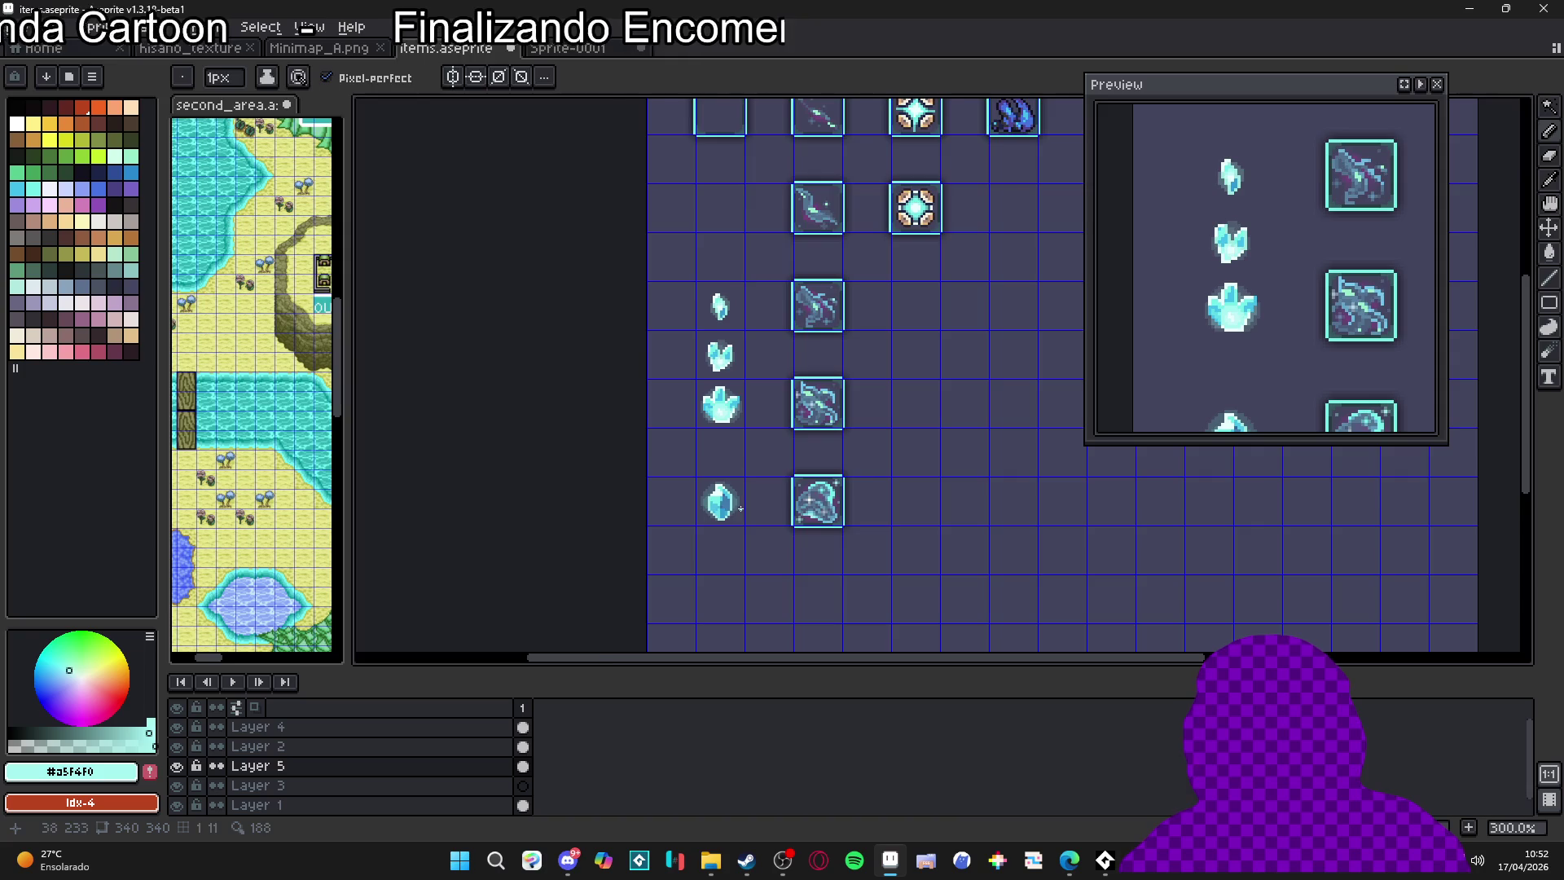
scroll(740, 509, up, 2)
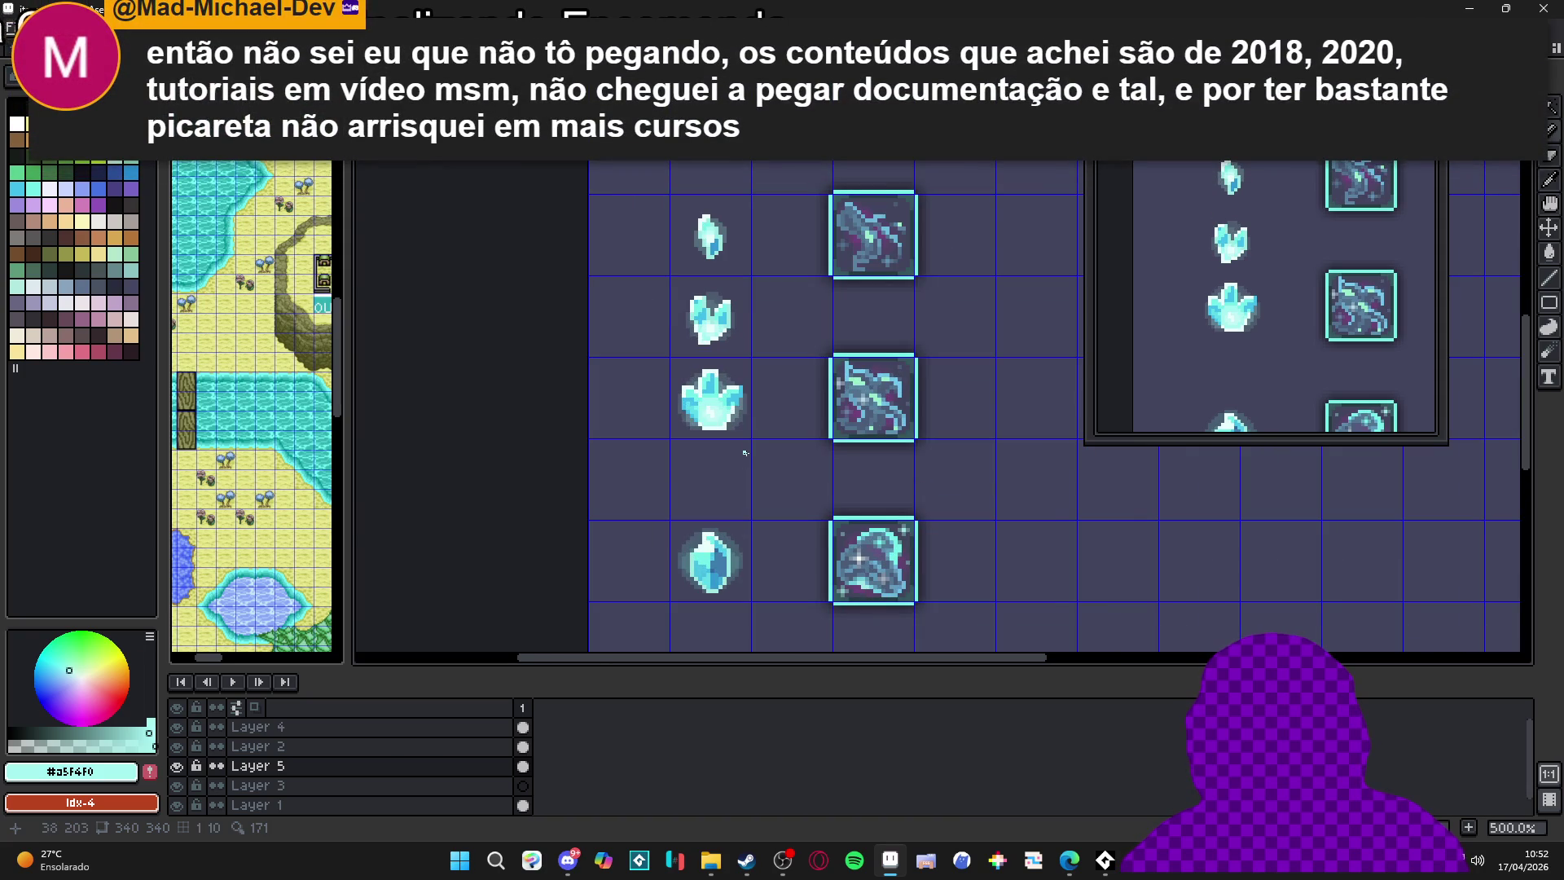
scroll(745, 461, down, 1)
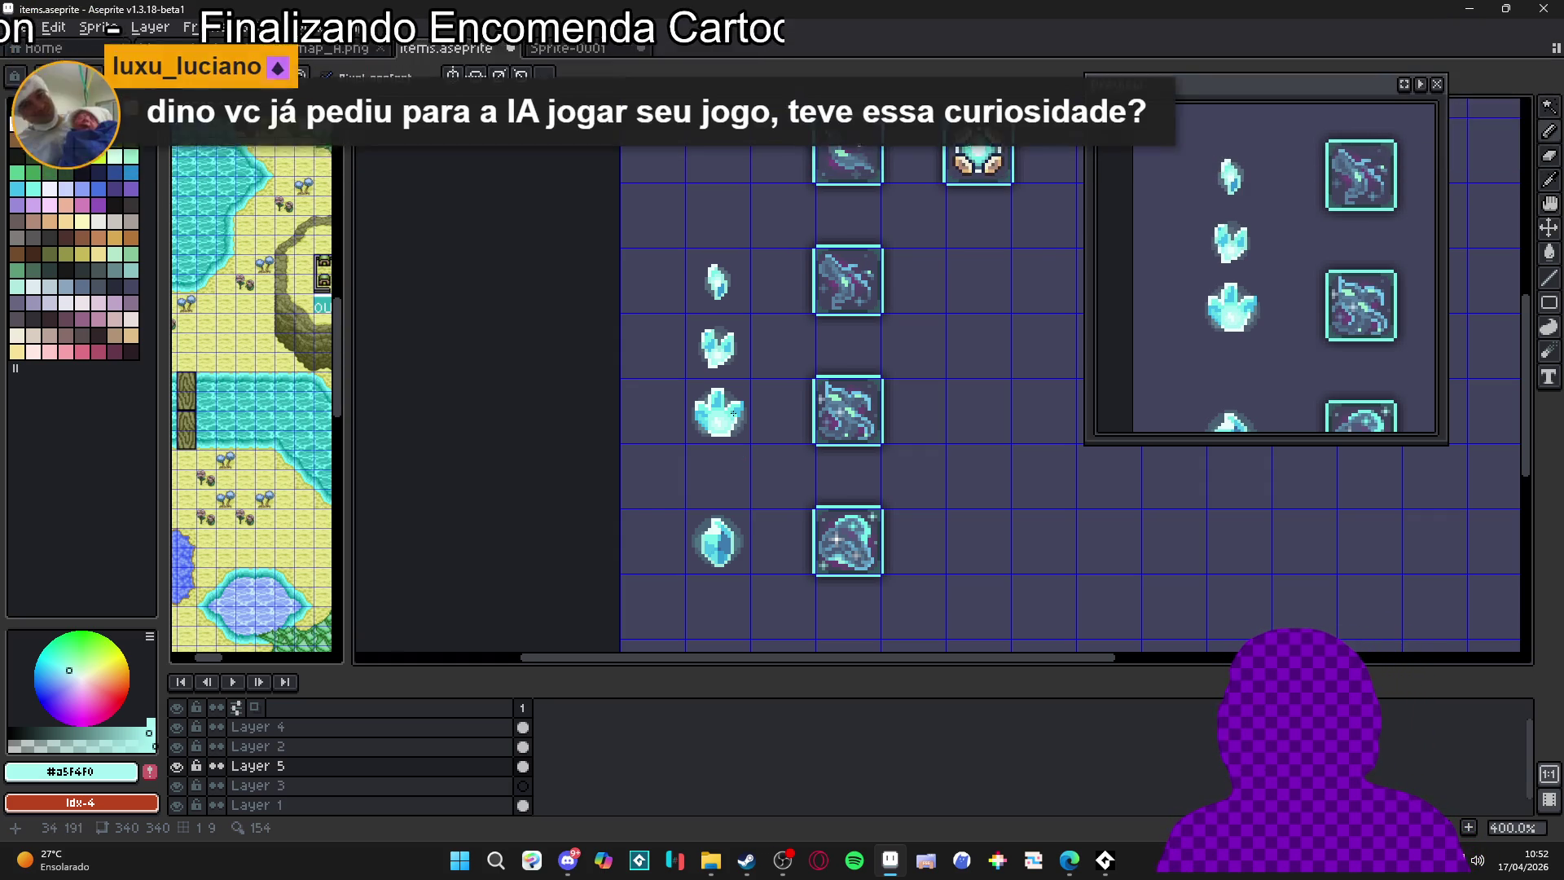
Sample pale cyan #c2f7f5 and paint a white gem pixel with it
scroll(715, 285, up, 10)
scroll(709, 261, down, 3)
alt+click(708, 251)
click(699, 296)
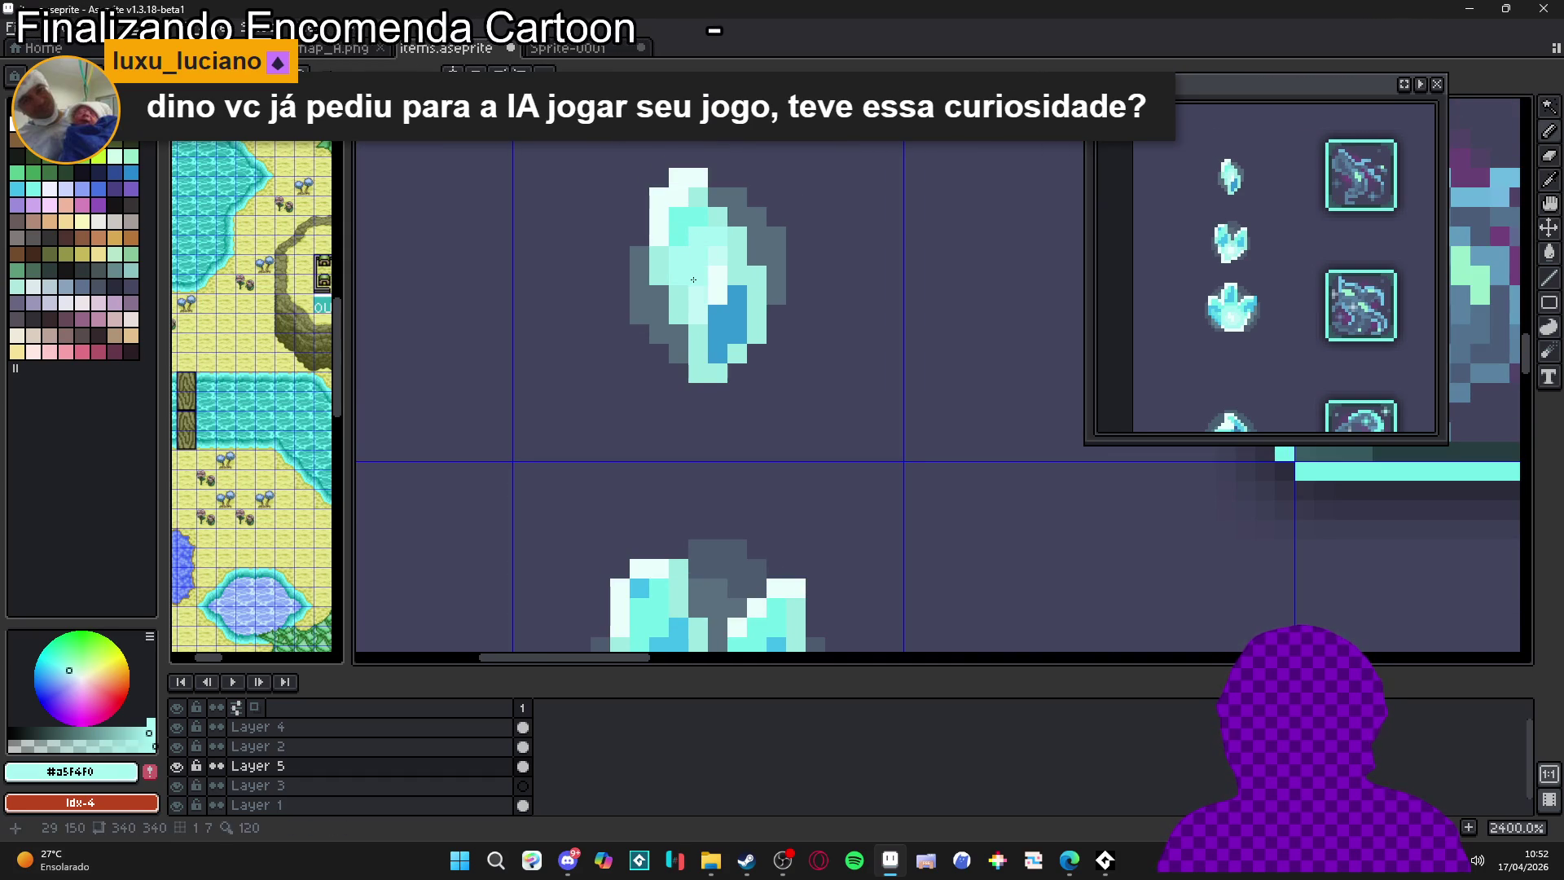
Sample the gem's tones in turn: #73efe8, #c2f7f5, #a5f4f0, #e9fdfc and a darker cyan
scroll(744, 277, down, 4)
scroll(701, 269, up, 4)
alt+click(688, 261)
scroll(707, 236, down, 5)
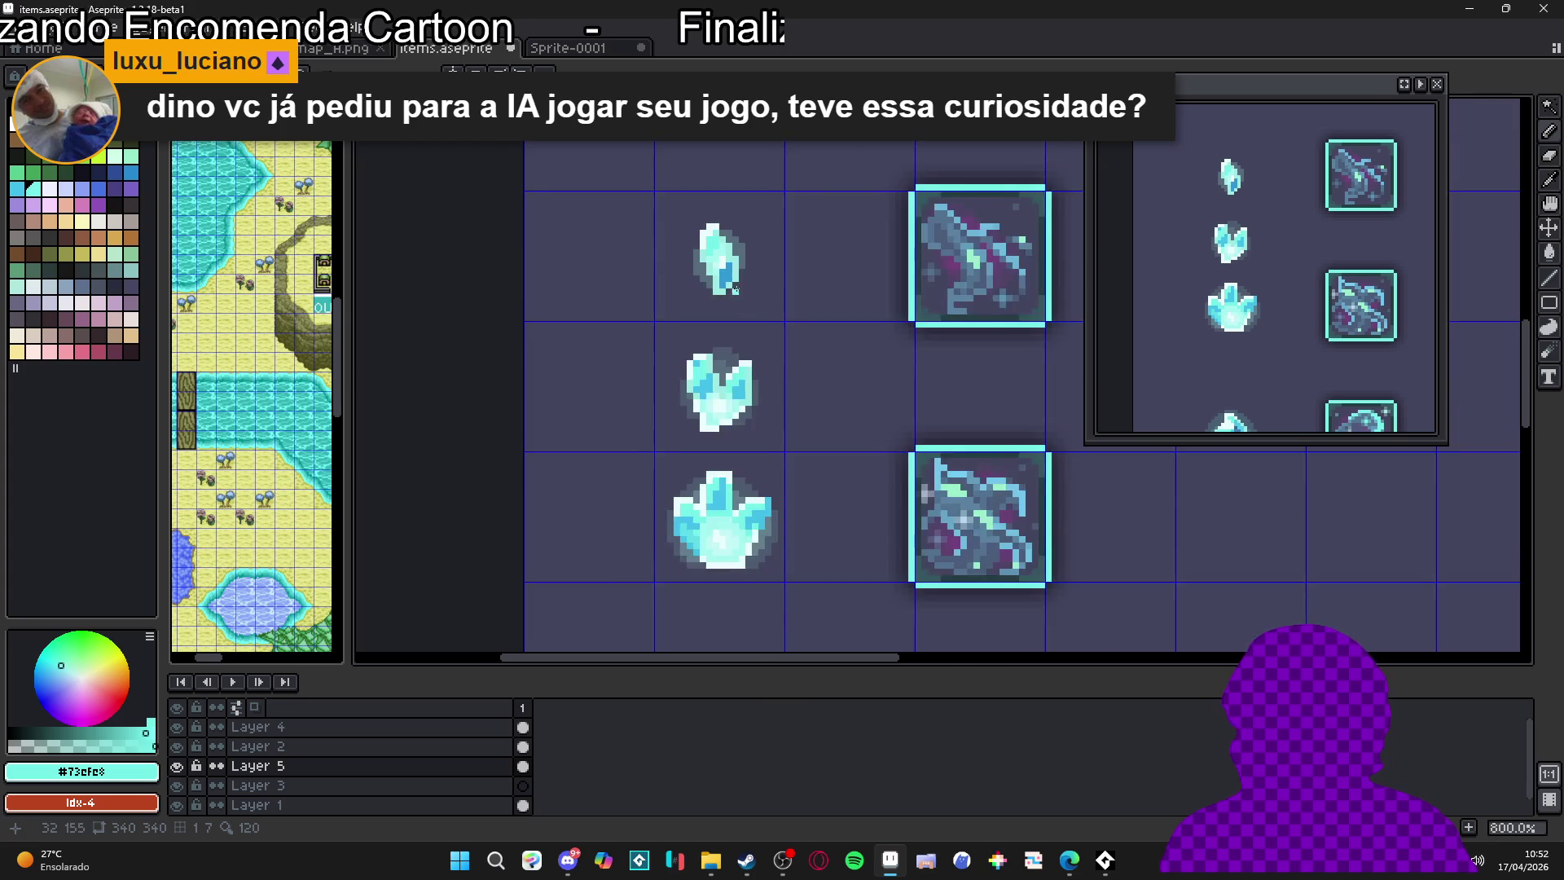
scroll(717, 338, up, 4)
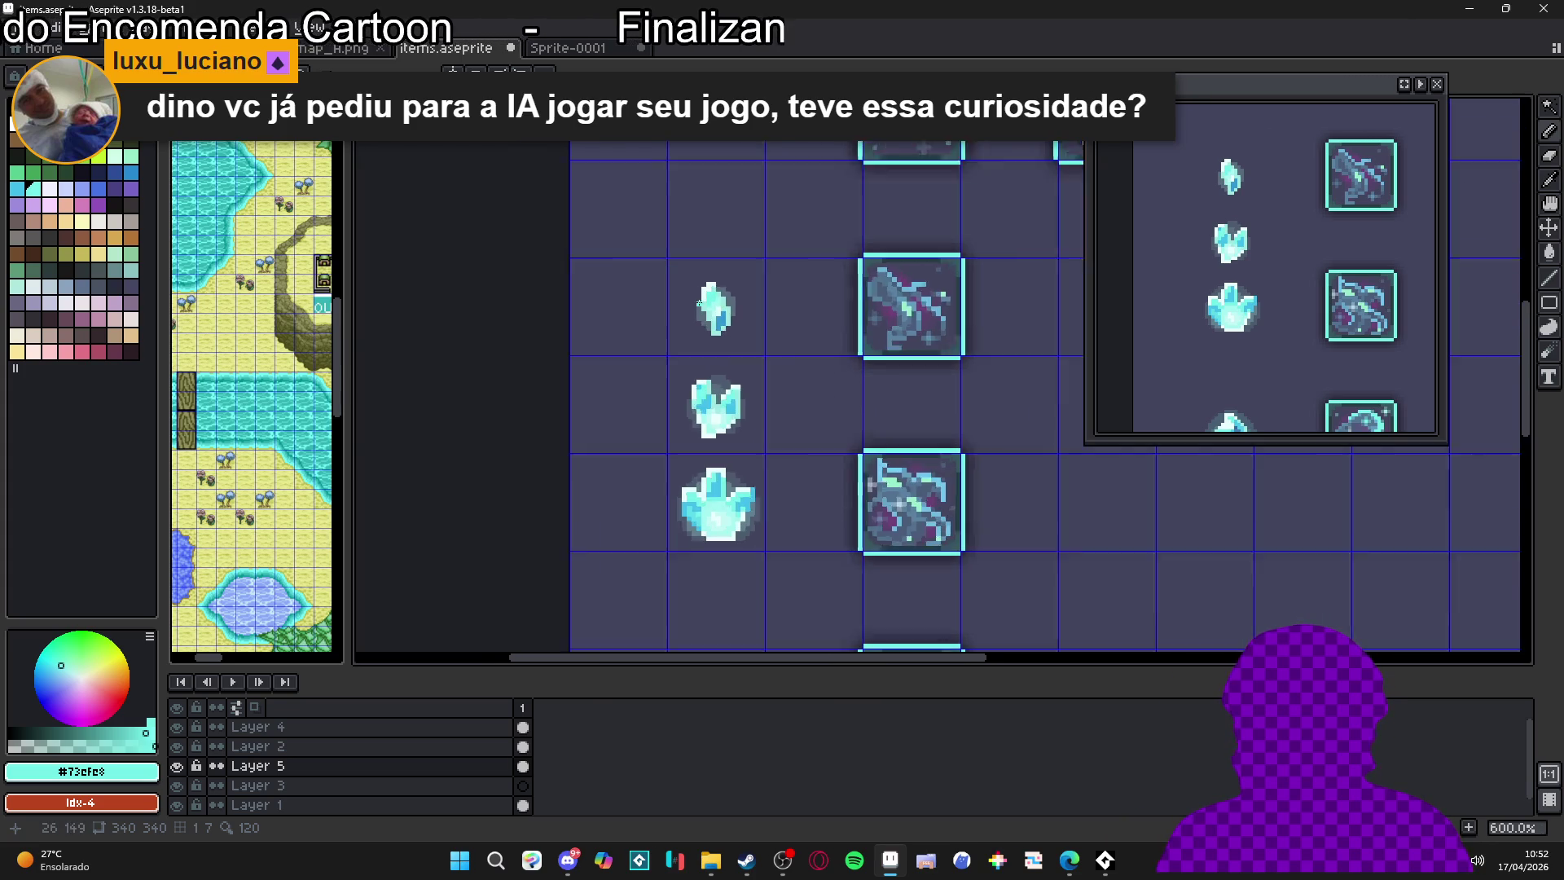
scroll(717, 392, down, 2)
scroll(719, 438, up, 1)
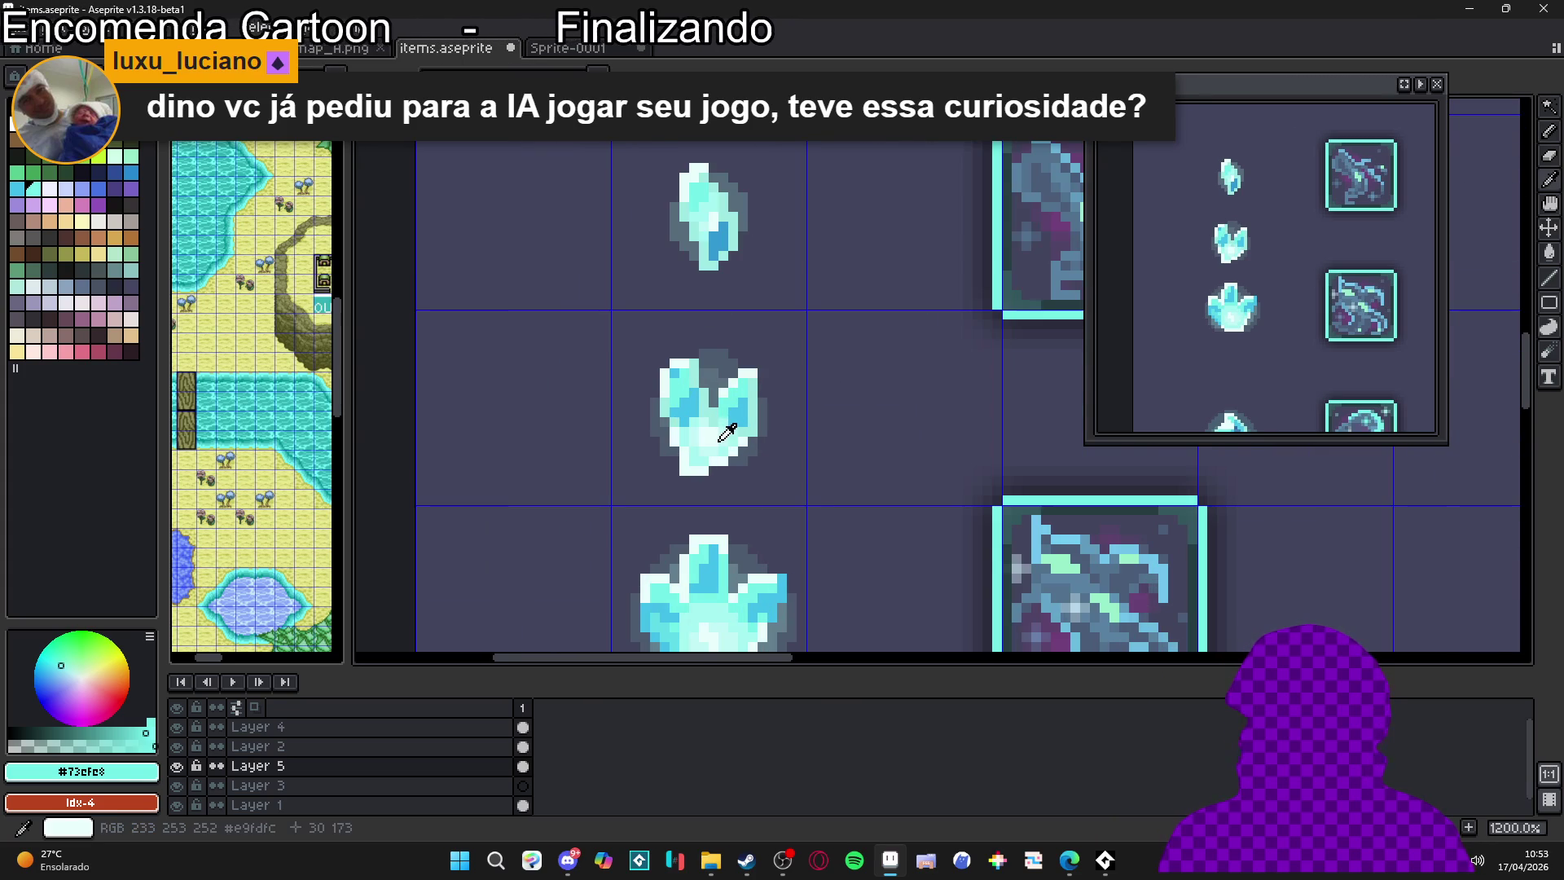
alt+click(714, 440)
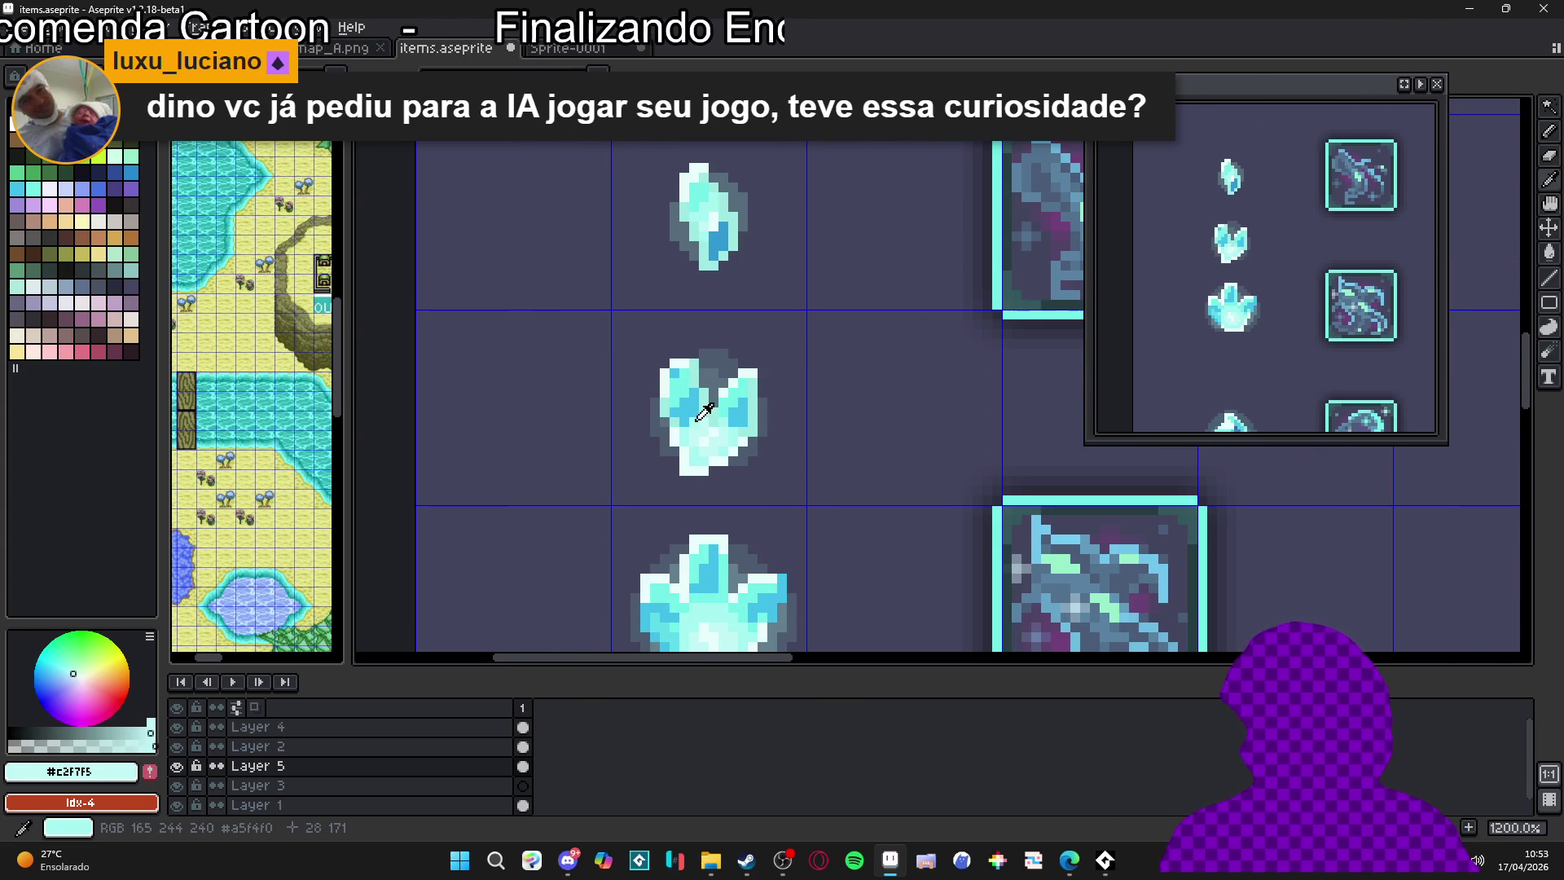
alt+click(696, 425)
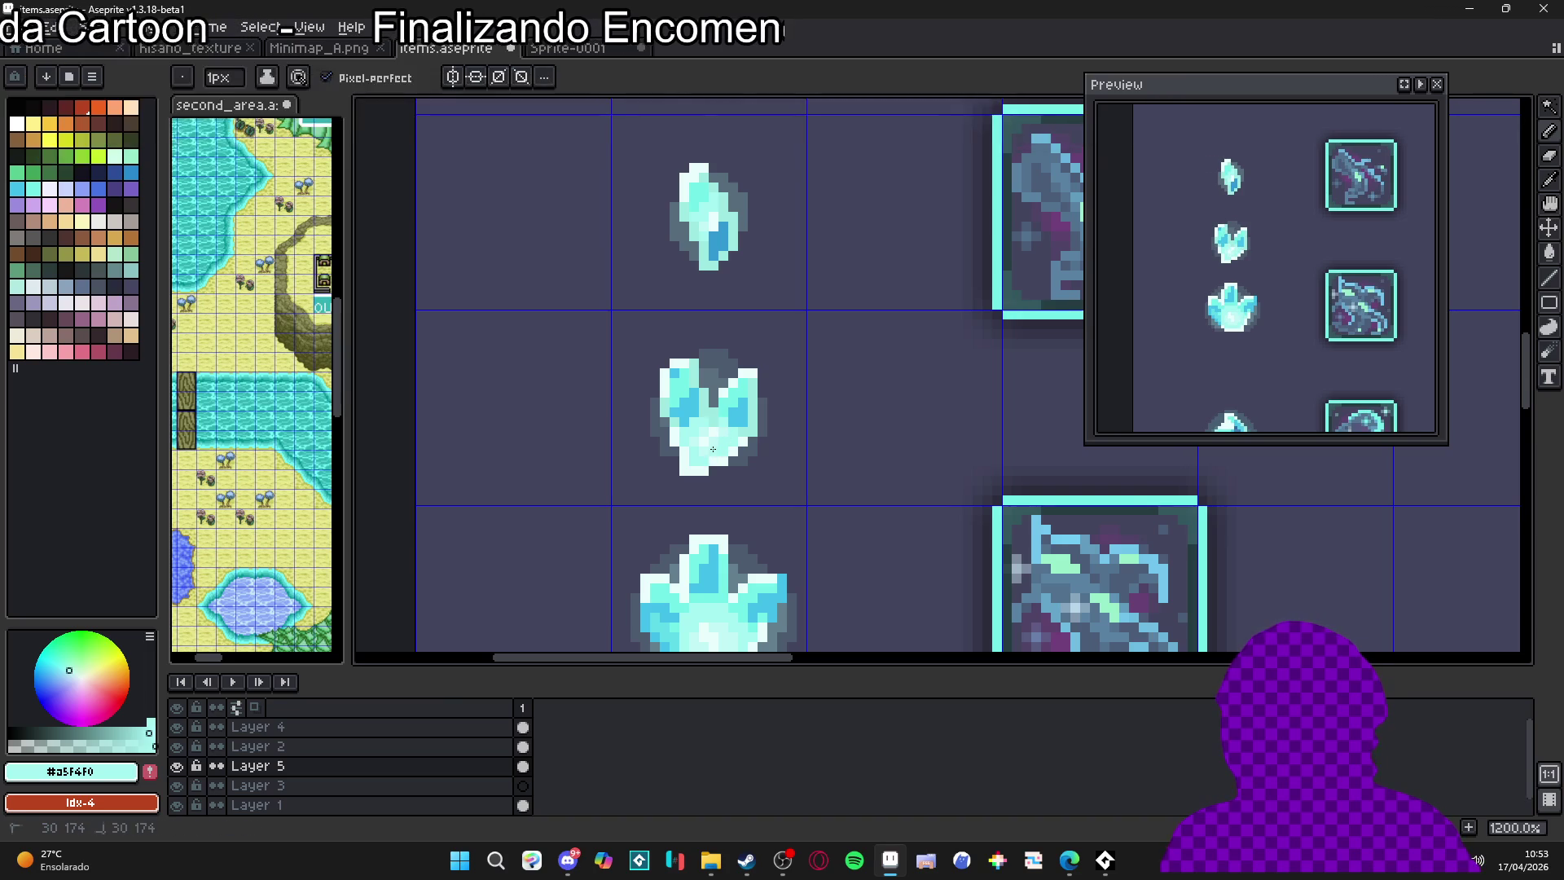
scroll(724, 452, down, 3)
scroll(724, 448, up, 4)
alt+click(725, 444)
scroll(725, 443, down, 2)
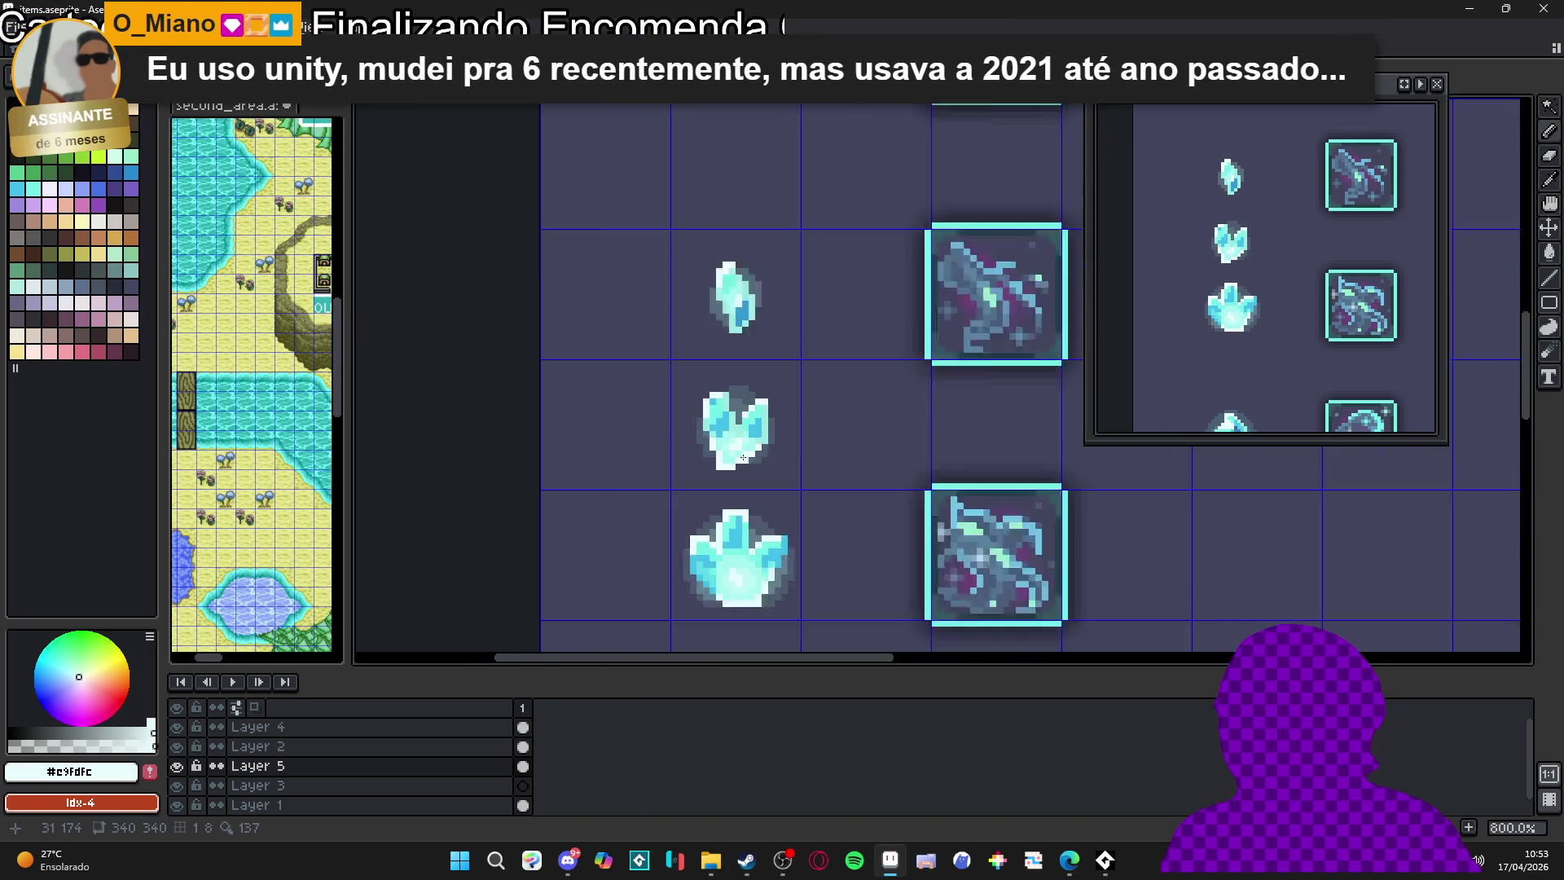
scroll(730, 440, up, 2)
alt+click(742, 434)
scroll(742, 434, down, 3)
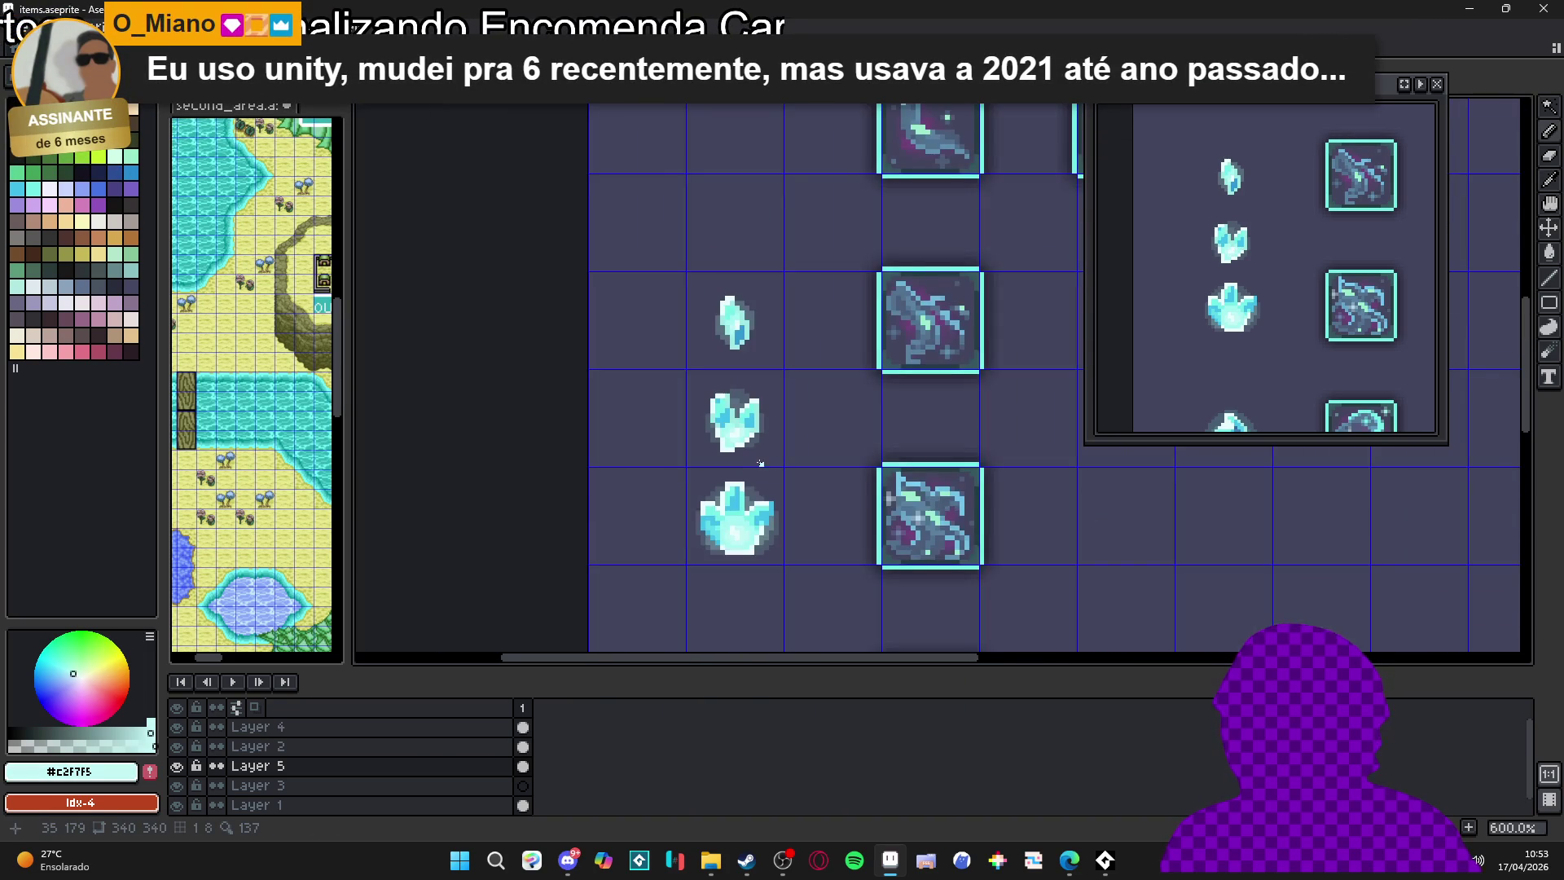
scroll(742, 425, up, 3)
alt+click(758, 437)
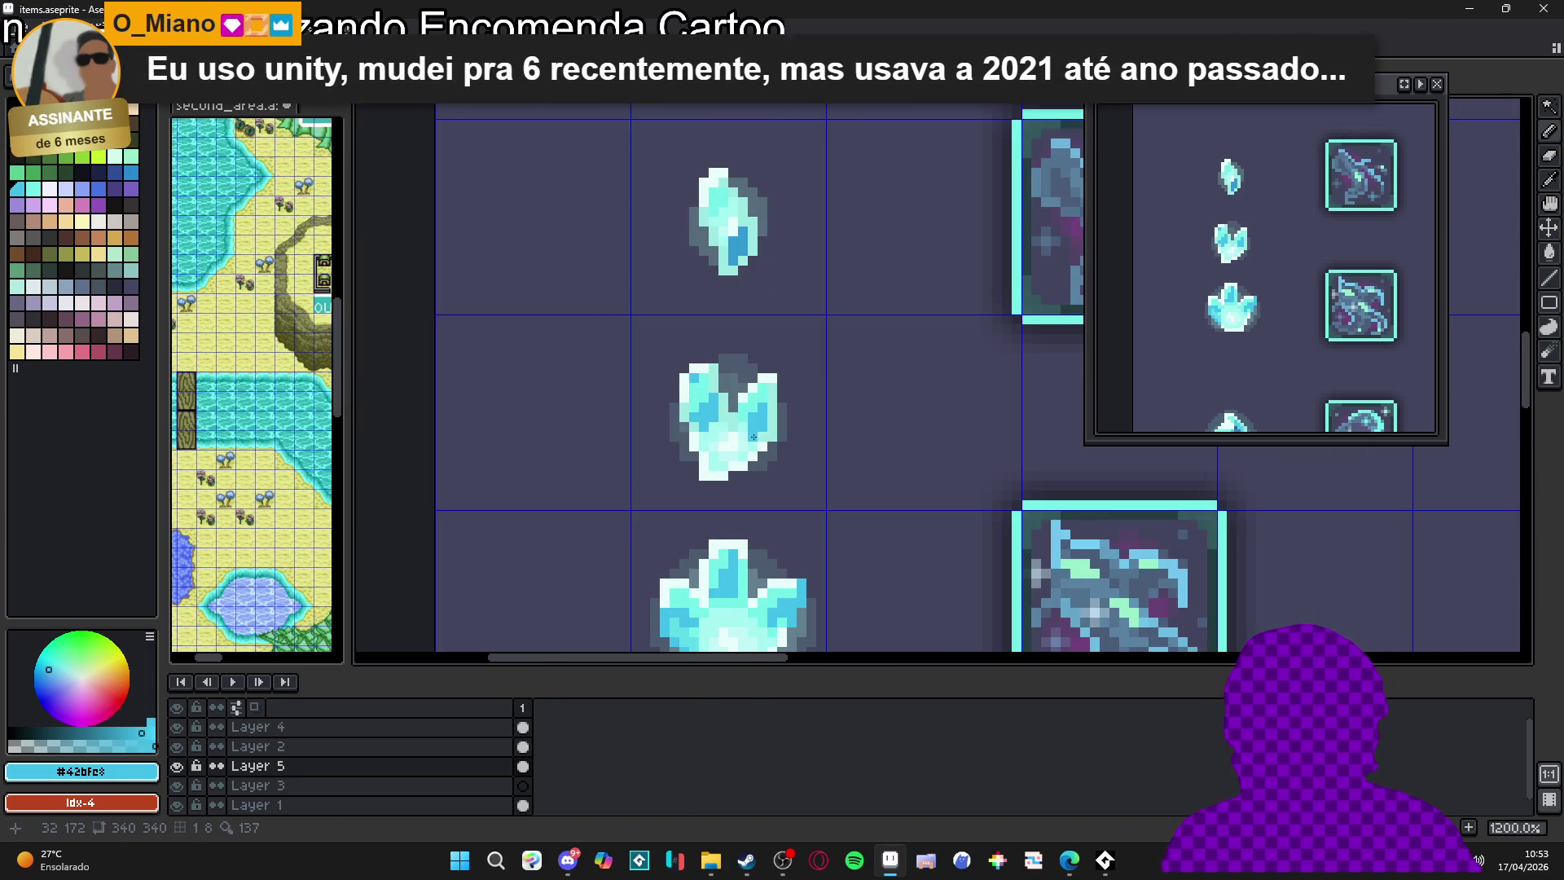
scroll(754, 438, down, 3)
scroll(733, 457, down, 1)
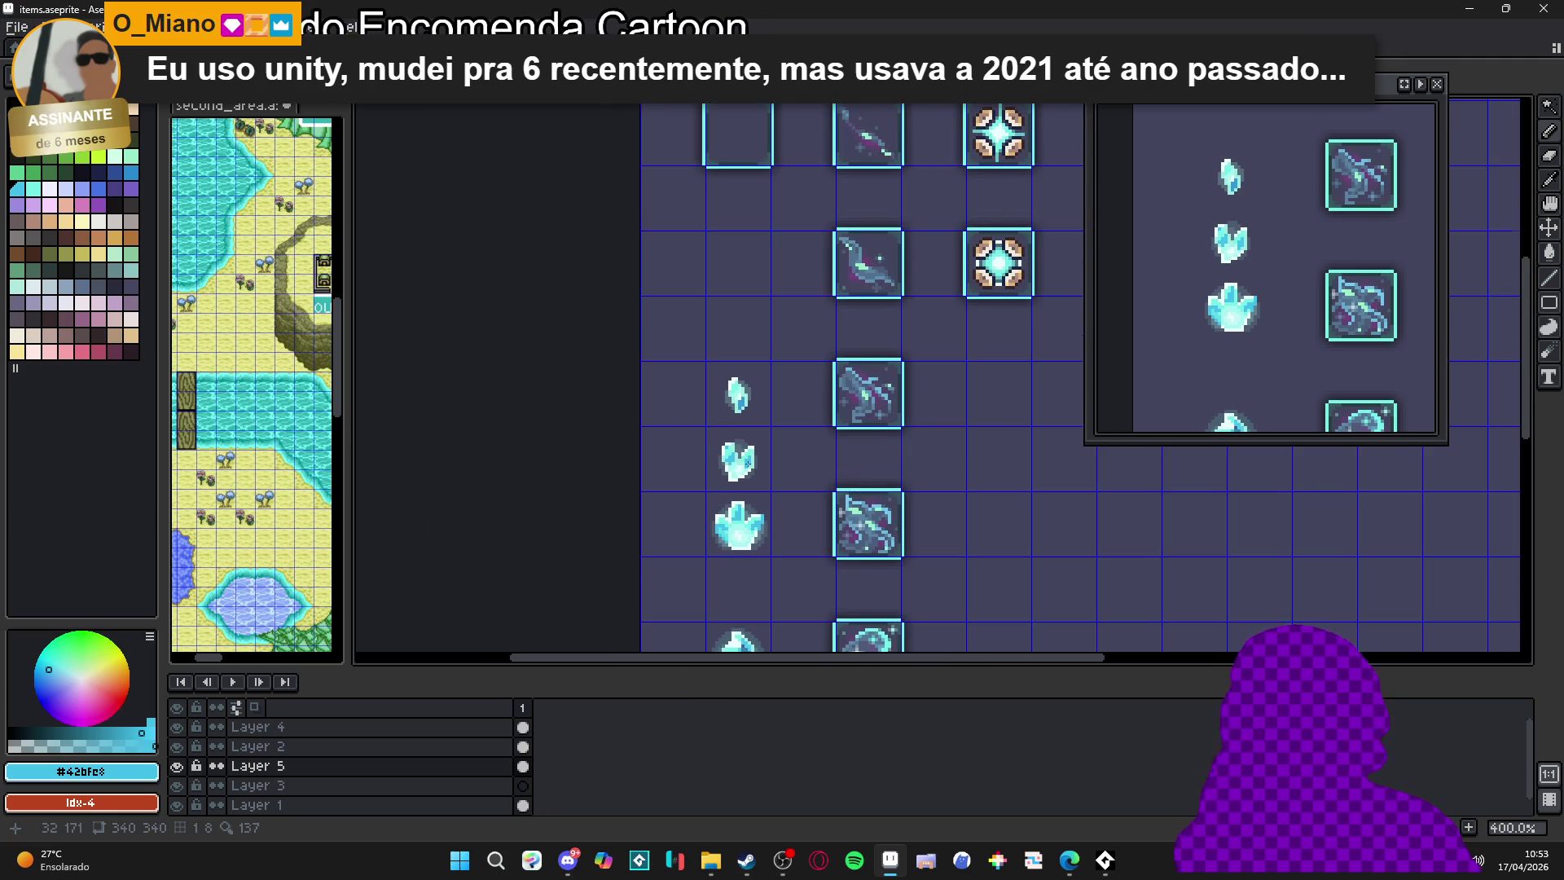
scroll(733, 456, up, 1)
Pick the upper gem's light cyan at reduced alpha and lighten one of its blue pixels
drag(730, 479, 714, 453)
scroll(716, 354, up, 5)
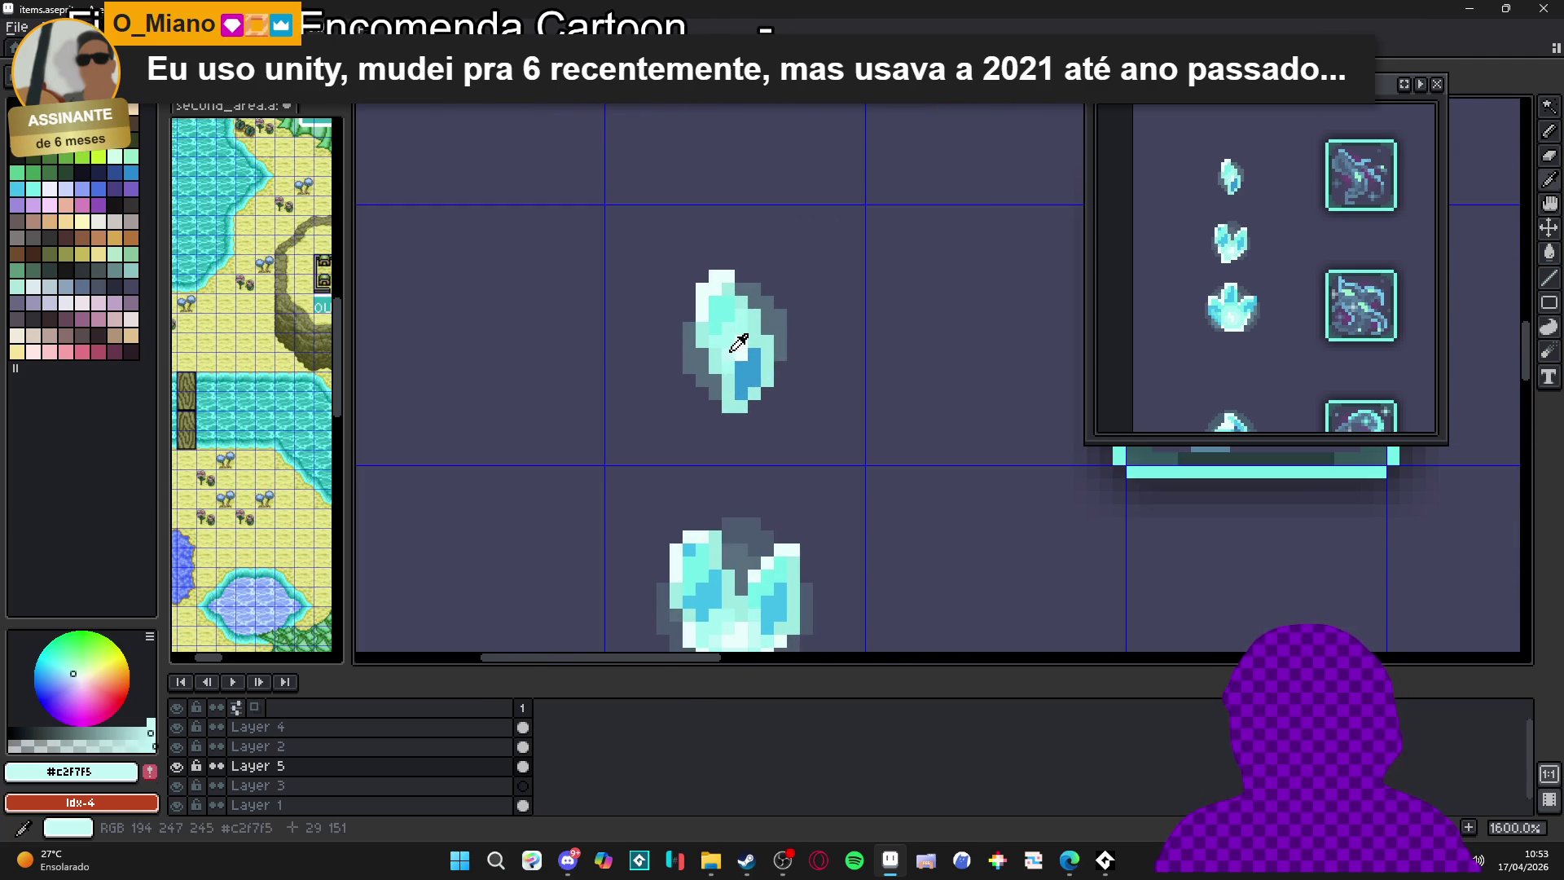
alt+click(738, 345)
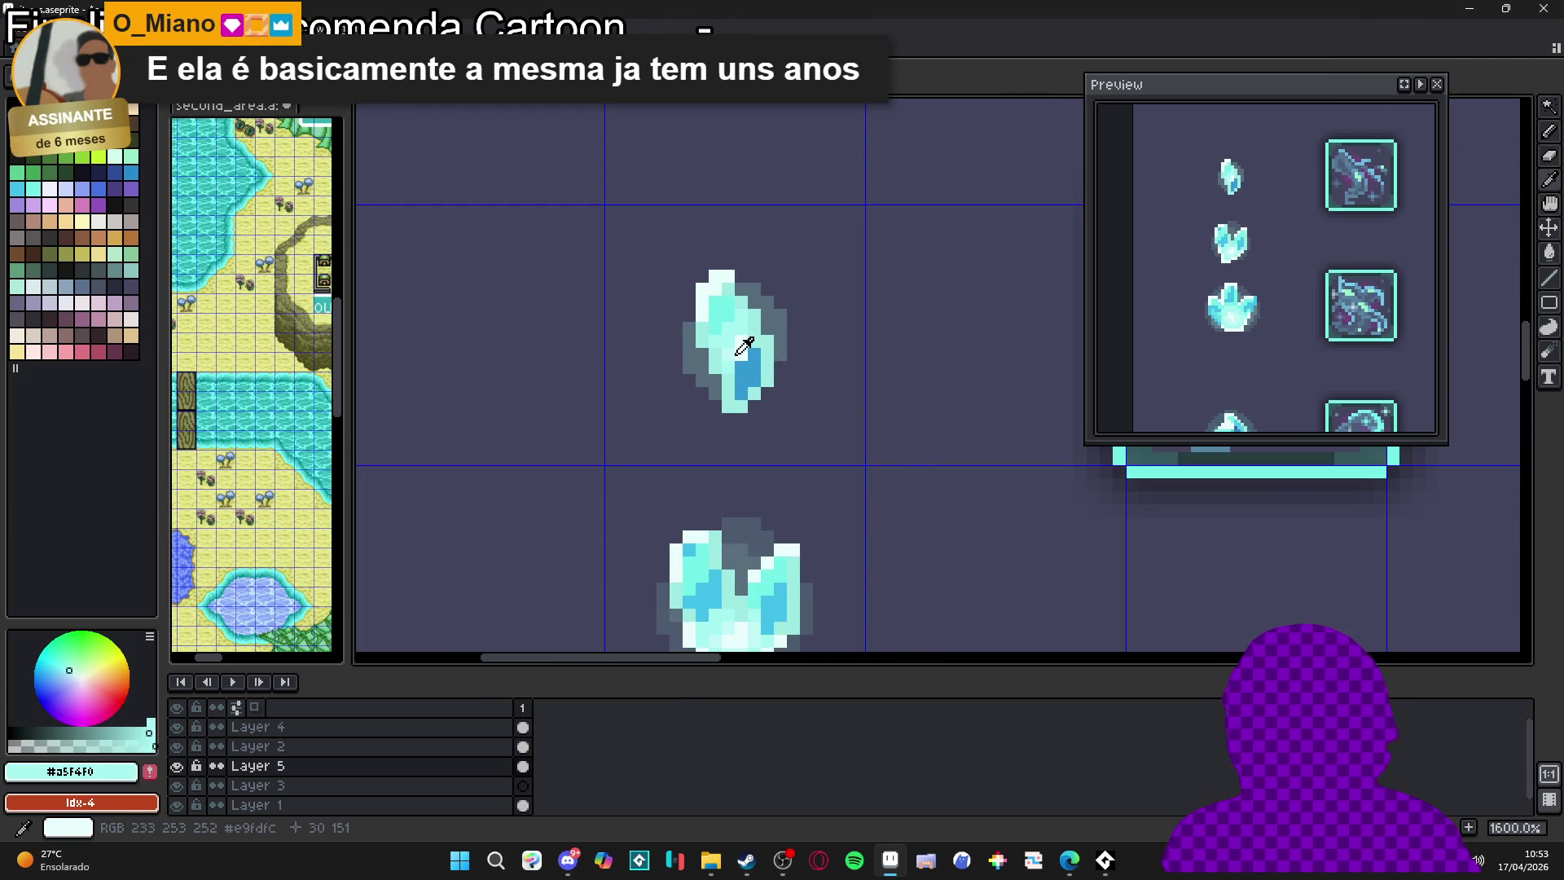
click(86, 738)
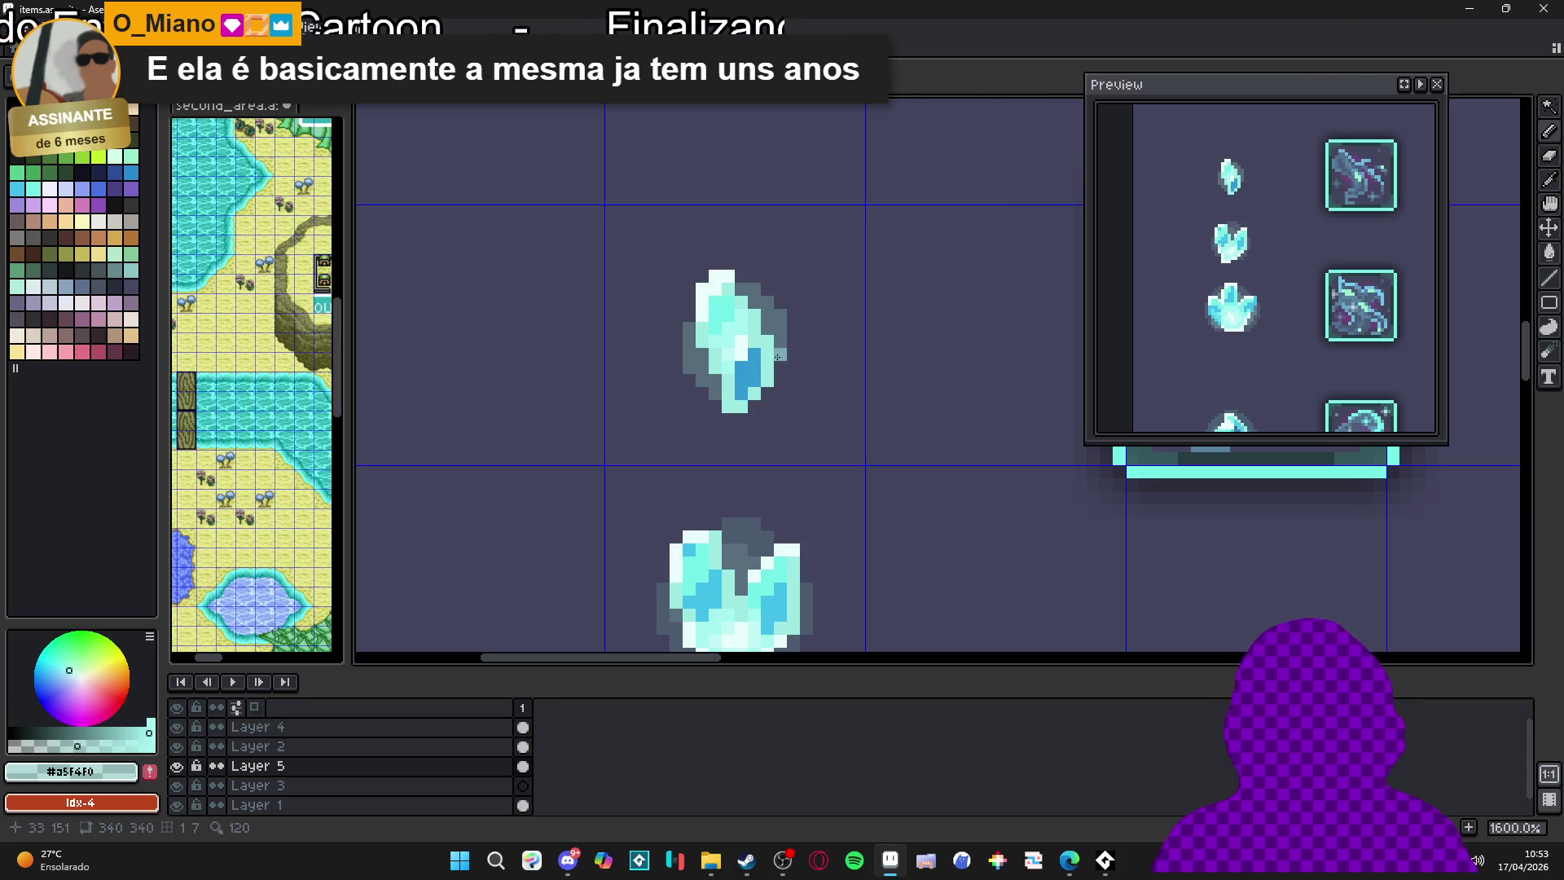
click(751, 359)
scroll(750, 359, down, 3)
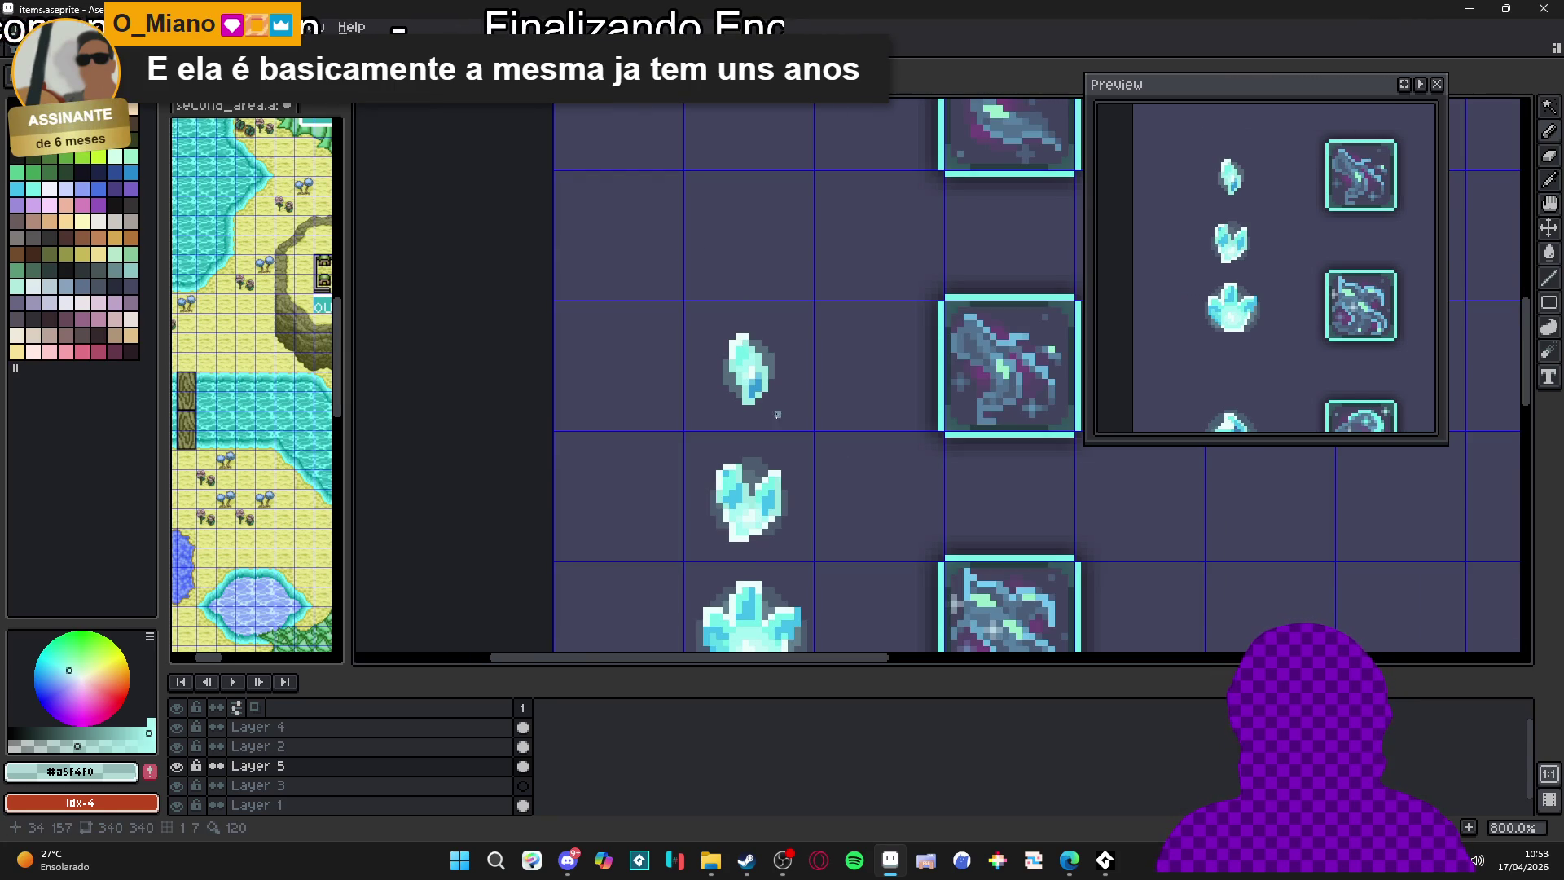
scroll(774, 407, up, 2)
scroll(742, 397, down, 2)
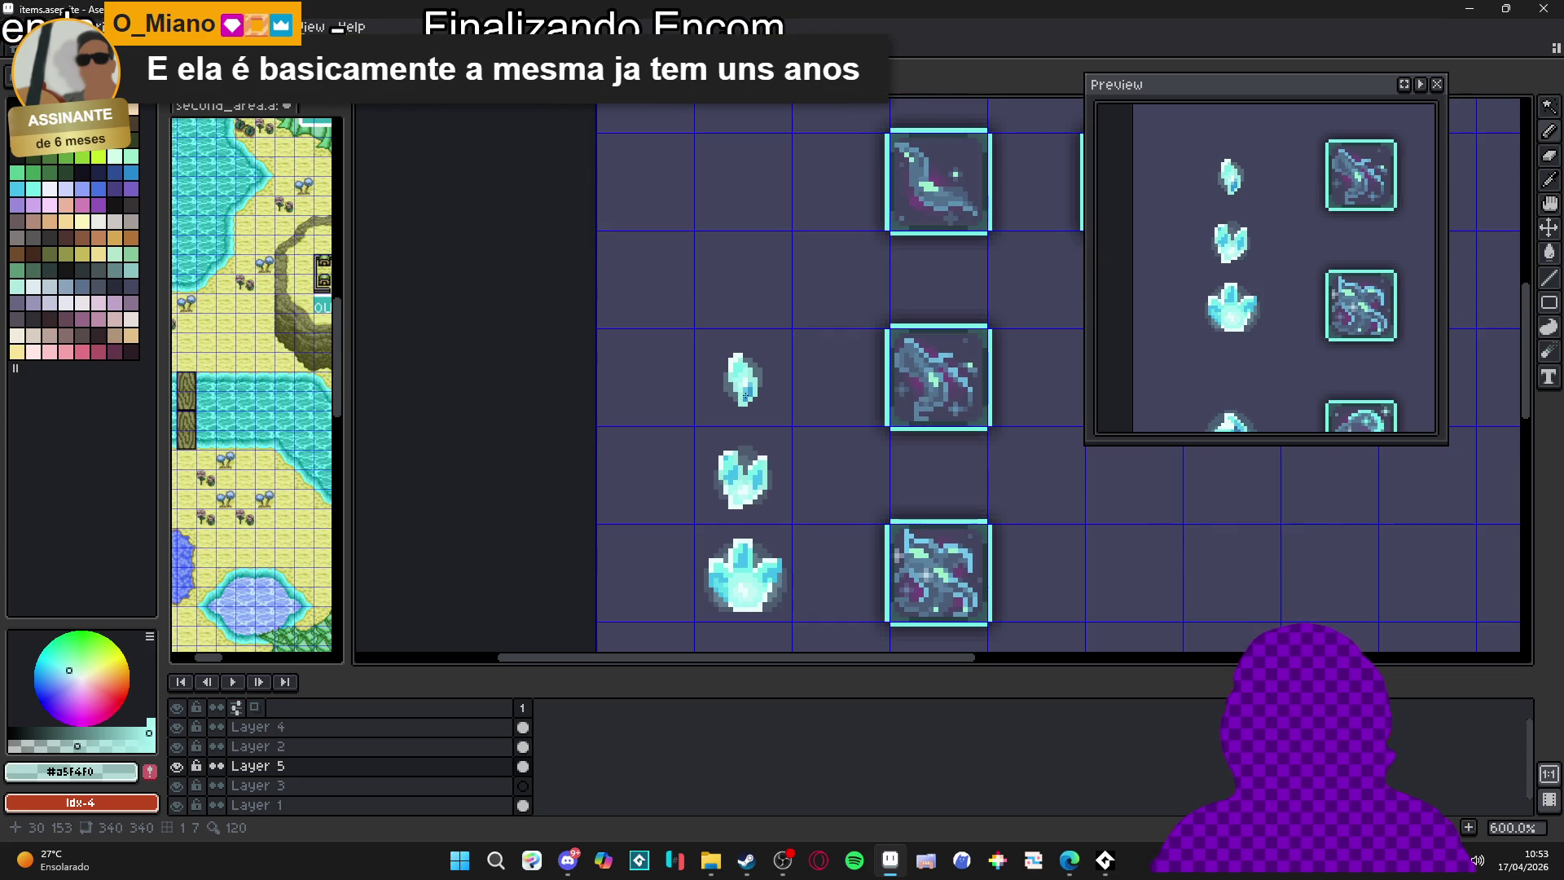
scroll(745, 397, up, 4)
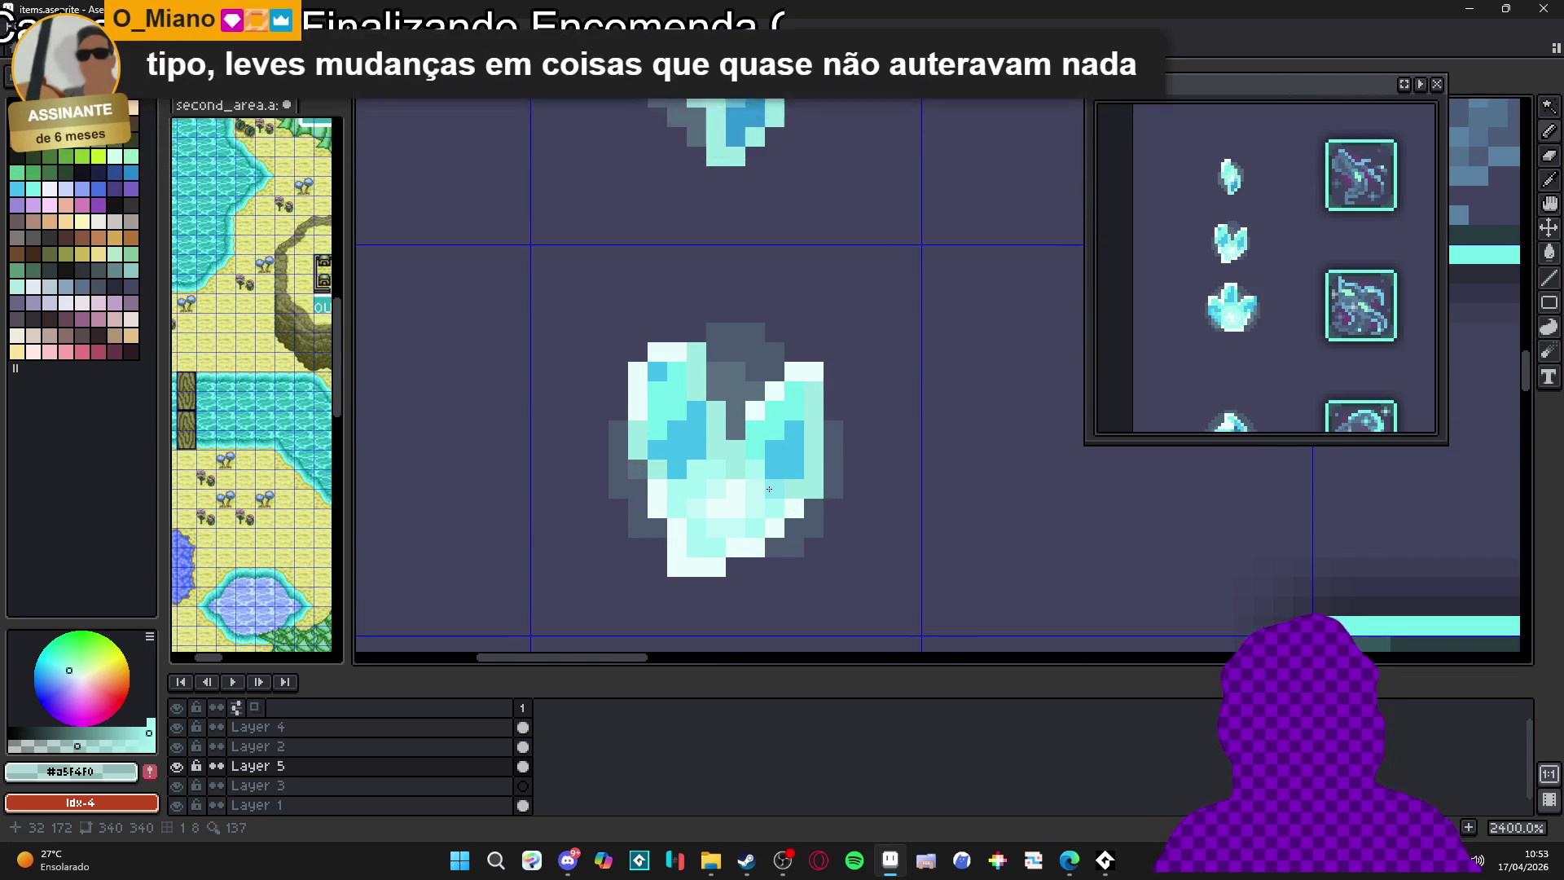
scroll(769, 491, down, 2)
scroll(772, 490, down, 1)
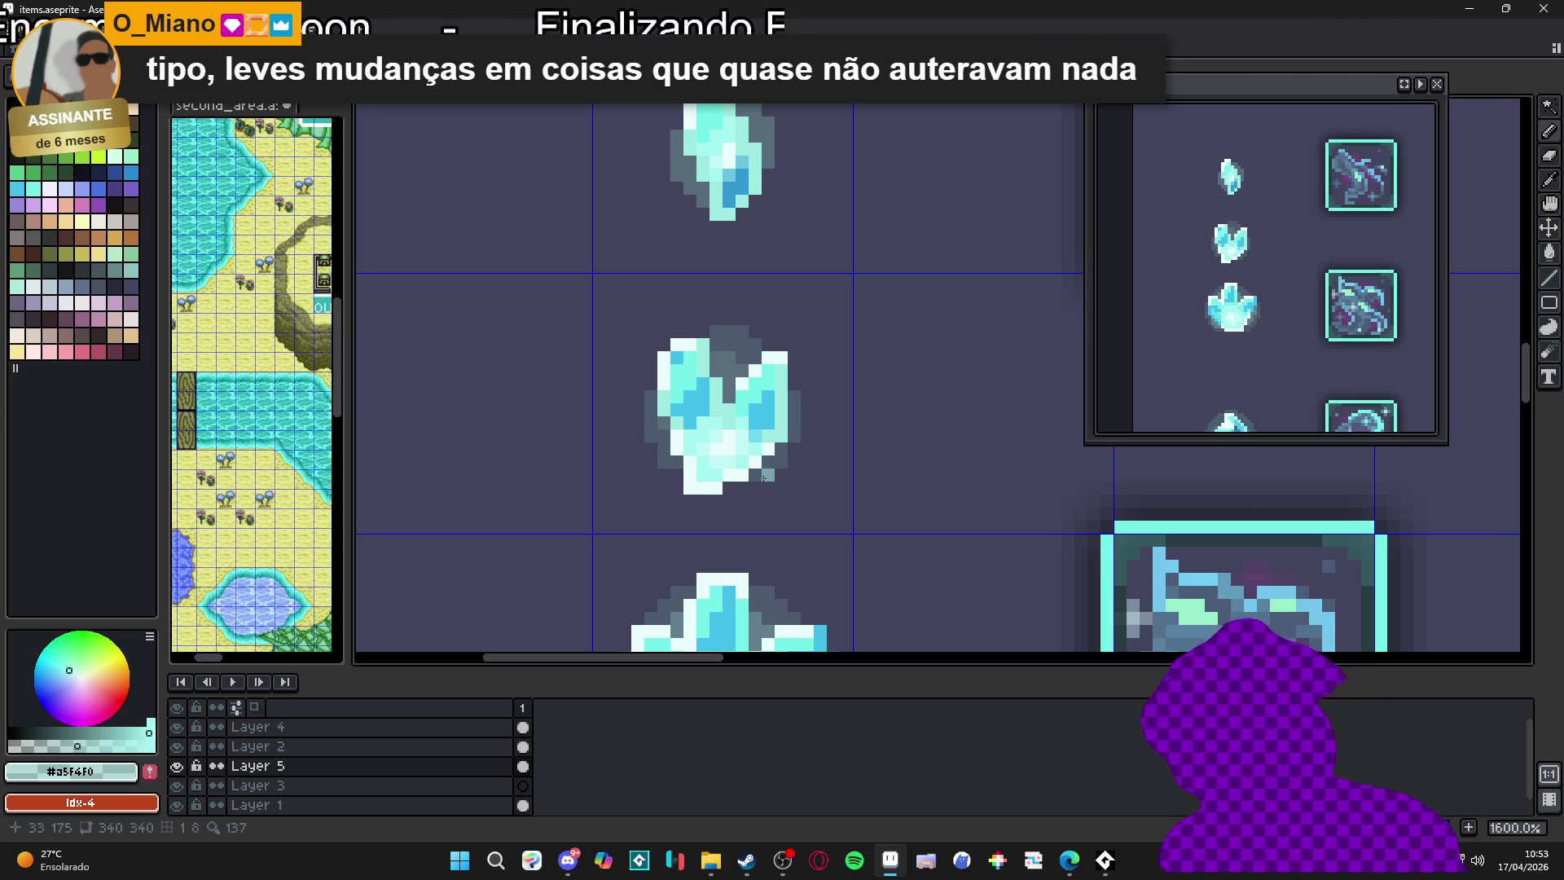
scroll(763, 476, down, 4)
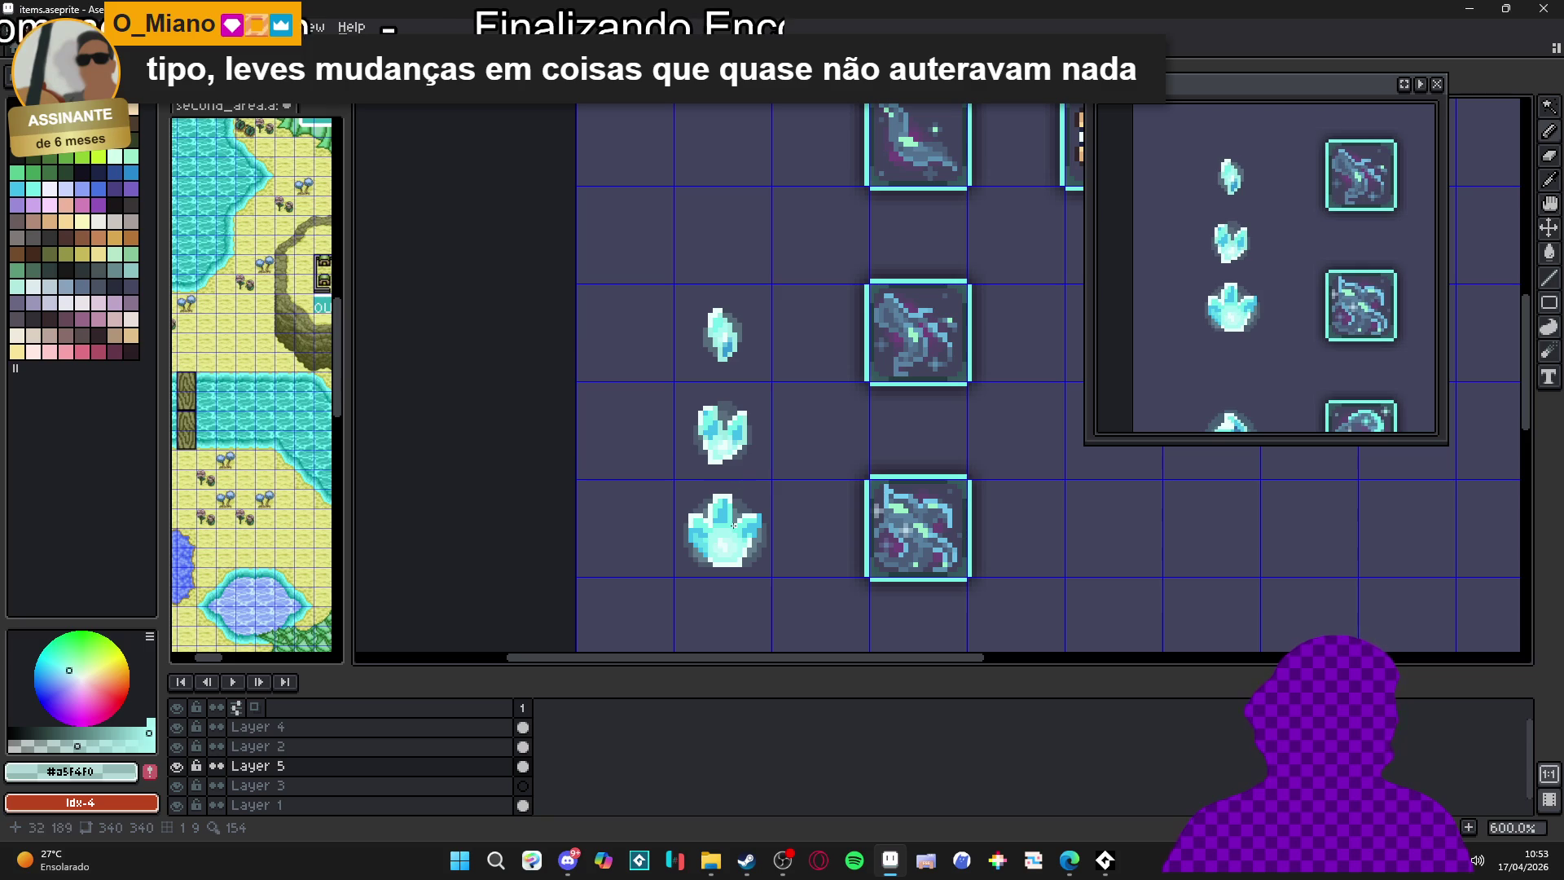
scroll(731, 549, down, 1)
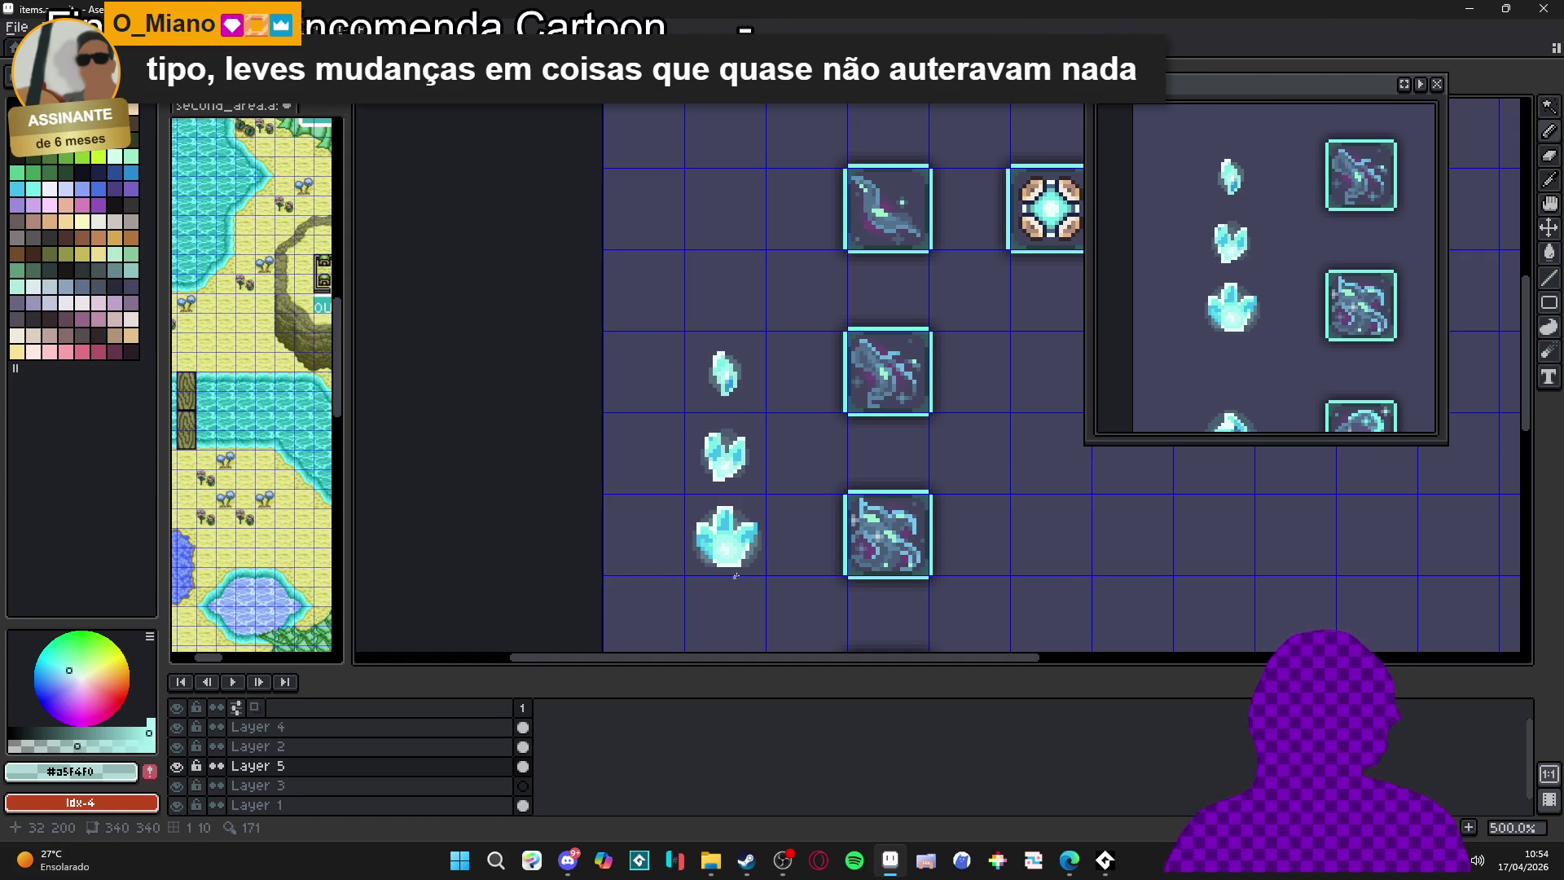
scroll(736, 576, up, 8)
Erase the dark outline at the big crystal's lower-right, upper-left and left sides
key(e)
mouse_move(737, 563)
mouse_down()
mouse_move(723, 541)
mouse_move(776, 445)
mouse_move(801, 444)
mouse_move(801, 394)
mouse_move(828, 364)
mouse_move(698, 262)
mouse_move(671, 263)
mouse_up()
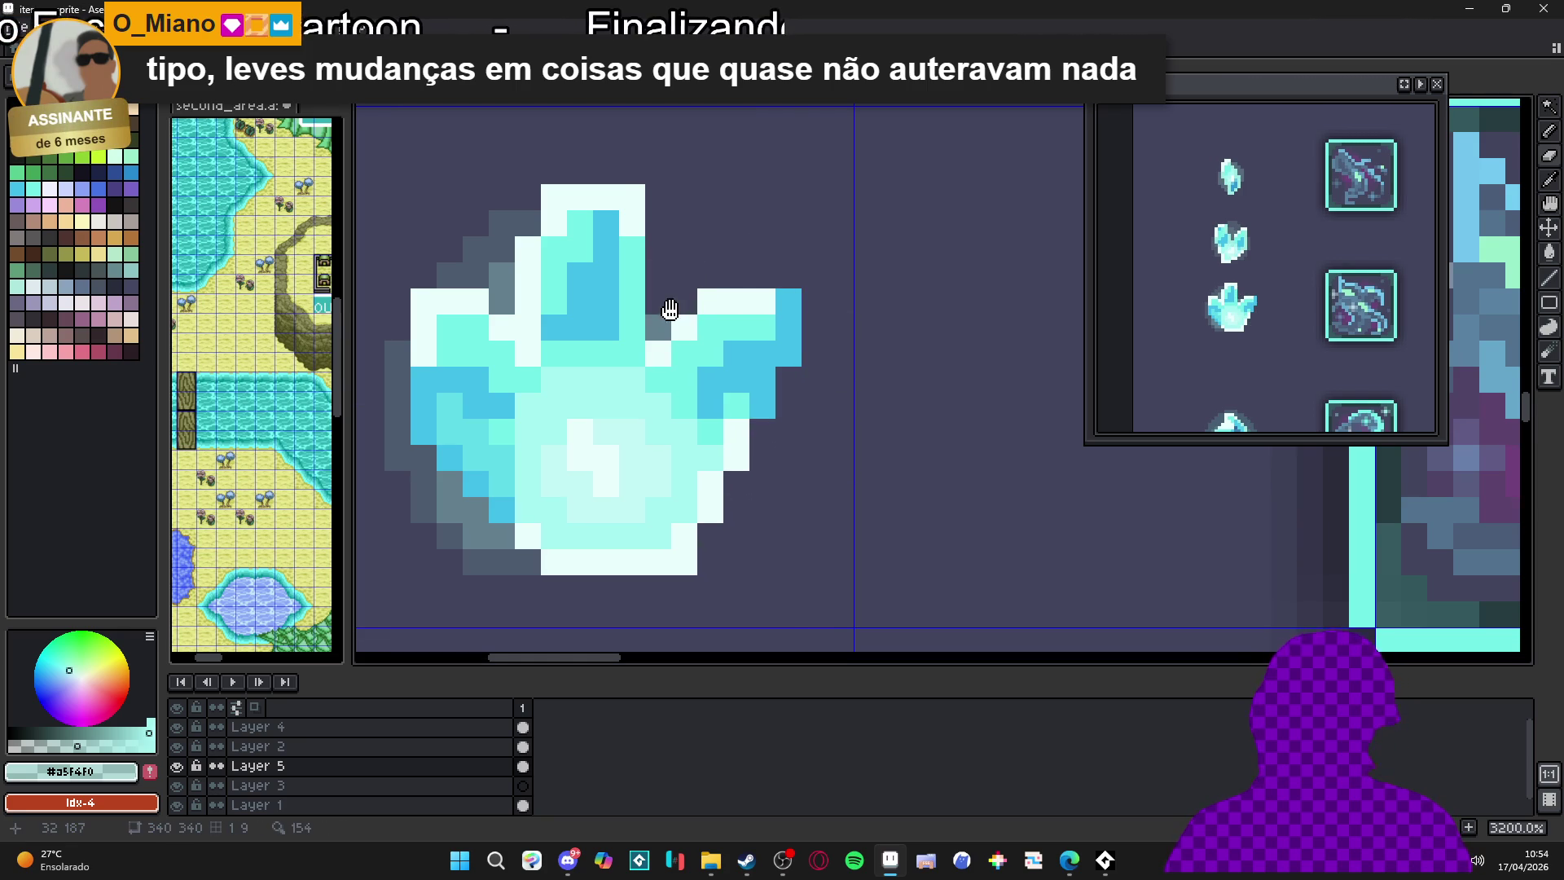
drag(662, 302, 758, 346)
mouse_move(554, 318)
mouse_down()
mouse_move(600, 294)
mouse_move(614, 255)
mouse_up()
click(613, 255)
click(600, 346)
mouse_move(472, 476)
mouse_down()
mouse_move(559, 415)
mouse_move(514, 432)
mouse_up()
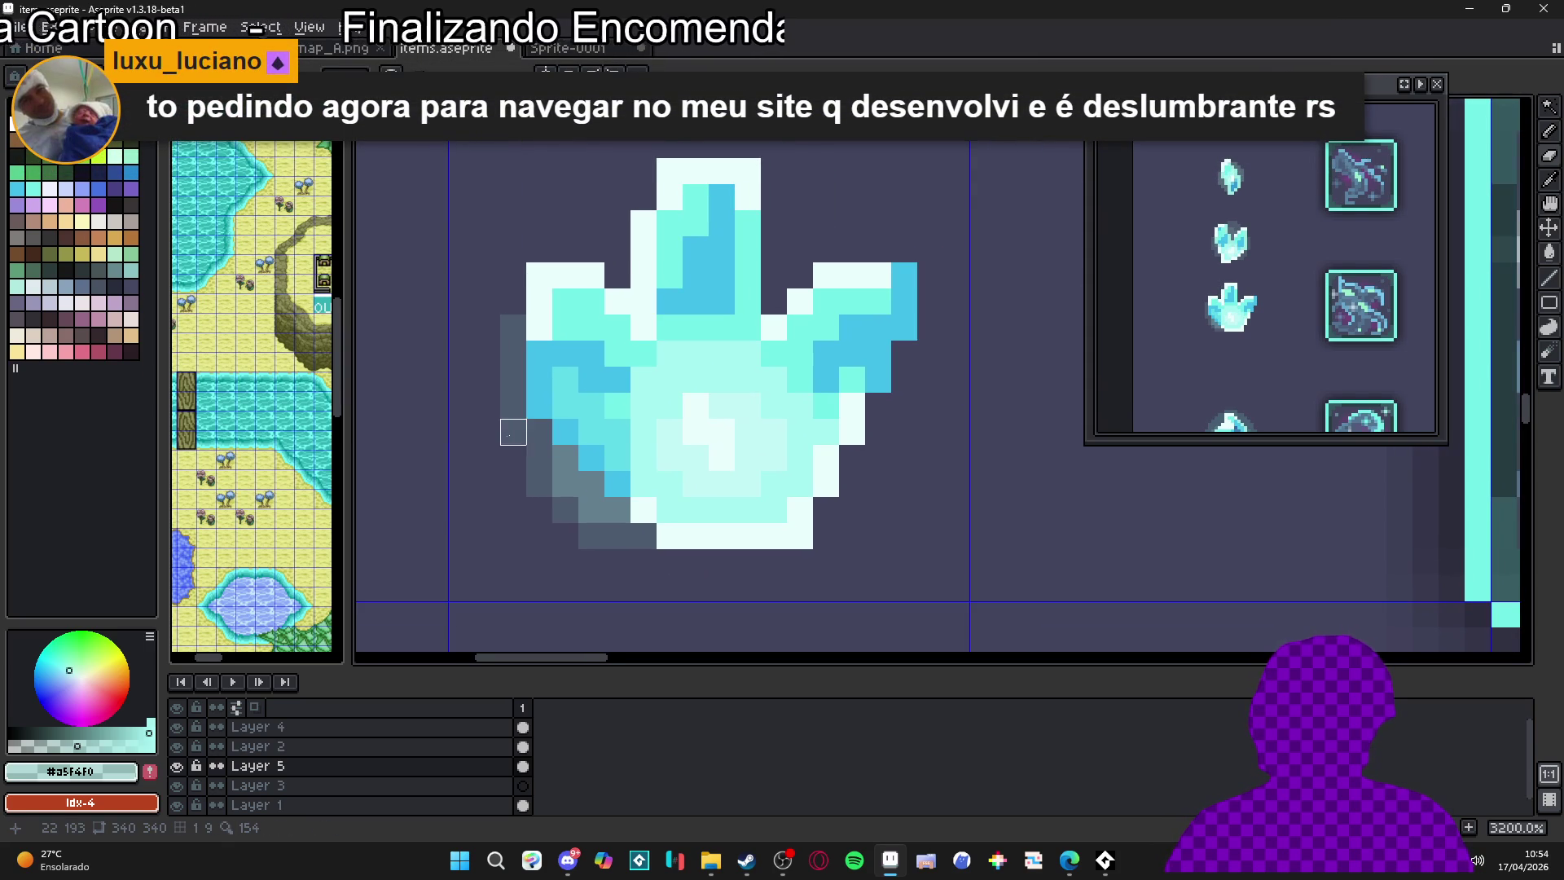
mouse_move(513, 354)
mouse_down()
mouse_move(498, 362)
mouse_move(498, 339)
mouse_move(474, 445)
mouse_move(499, 445)
mouse_move(578, 523)
mouse_move(576, 492)
mouse_move(645, 555)
mouse_up()
Pick #73efe8 at lower opacity and draw two faint rays off the crystal's edges
scroll(647, 556, down, 1)
scroll(649, 555, down, 3)
scroll(665, 569, up, 2)
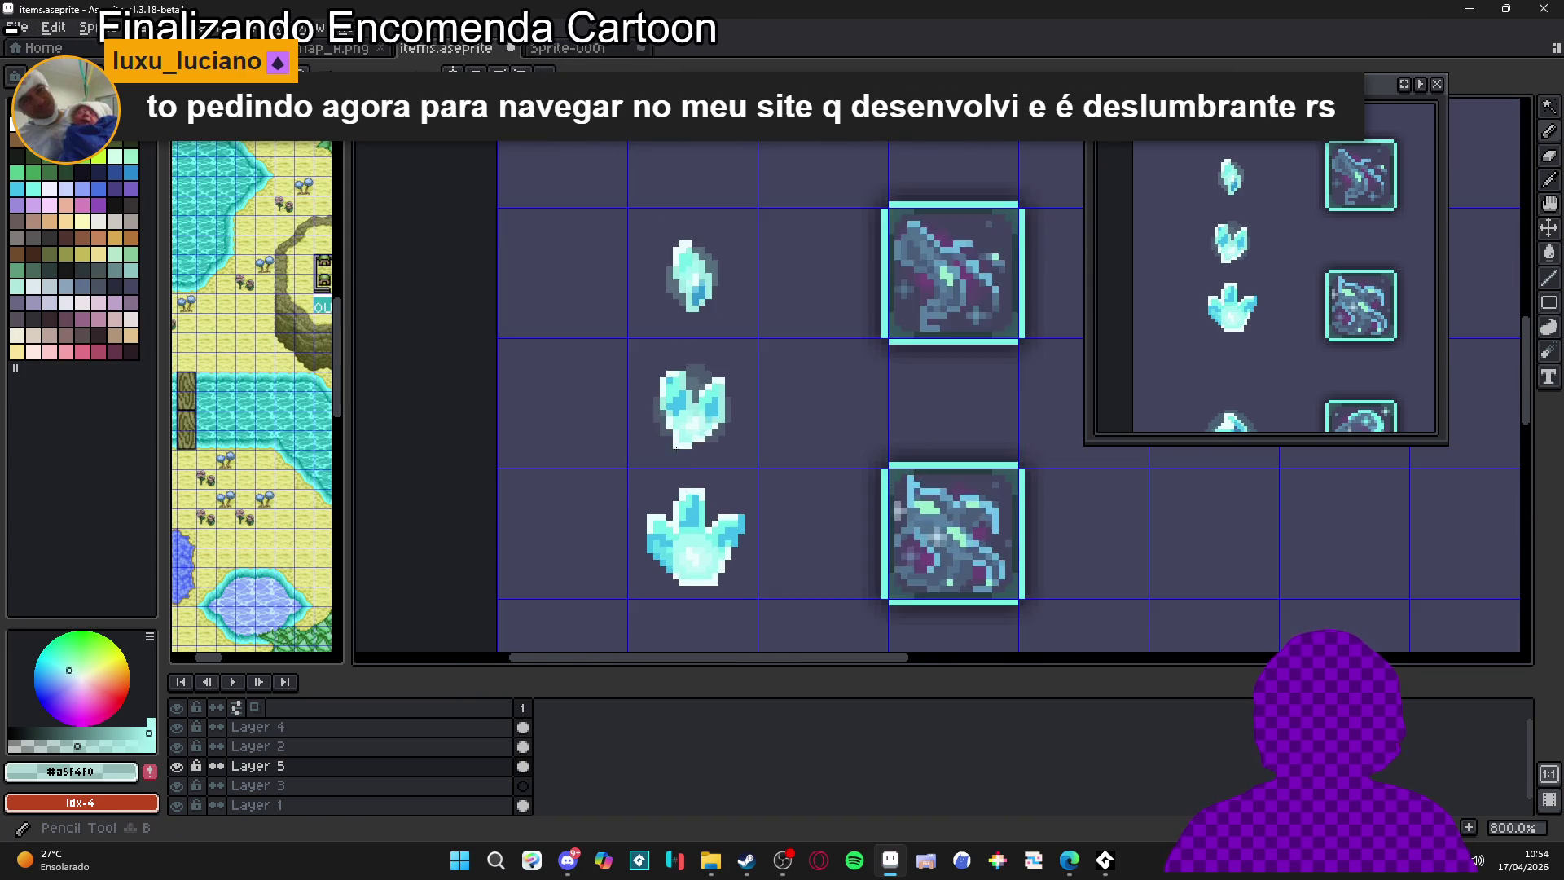
scroll(671, 576, down, 2)
scroll(671, 577, up, 2)
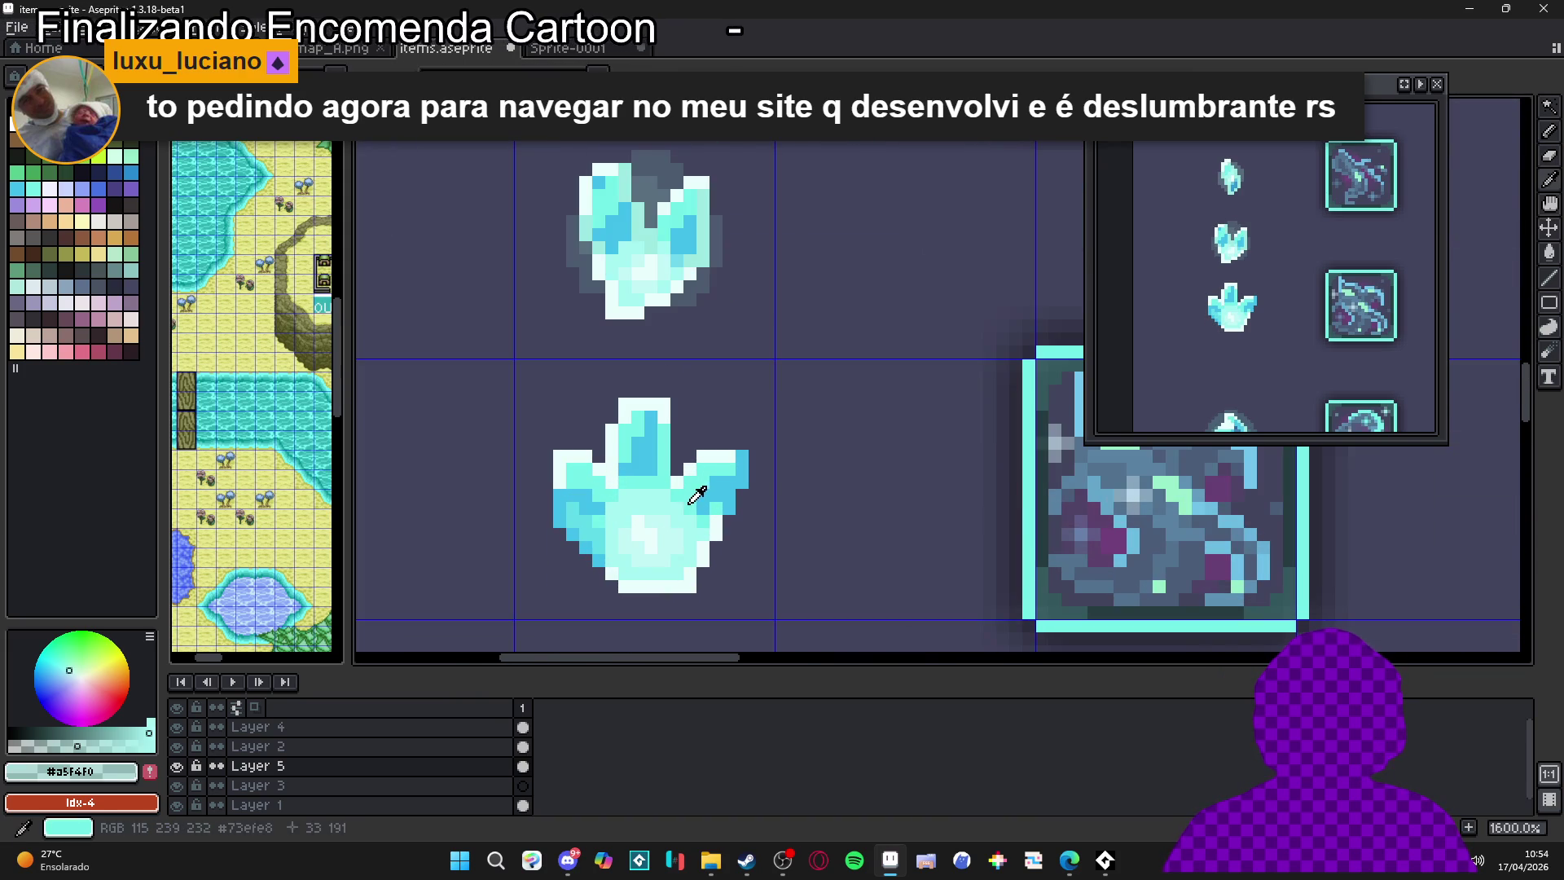
click(34, 188)
click(30, 745)
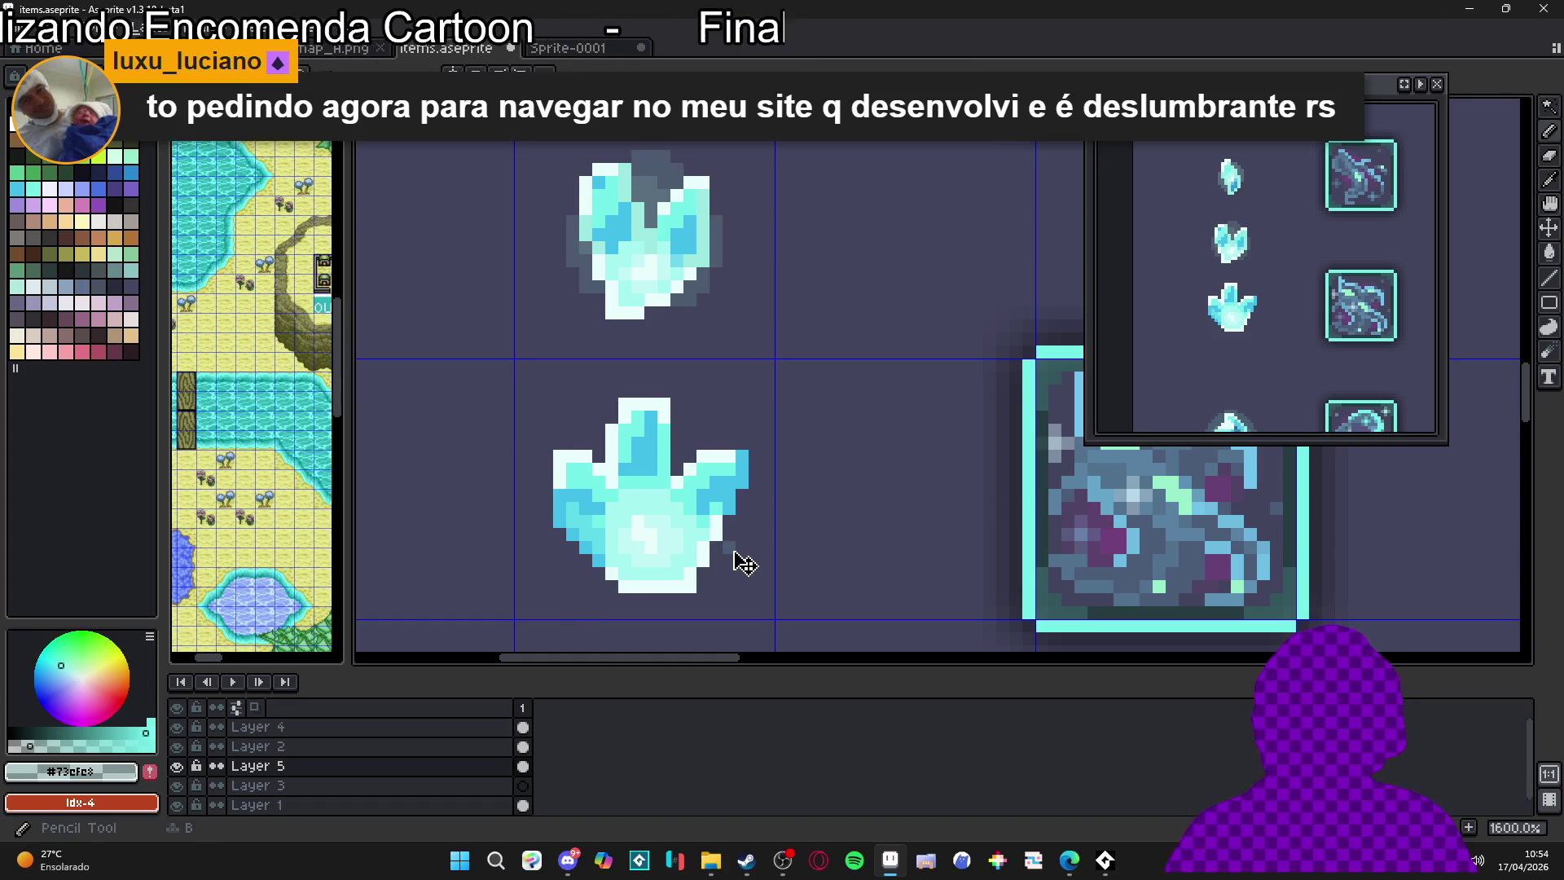
drag(716, 548, 759, 585)
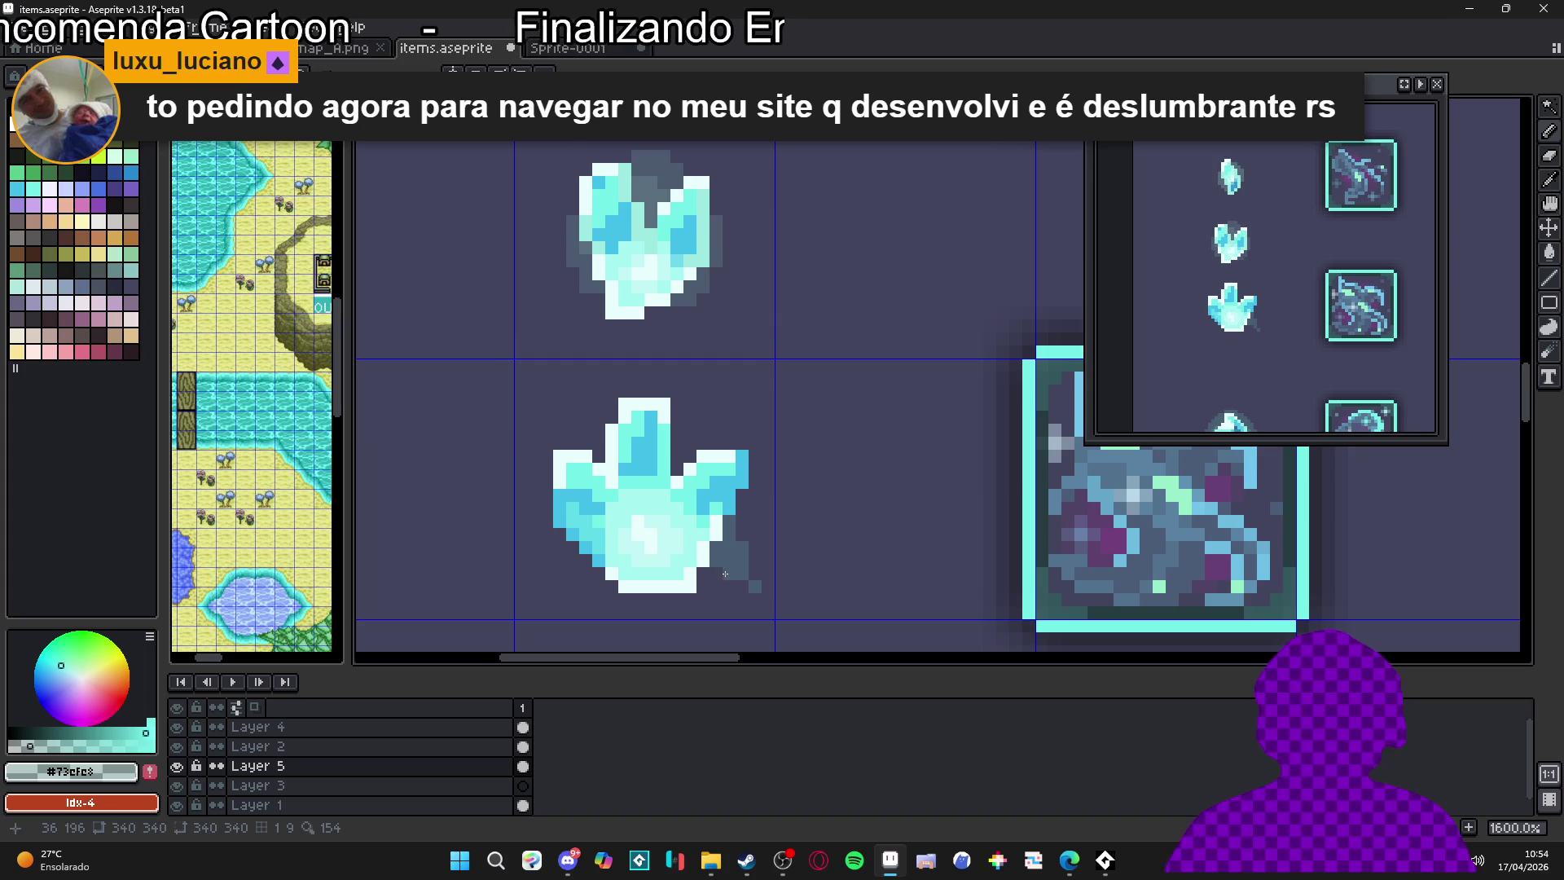
scroll(622, 548, left, 2)
mouse_move(577, 420)
mouse_down()
mouse_move(616, 452)
mouse_move(603, 437)
mouse_up()
Paint dark grey rays at the crystal's lower-left, upper-right, bottom and above its top spike
scroll(603, 437, down, 1)
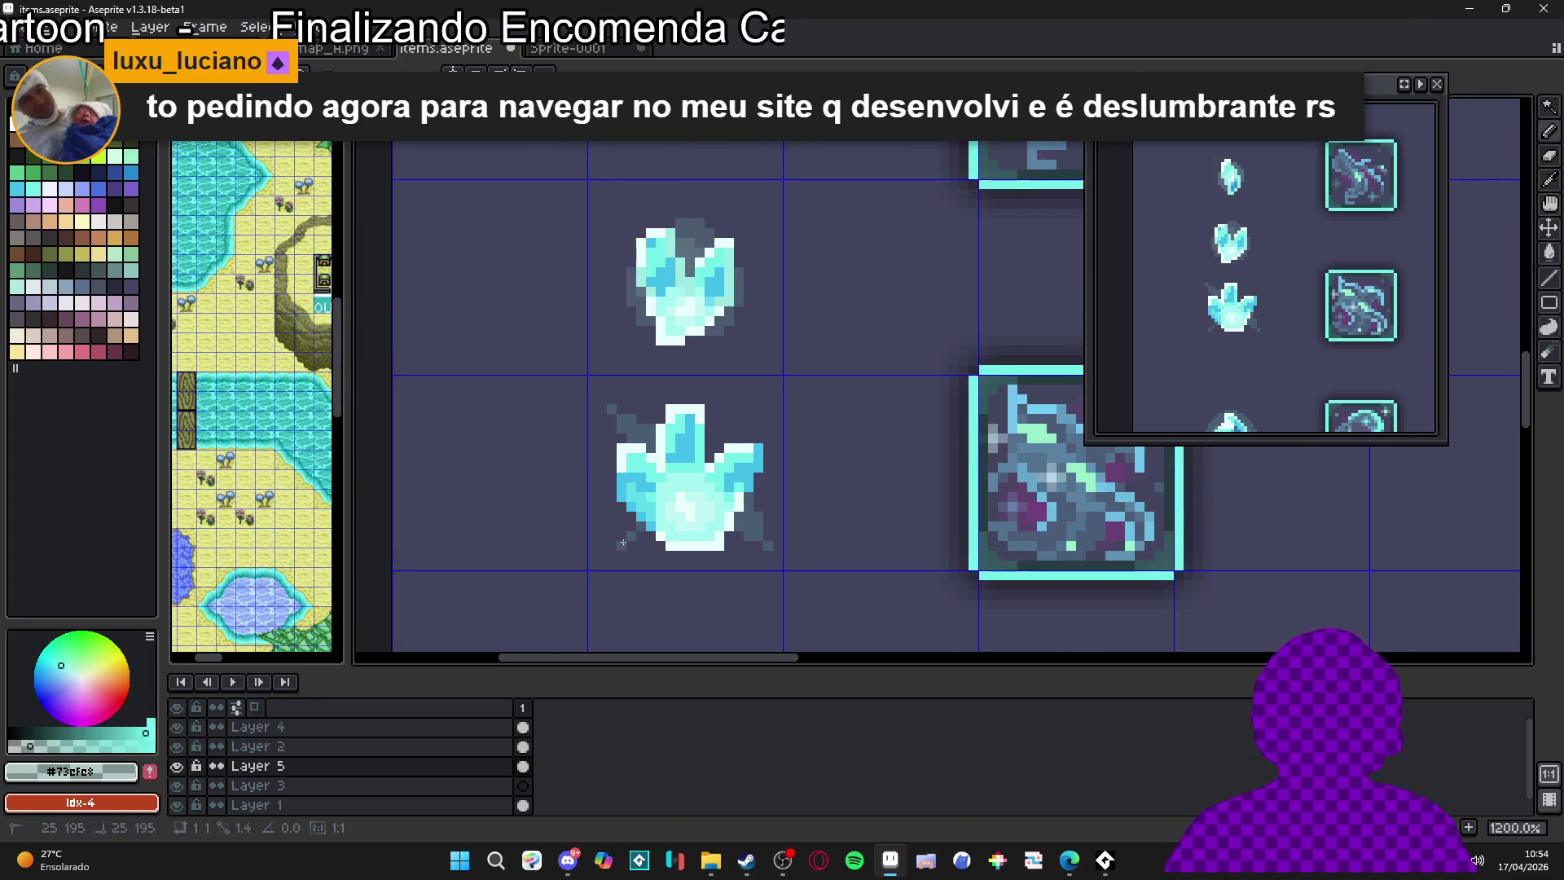
drag(609, 556, 625, 546)
scroll(636, 546, up, 3)
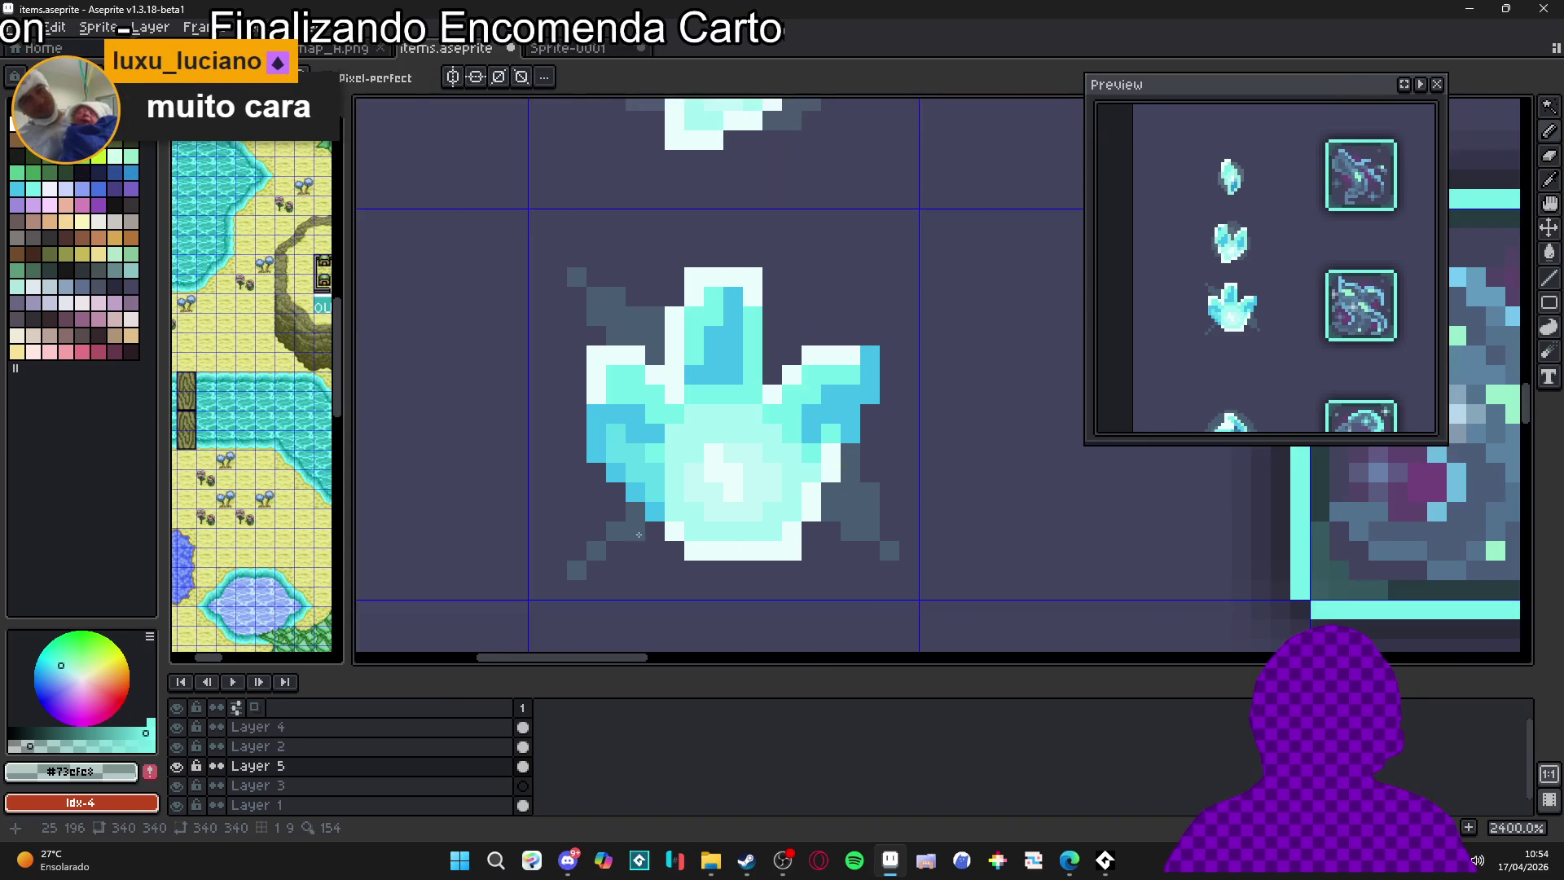
mouse_move(630, 550)
mouse_down()
mouse_move(616, 513)
mouse_move(597, 520)
mouse_up()
mouse_move(775, 372)
mouse_down()
mouse_move(855, 280)
mouse_move(850, 300)
mouse_up()
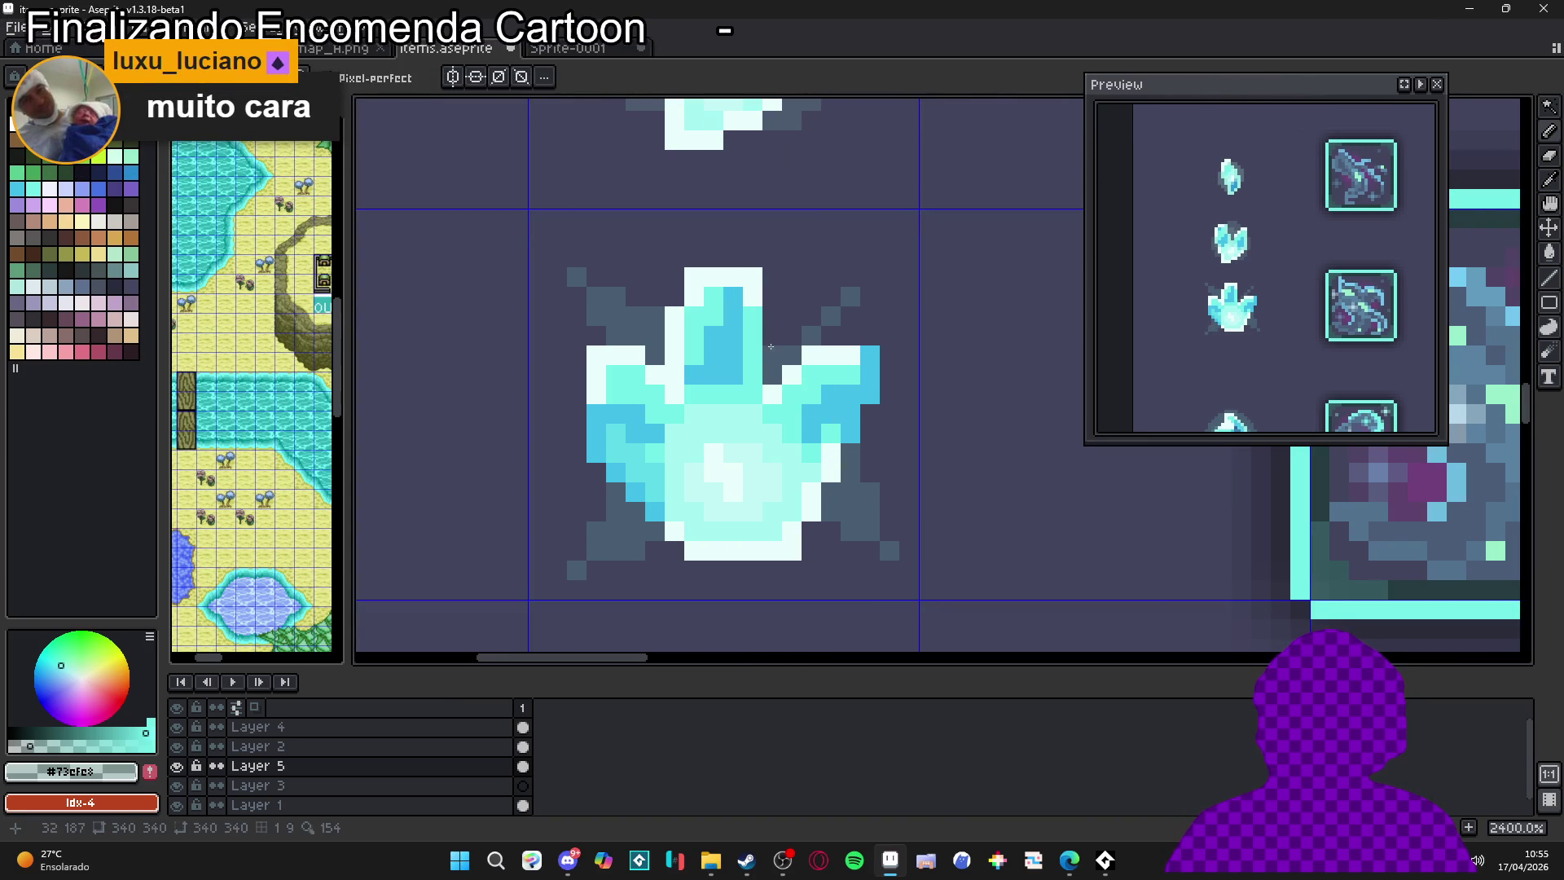
drag(772, 335, 821, 313)
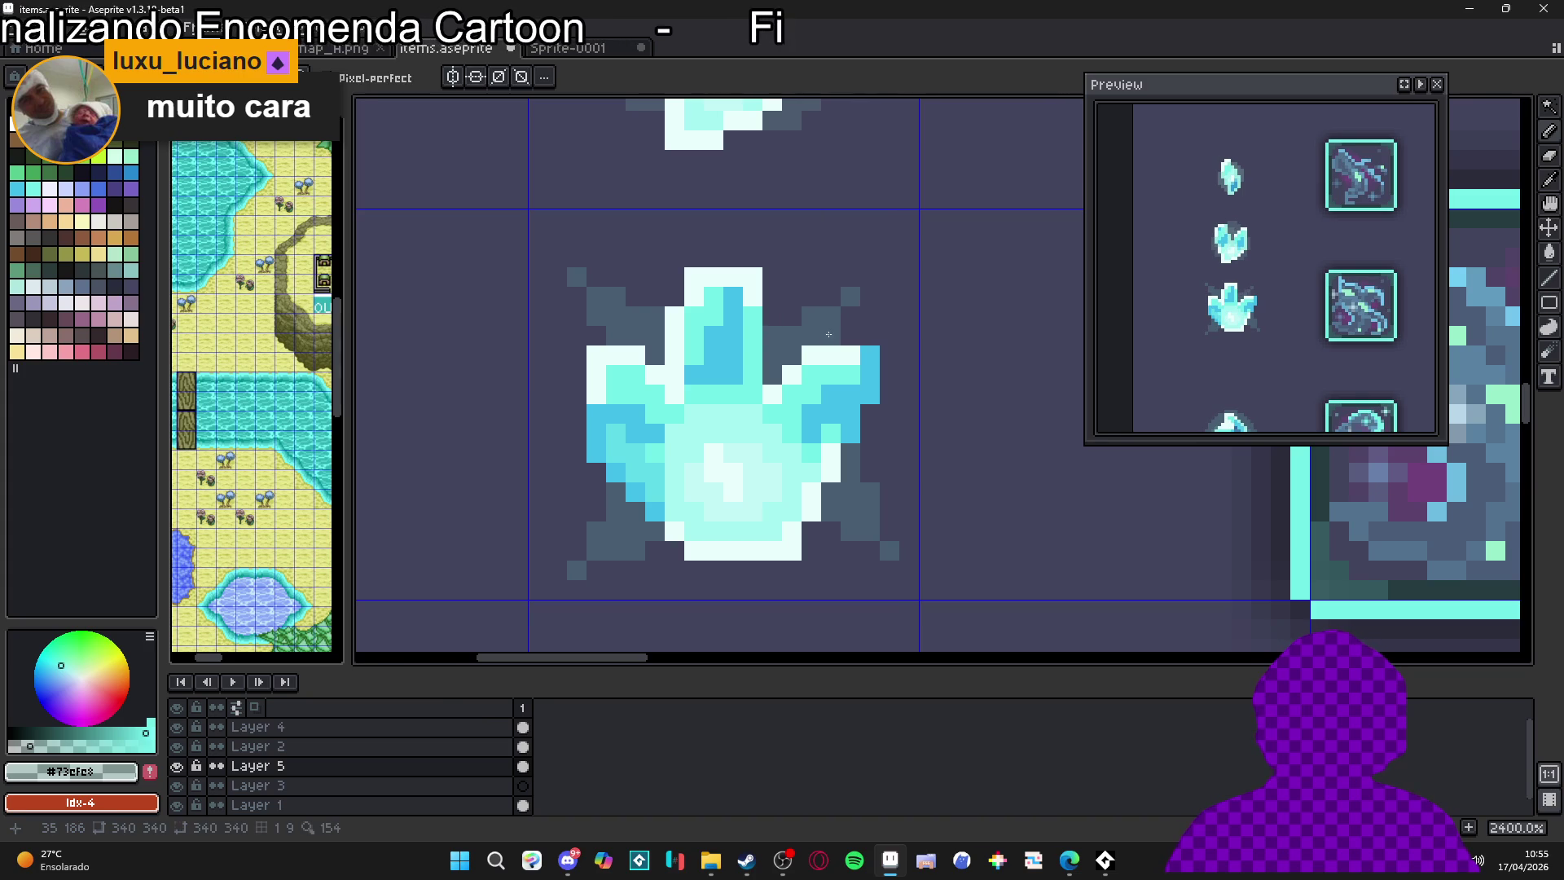
scroll(859, 306, down, 3)
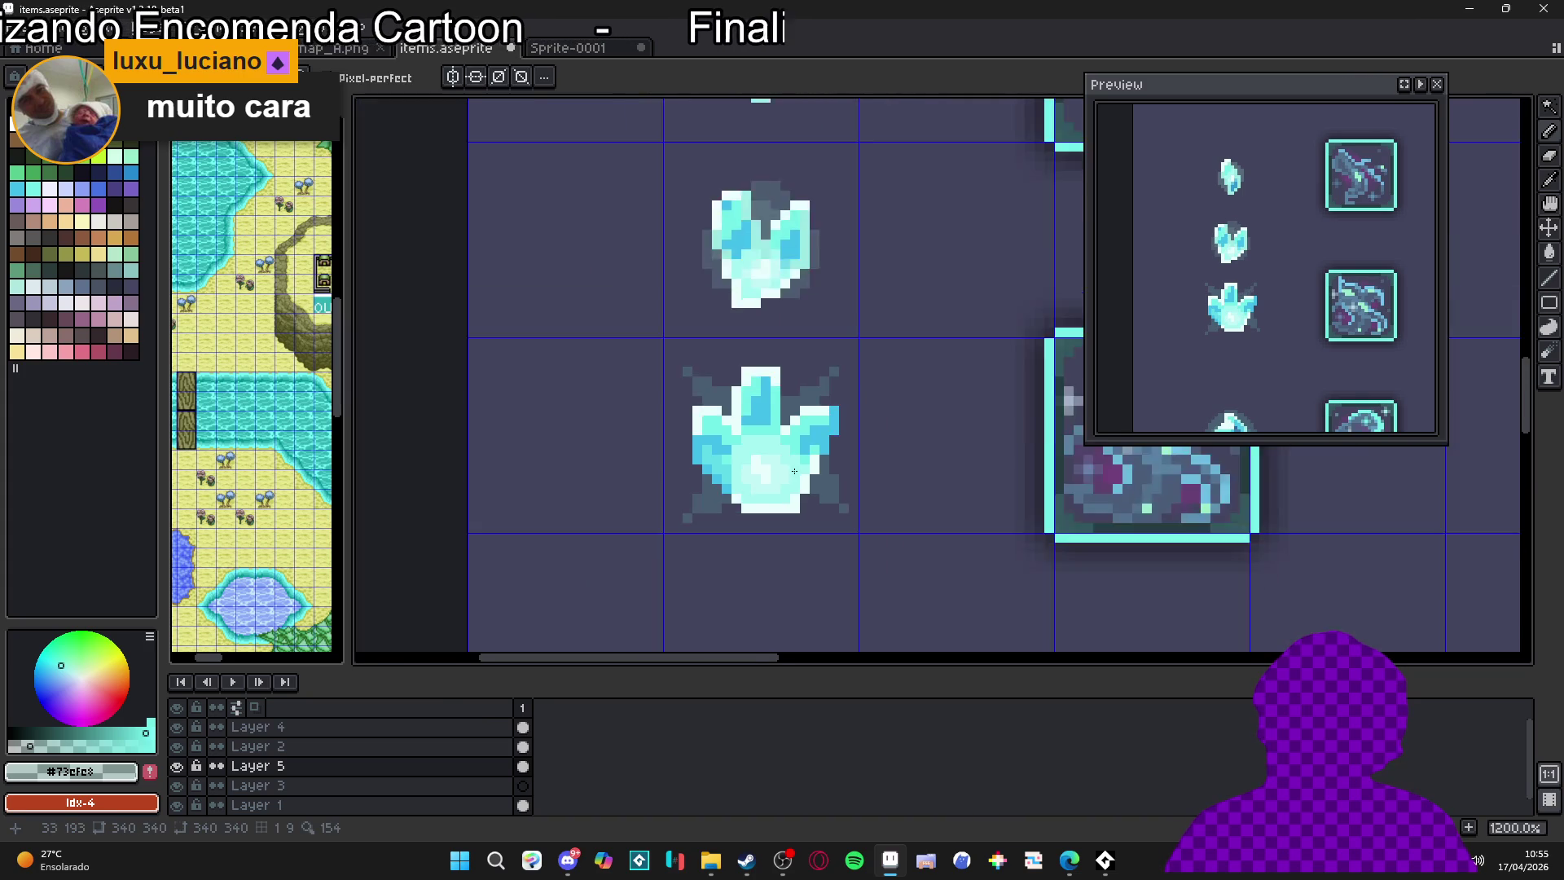
scroll(743, 551, up, 3)
click(744, 554)
drag(743, 221, 746, 186)
scroll(784, 277, down, 2)
scroll(784, 278, up, 2)
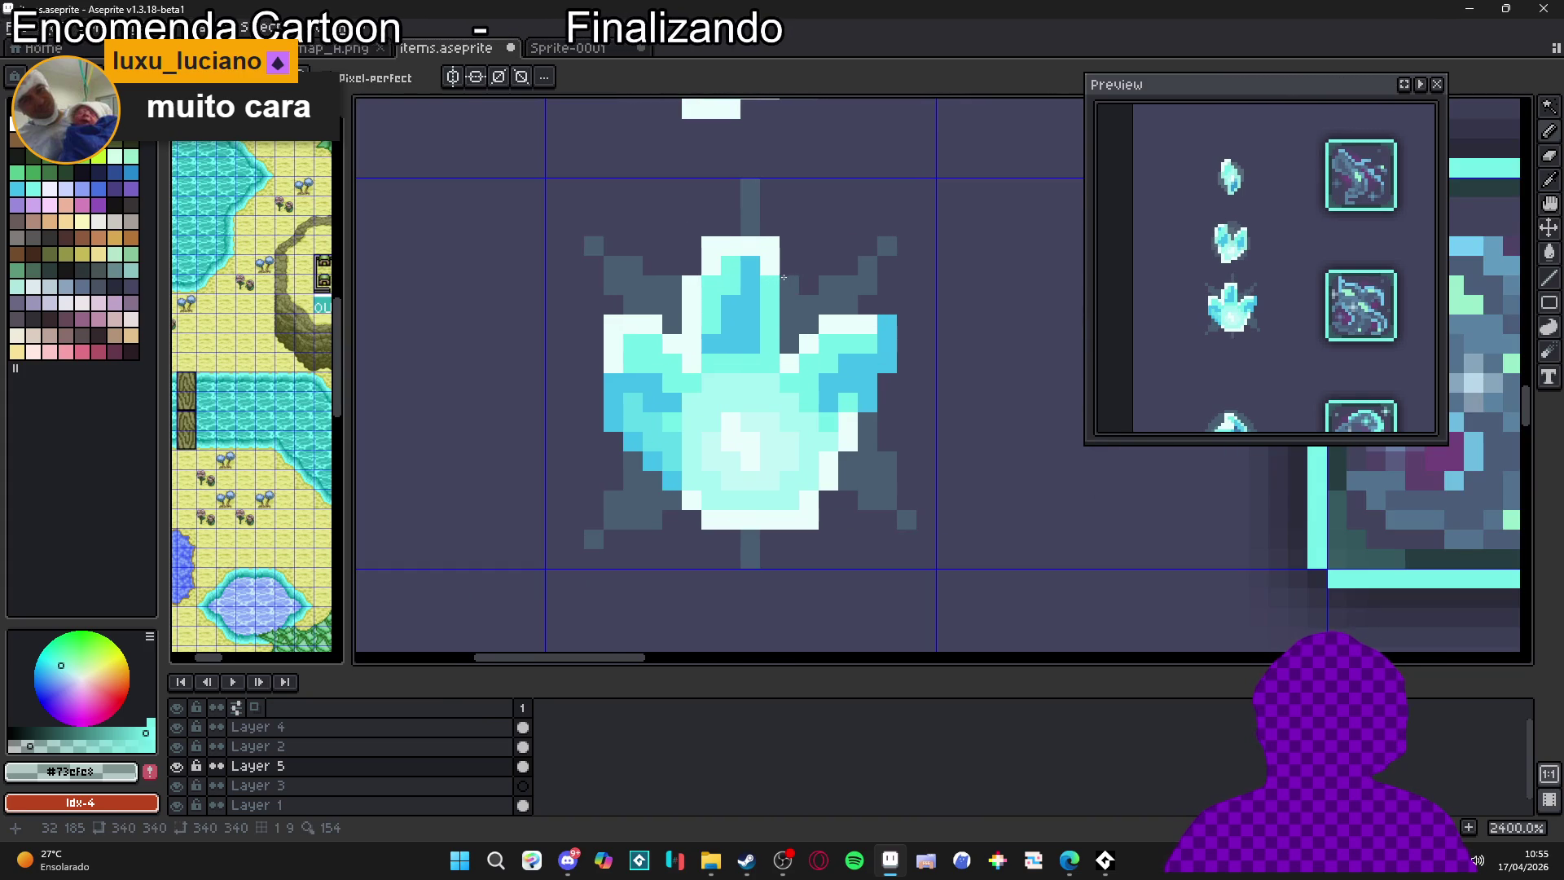
Add dark glow pixels beside the crystal's left, lower-left and lower-right arms
click(577, 484)
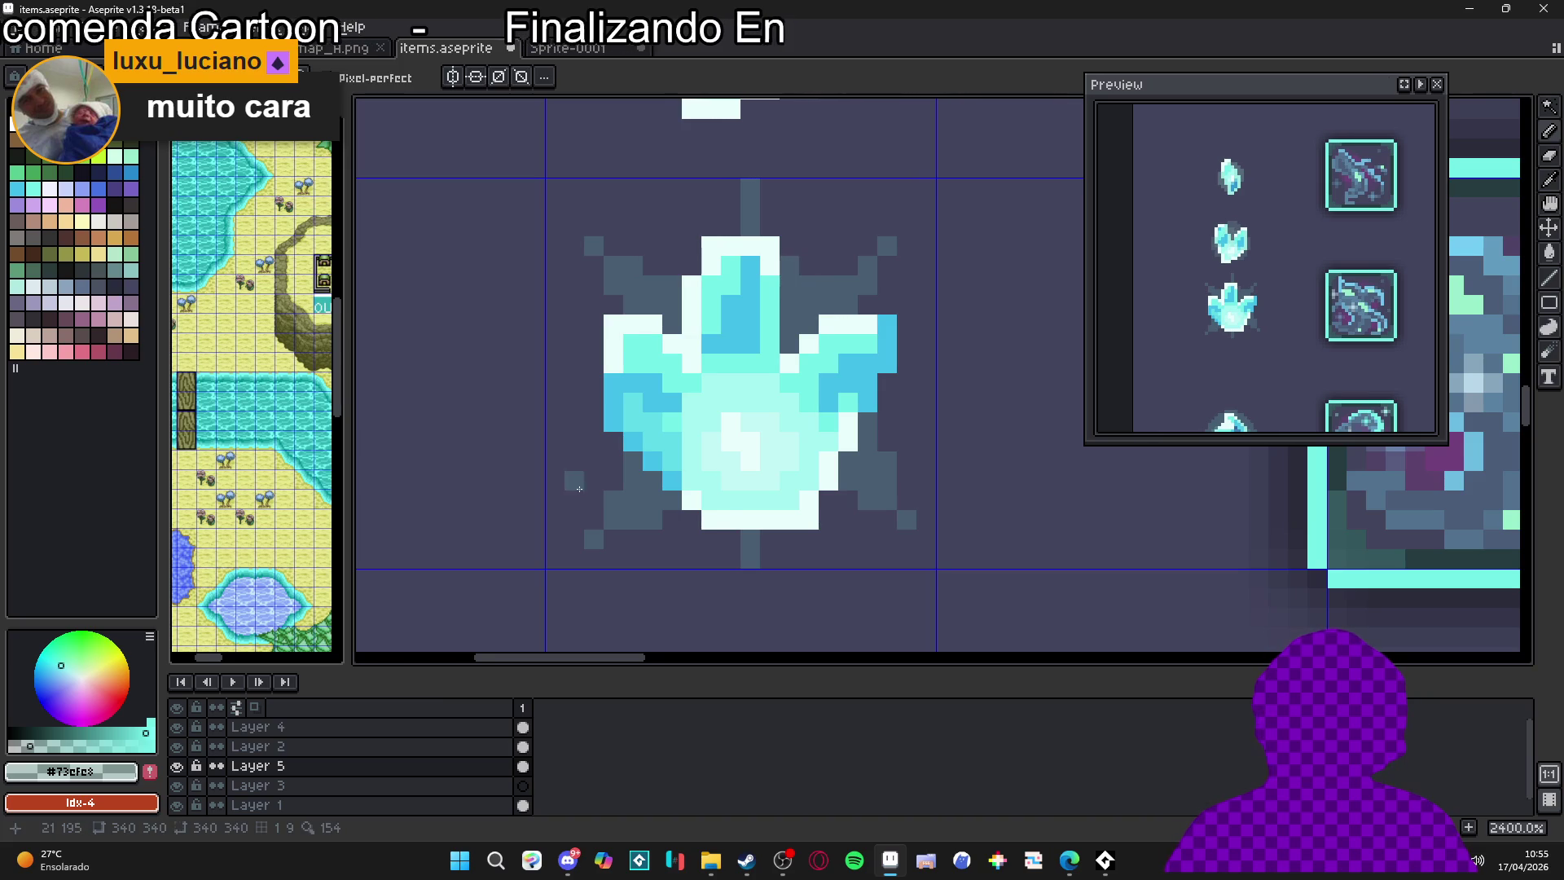
drag(604, 422, 635, 429)
click(624, 409)
click(604, 411)
click(643, 449)
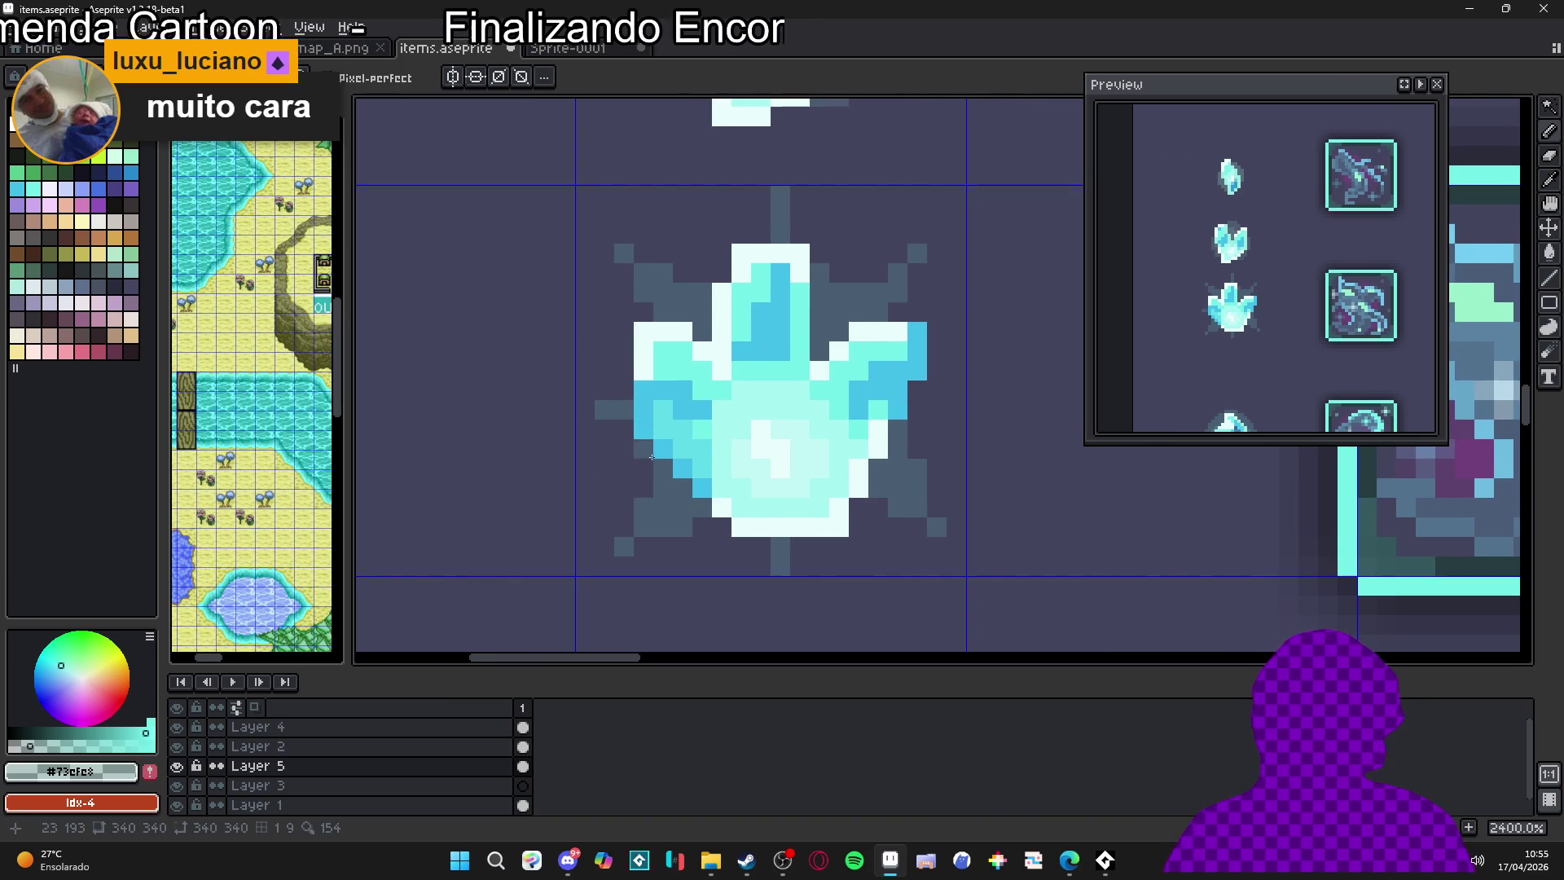
click(676, 487)
click(683, 505)
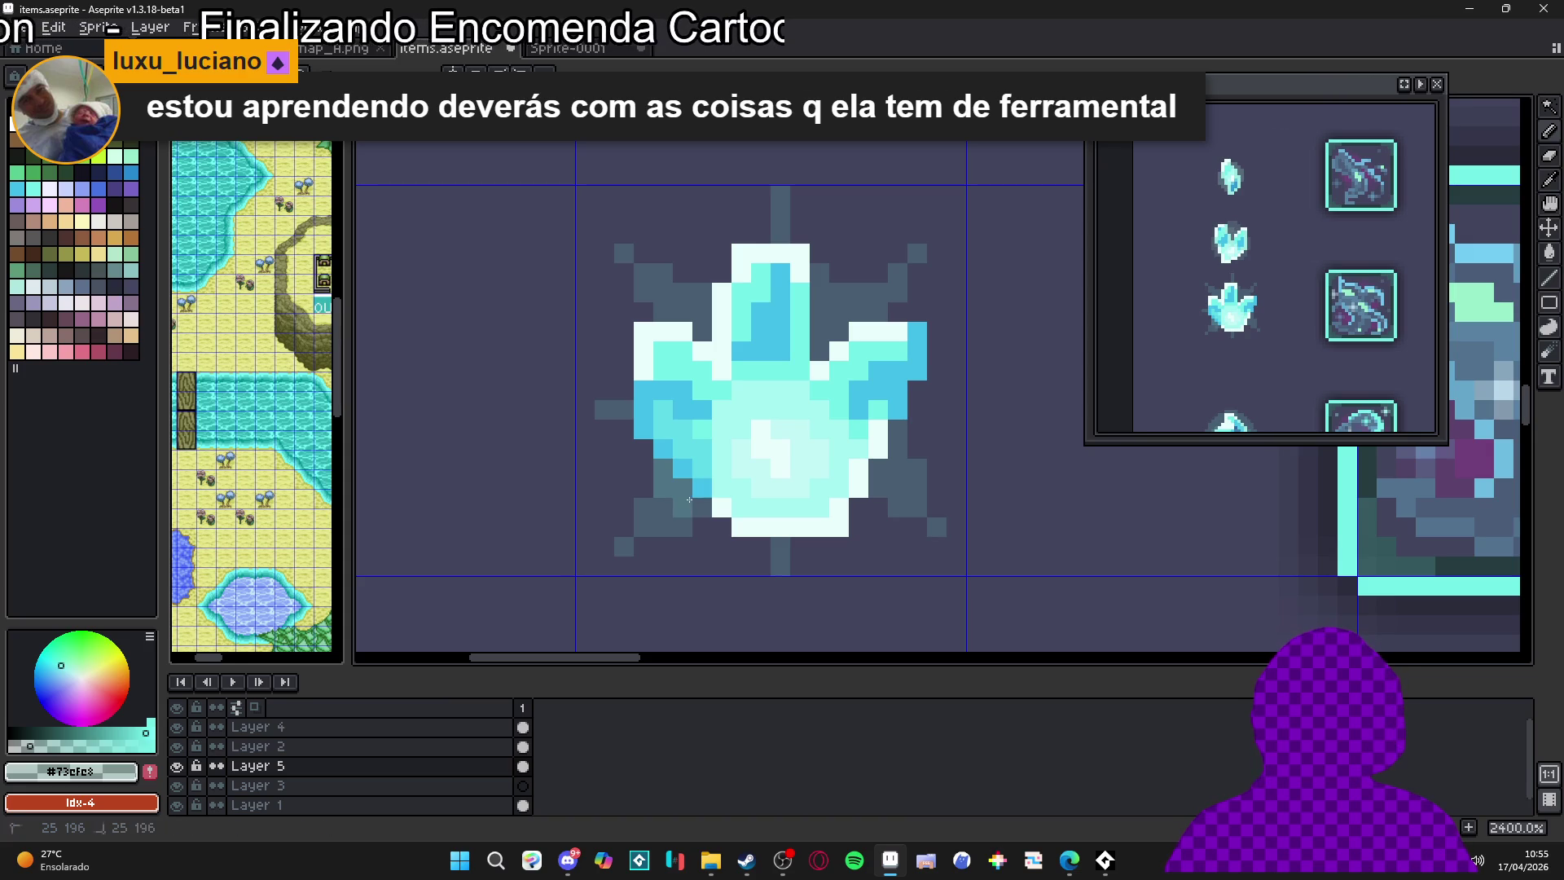
click(878, 489)
click(897, 489)
click(882, 472)
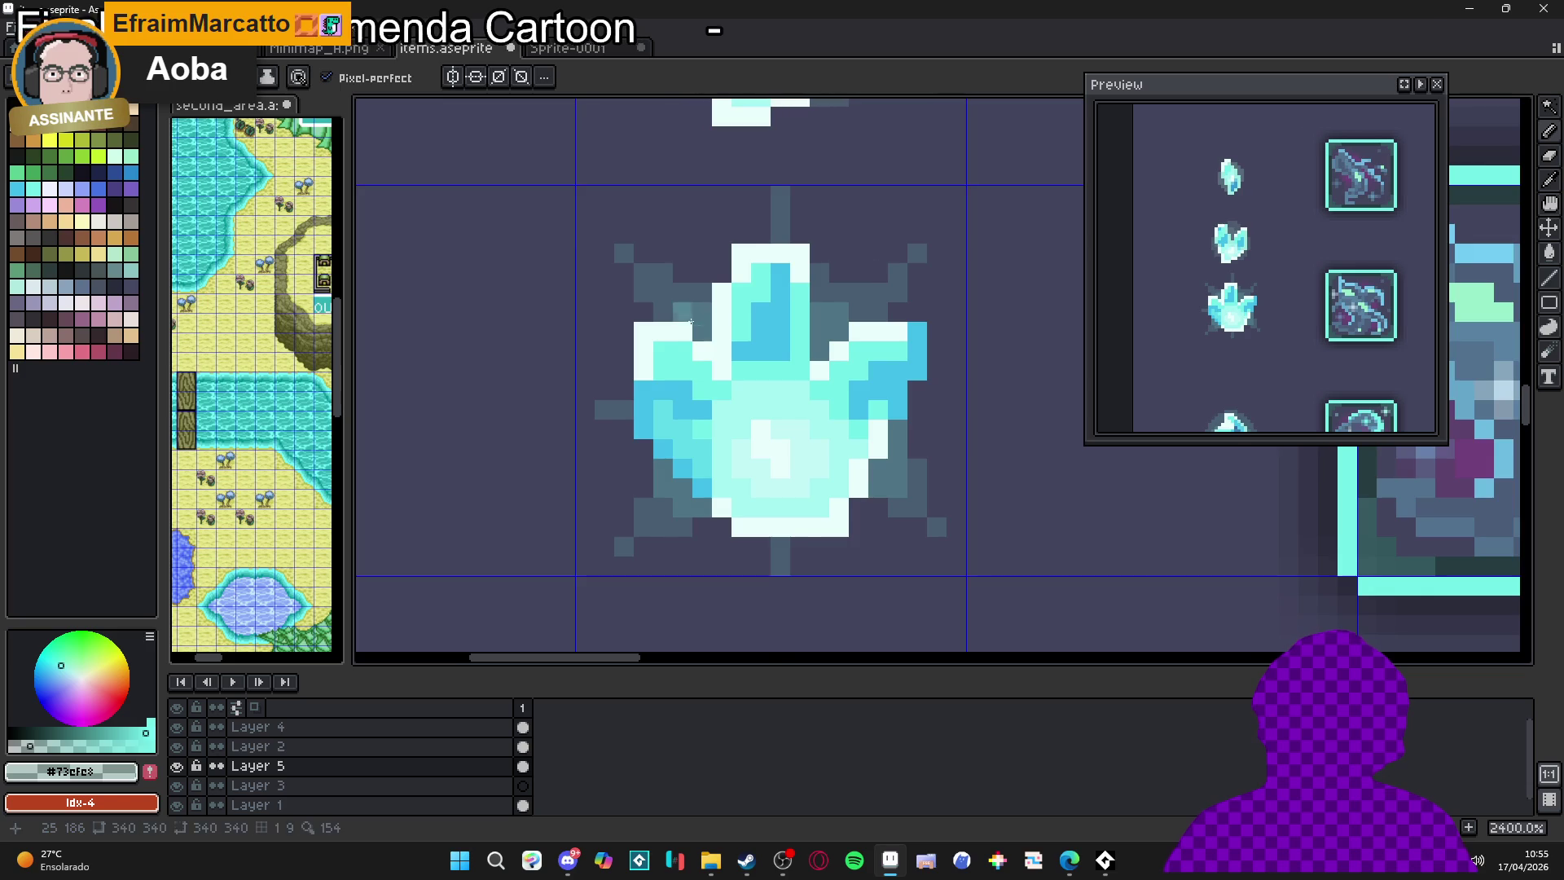
Add two more grey shadow pixels just right of the crystal
scroll(860, 404, down, 2)
scroll(866, 440, up, 2)
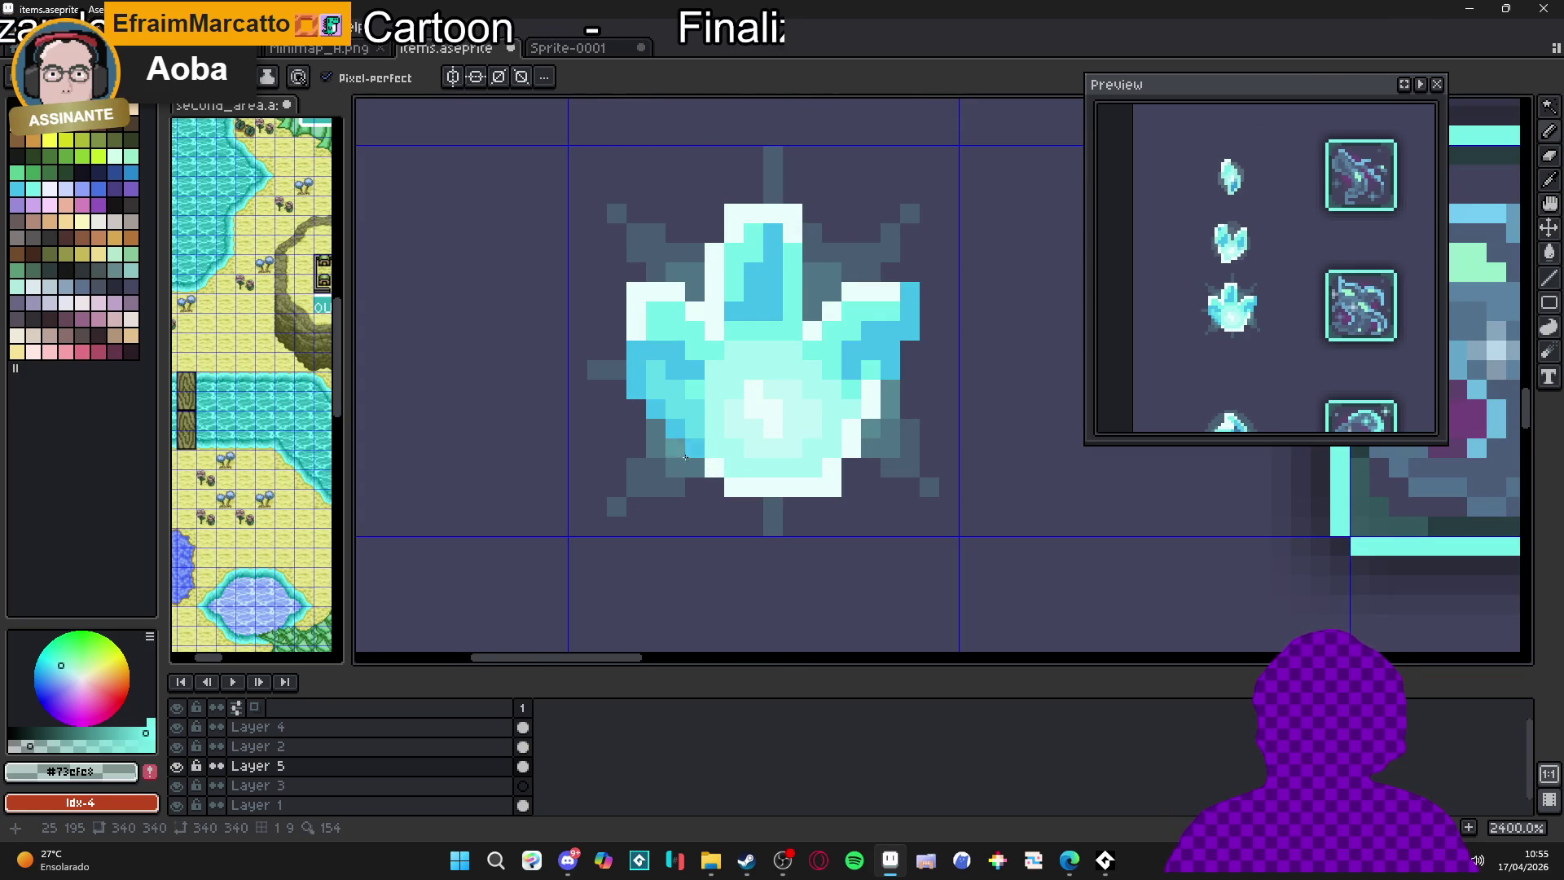
scroll(678, 442, down, 2)
scroll(716, 423, up, 2)
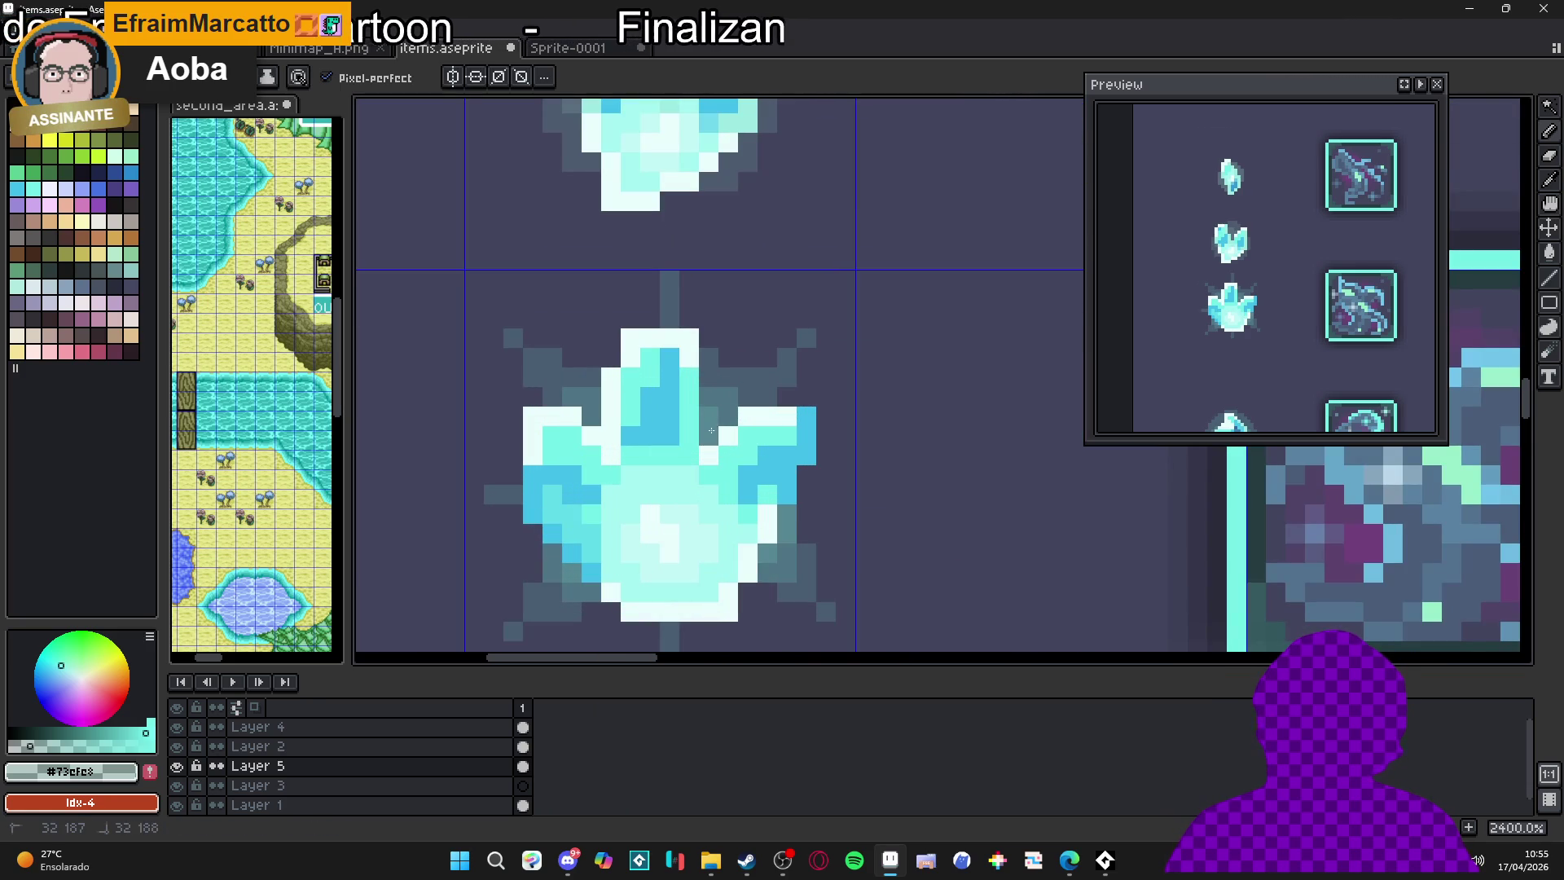
scroll(646, 515, down, 4)
scroll(647, 515, down, 1)
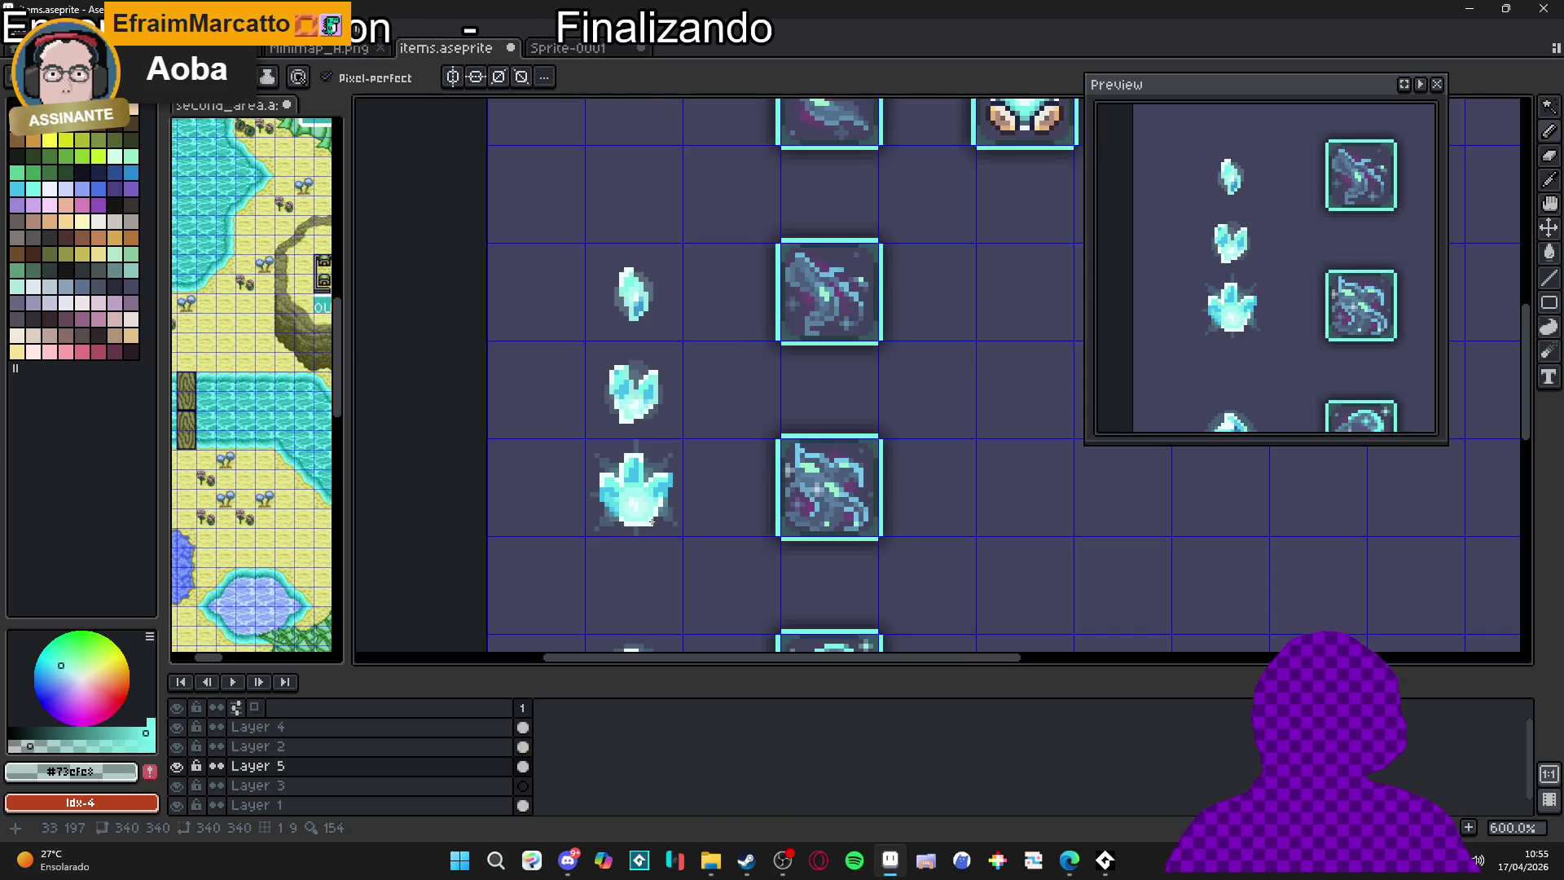
scroll(656, 526, up, 4)
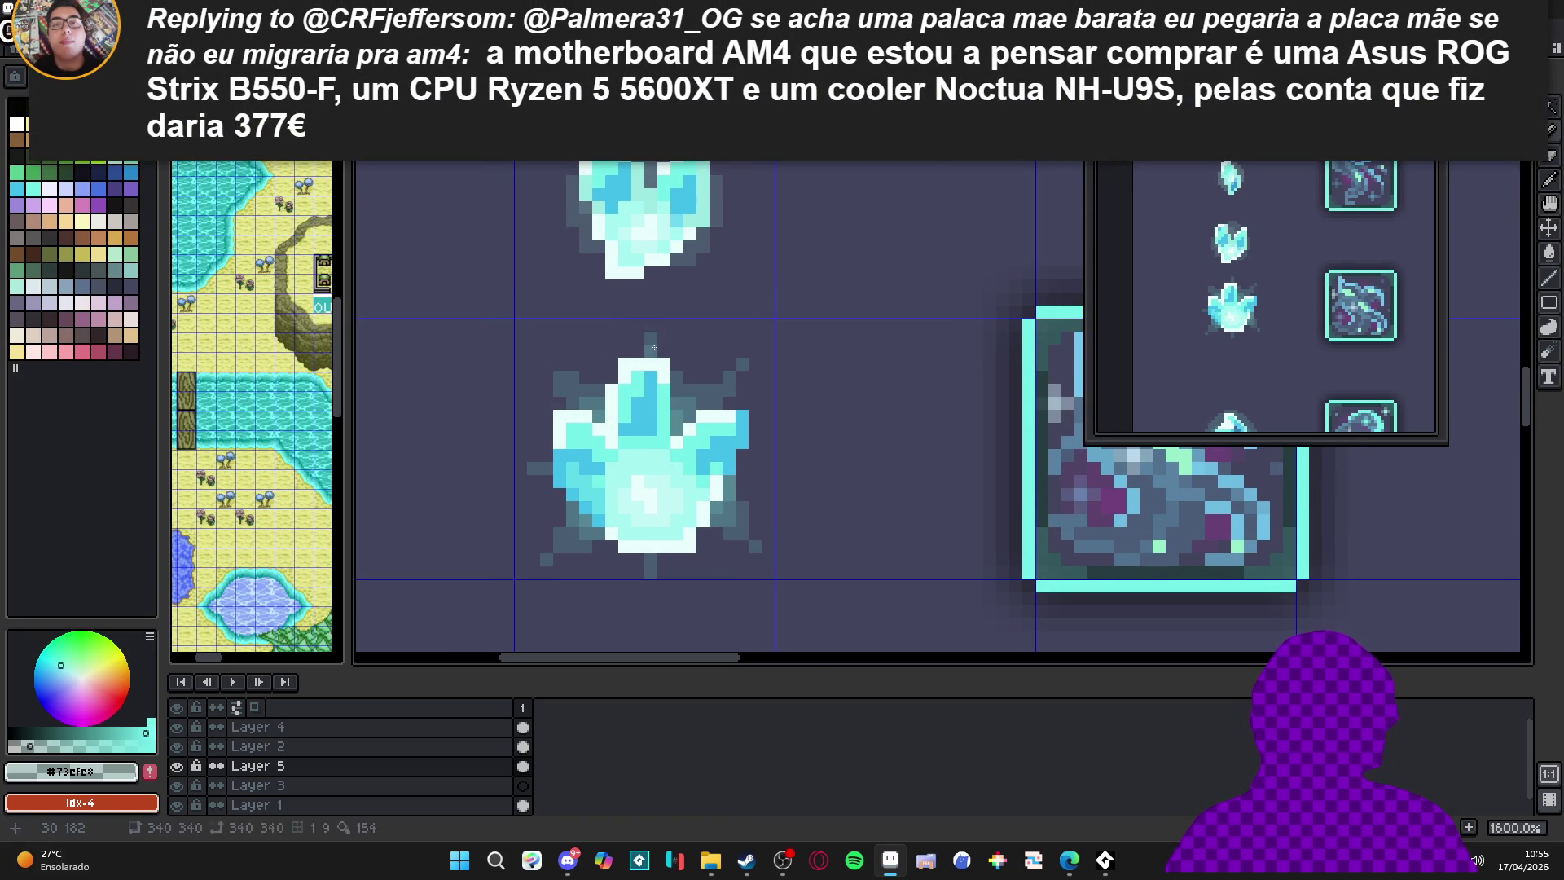
scroll(677, 382, down, 1)
scroll(695, 405, up, 3)
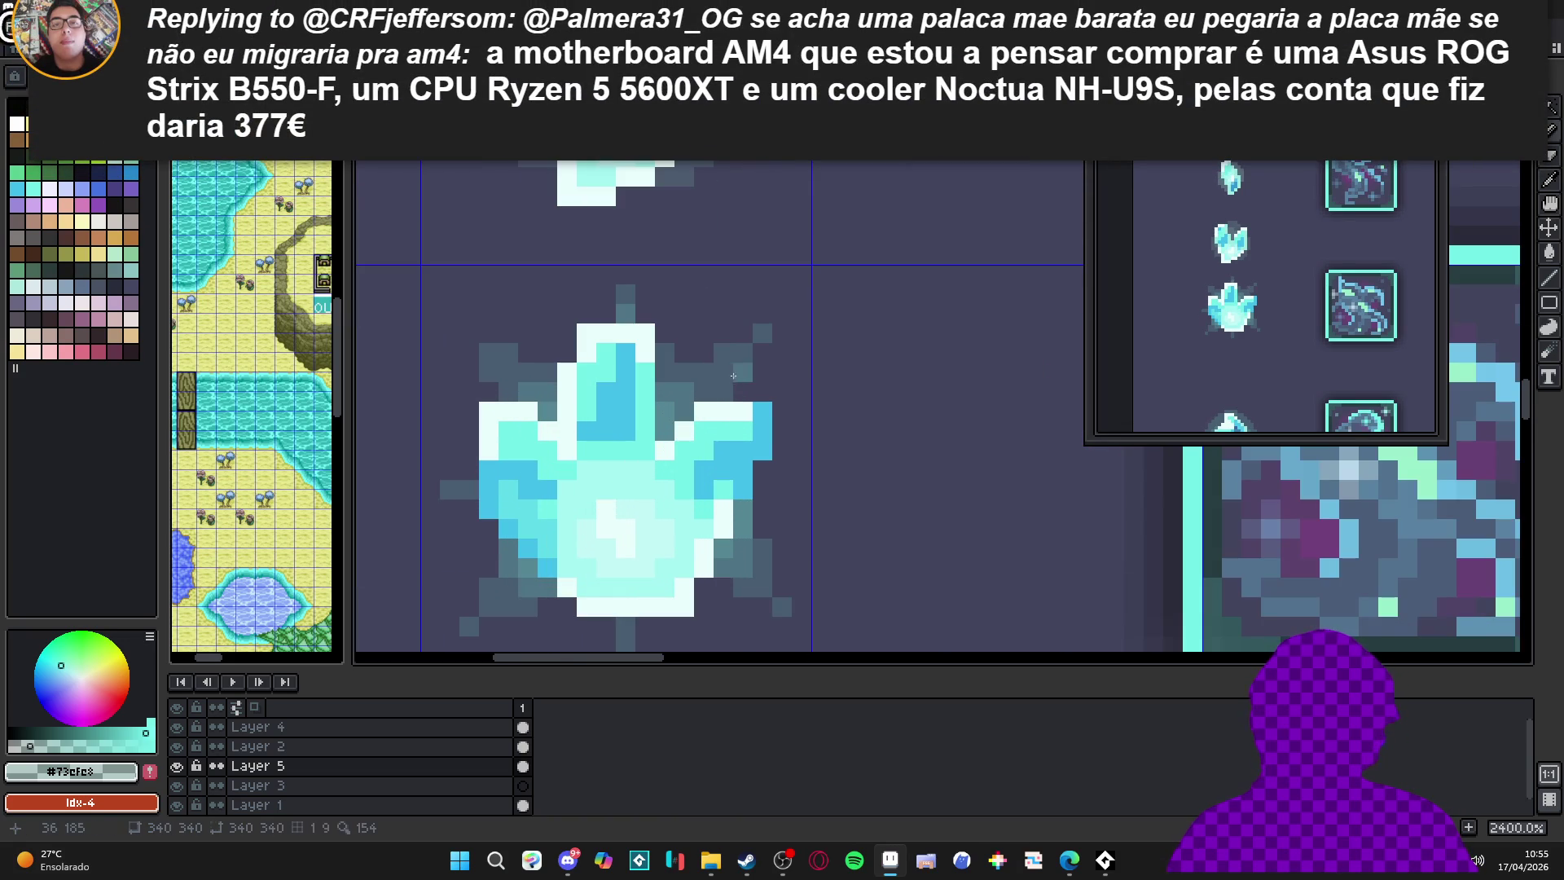
scroll(636, 386, down, 2)
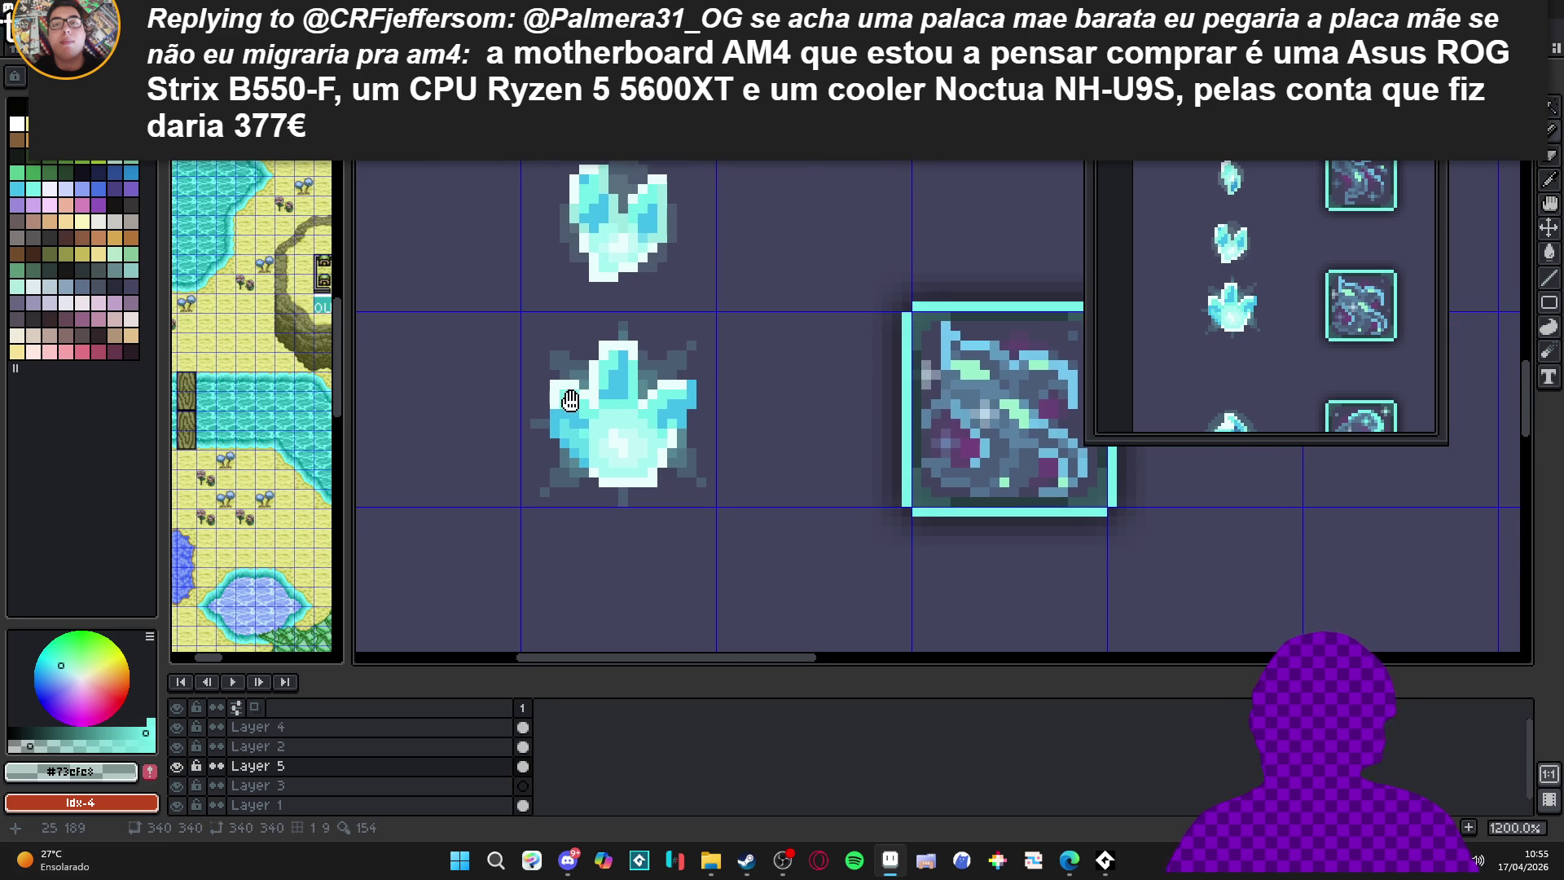
scroll(561, 389, up, 2)
click(853, 416)
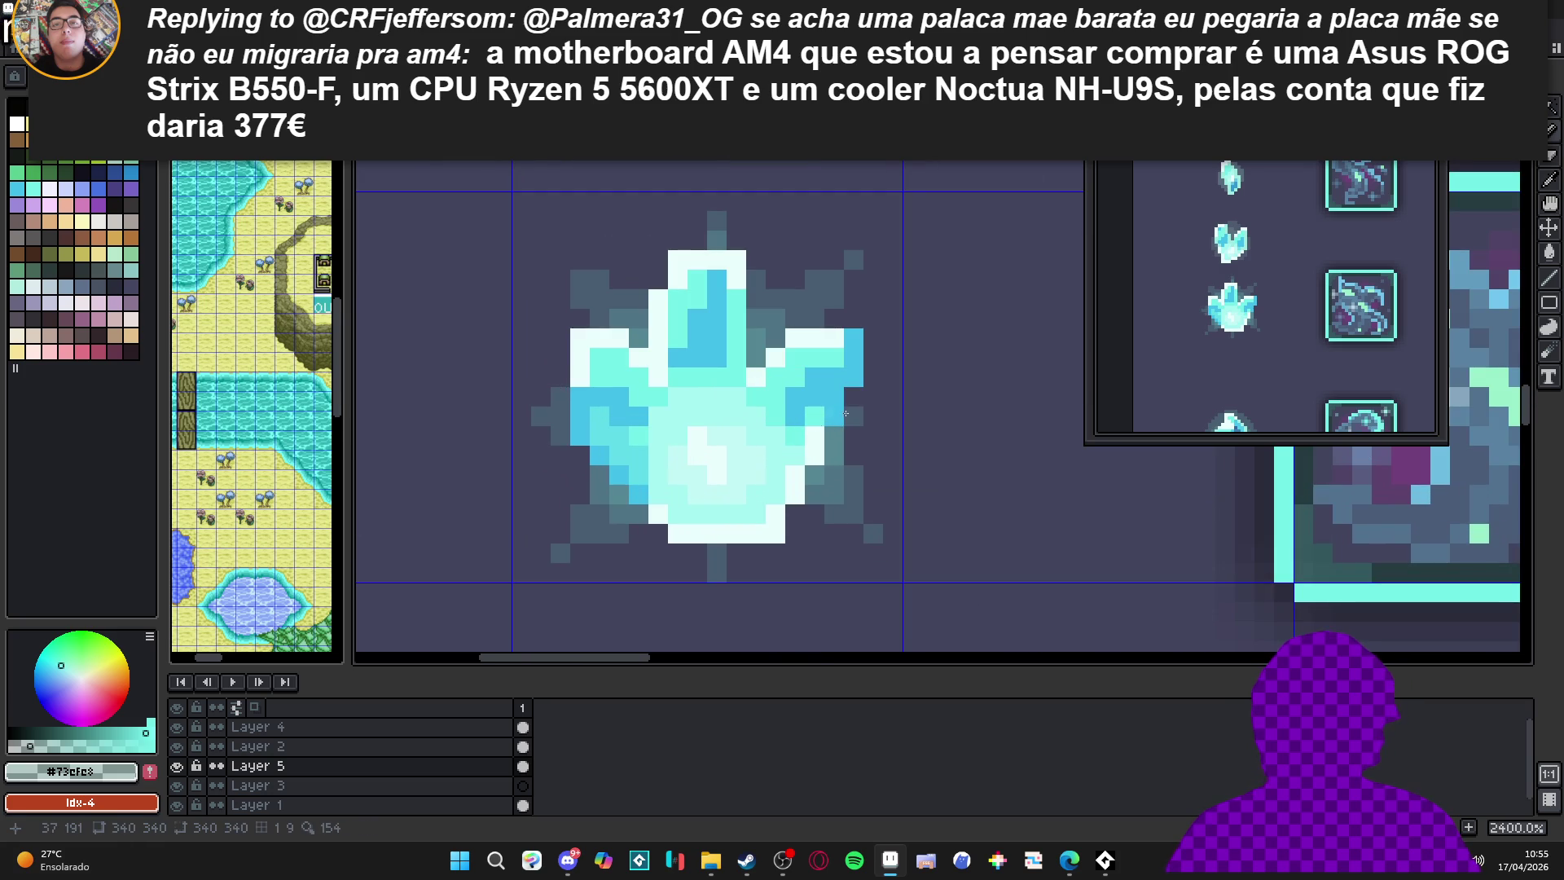
click(873, 416)
Undo the grey halo strokes around the largest crystal
scroll(862, 414, down, 5)
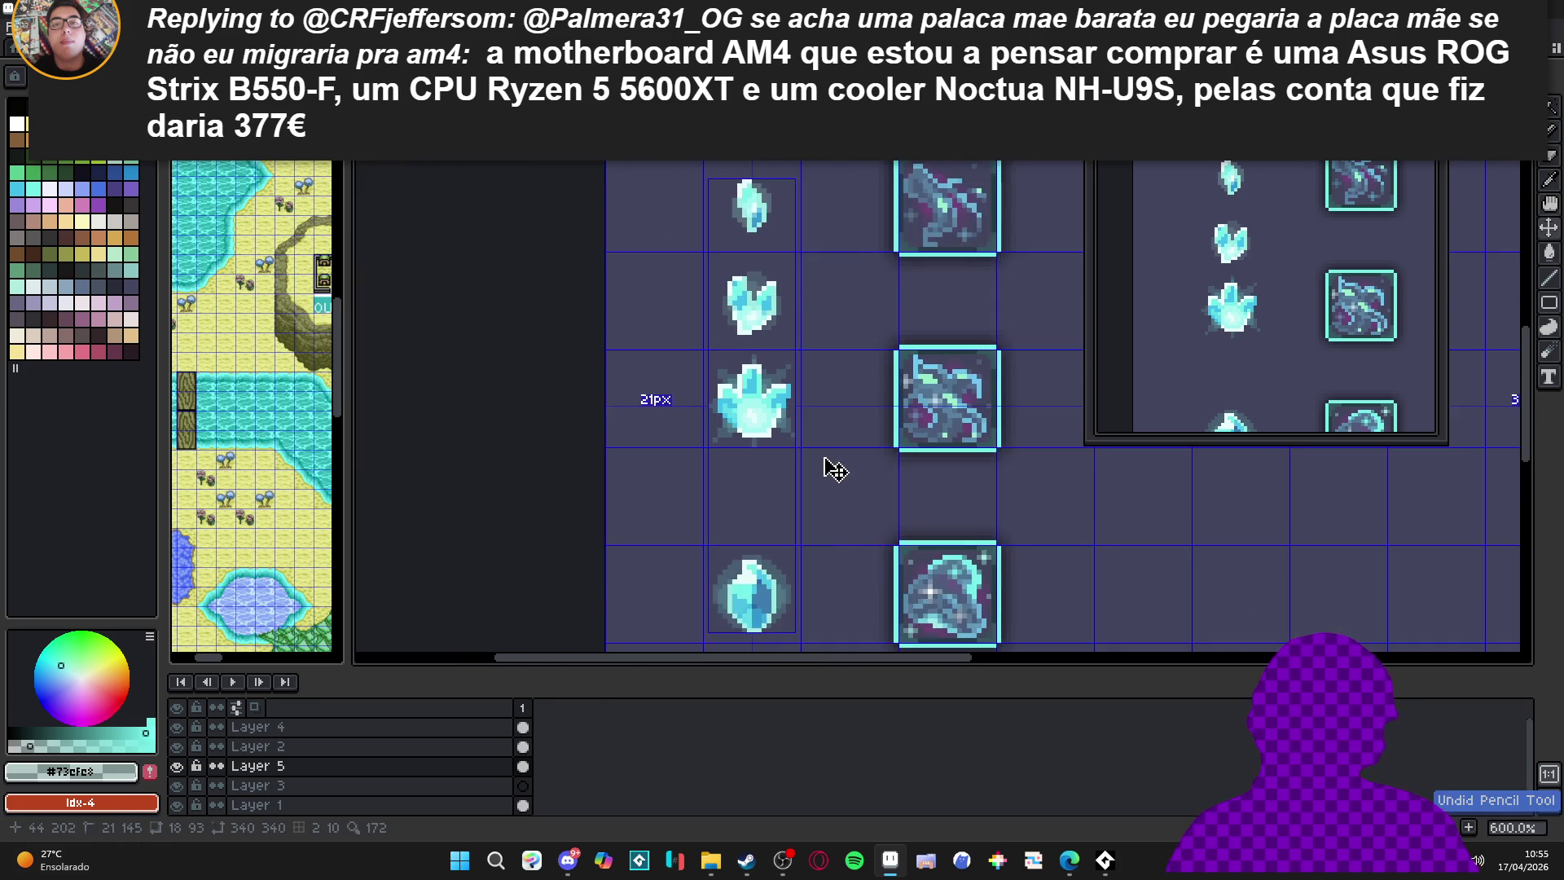
key(ctrl+z)
key(ctrl+z)
key(ctrl+z)
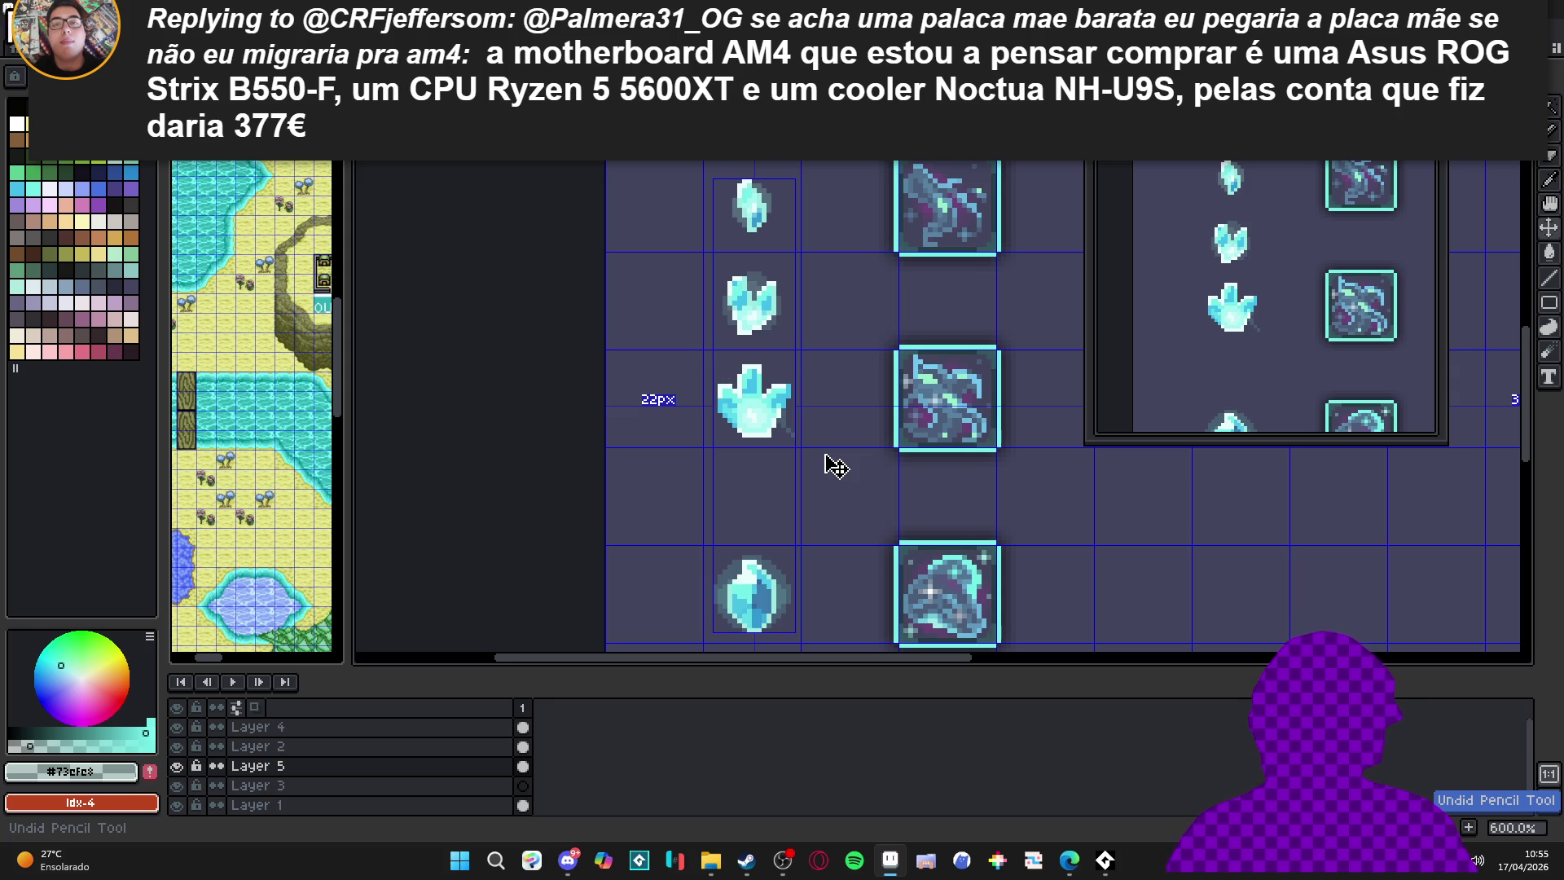
scroll(691, 353, up, 1)
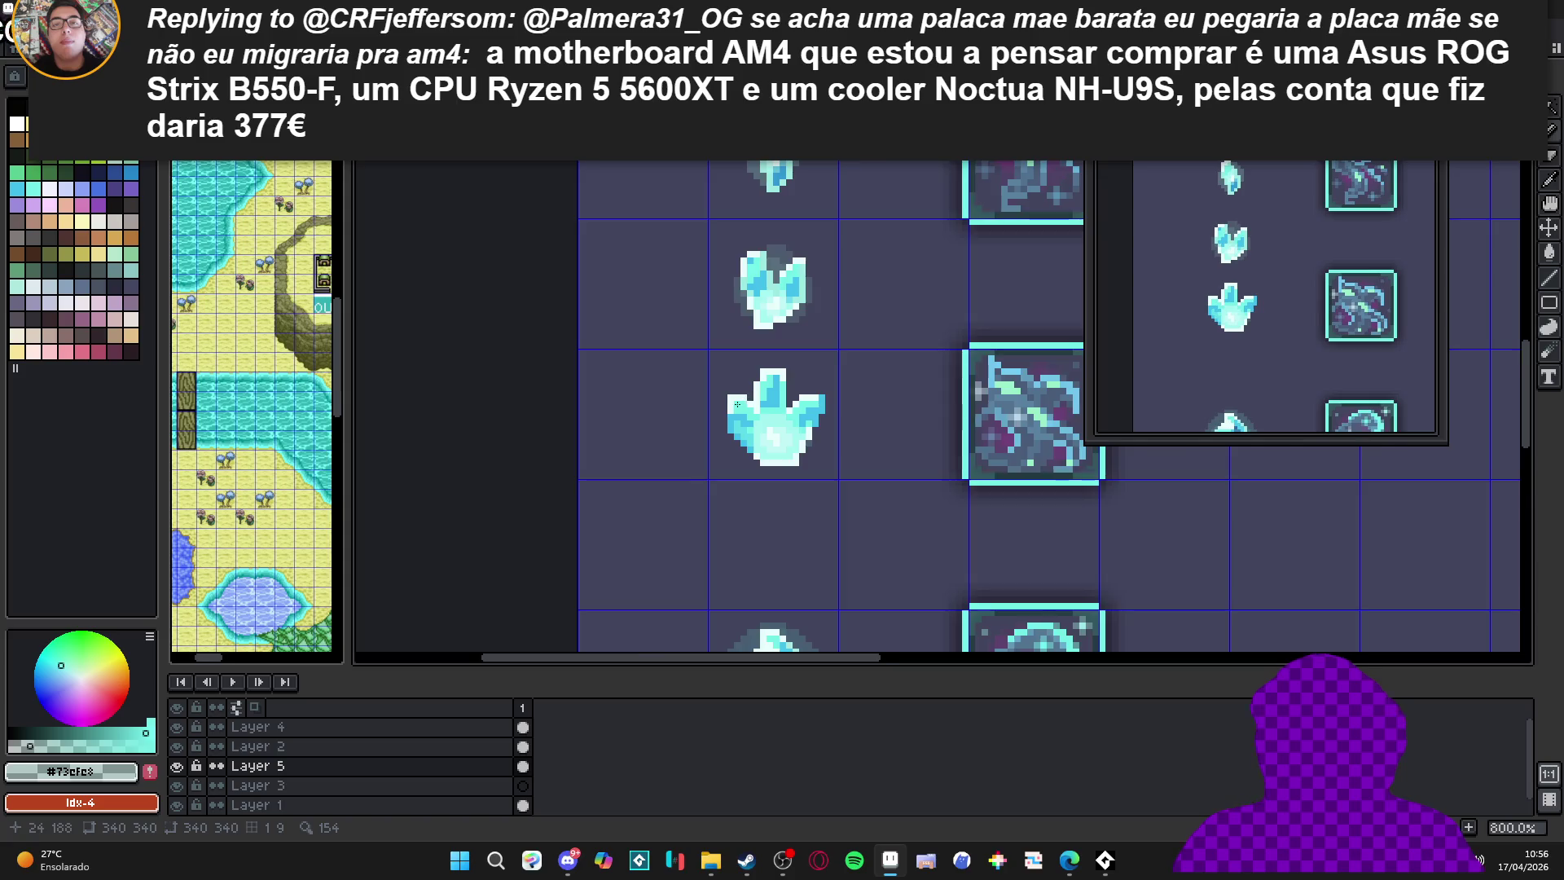
scroll(737, 405, up, 6)
Draw a new white-and-cyan spike on the crystal's left and shift it down one pixel
mouse_move(725, 384)
mouse_down()
mouse_move(778, 464)
mouse_move(796, 454)
mouse_move(766, 473)
mouse_up()
click(782, 457)
click(804, 419)
scroll(803, 473, down, 6)
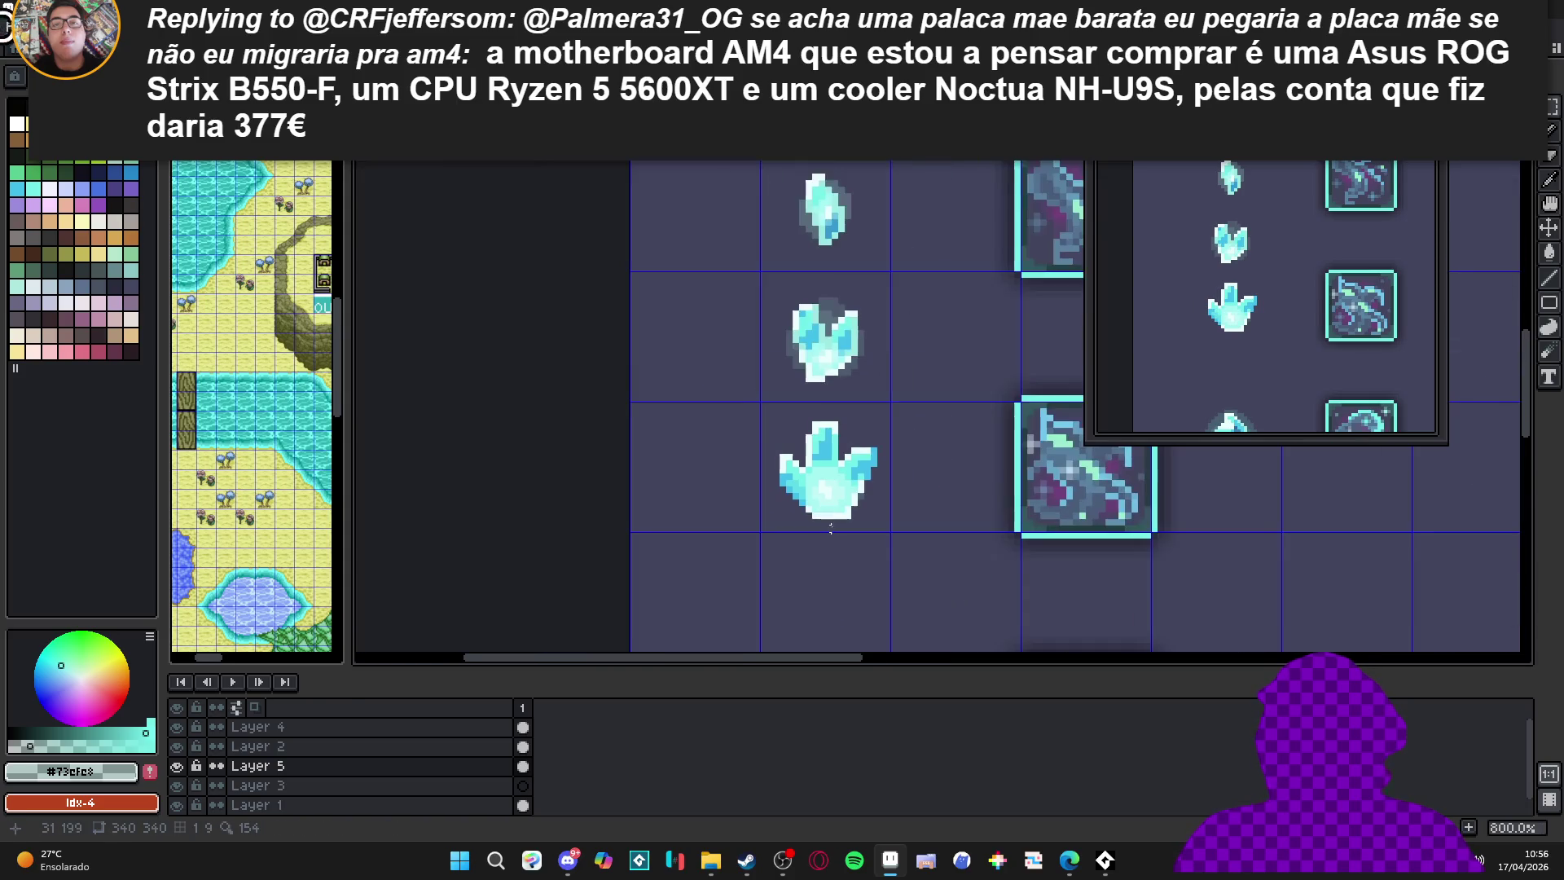
scroll(759, 414, up, 5)
mouse_move(760, 396)
mouse_down()
mouse_move(698, 486)
mouse_move(765, 471)
mouse_up()
scroll(767, 462, down, 3)
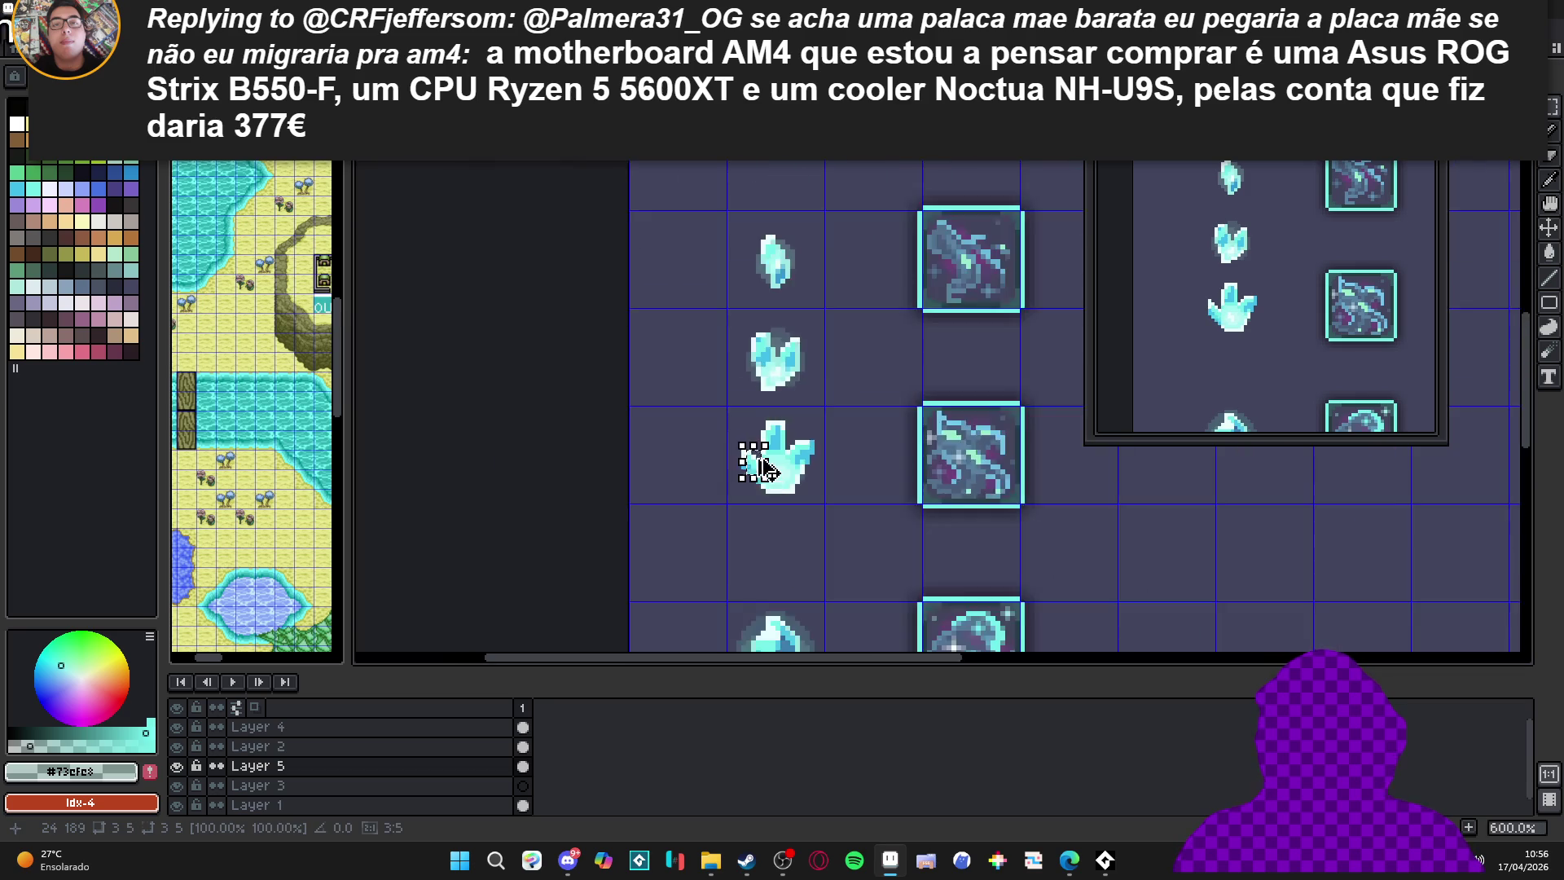
scroll(745, 454, up, 2)
drag(692, 416, 778, 501)
key(ctrl+d)
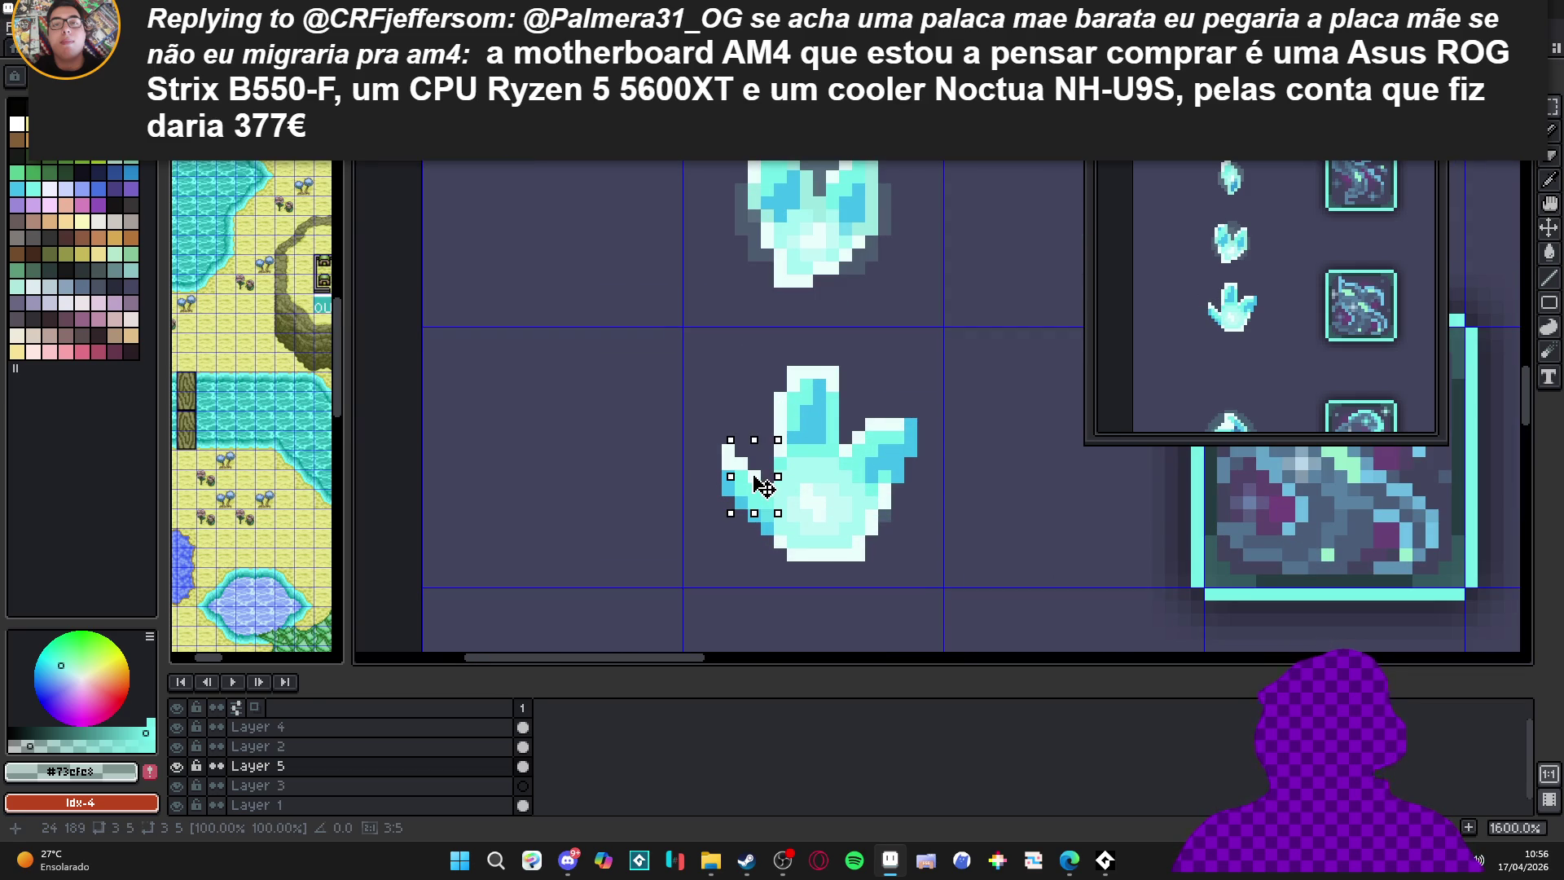
Reshade the crystal's bottom-left corner in the darker blue sampled from it
scroll(762, 482, down, 3)
scroll(758, 484, up, 3)
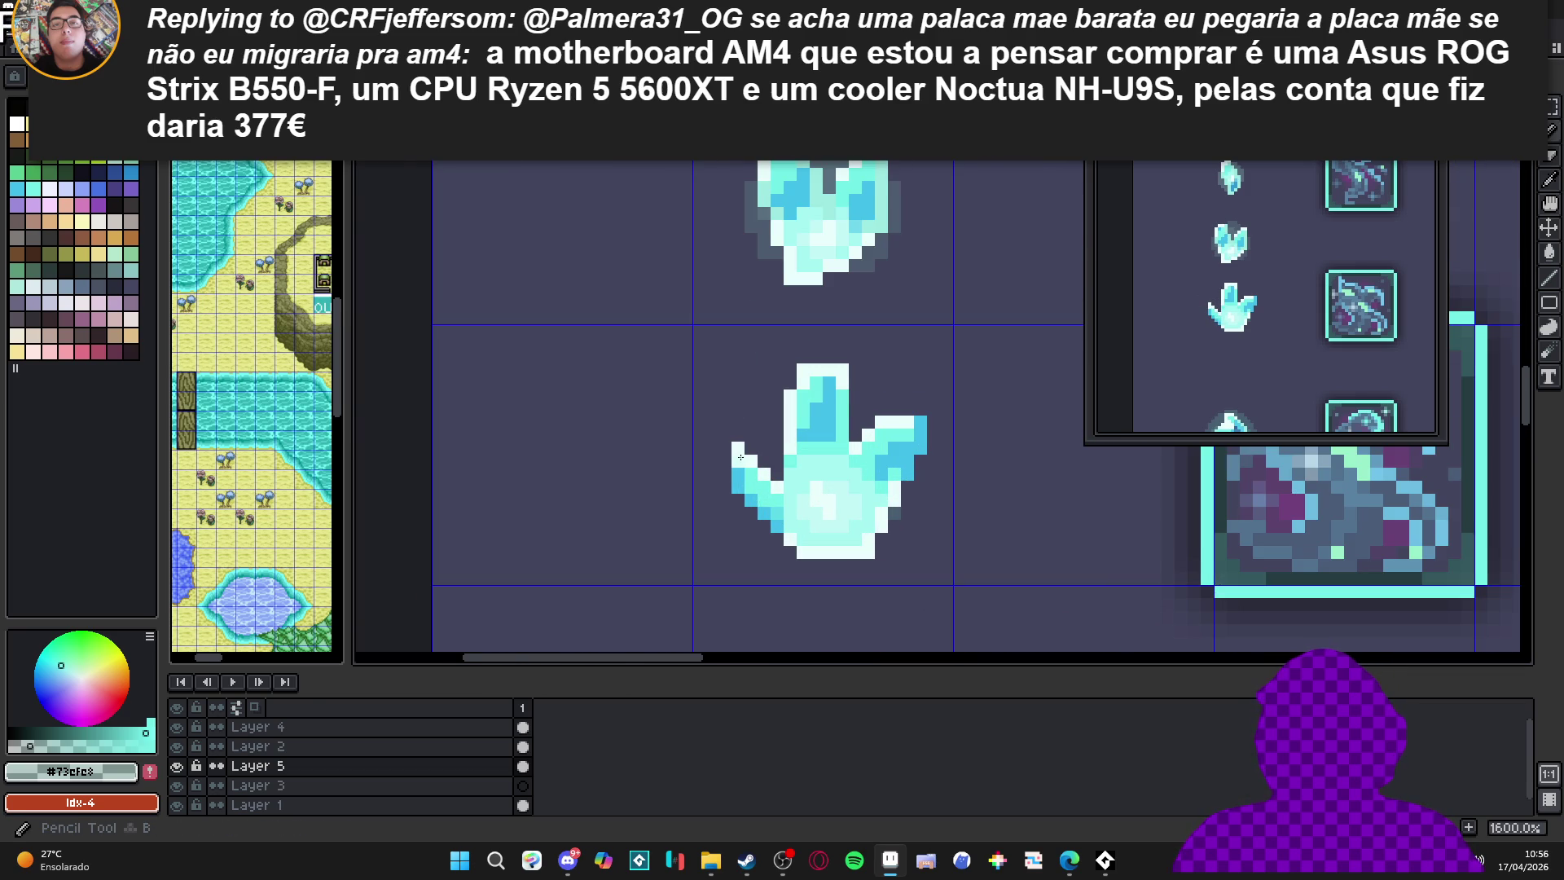
scroll(758, 484, down, 3)
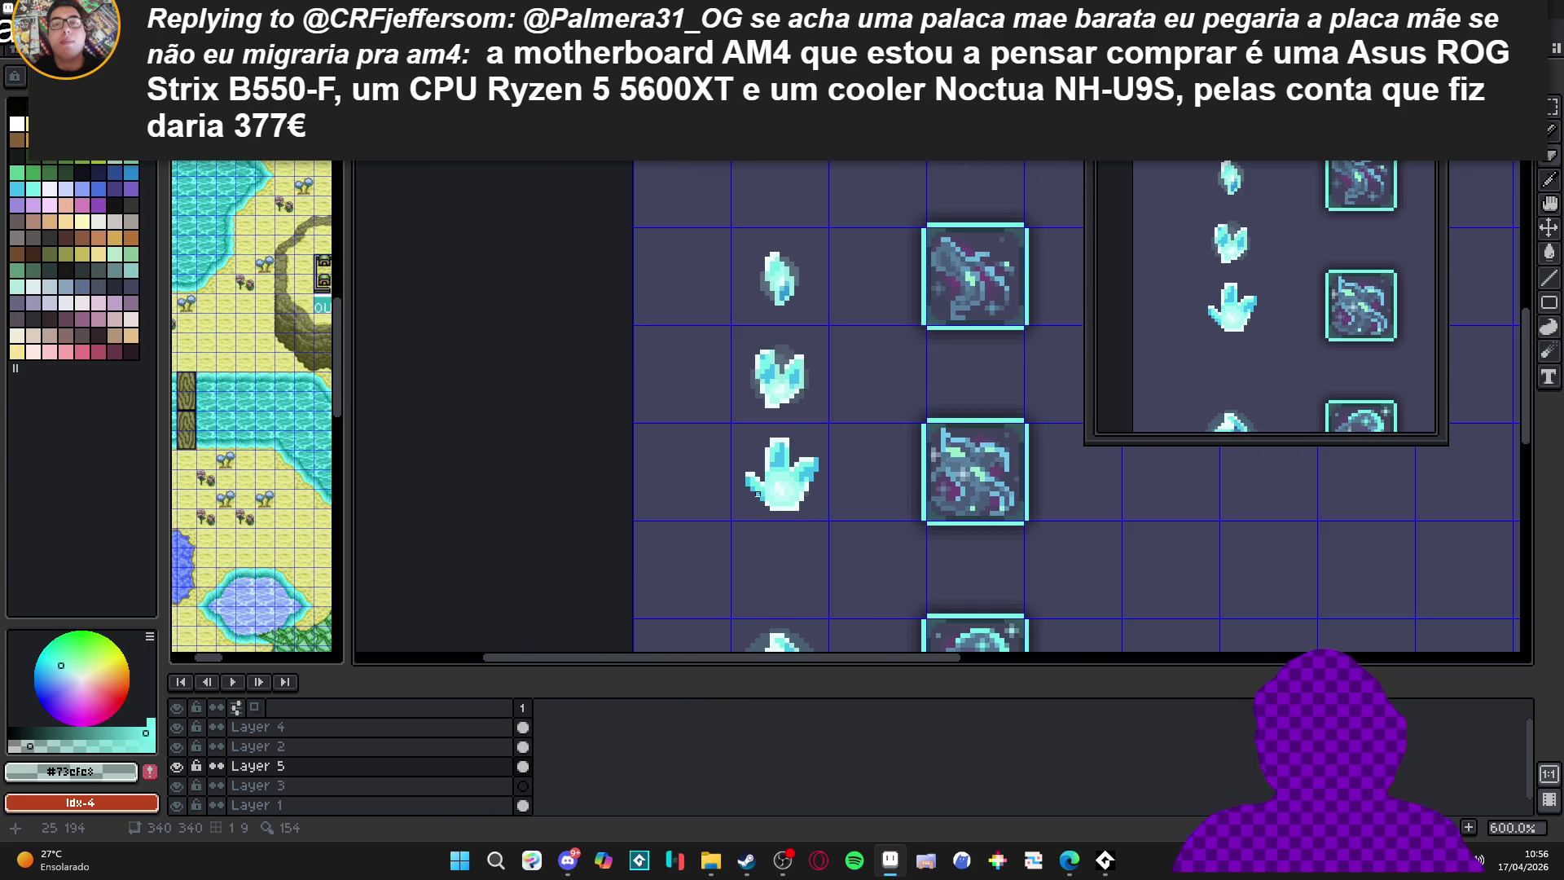
scroll(758, 493, down, 3)
scroll(758, 493, up, 9)
alt+click(792, 463)
click(813, 475)
key(ctrl+z)
key(ctrl+z)
click(818, 481)
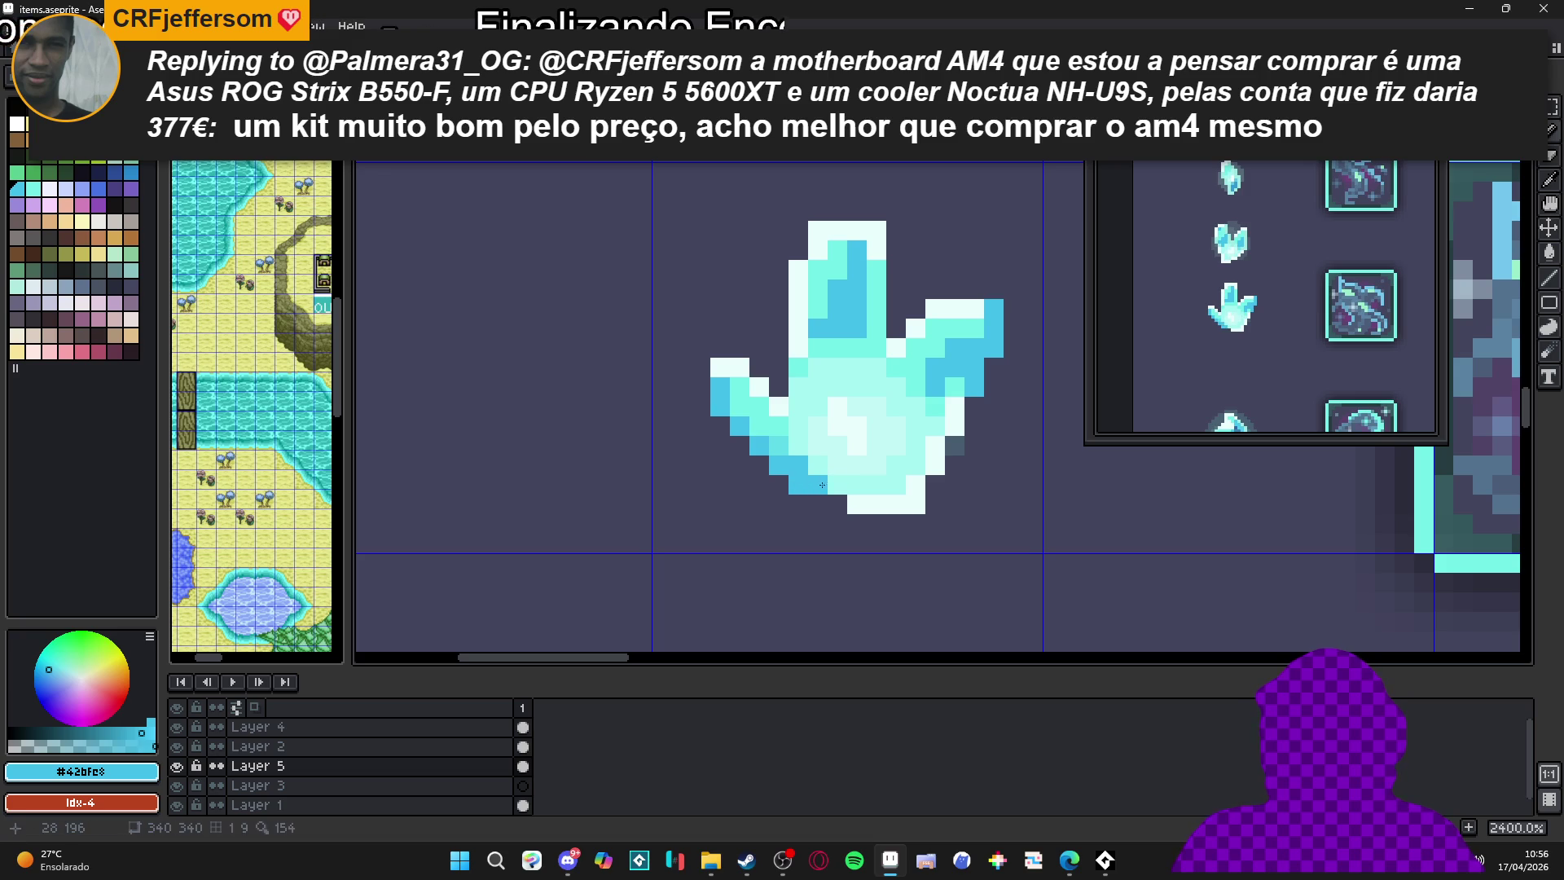
scroll(896, 522, down, 7)
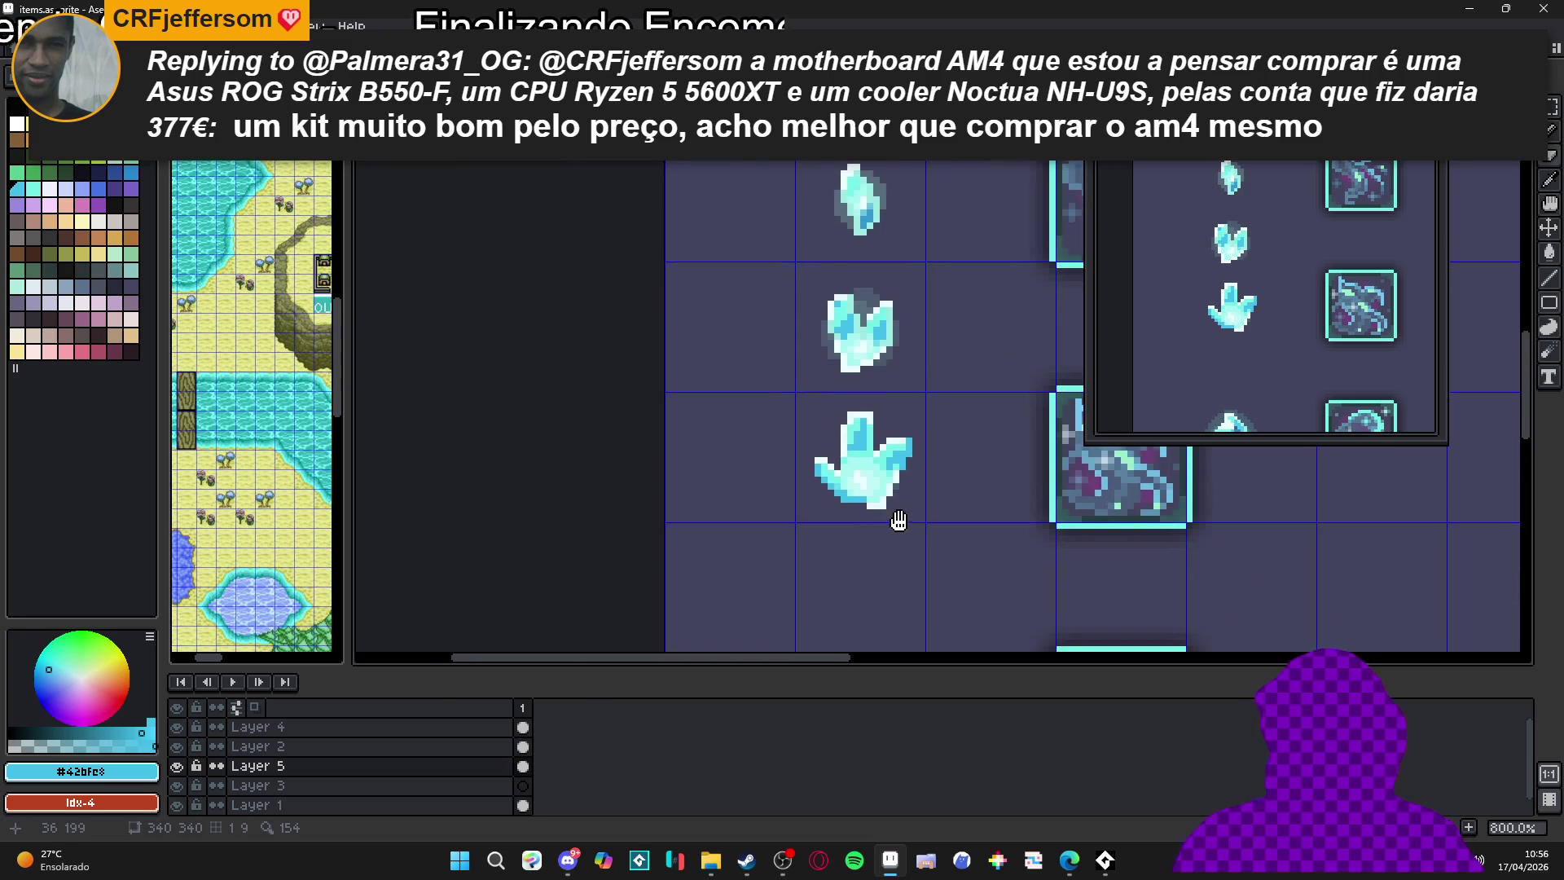
scroll(902, 539, up, 7)
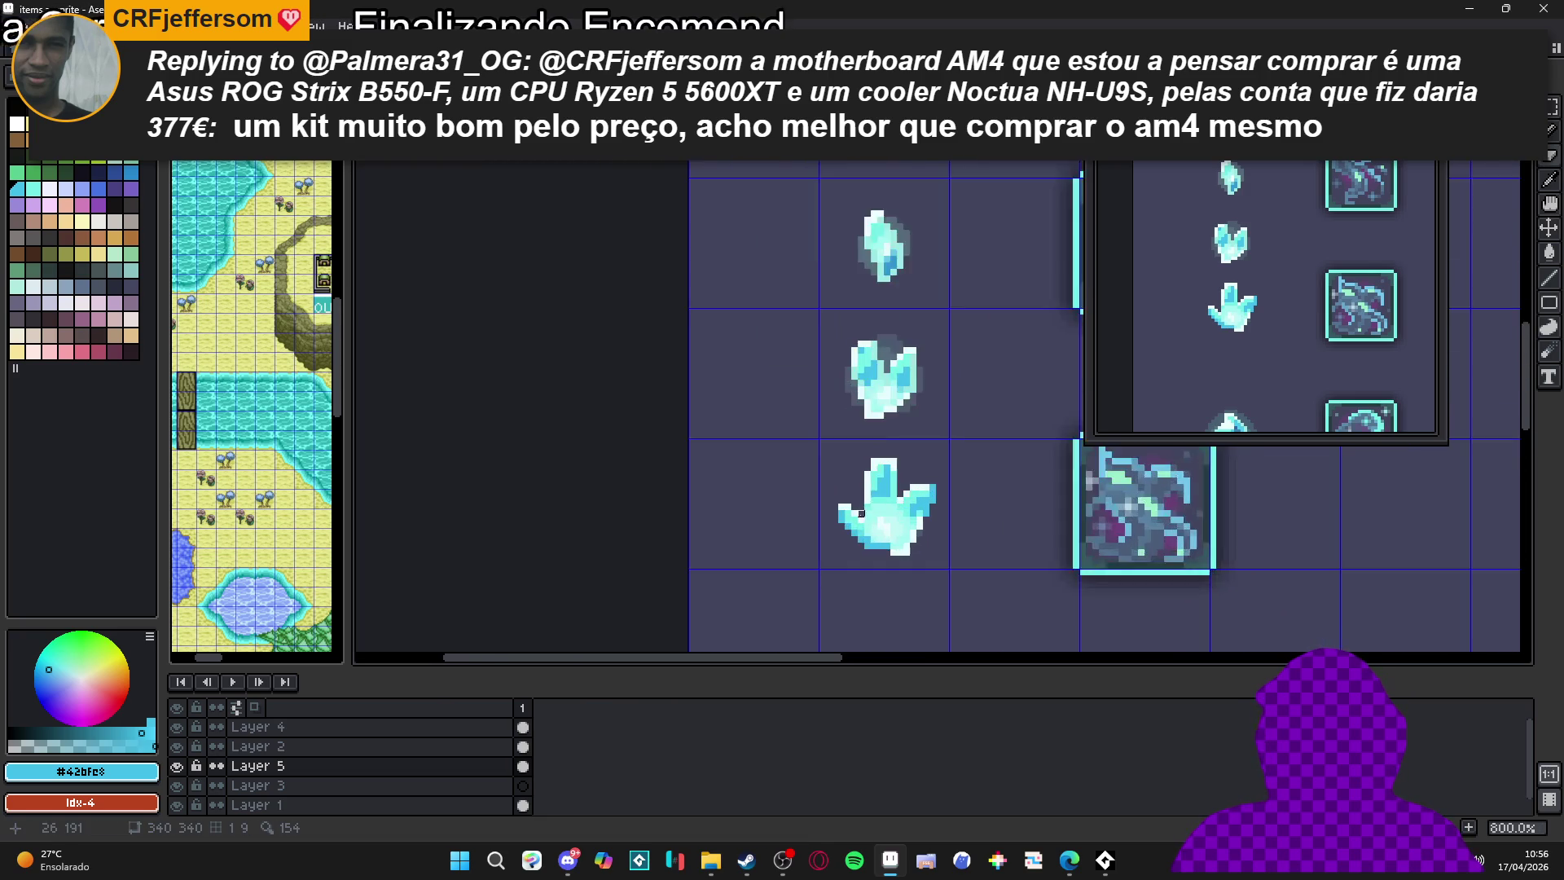
Lighten several crystal pixels and a highlight column with pale cyan
alt+click(864, 537)
click(861, 508)
click(881, 512)
click(871, 490)
scroll(896, 505, down, 5)
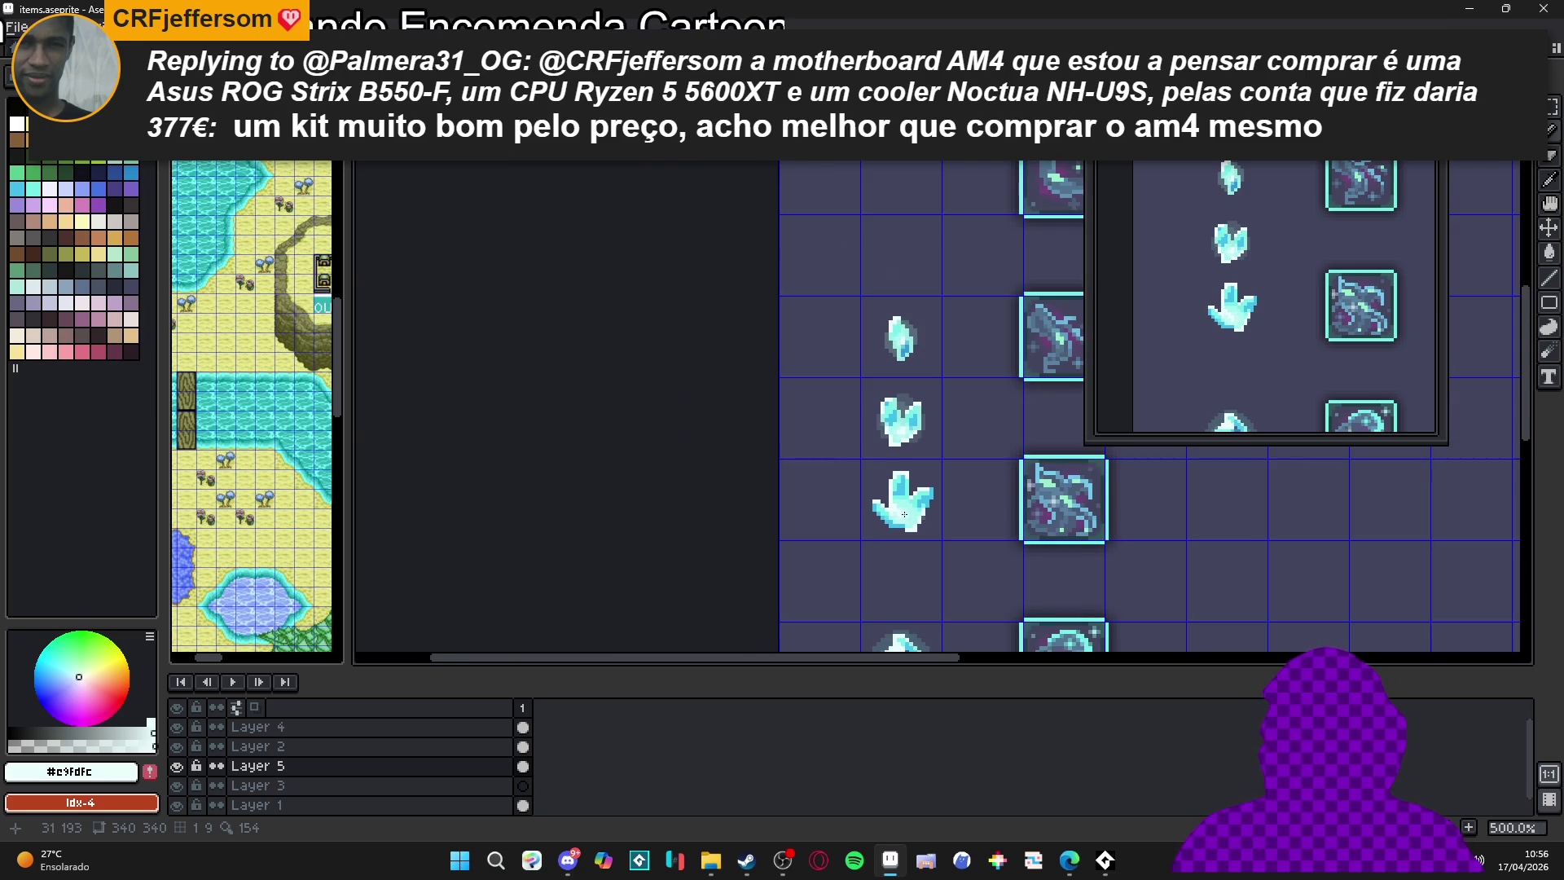
scroll(905, 514, up, 4)
mouse_move(901, 495)
mouse_down()
mouse_move(900, 458)
mouse_move(894, 489)
mouse_up()
scroll(930, 526, down, 4)
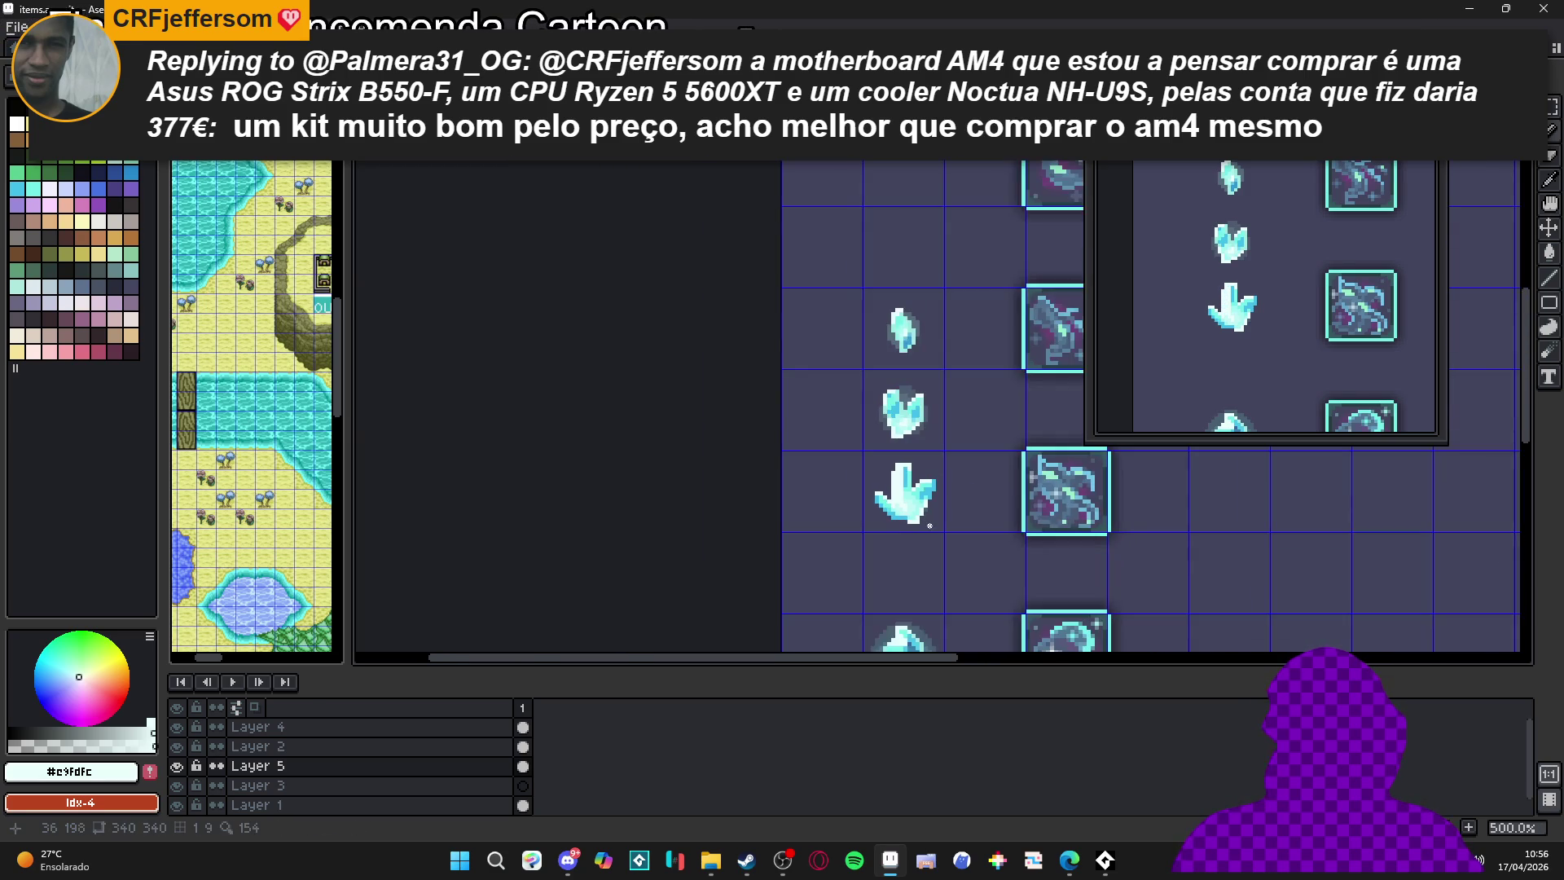
scroll(925, 515, up, 7)
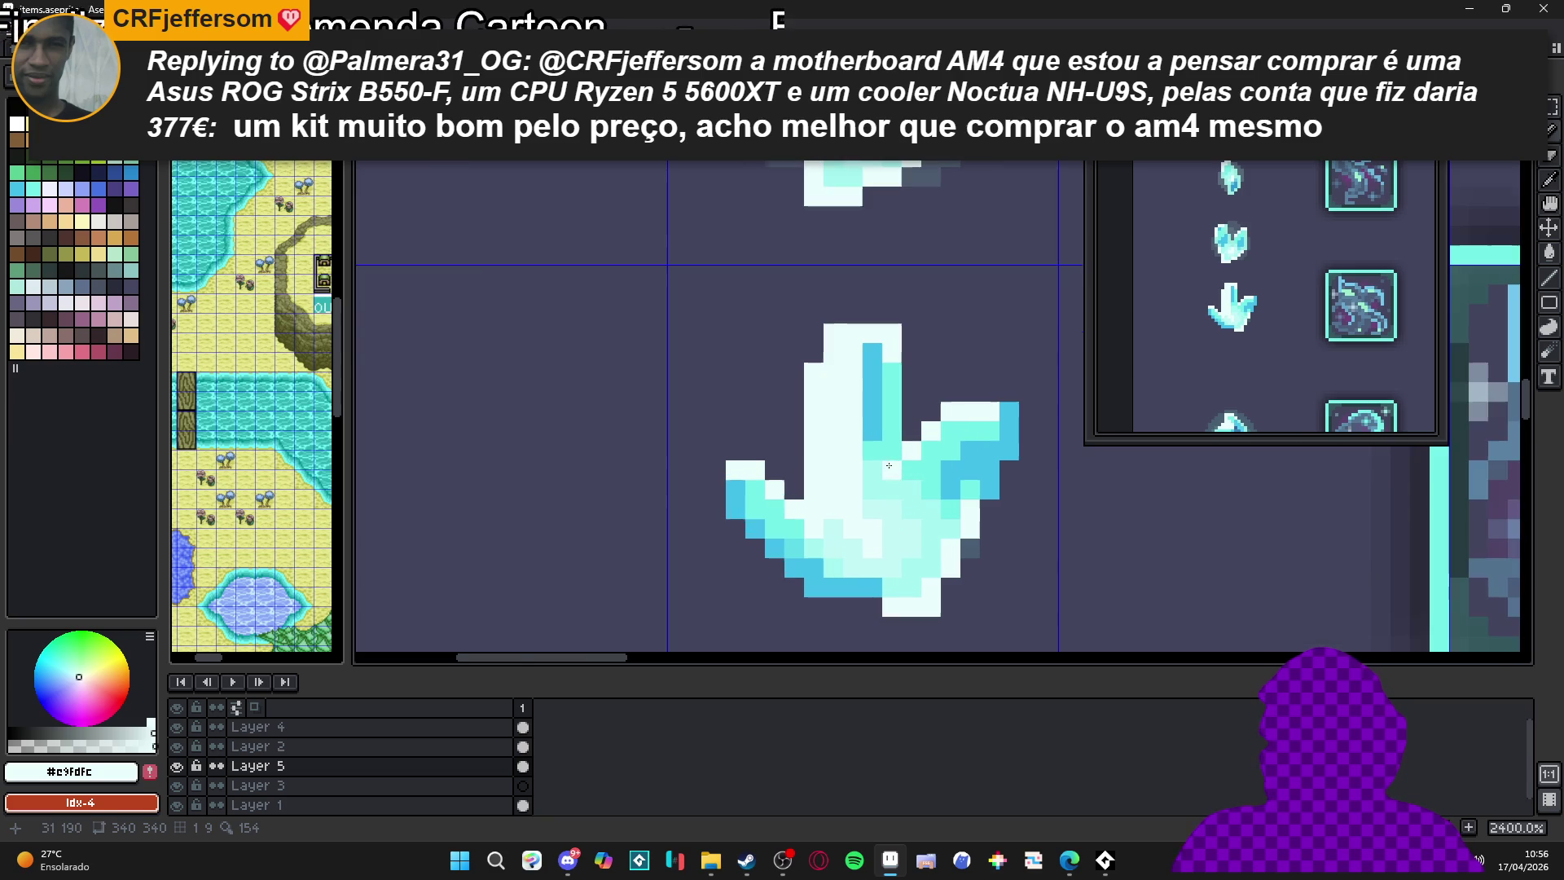
Add a light cyan pixel, then darken two columns and a few crystal pixels in blue
alt+click(884, 450)
click(875, 481)
alt+click(872, 424)
mouse_move(873, 442)
mouse_down()
mouse_move(873, 491)
mouse_move(893, 431)
mouse_up()
click(892, 470)
click(888, 412)
scroll(888, 418, down, 5)
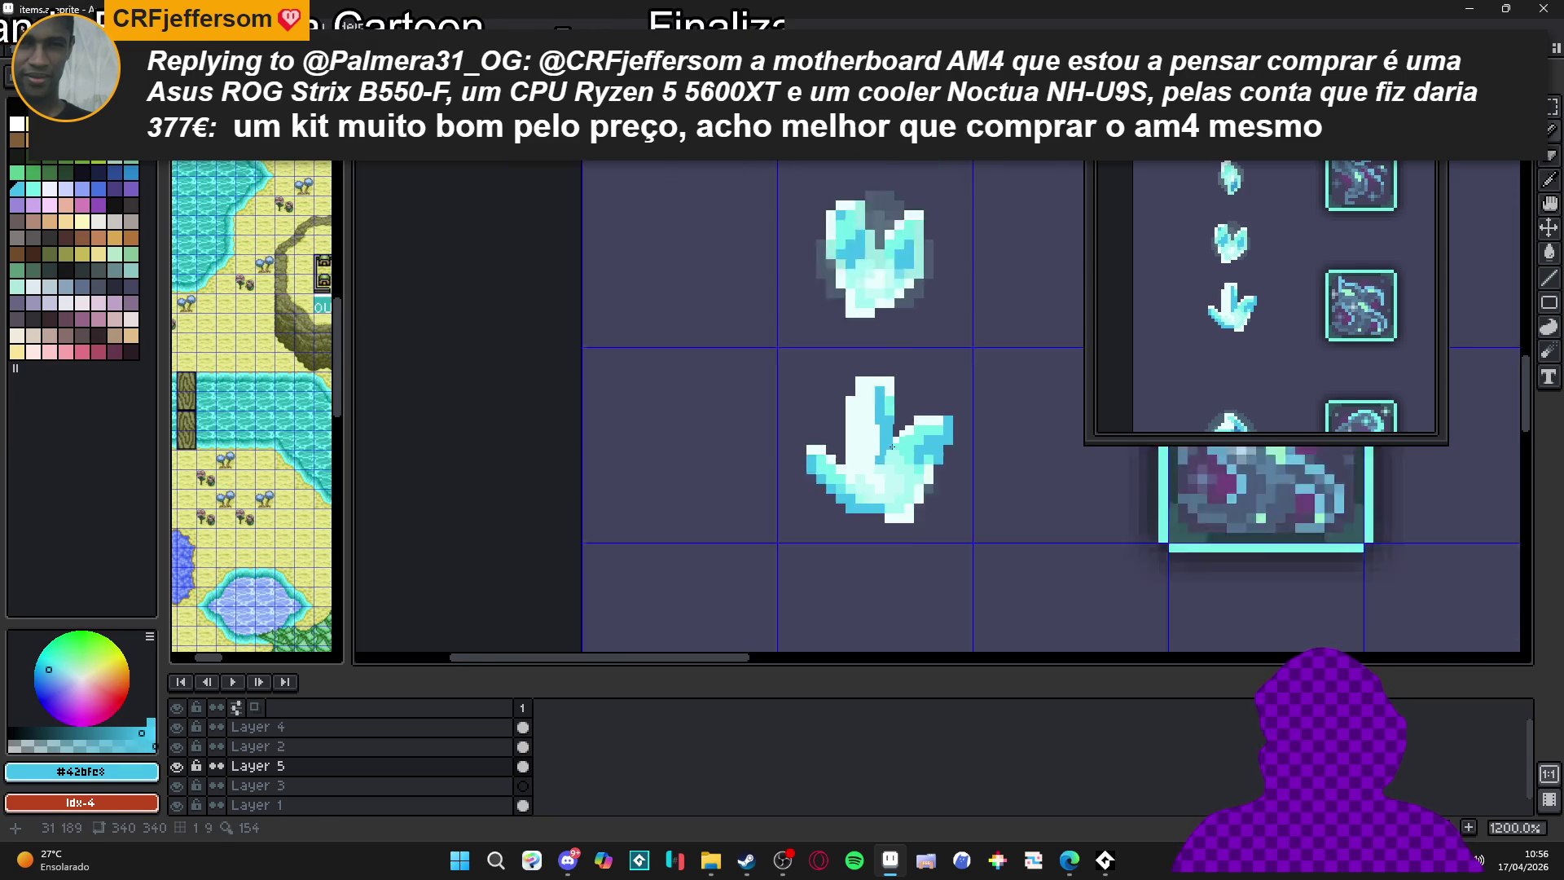
scroll(878, 481, up, 4)
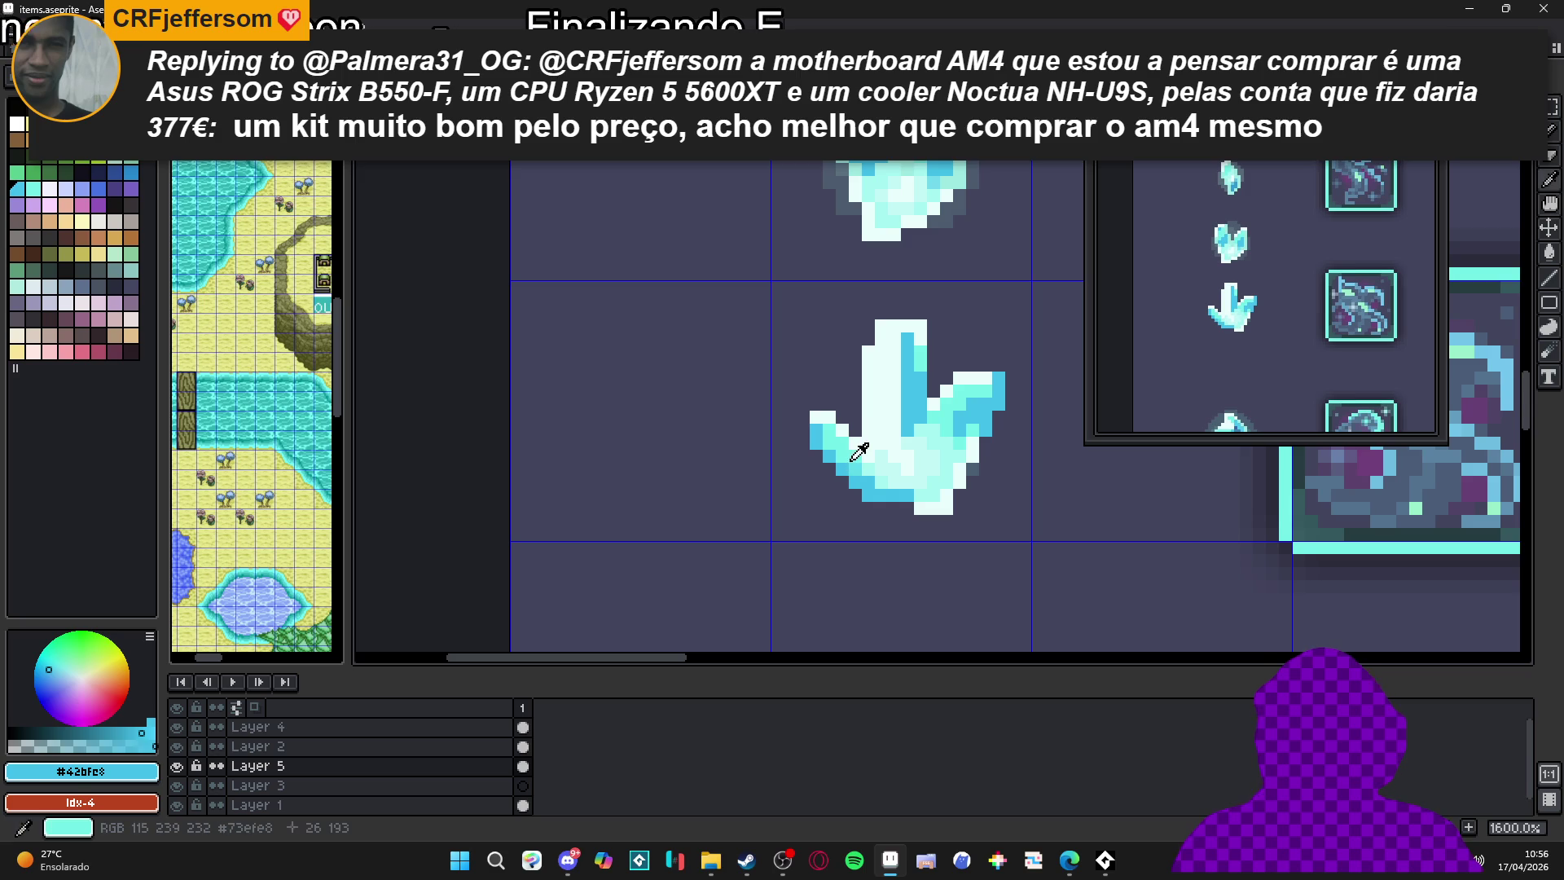
alt+click(827, 444)
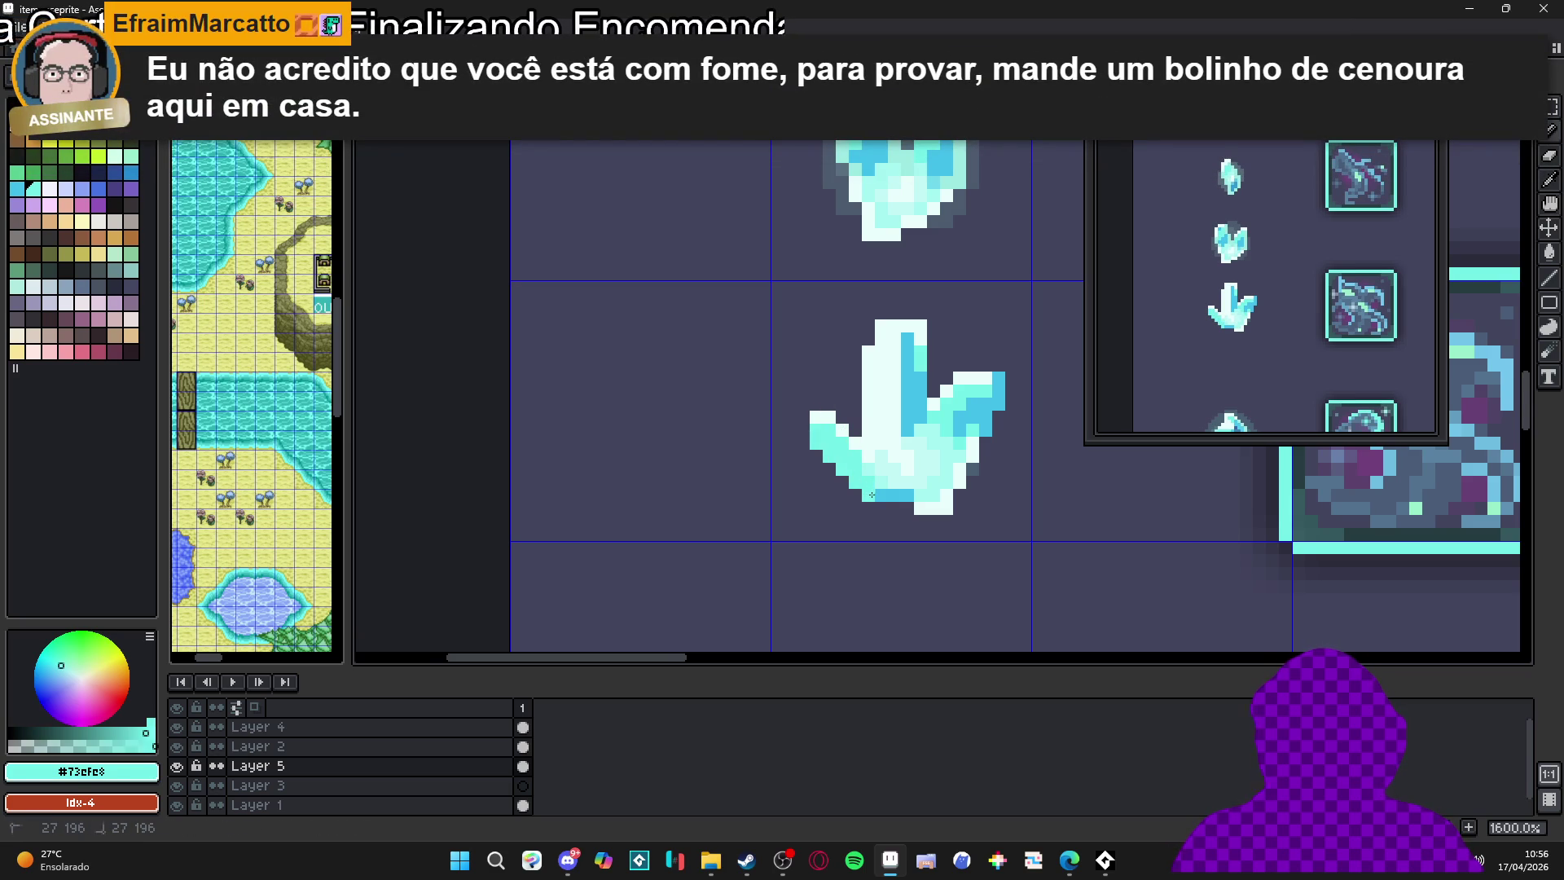
scroll(896, 501, down, 2)
Paint a light cyan pixel on the crystal's bottom edge
scroll(917, 501, down, 2)
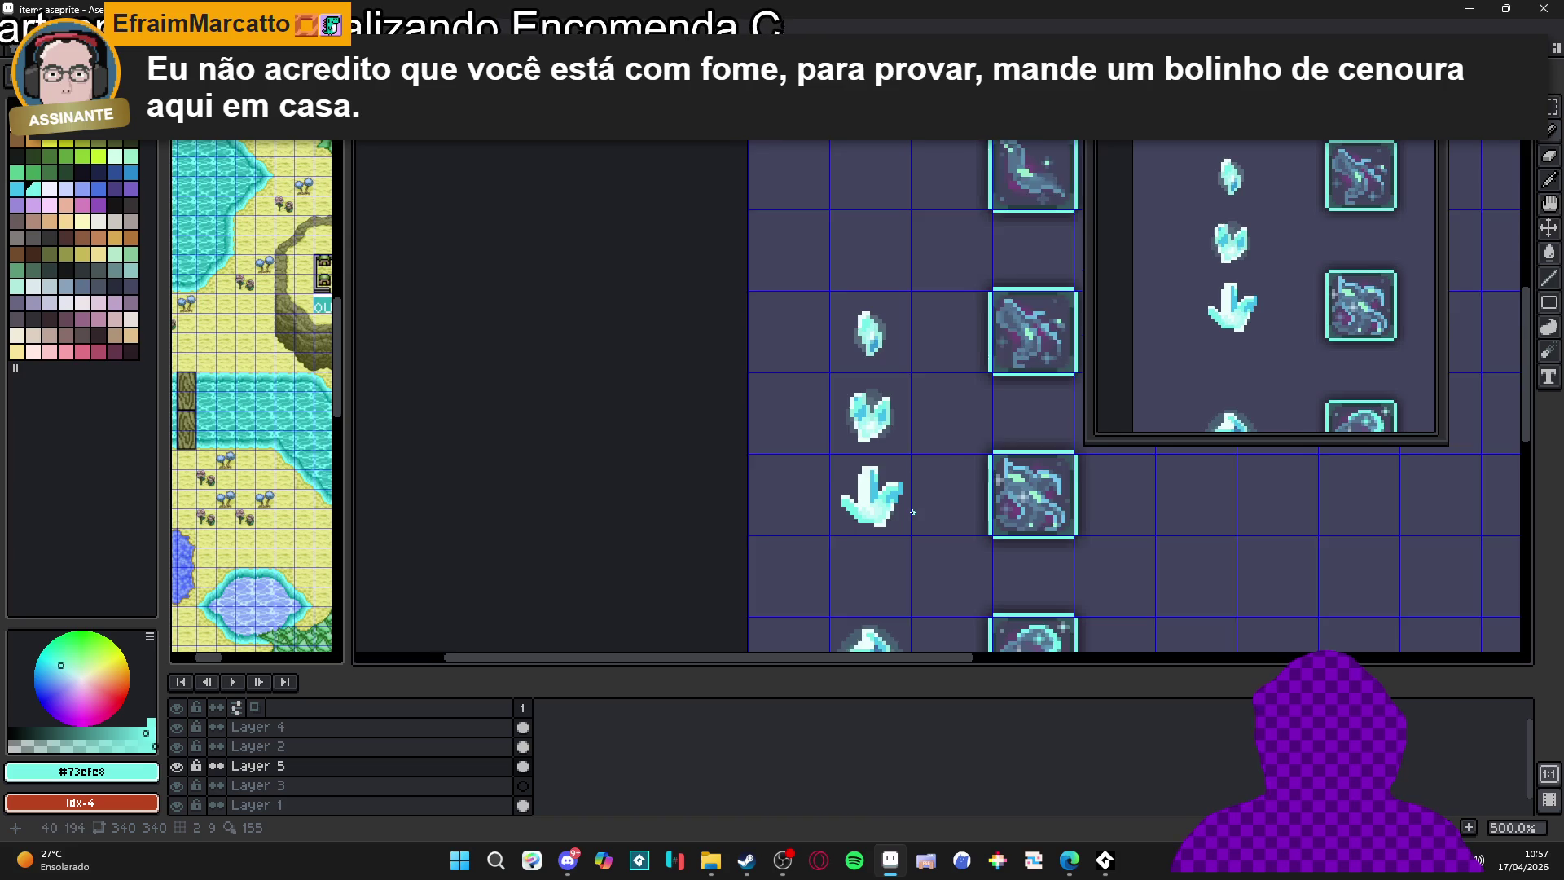
scroll(912, 511, up, 4)
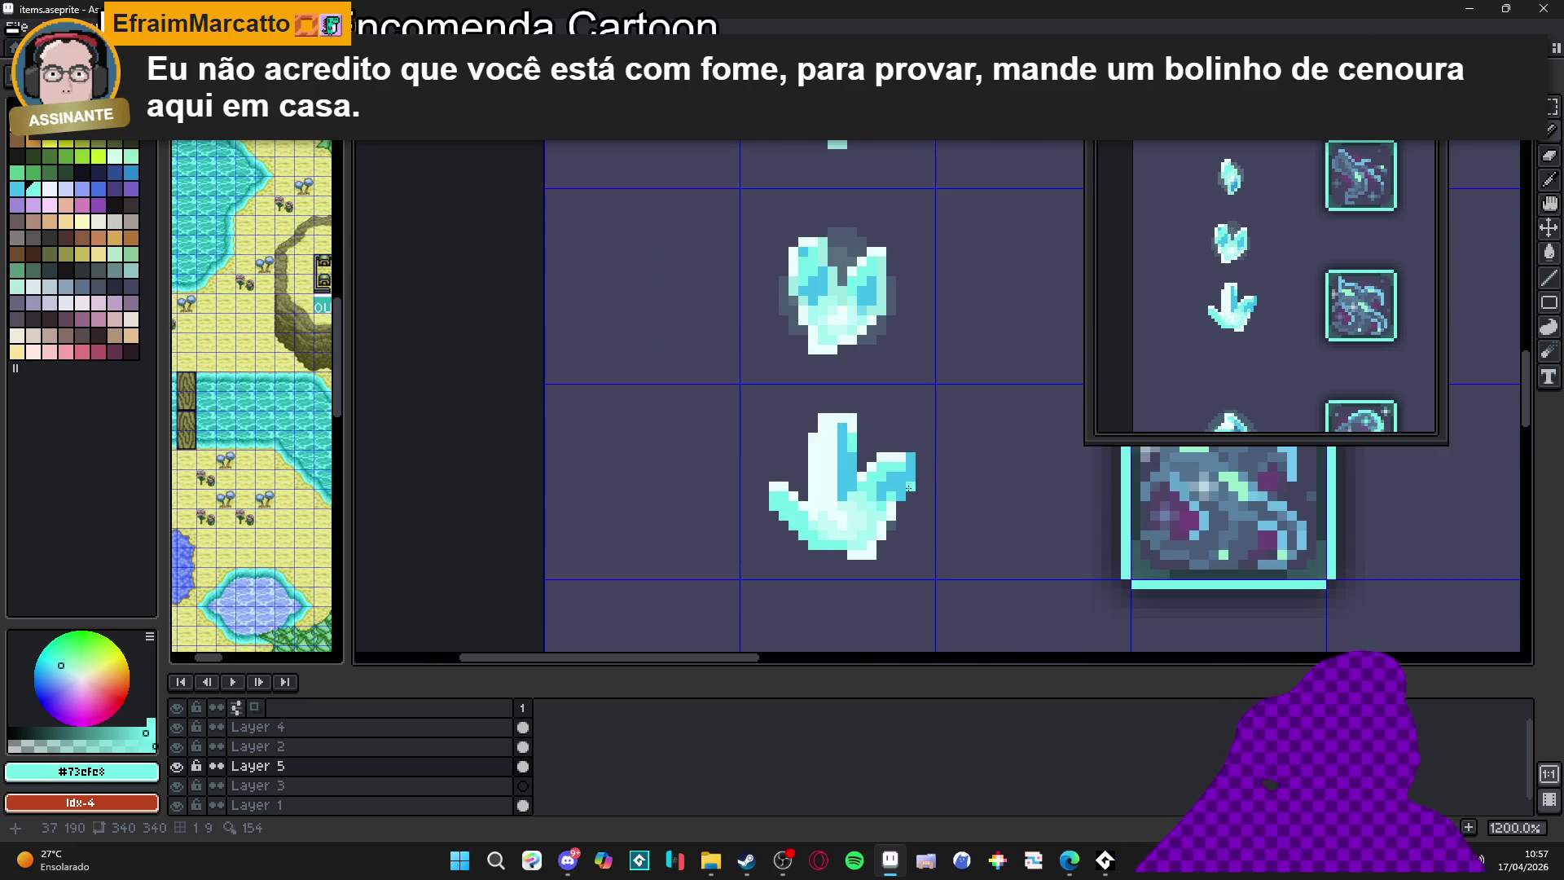
drag(890, 506, 852, 509)
scroll(849, 505, up, 1)
alt+click(847, 503)
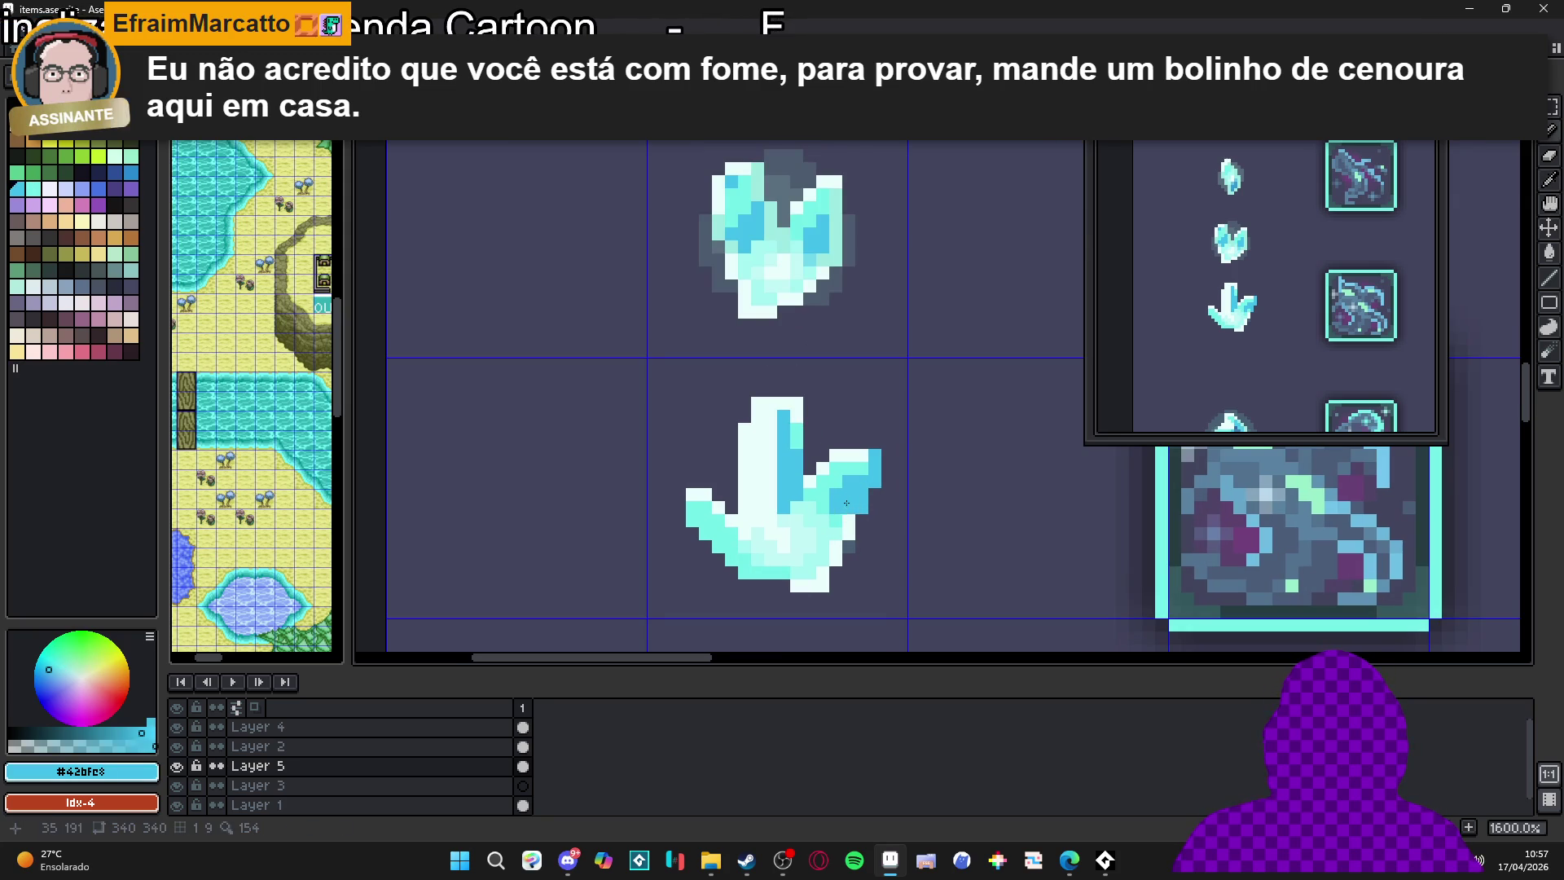
drag(850, 557, 846, 566)
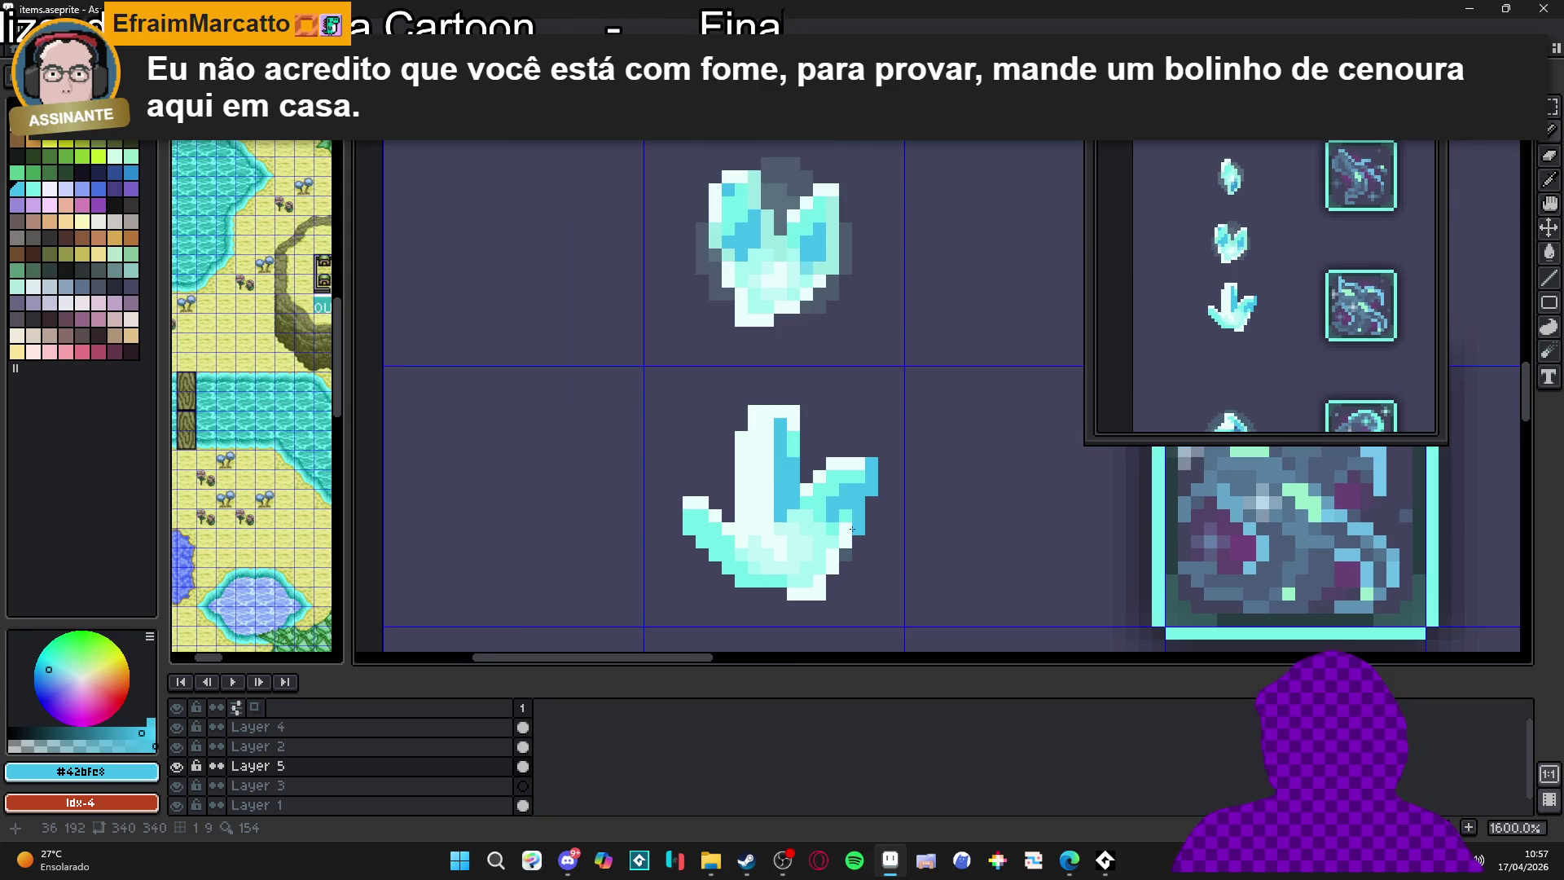
alt+click(851, 512)
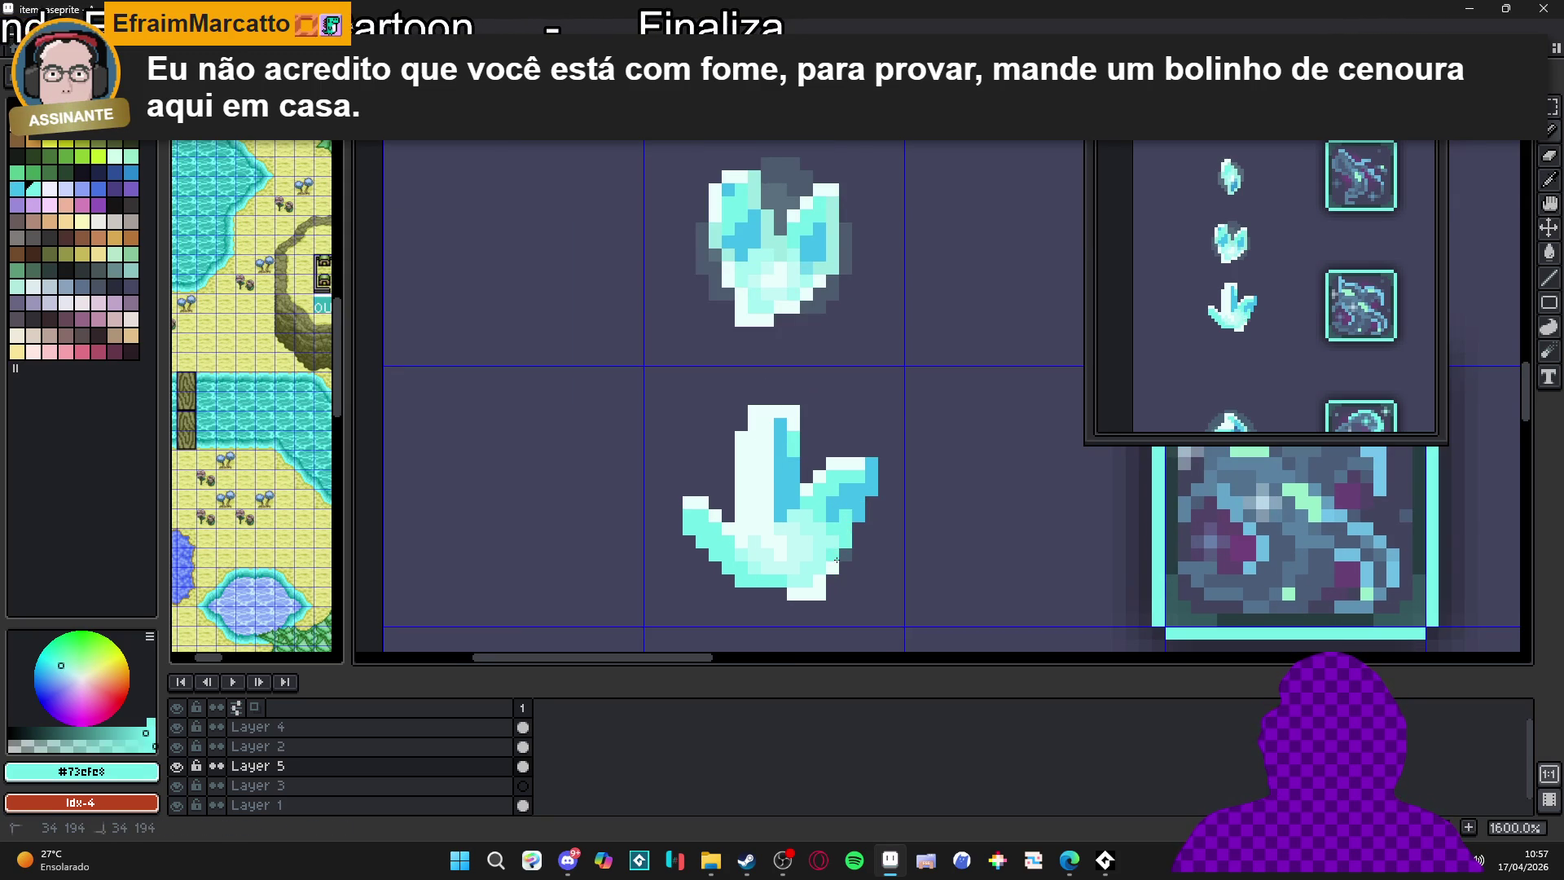
click(793, 592)
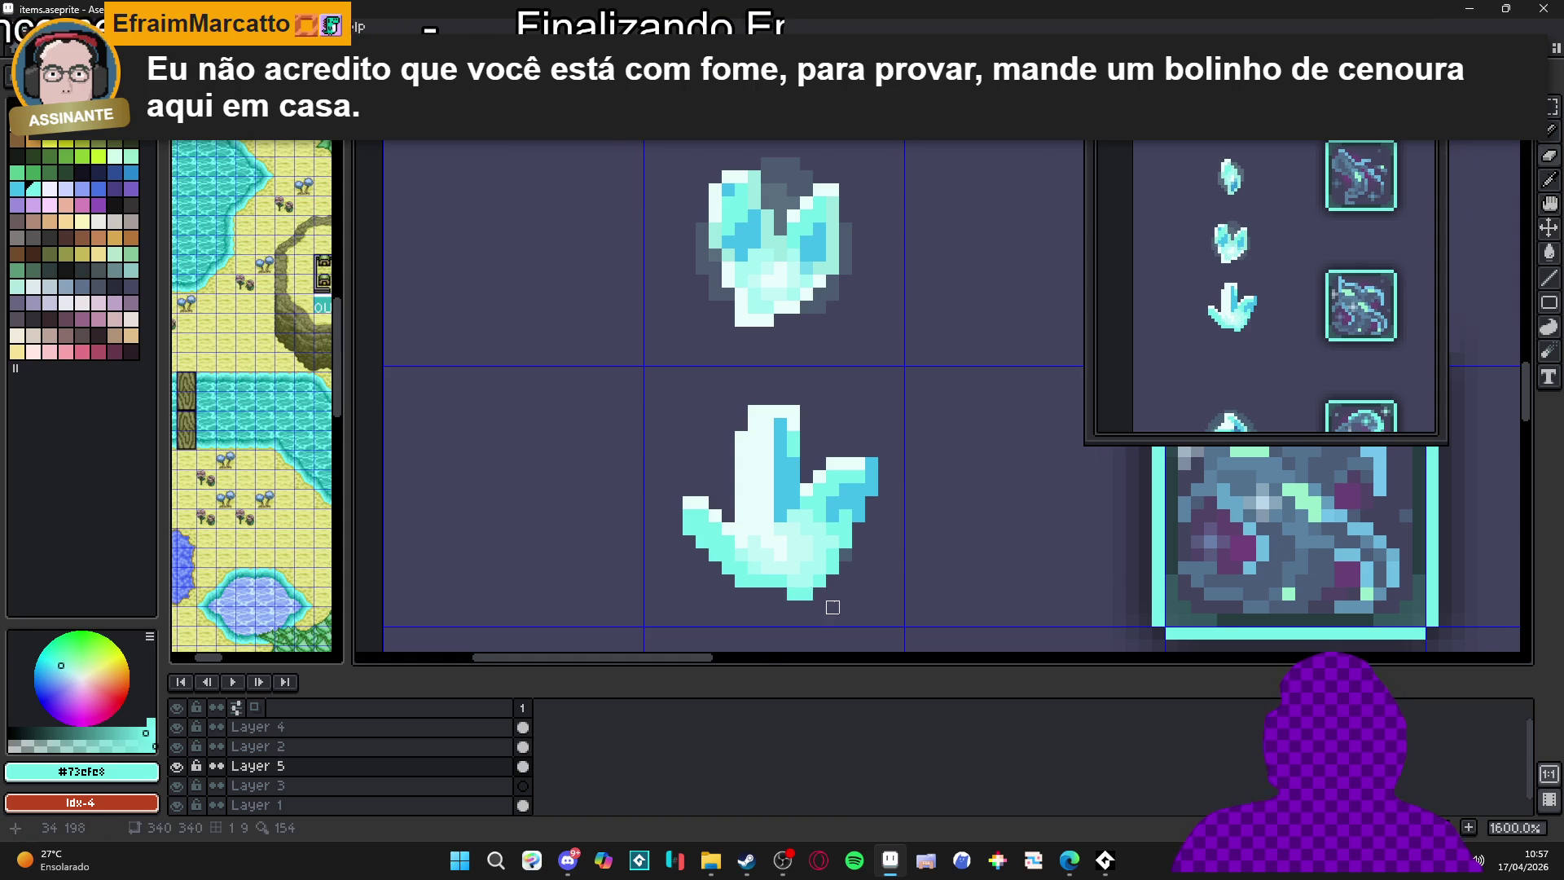
Sample the crystal's paler tones, finishing on its mid cyan #42bfe8
scroll(808, 592, down, 1)
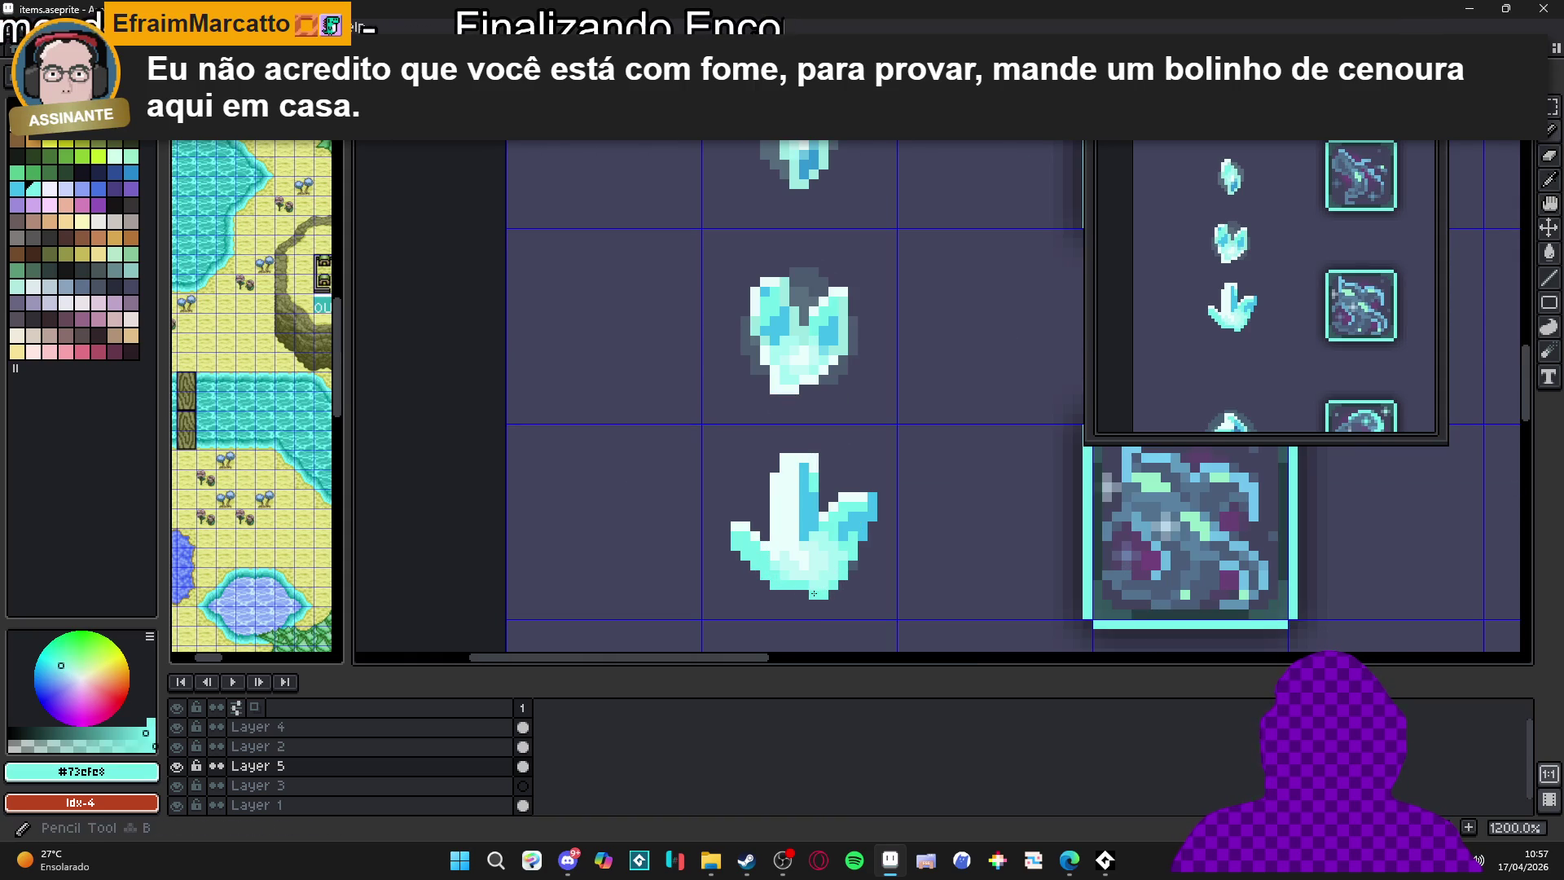
scroll(812, 592, down, 1)
alt+click(819, 590)
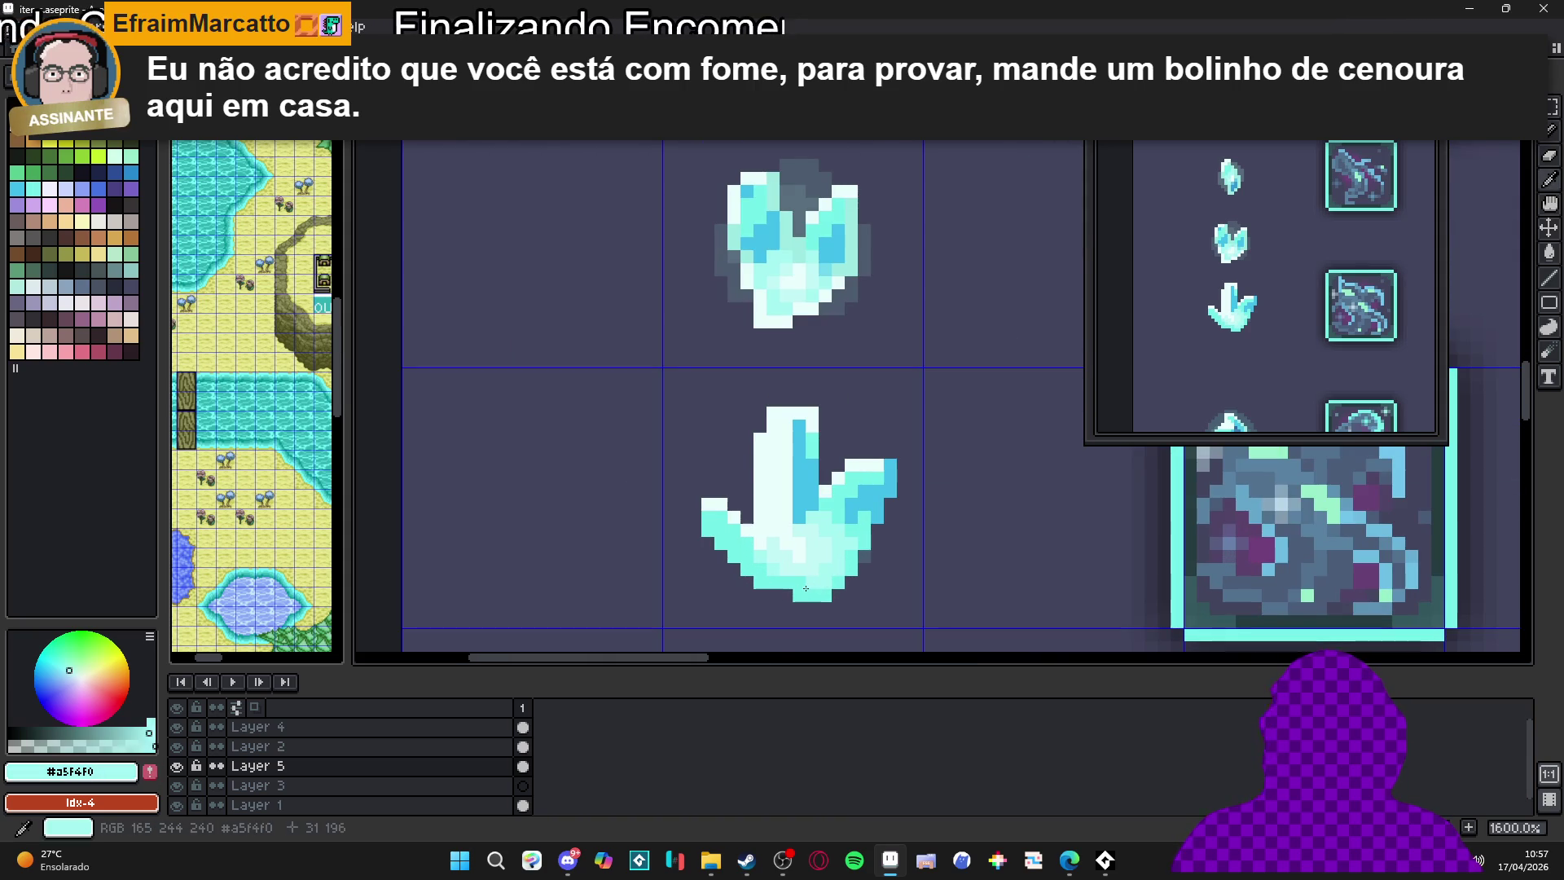
scroll(826, 587, up, 1)
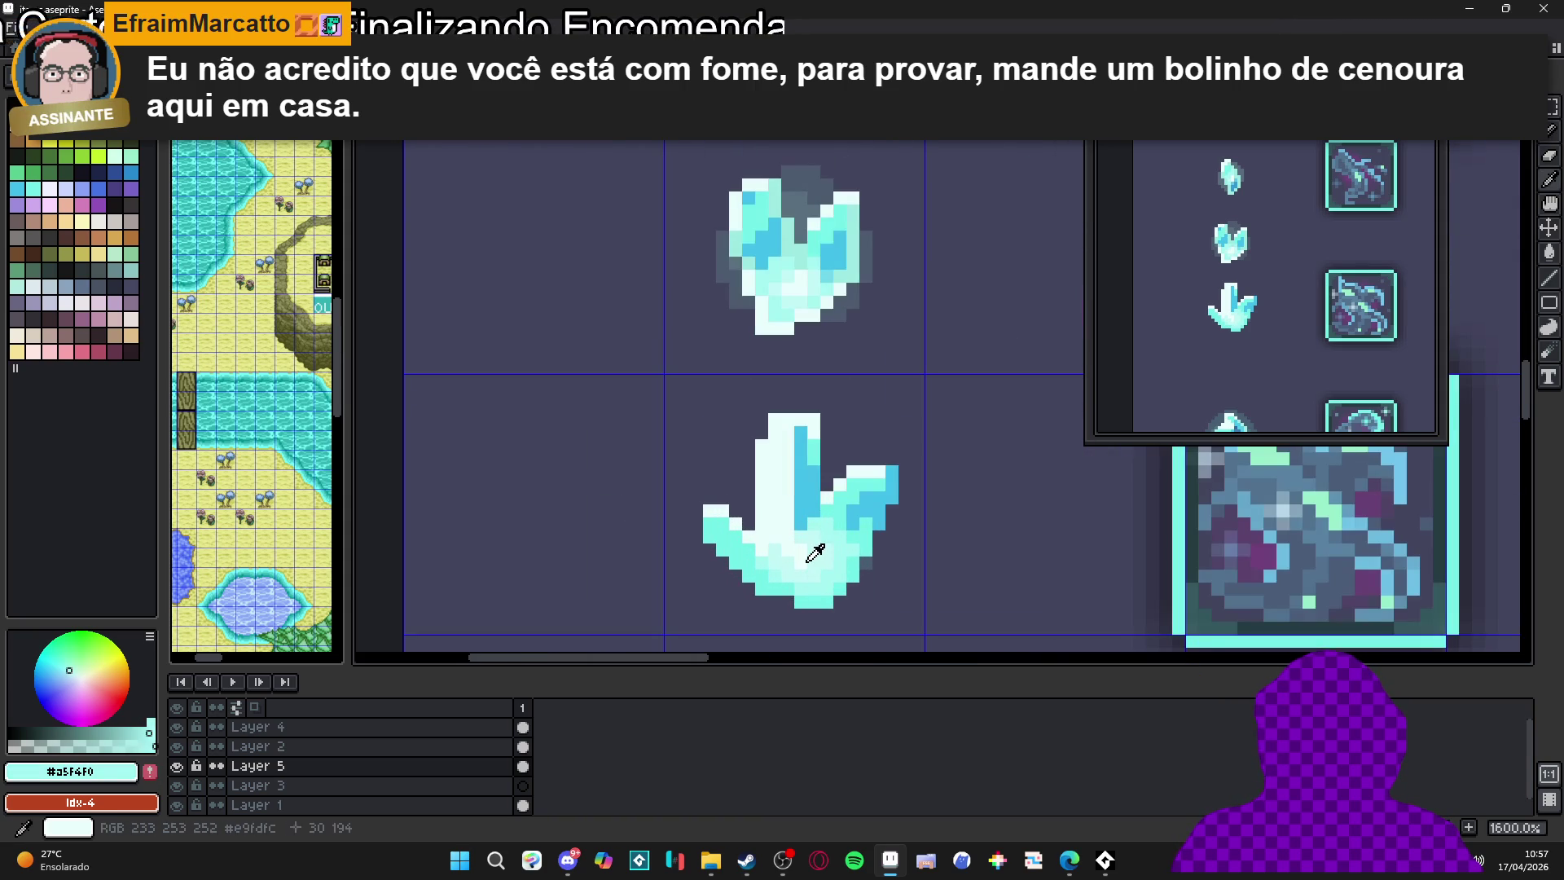
alt+click(810, 548)
scroll(812, 590, down, 2)
scroll(813, 590, up, 3)
alt+click(802, 559)
scroll(803, 552, down, 3)
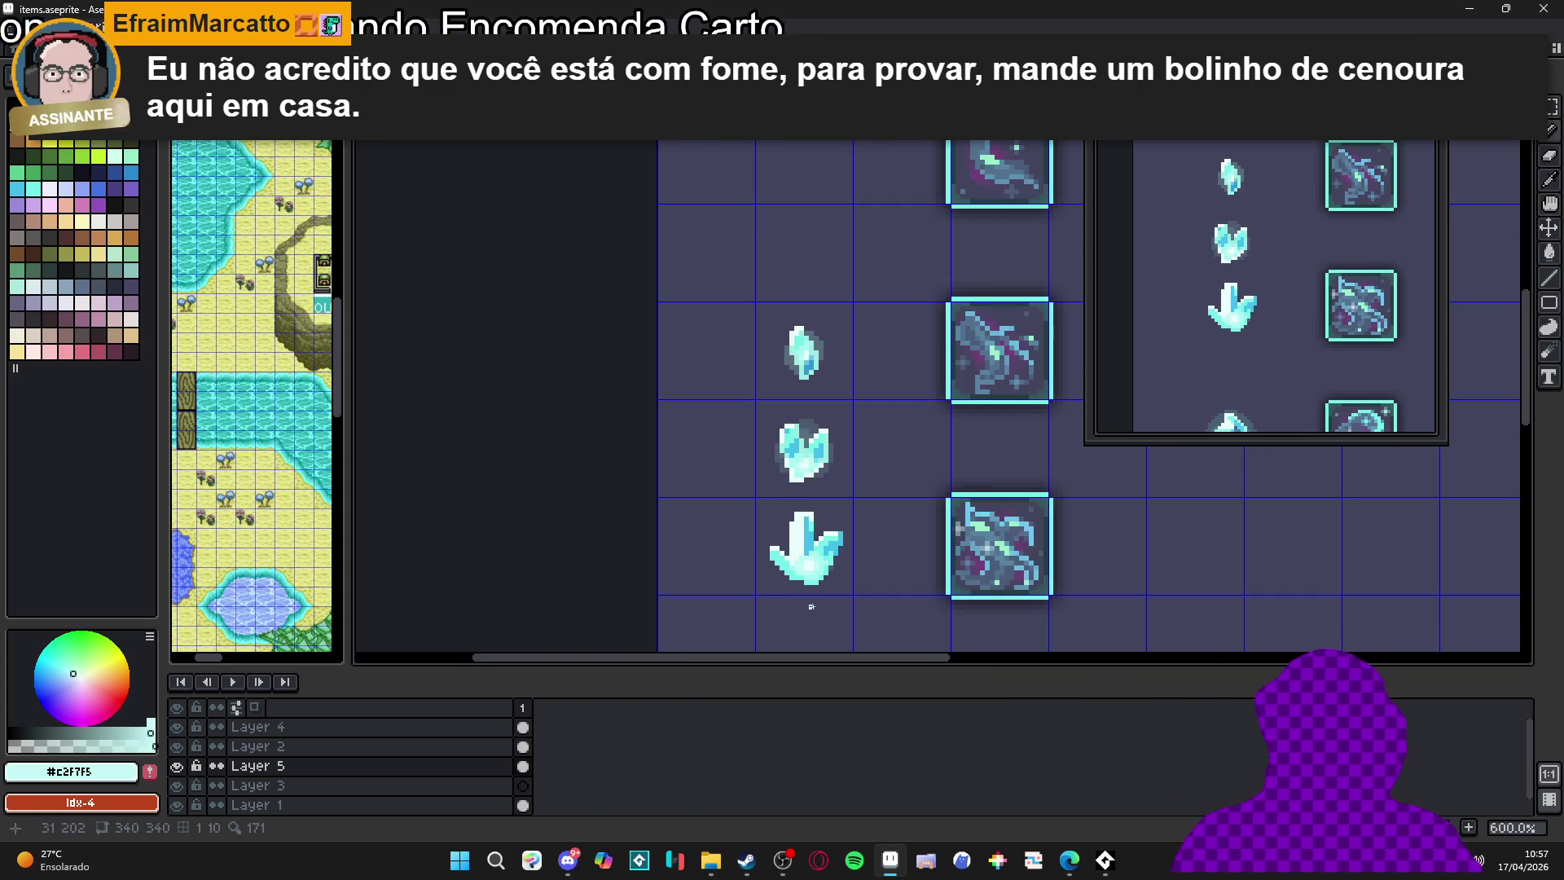
scroll(806, 563, up, 3)
alt+click(825, 521)
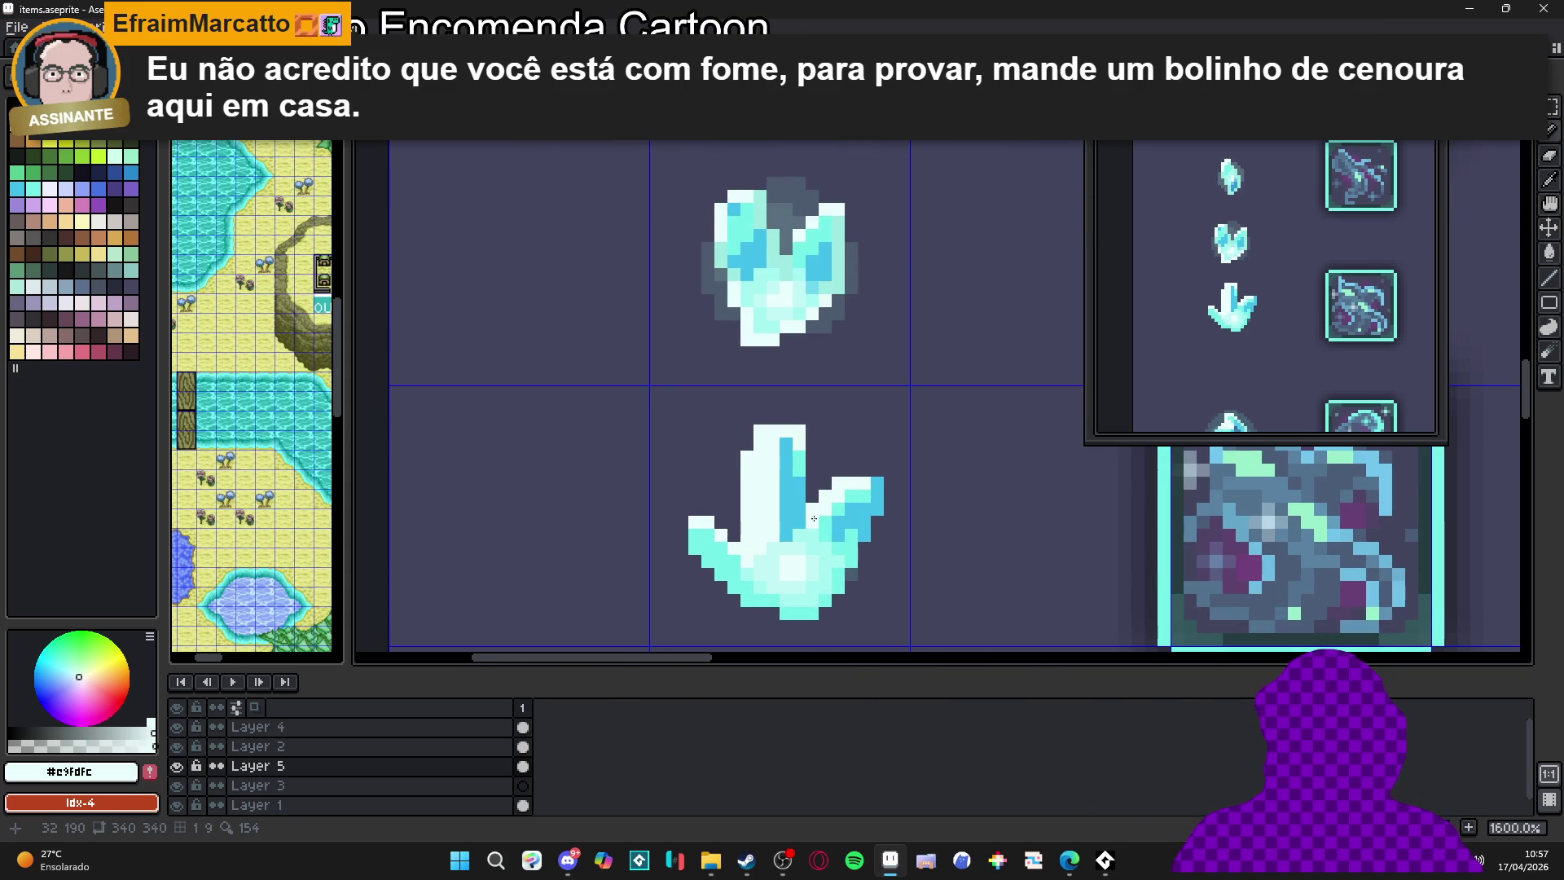
scroll(811, 594, down, 4)
scroll(831, 547, up, 4)
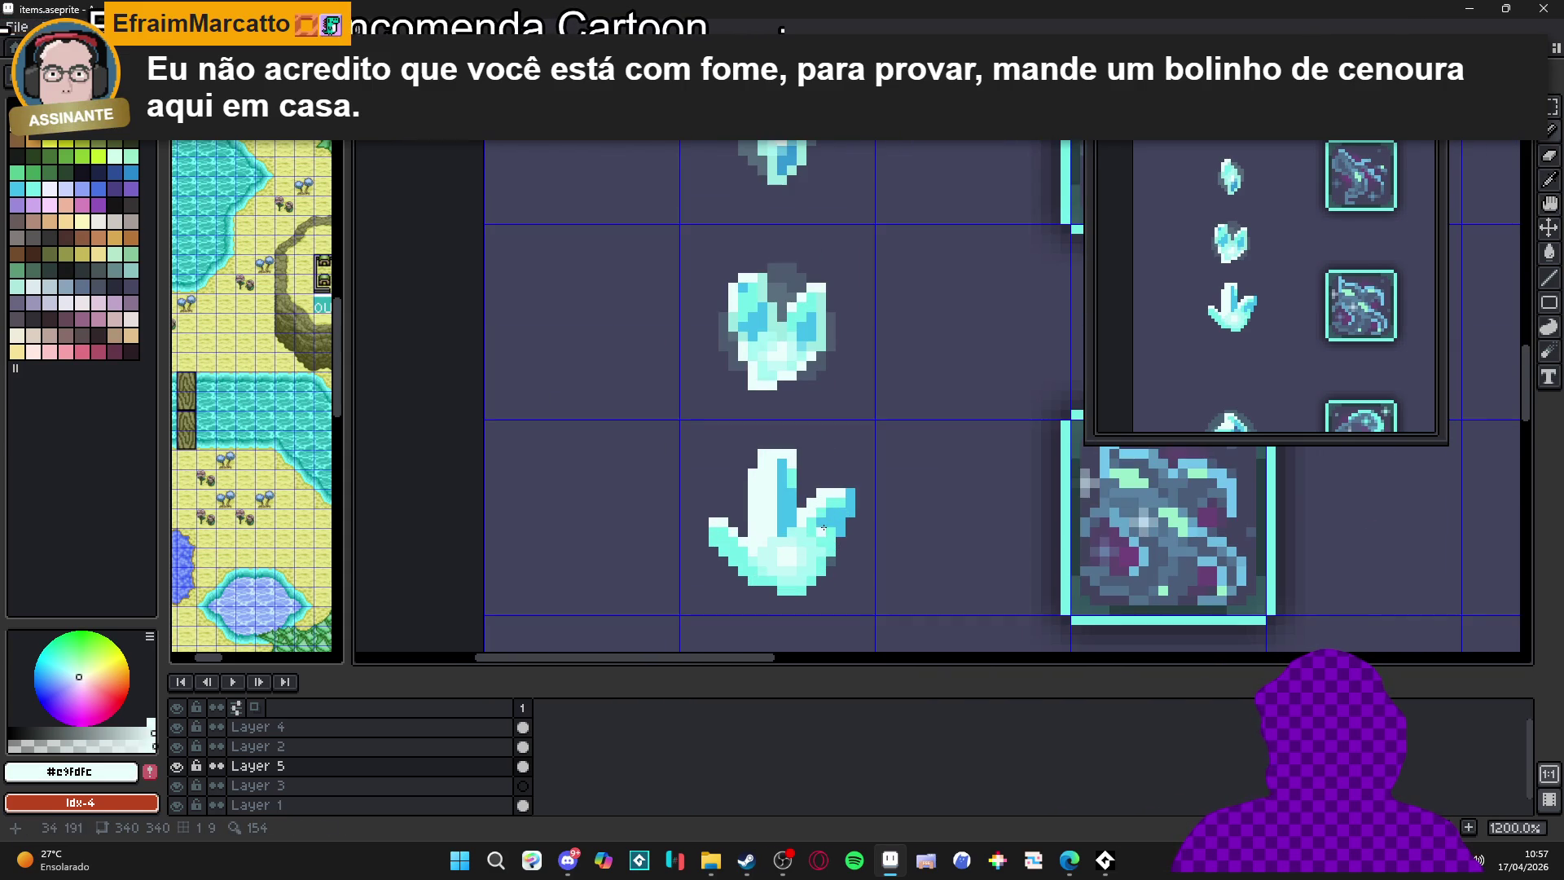
alt+click(822, 537)
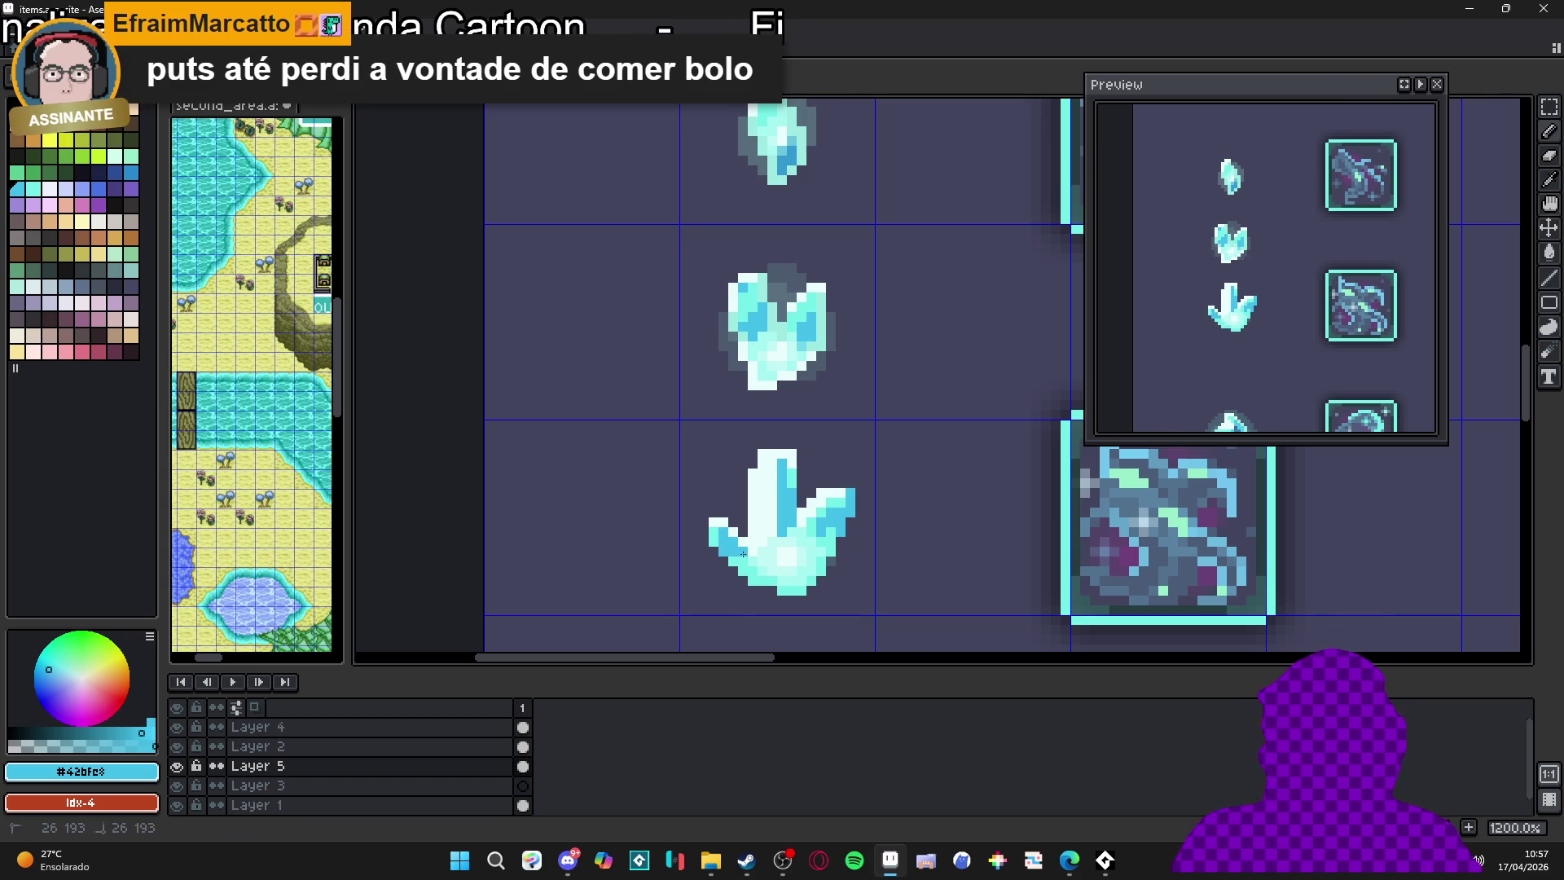
Repaint the crystal's lower-right edge and a bottom-left pixel in near-white cyan
scroll(788, 498, down, 4)
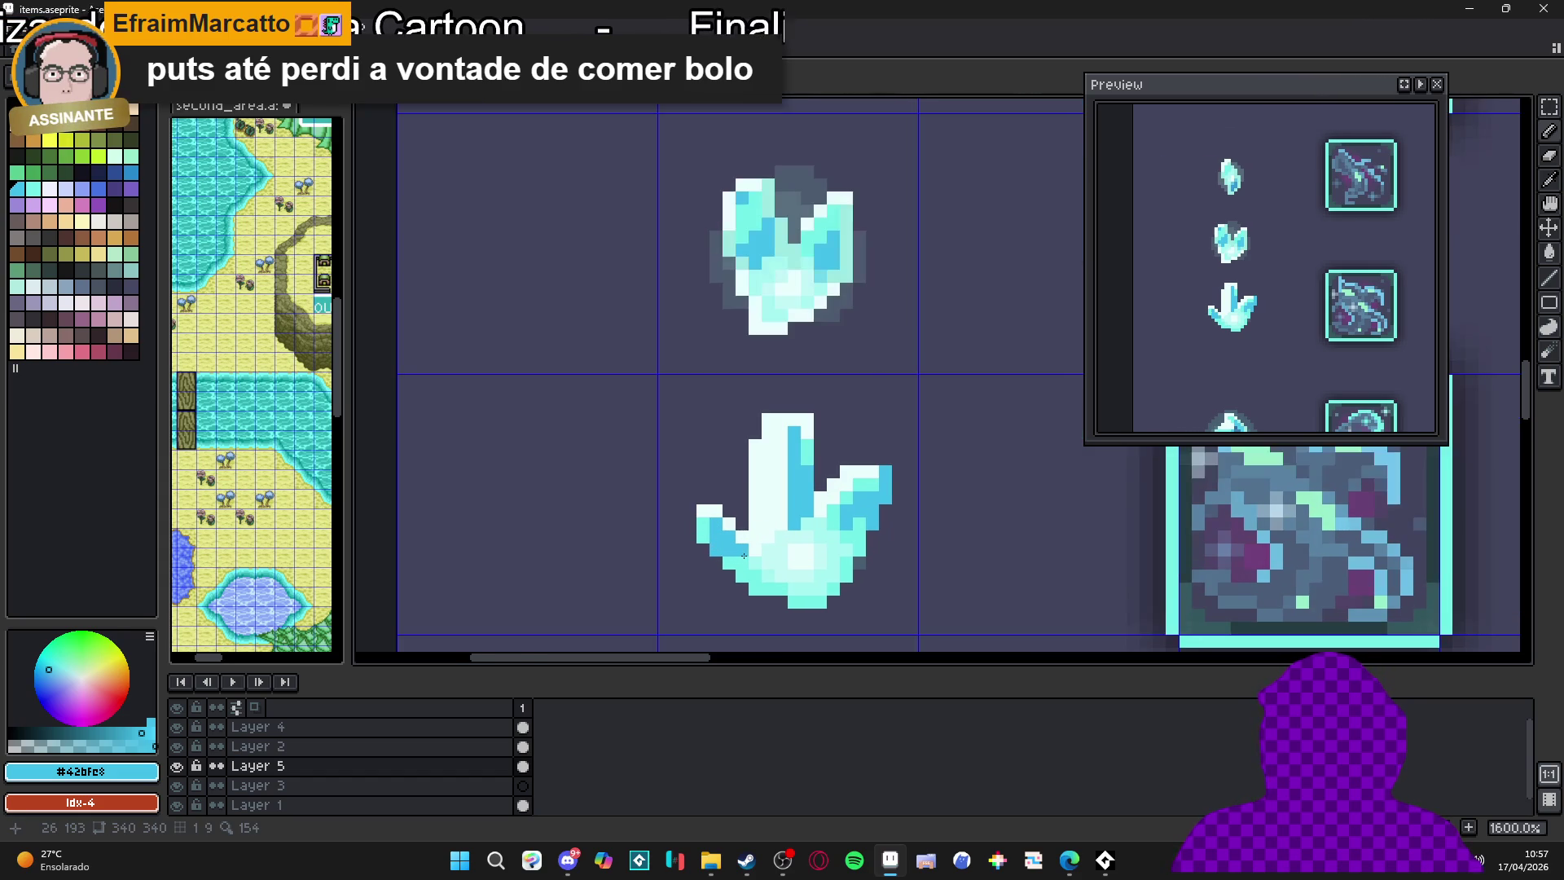
drag(855, 588, 826, 578)
scroll(825, 578, down, 1)
scroll(728, 540, up, 6)
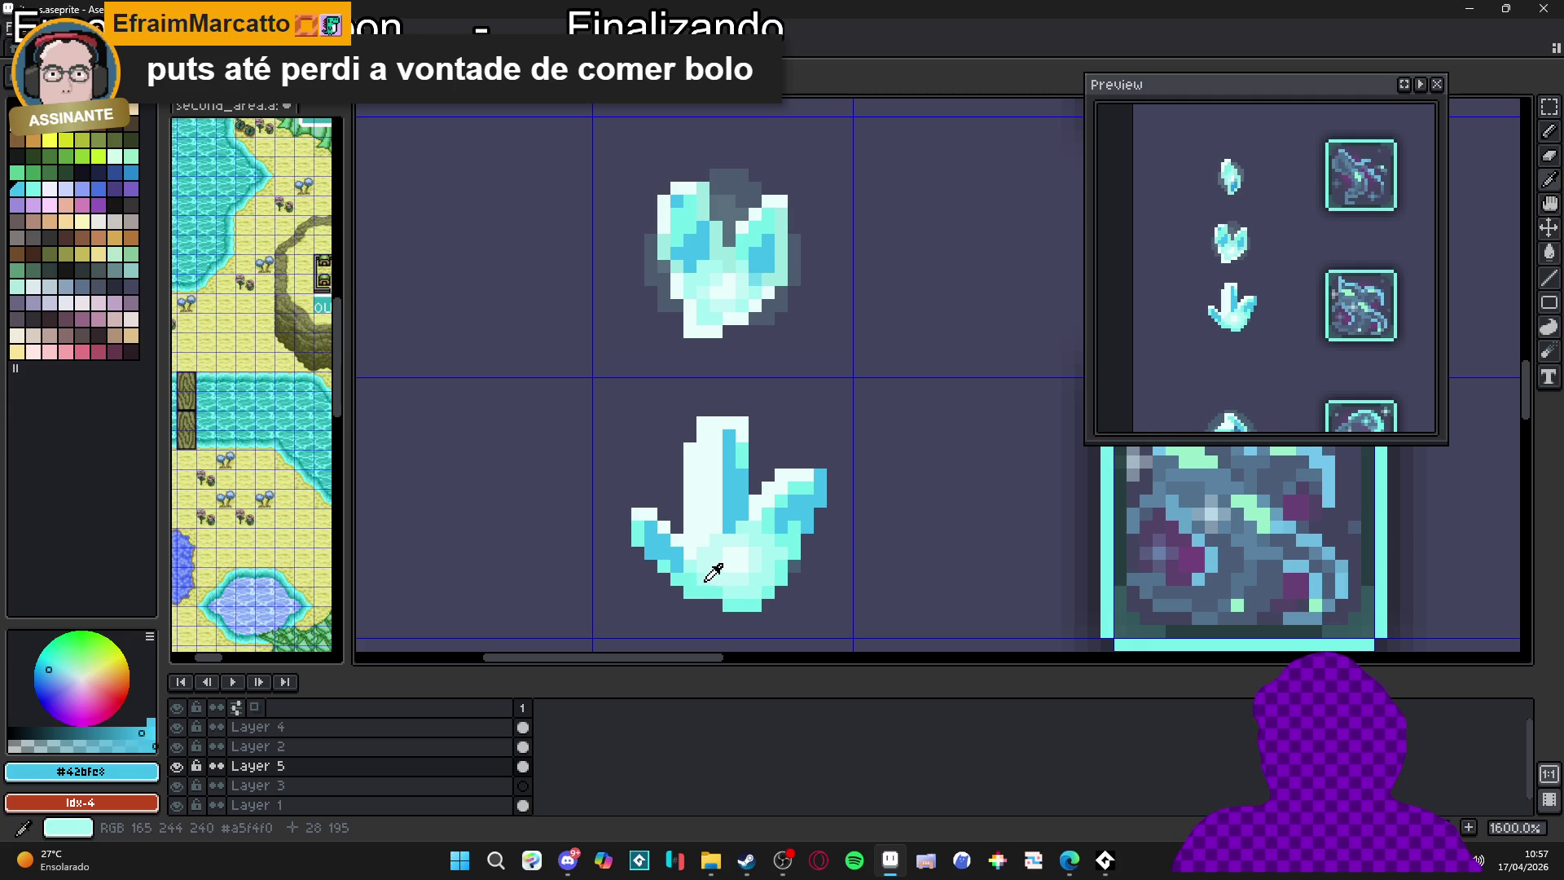
alt+click(701, 511)
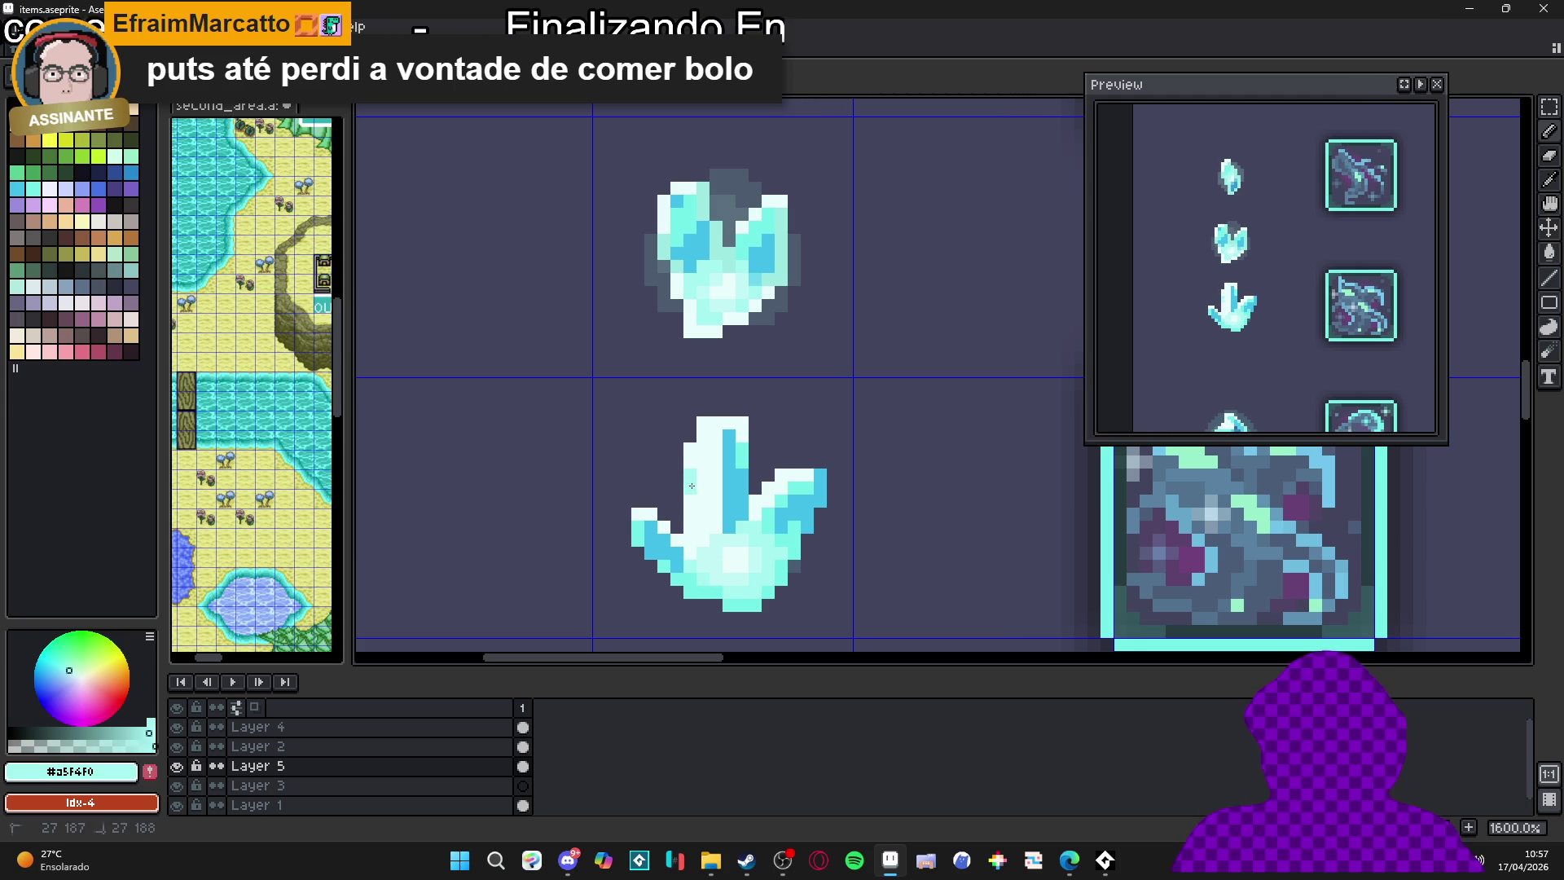
scroll(707, 517, down, 3)
scroll(755, 568, down, 1)
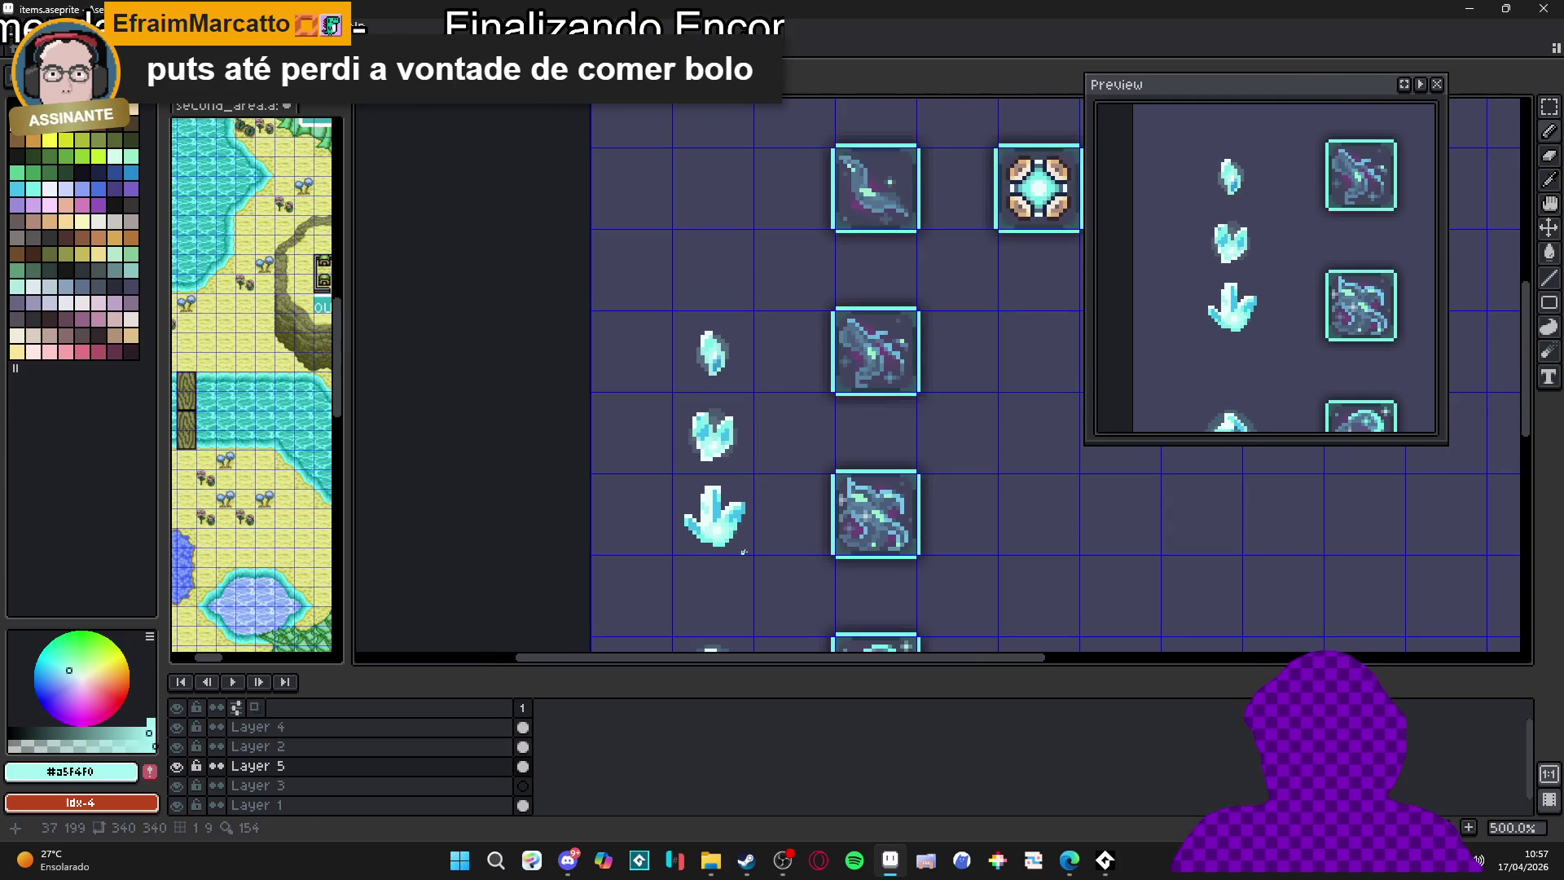
scroll(749, 552, down, 1)
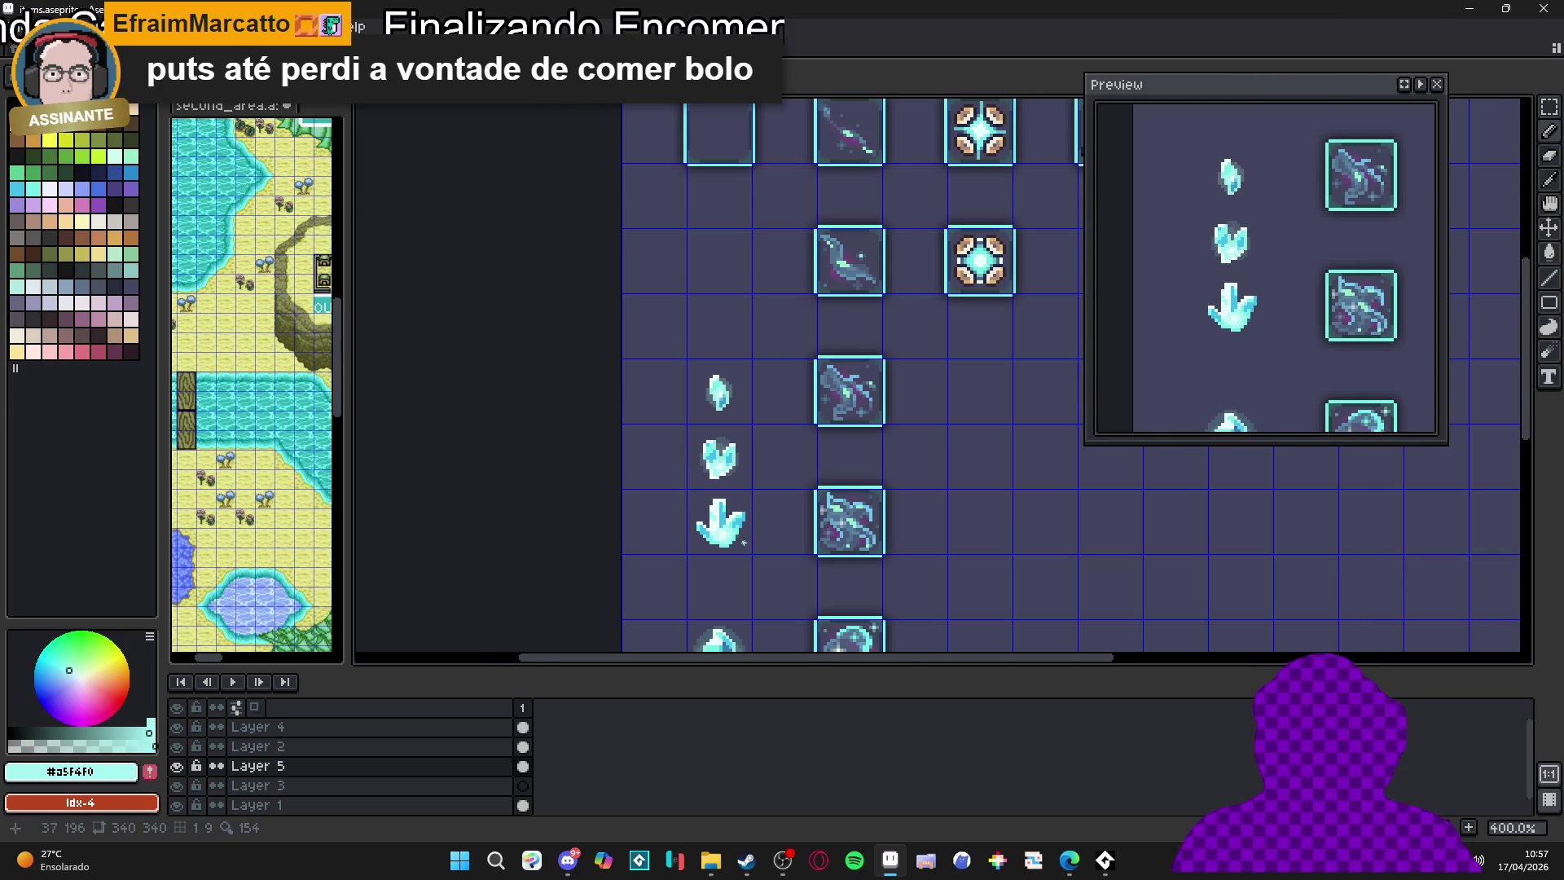
scroll(744, 542, up, 3)
scroll(764, 521, down, 2)
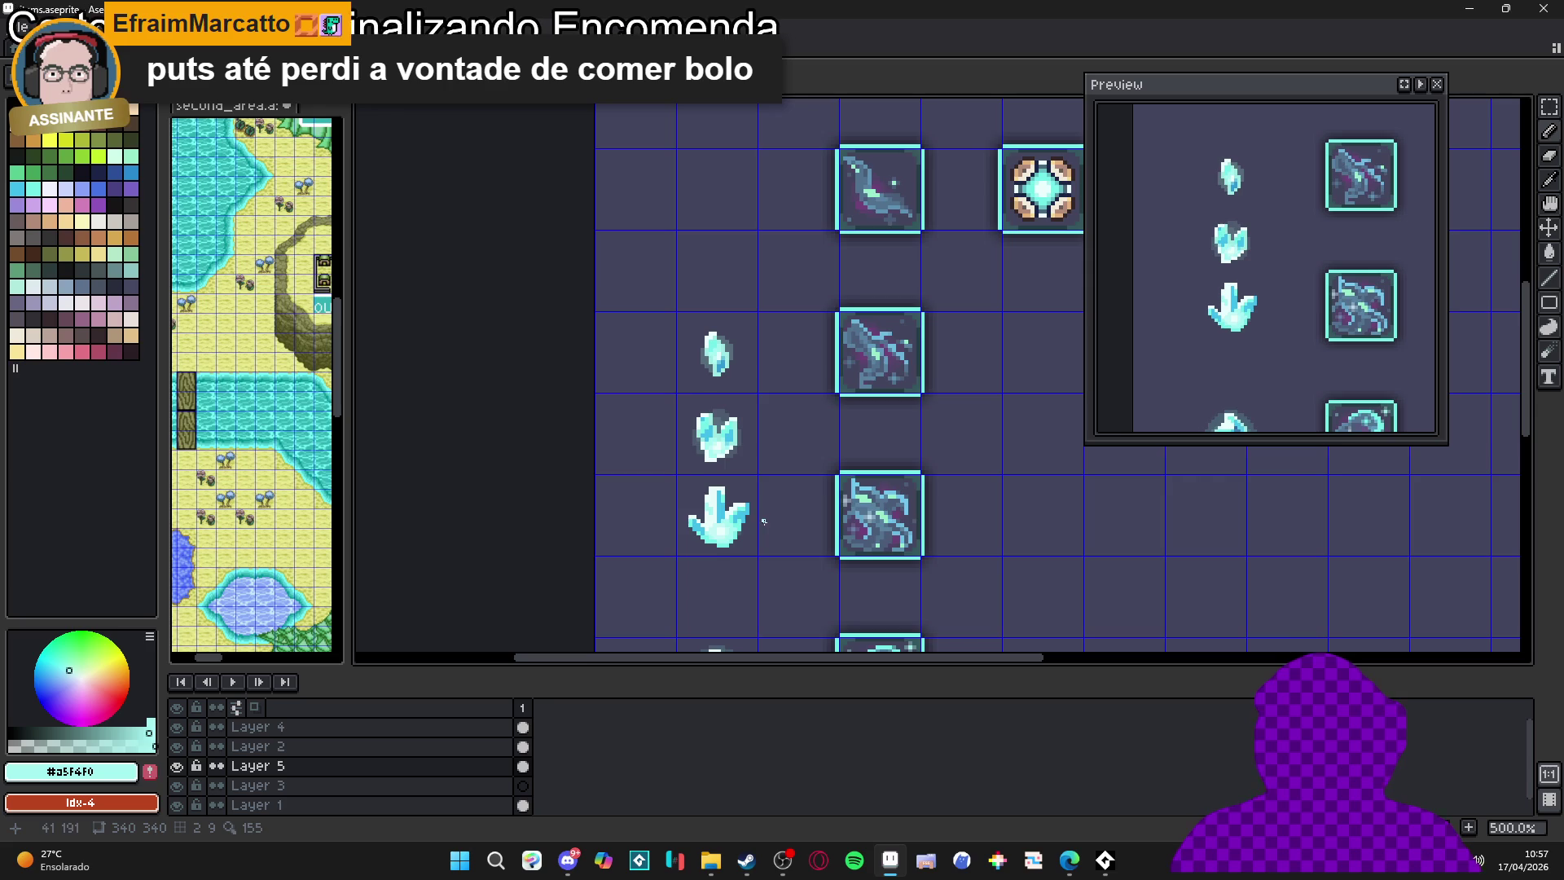
scroll(758, 528, up, 4)
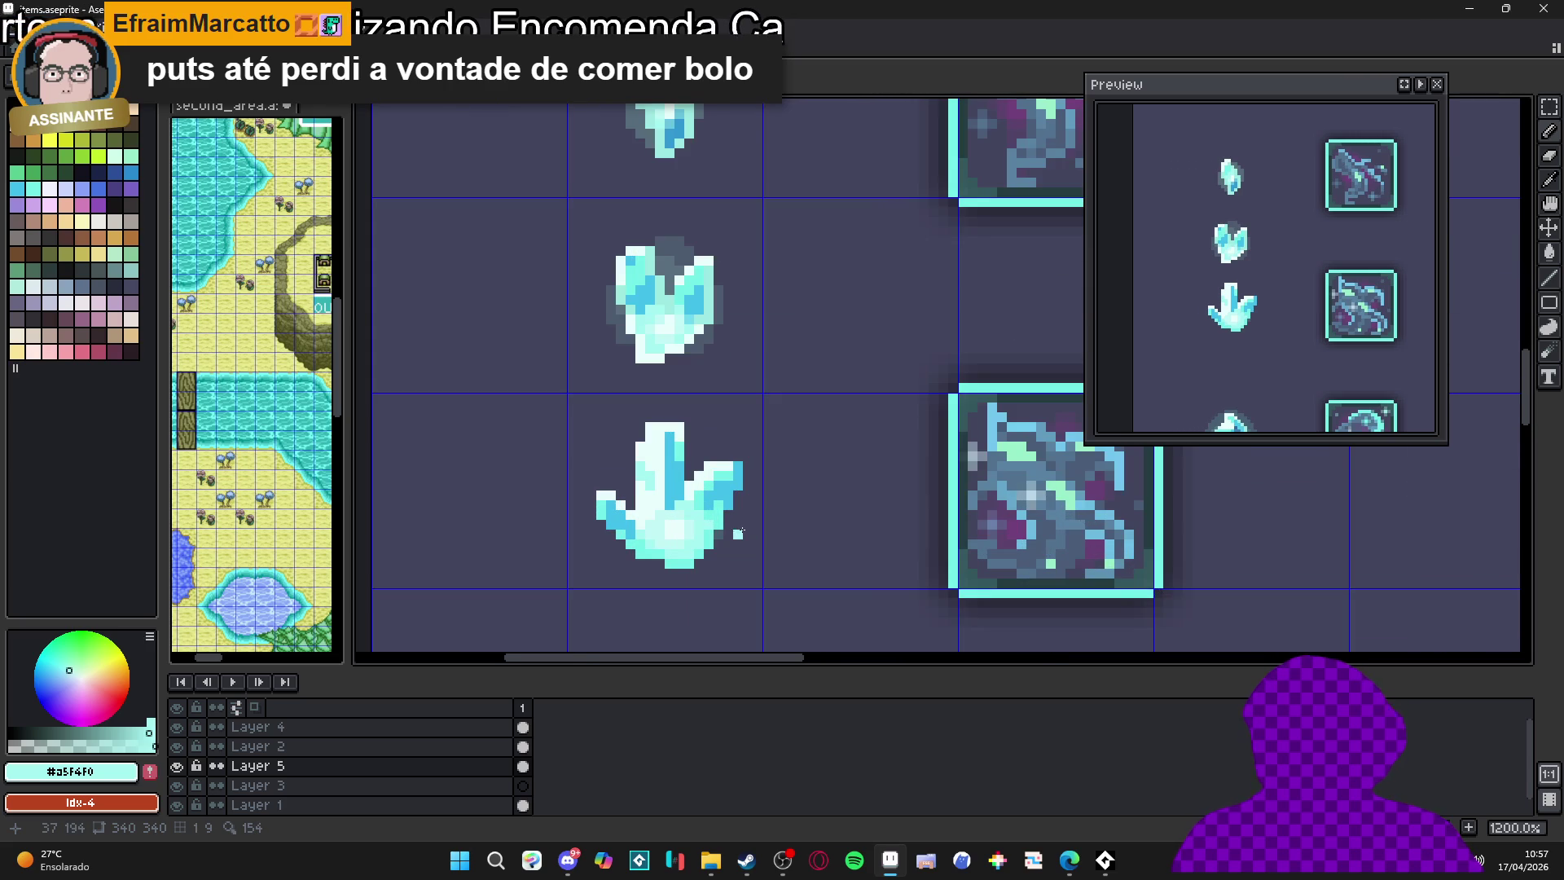
scroll(740, 533, down, 2)
scroll(720, 531, up, 2)
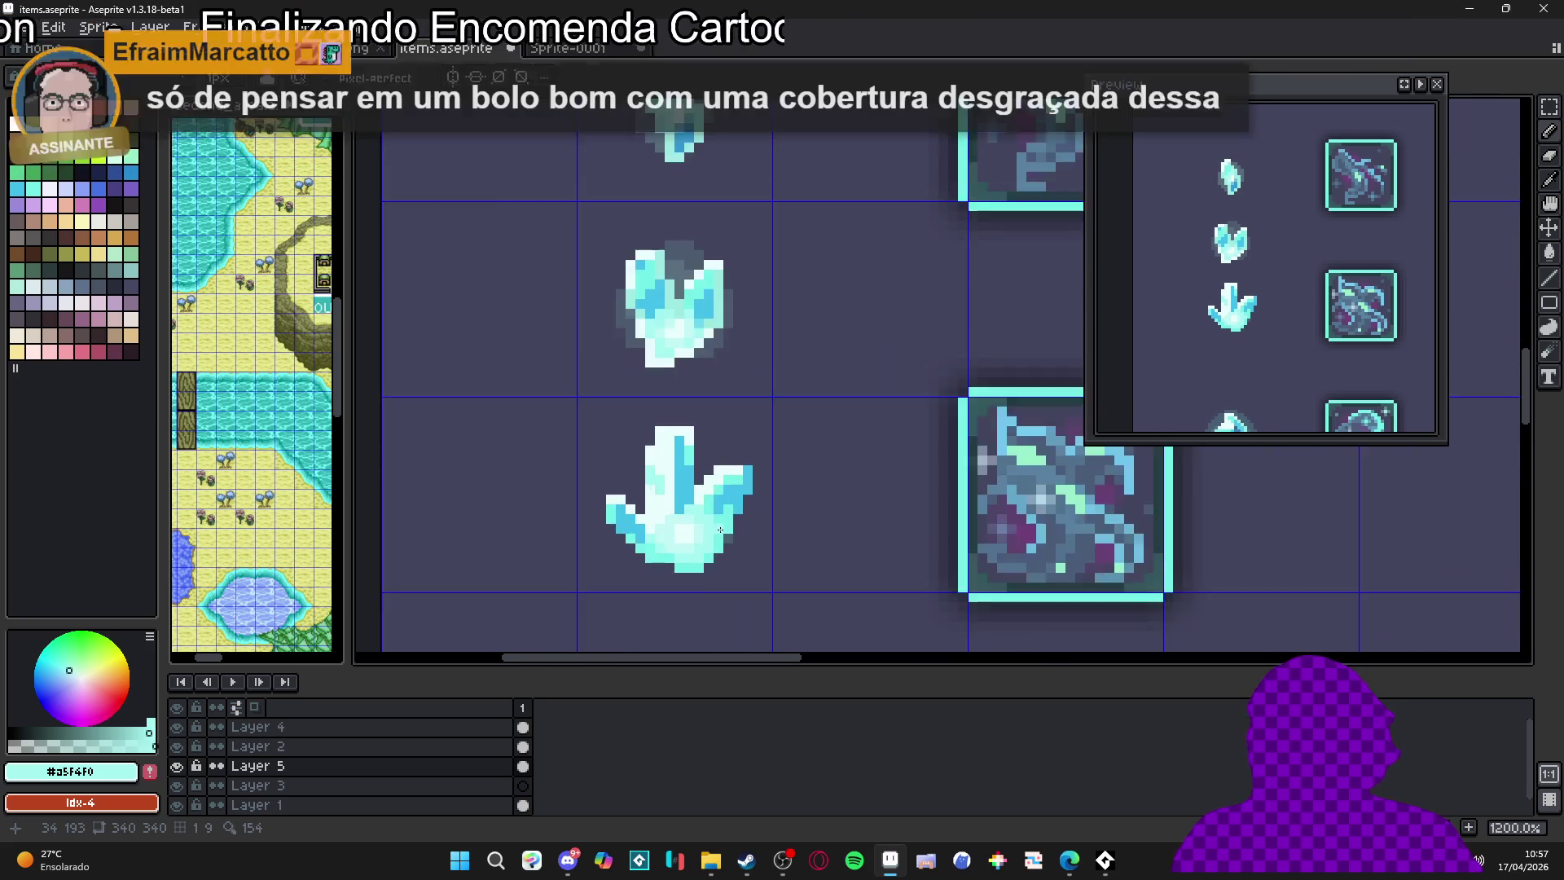
scroll(720, 531, up, 3)
alt+click(702, 469)
drag(748, 522, 676, 613)
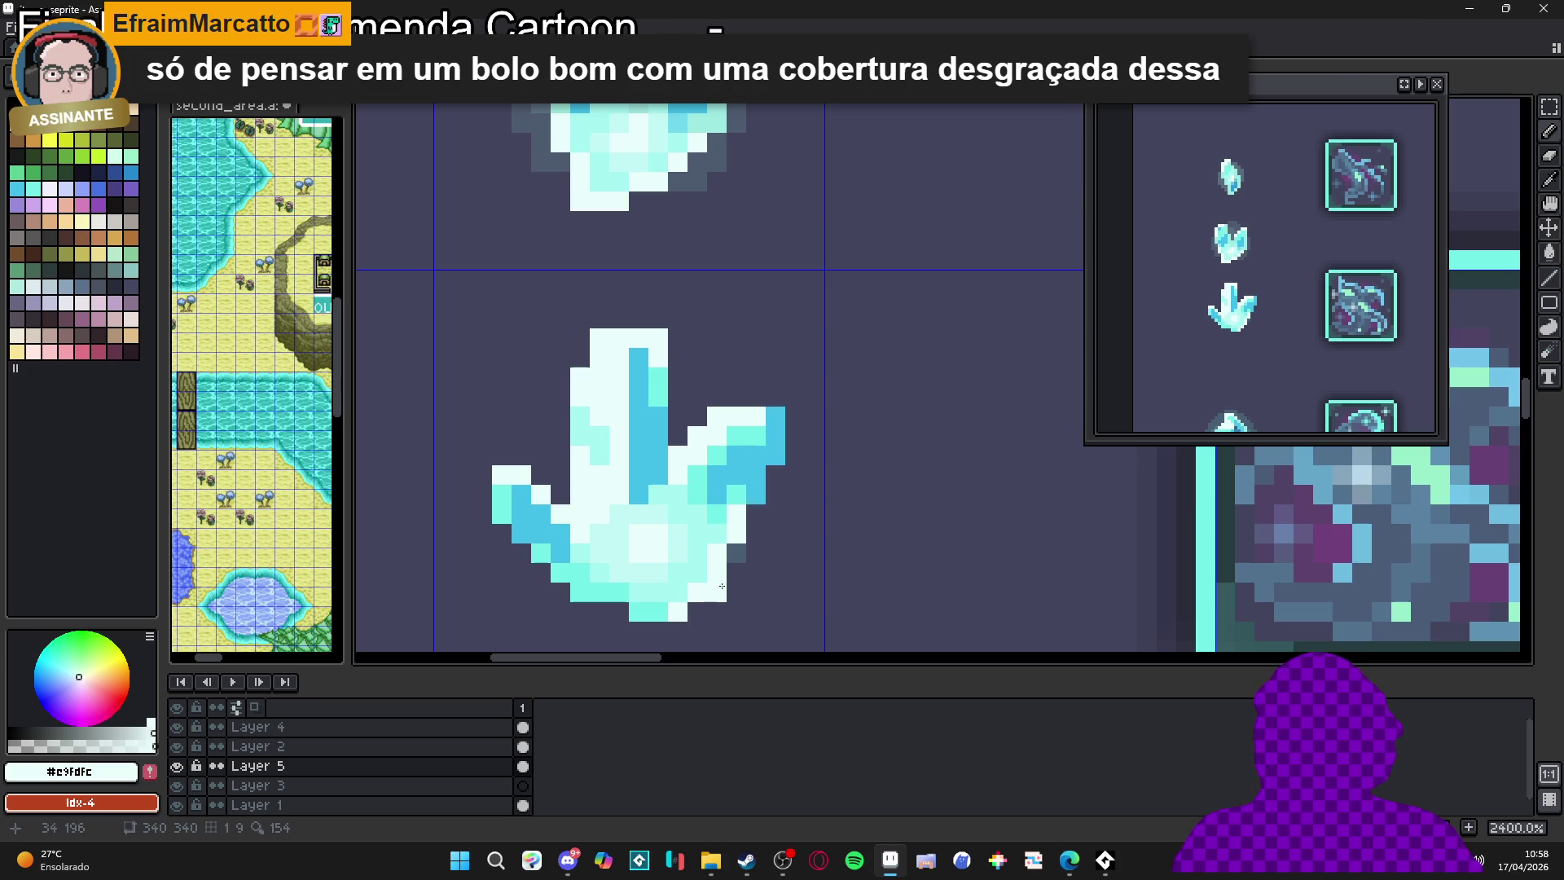
scroll(722, 587, down, 5)
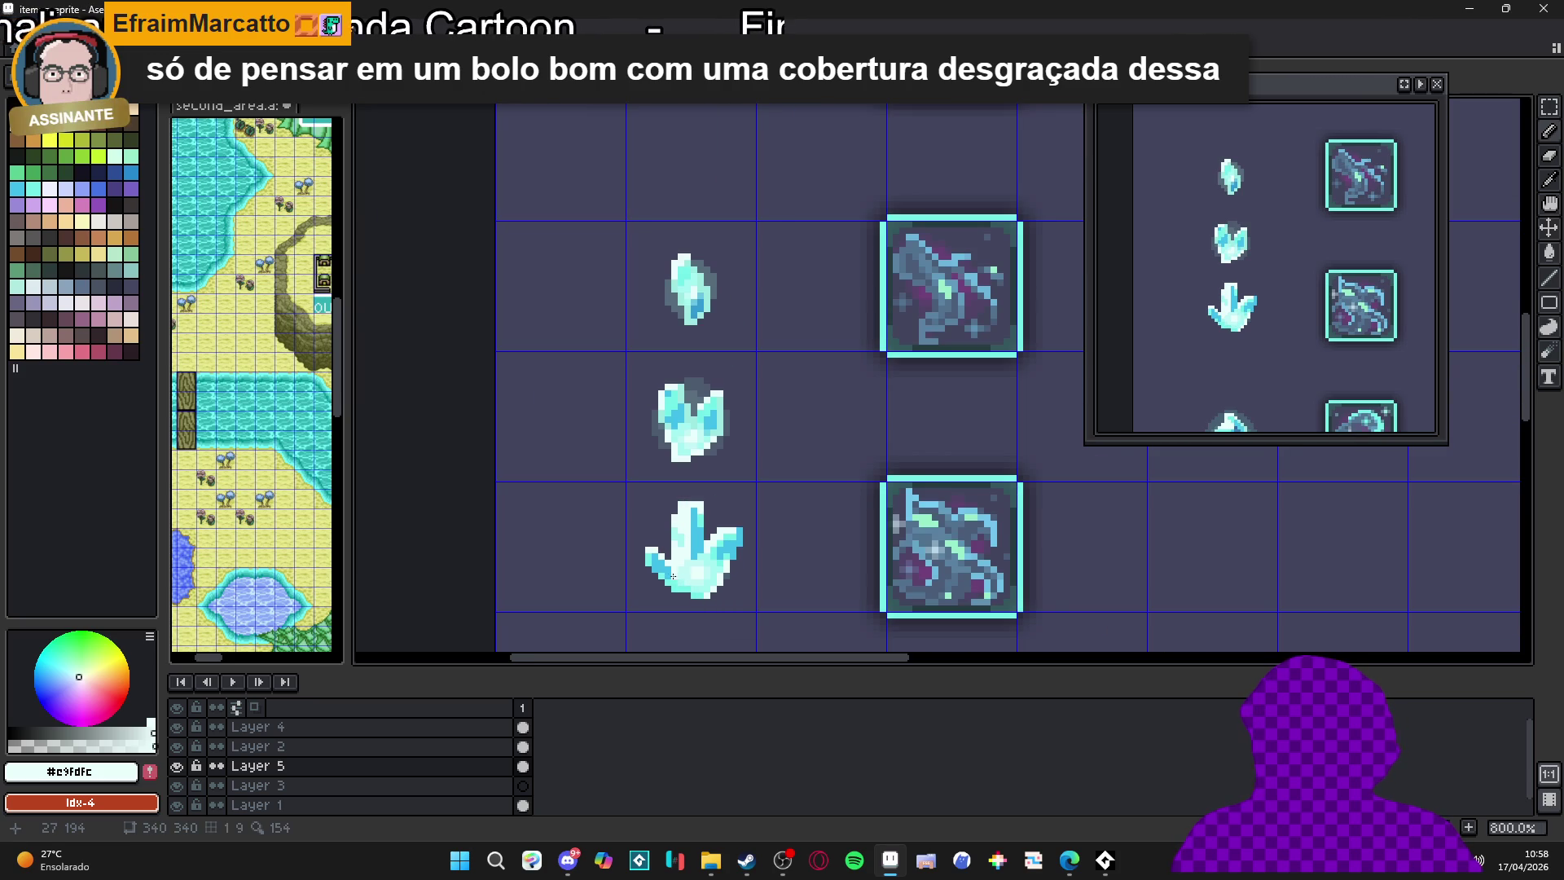
scroll(672, 588, up, 3)
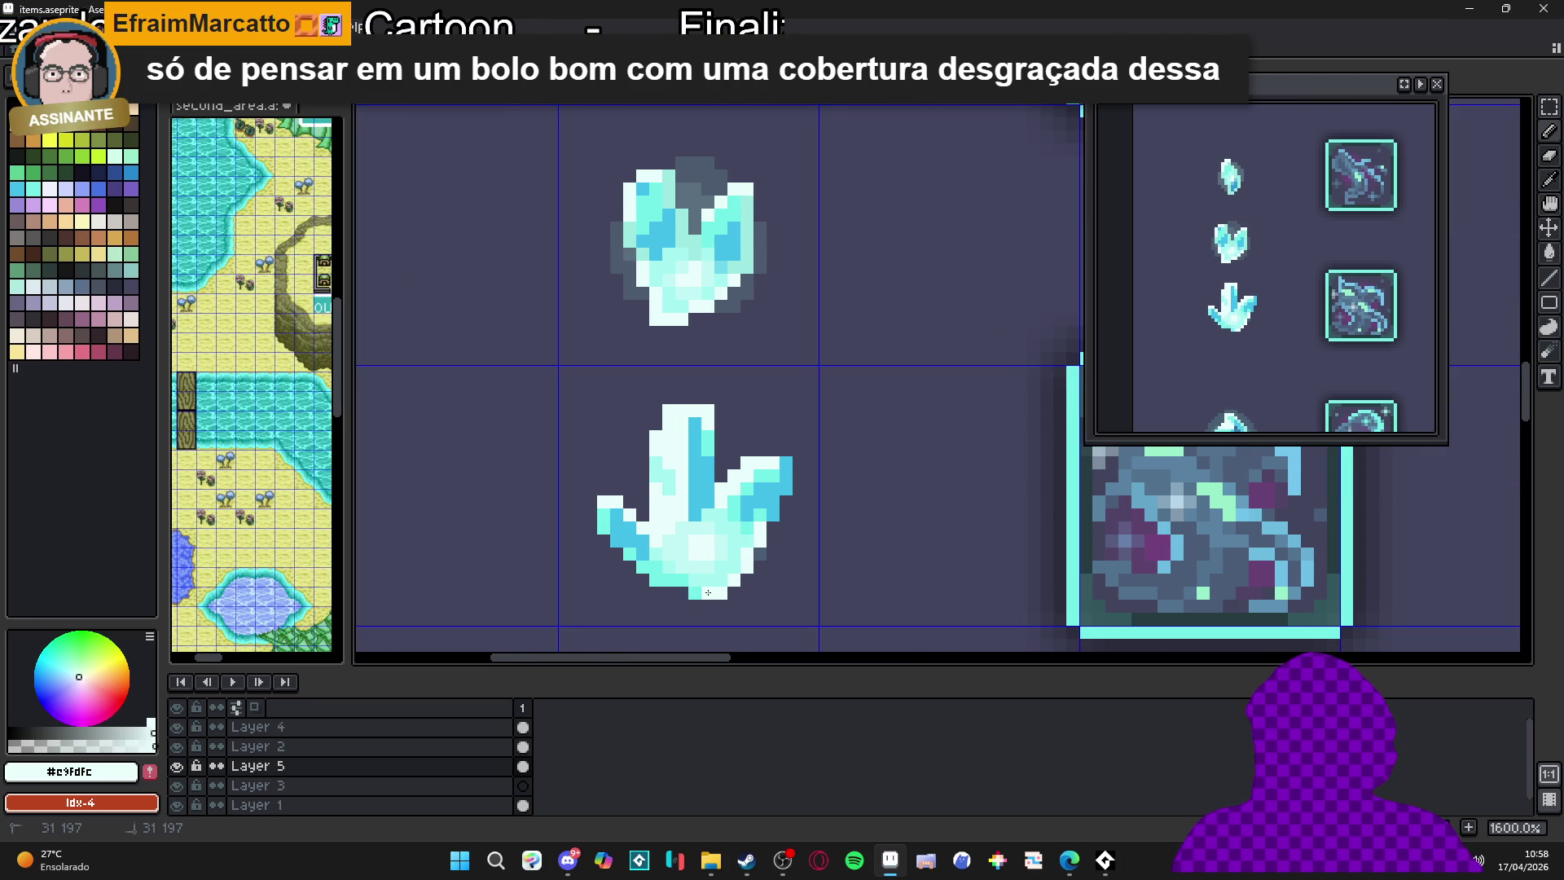
click(682, 593)
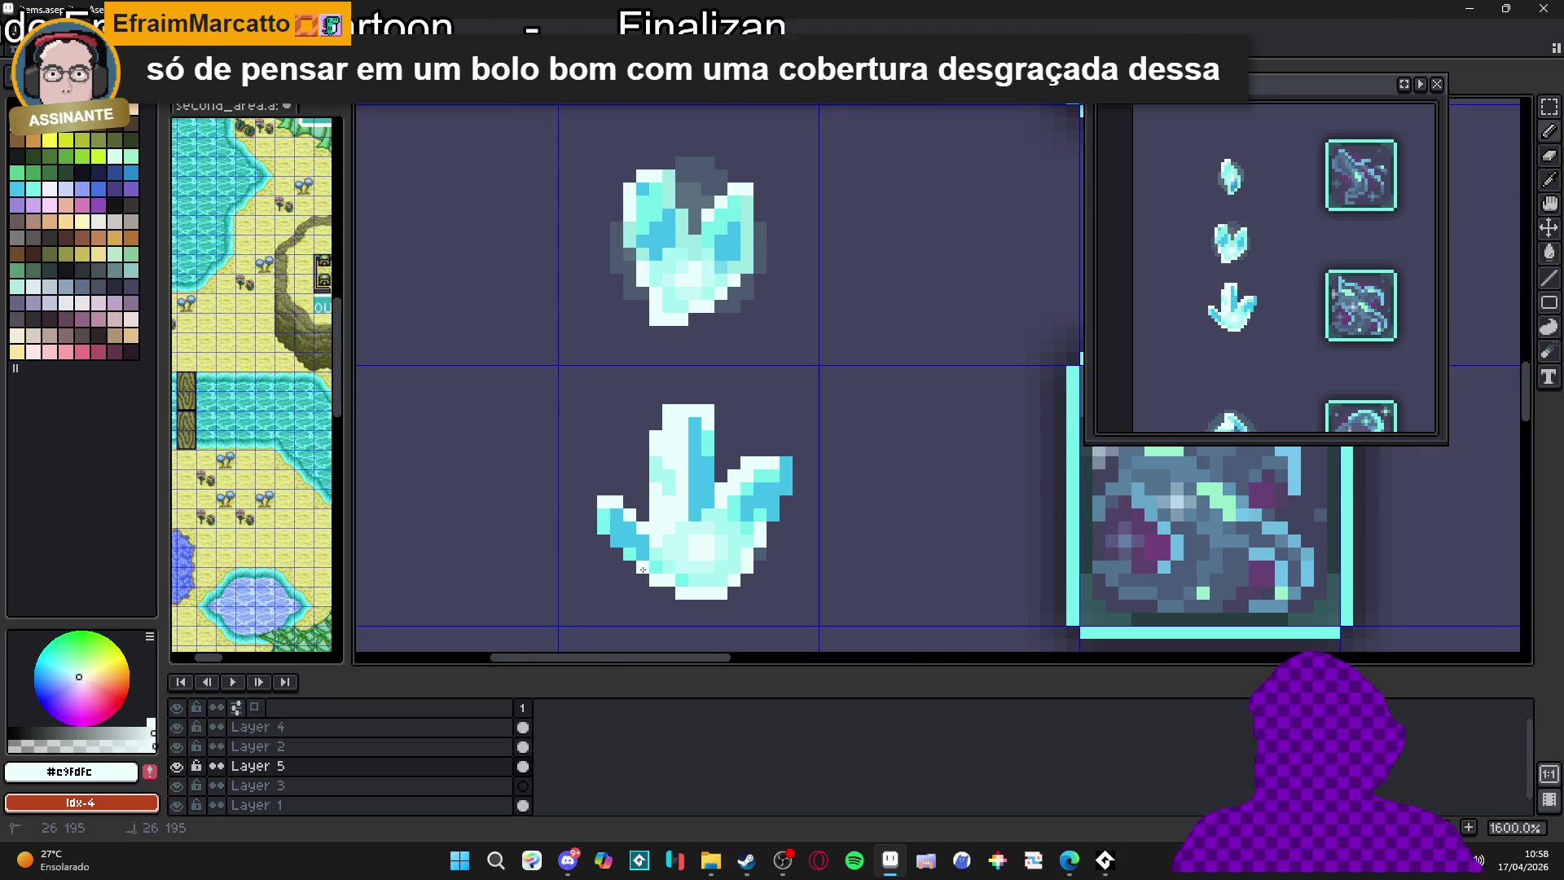
Save the sheet as items.aseprite
scroll(661, 581, down, 4)
scroll(745, 613, down, 1)
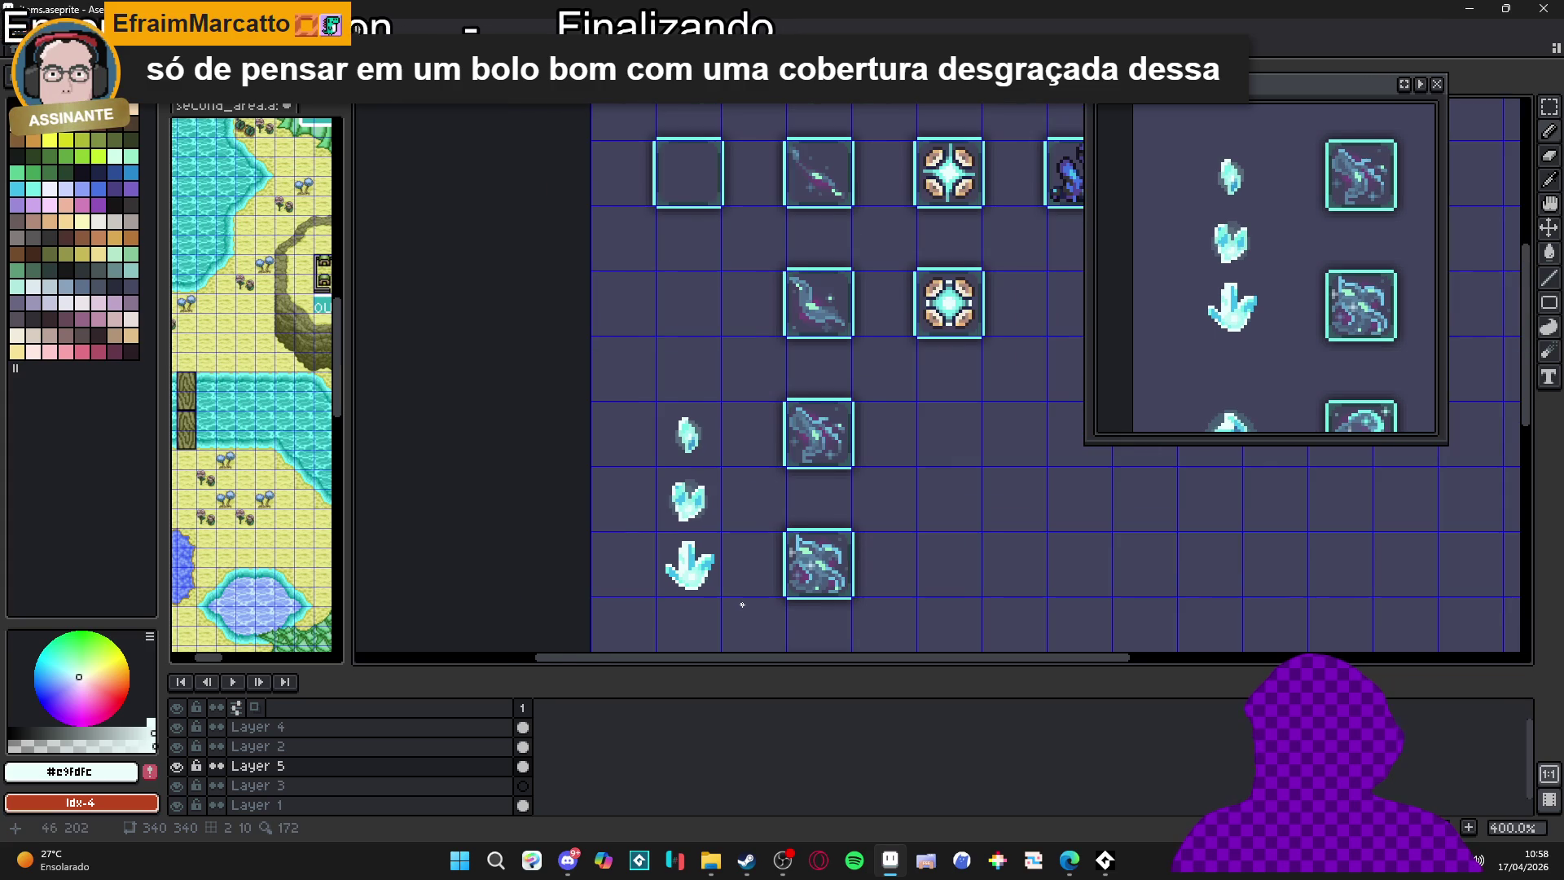
key(ctrl+s)
Sample cyan #73efe8 from the crystal and zoom out to review the item sheet
scroll(687, 565, up, 5)
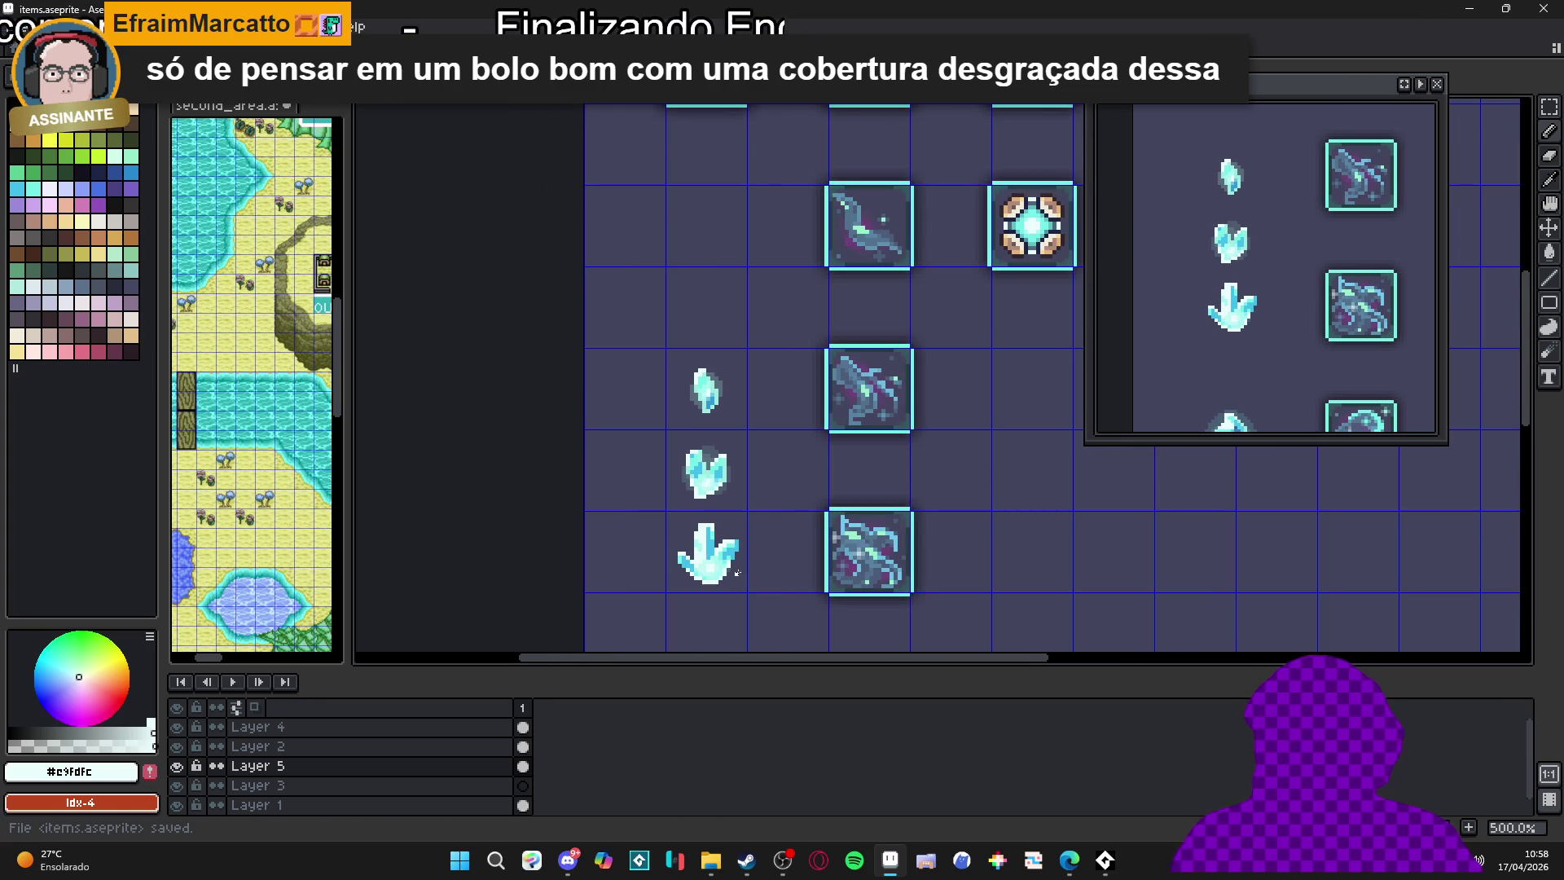
alt+click(634, 539)
scroll(697, 557, down, 2)
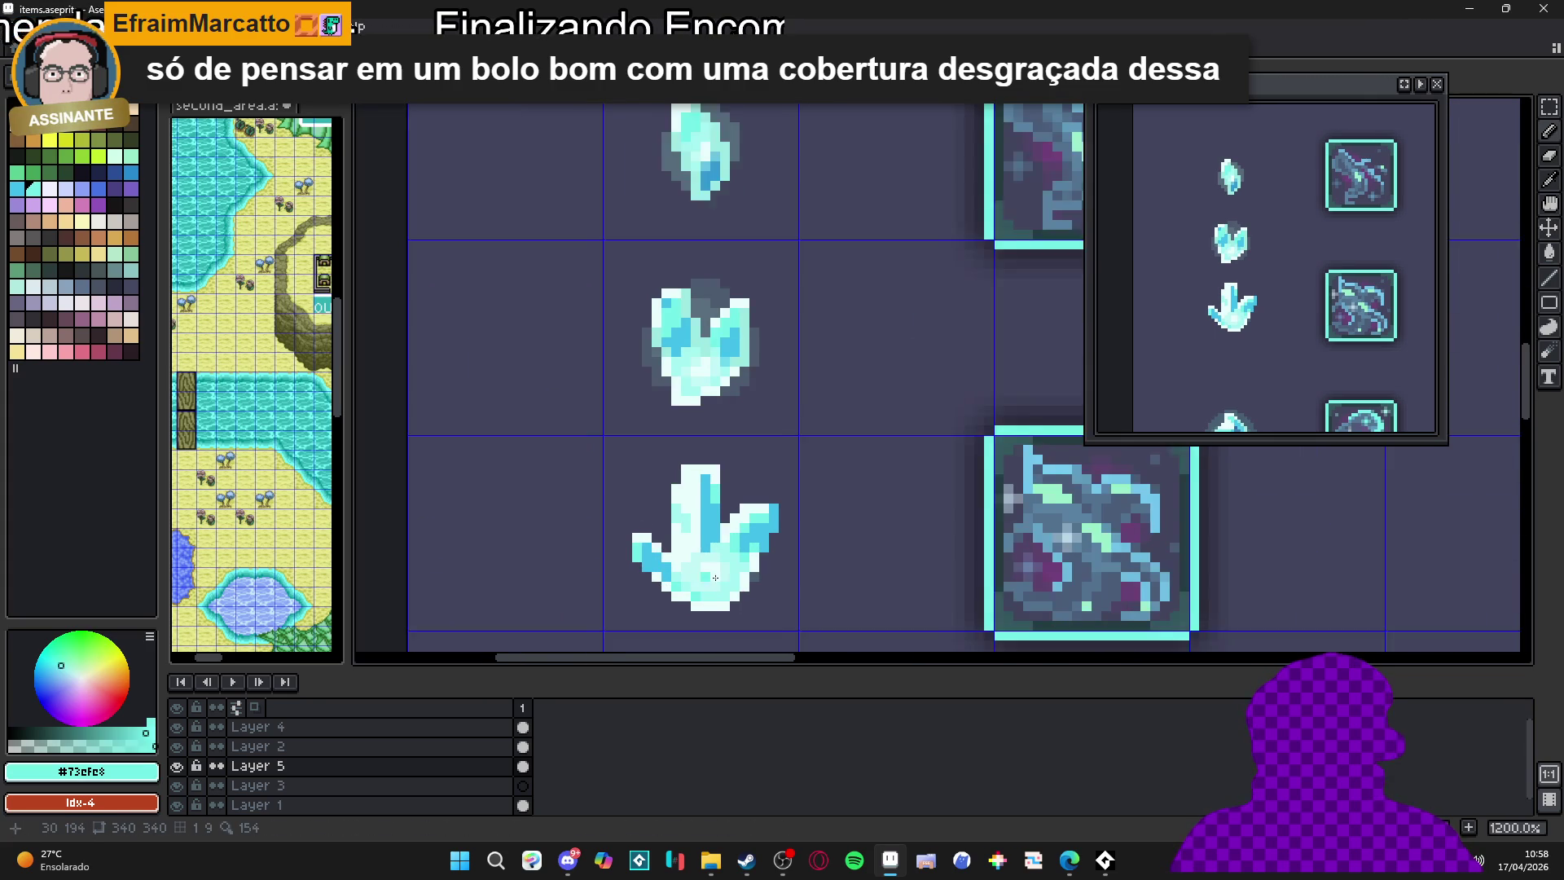
scroll(697, 556, down, 2)
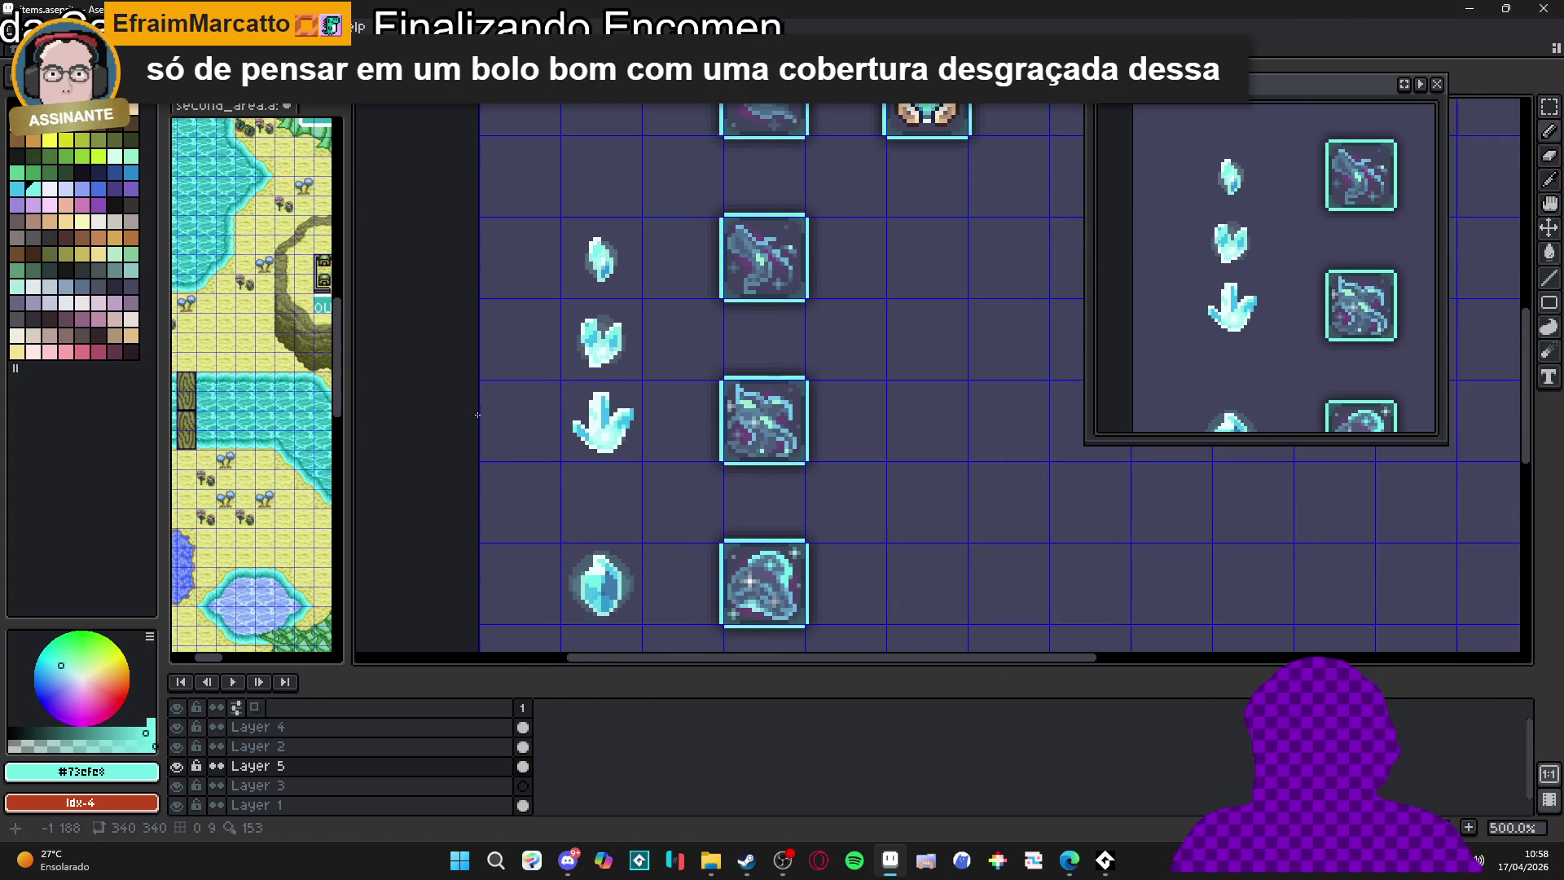
scroll(689, 444, down, 1)
drag(709, 456, 714, 485)
scroll(713, 485, down, 1)
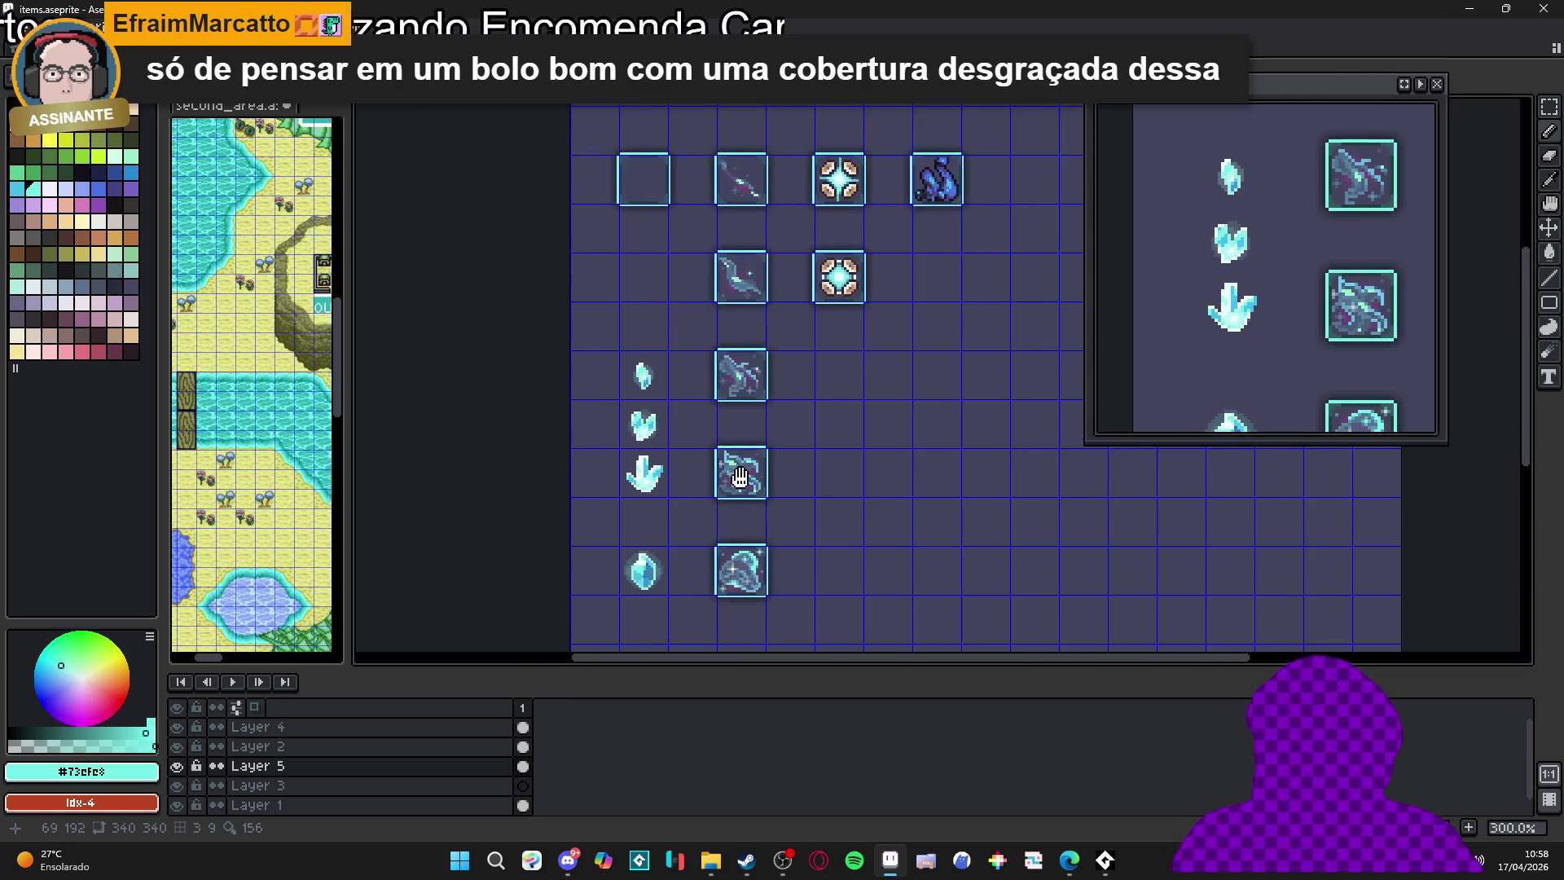
scroll(778, 466, up, 1)
mouse_move(779, 466)
mouse_down()
mouse_move(852, 483)
mouse_move(872, 517)
mouse_move(889, 500)
mouse_move(830, 577)
mouse_move(754, 574)
mouse_up()
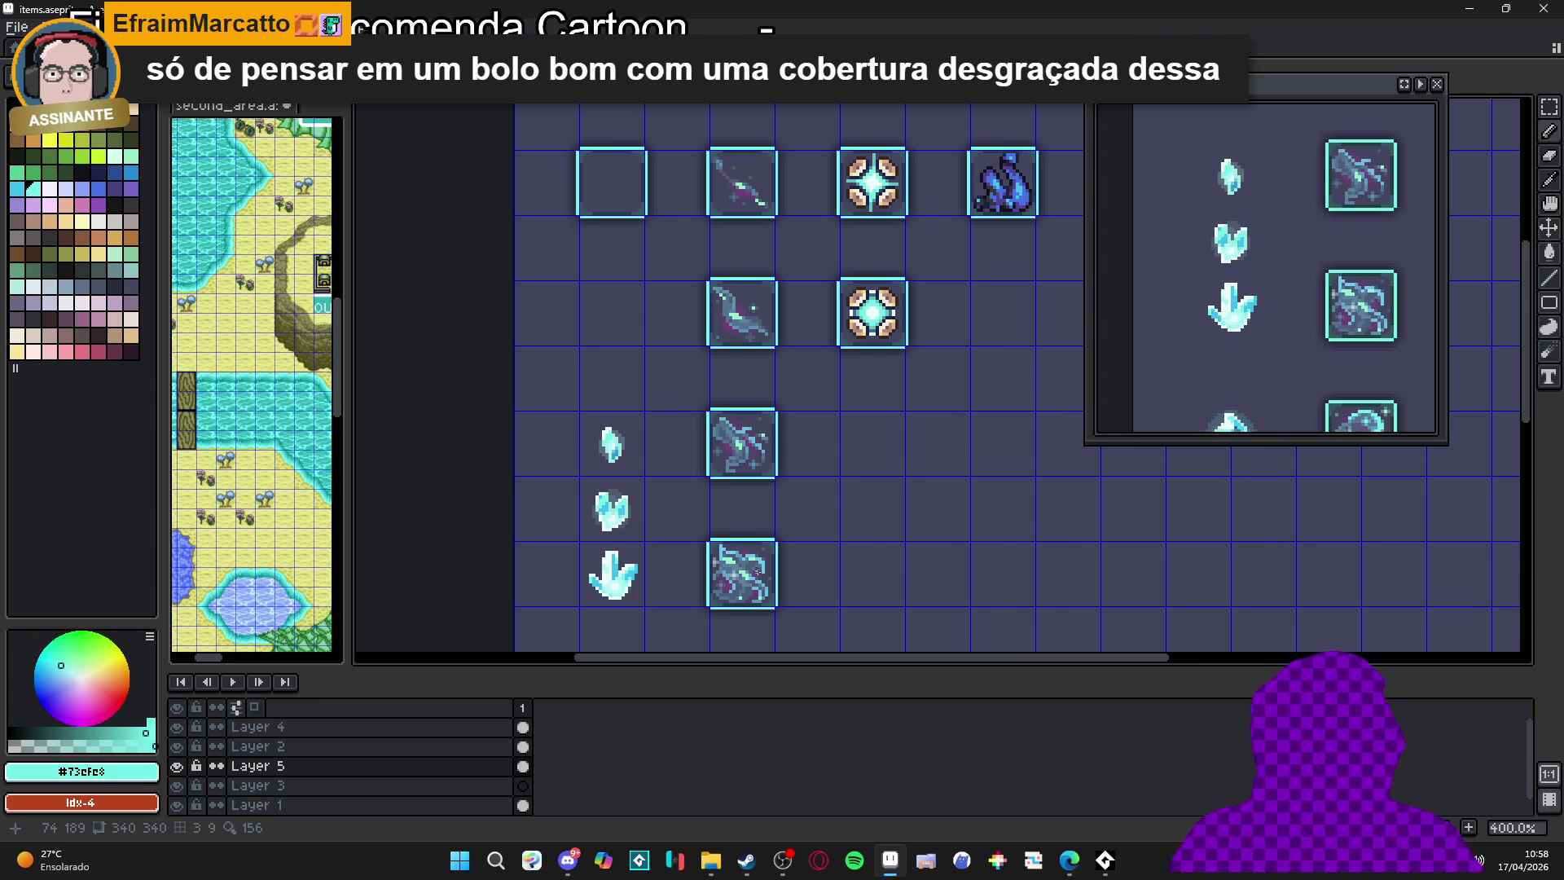
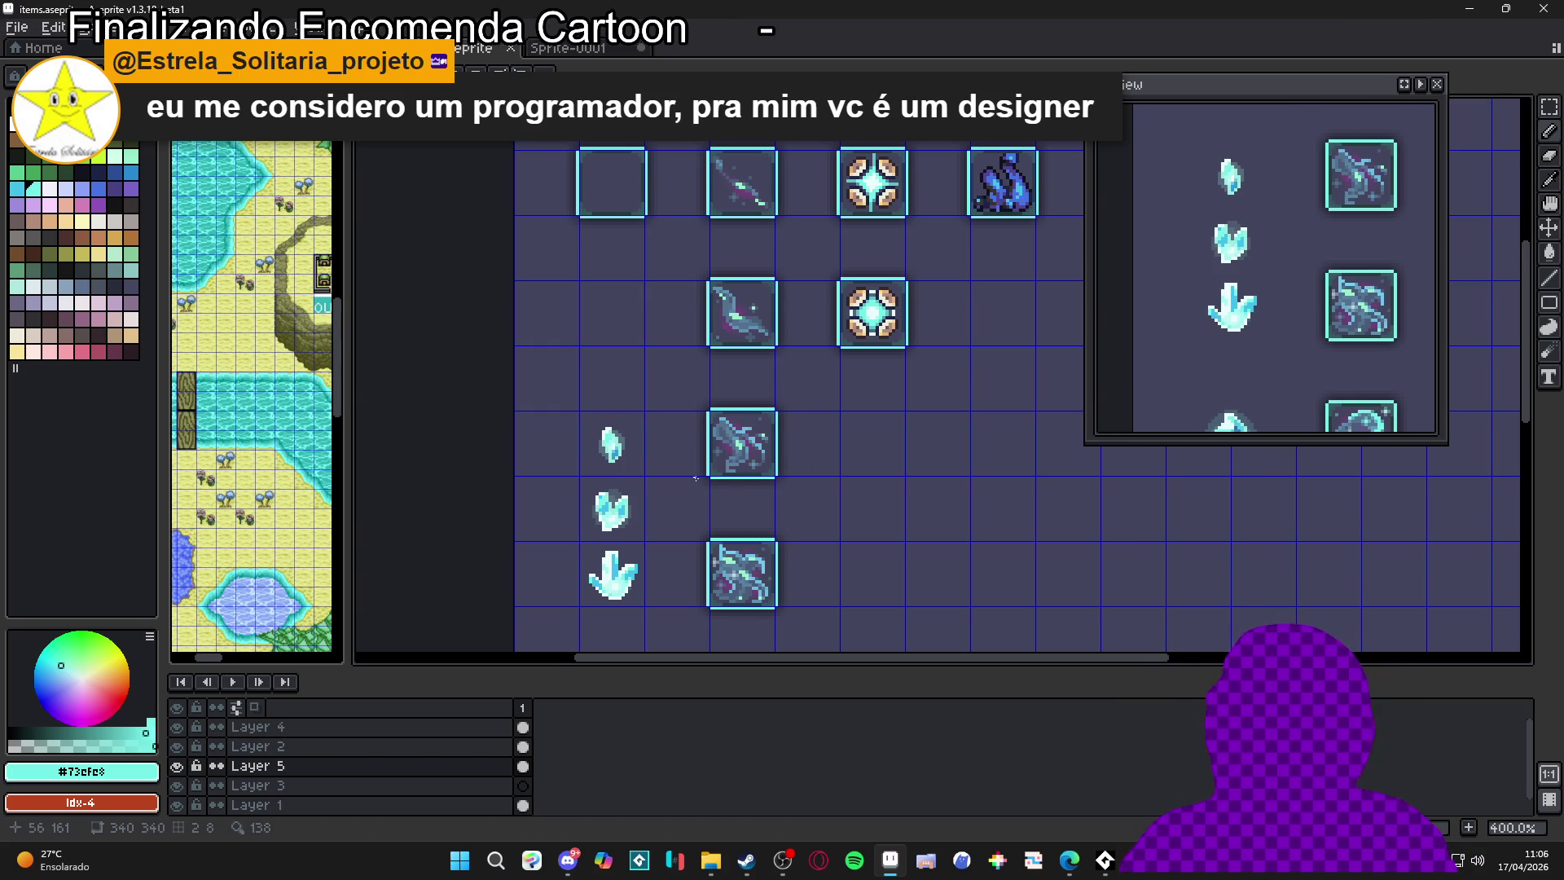
Pan and zoom the Aseprite canvas to bring the lower crystal icons into view
drag(696, 479, 700, 366)
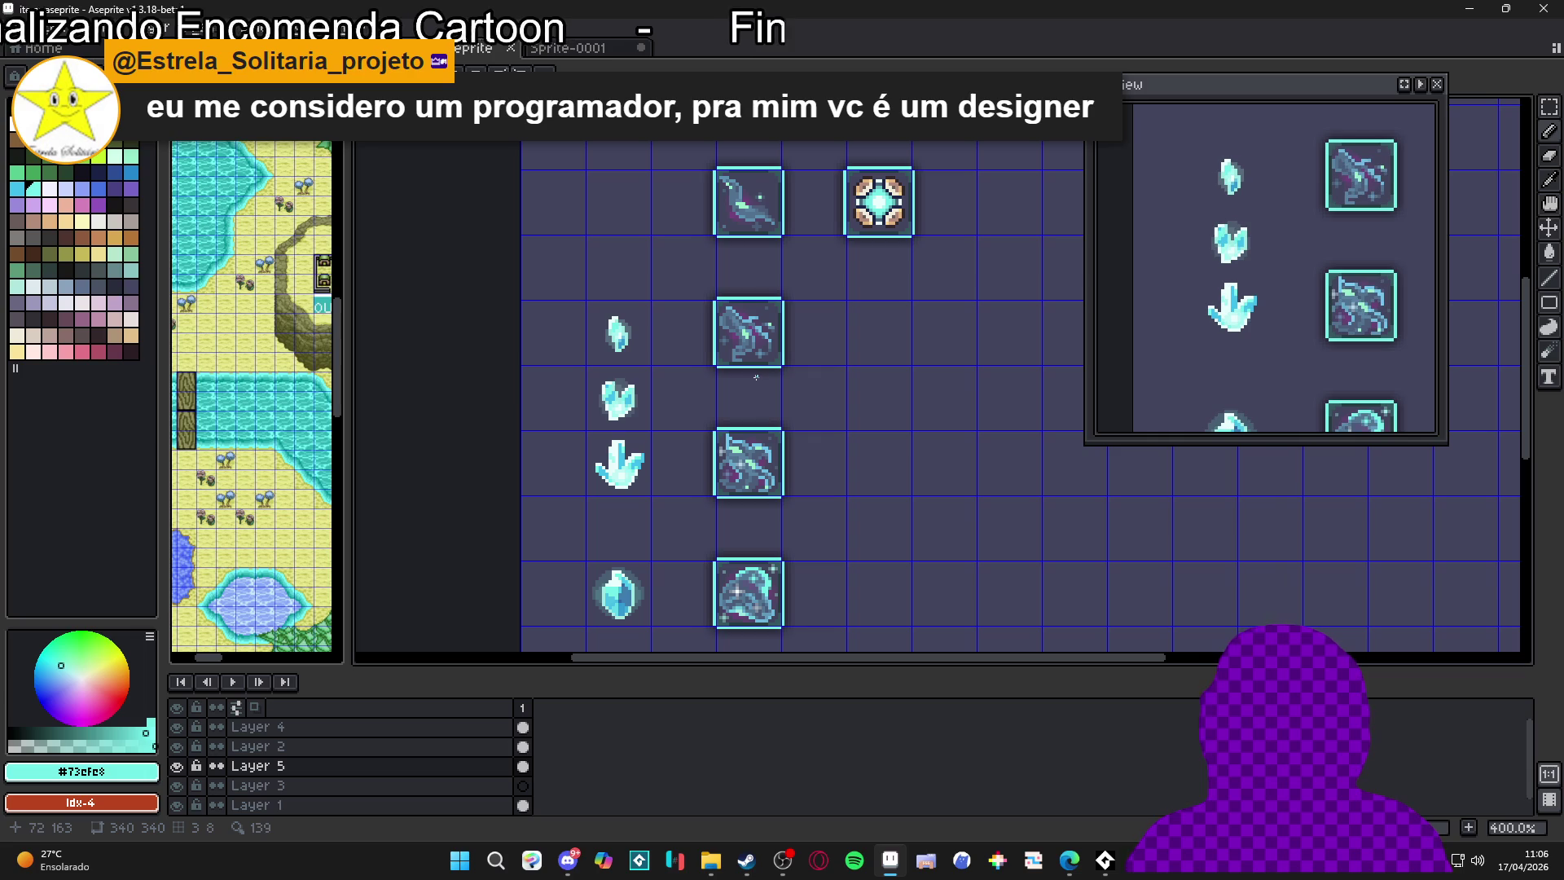
scroll(754, 374, up, 3)
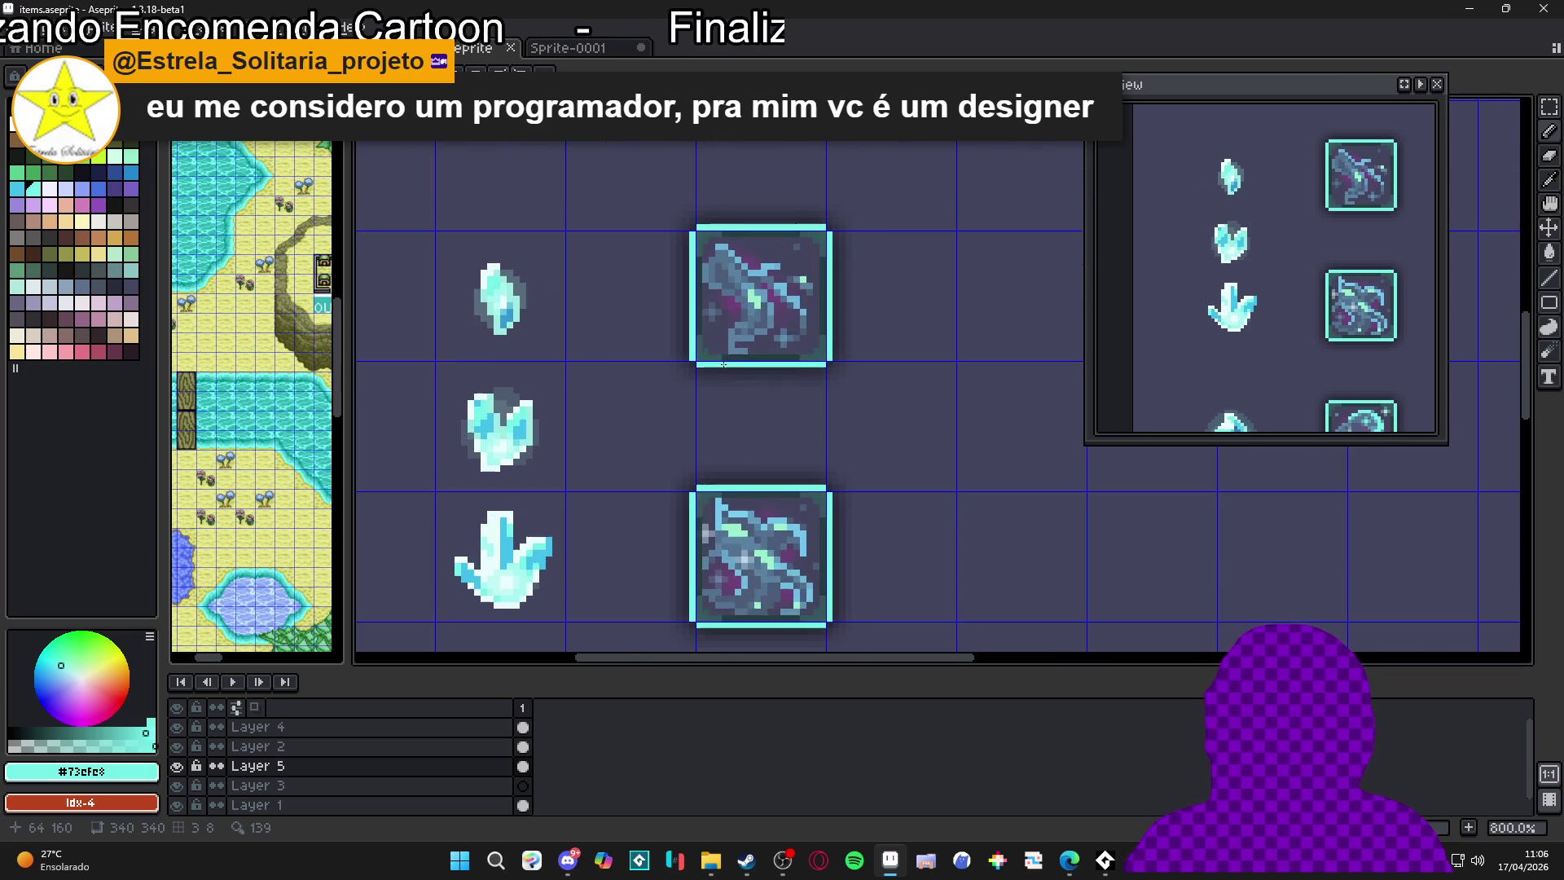
scroll(723, 364, down, 2)
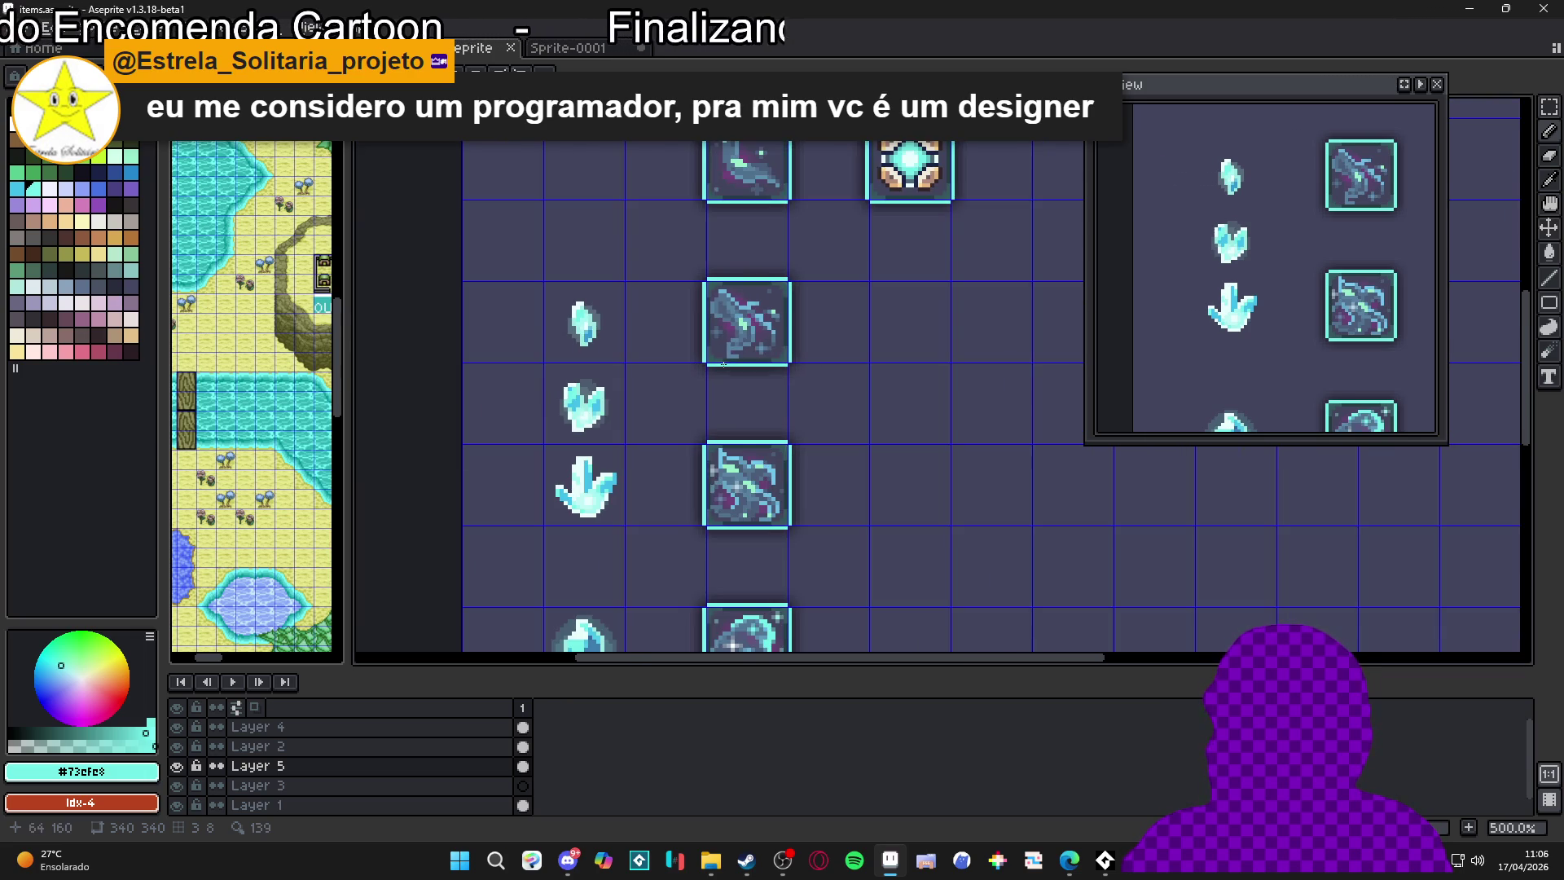
scroll(724, 365, up, 4)
scroll(724, 364, down, 2)
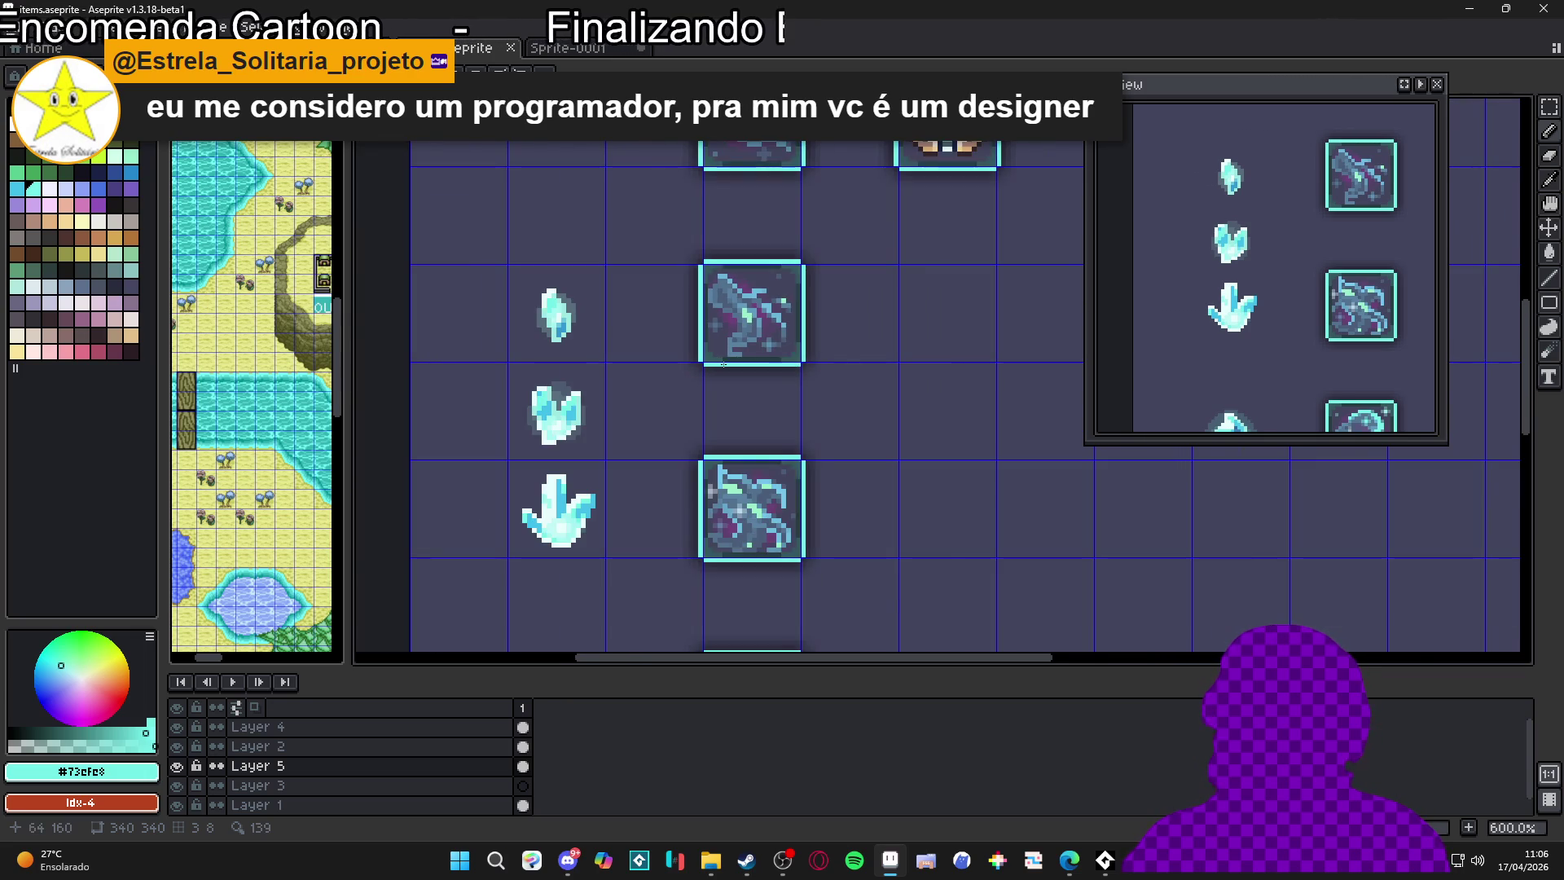
scroll(683, 347, up, 3)
scroll(683, 347, down, 3)
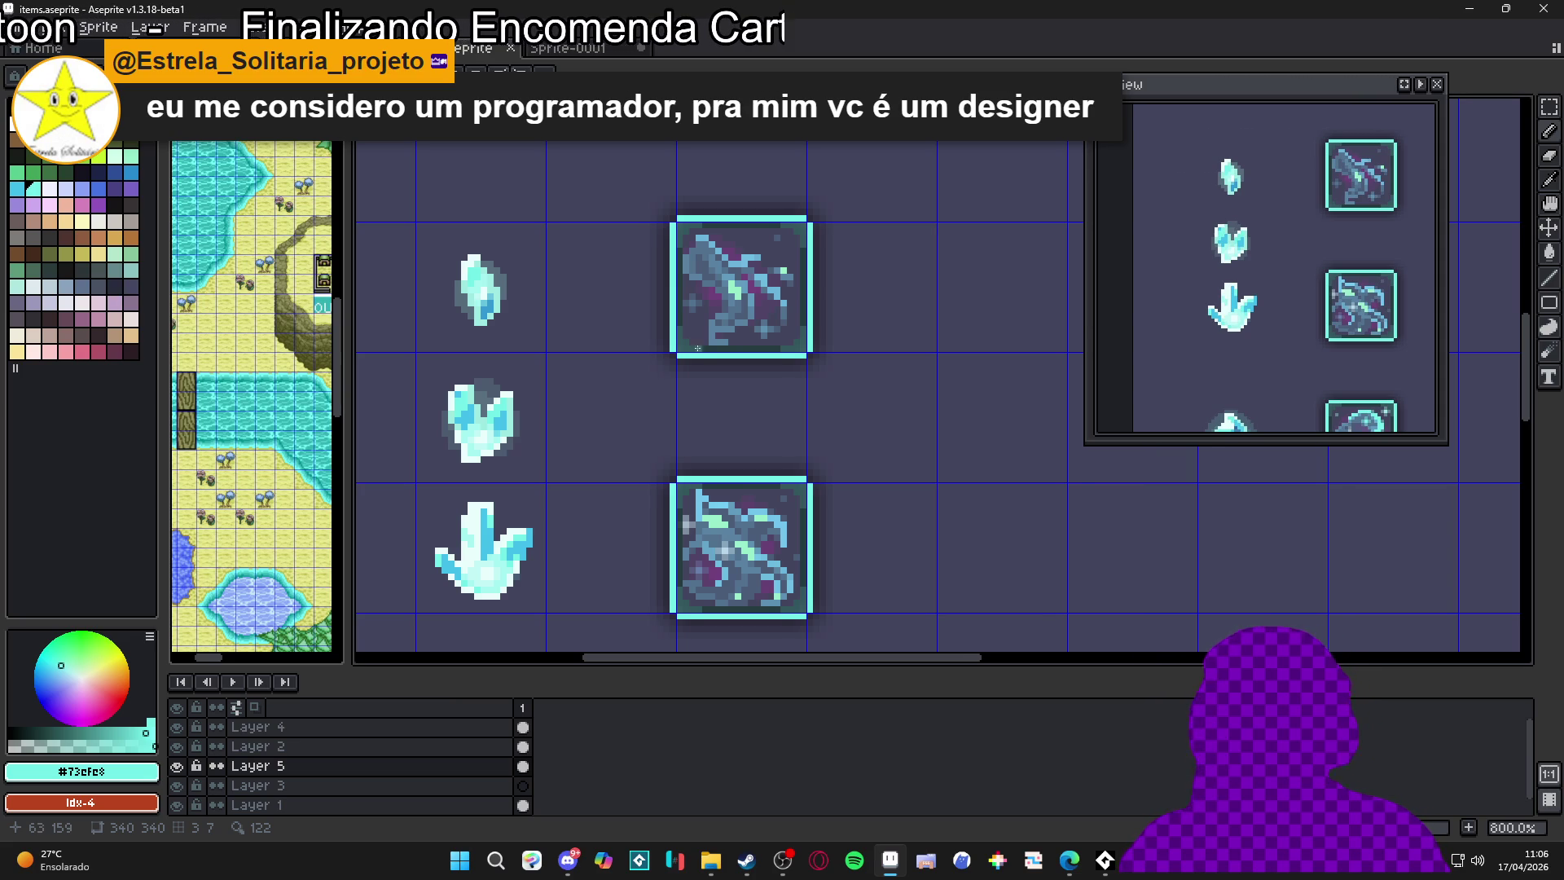
scroll(709, 377, down, 3)
scroll(692, 456, down, 1)
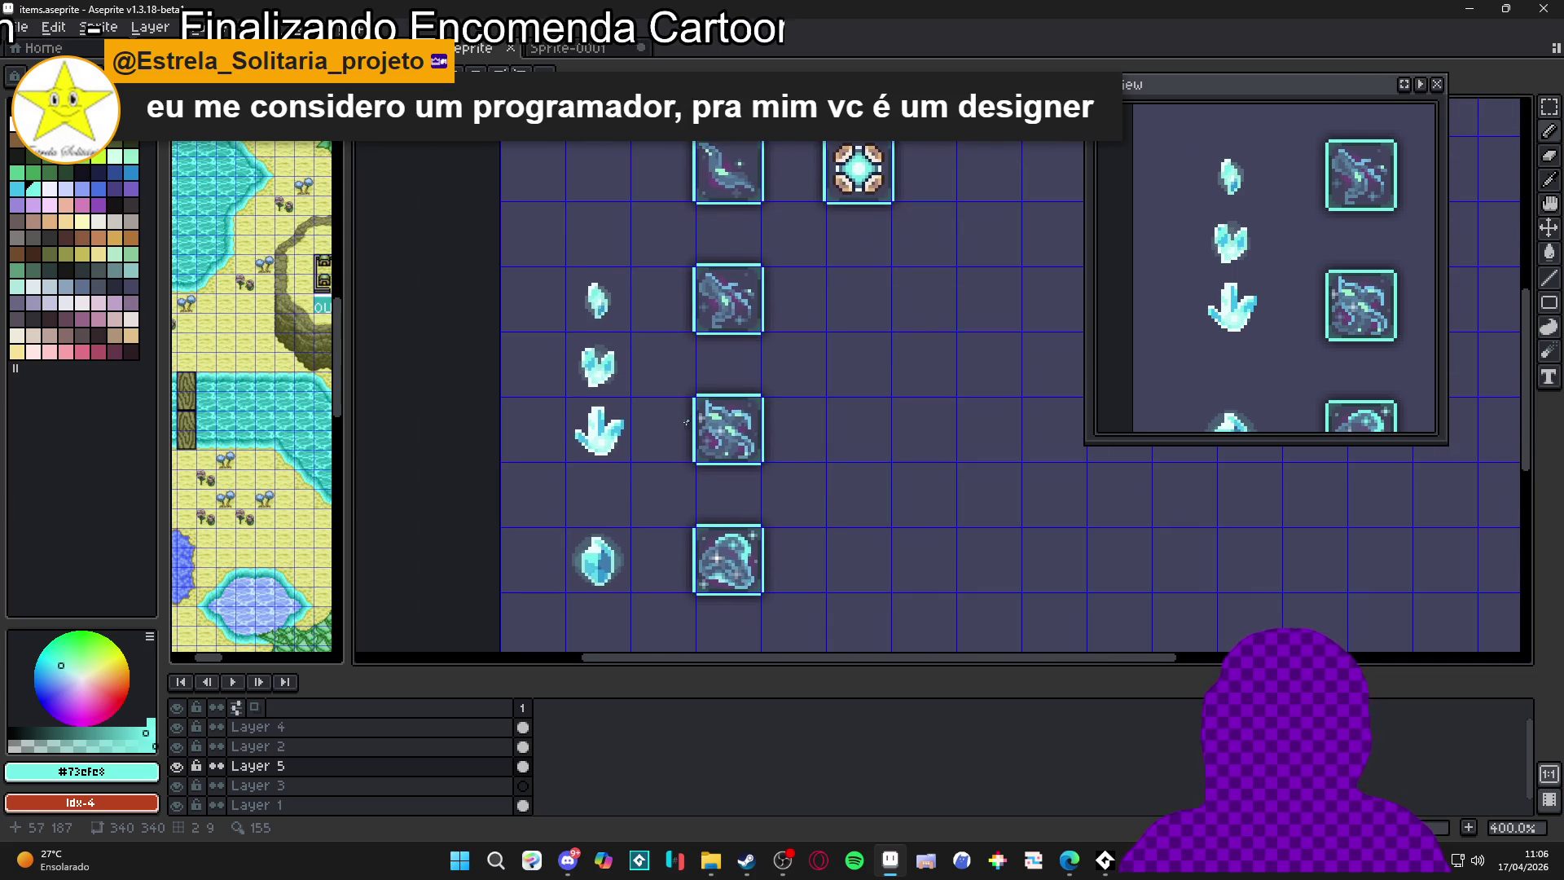
scroll(607, 464, up, 2)
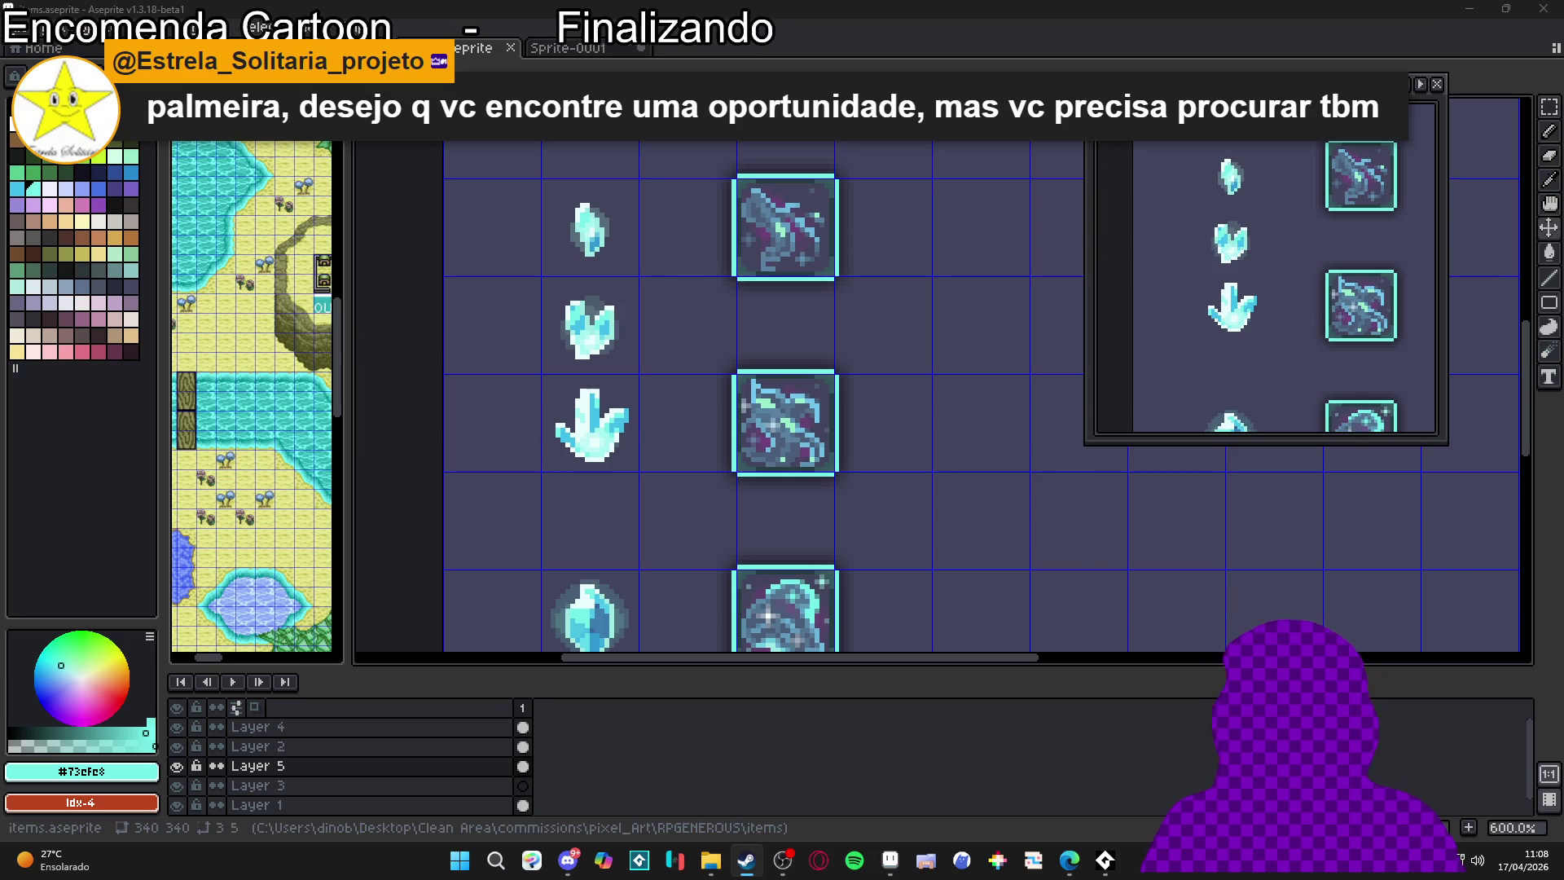
Bring Steam forward and search its library for 'game'
click(747, 860)
click(208, 37)
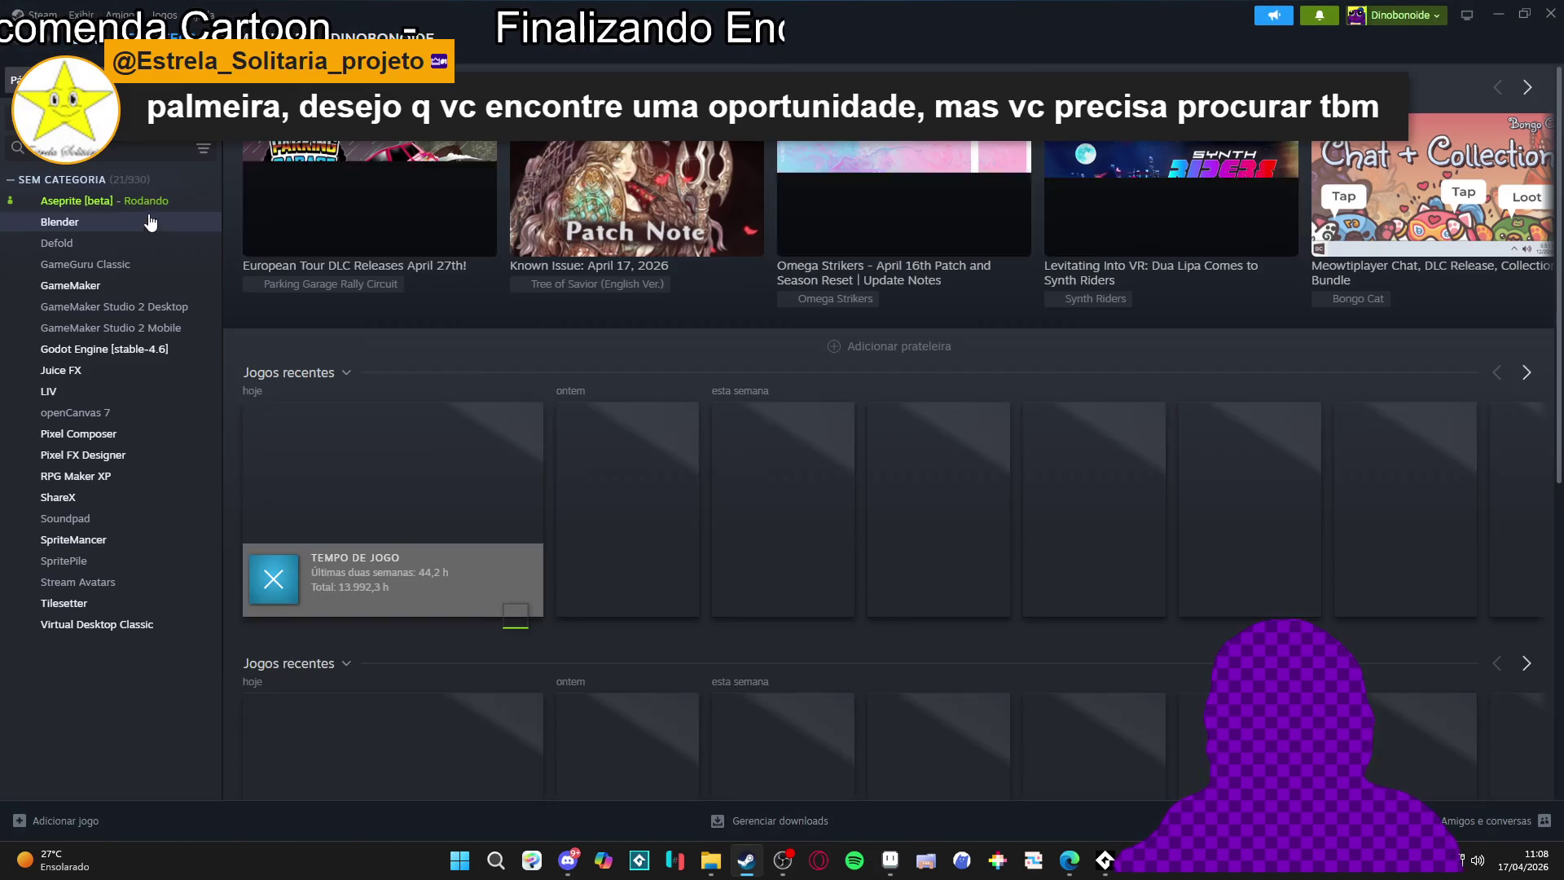
text(game)
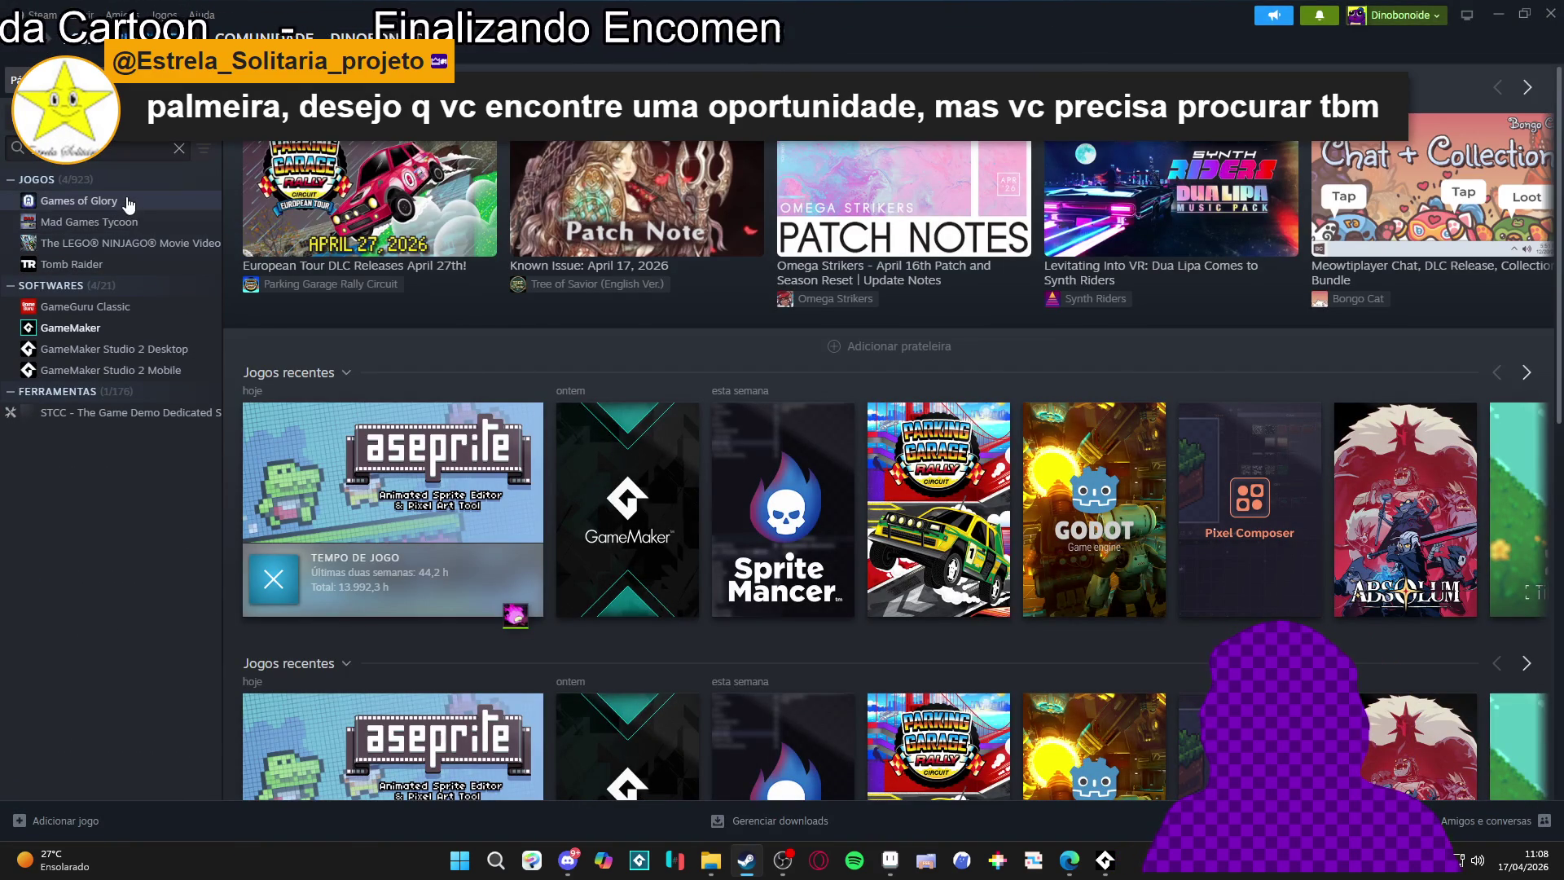
Launch GameMaker from its library page and minimize Steam
click(86, 329)
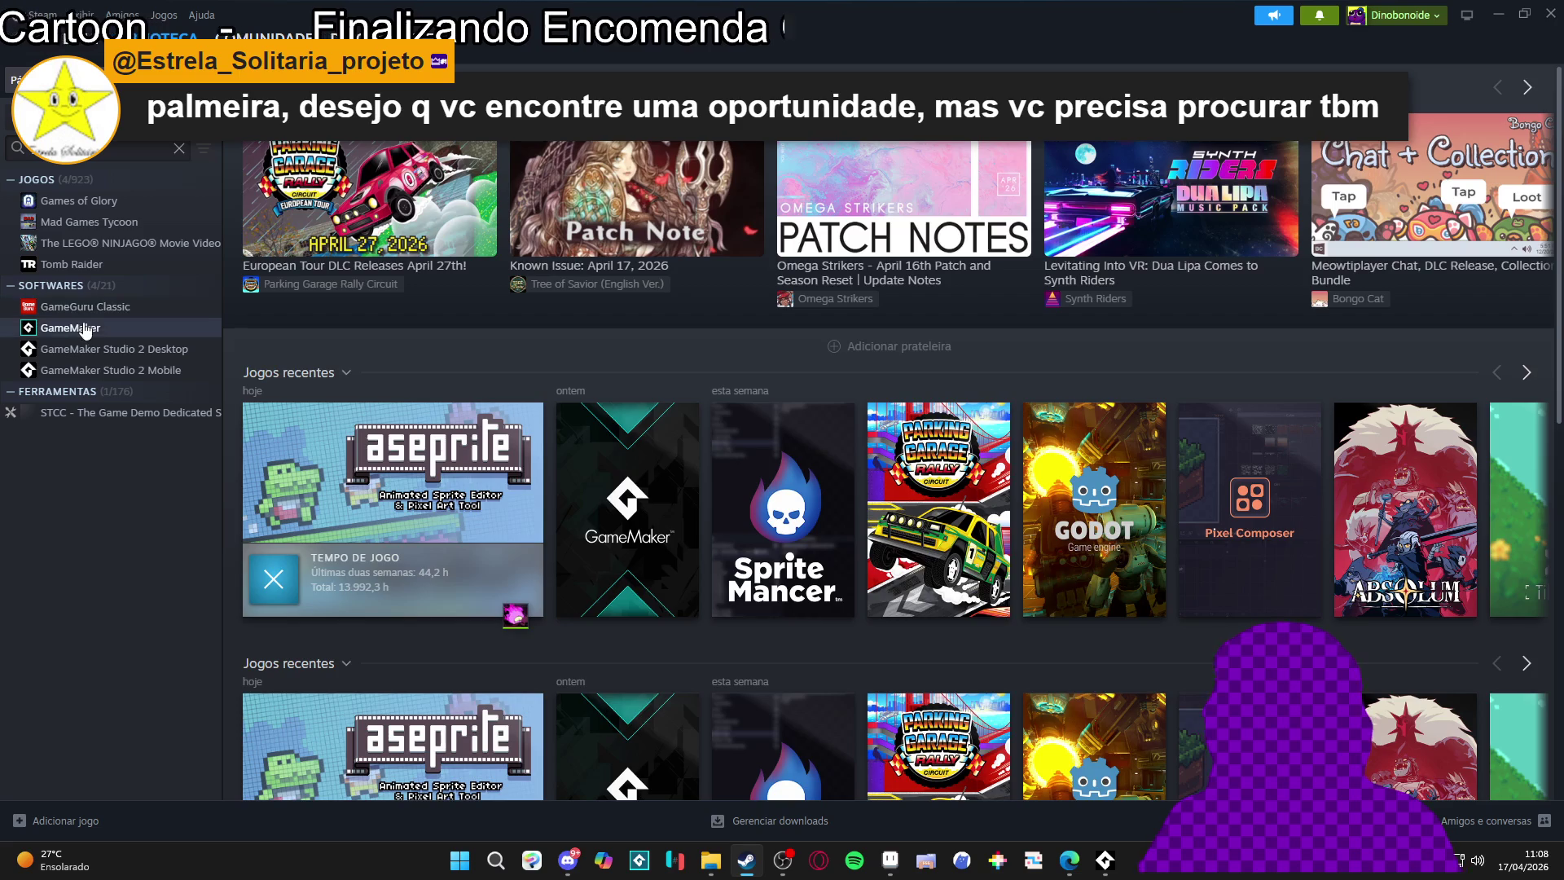
click(307, 352)
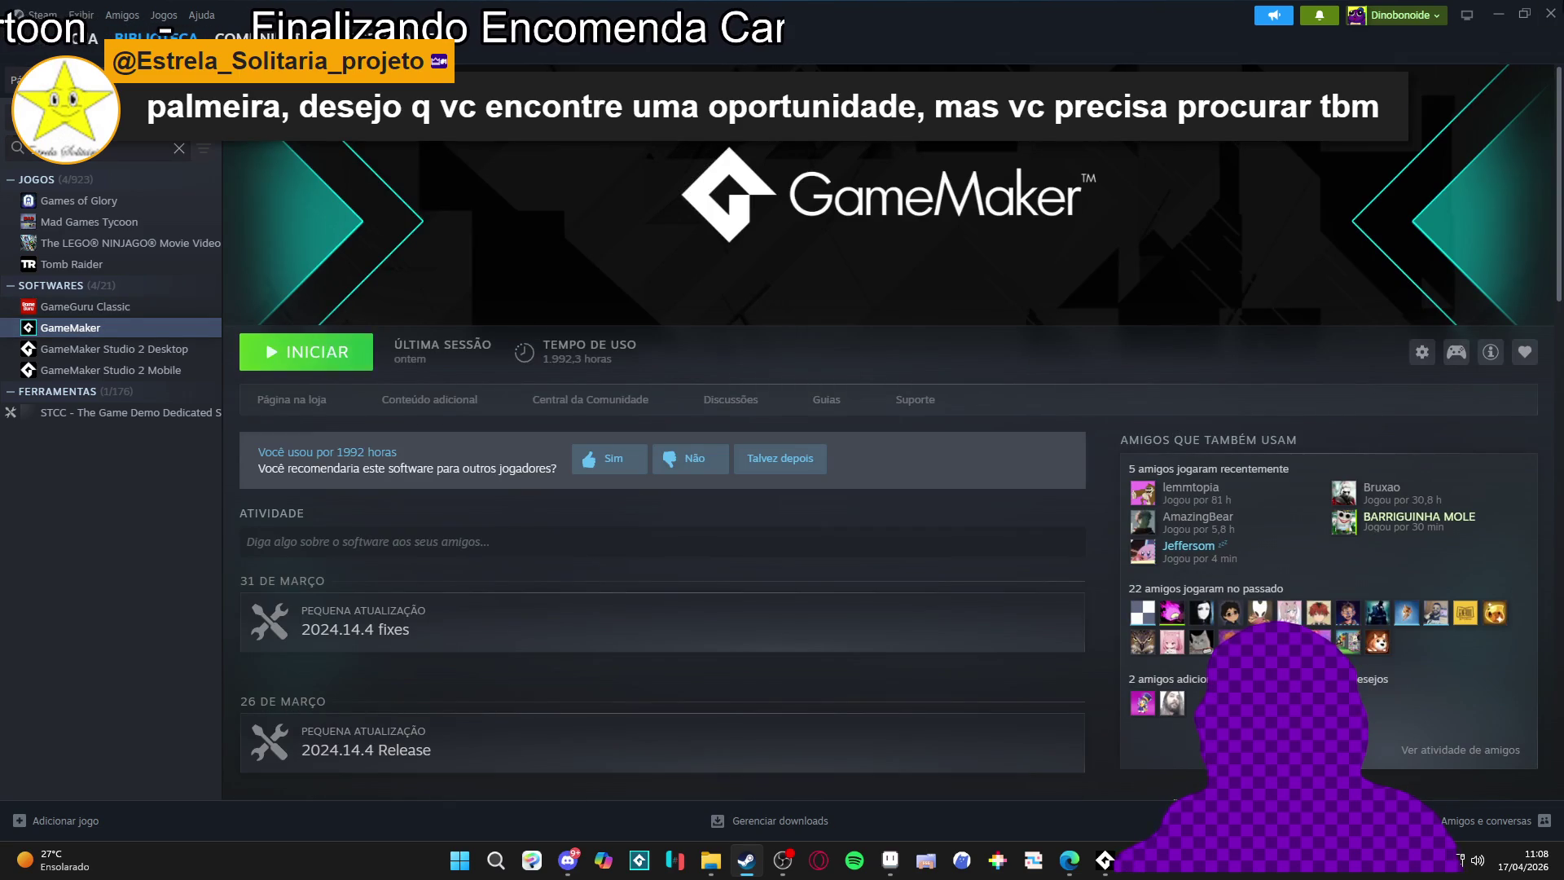
click(1503, 16)
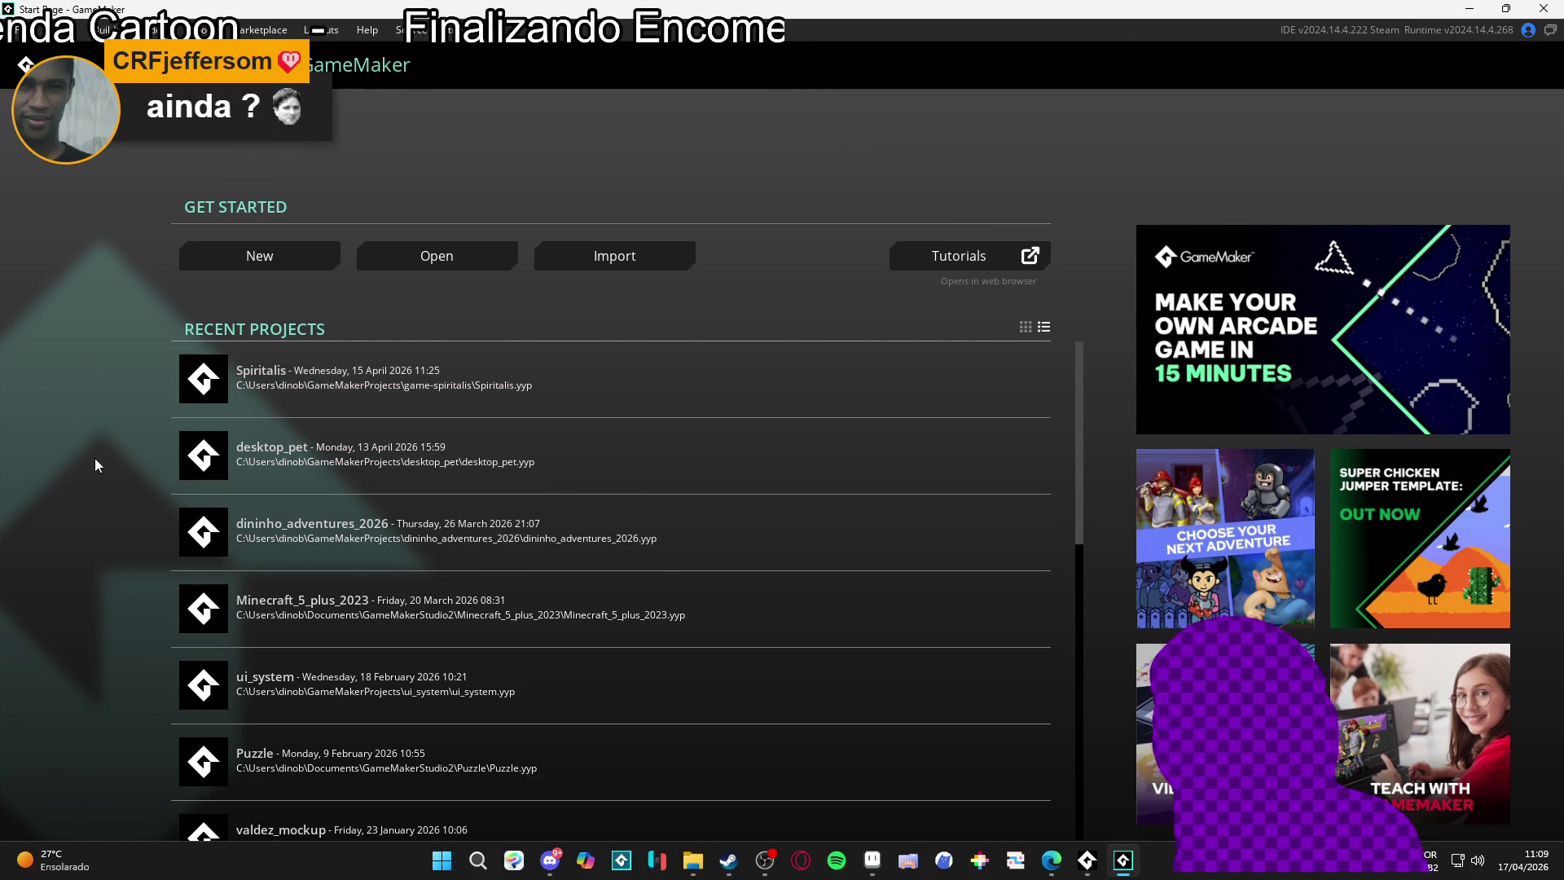
Browse GameMaker's Recent Projects without opening any, then return to the Aseprite items sheet
scroll(242, 510, down, 1)
scroll(242, 510, up, 1)
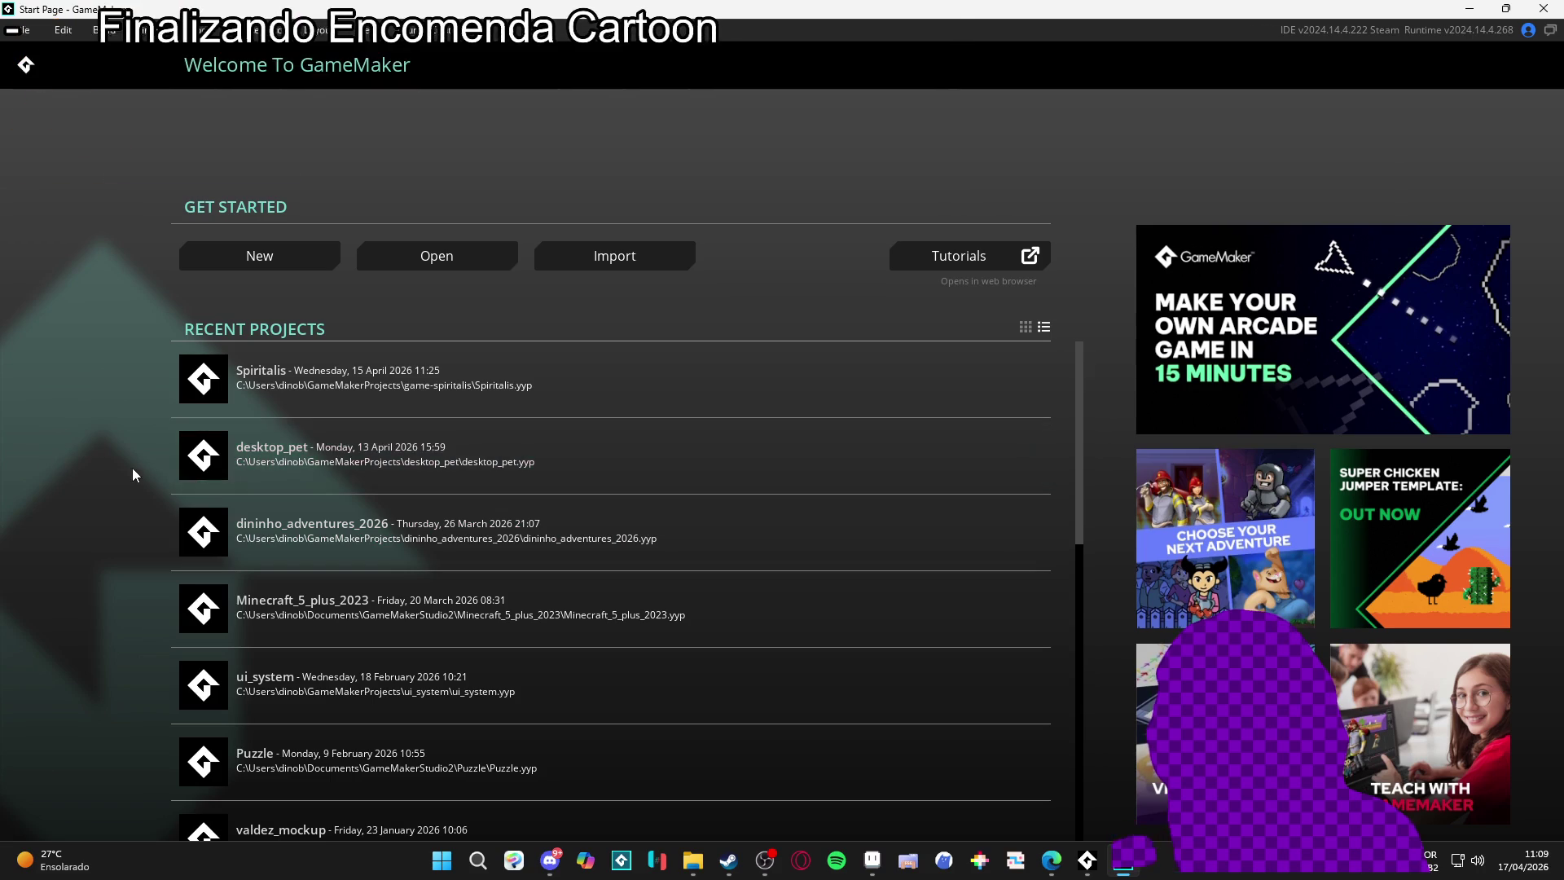
scroll(218, 461, down, 1)
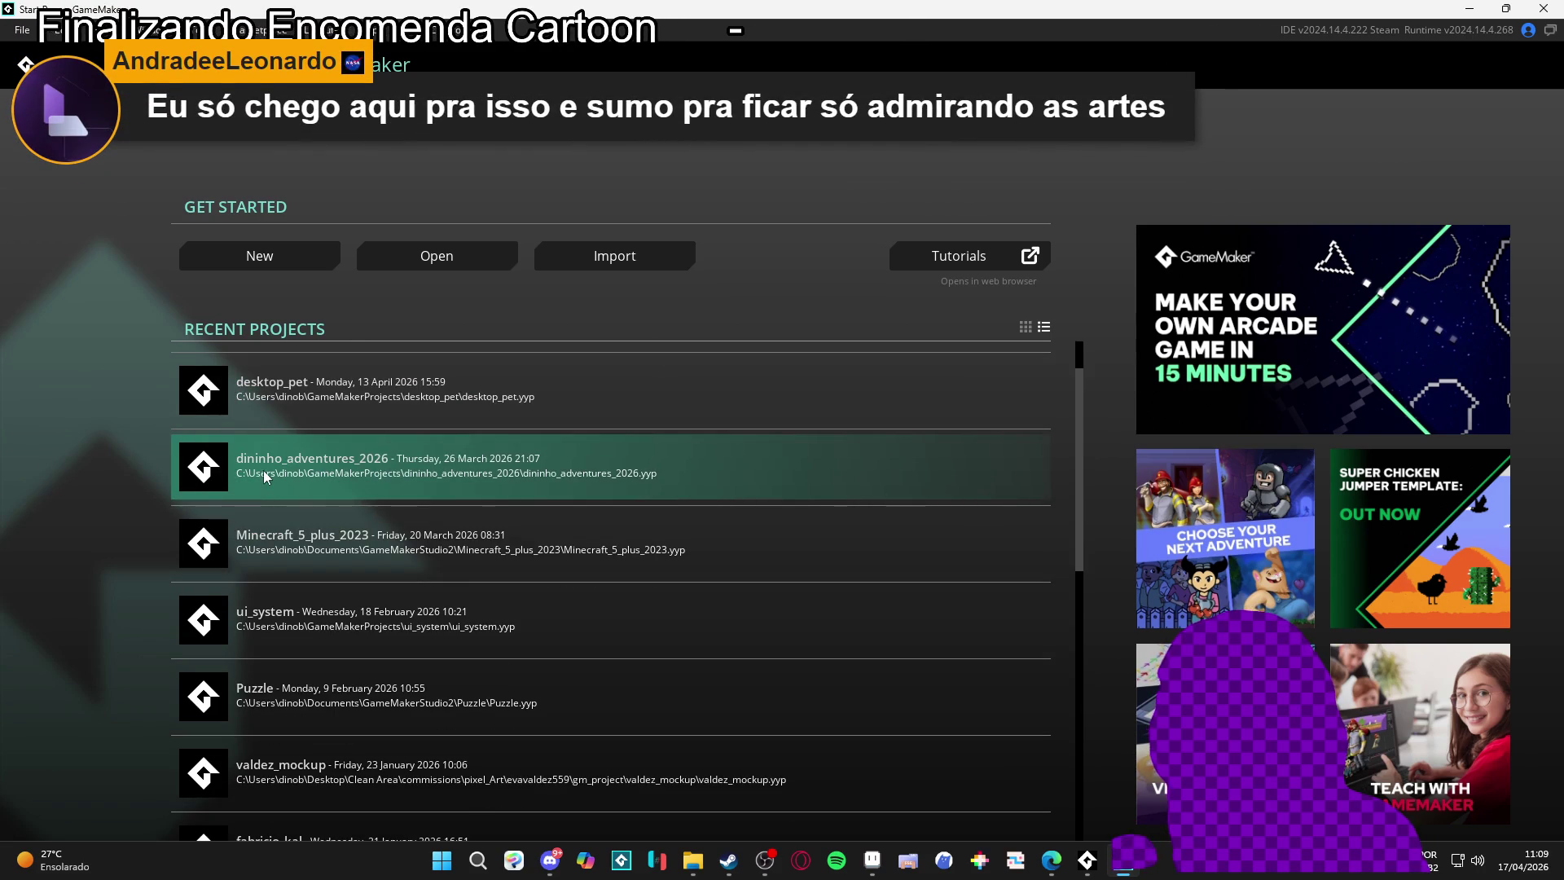
scroll(264, 471, up, 1)
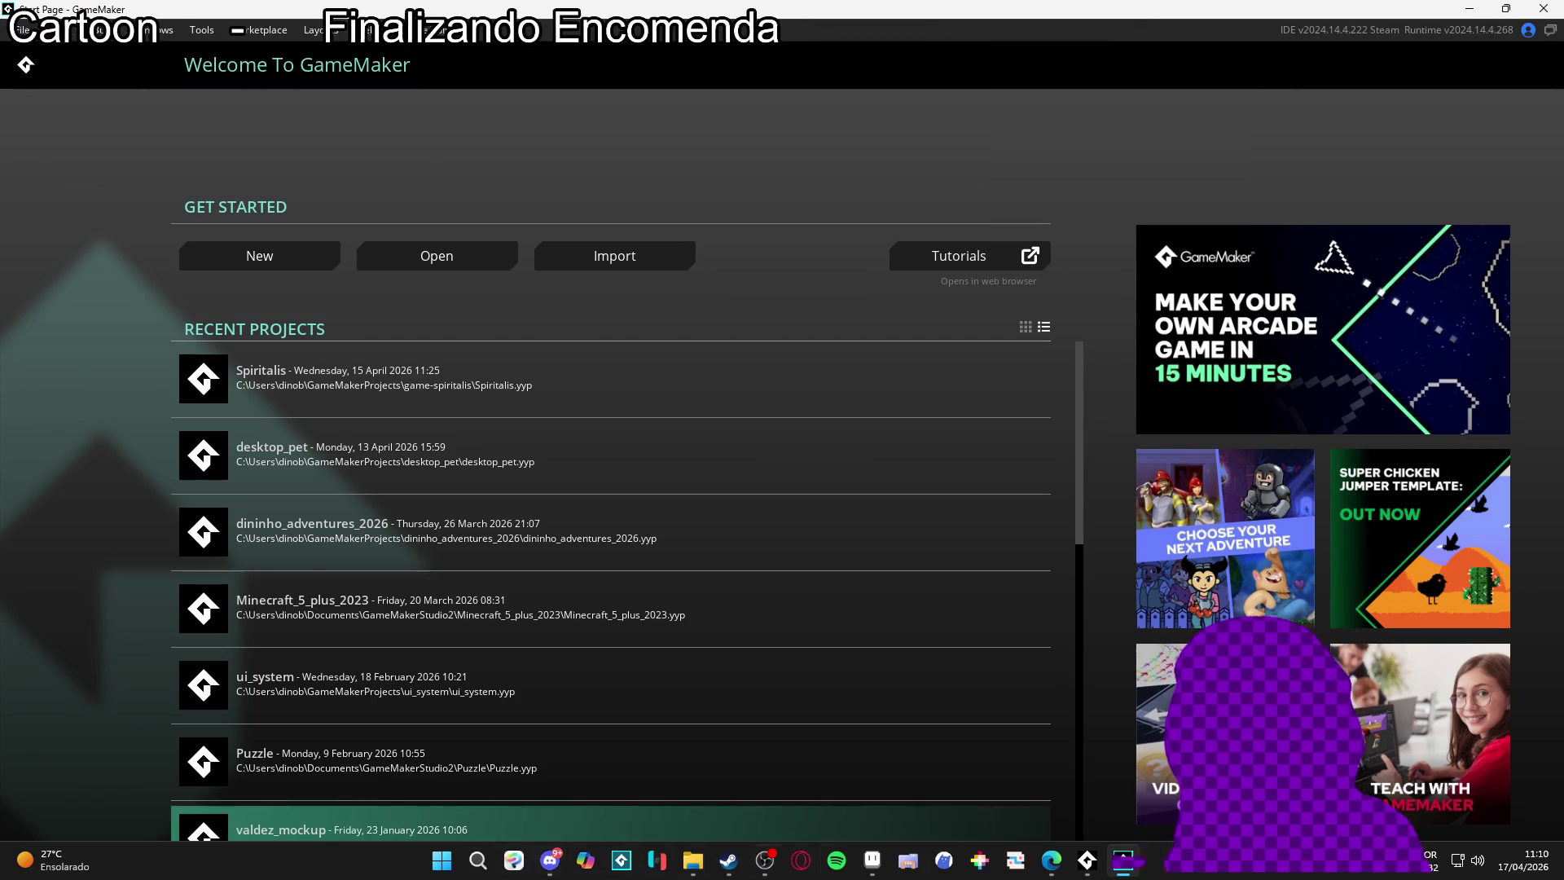
click(873, 860)
scroll(788, 525, down, 1)
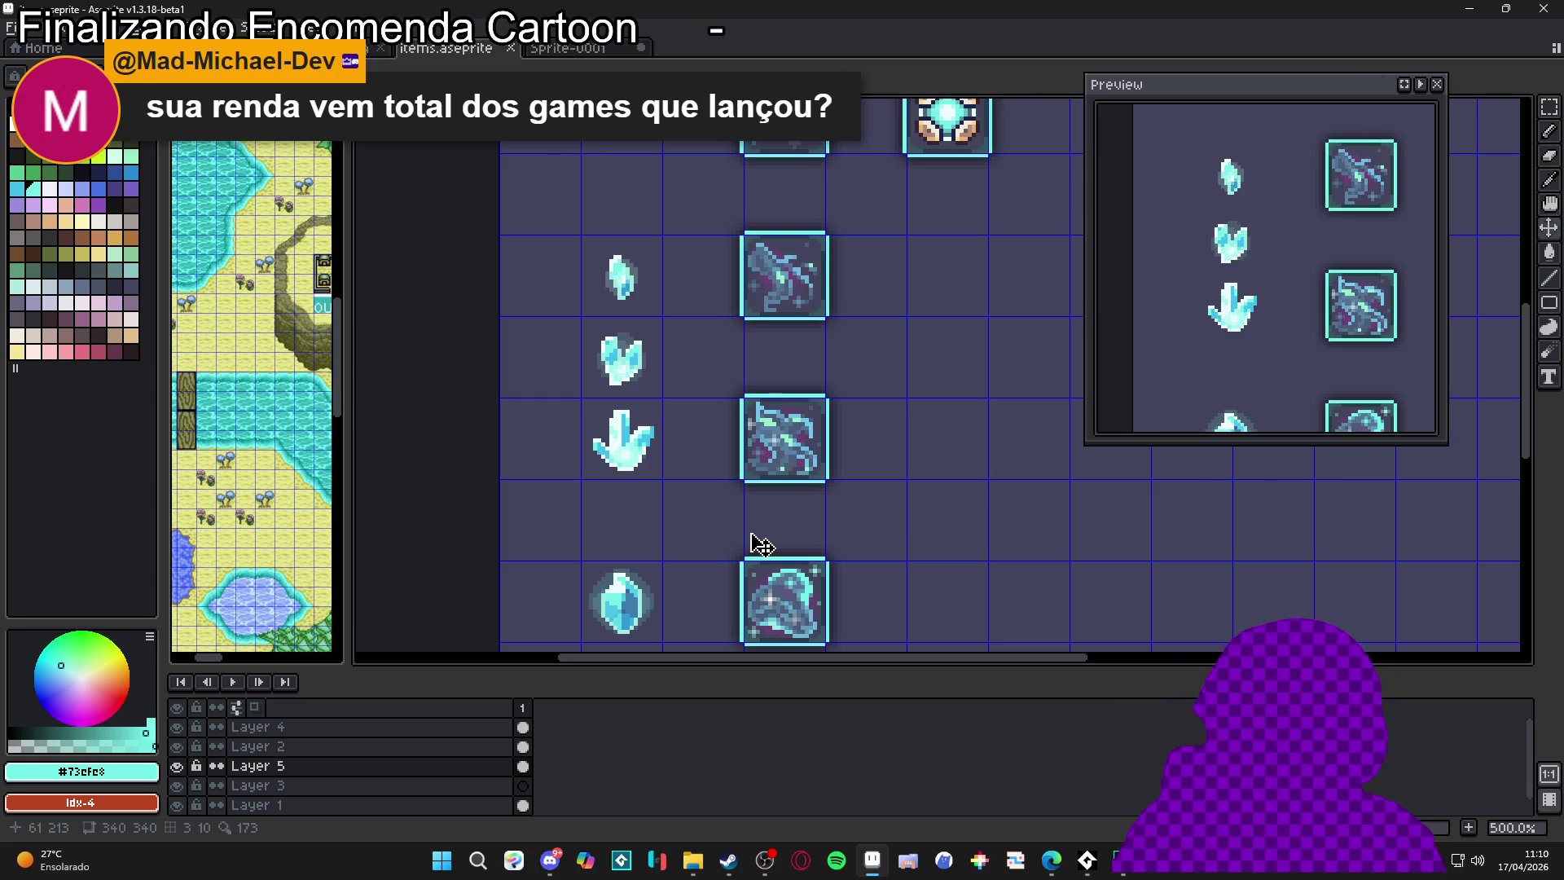
Touch up a pixel on the branching crystal and pick a darker shade from the colour bar
scroll(644, 485, up, 5)
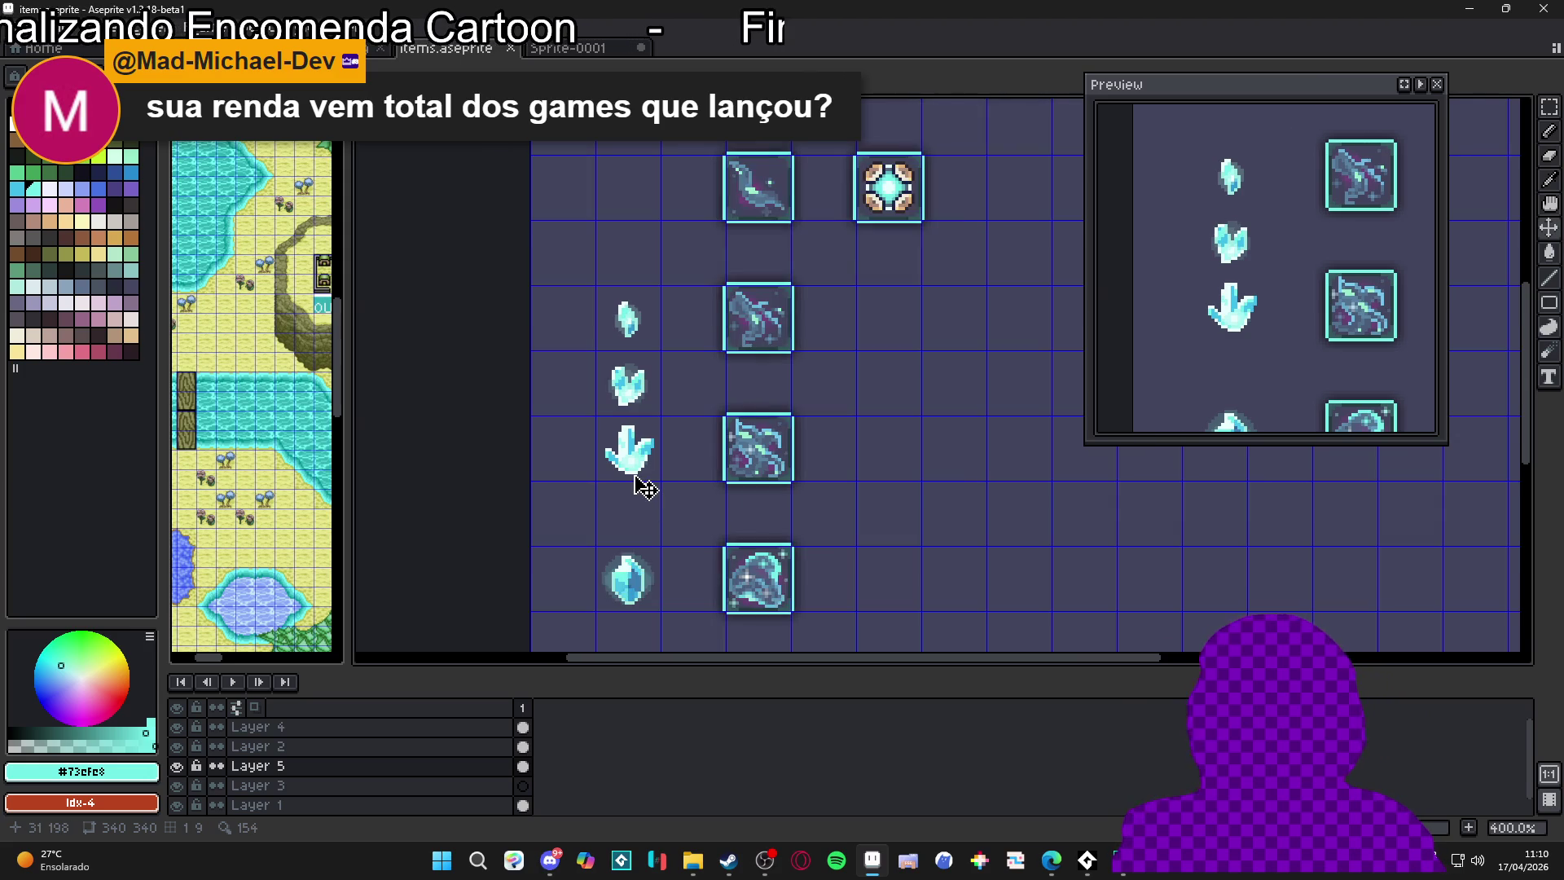
scroll(673, 420, down, 2)
scroll(676, 440, up, 2)
click(678, 444)
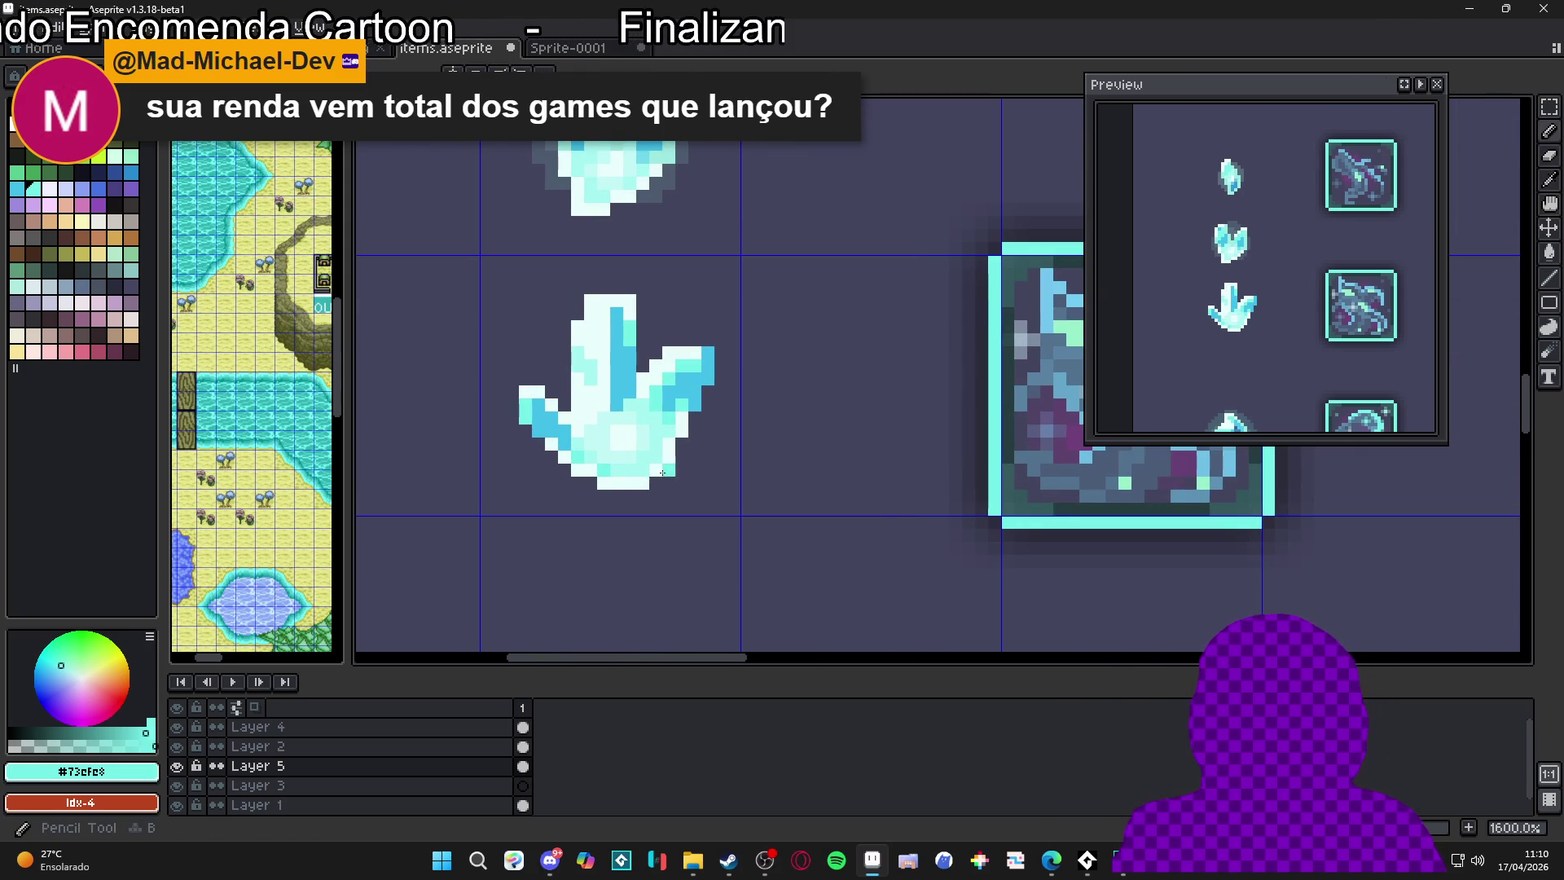
click(85, 738)
click(31, 746)
Paint dark pixels along the crystal's right, upper-left and lower-left edges and upper-right notch
scroll(704, 454, up, 2)
scroll(705, 454, up, 1)
mouse_move(676, 456)
mouse_down()
mouse_move(720, 350)
mouse_move(667, 484)
mouse_move(616, 510)
mouse_move(779, 575)
mouse_up()
mouse_move(569, 393)
mouse_down()
mouse_move(594, 367)
mouse_move(571, 366)
mouse_move(568, 393)
mouse_up()
drag(595, 549, 568, 524)
click(647, 575)
click(622, 575)
mouse_move(751, 341)
mouse_down()
mouse_move(752, 315)
mouse_move(776, 320)
mouse_up()
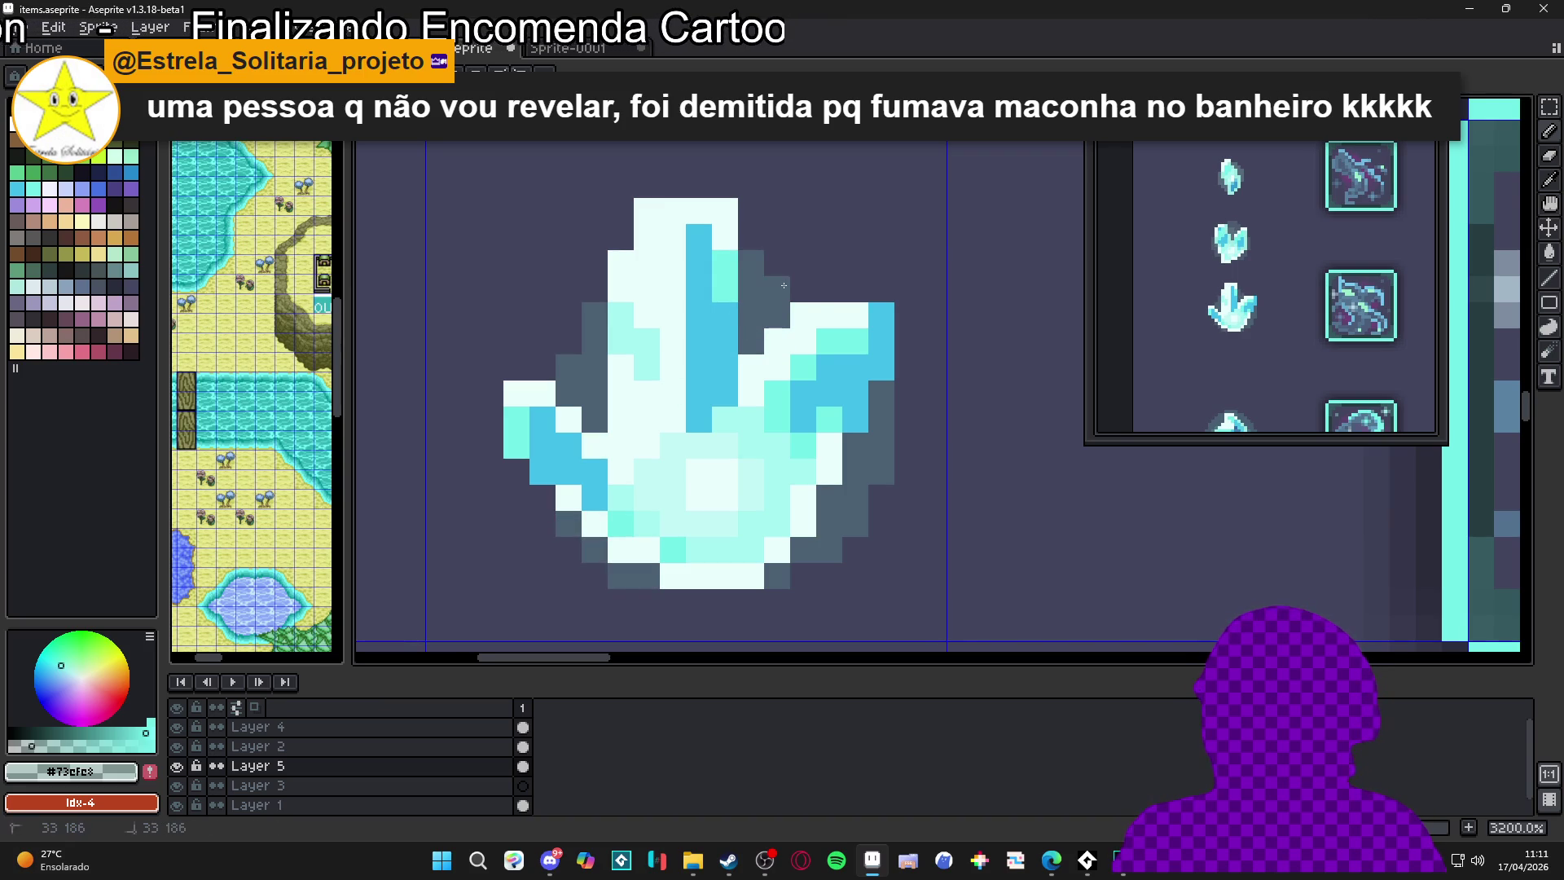
scroll(694, 315, down, 1)
Add dark outline pixels on the crystal's left, bottom and lower-right edges and upper notch, undoing one misplaced pixel
scroll(639, 304, up, 1)
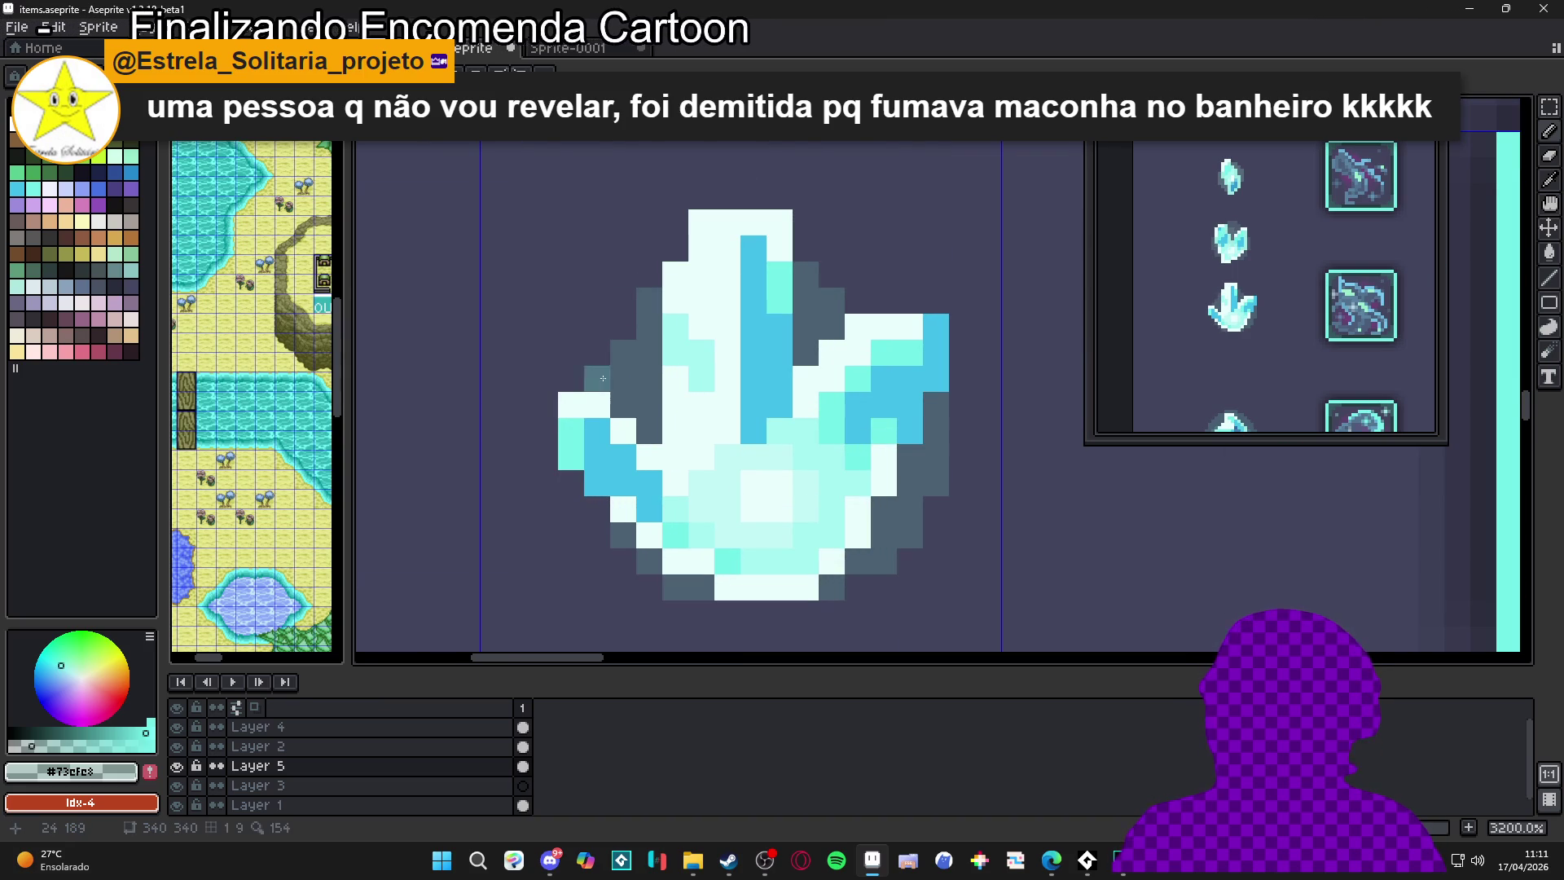
scroll(640, 334, down, 1)
scroll(717, 396, up, 1)
scroll(721, 350, down, 2)
scroll(725, 301, up, 2)
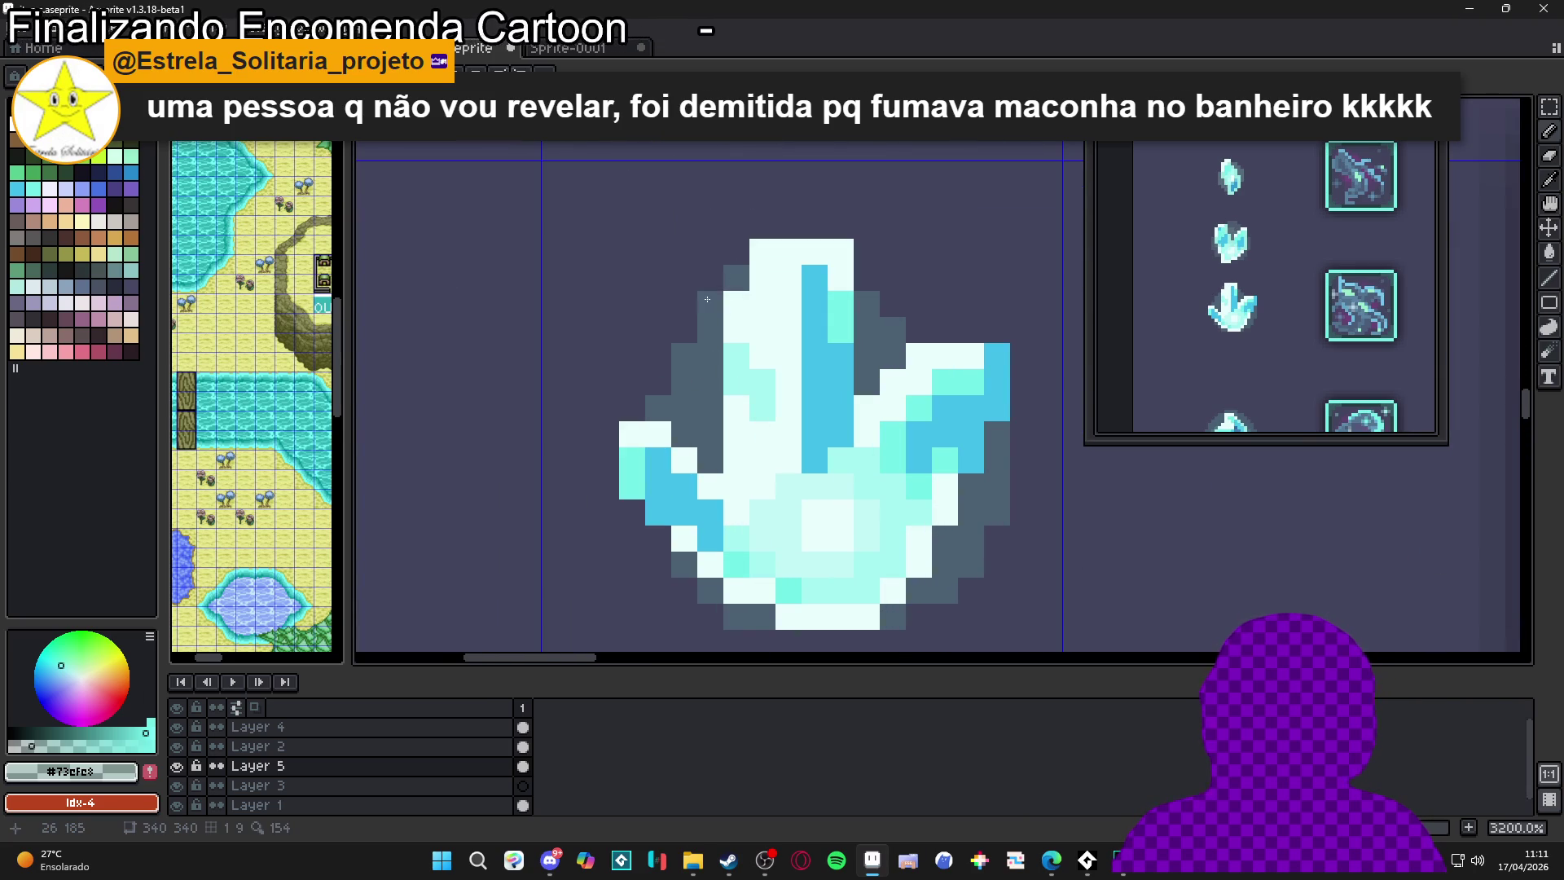
click(657, 370)
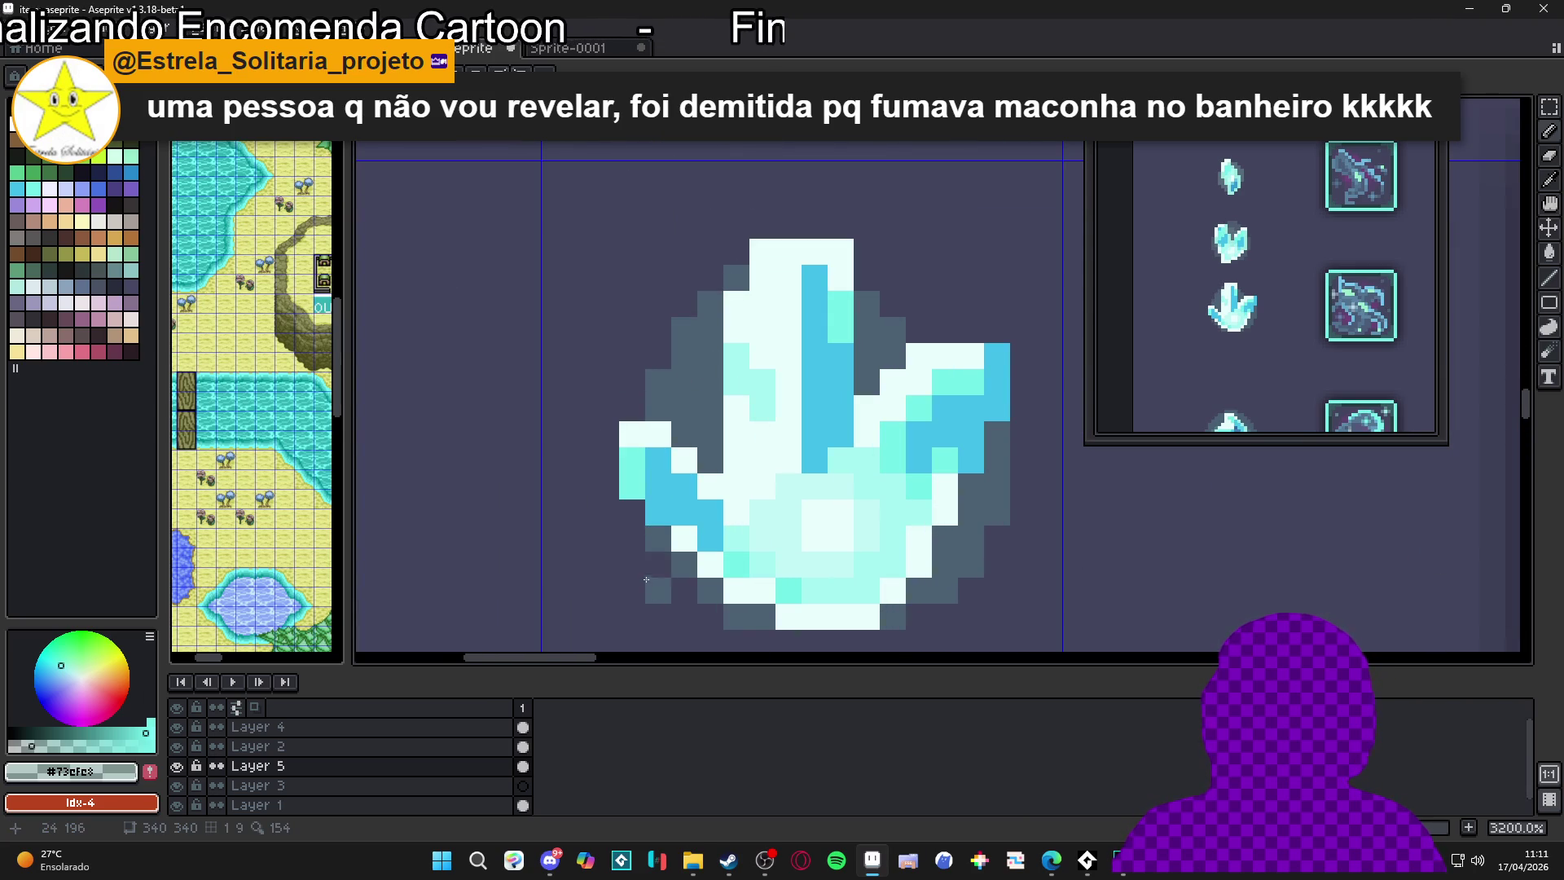
click(685, 590)
click(709, 617)
click(920, 617)
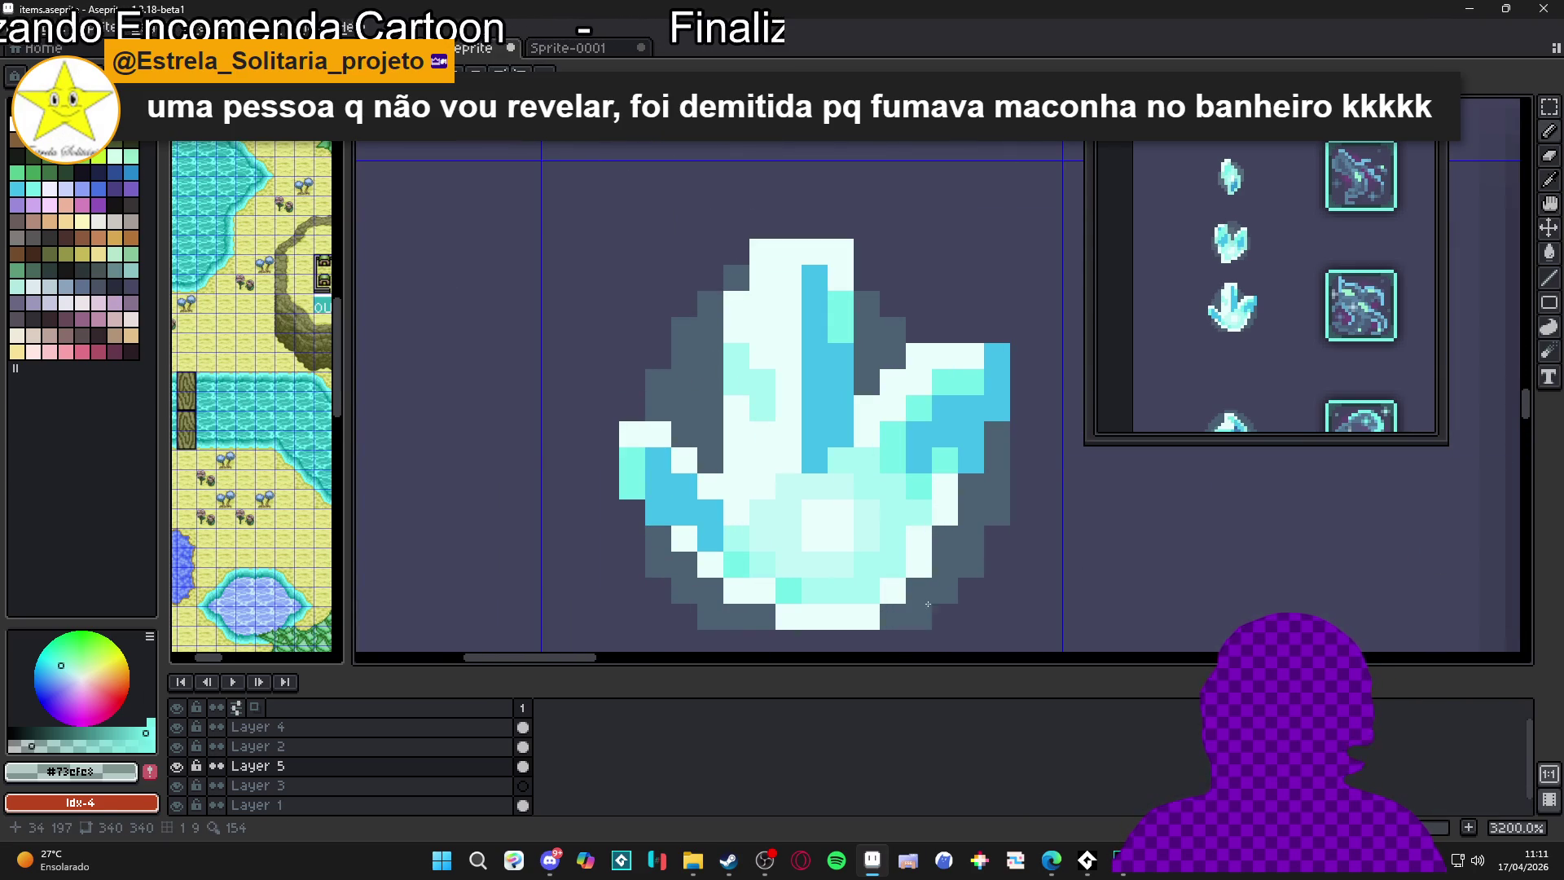
click(970, 590)
click(997, 539)
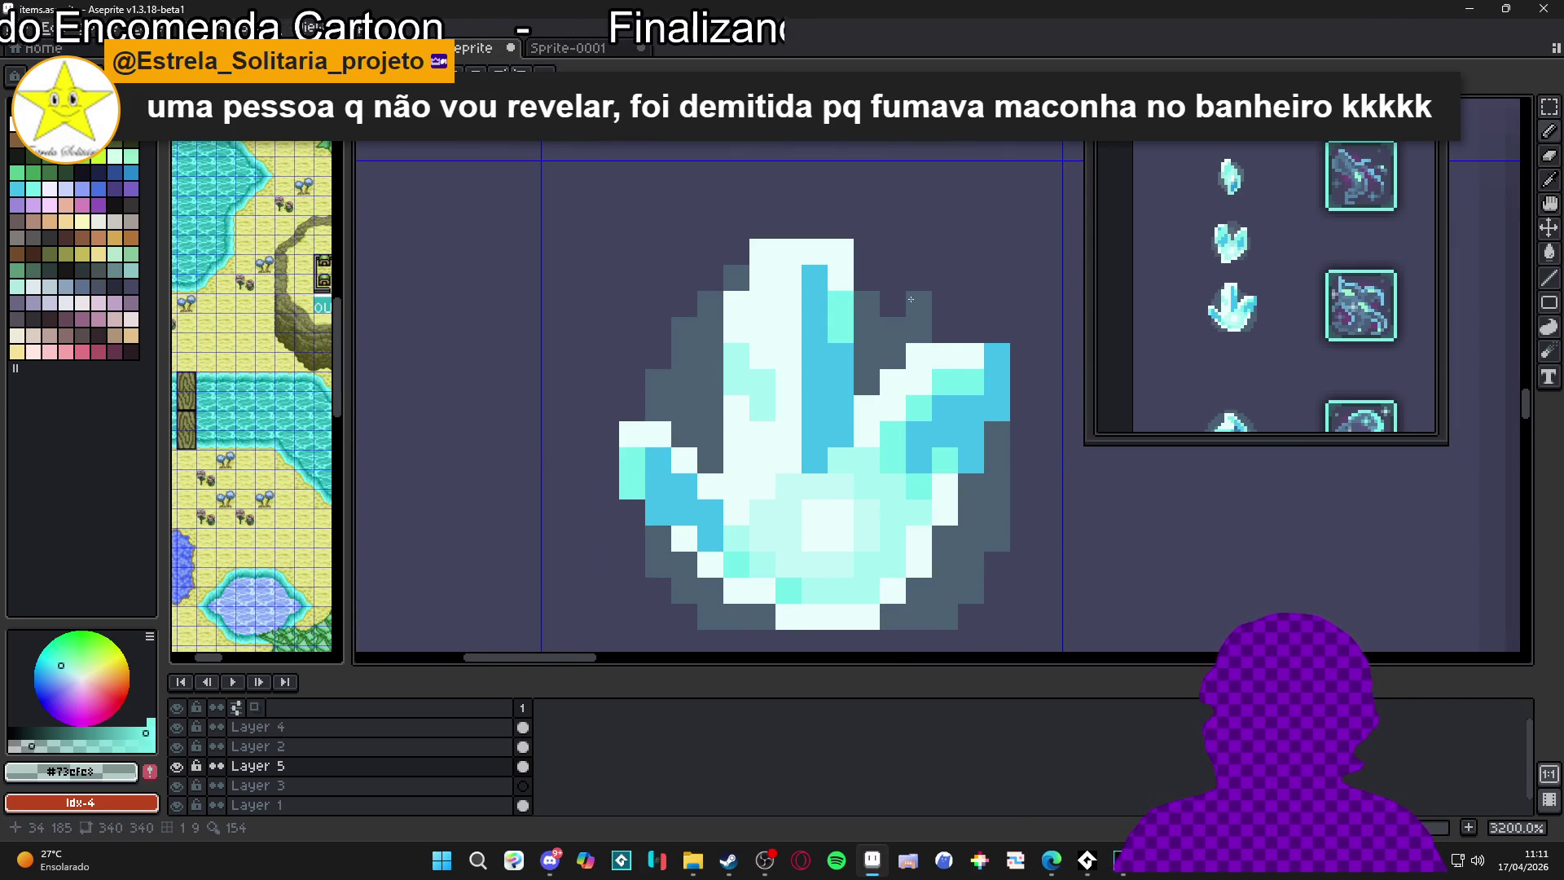
key(ctrl+z)
click(872, 279)
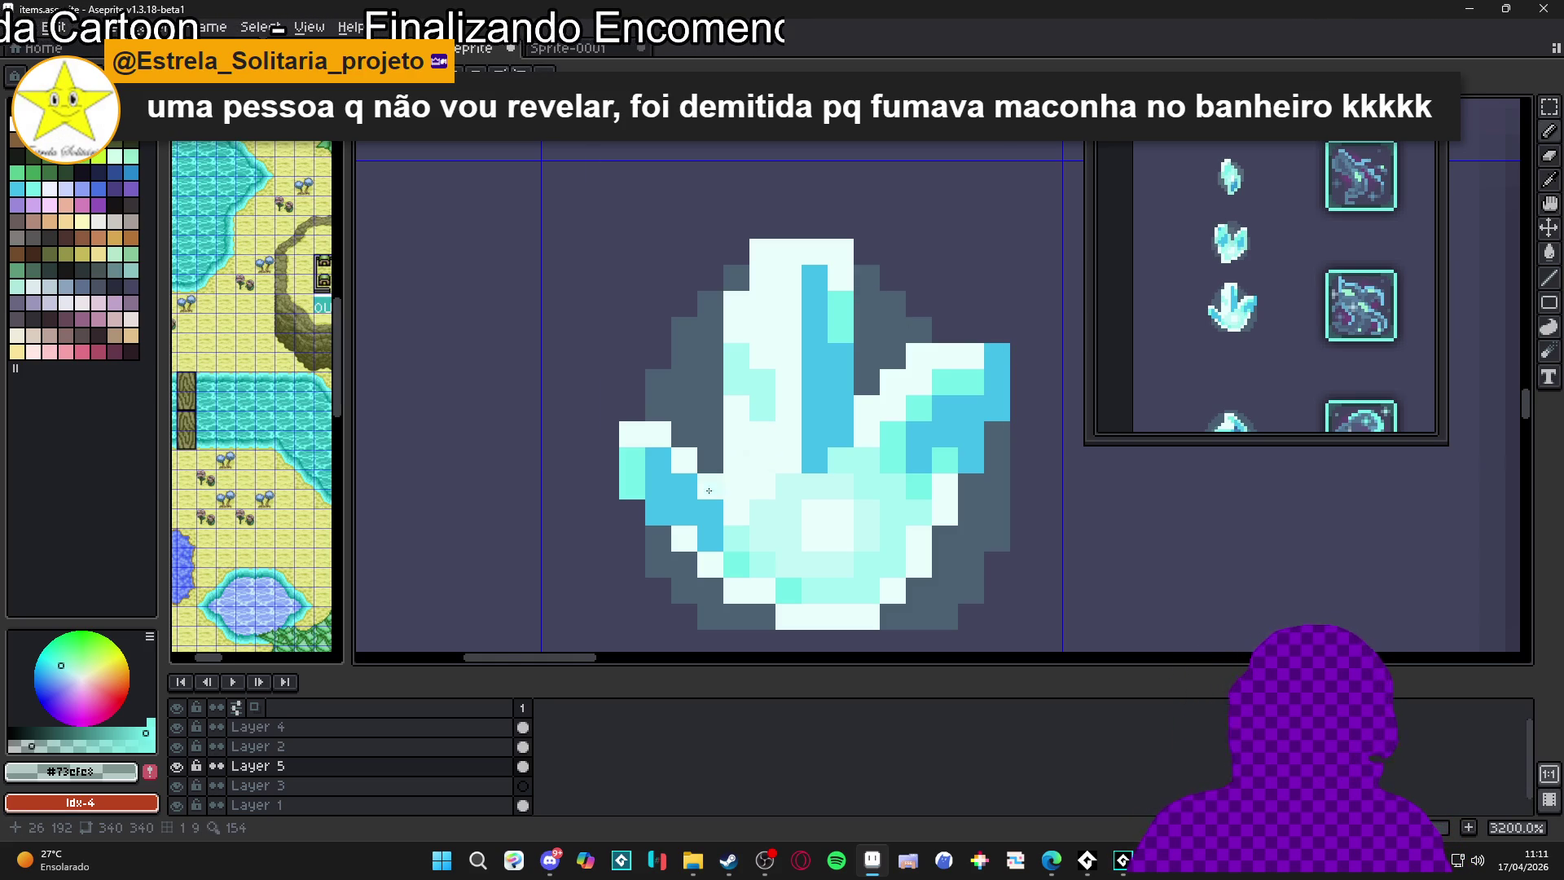
Add dark outline pixels along the crystal's upper-left edge
scroll(709, 461, up, 1)
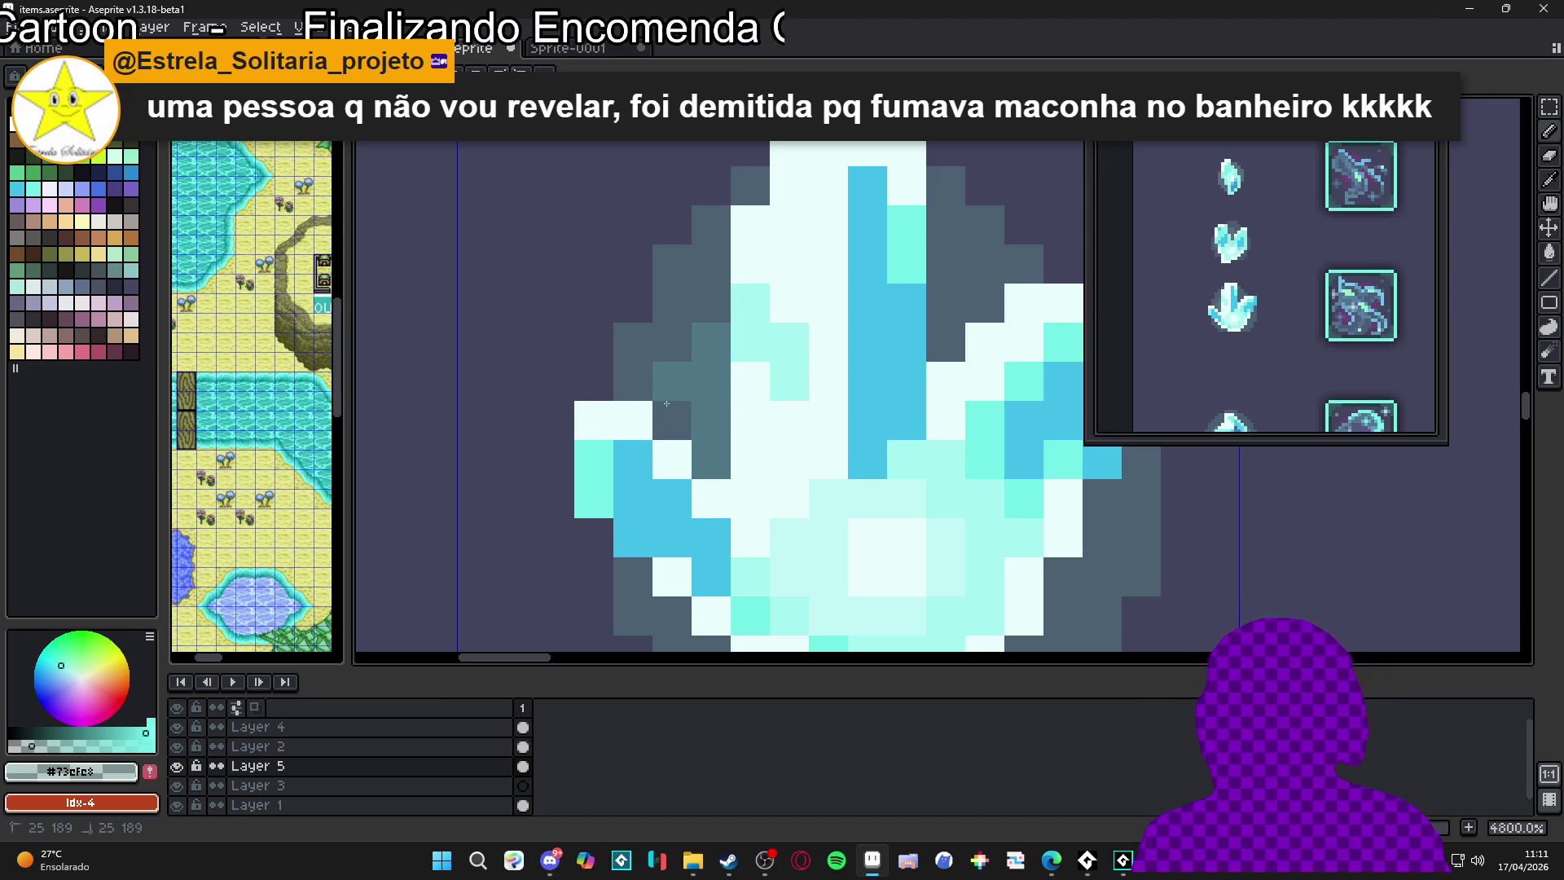
scroll(712, 366, down, 2)
scroll(714, 386, up, 1)
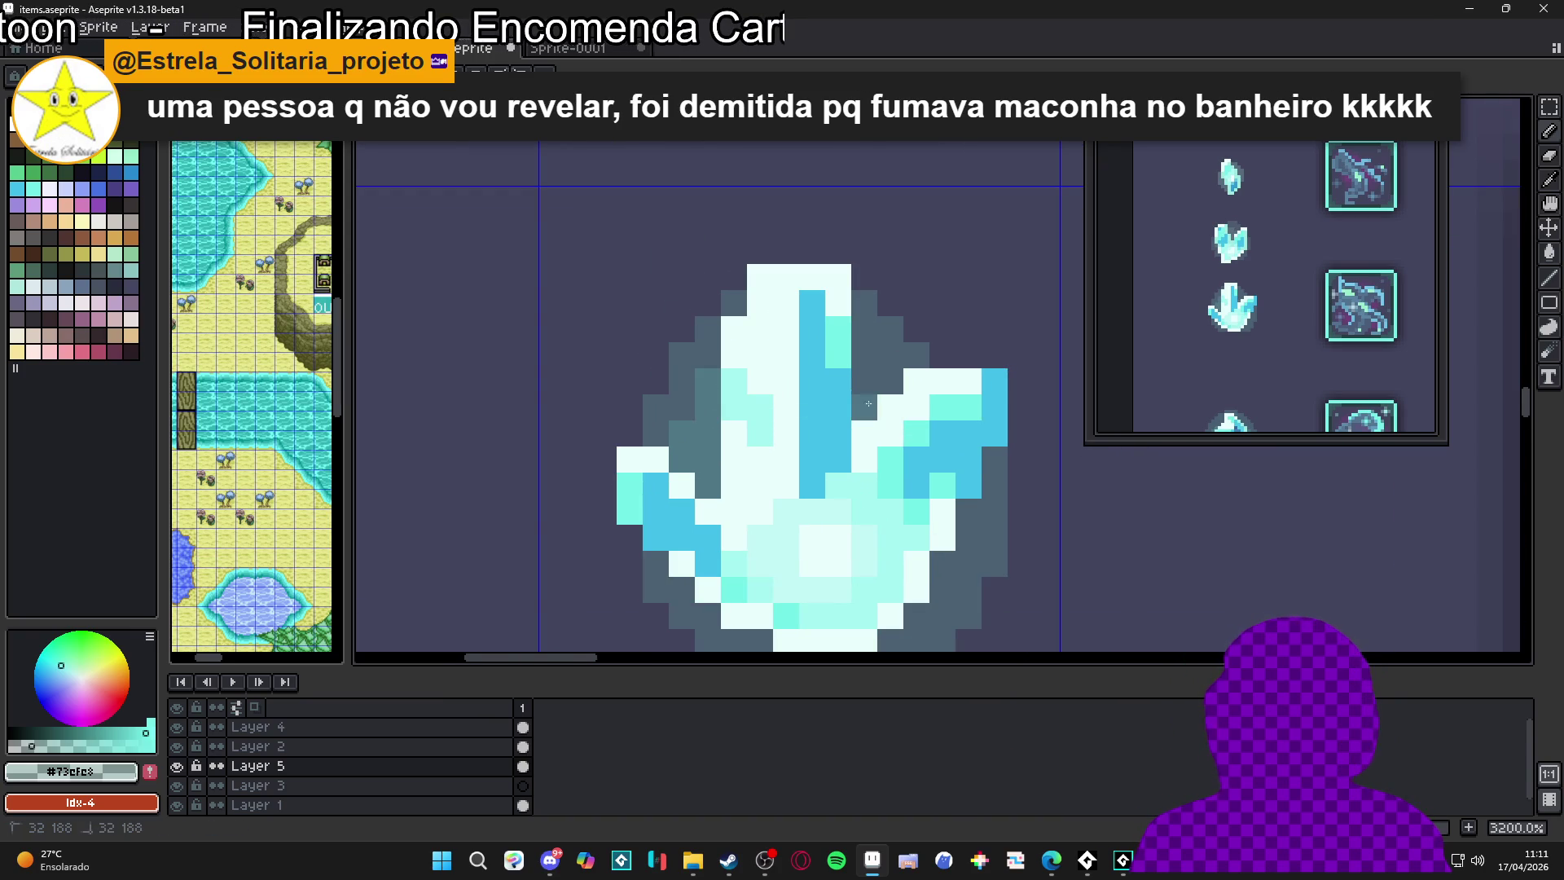
scroll(888, 482, down, 2)
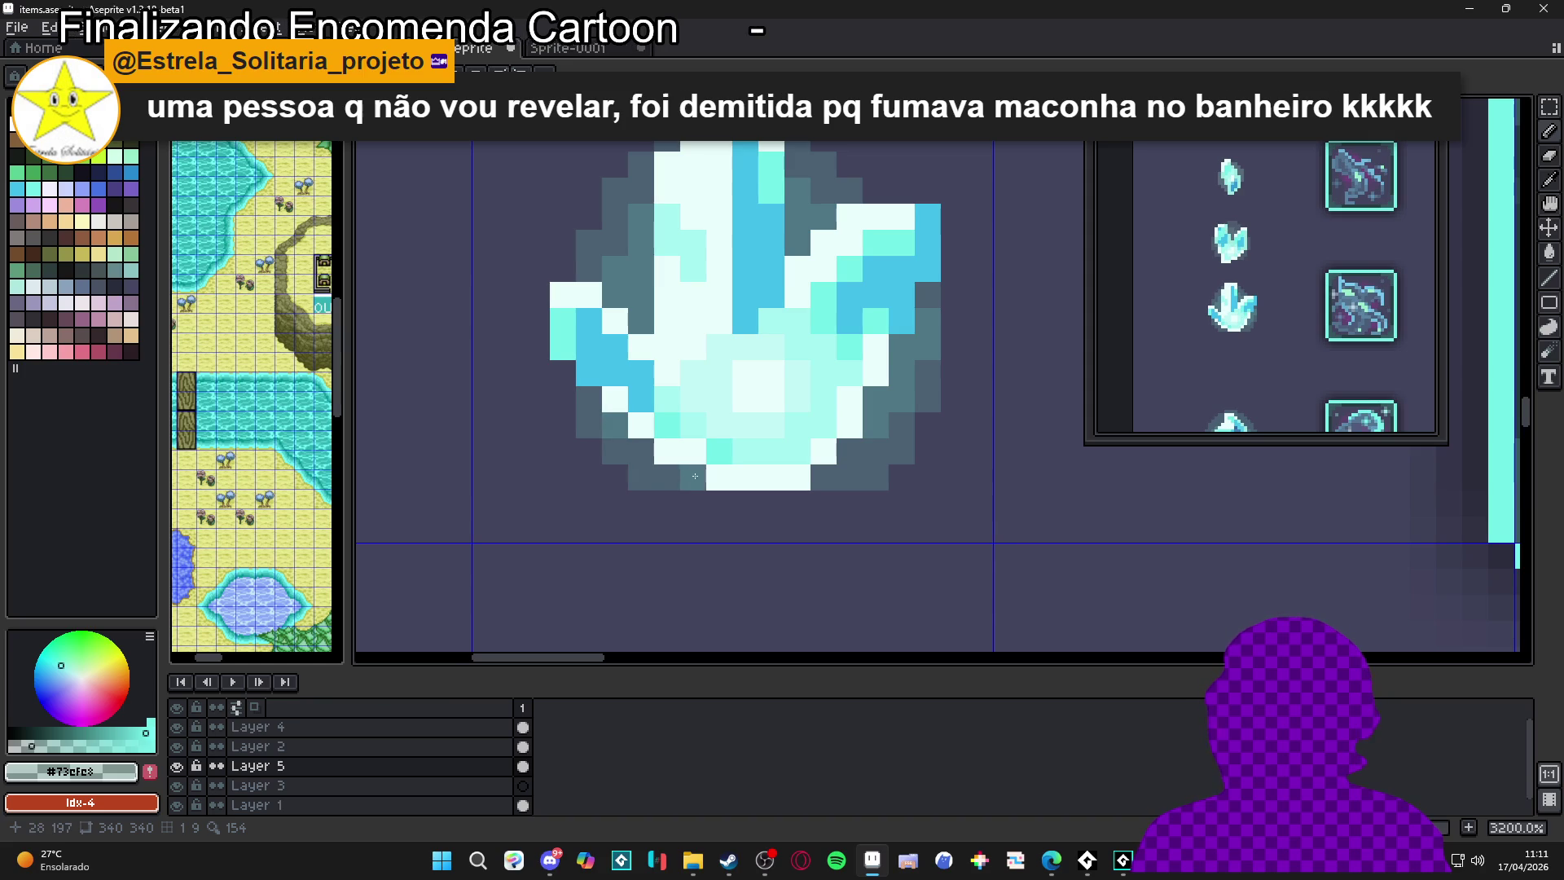
scroll(646, 457, down, 5)
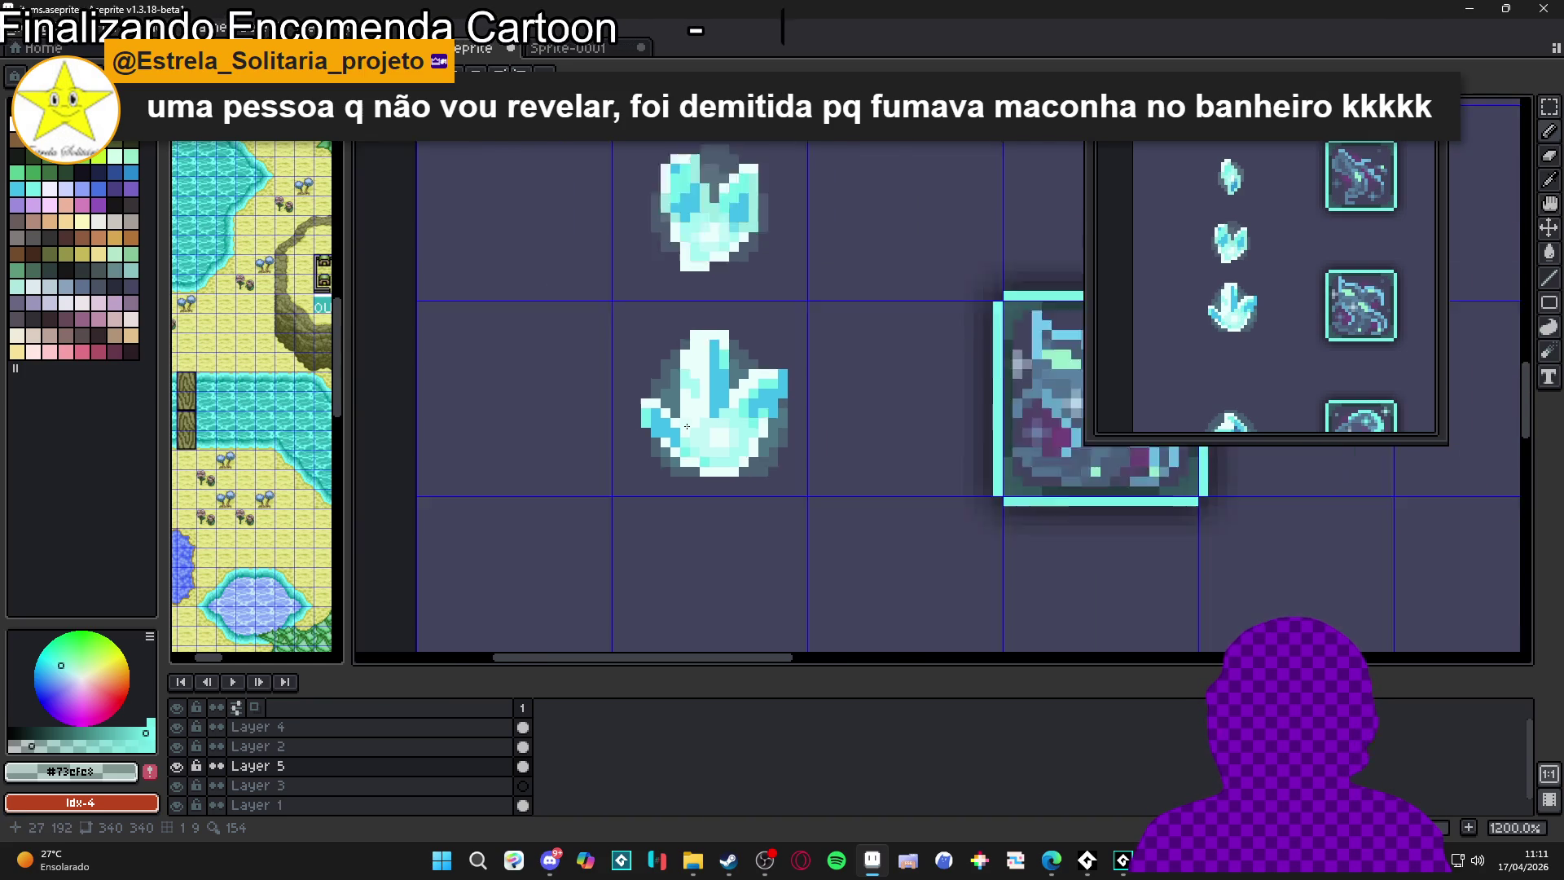
scroll(693, 399, up, 5)
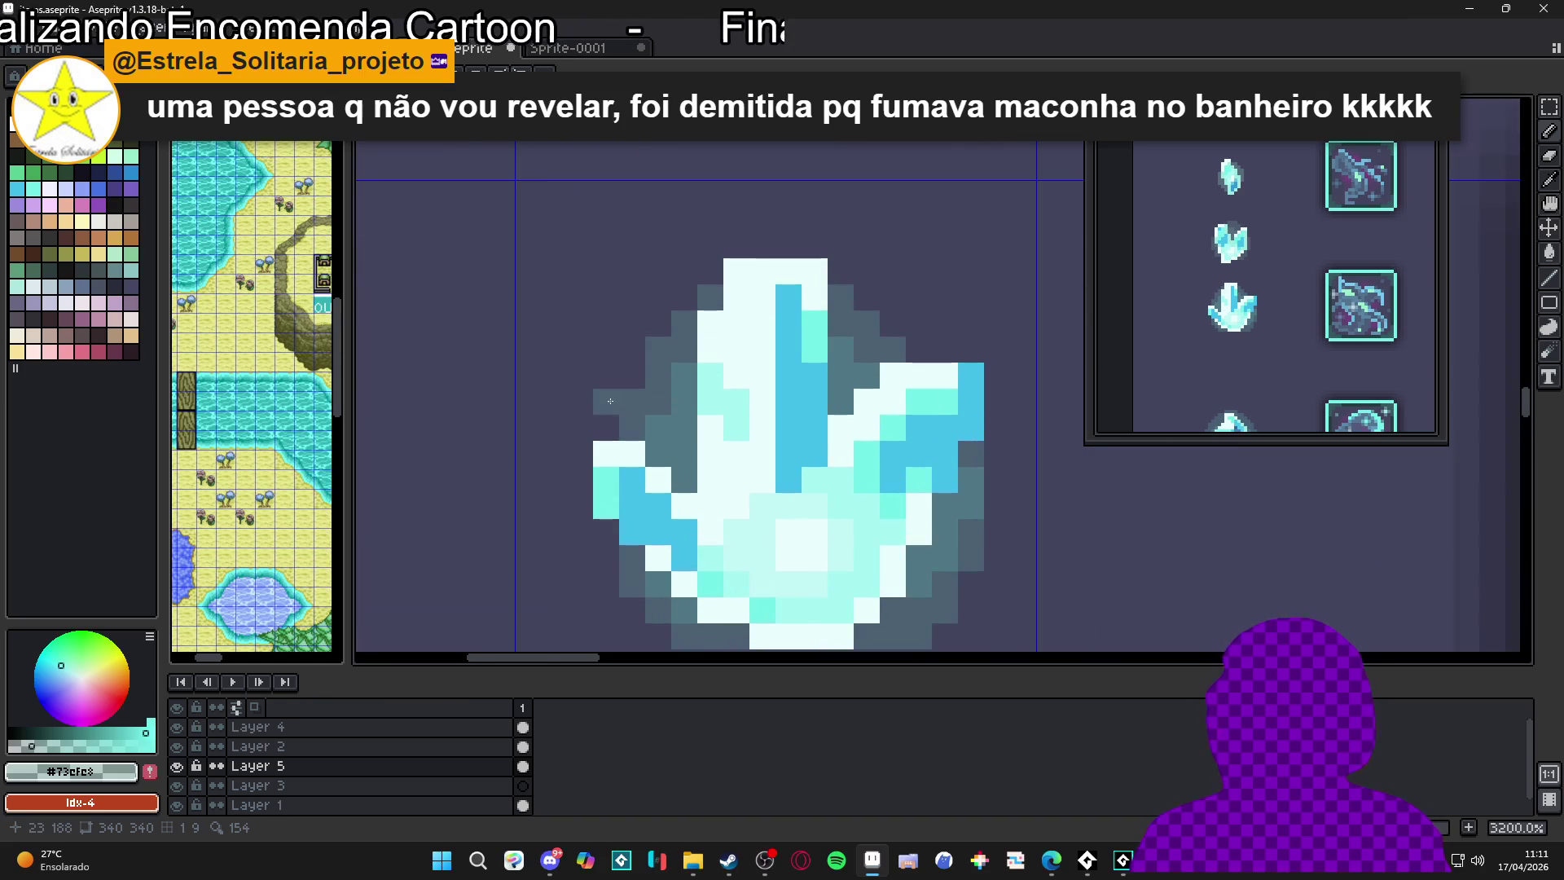
click(710, 271)
click(632, 350)
click(606, 425)
click(607, 402)
Extend the dark outline along the crystal's upper-right and right edges
click(867, 297)
click(893, 323)
click(920, 351)
click(935, 436)
click(936, 462)
click(936, 410)
click(935, 488)
Outline the crystal's lower-right, bottom and left edges with dark pixels
click(911, 514)
click(596, 567)
click(571, 538)
click(543, 488)
click(543, 462)
click(553, 507)
click(518, 436)
click(518, 462)
click(519, 383)
Try a dark pixel at the crystal's upper right, then undo it
scroll(528, 489, down, 2)
scroll(545, 472, up, 1)
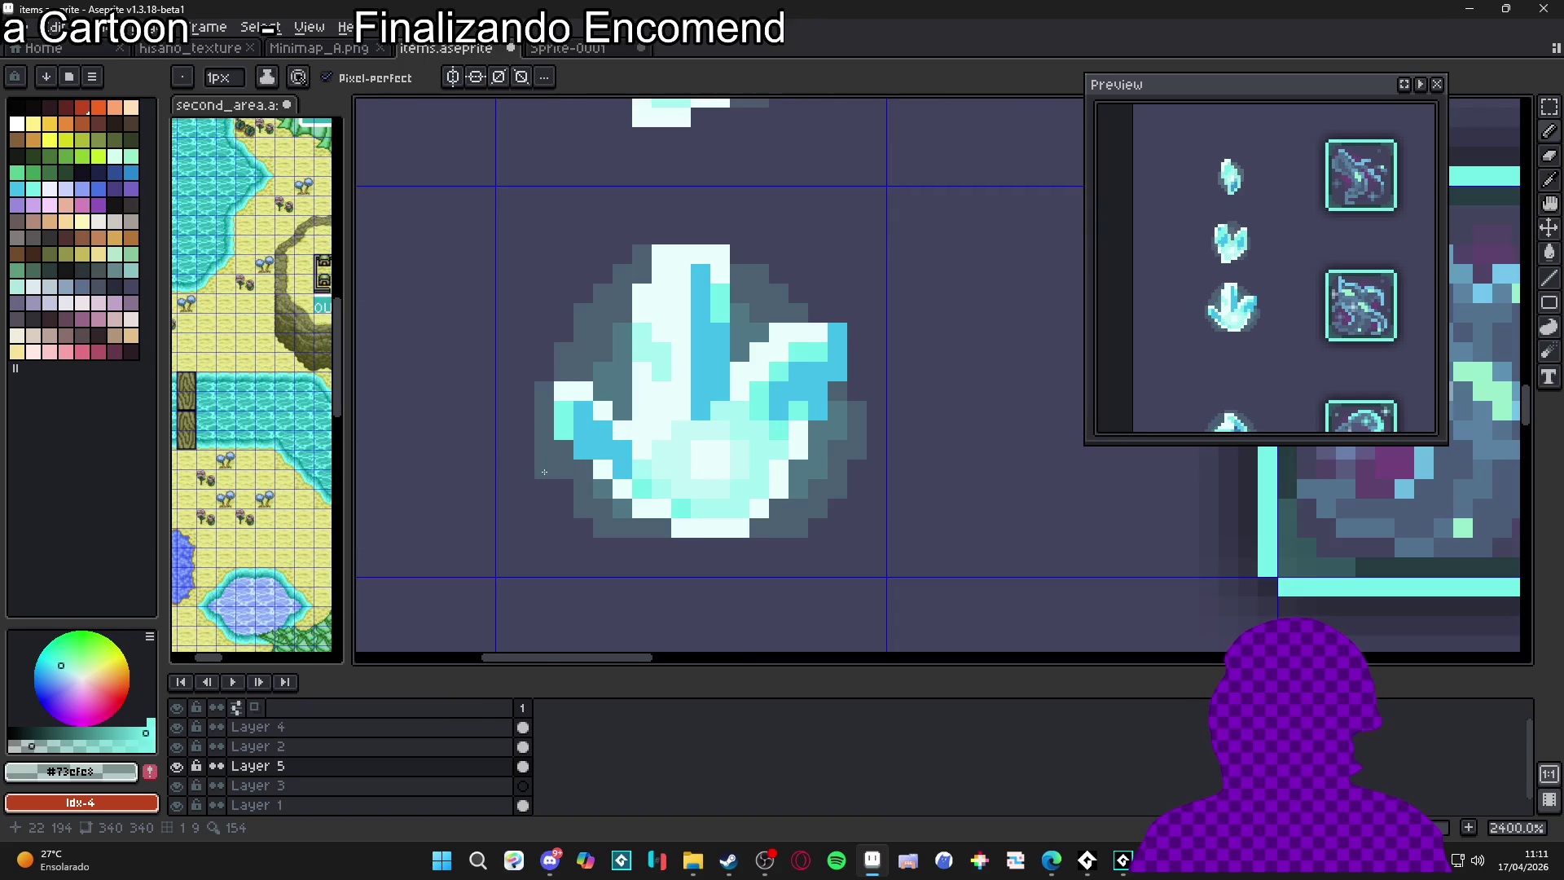
scroll(571, 494, down, 1)
scroll(754, 341, up, 2)
click(753, 341)
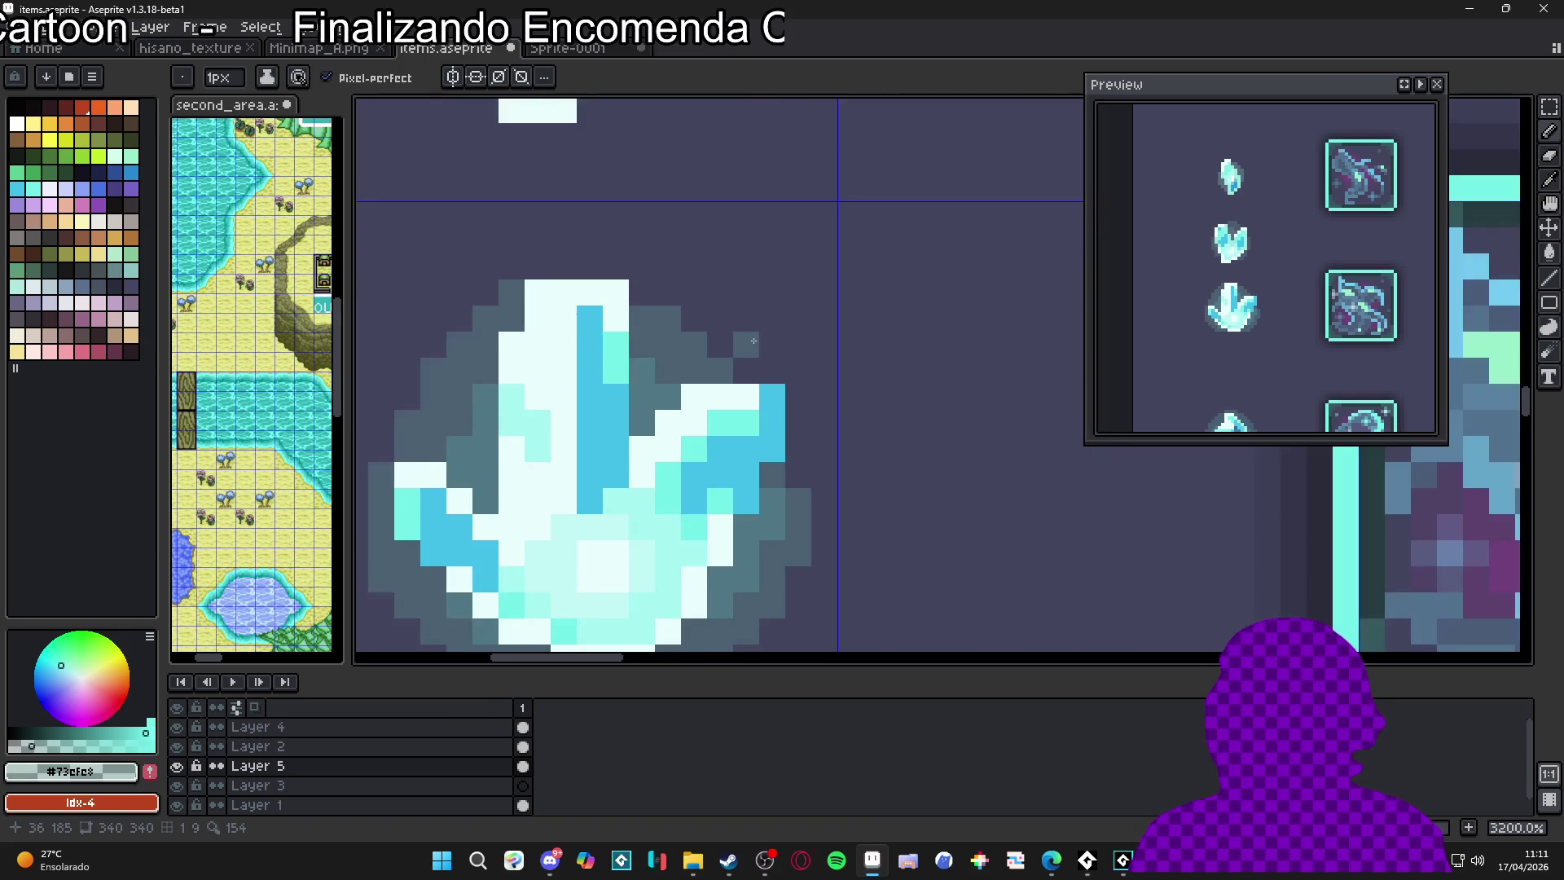
key(ctrl+z)
scroll(755, 347, down, 2)
scroll(587, 430, up, 2)
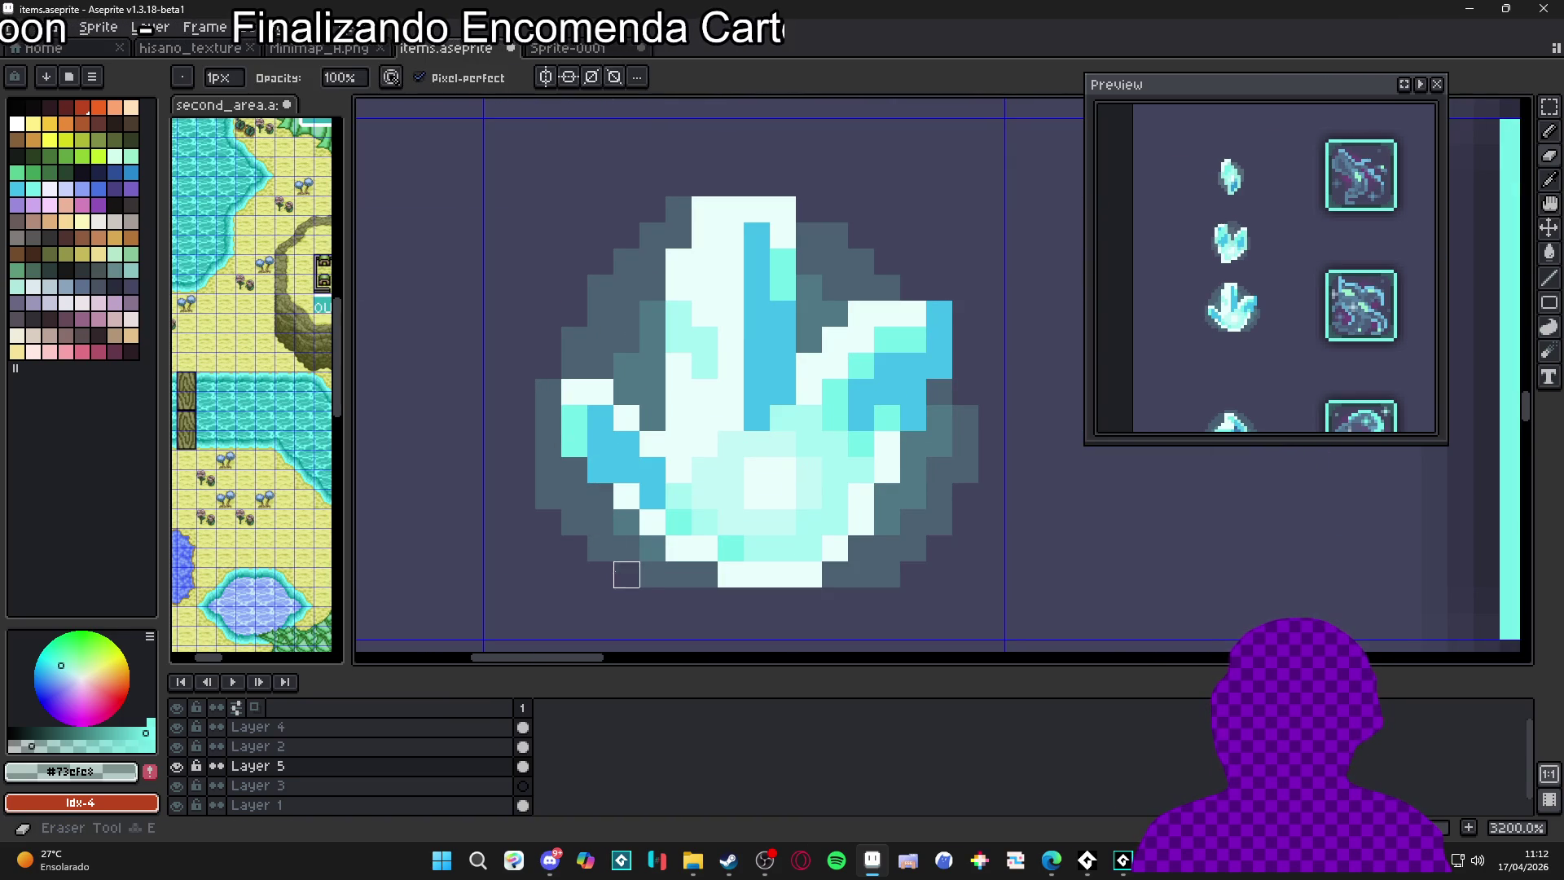
scroll(549, 497, down, 2)
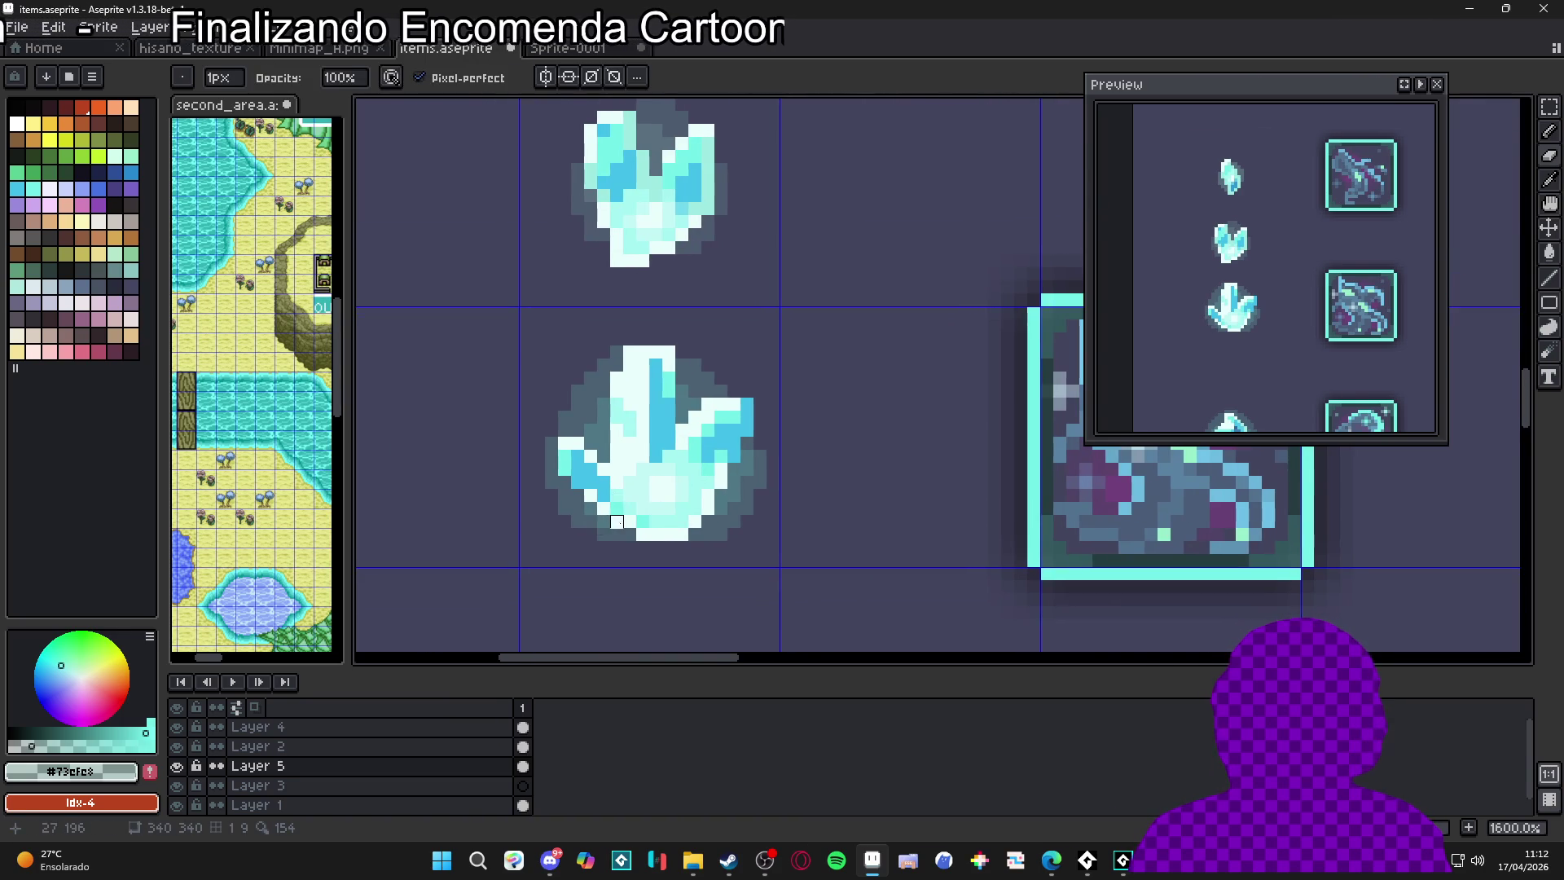
scroll(609, 493, down, 1)
scroll(608, 492, up, 2)
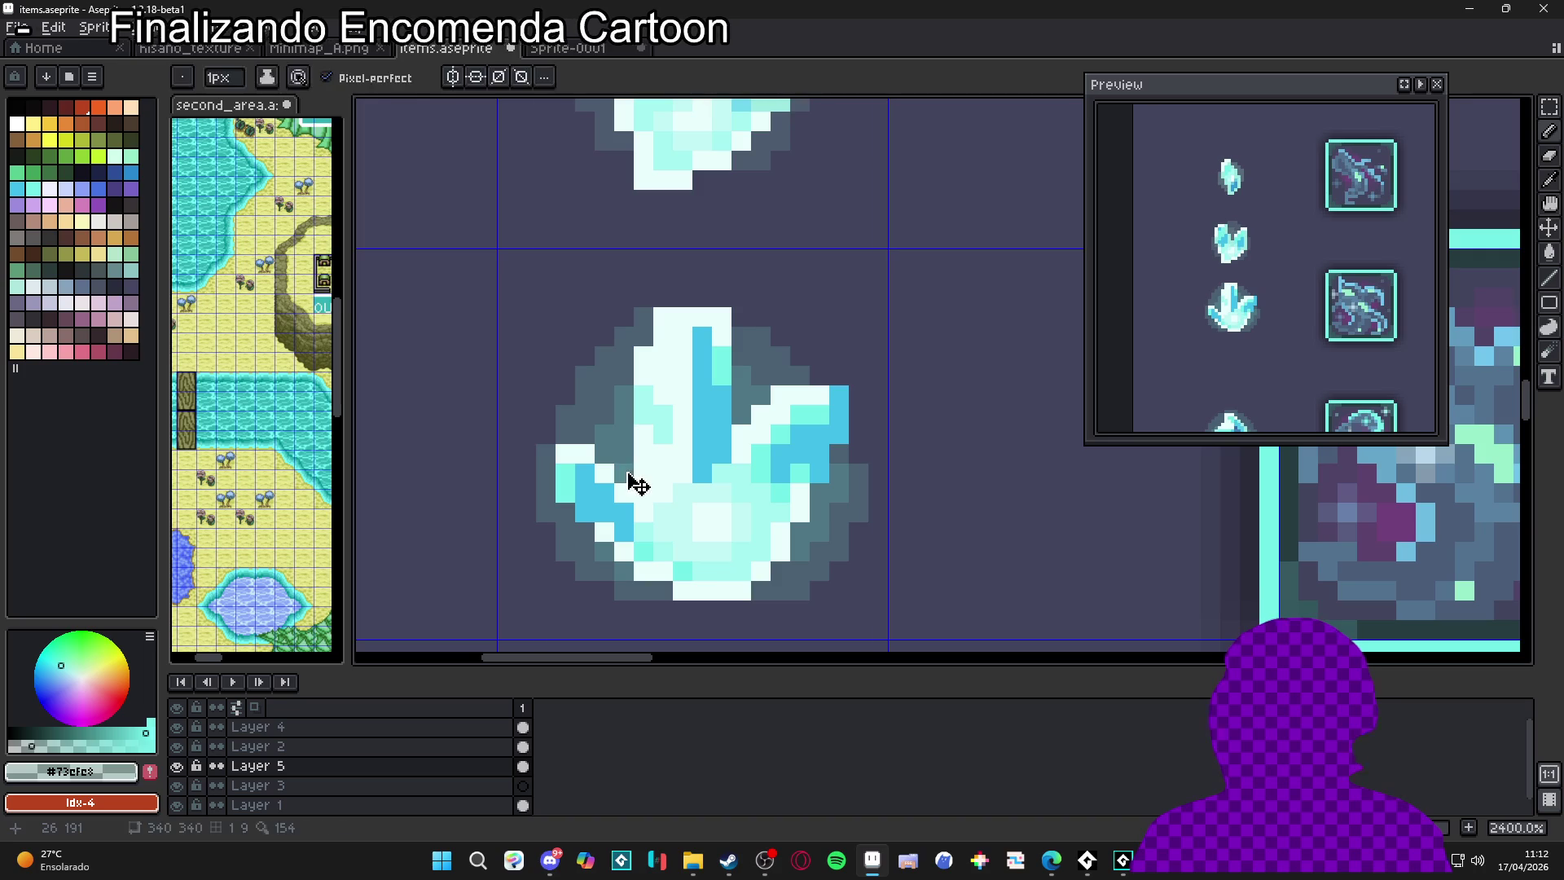
Paint light teal pixels on the crystal beside its white edge
click(611, 461)
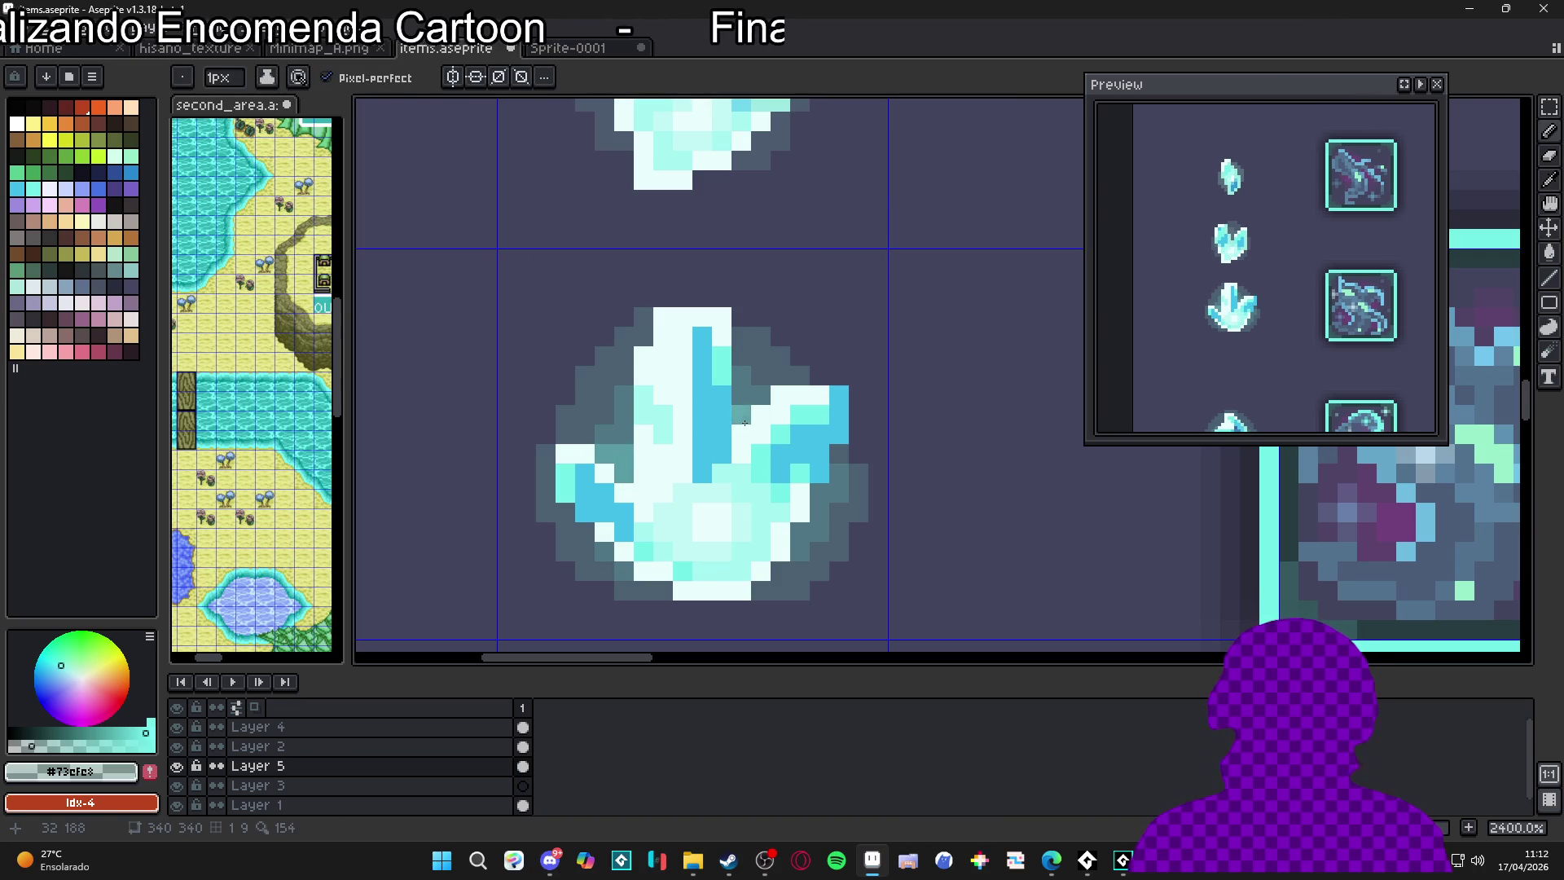
click(819, 494)
click(819, 513)
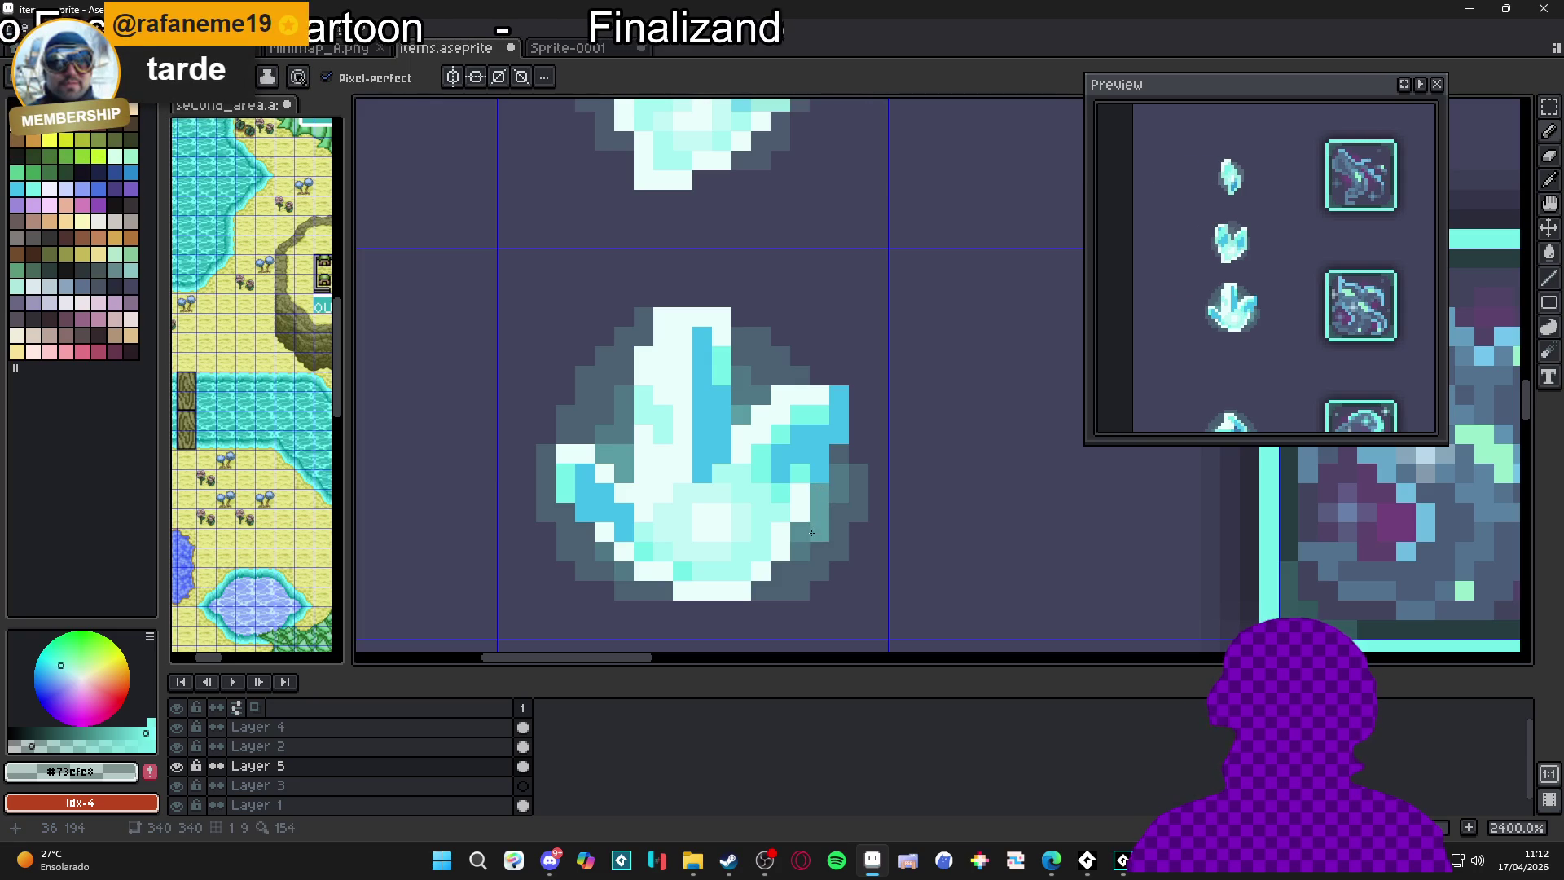
scroll(779, 558, down, 3)
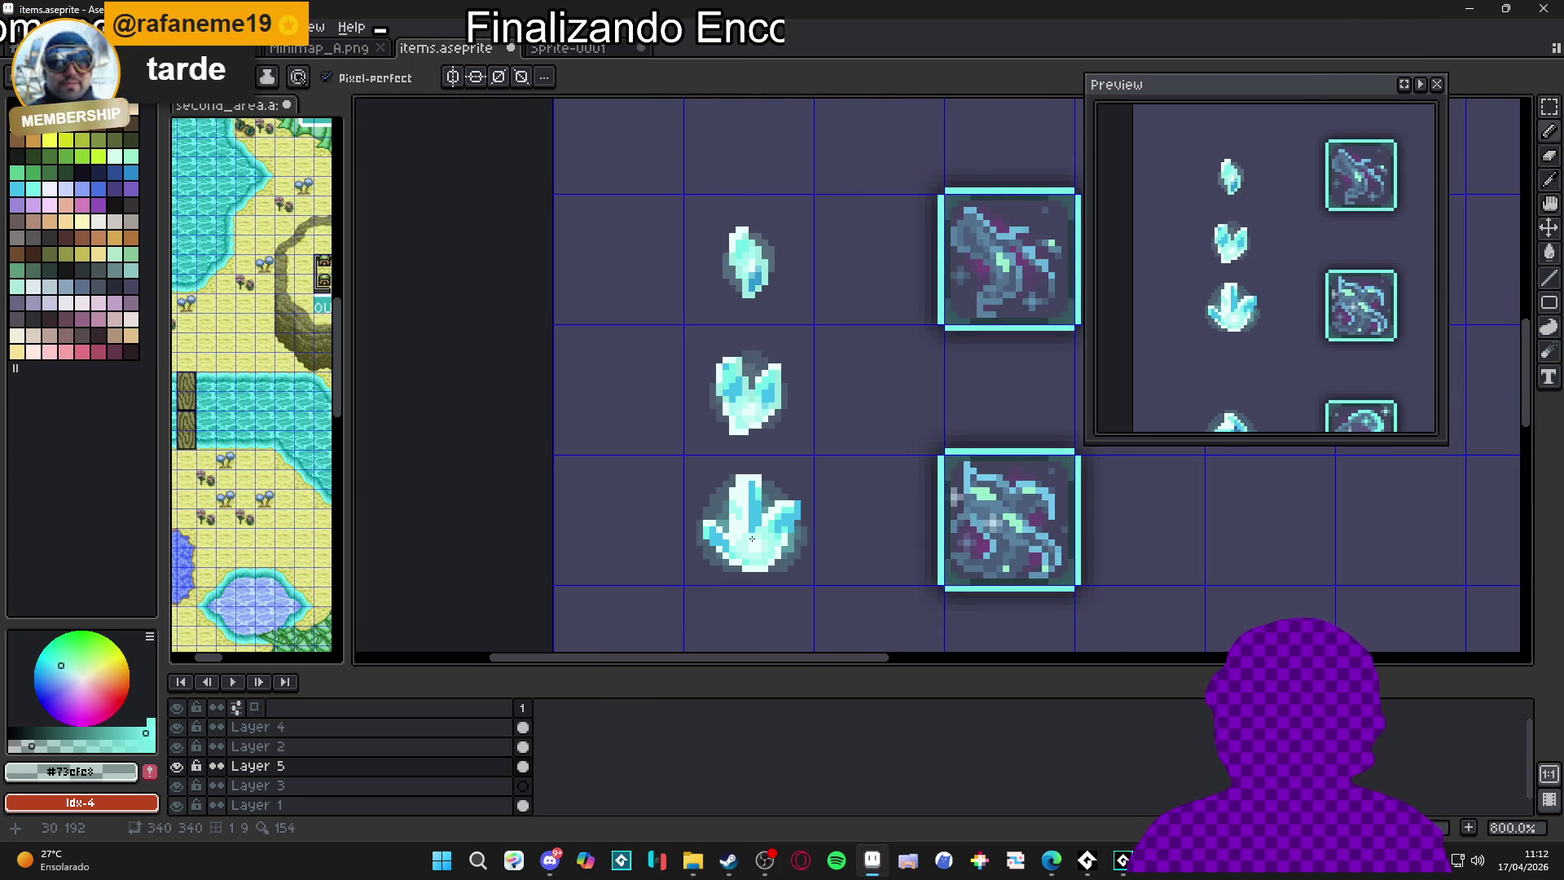
scroll(742, 541, up, 4)
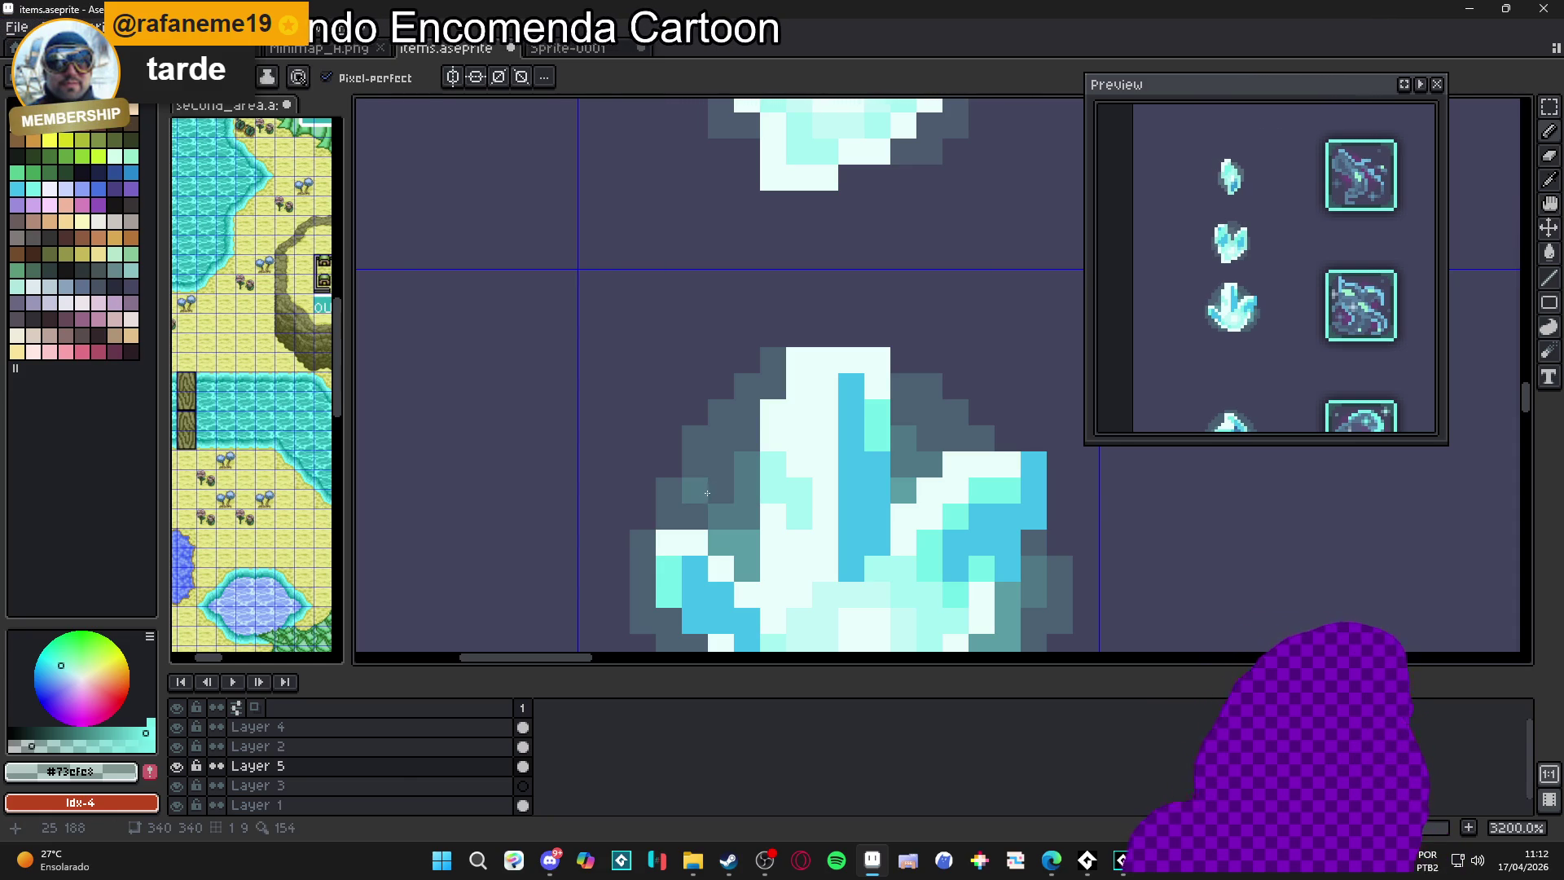
scroll(677, 473, down, 5)
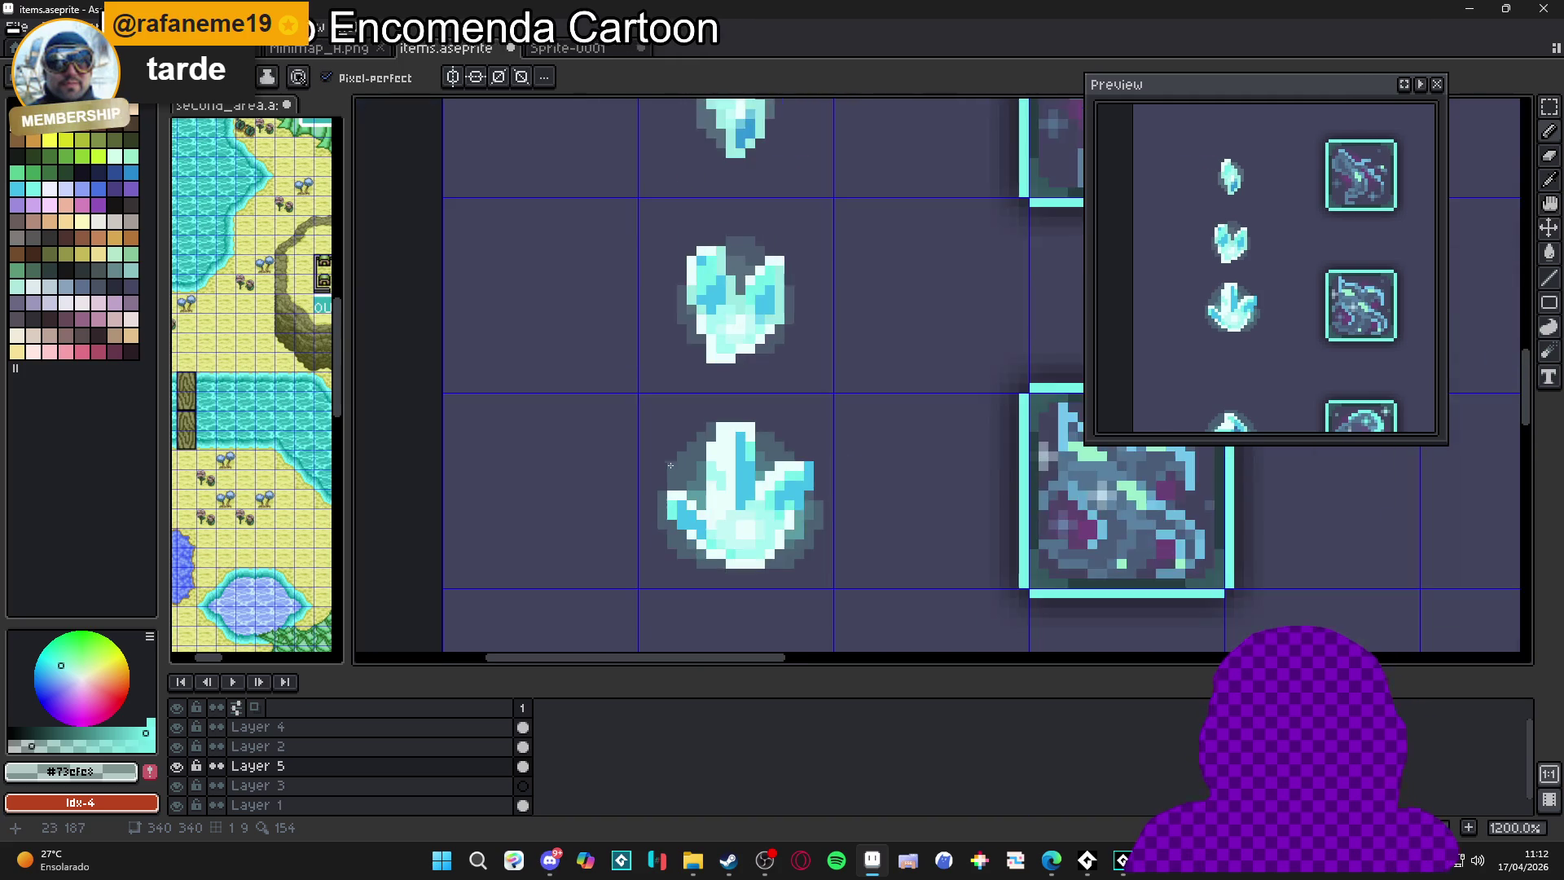
scroll(676, 466, down, 2)
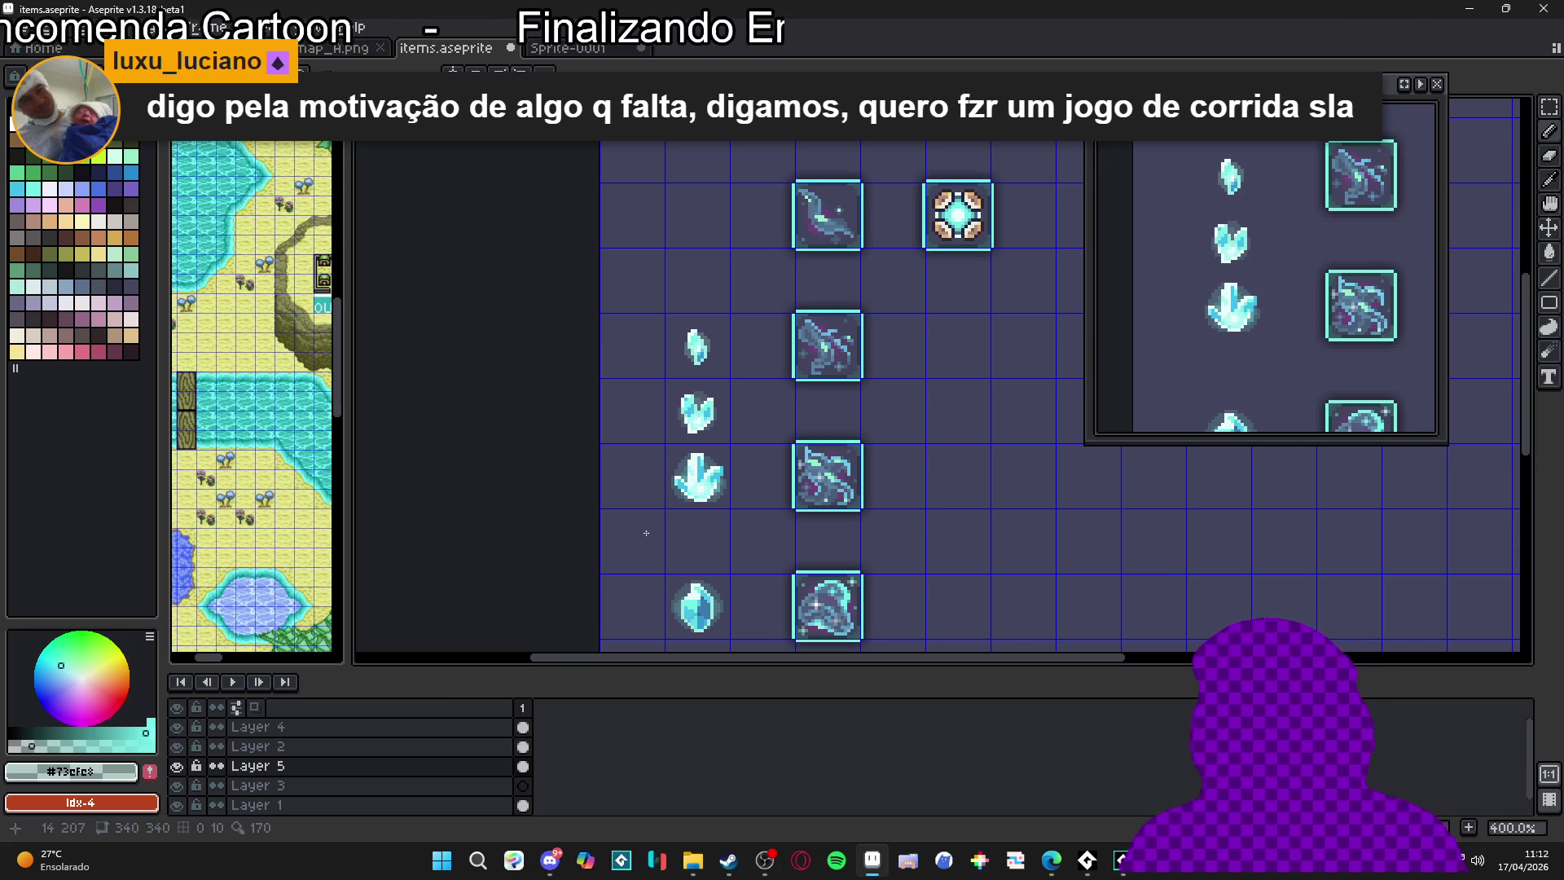
scroll(694, 487, up, 5)
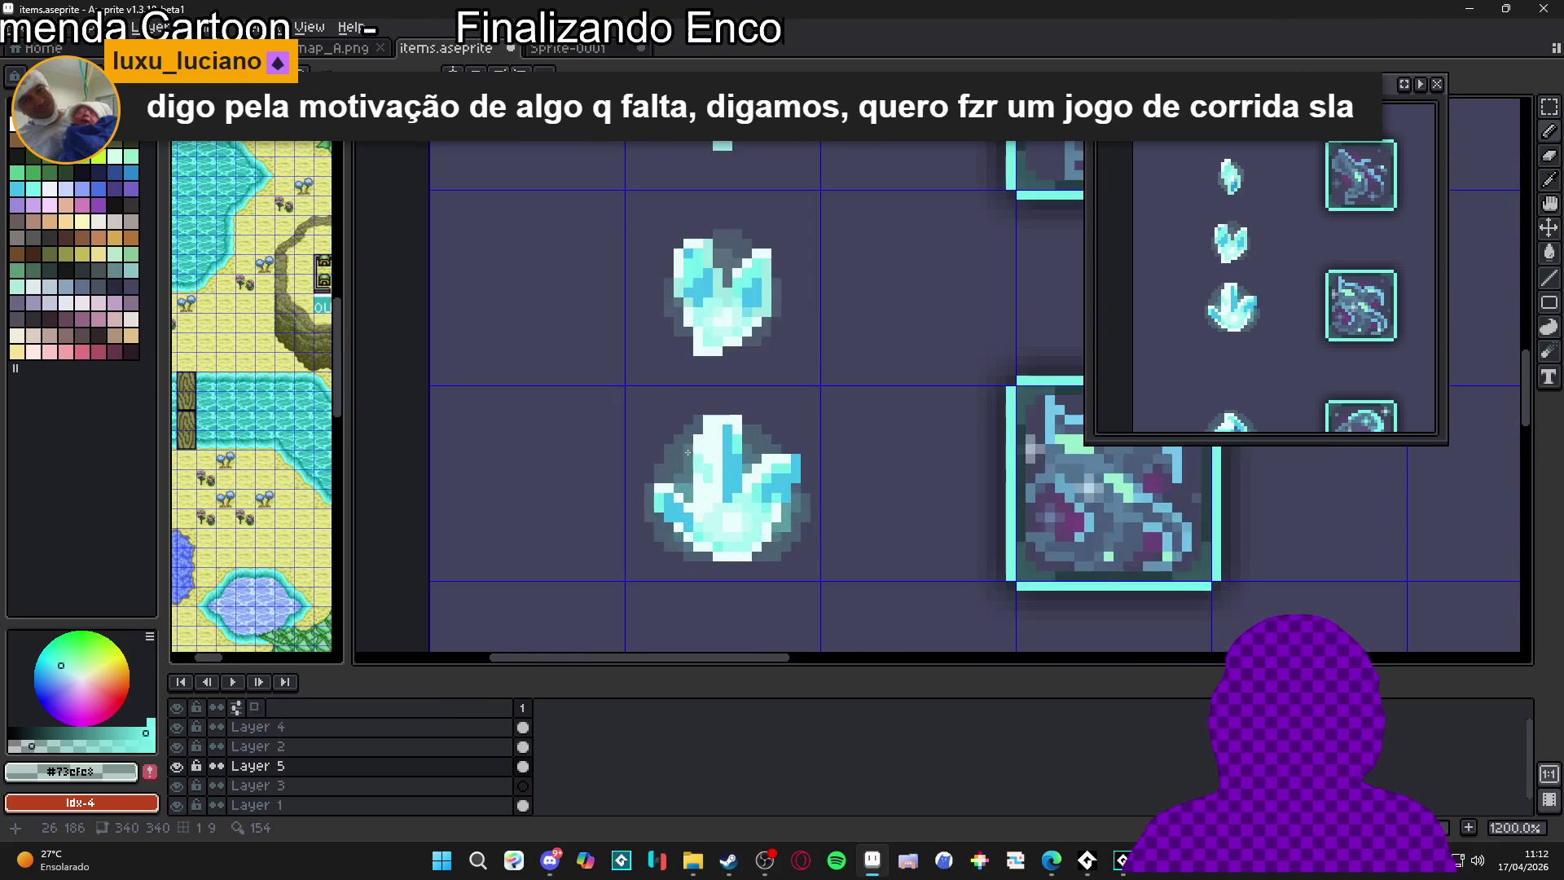
Add grey pixels at the crystal's upper-left edge, undo a diagonal teal stroke, and add a dark pixel
click(633, 425)
click(612, 407)
click(652, 425)
click(633, 444)
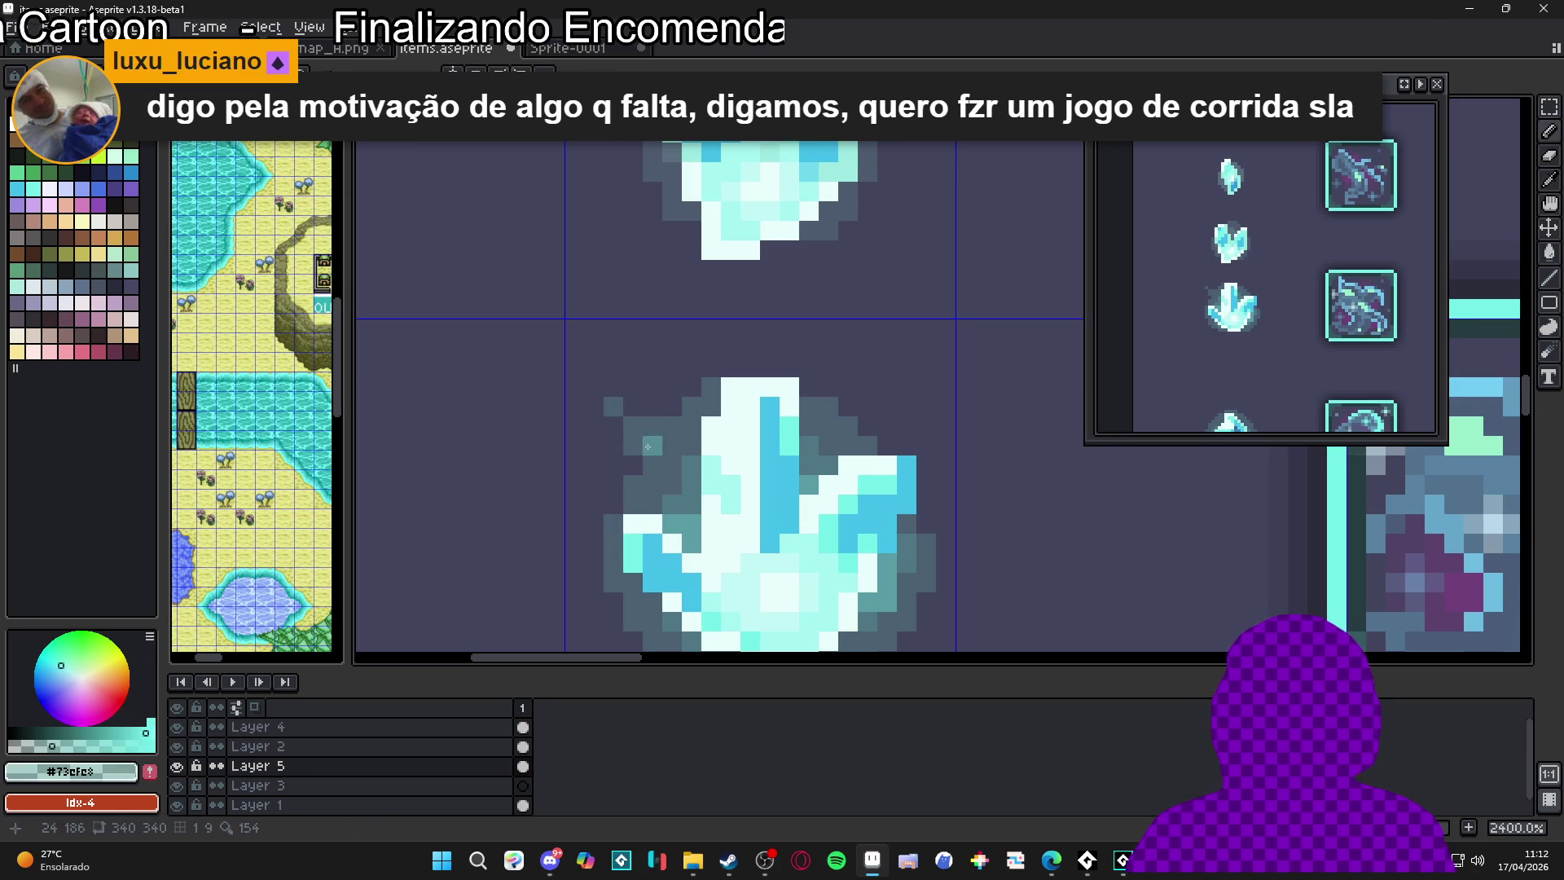
drag(635, 428, 678, 488)
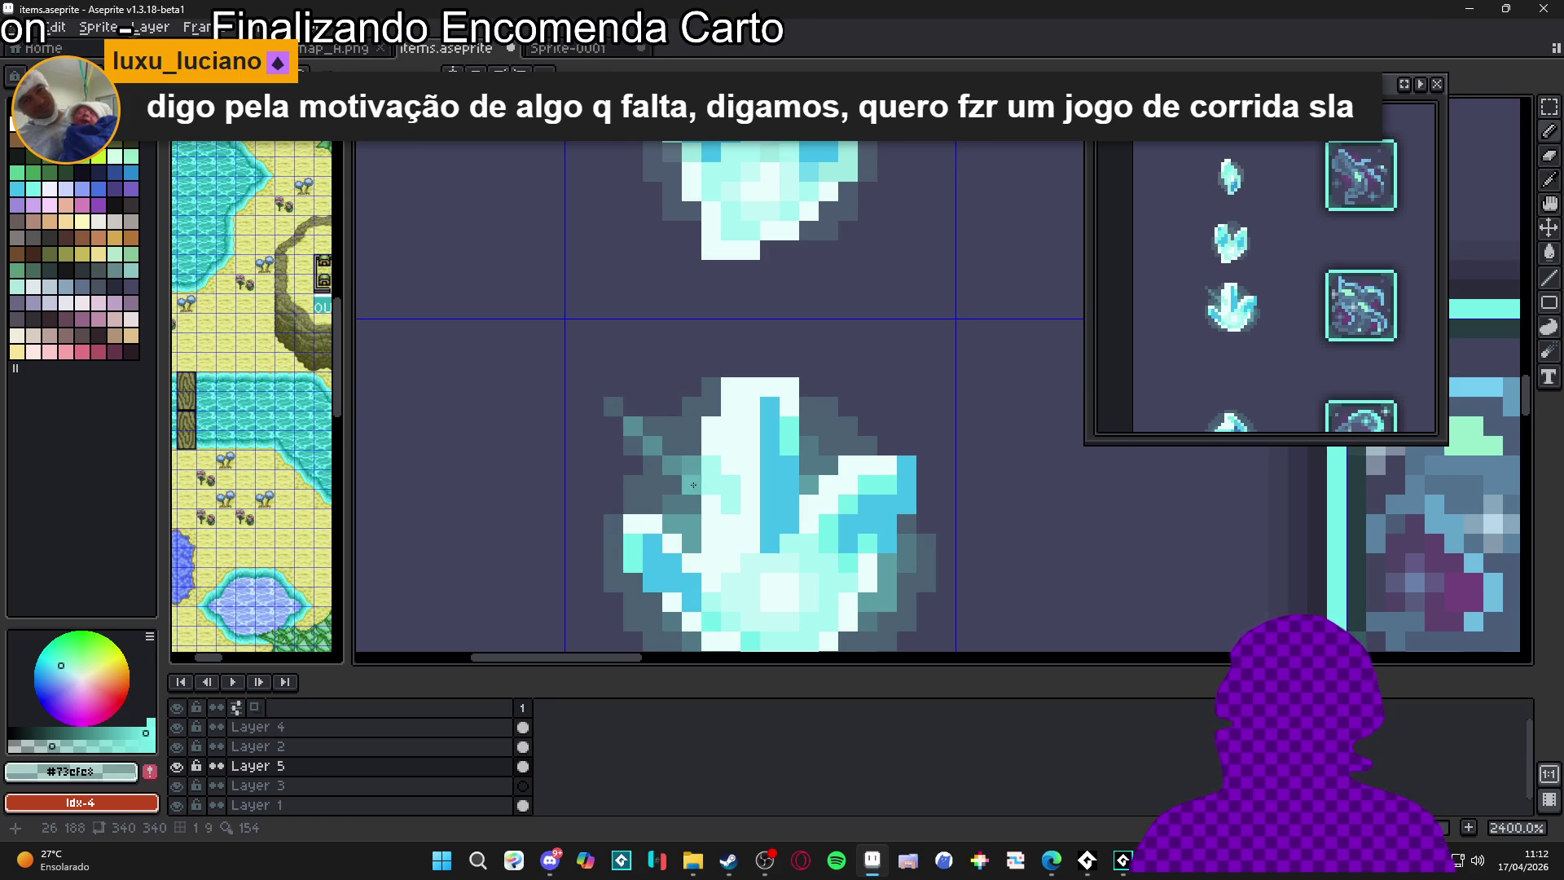
key(b)
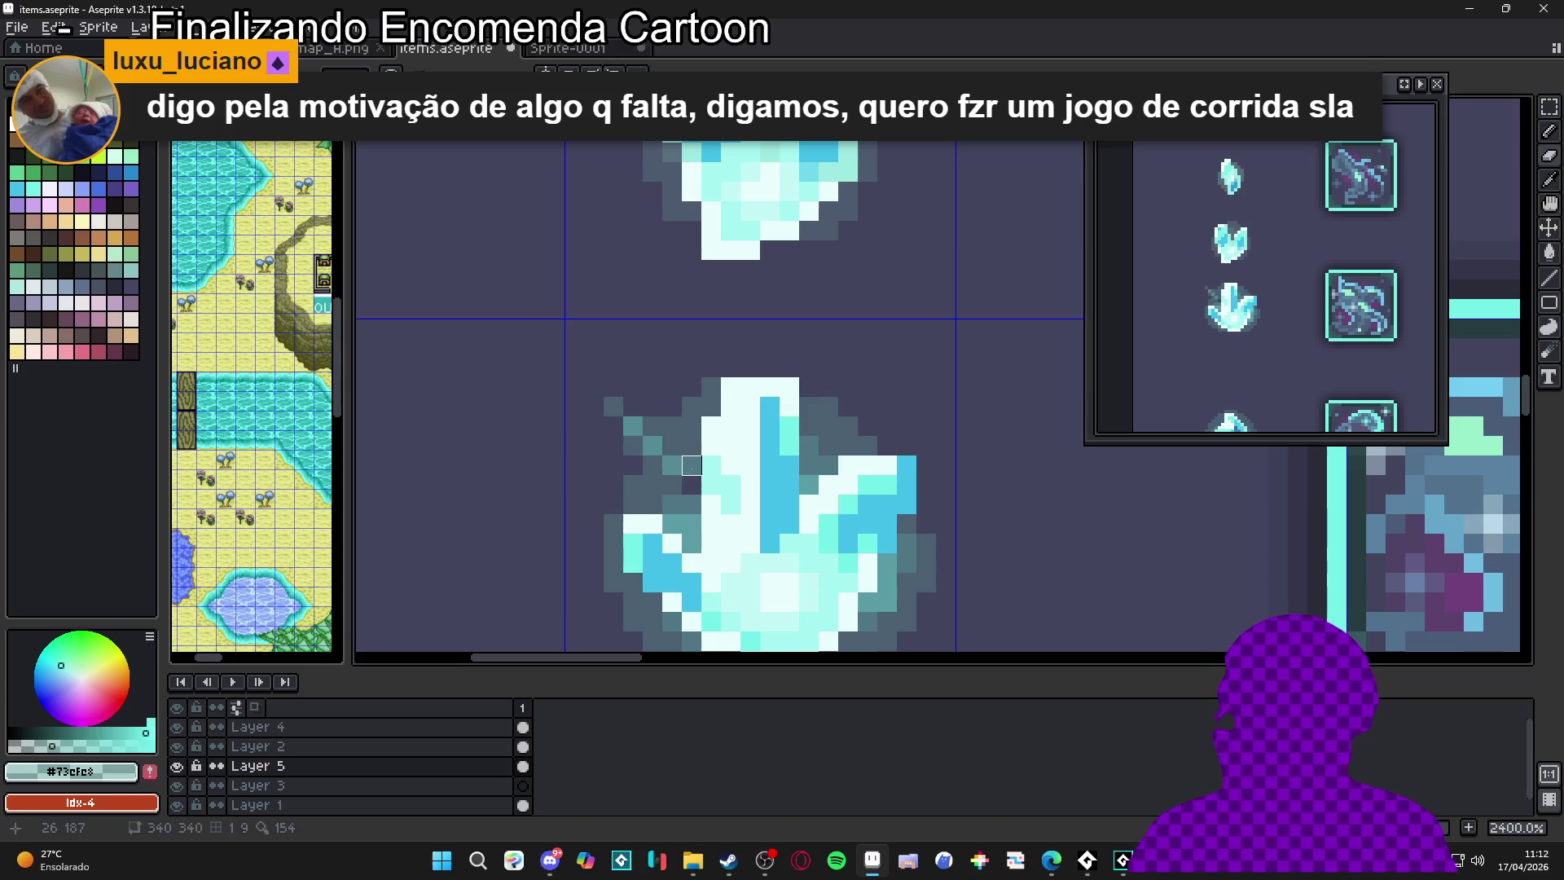
key(ctrl+z)
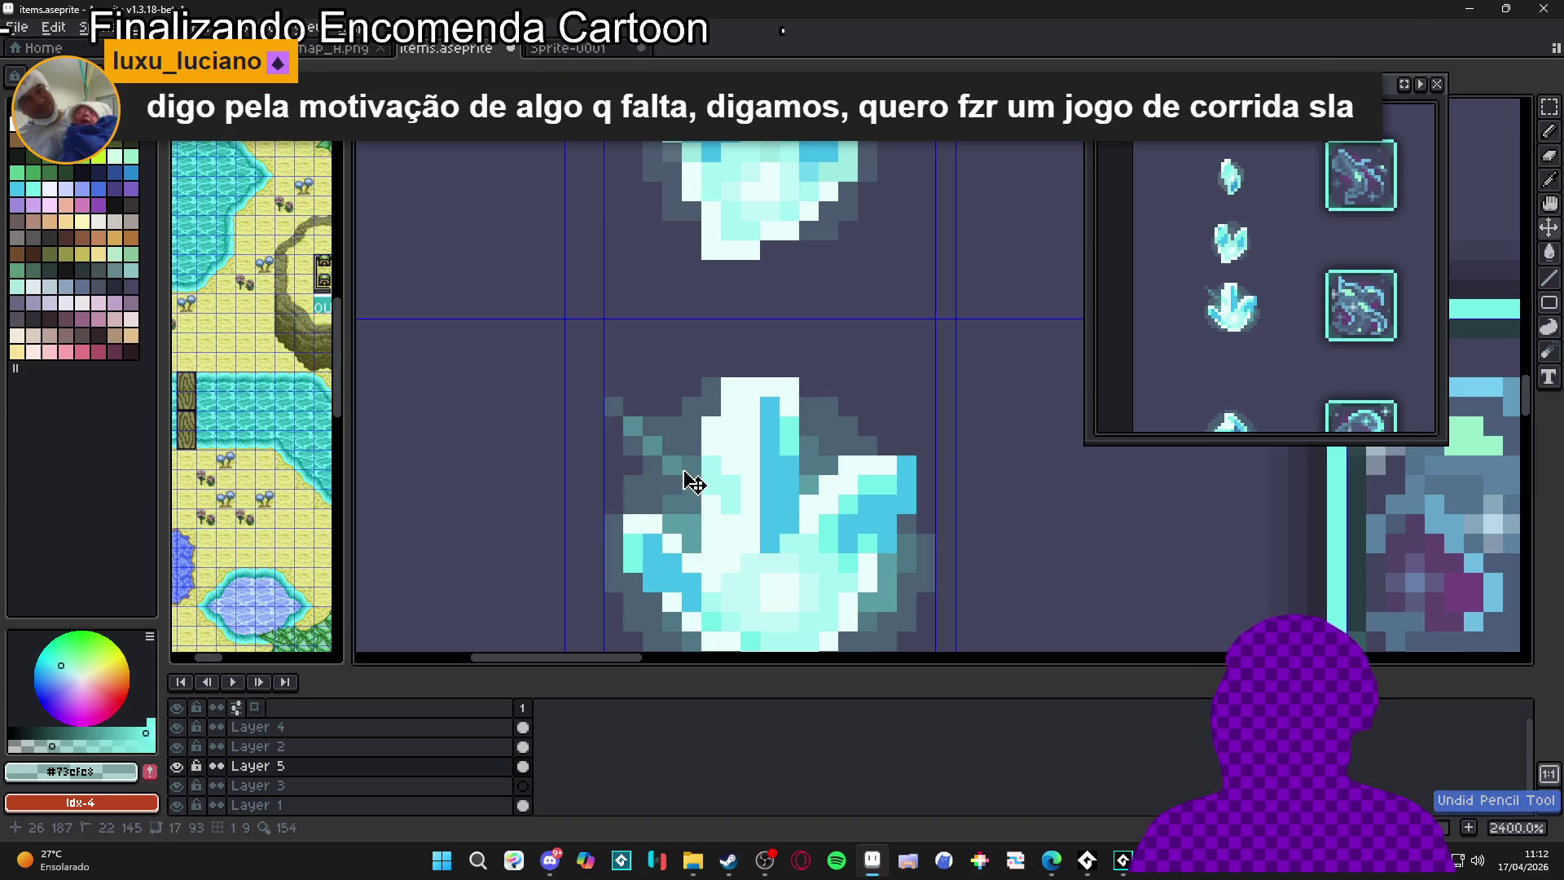
click(689, 474)
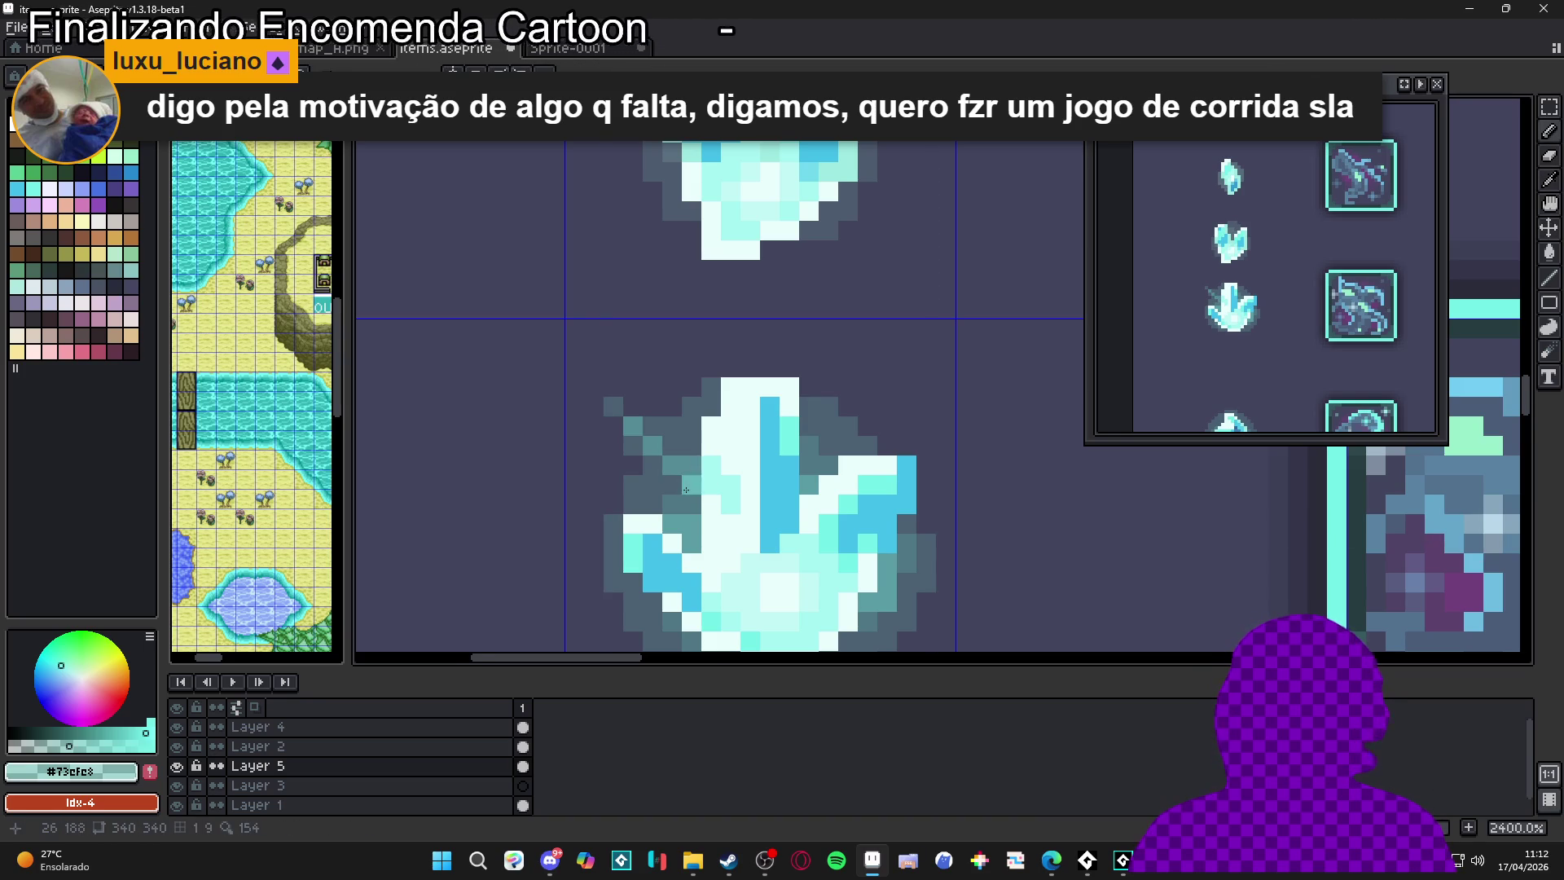
Zoom in and out to inspect the outlined crystal, returning to the Pencil tool (B)
scroll(686, 489, down, 5)
scroll(705, 513, down, 1)
scroll(713, 511, up, 2)
scroll(721, 512, down, 1)
scroll(688, 493, up, 3)
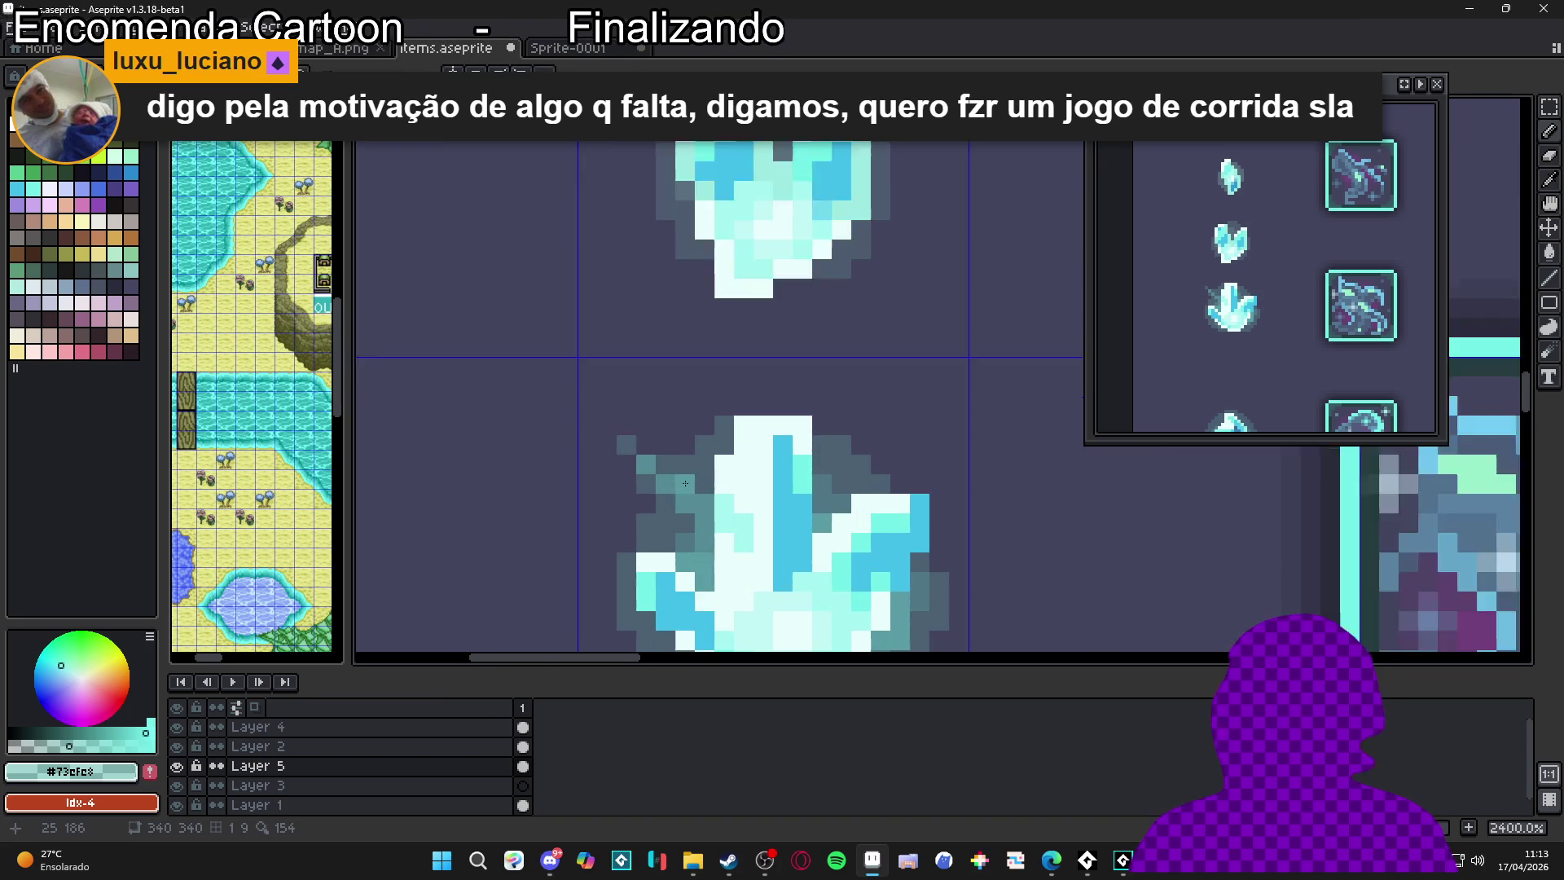
scroll(716, 499, up, 3)
scroll(694, 537, down, 2)
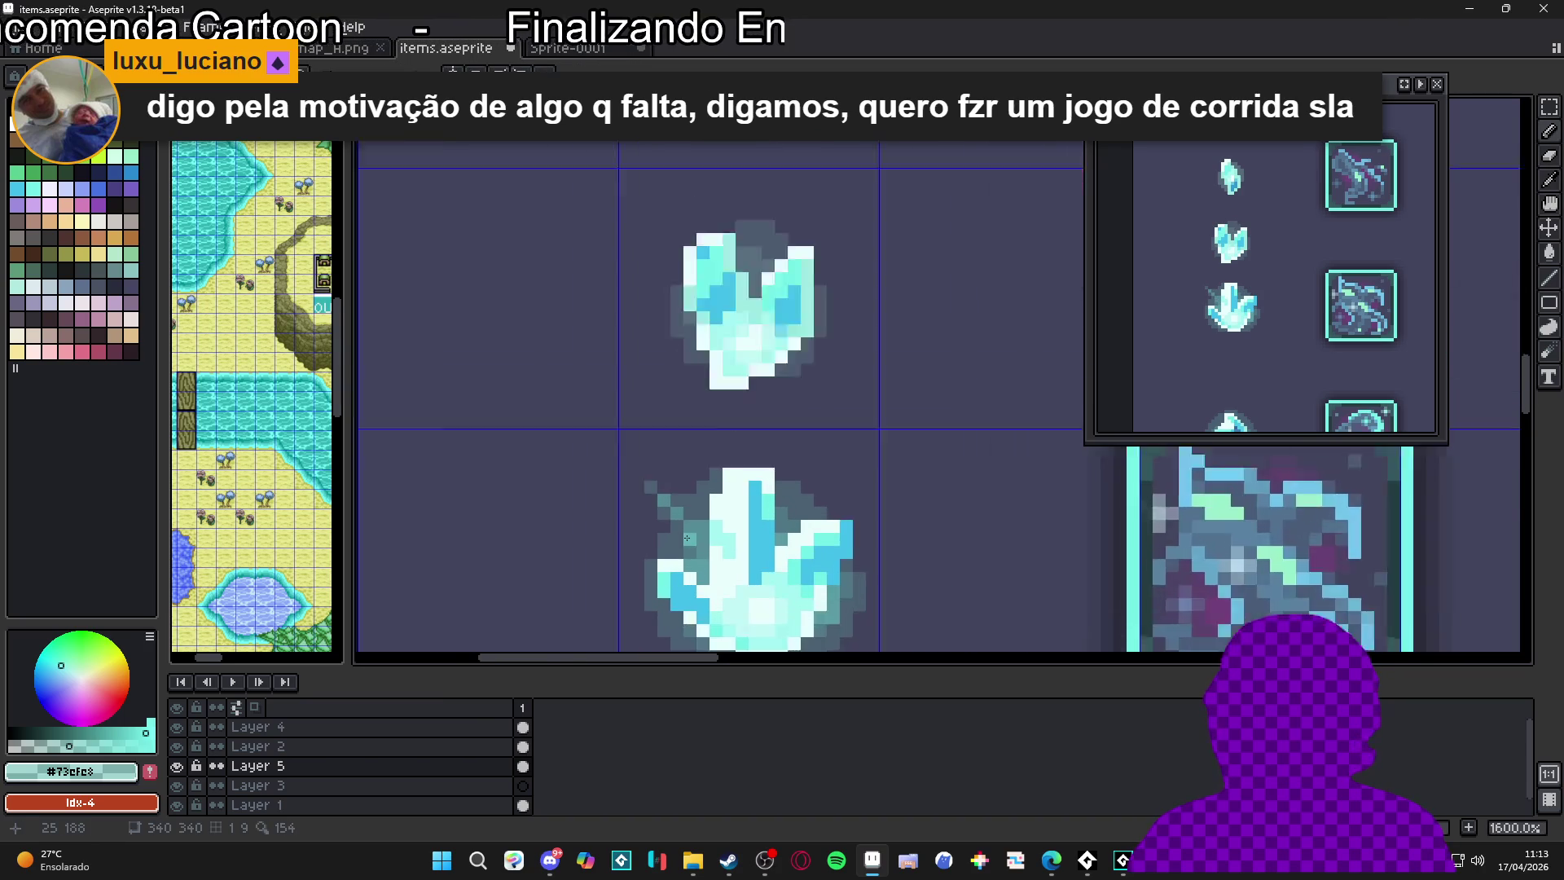
scroll(675, 534, up, 1)
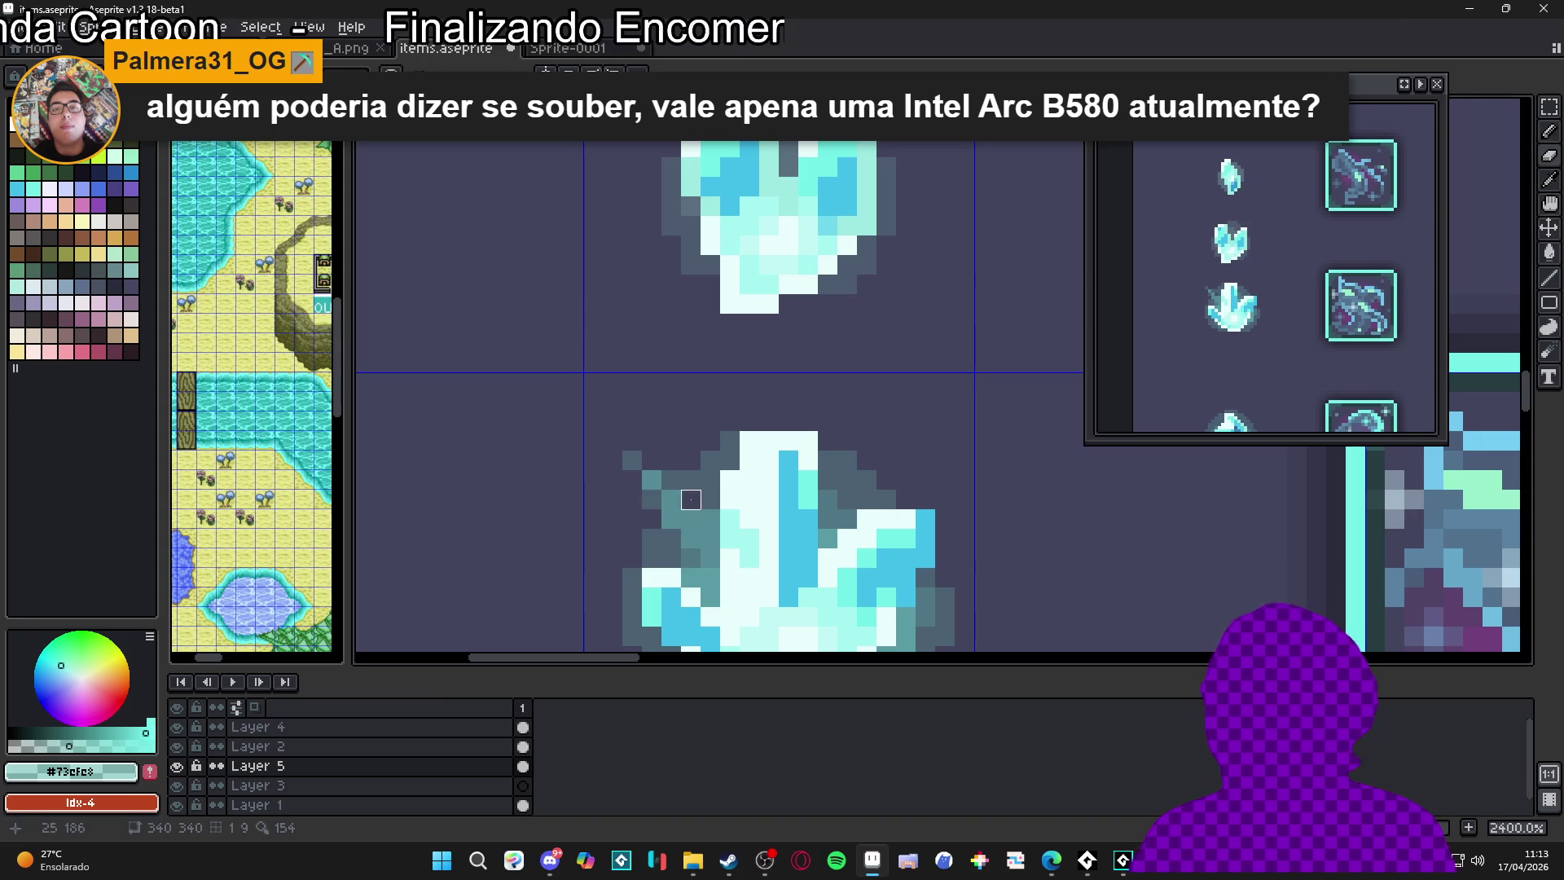
scroll(691, 499, down, 3)
scroll(748, 522, up, 2)
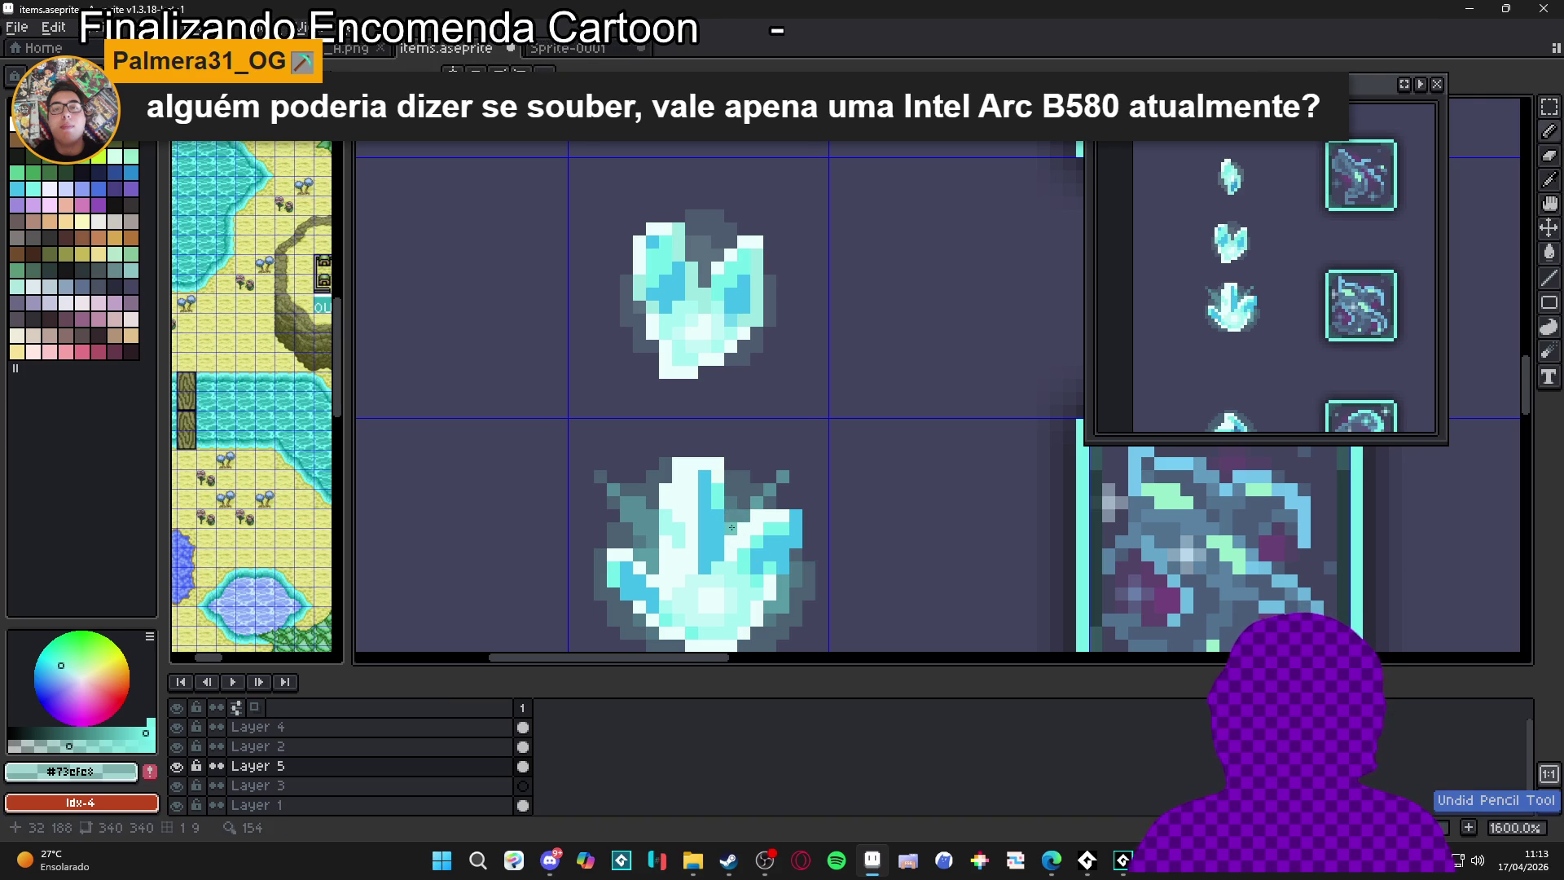
key(b)
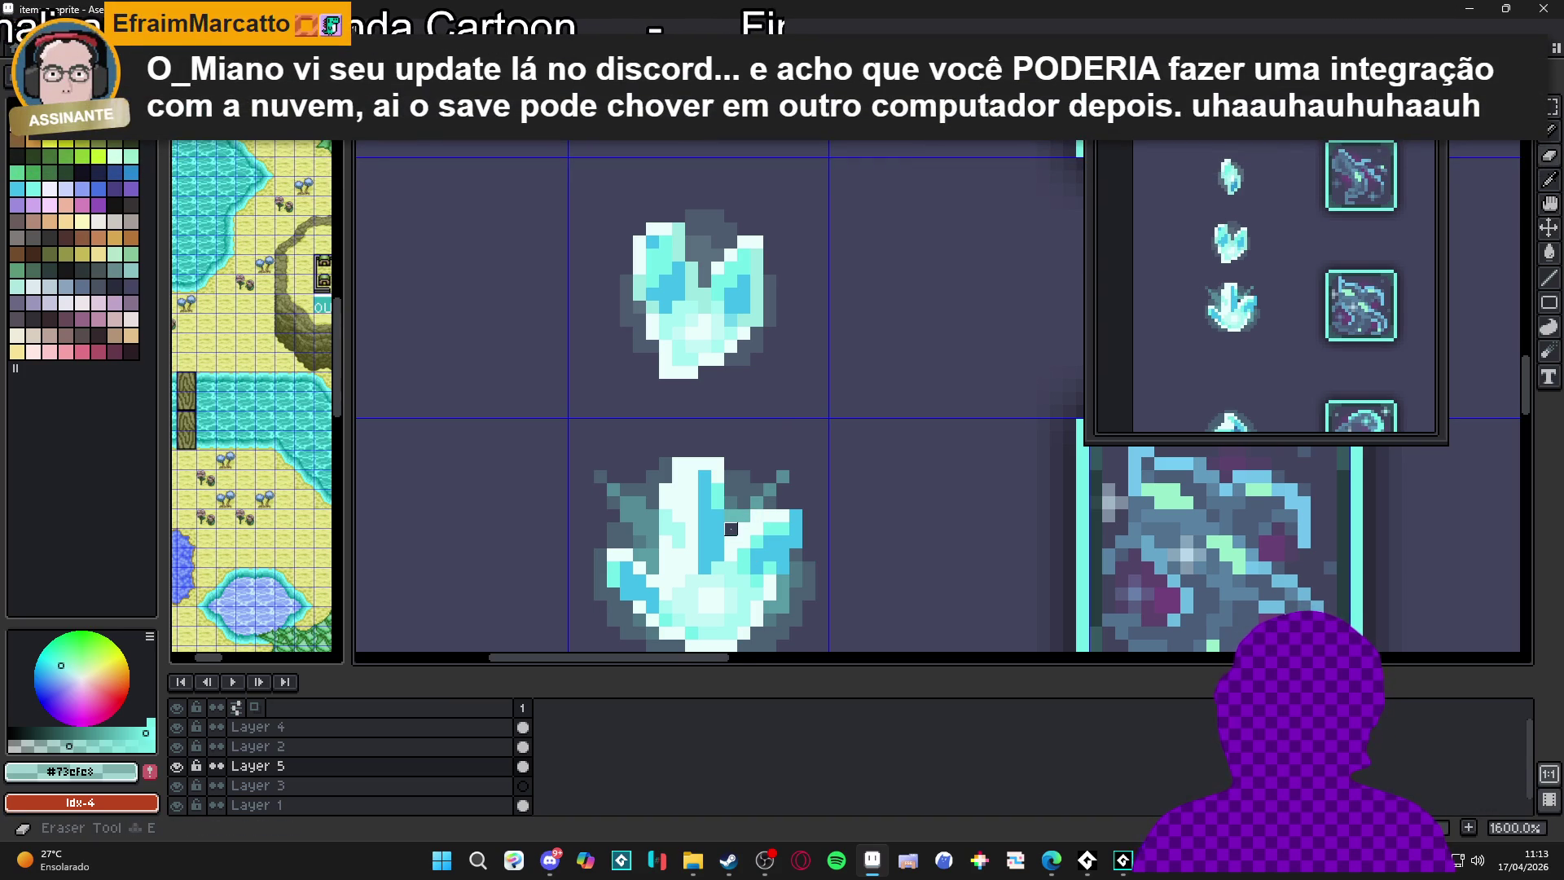
Paint a short row of pixels onto the lower crystal's glow and centre it in view
scroll(749, 544, down, 1)
scroll(752, 544, down, 3)
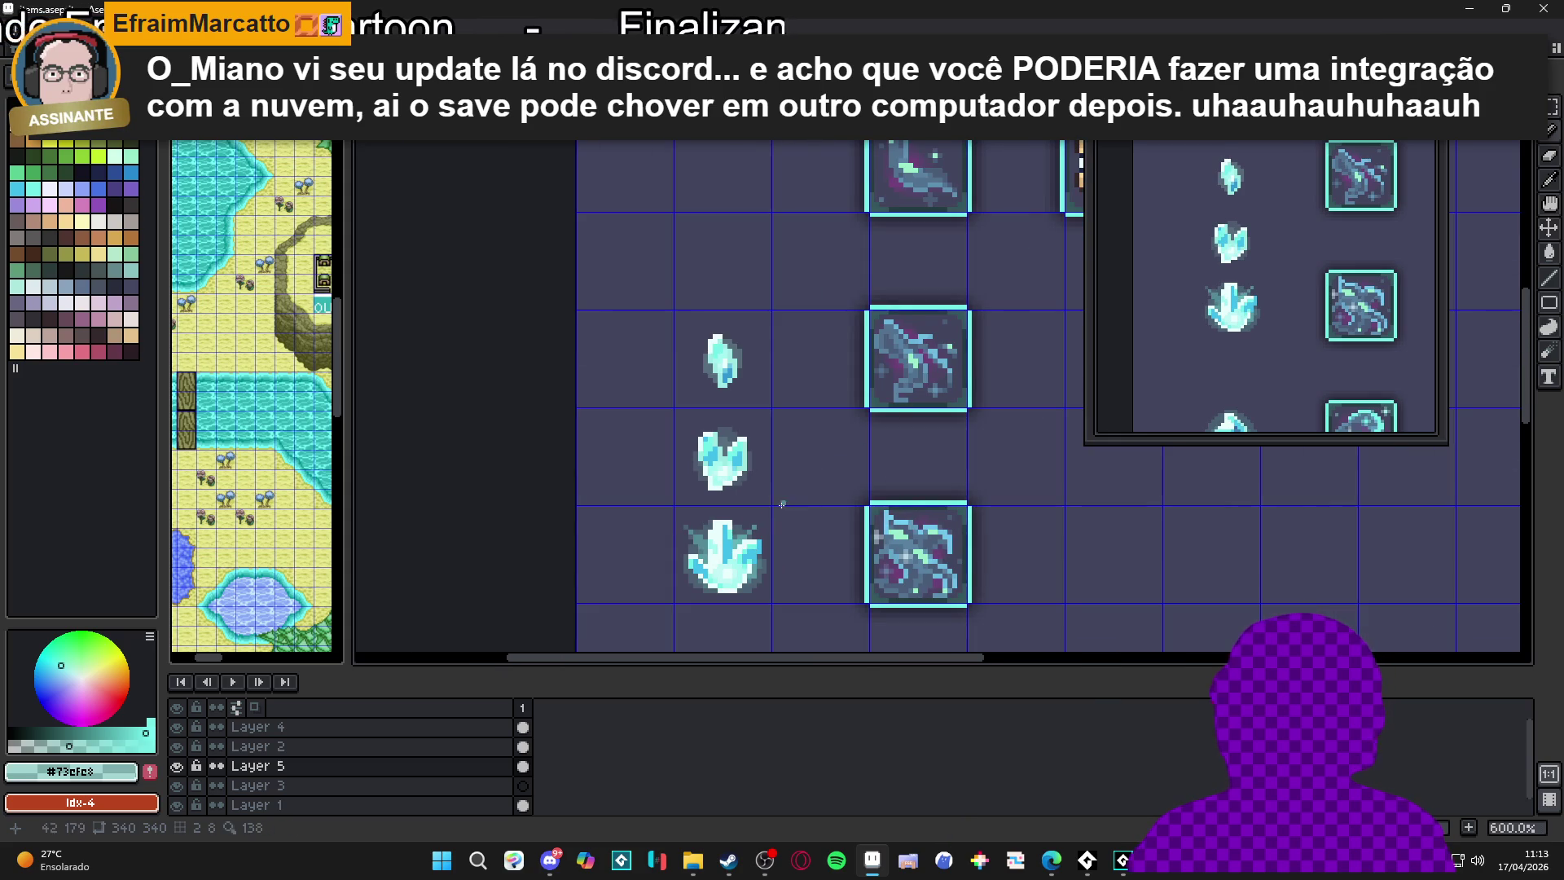
scroll(754, 550, up, 4)
scroll(755, 525, down, 5)
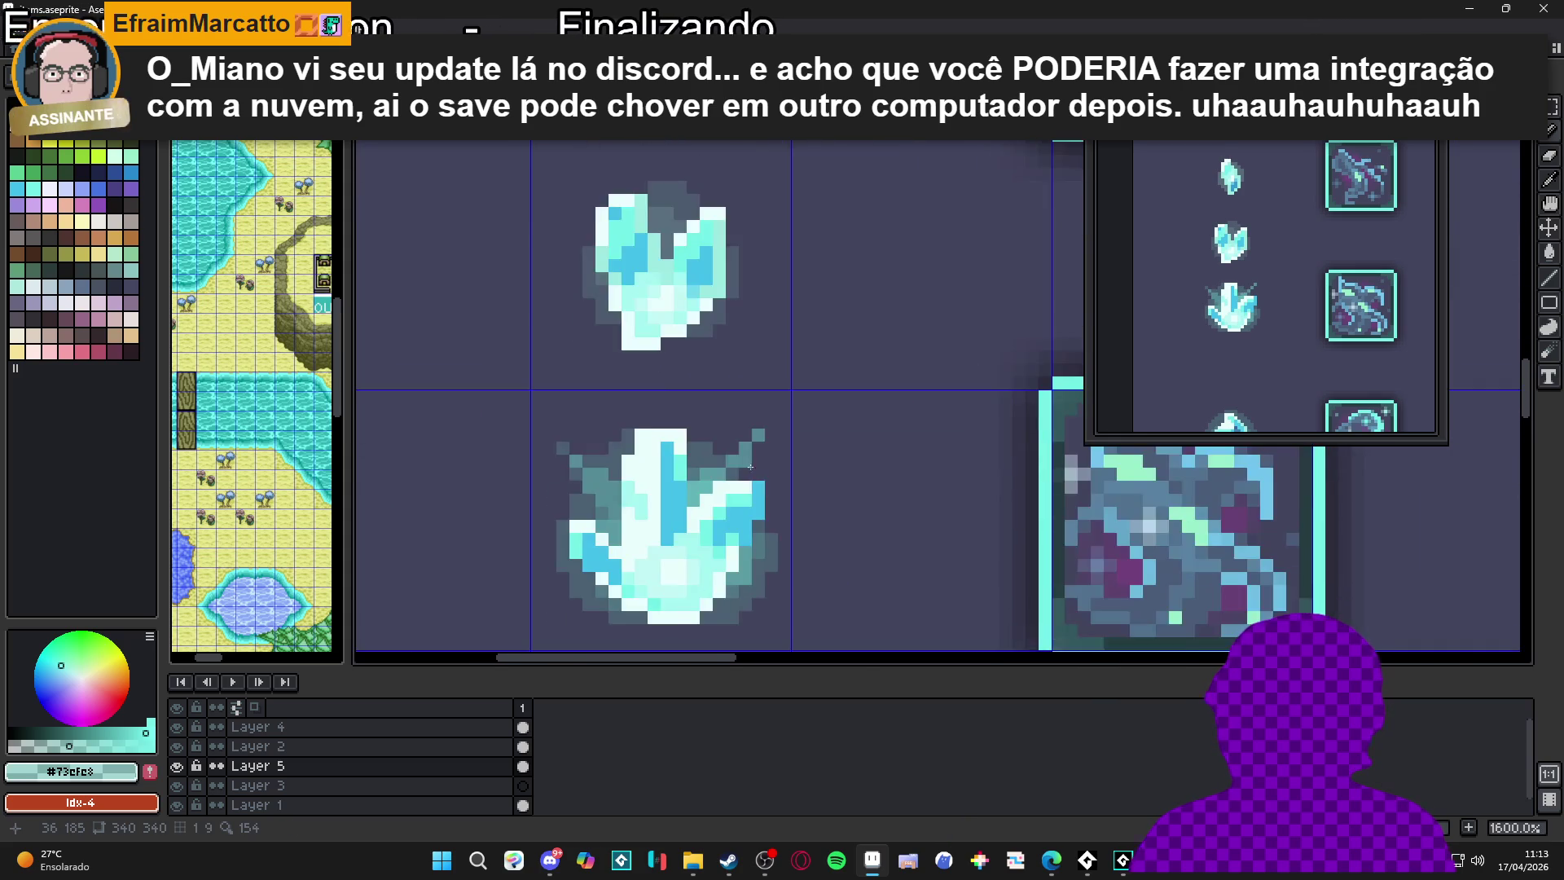
scroll(747, 521, up, 5)
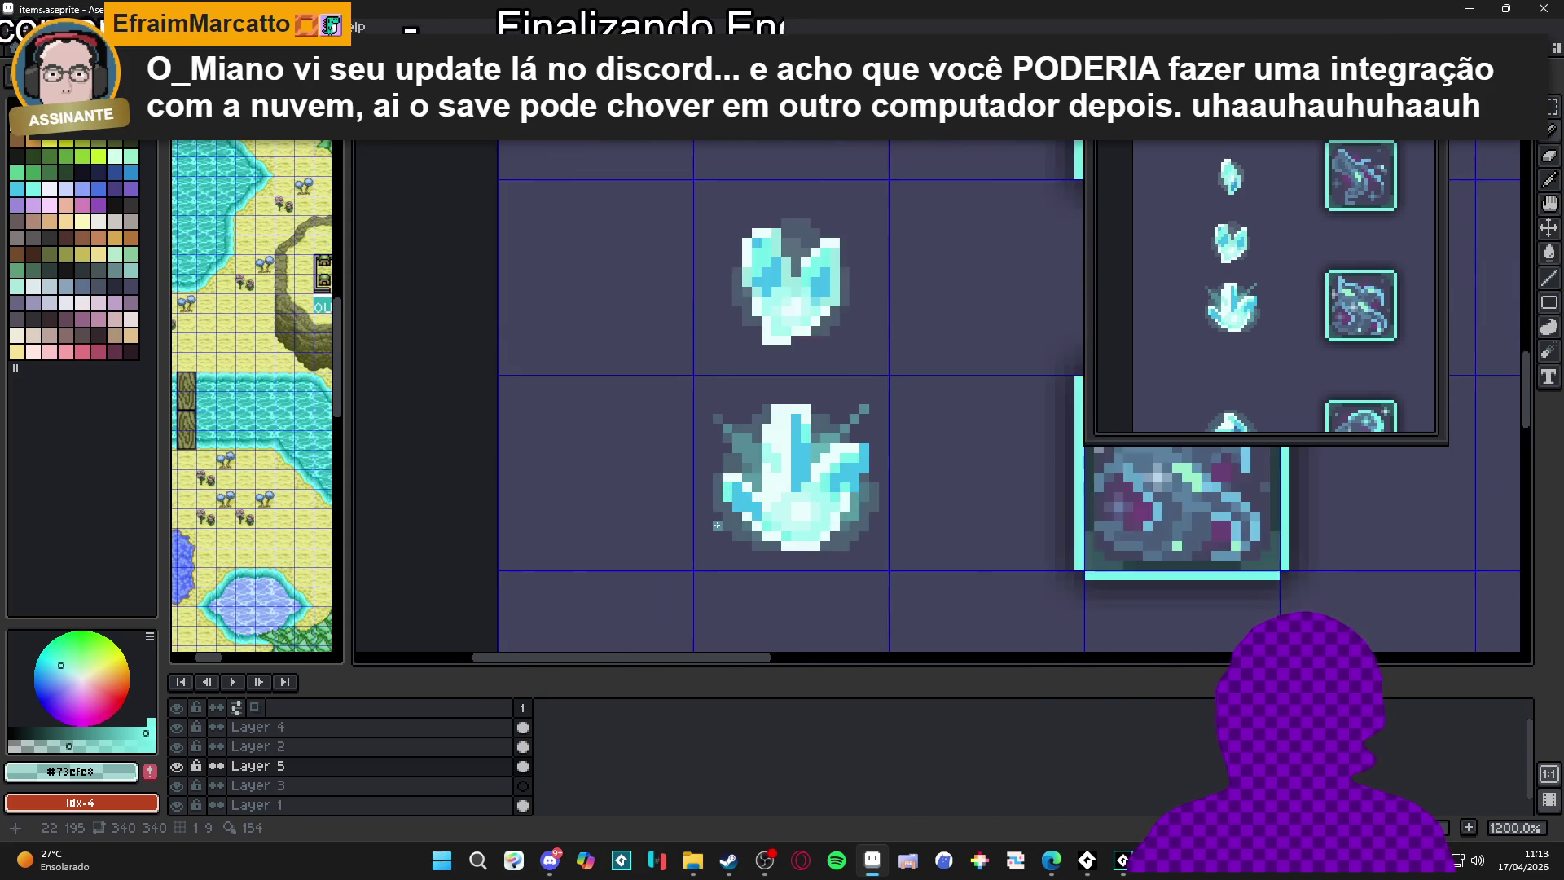
drag(719, 513, 699, 514)
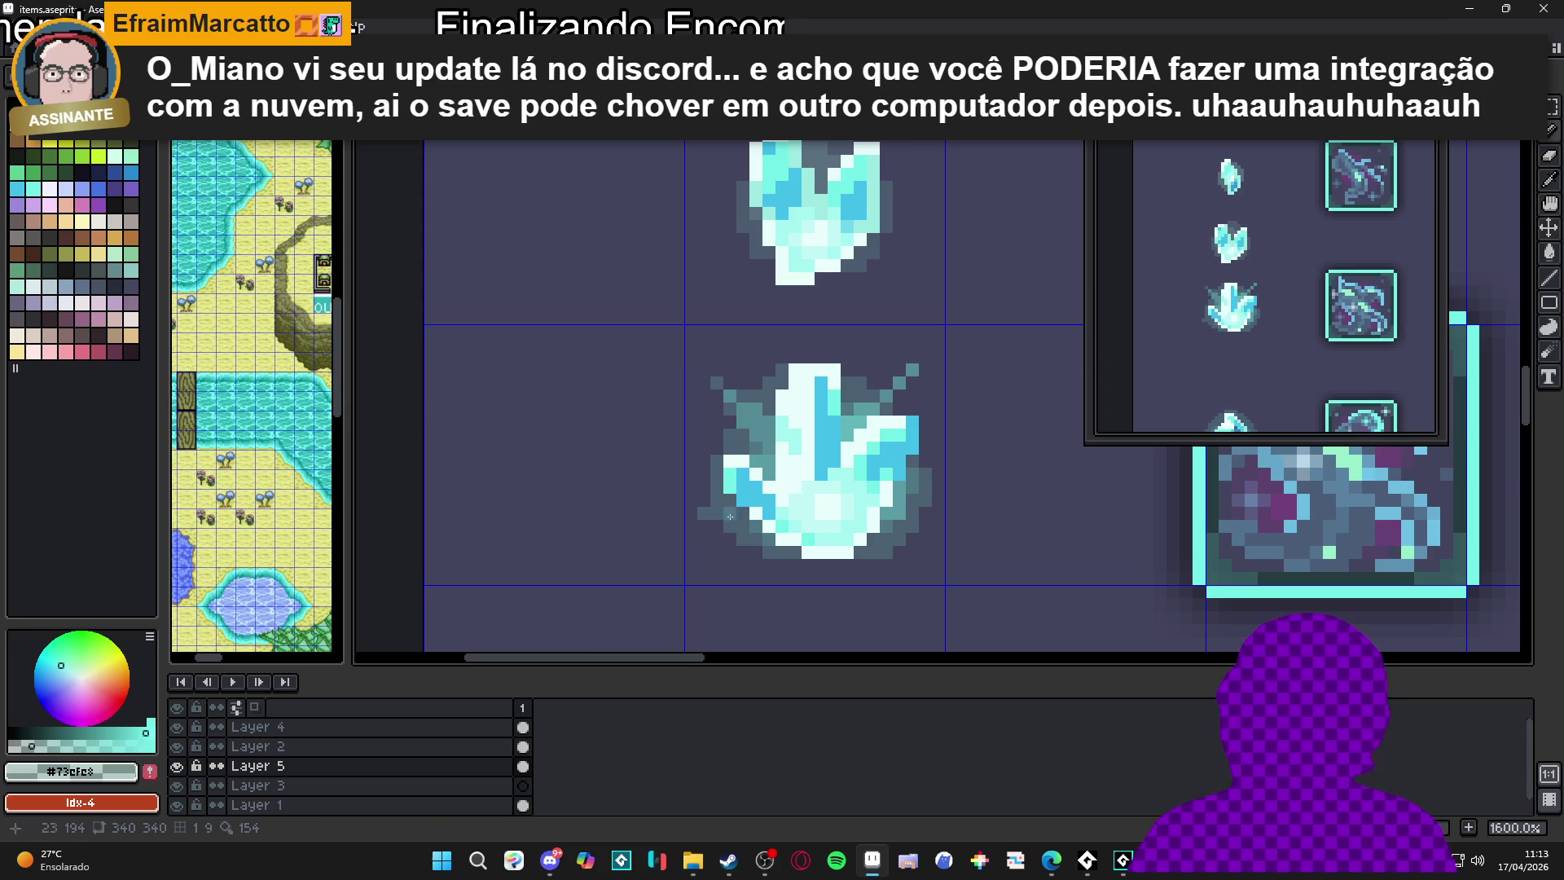
drag(723, 514, 699, 508)
scroll(699, 508, up, 1)
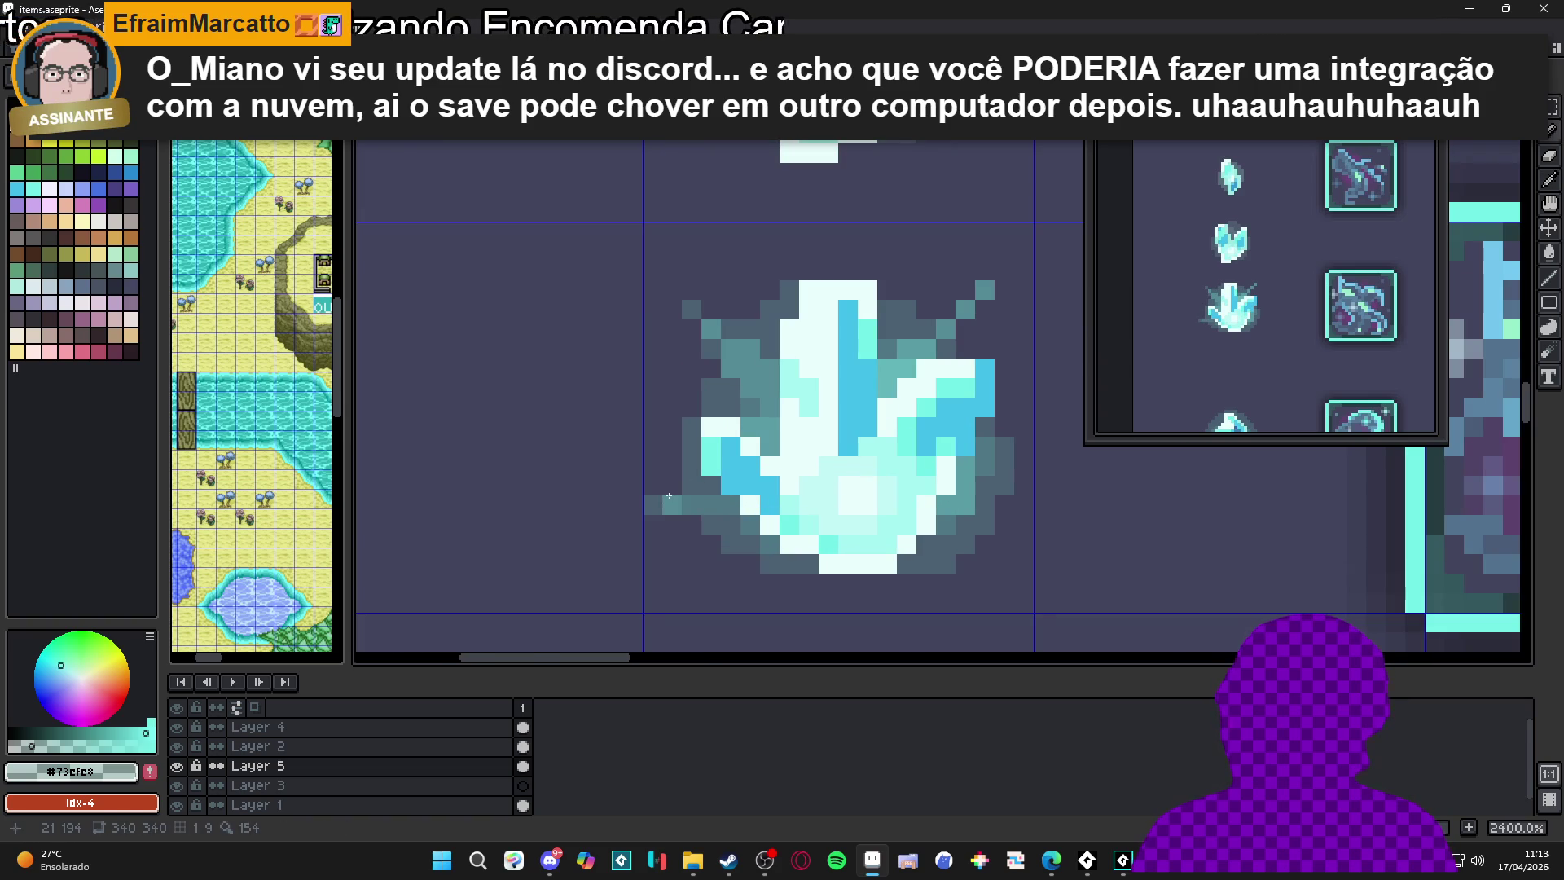
scroll(729, 508, down, 2)
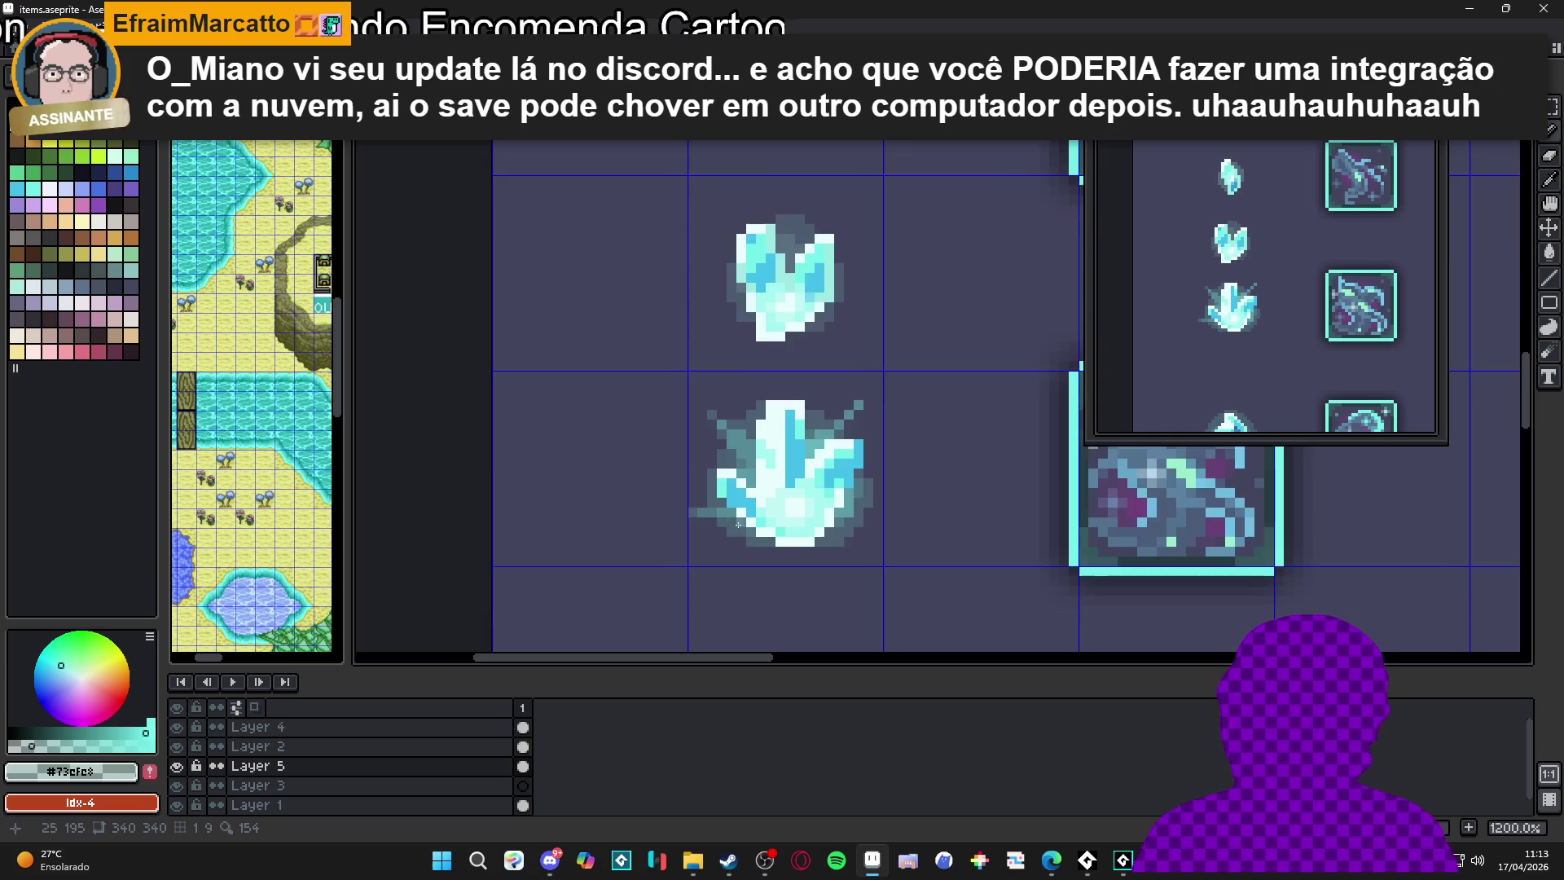
scroll(734, 471, up, 1)
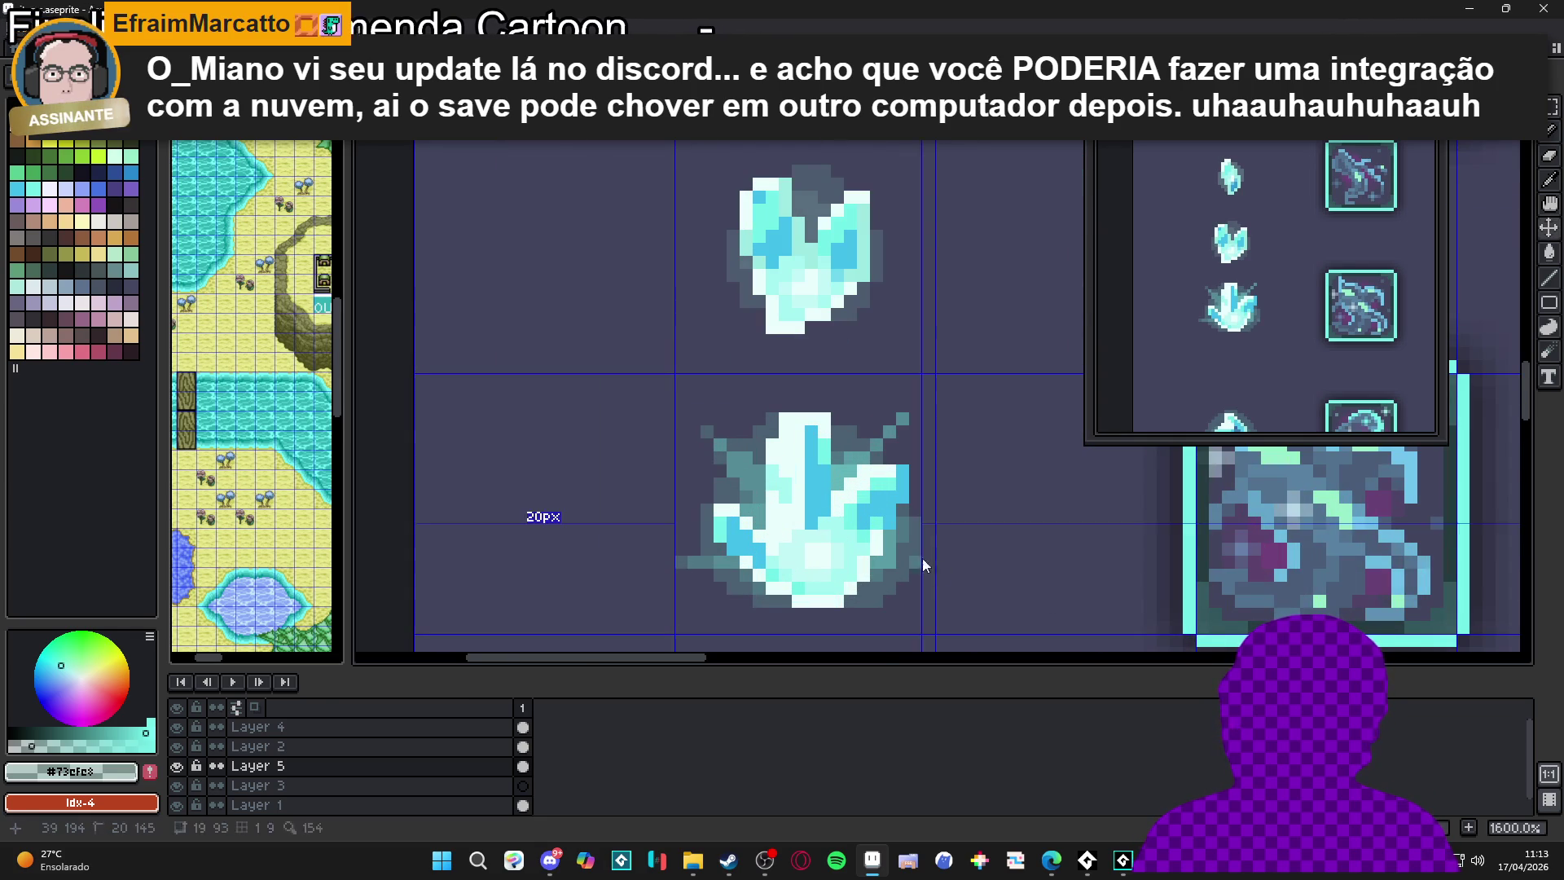
Add a pixel at the lower crystal's edge and zoom in and out to check the glow
click(902, 564)
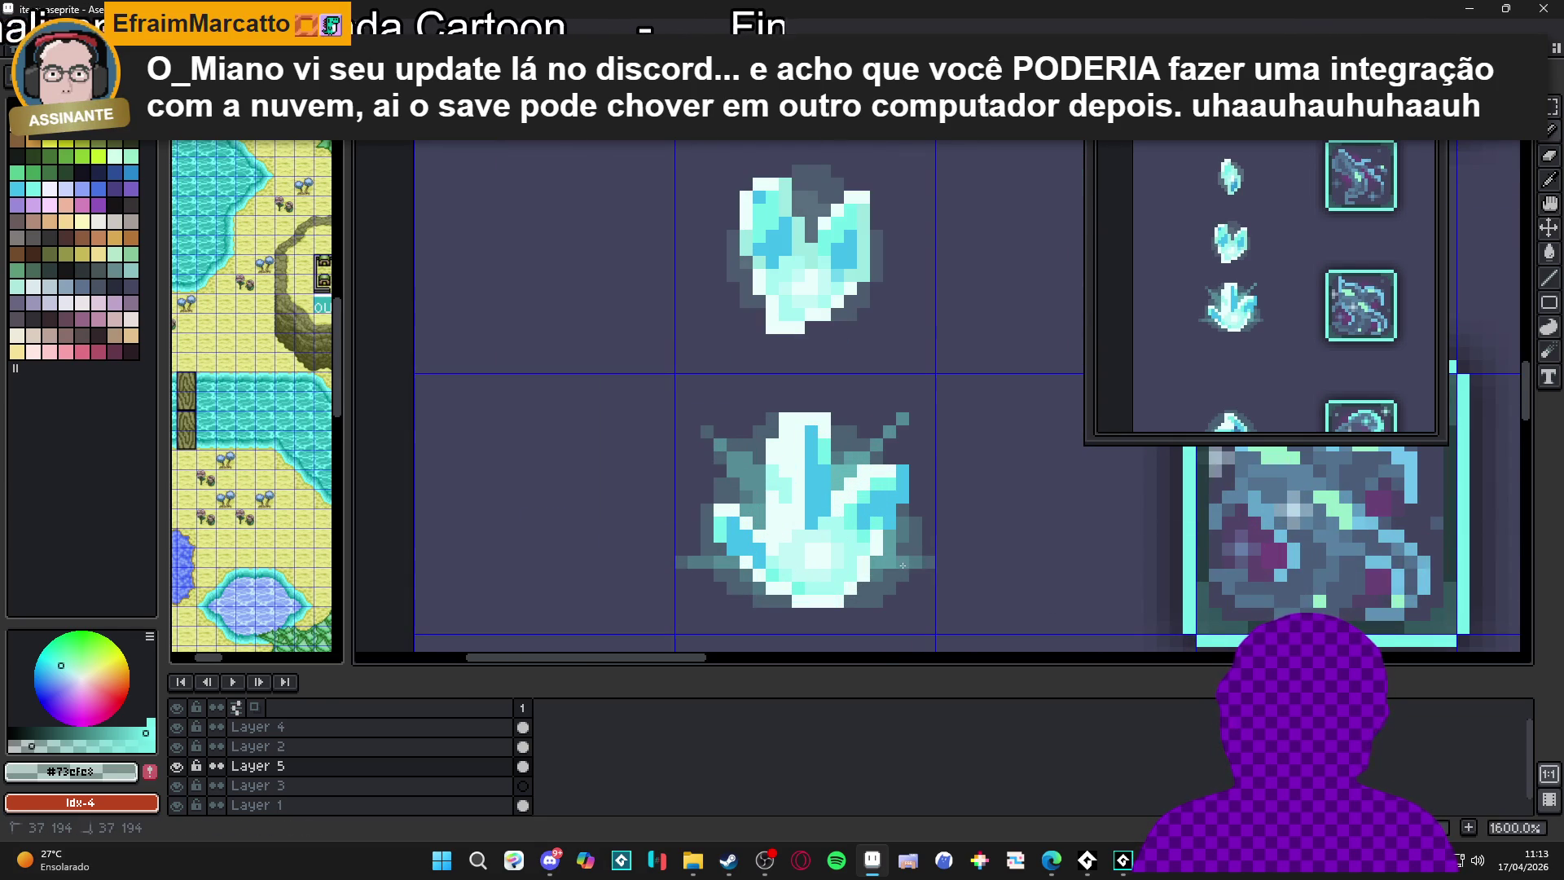
scroll(921, 571, down, 1)
scroll(922, 573, up, 2)
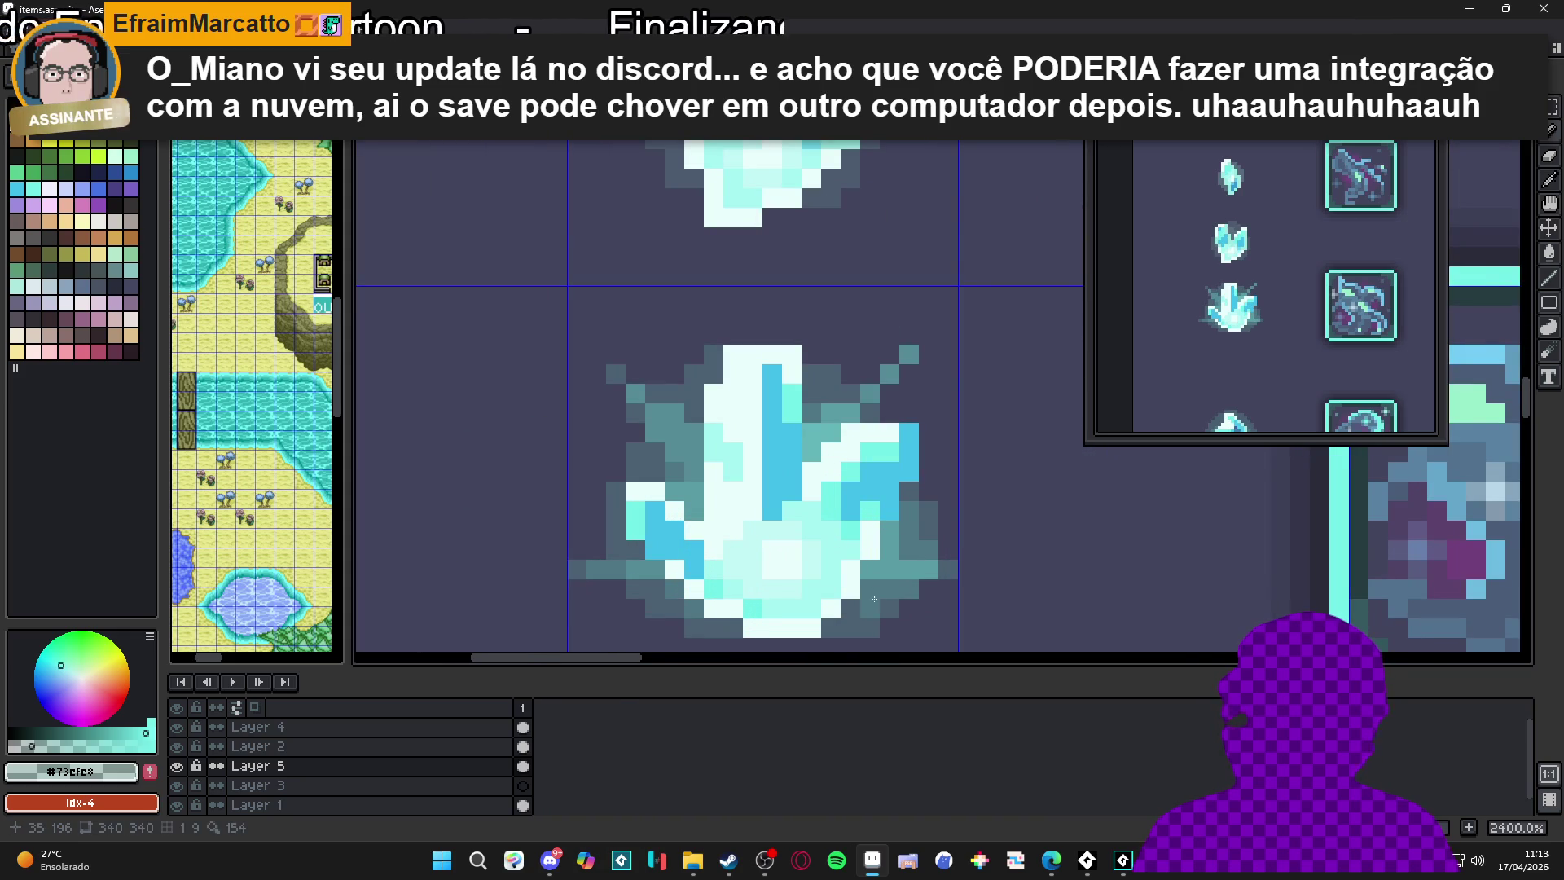
scroll(856, 608, down, 2)
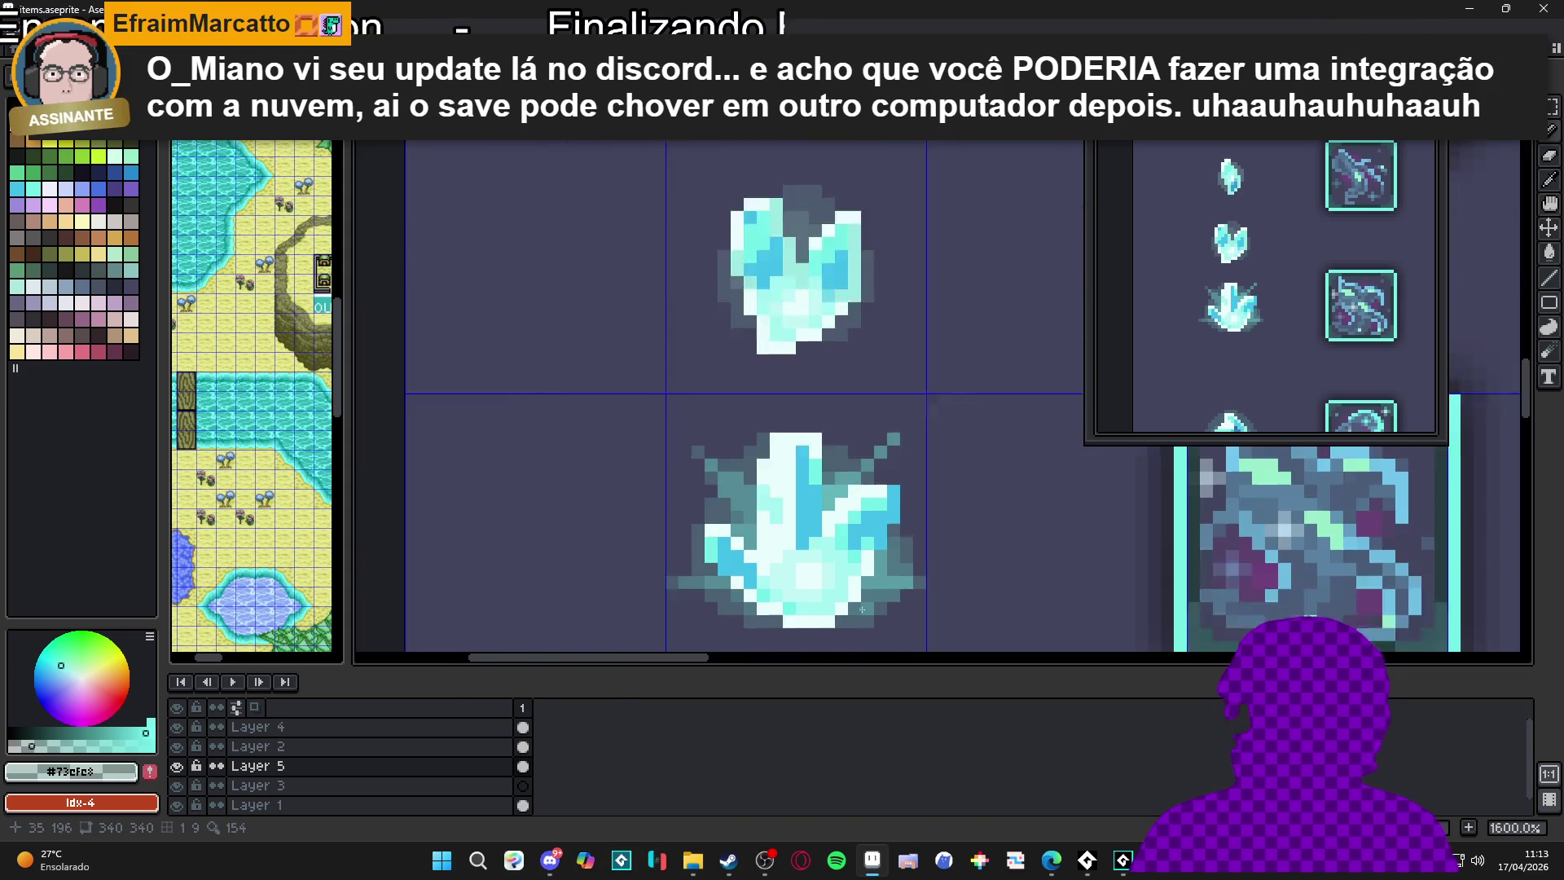
scroll(834, 567, down, 3)
scroll(733, 530, up, 3)
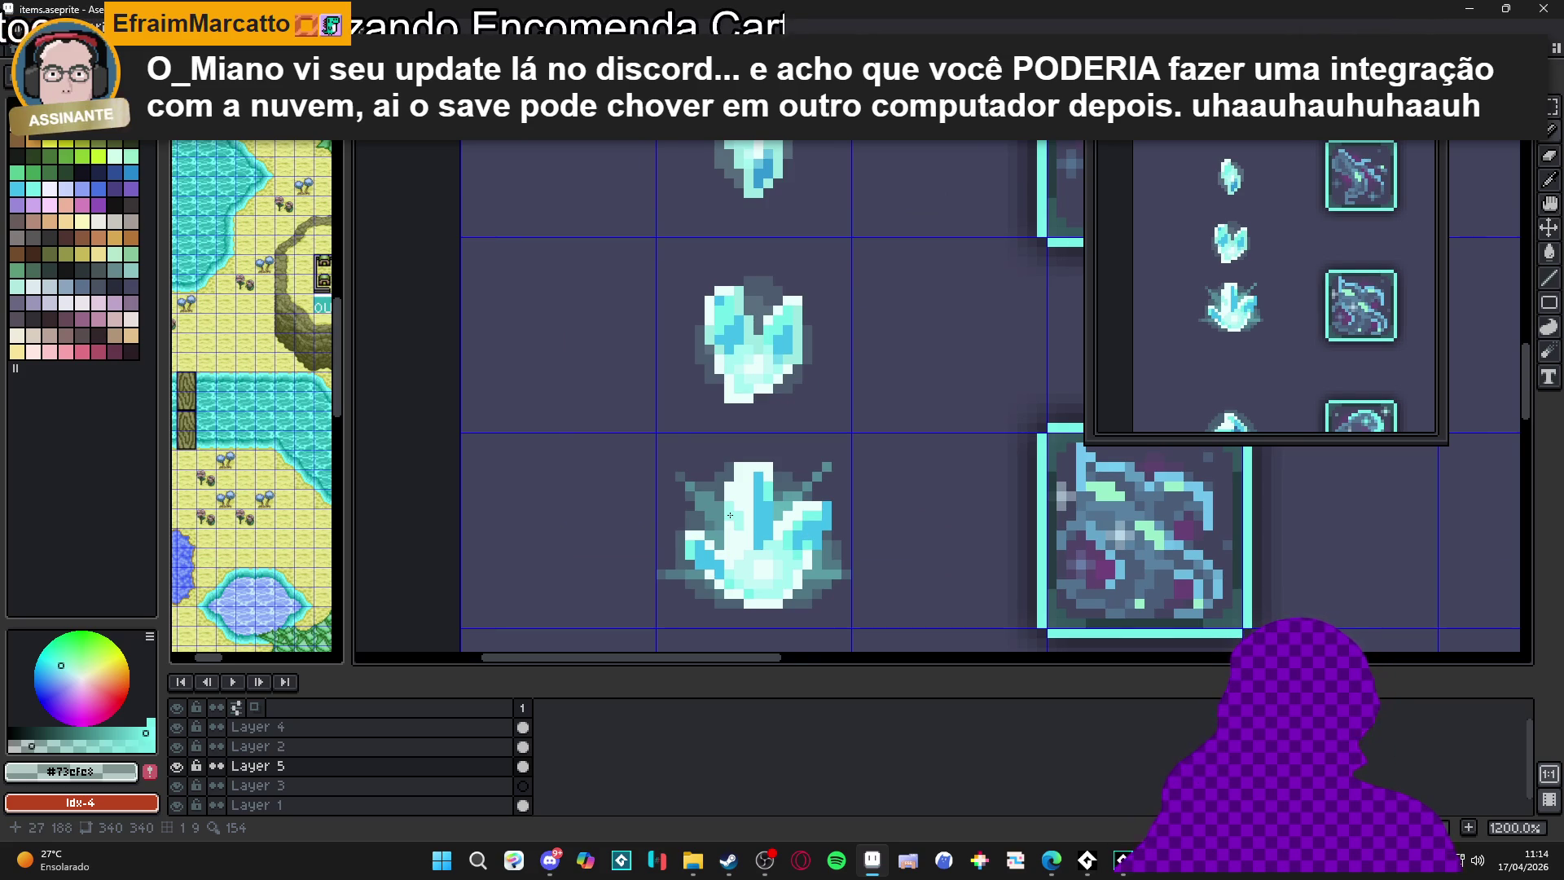
scroll(730, 515, down, 2)
scroll(730, 529, up, 5)
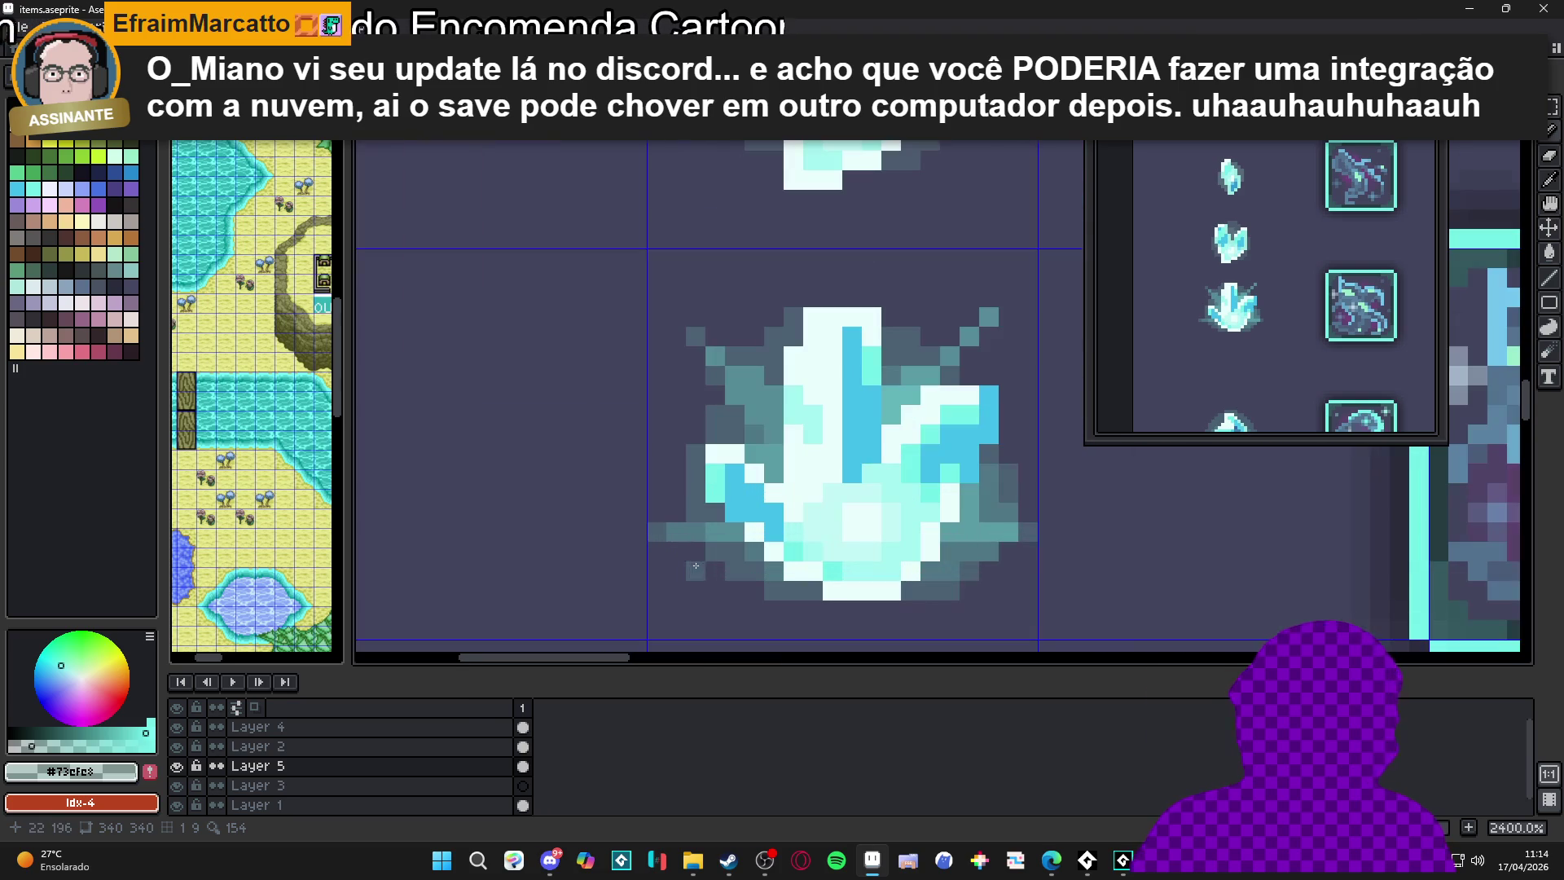
scroll(730, 574, down, 5)
scroll(758, 530, up, 2)
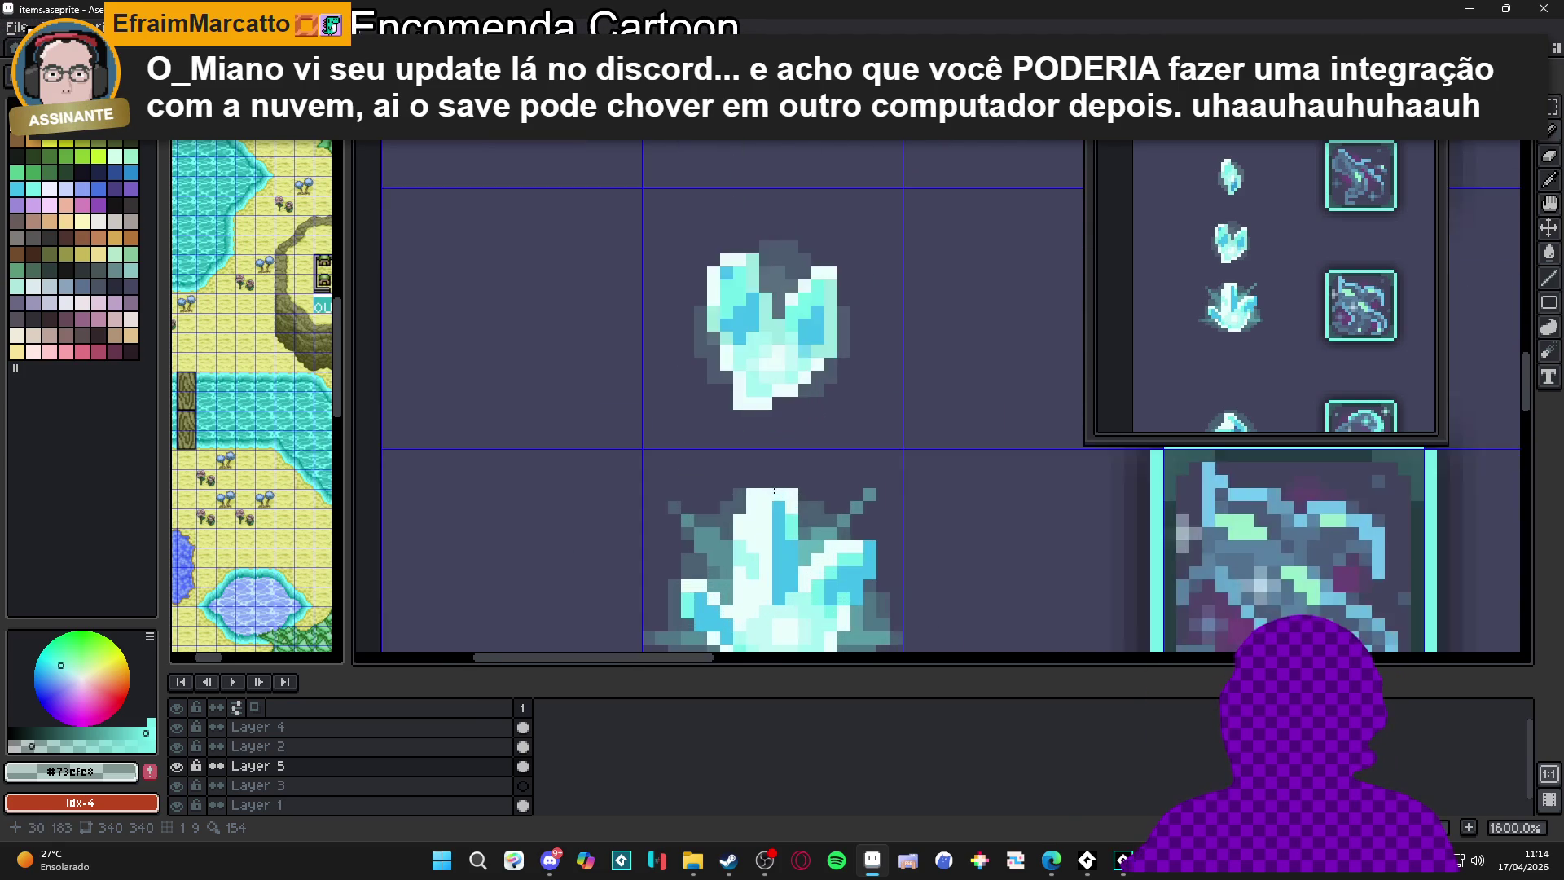
scroll(782, 488, down, 4)
scroll(774, 479, down, 2)
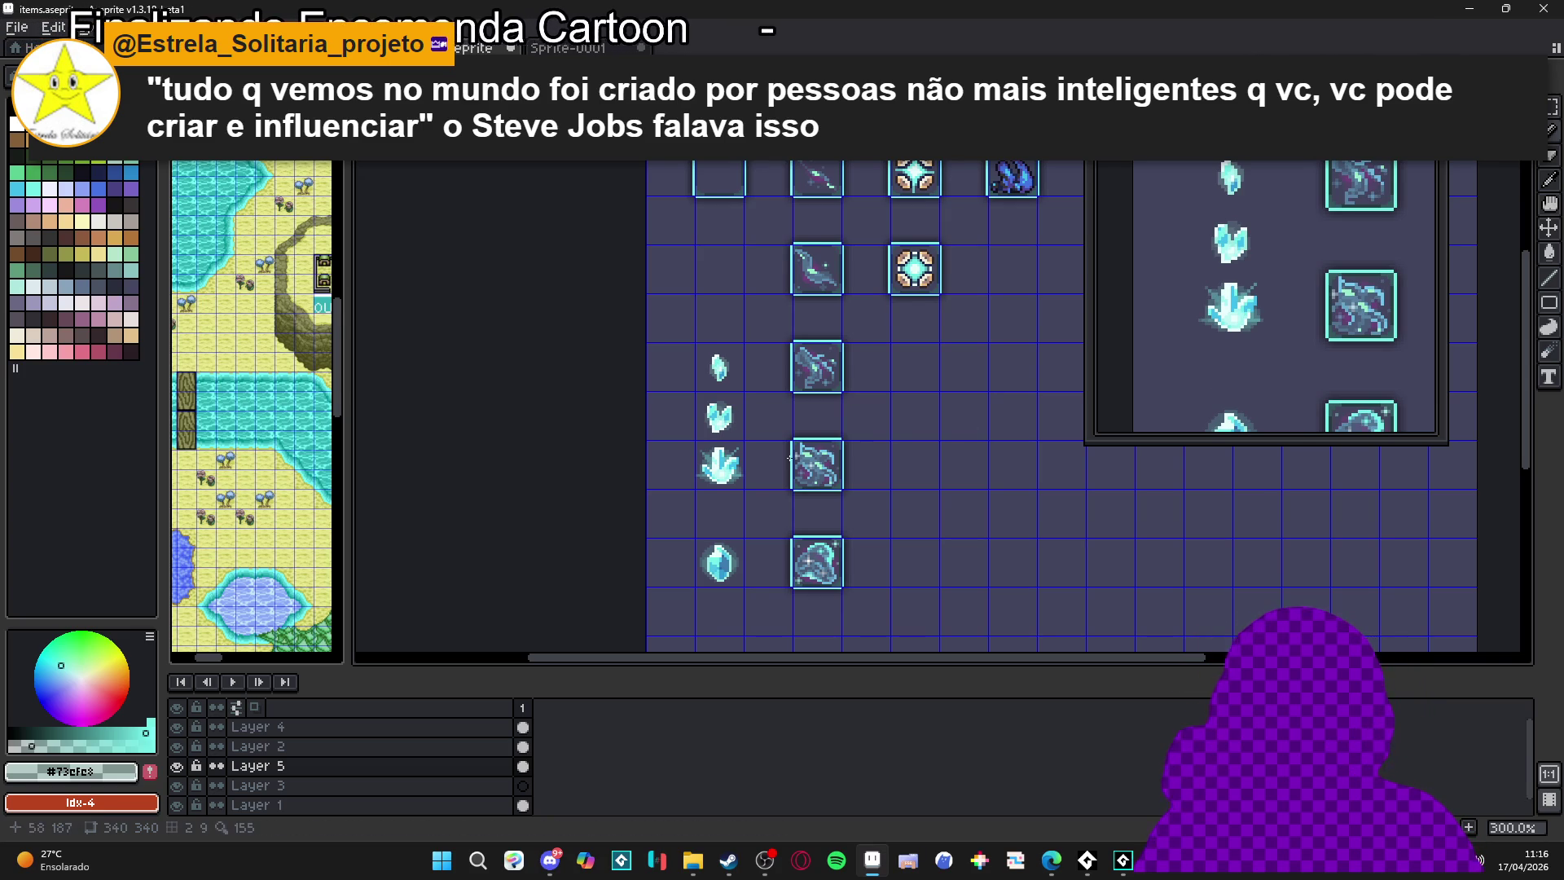
Reselect the crystal icon column and undo the last pencil stroke on the big crystal
scroll(767, 464, up, 4)
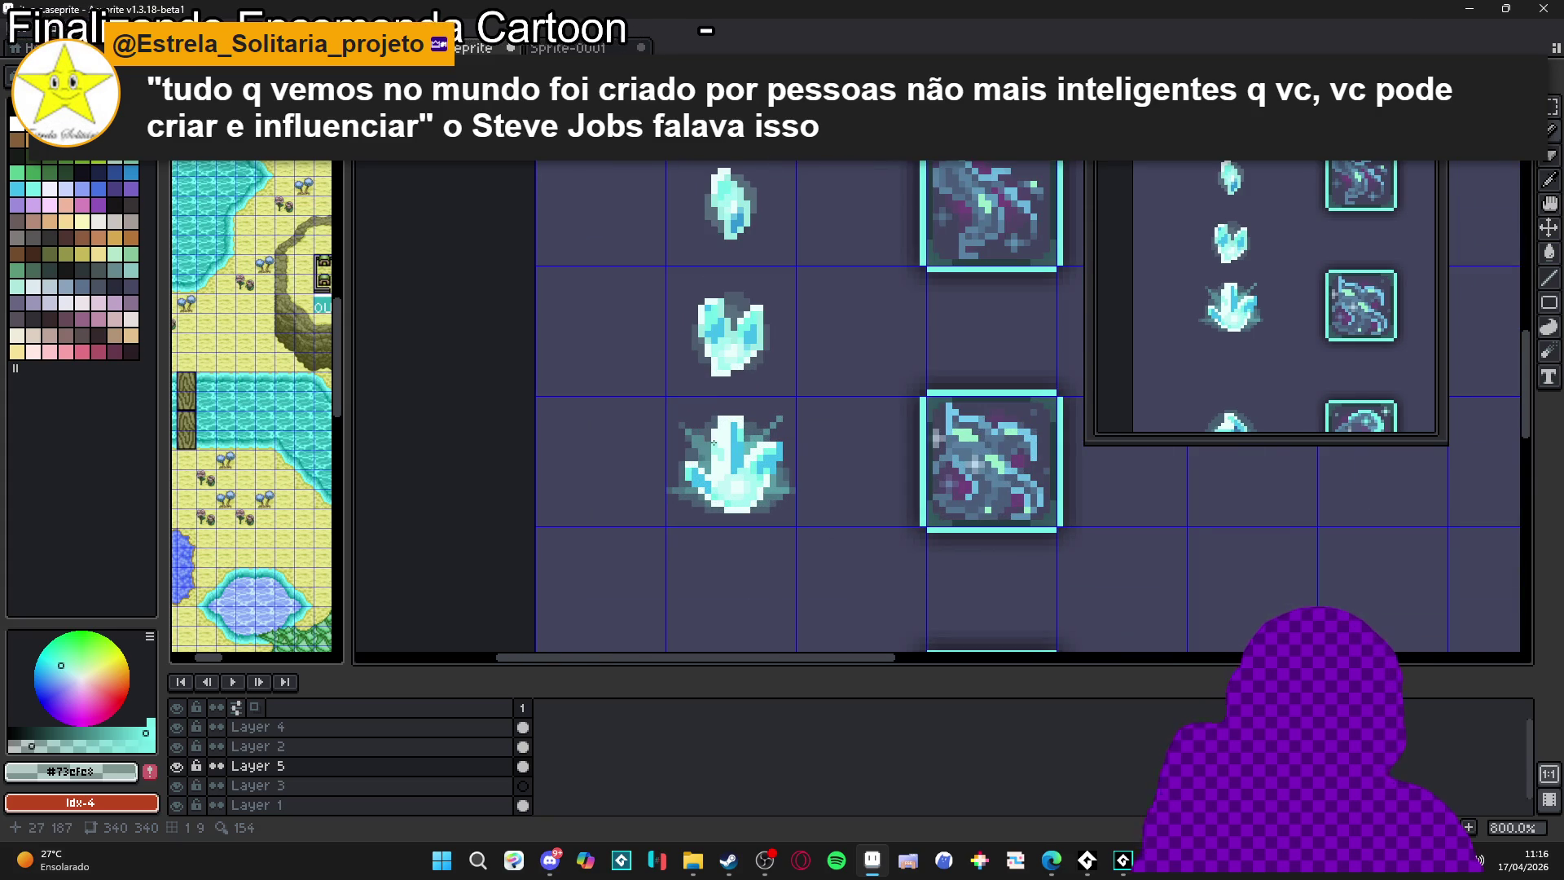
scroll(700, 446, up, 3)
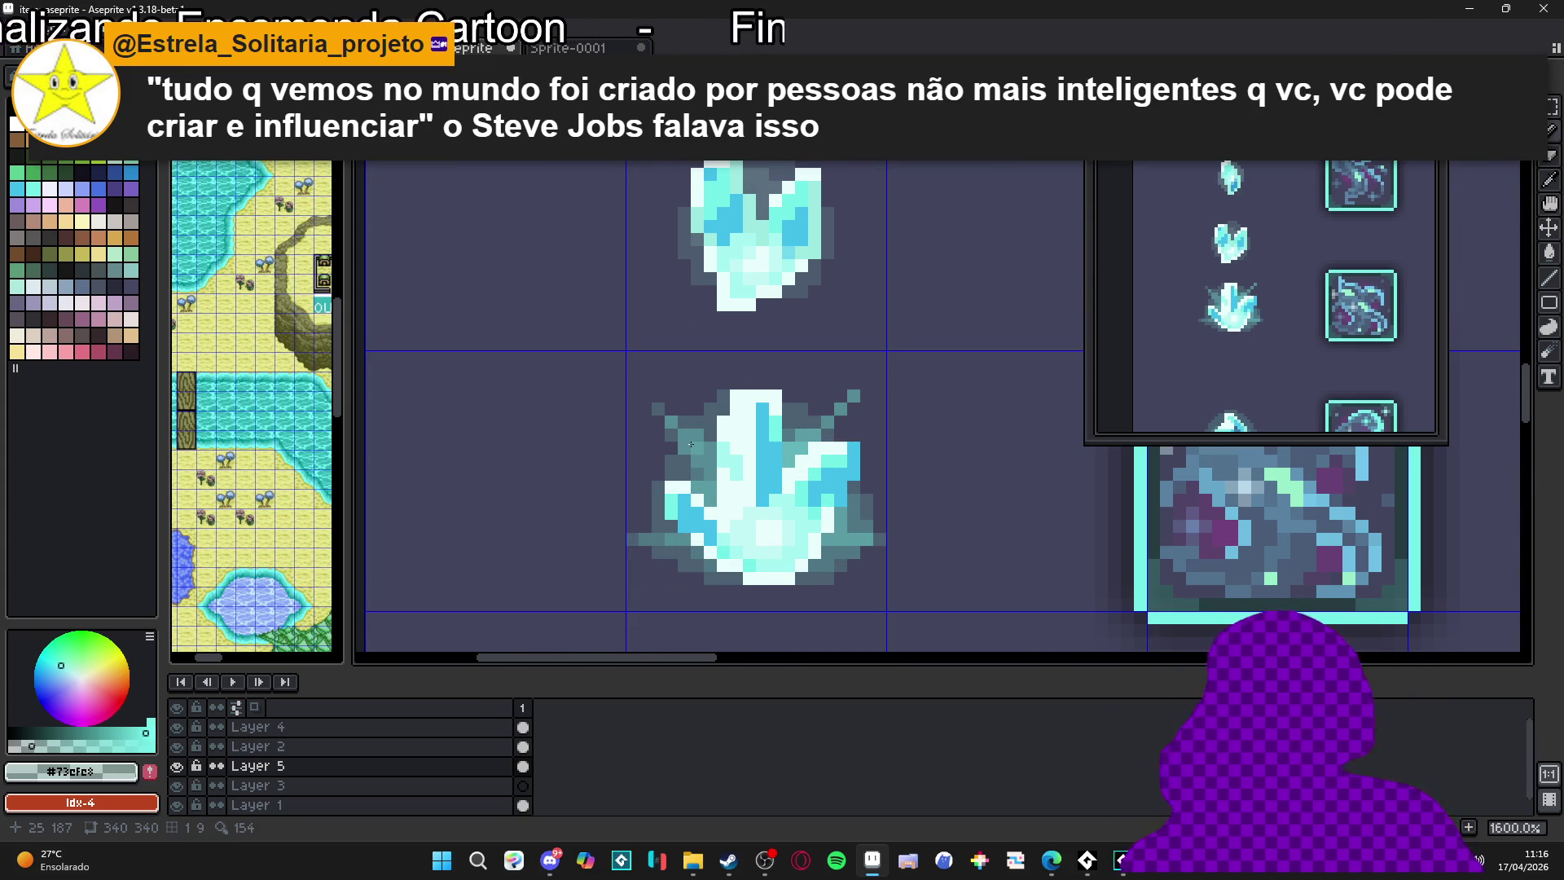
click(725, 493)
key(ctrl+d)
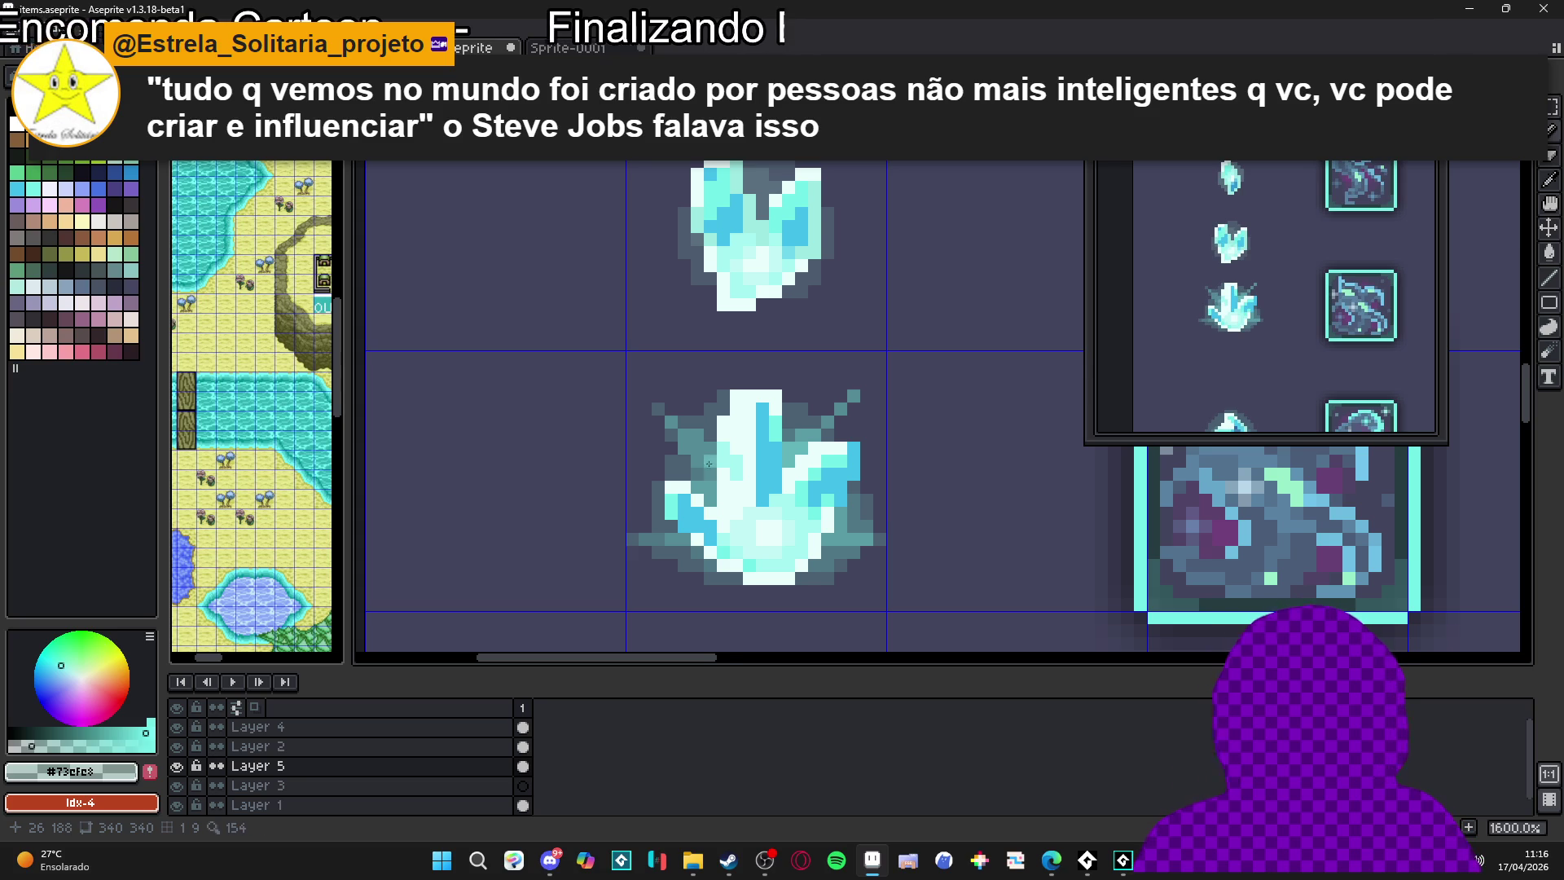
click(762, 508)
key(ctrl+z)
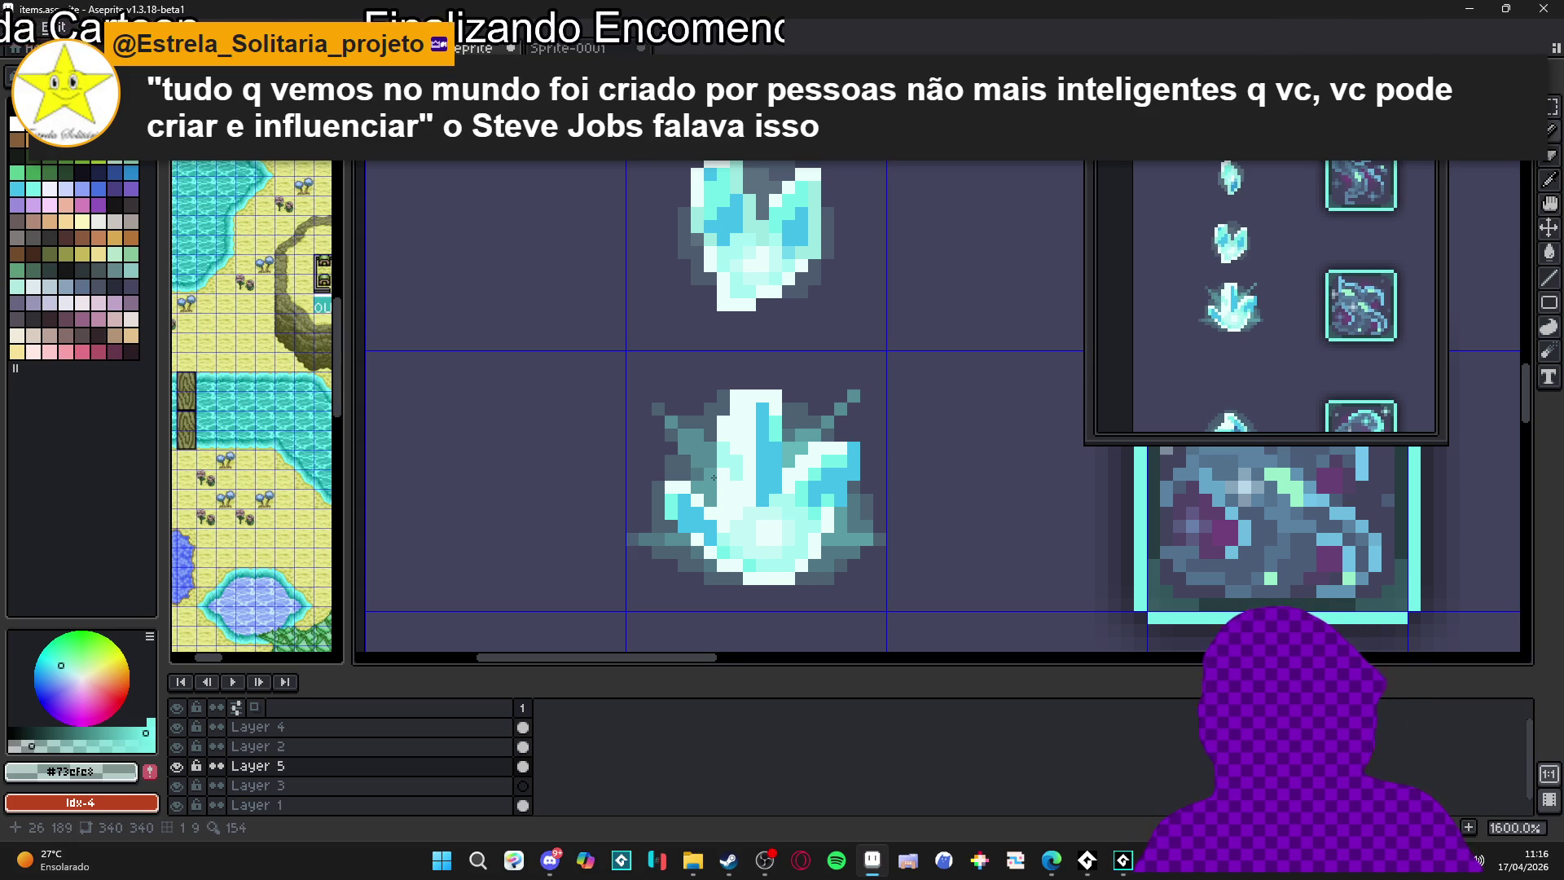
scroll(707, 470, down, 3)
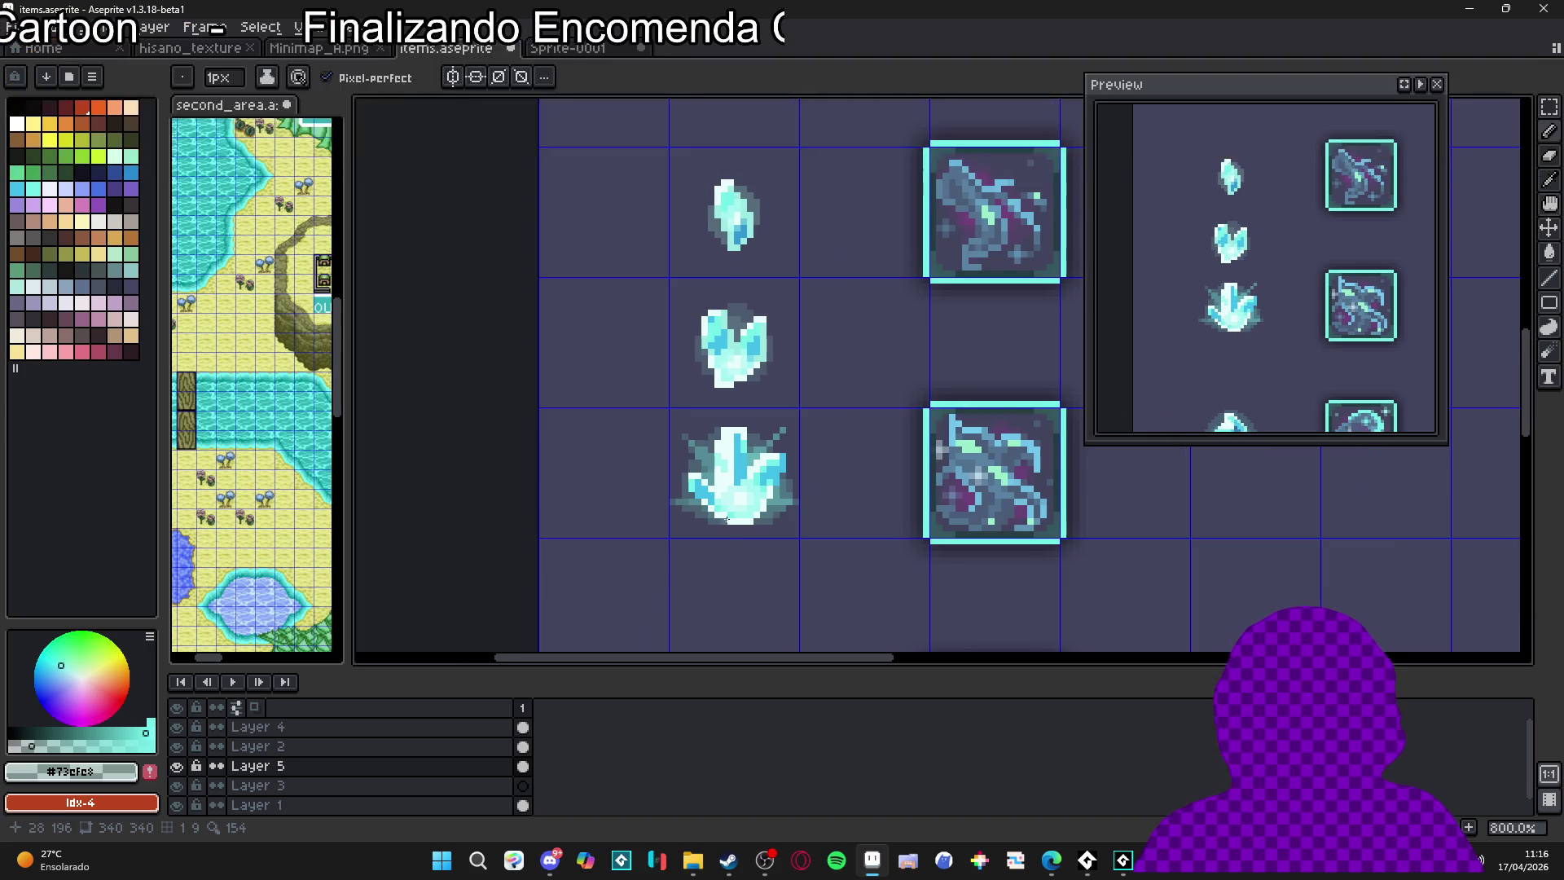
scroll(705, 511, up, 3)
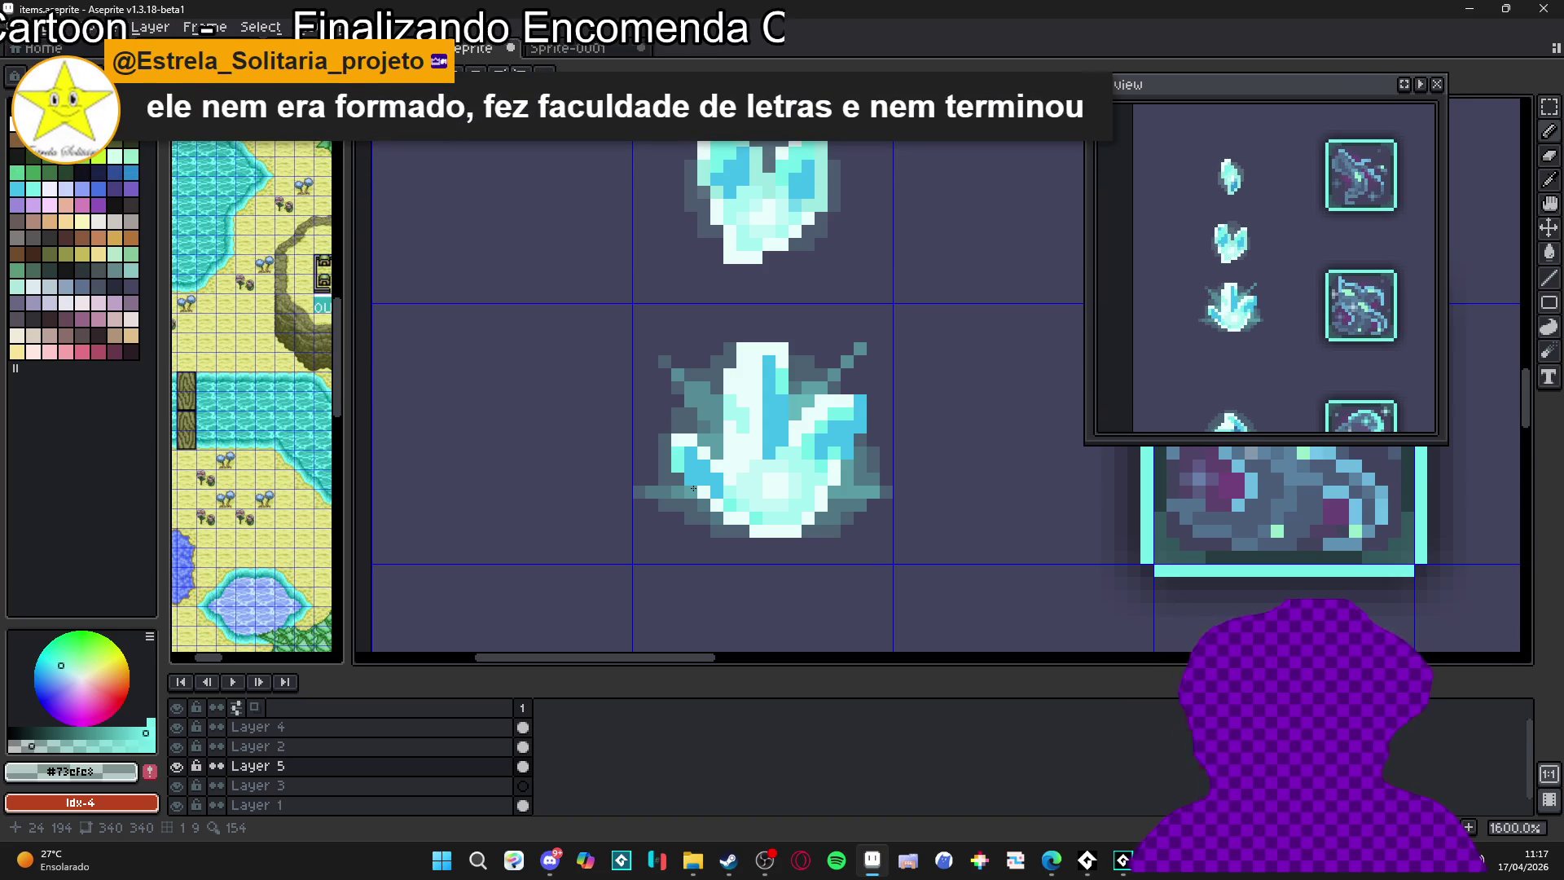
scroll(738, 540, down, 2)
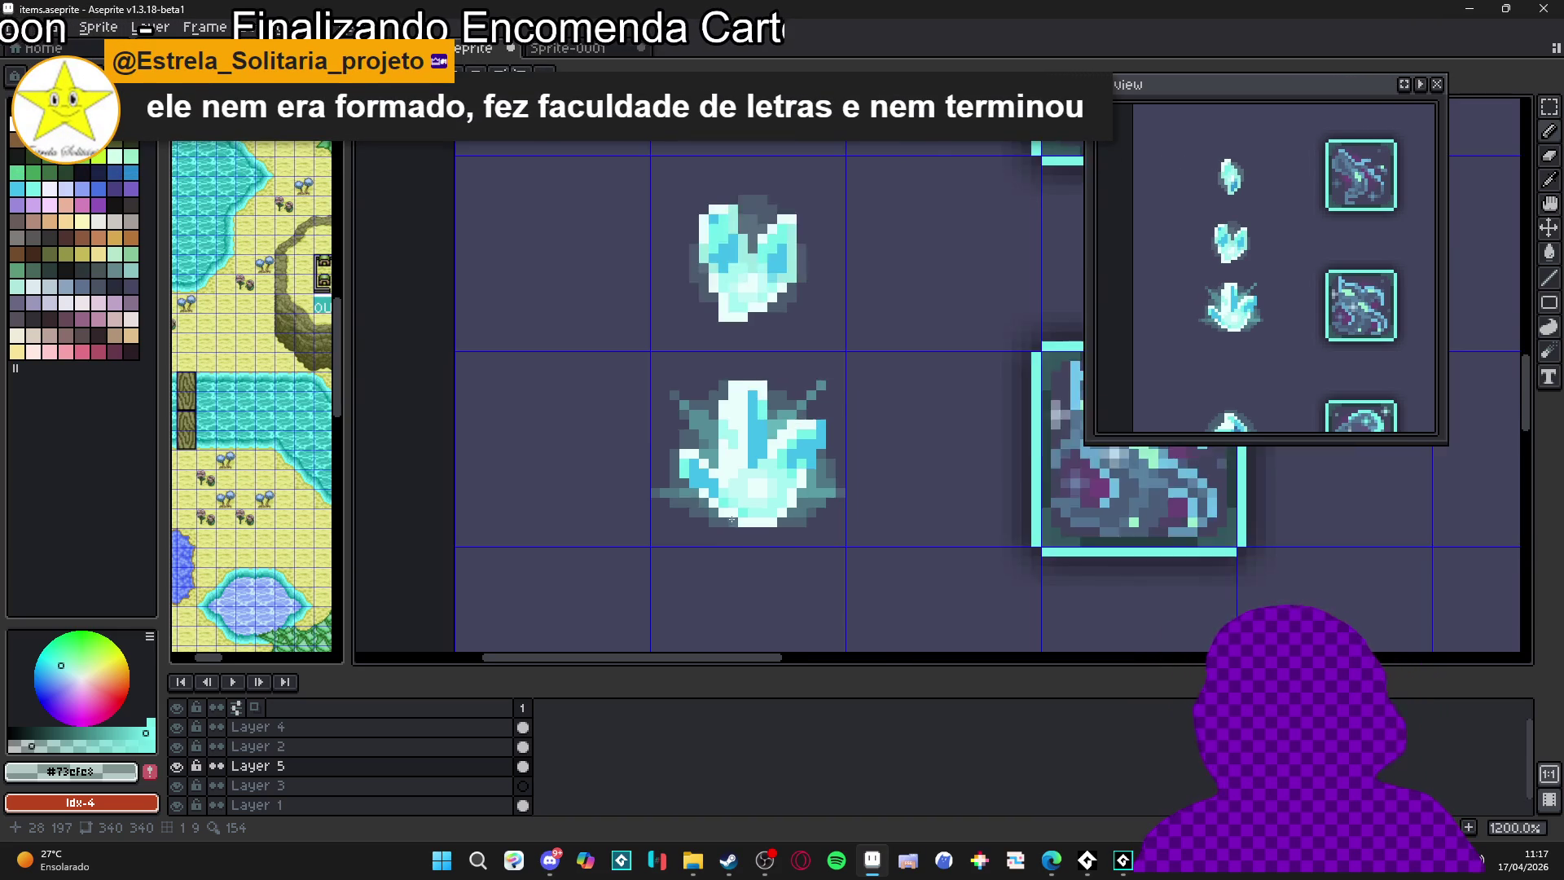
scroll(706, 510, up, 2)
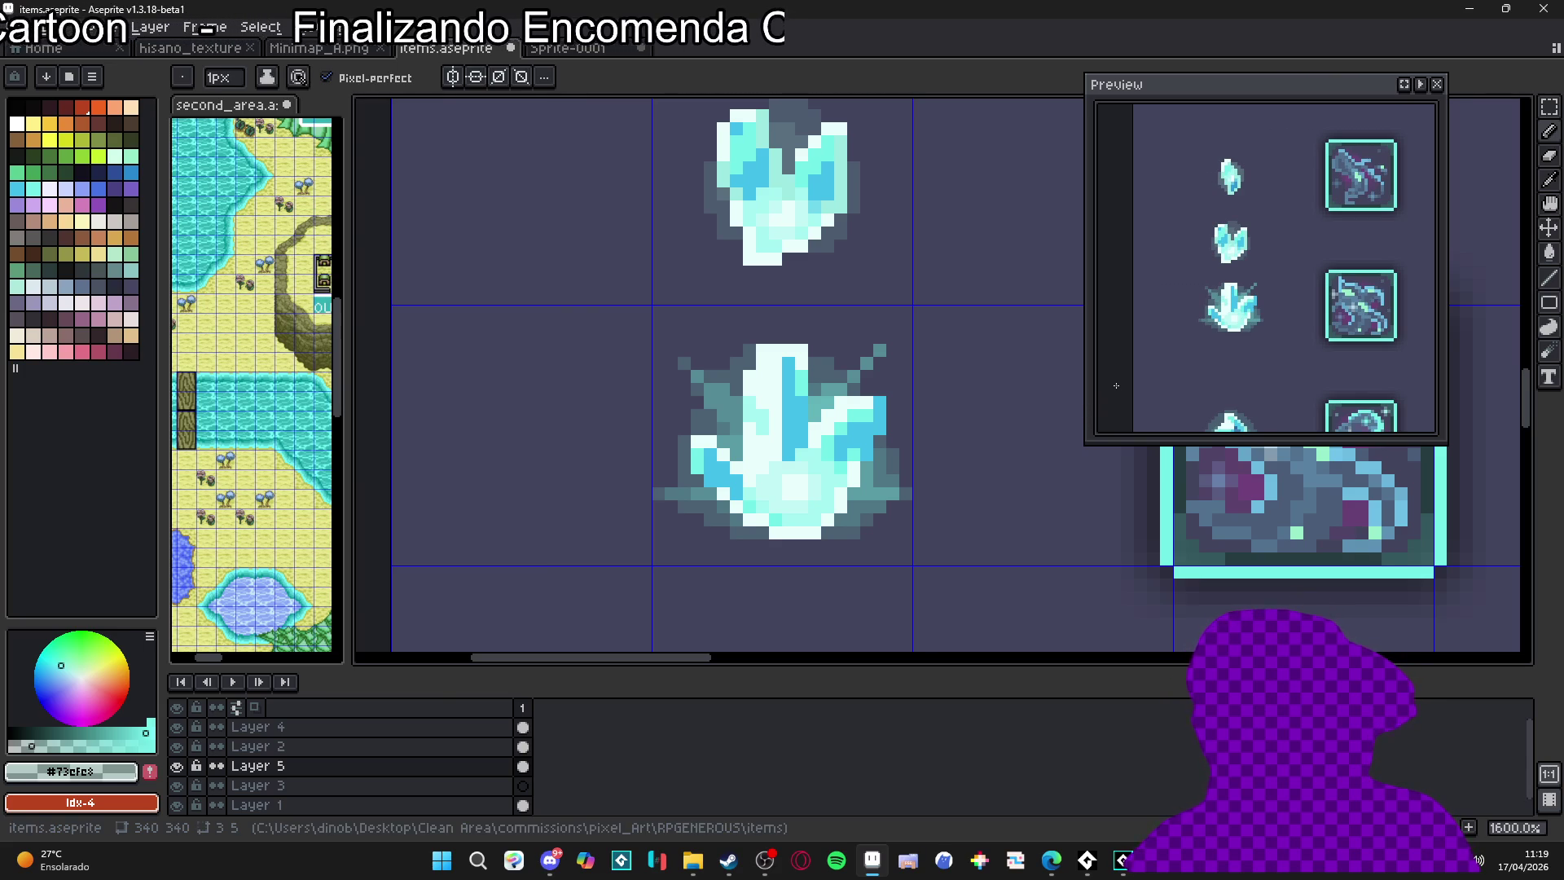
Zoom around to inspect the crystal icons beside the framed tiles, then switch to the Move tool
scroll(825, 477, down, 4)
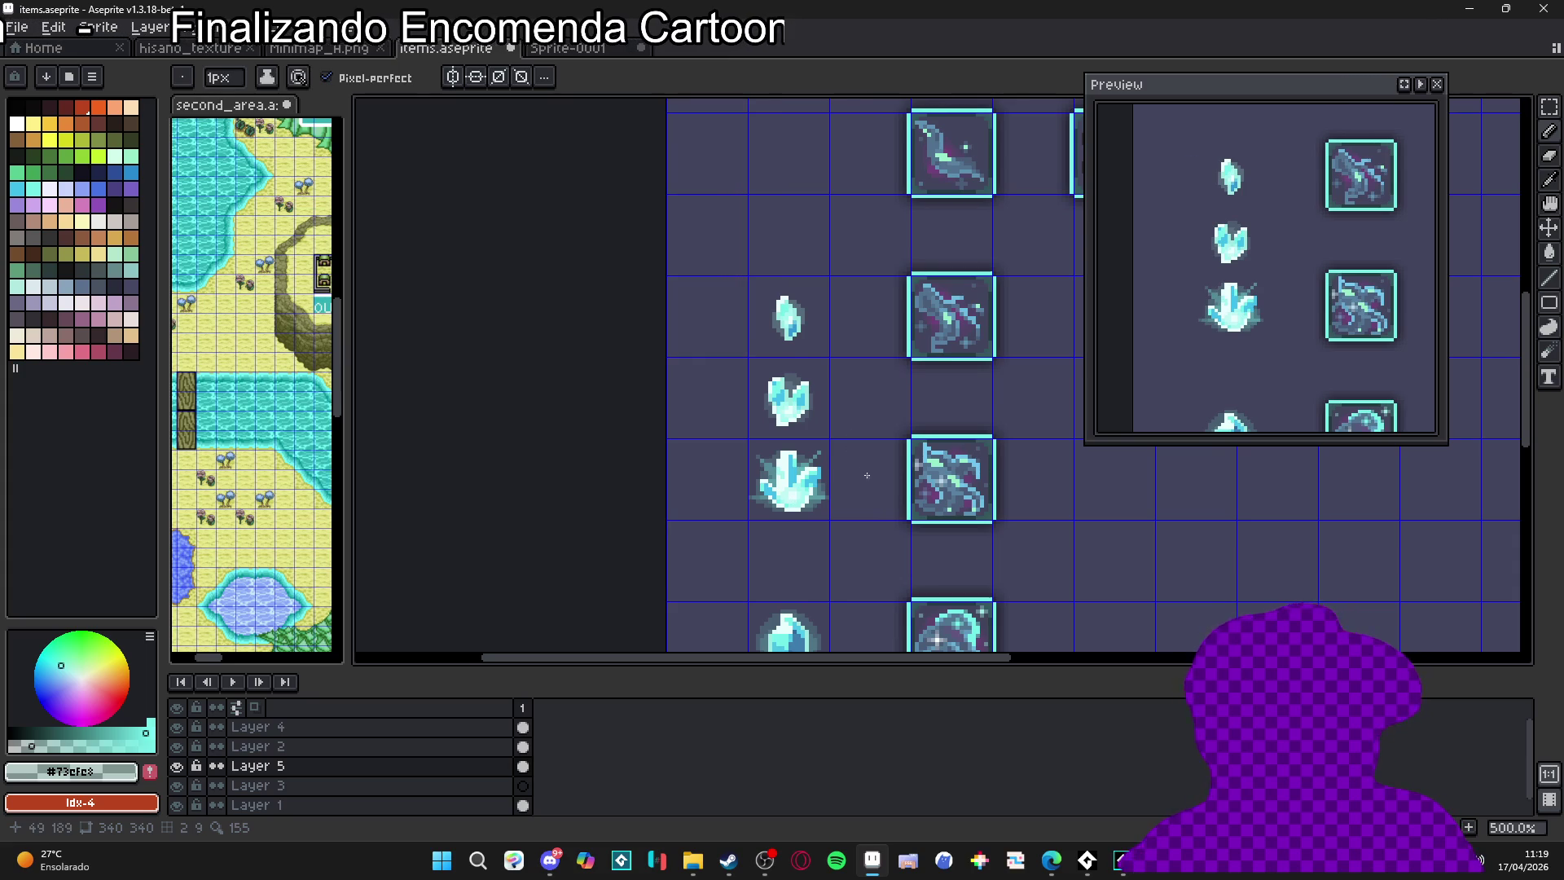
scroll(815, 449, down, 1)
scroll(803, 449, down, 1)
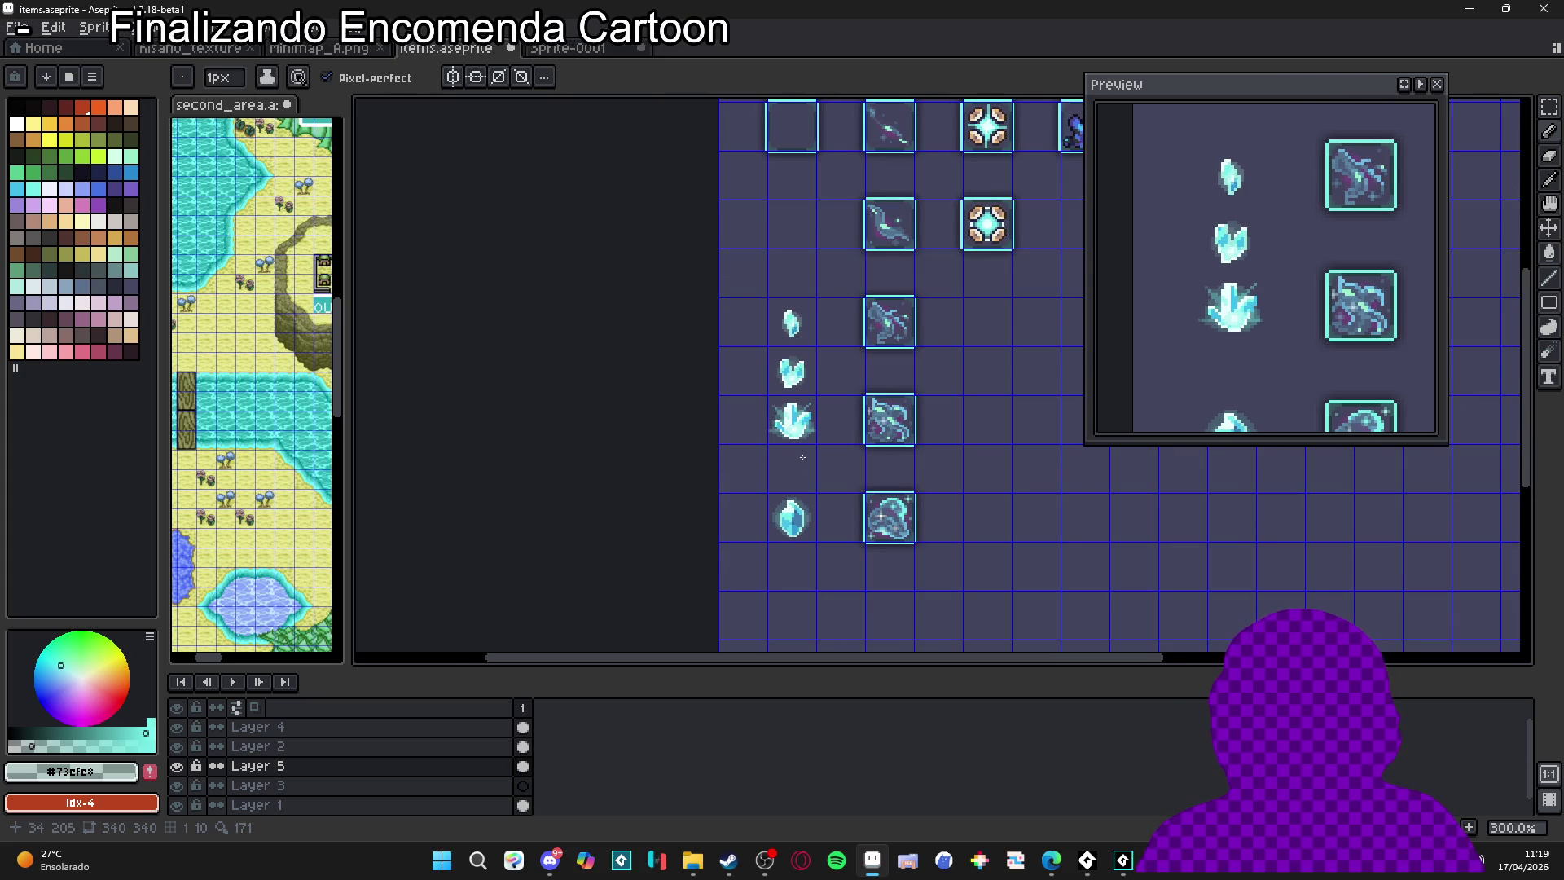
scroll(798, 440, up, 4)
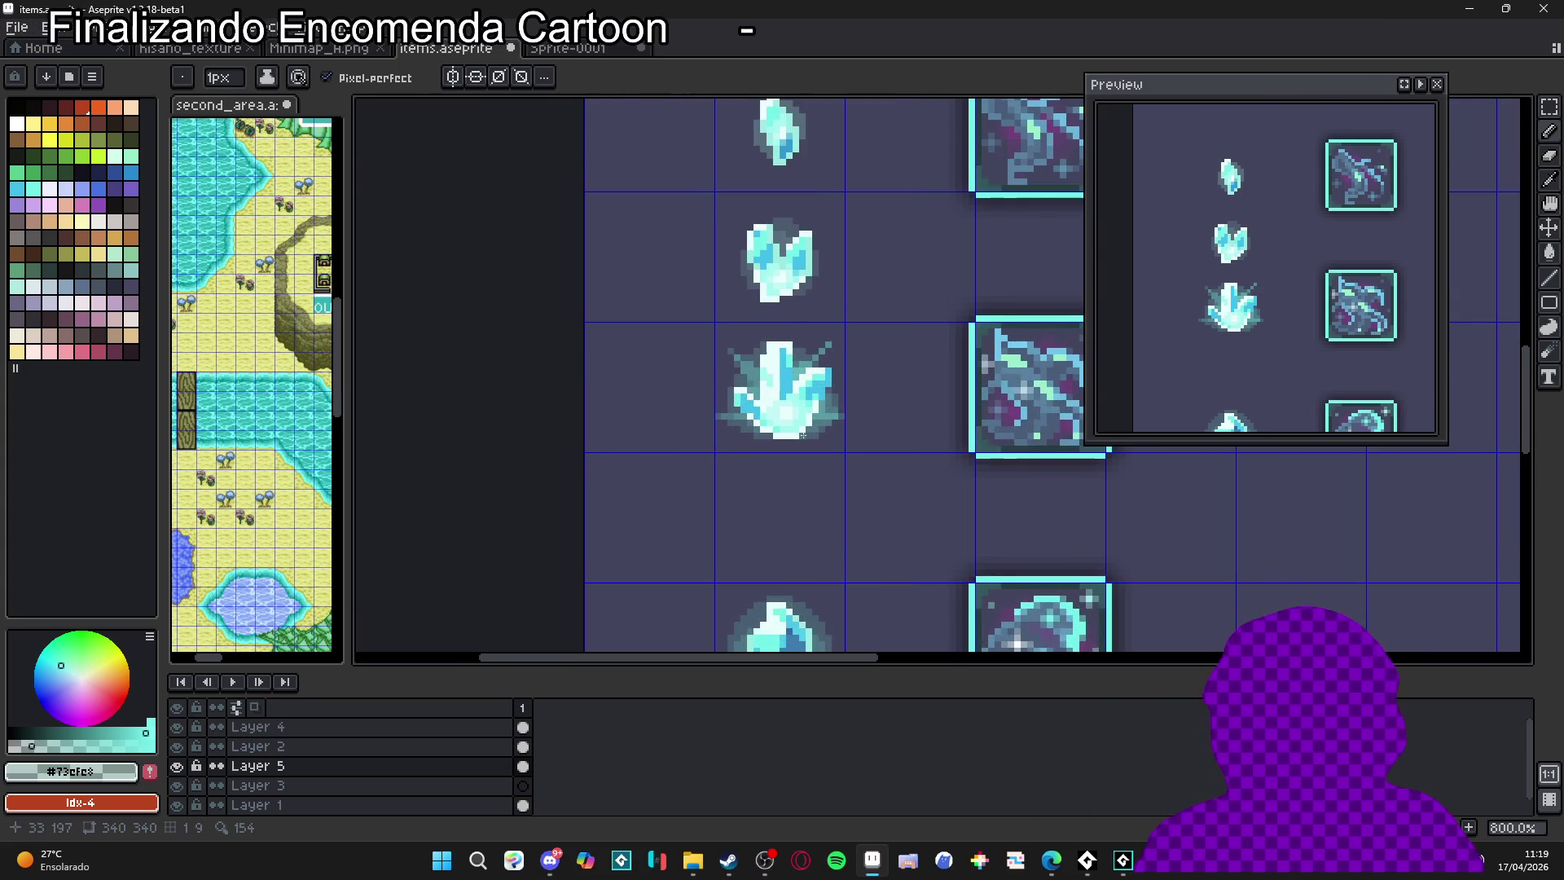
scroll(803, 436, down, 3)
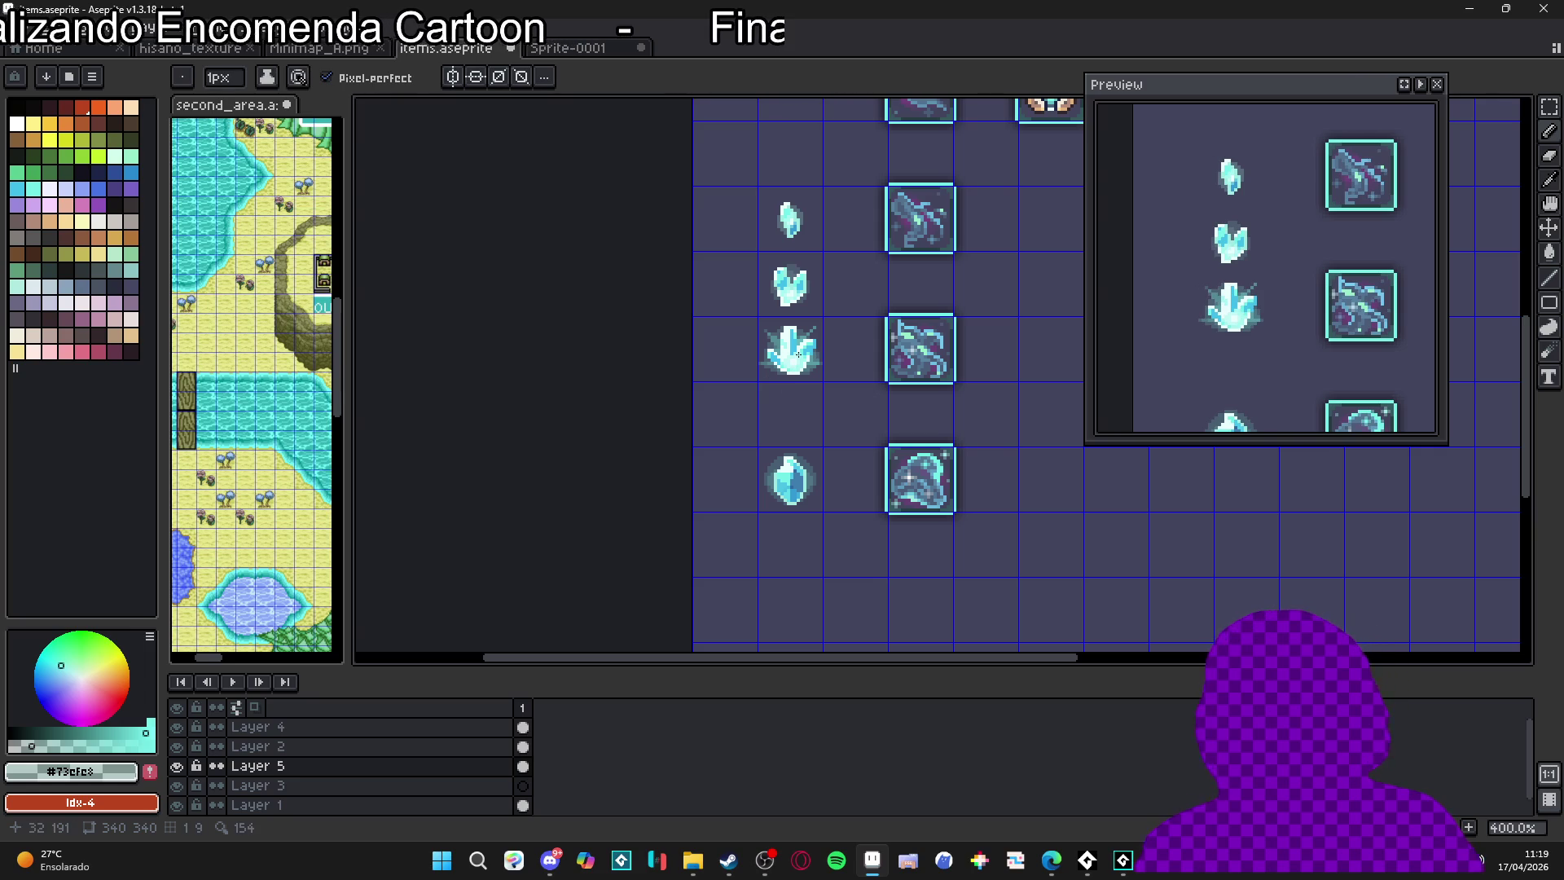
scroll(798, 354, up, 2)
scroll(797, 358, up, 3)
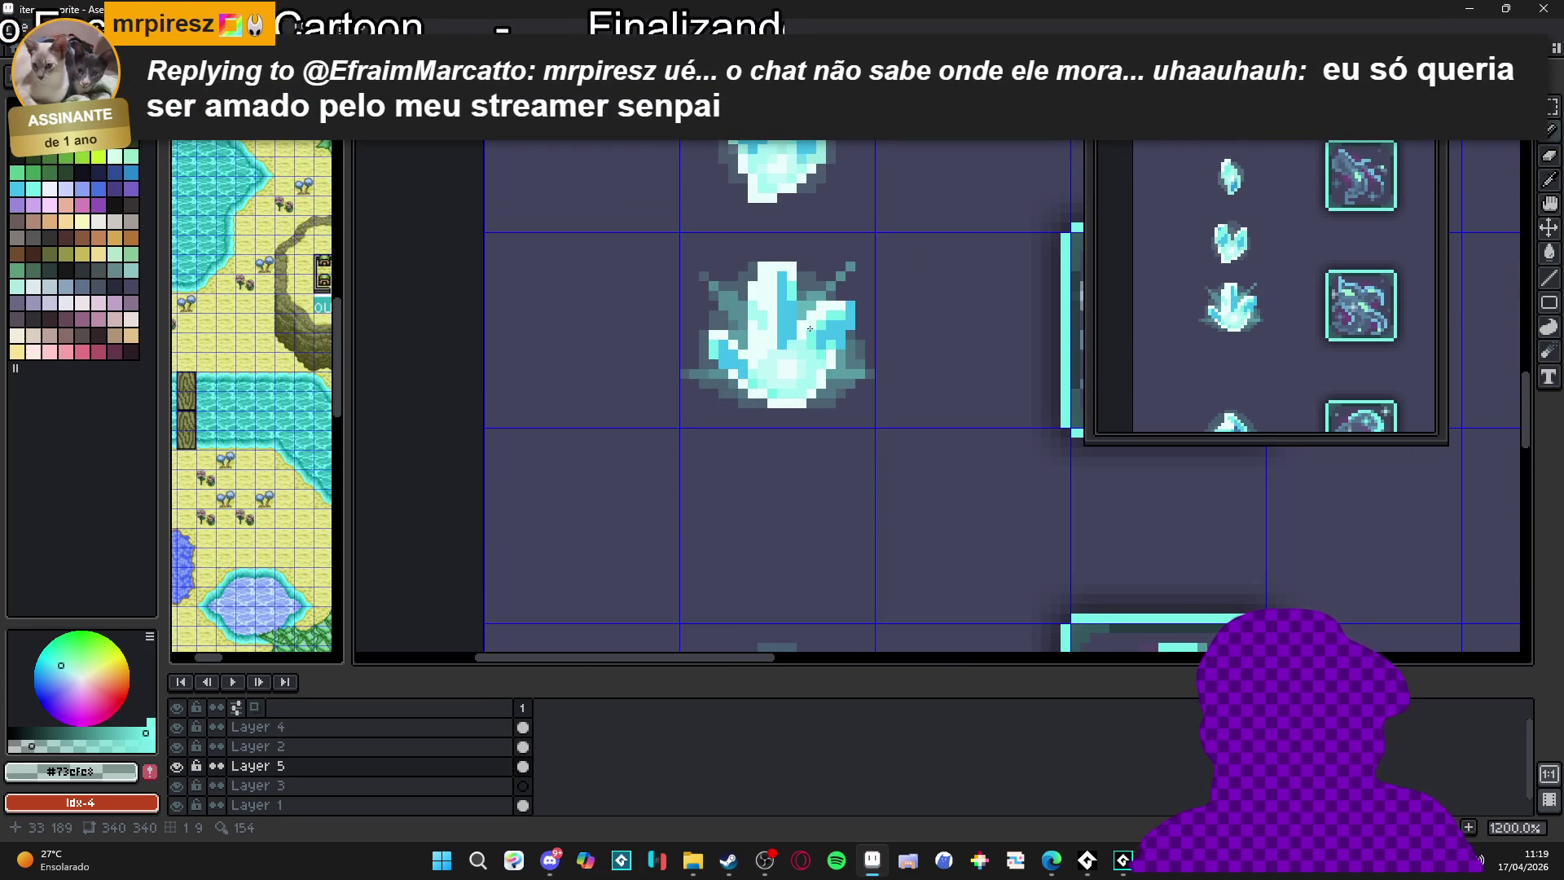
scroll(818, 284, down, 5)
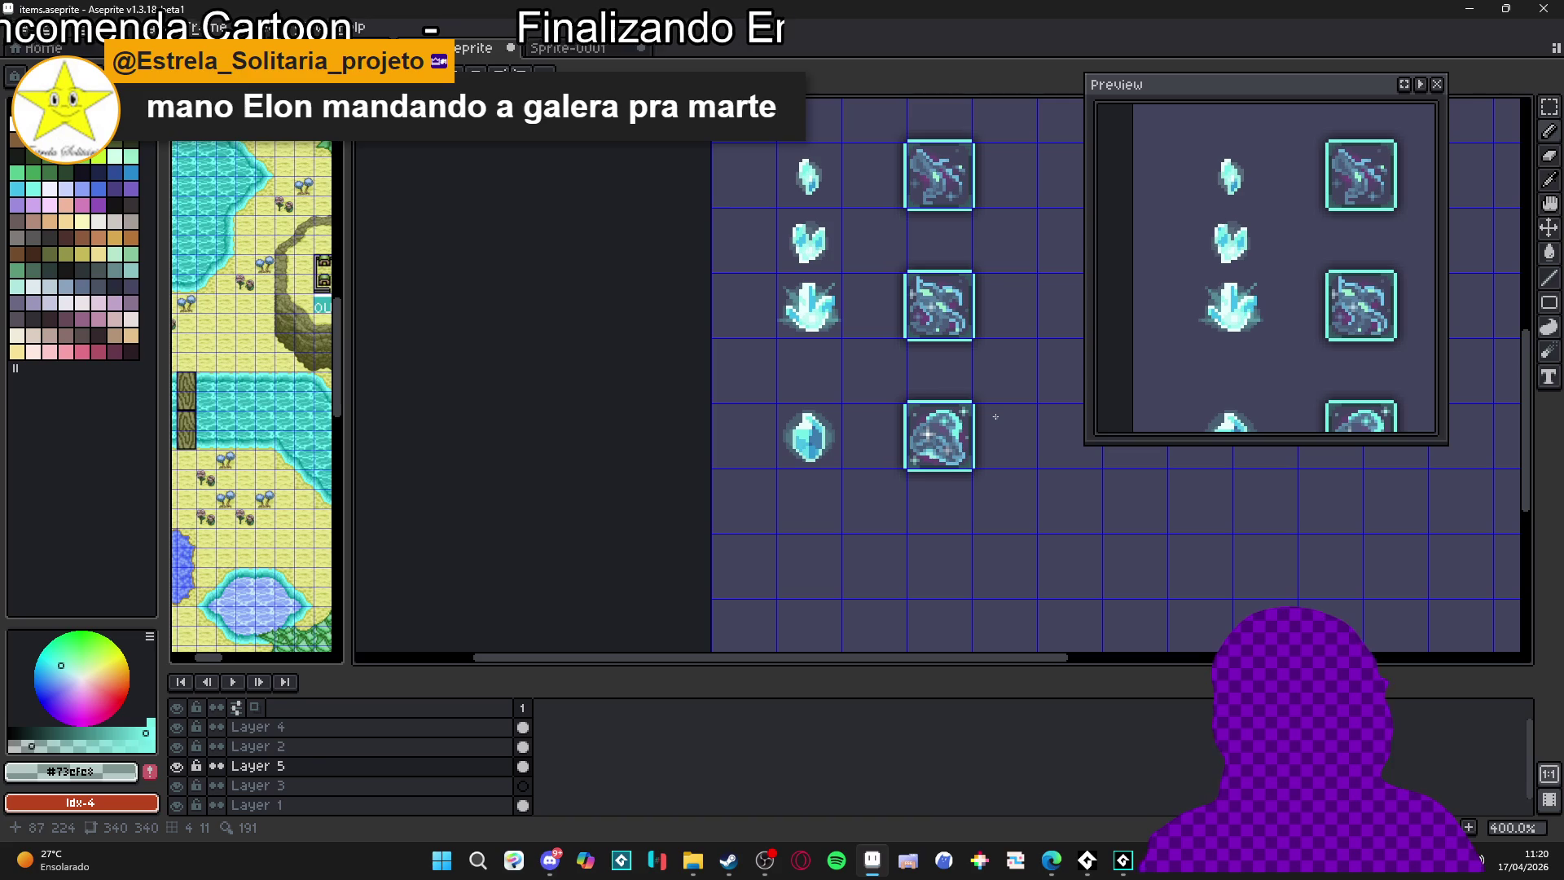
scroll(809, 406, down, 1)
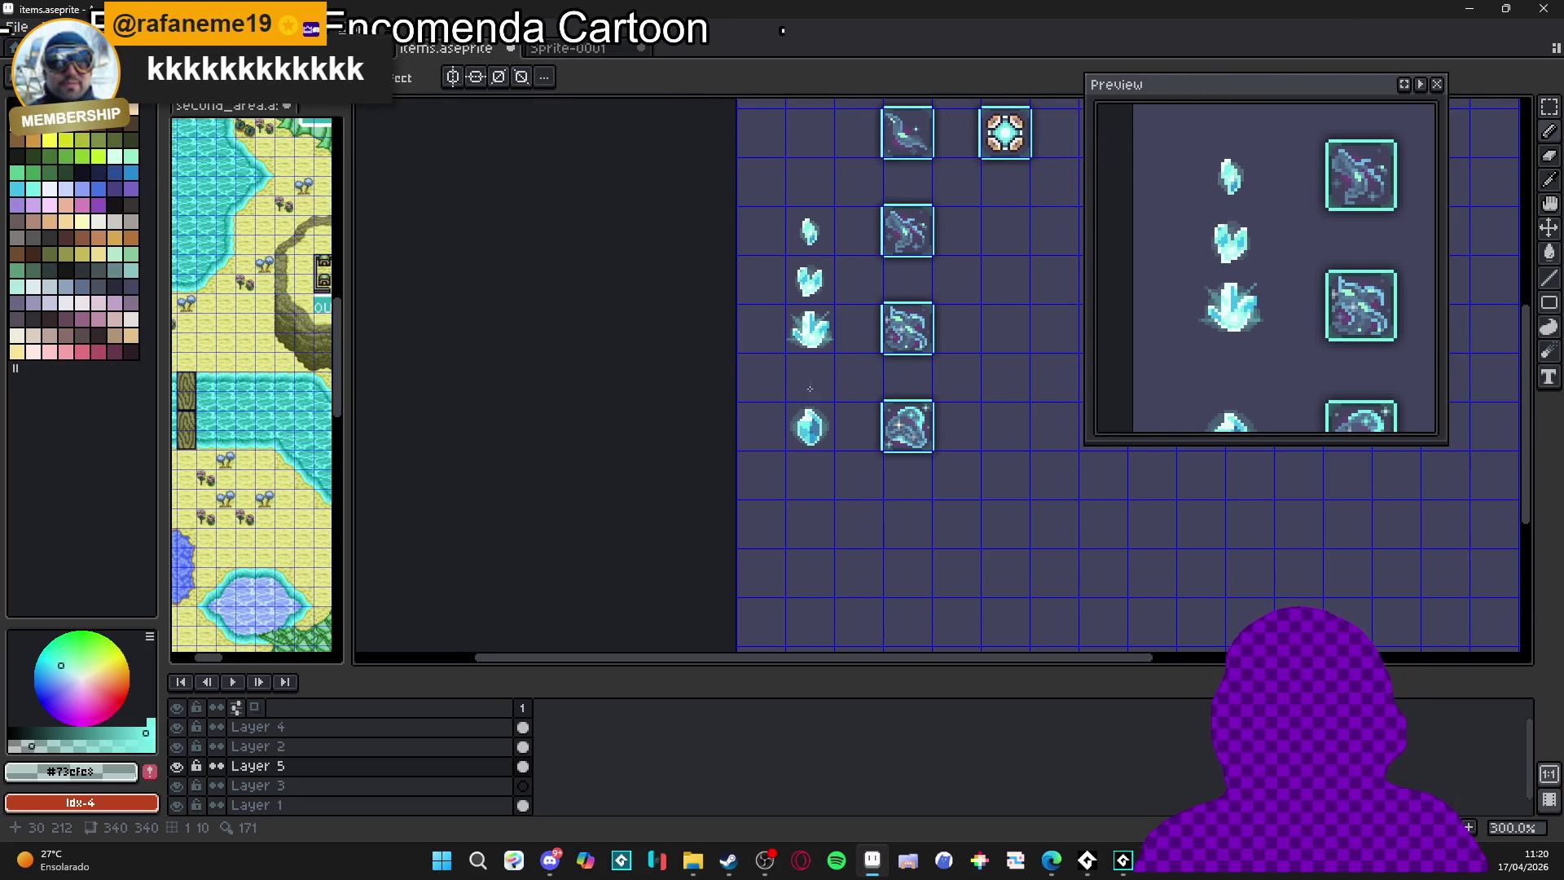
scroll(810, 389, up, 2)
key(v)
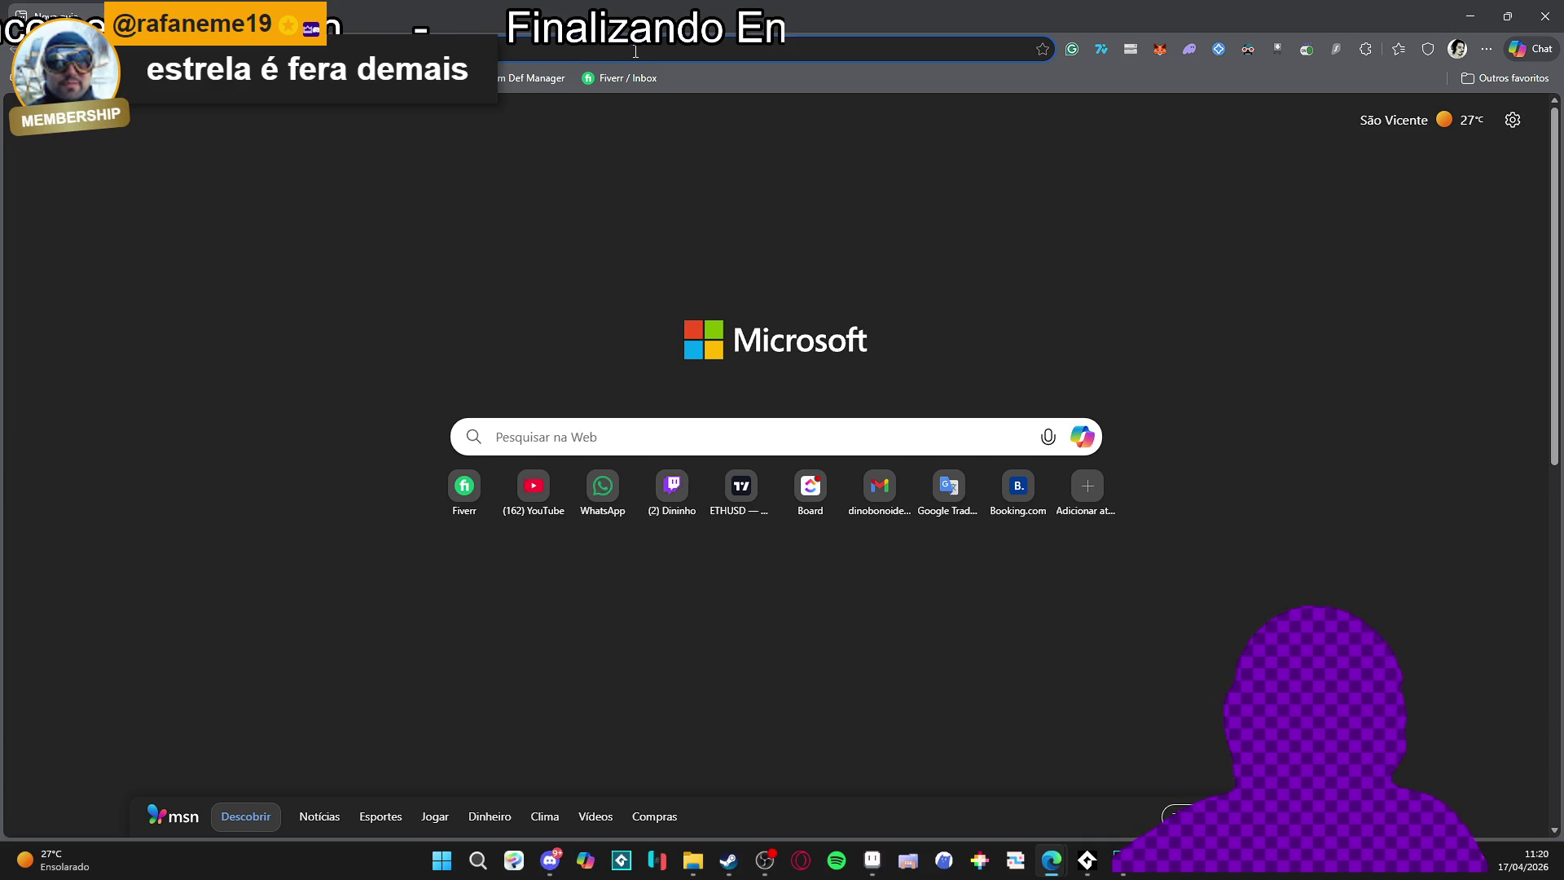
Search Google for 'the game that i made for learning godot itch' and skim the results
text(the)
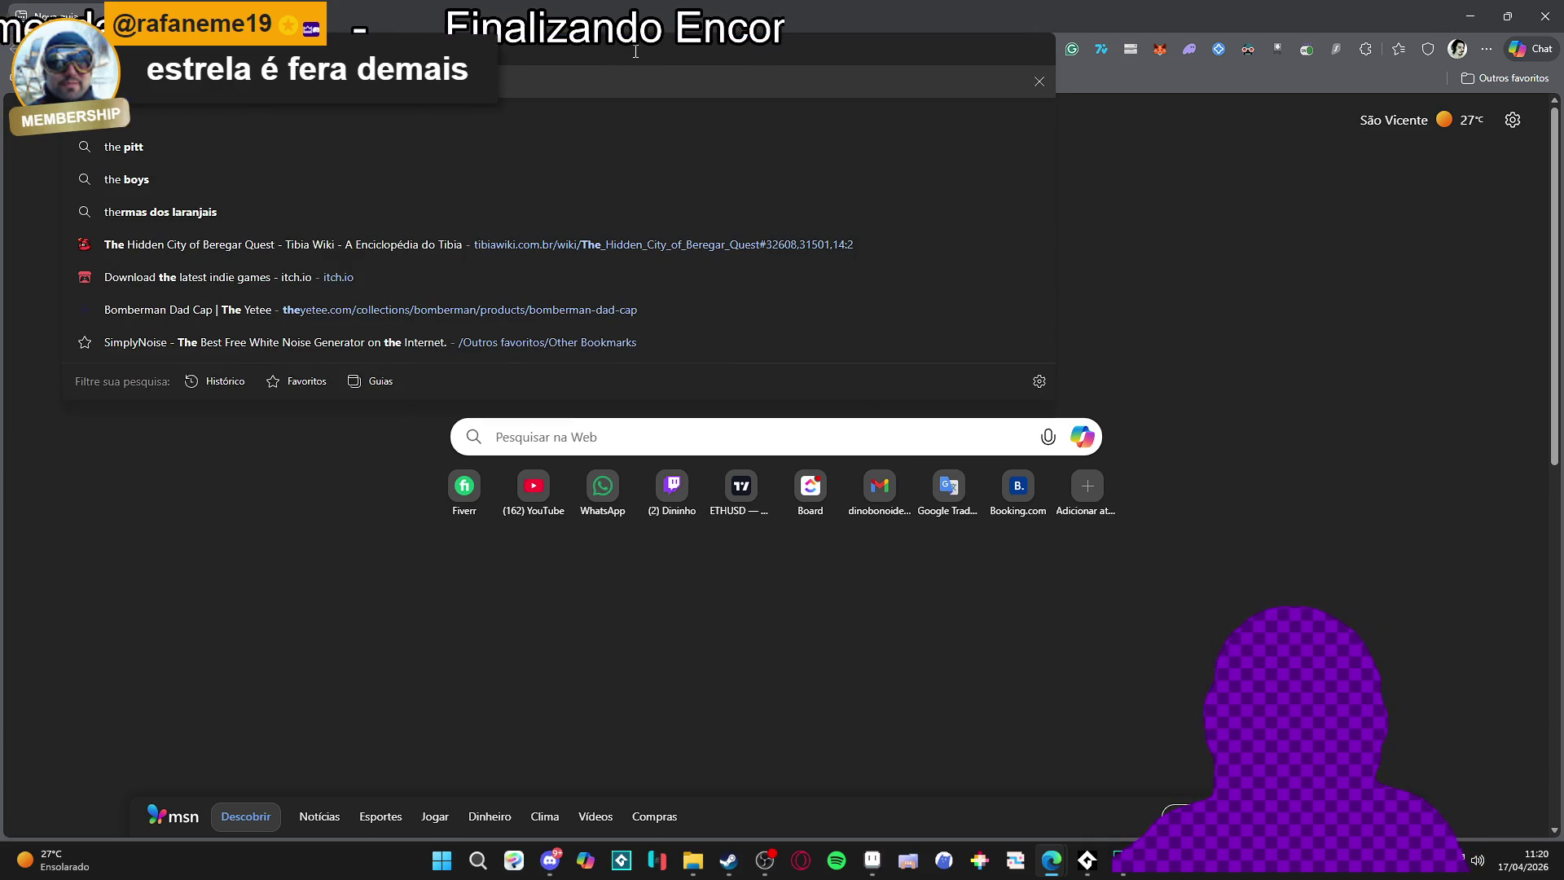
text( game t)
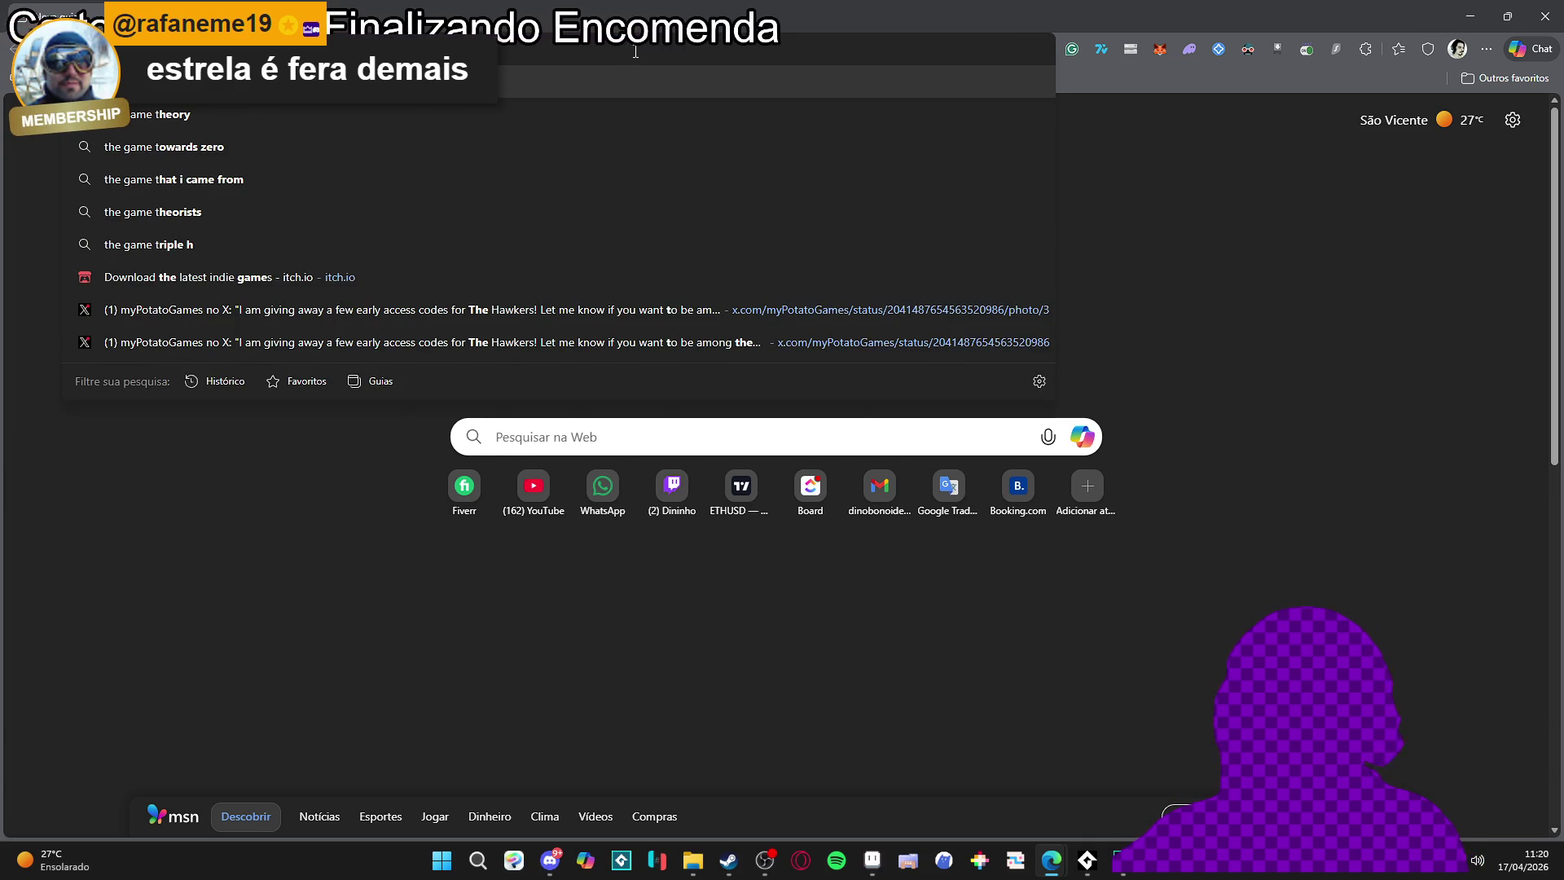
text(hat i mad)
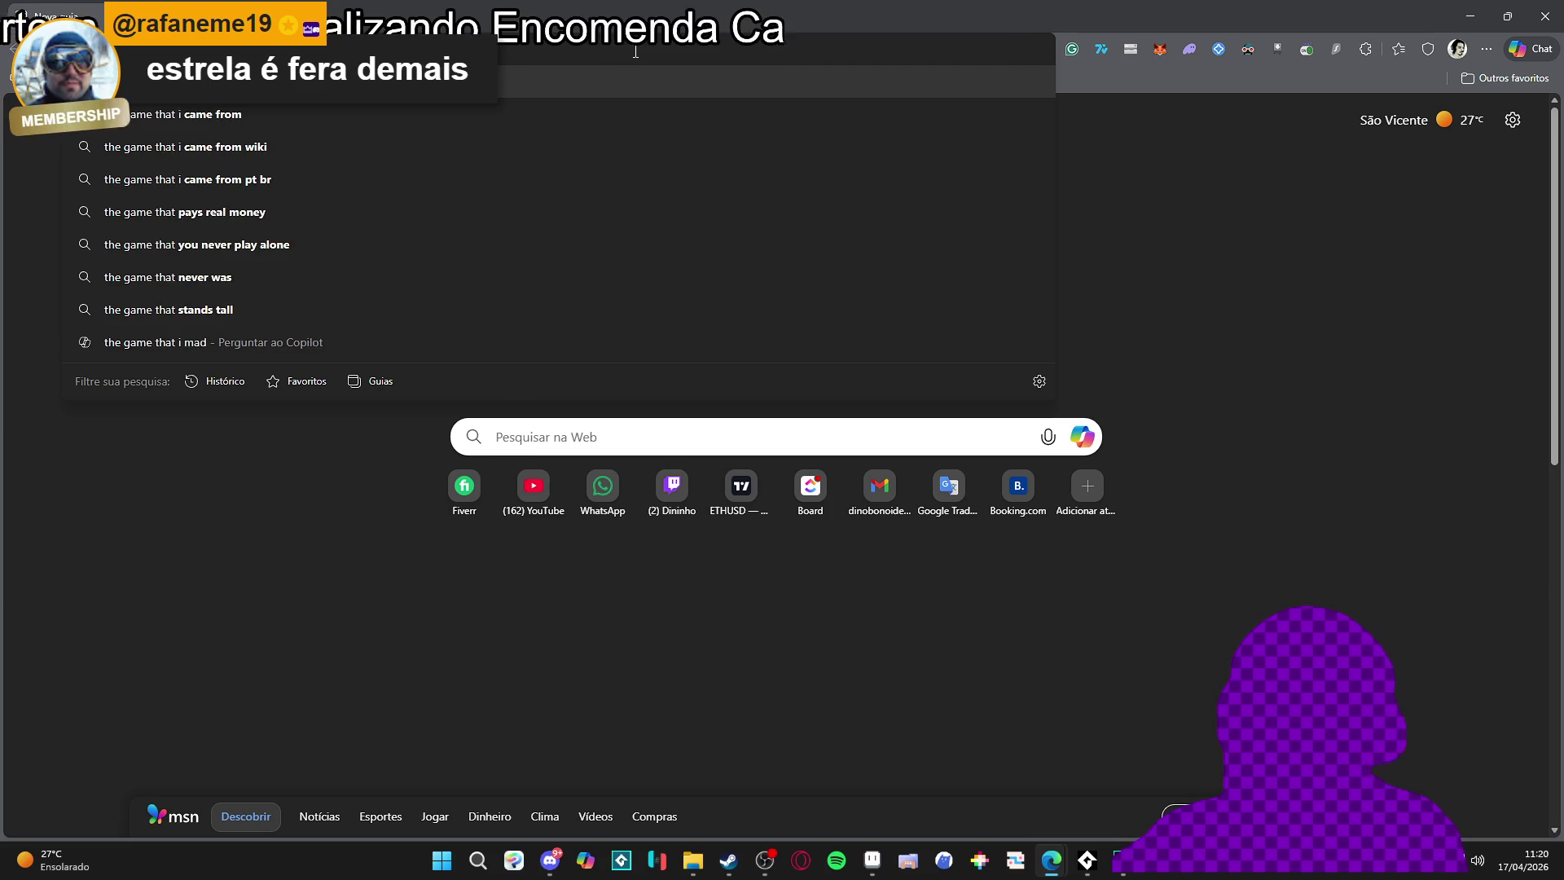
text(e forf)
key(BackSpace)
text(learning godoto)
key(BackSpace)
text(itch)
key(Return)
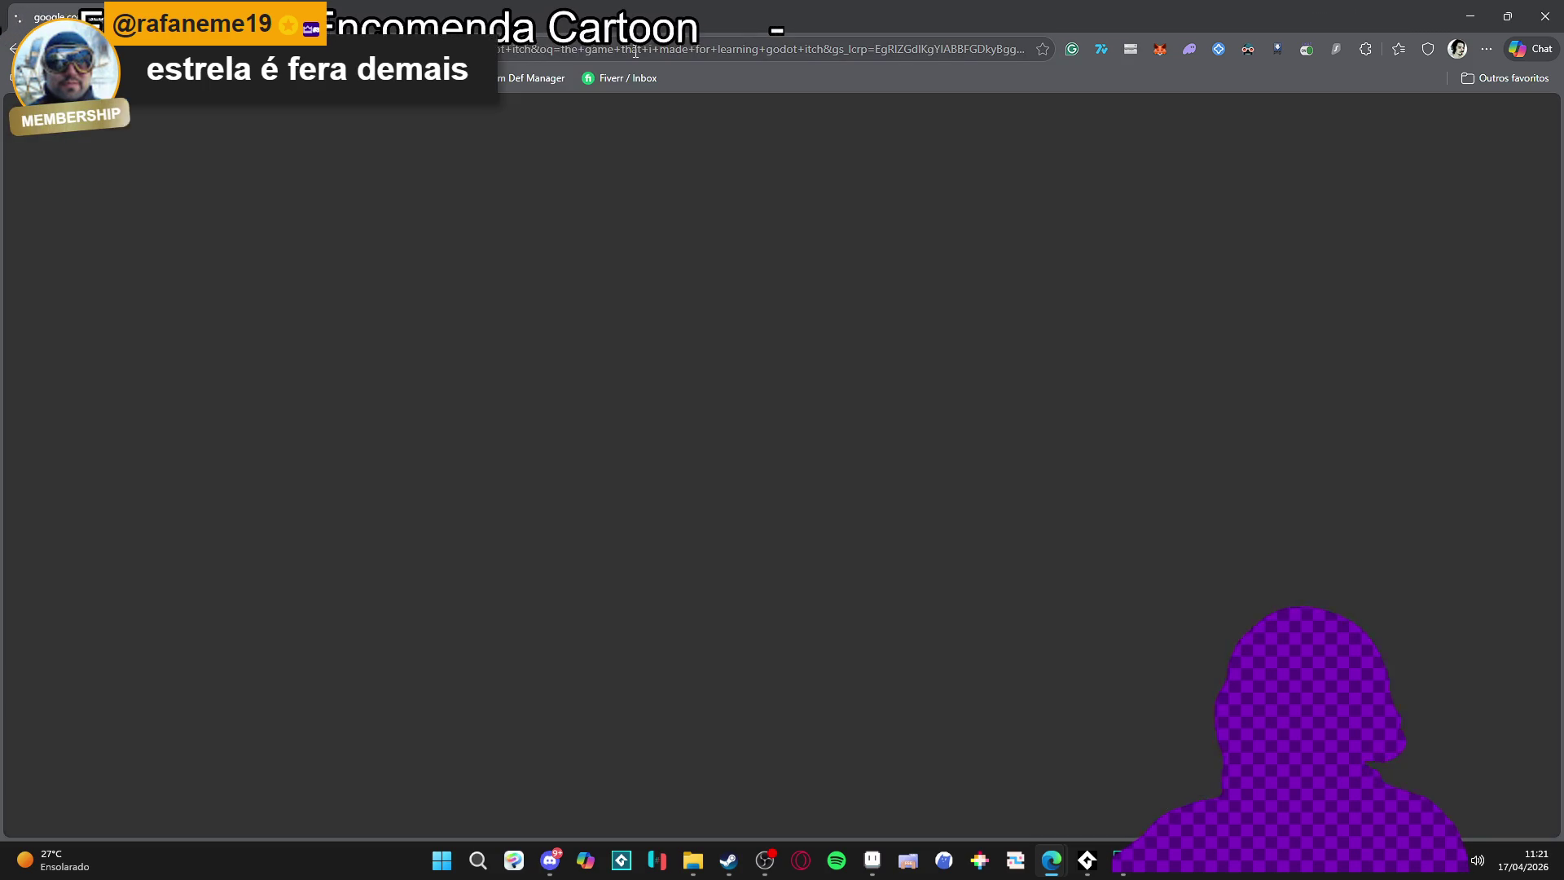
scroll(370, 558, down, 2)
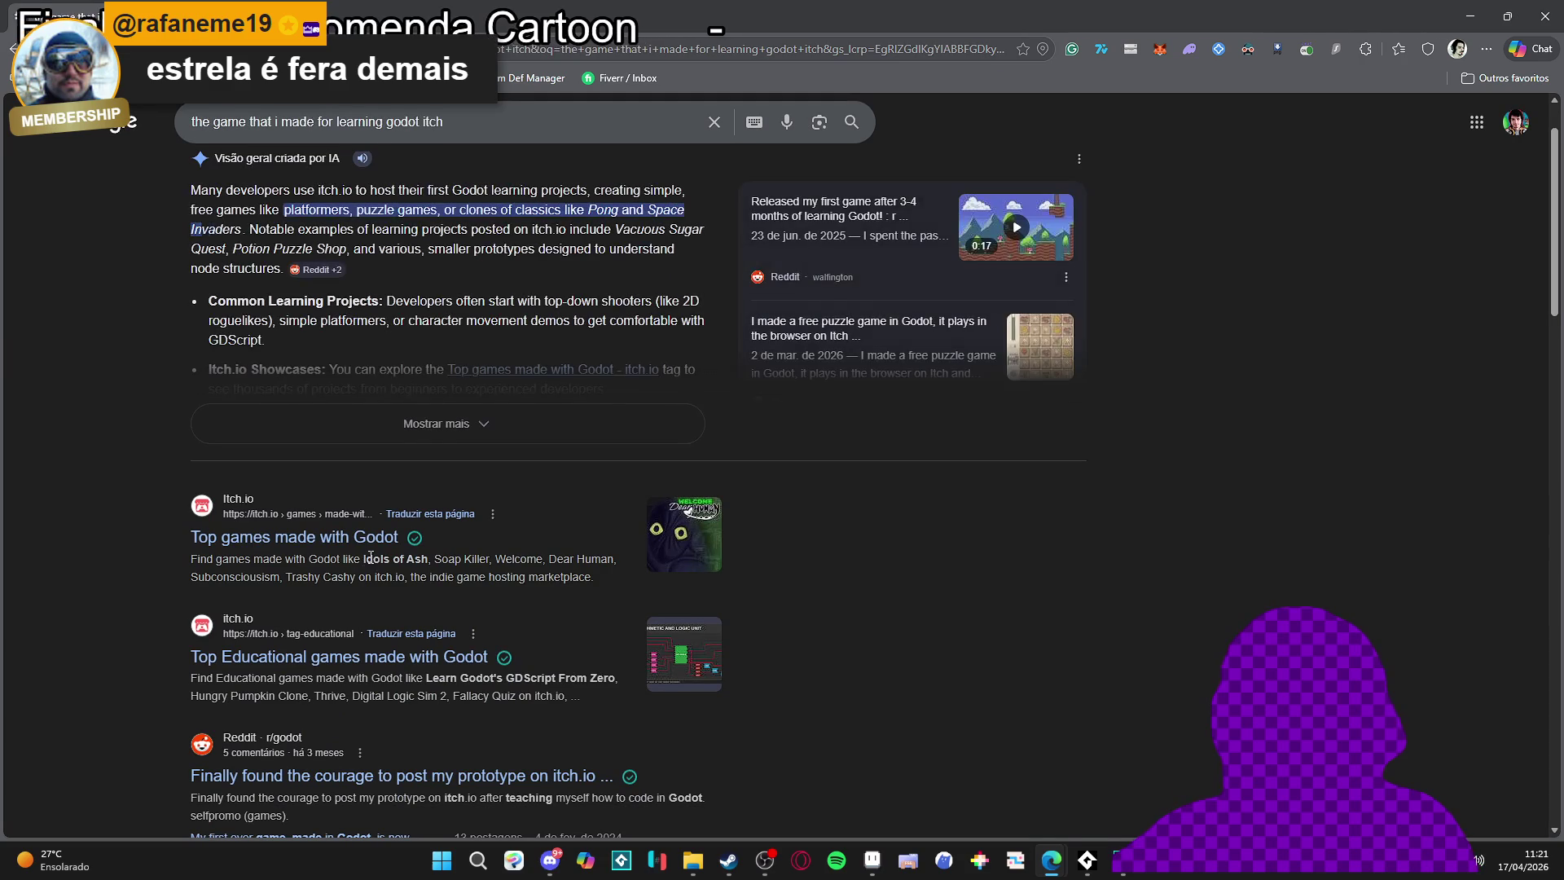
scroll(408, 599, down, 3)
scroll(471, 460, up, 4)
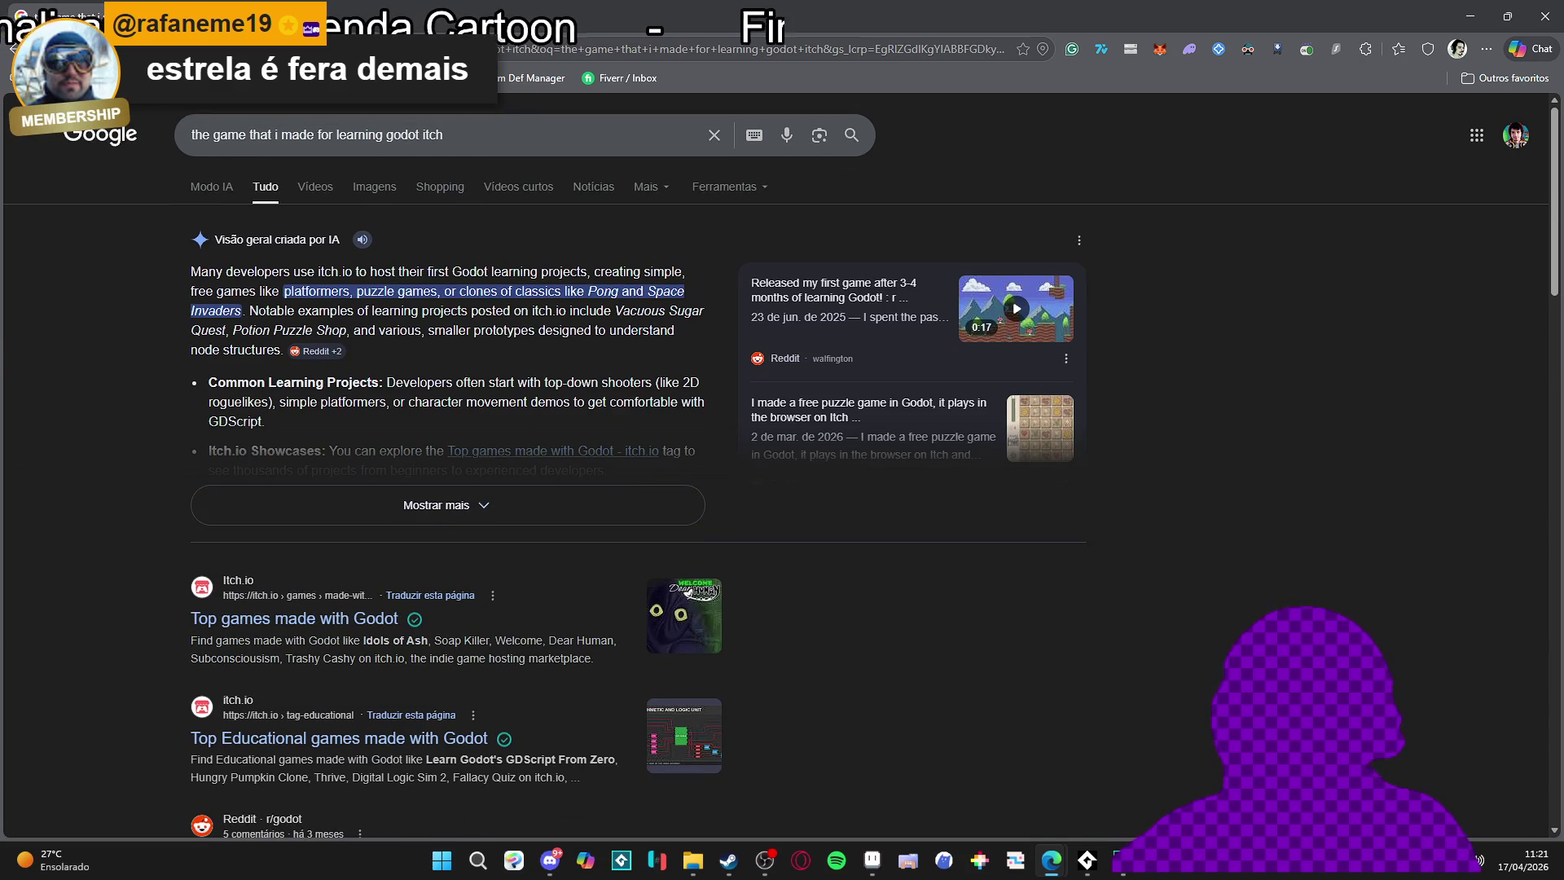
Type 'itch' in the address bar and open the NoNeJam 12 itch.io suggestion
key(ctrl+l)
text(uper games)
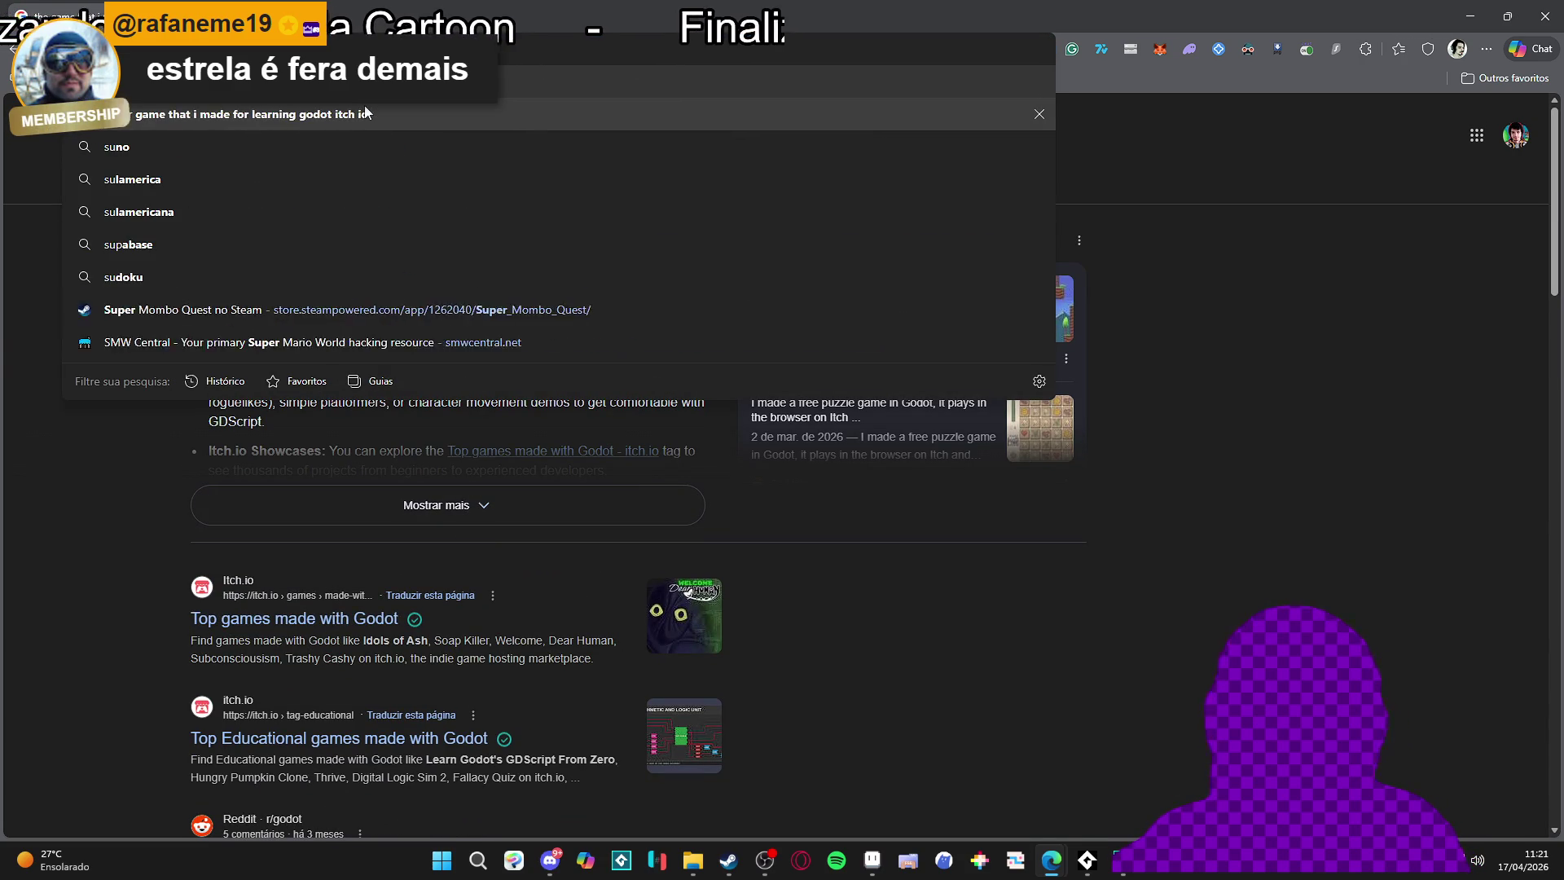
key(ctrl+a)
text(t)
key(BackSpace)
text(itch)
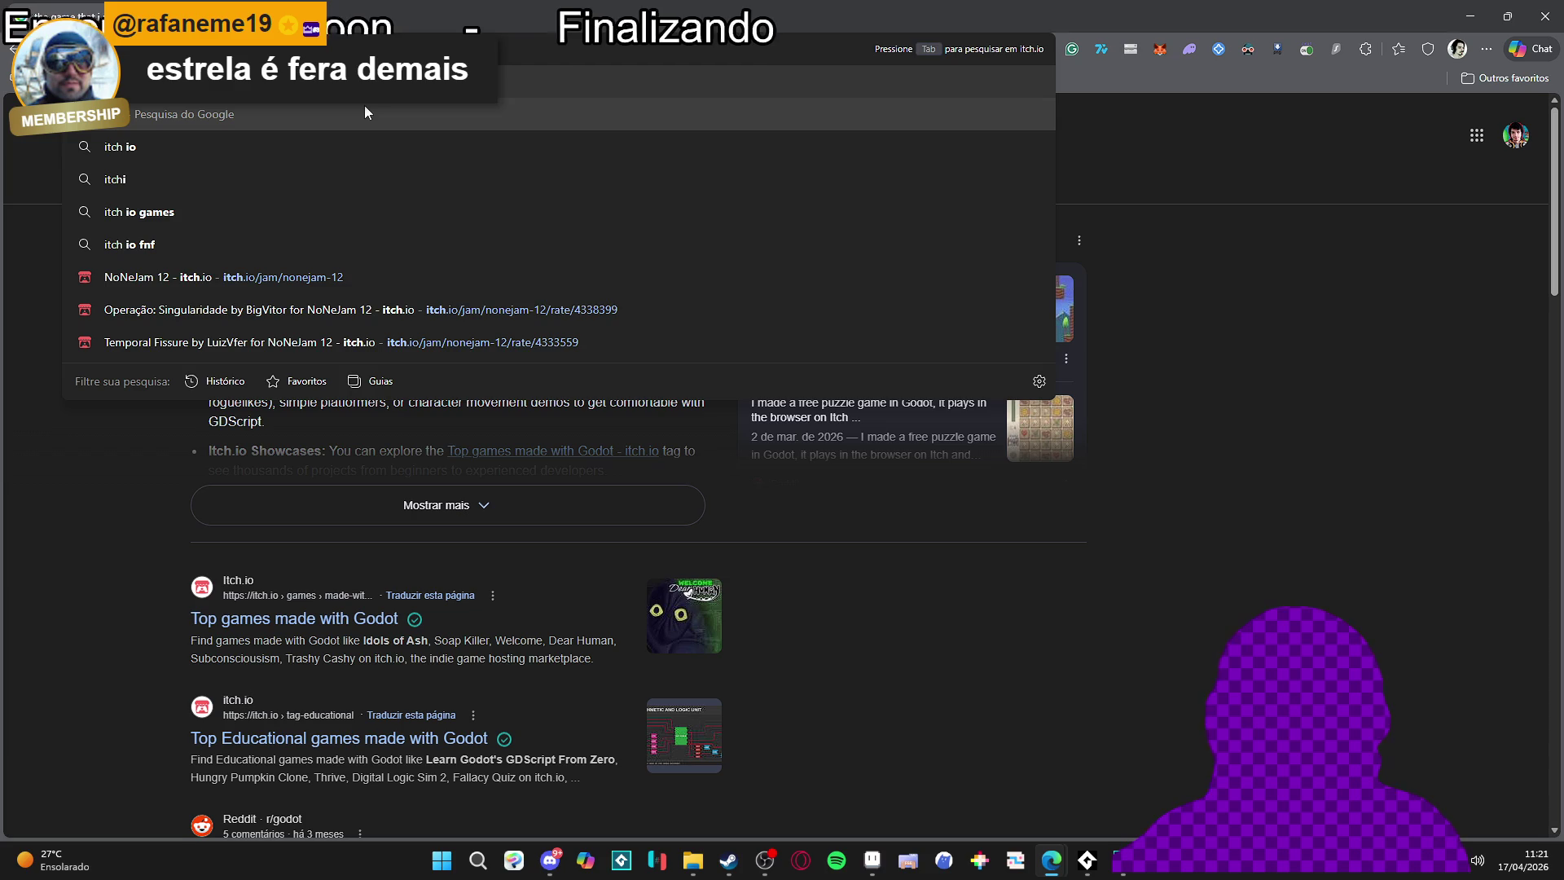
key(Down)
key(Down)
key(Down)
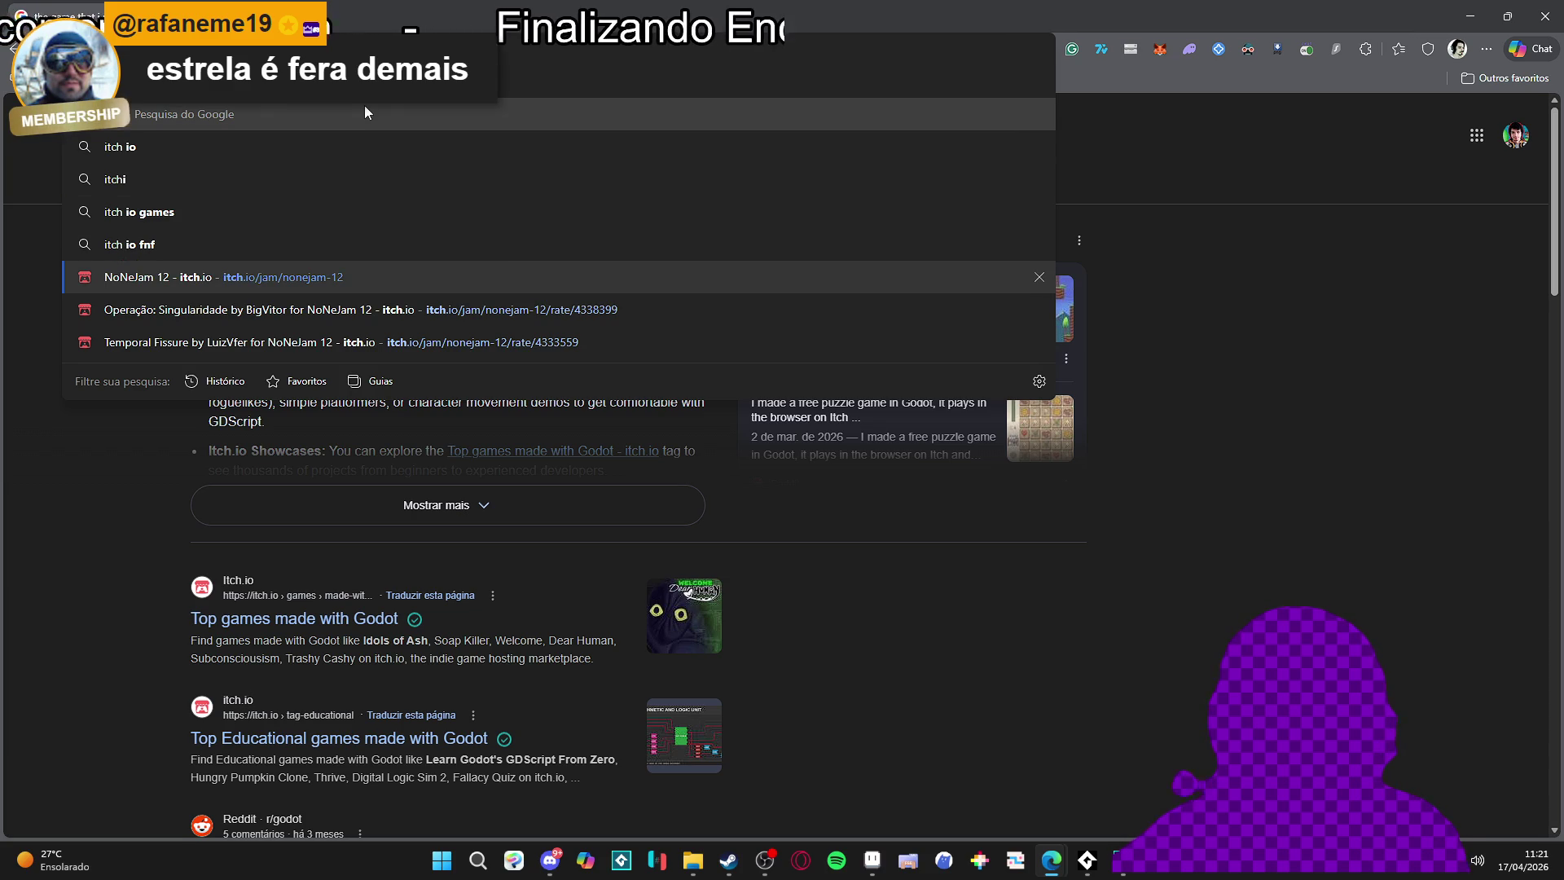
key(Return)
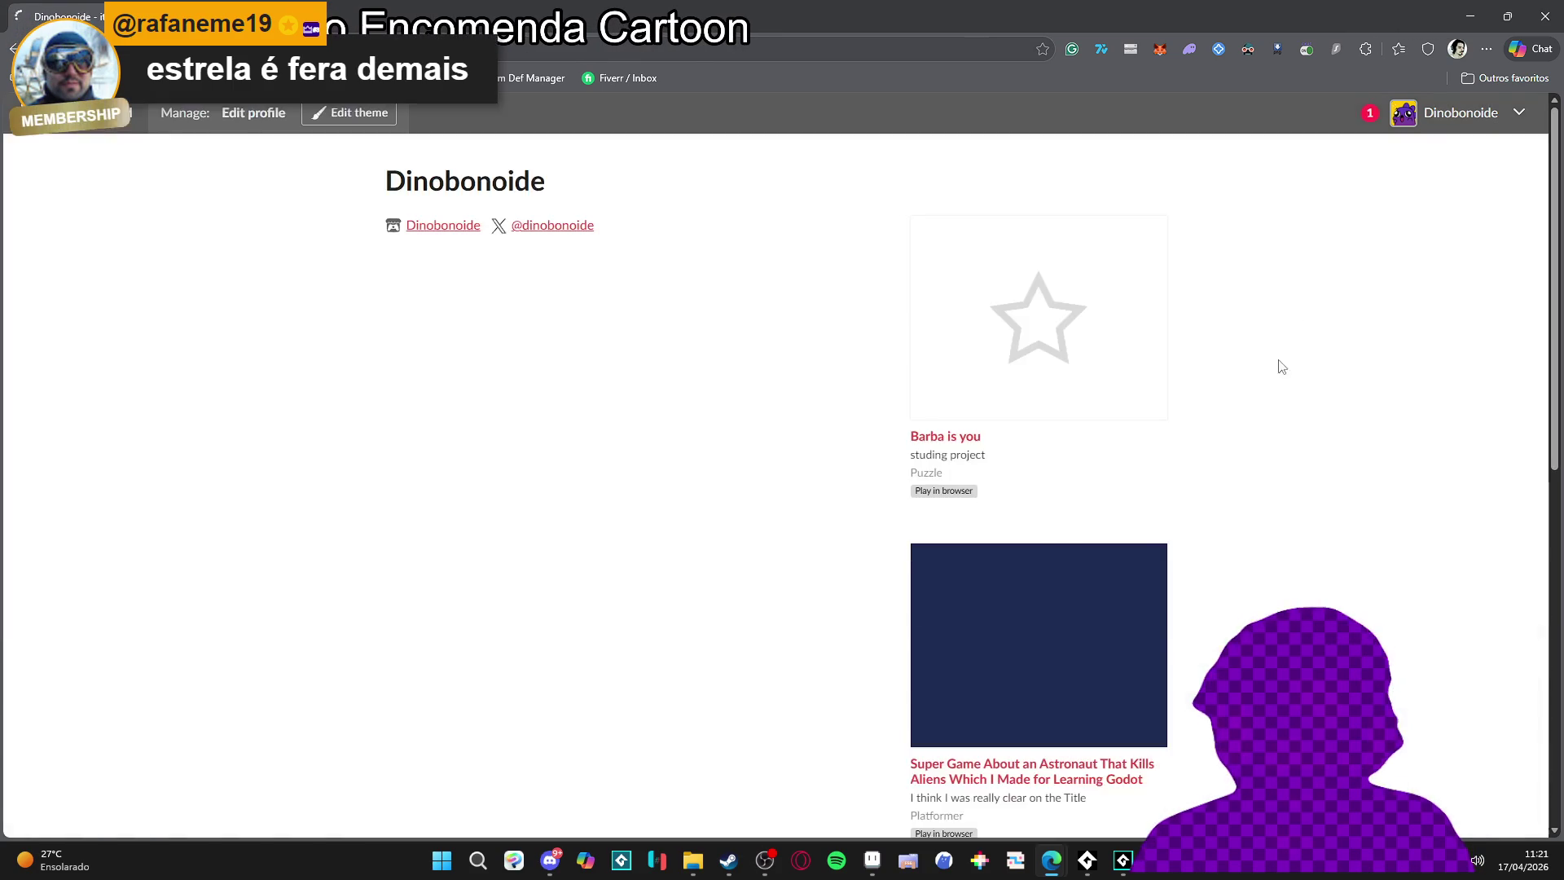
Open the astronaut Godot game's itch.io page from the profile
scroll(1255, 408, down, 2)
click(970, 550)
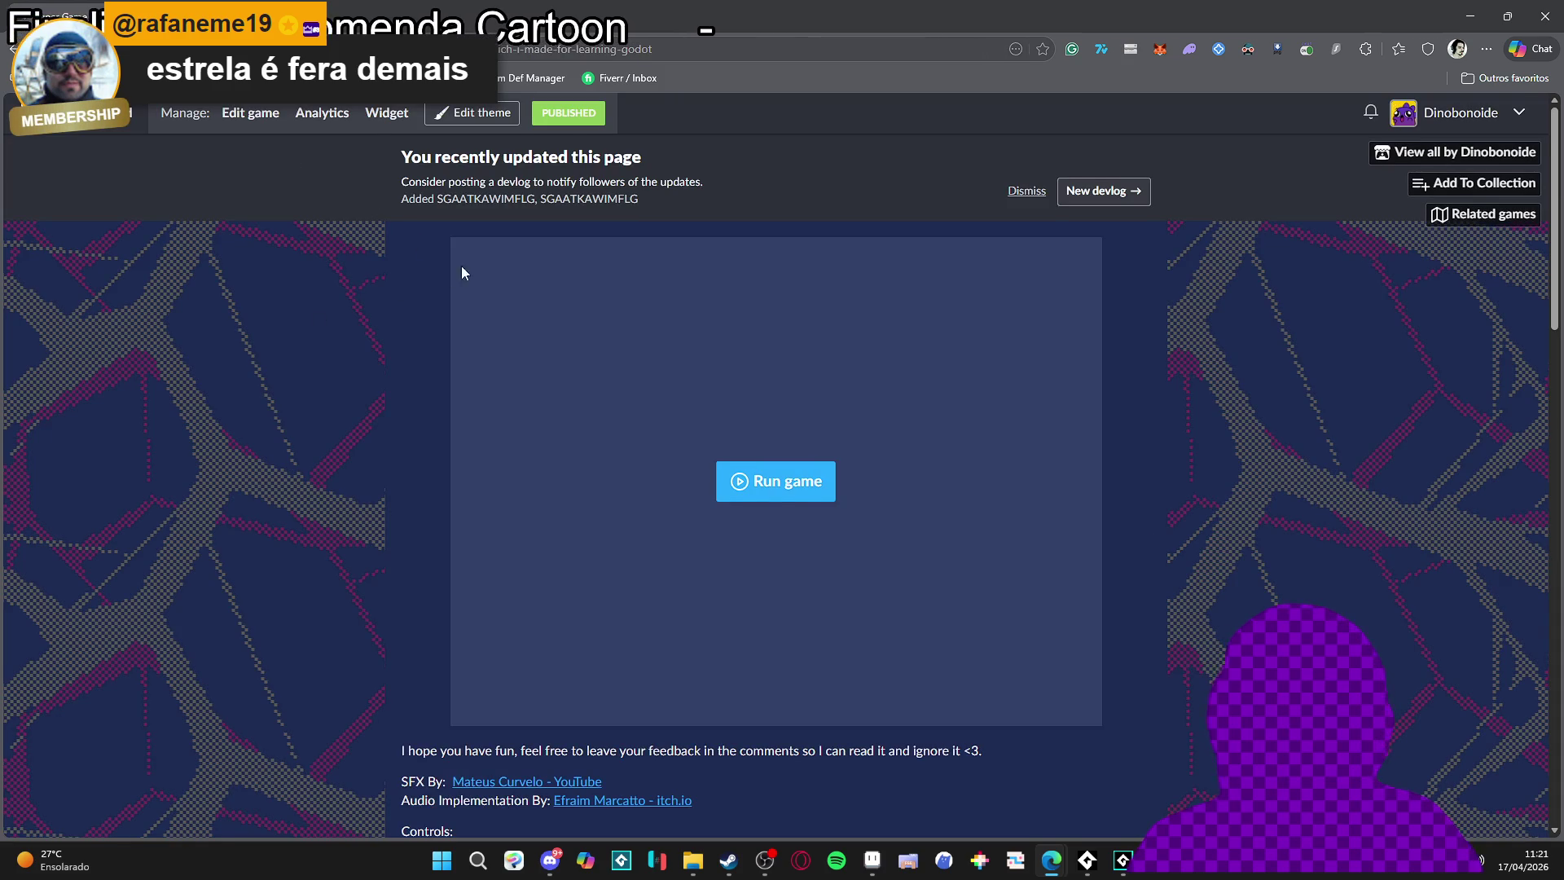
scroll(324, 248, down, 8)
scroll(311, 225, up, 8)
scroll(311, 226, up, 1)
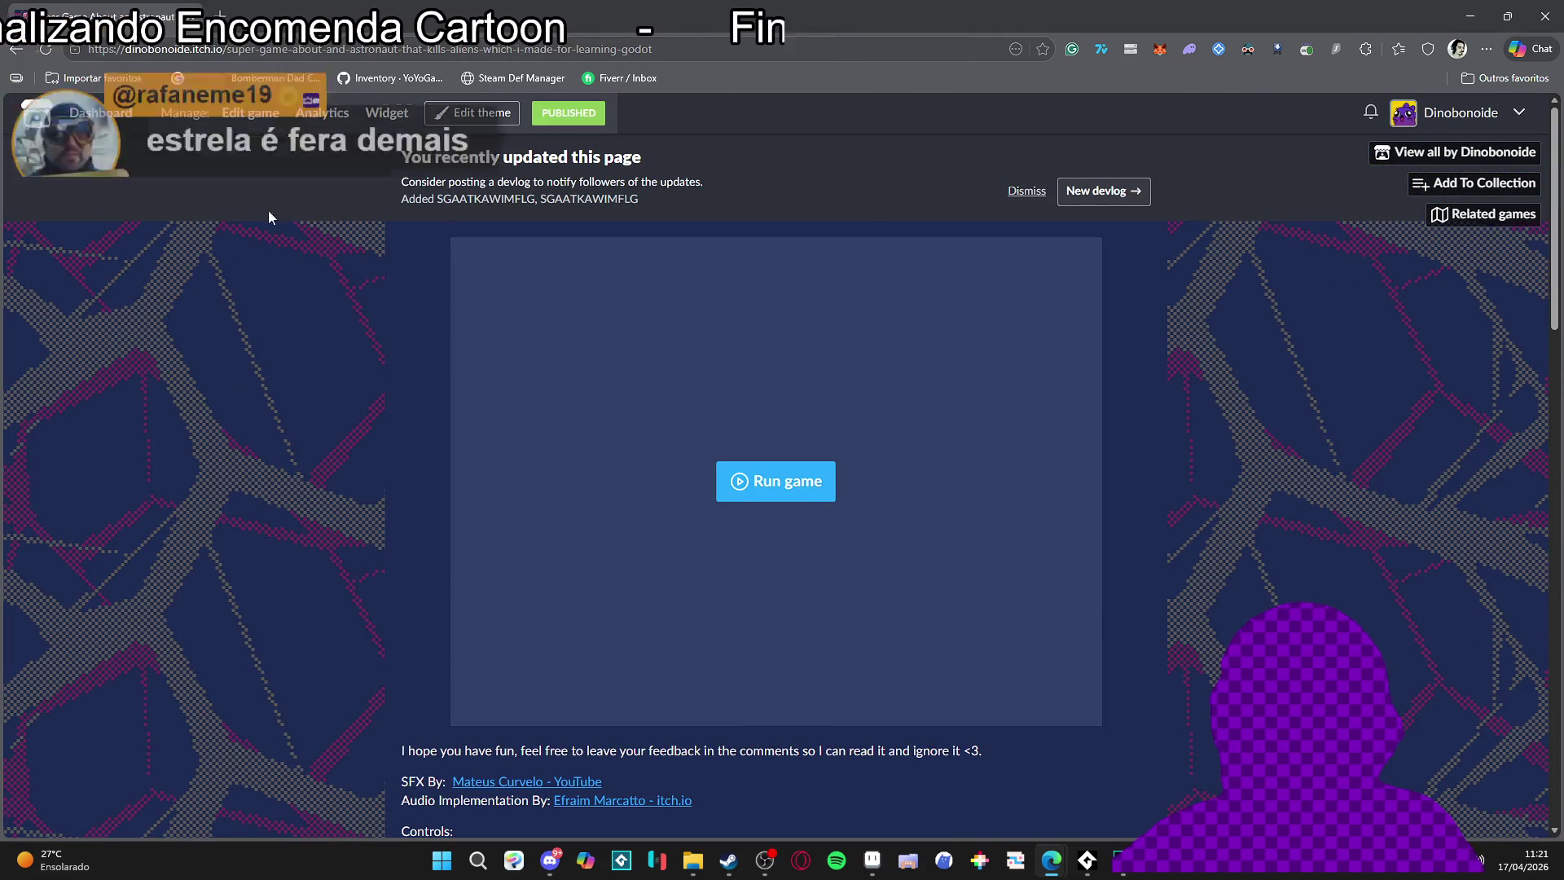
Select the game page's URL in the address bar and scroll through its comments
click(408, 49)
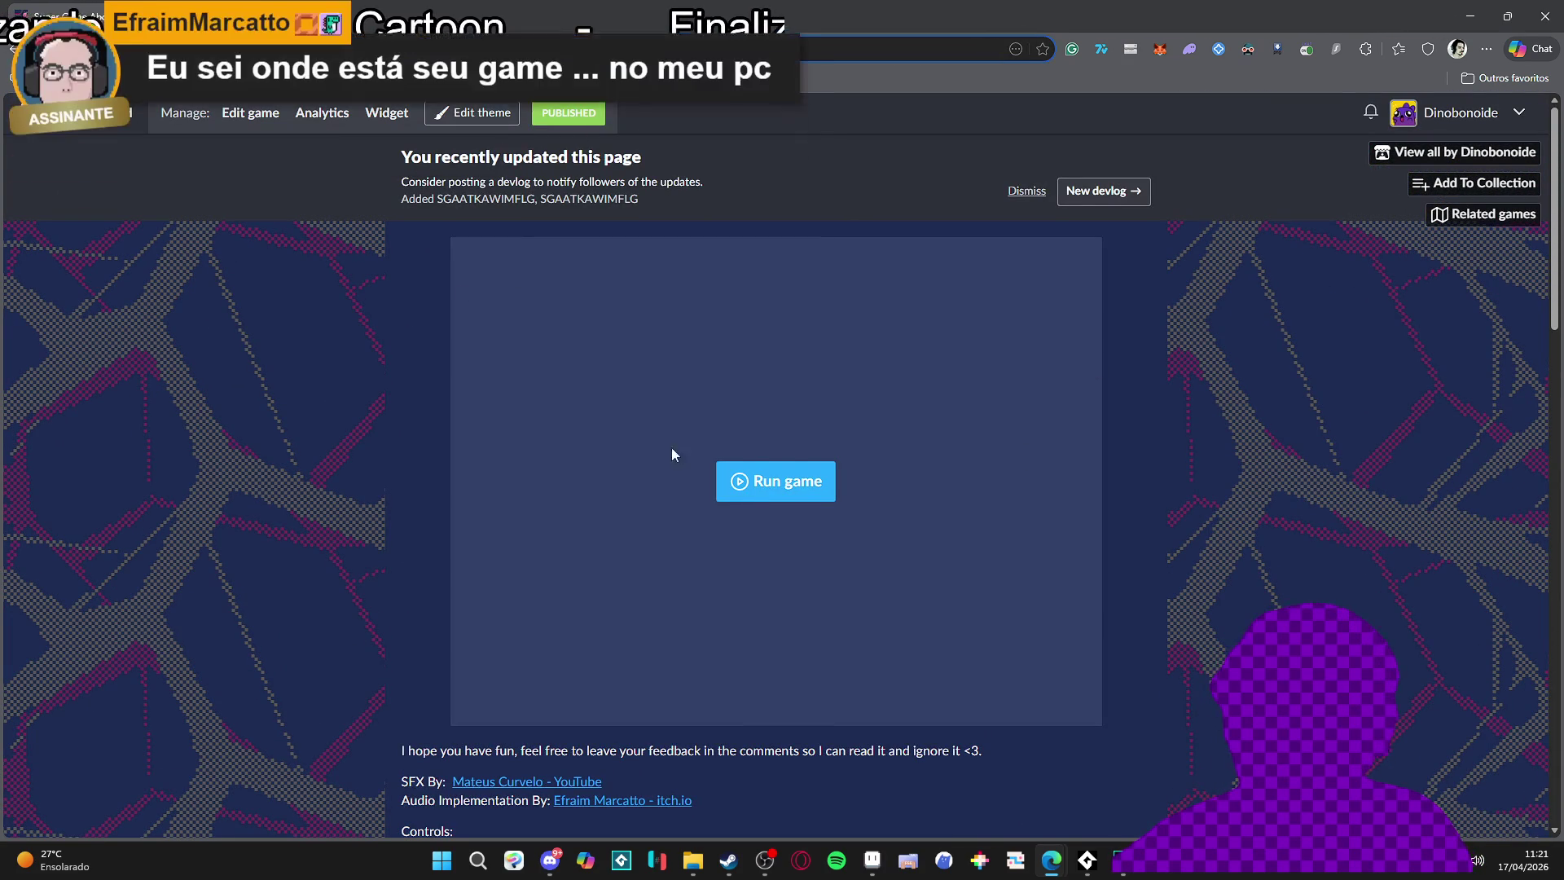
scroll(398, 419, down, 15)
scroll(385, 394, down, 5)
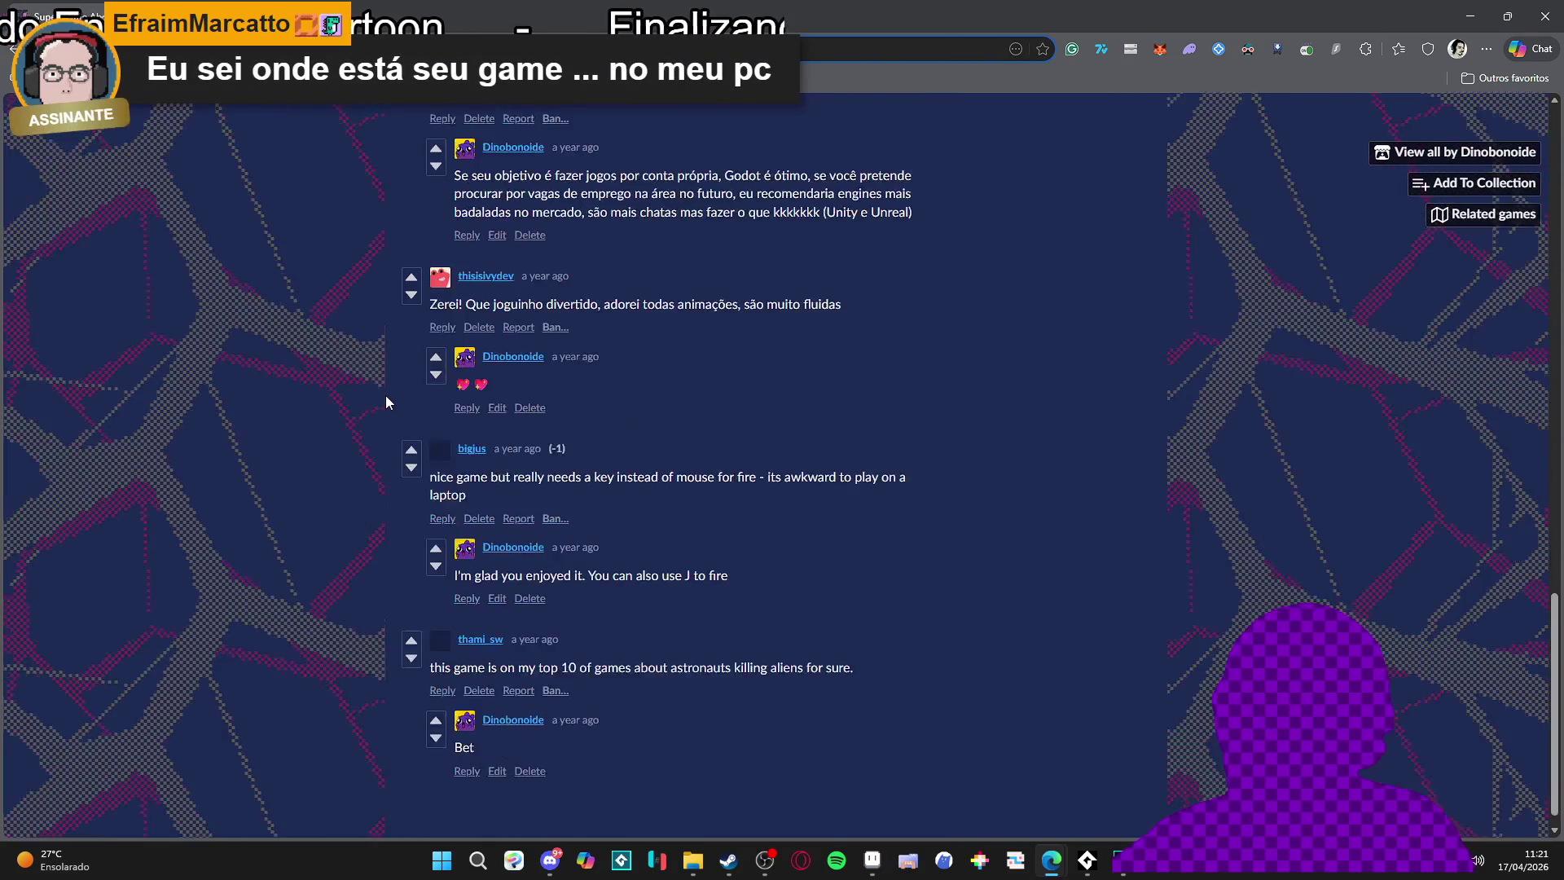
scroll(385, 394, up, 20)
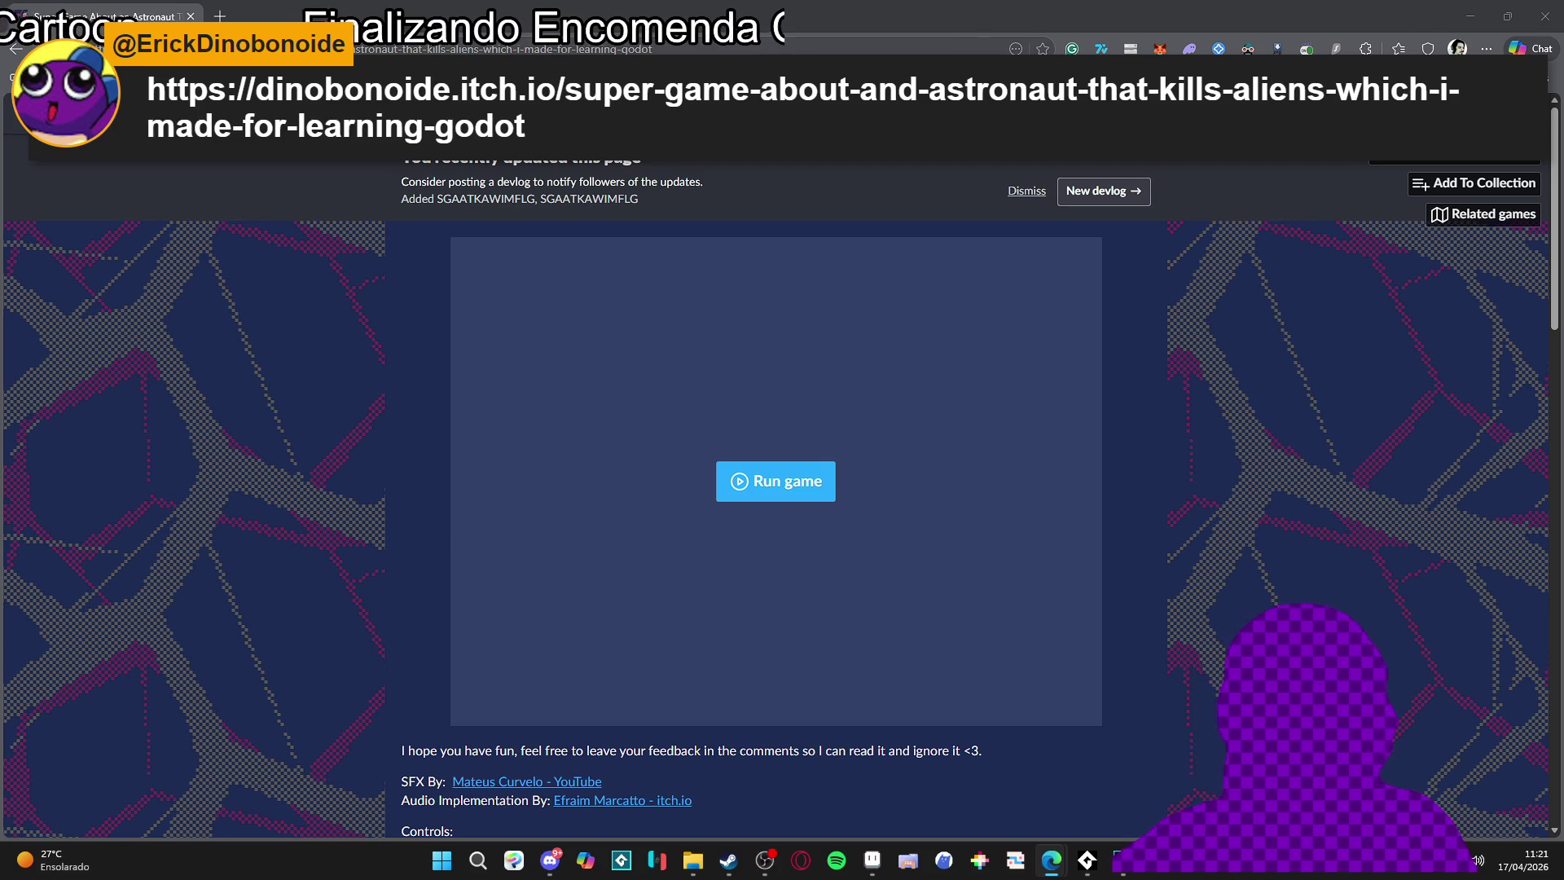
scroll(1304, 436, down, 8)
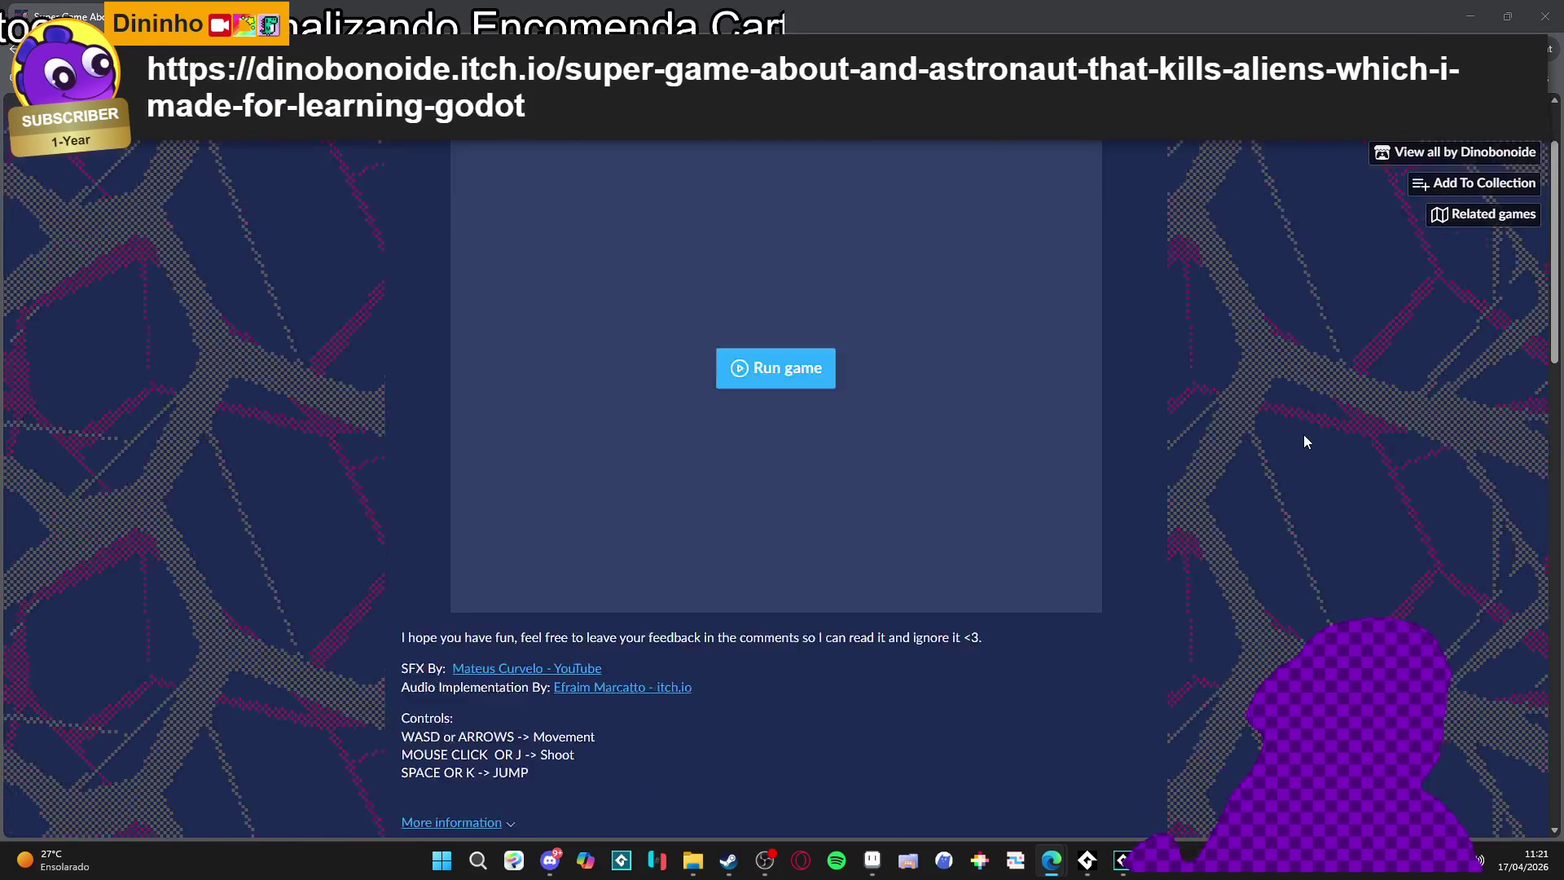
scroll(1304, 438, up, 9)
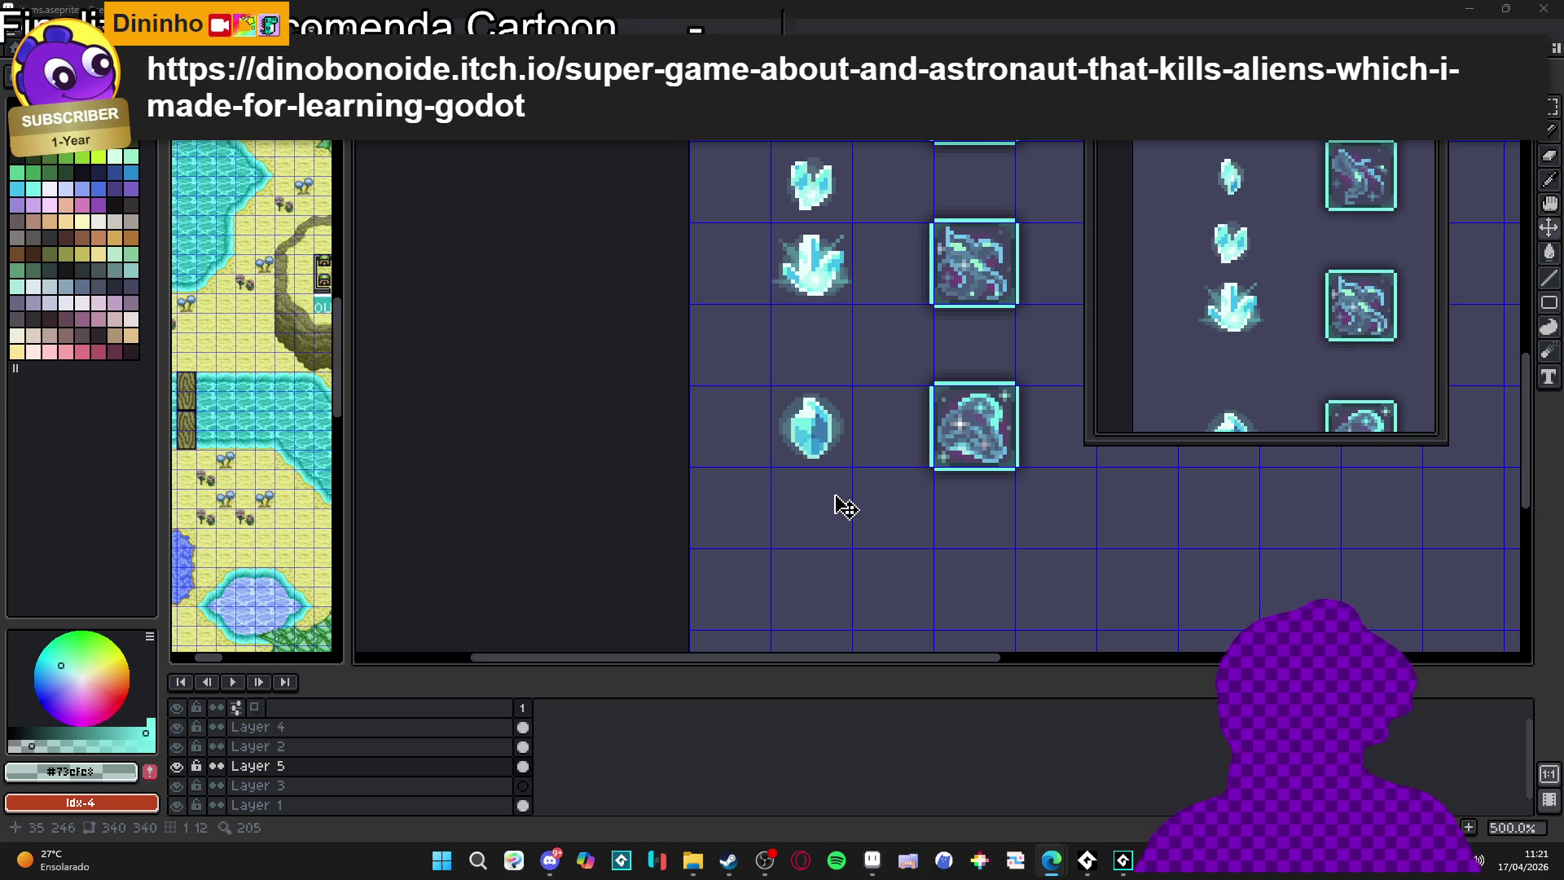
Sample the crystal's cyan pixel so the foreground colour becomes #42bfc8
scroll(819, 571, down, 1)
scroll(559, 530, right, 3)
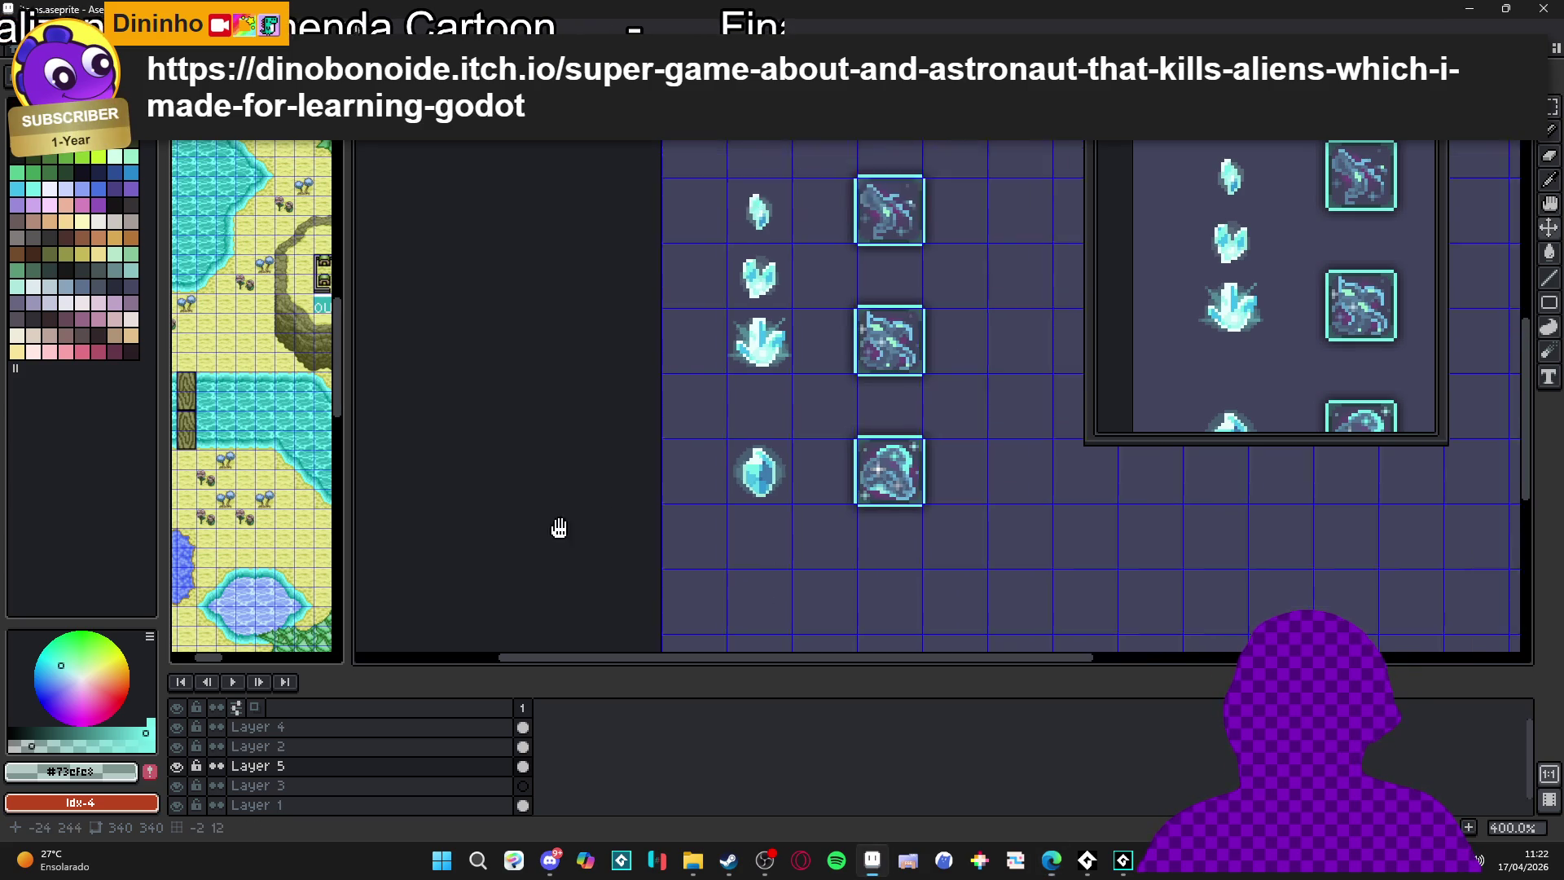
scroll(622, 368, up, 2)
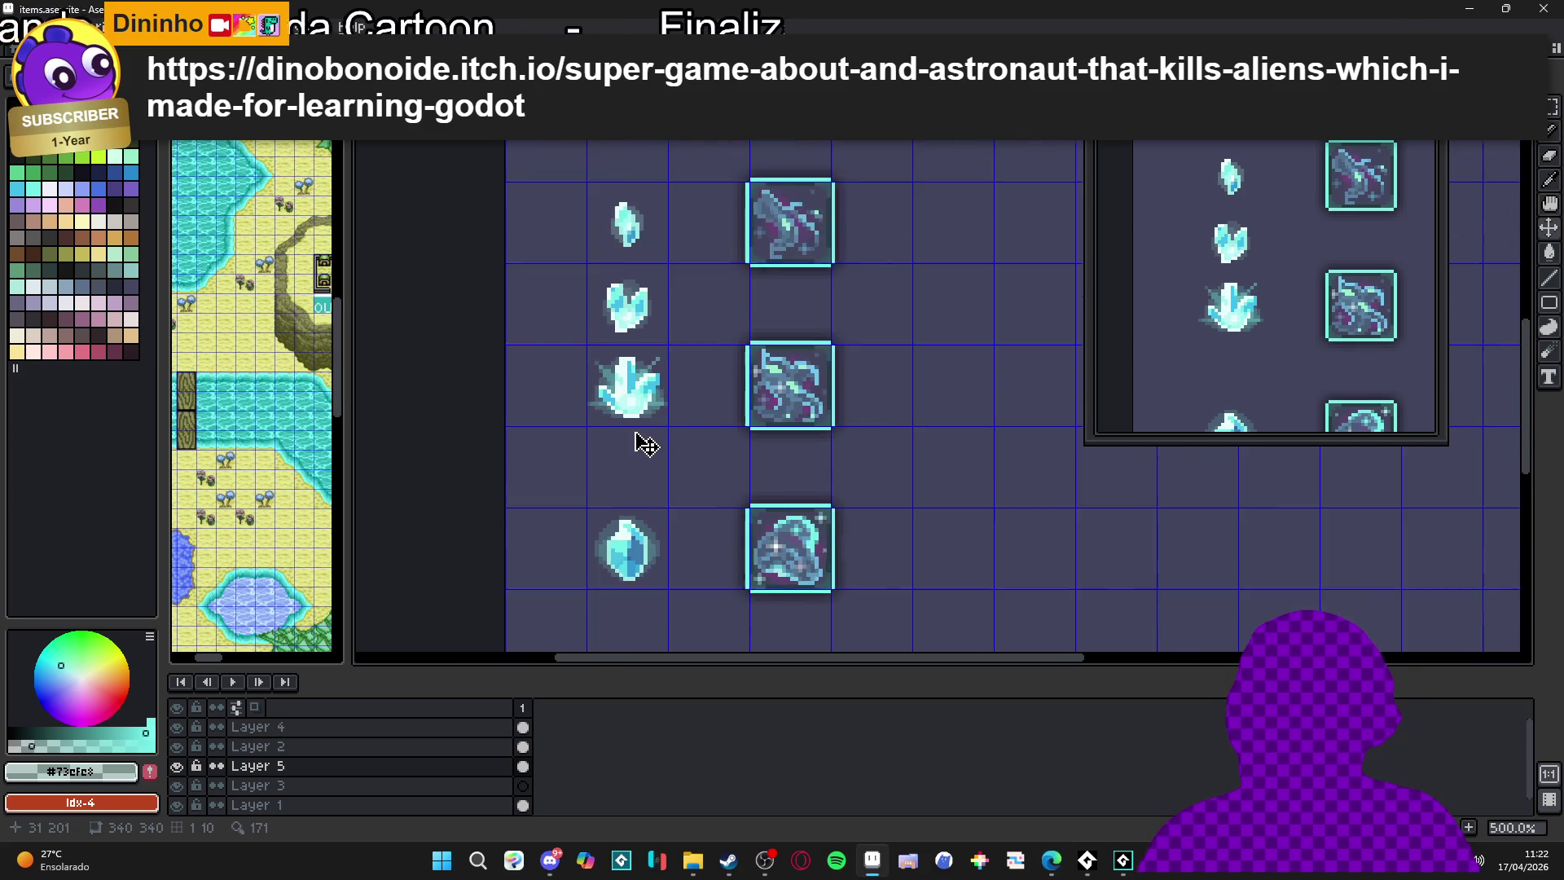
scroll(627, 381, up, 3)
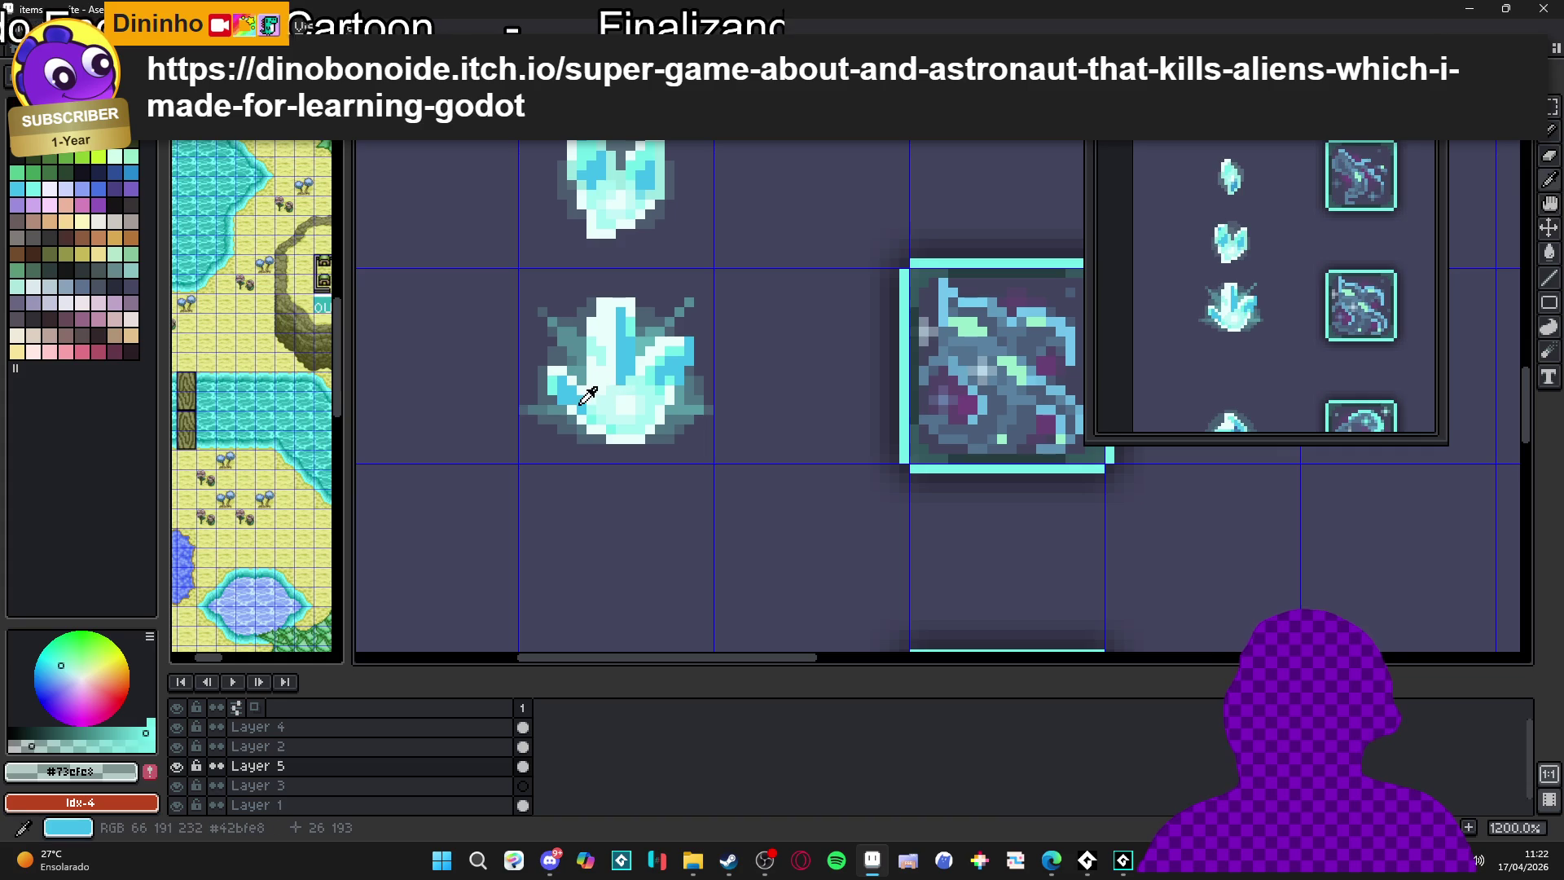
alt+click(630, 387)
scroll(631, 391, down, 5)
scroll(644, 407, up, 3)
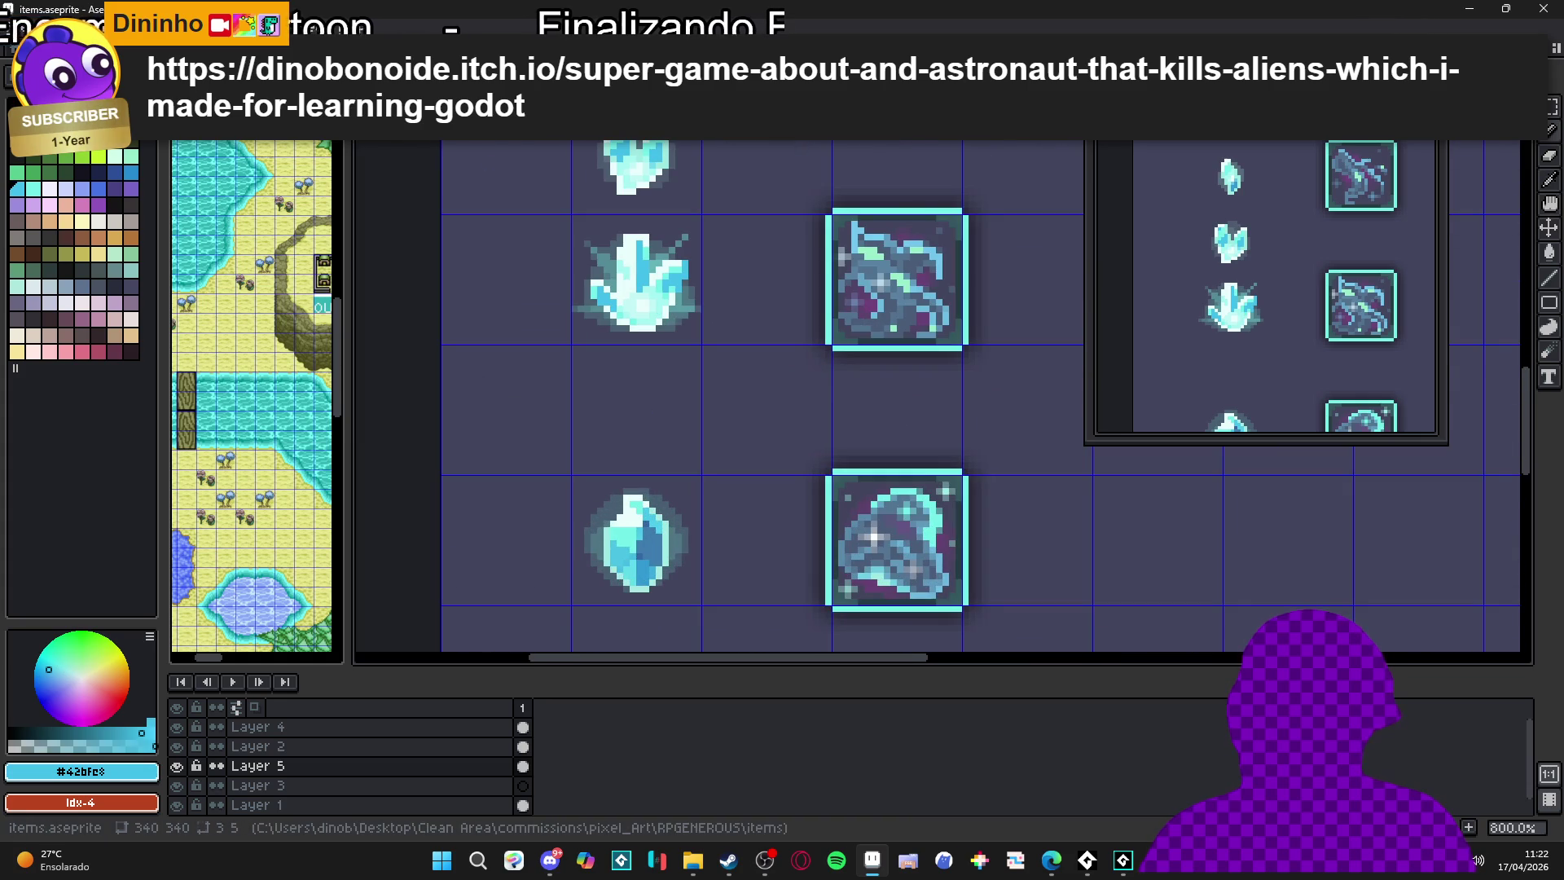
scroll(897, 646, down, 3)
scroll(934, 647, up, 1)
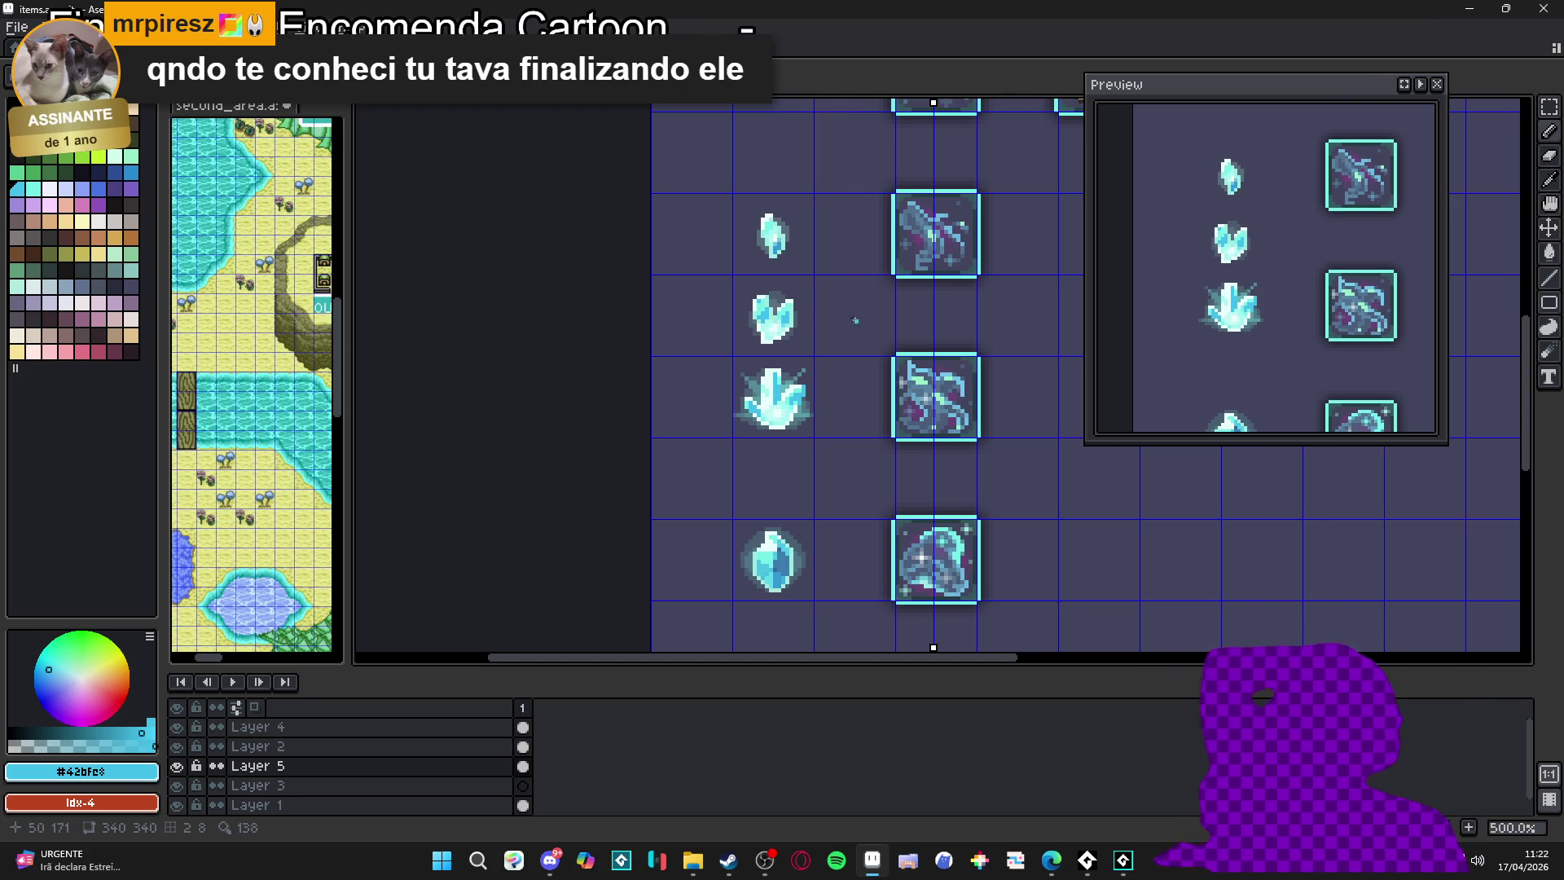
scroll(845, 352, down, 2)
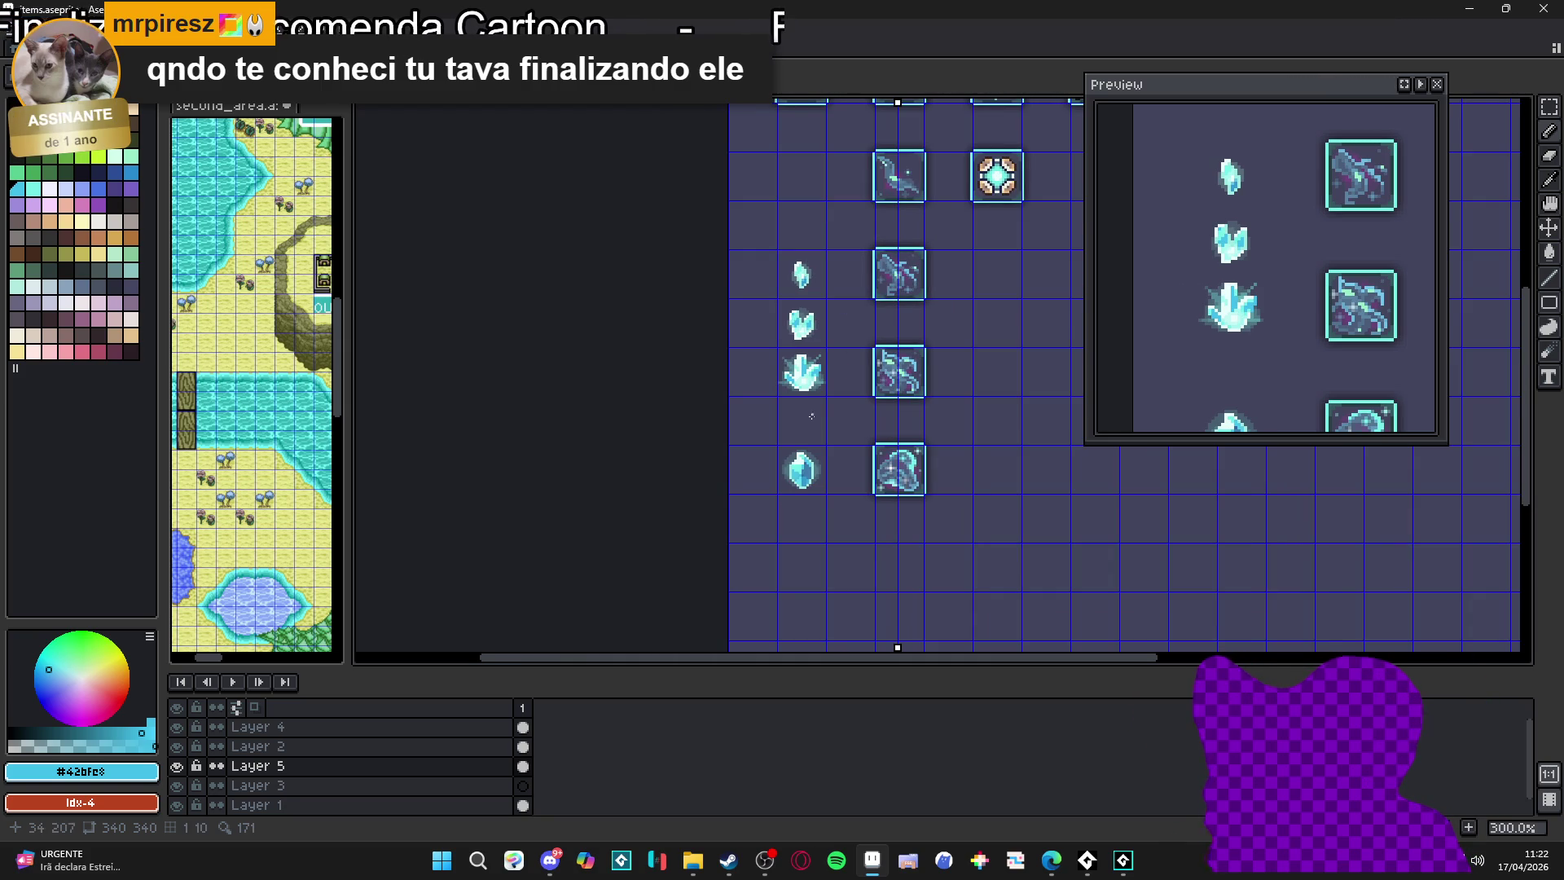
scroll(807, 462, up, 4)
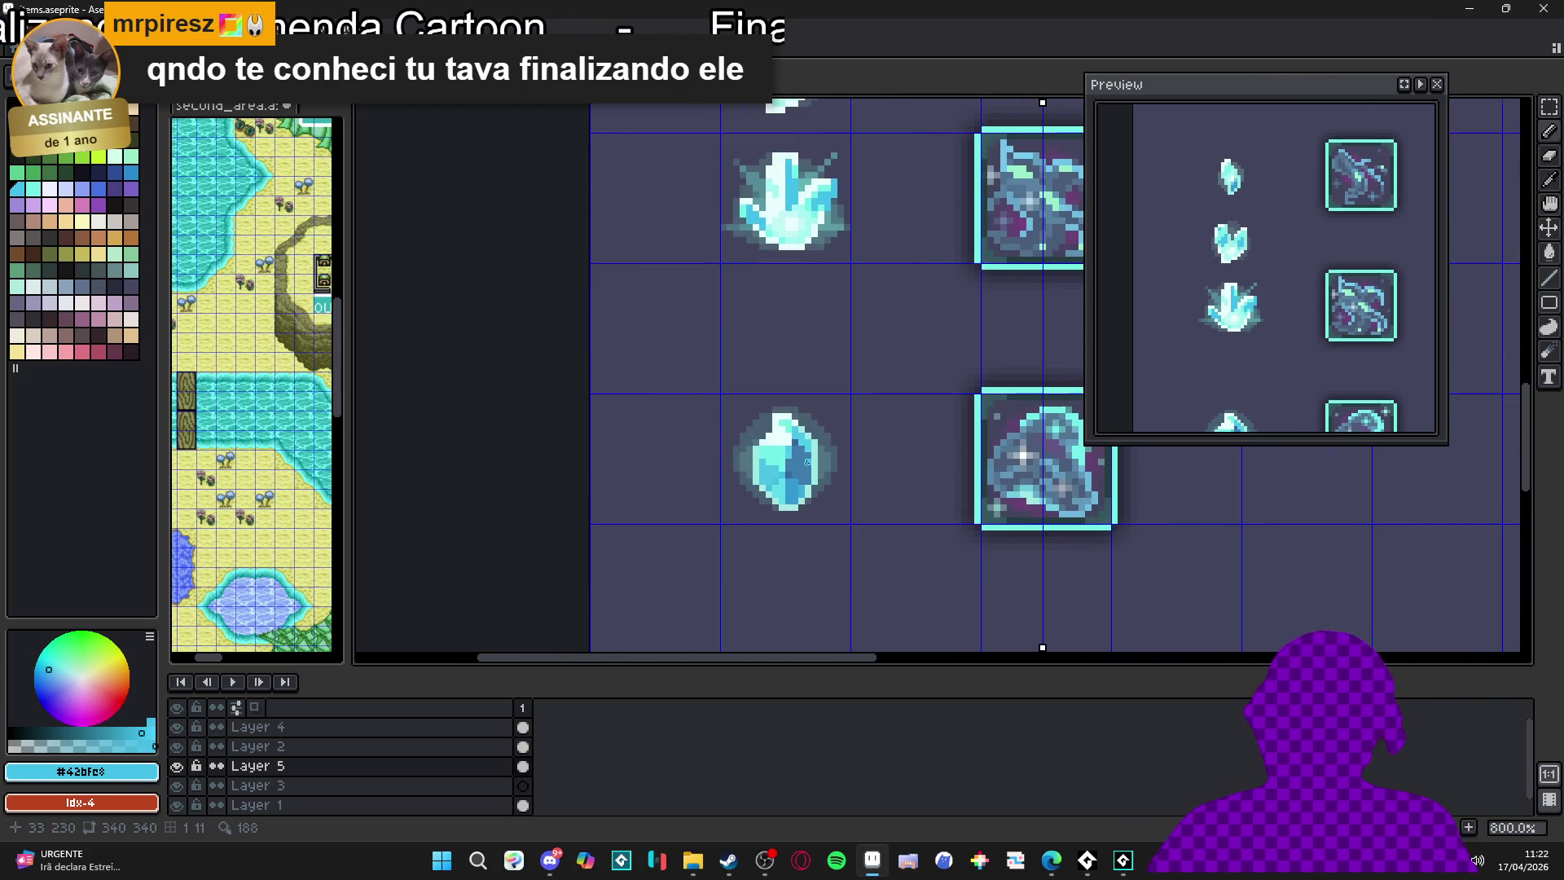
scroll(807, 462, down, 4)
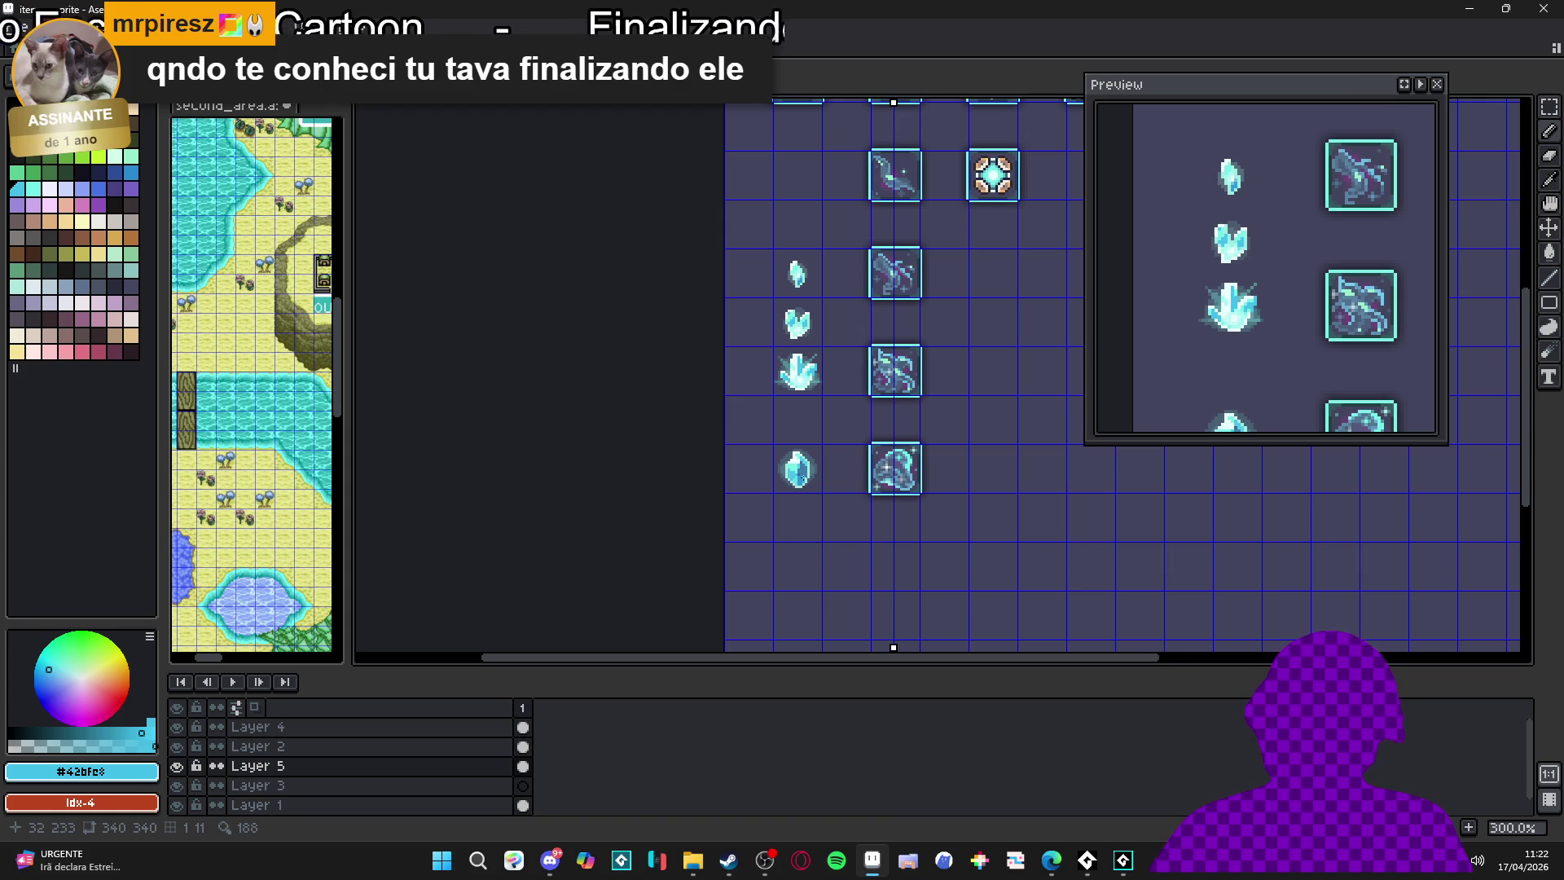
scroll(805, 479, up, 2)
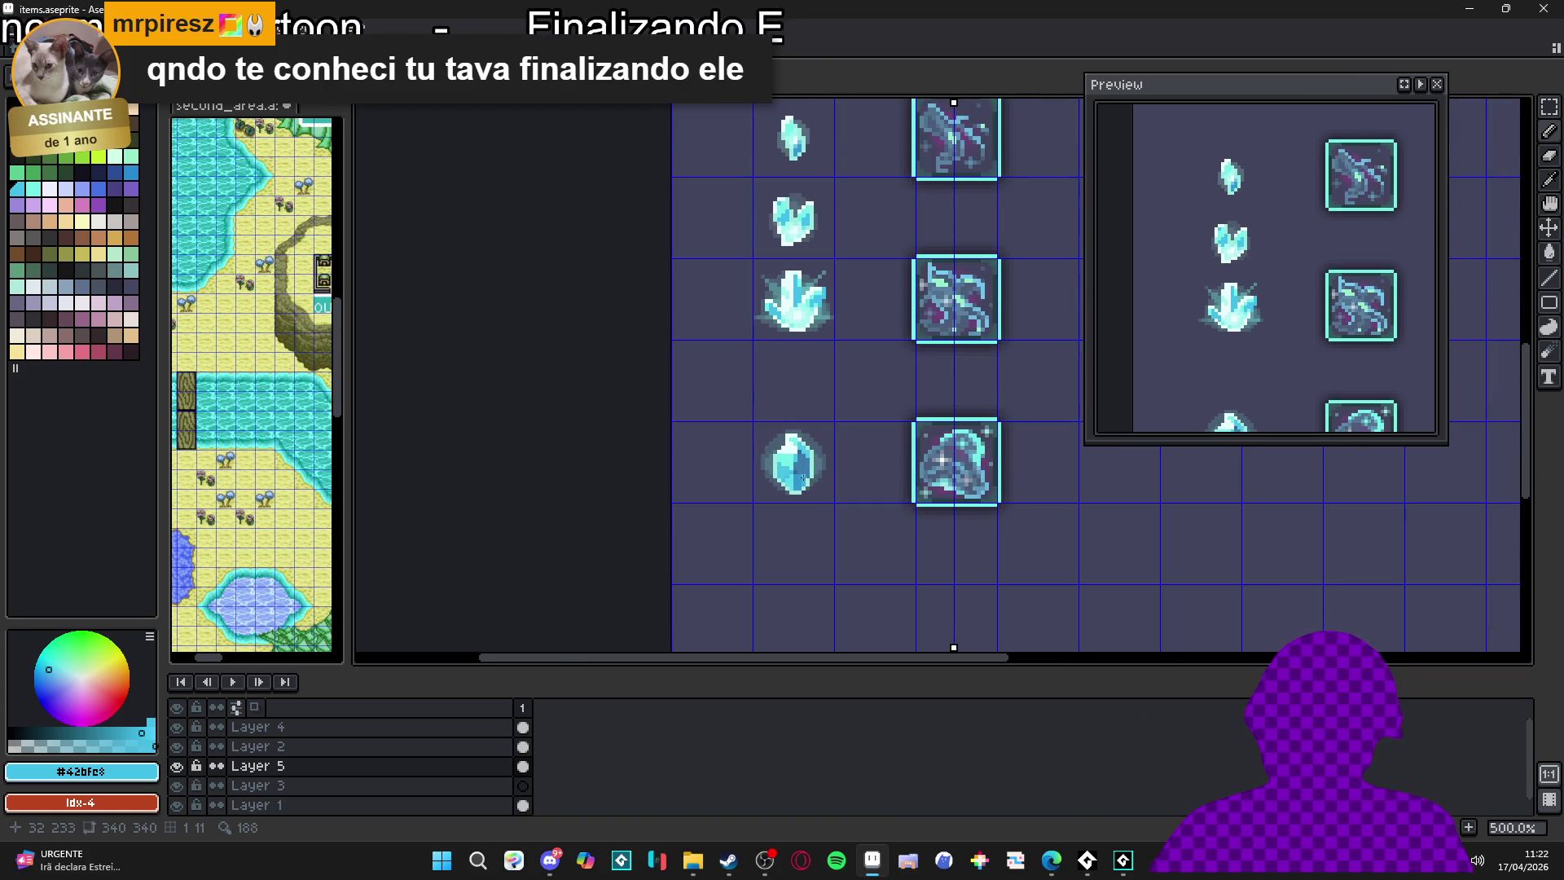
scroll(812, 454, down, 2)
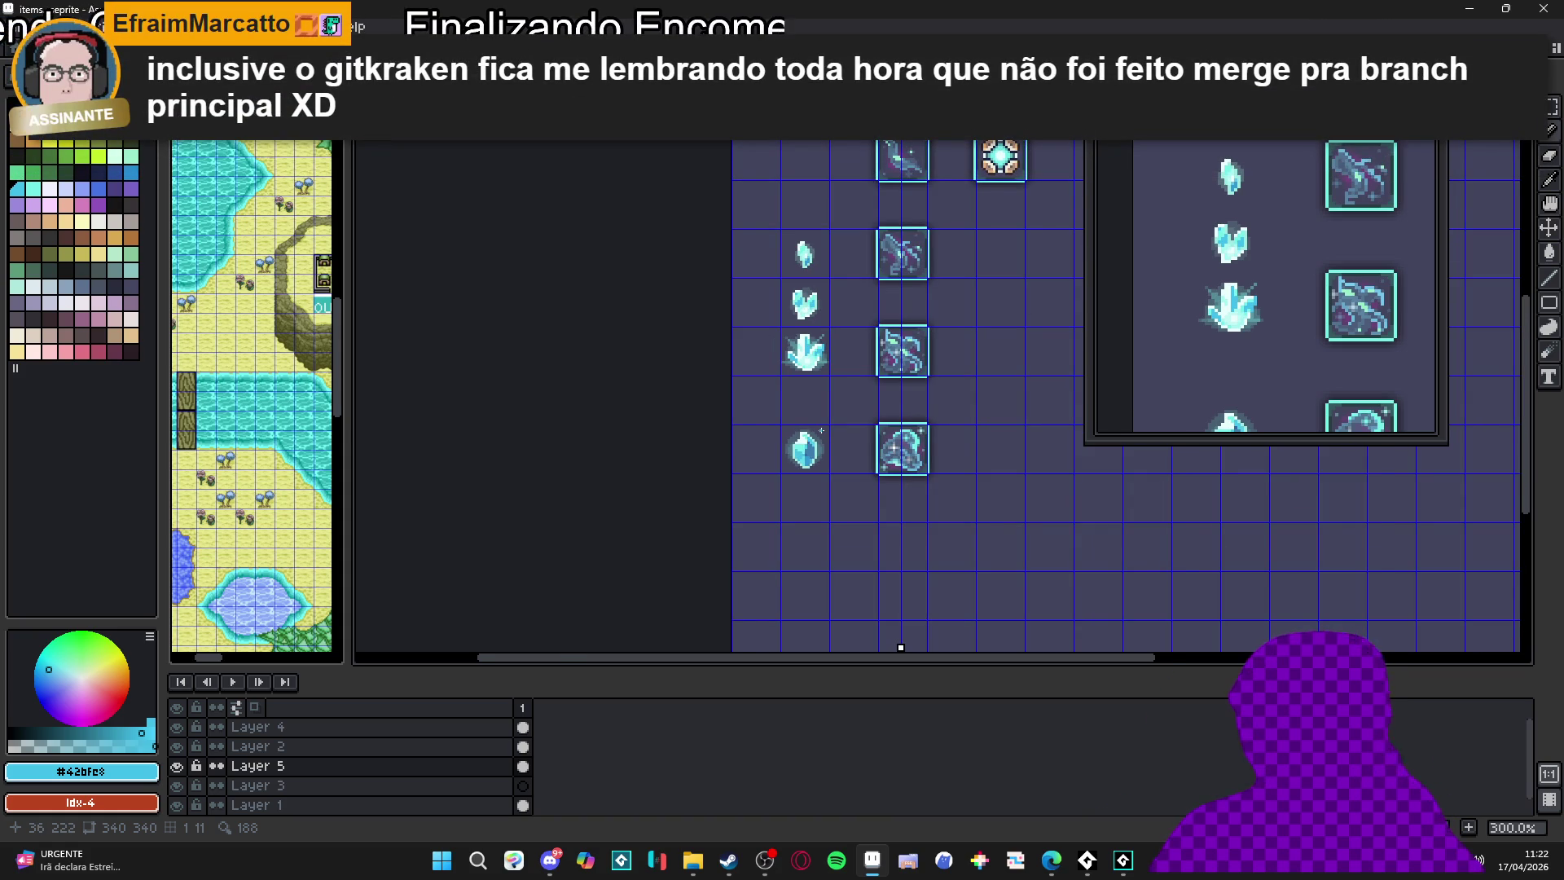
scroll(822, 431, up, 3)
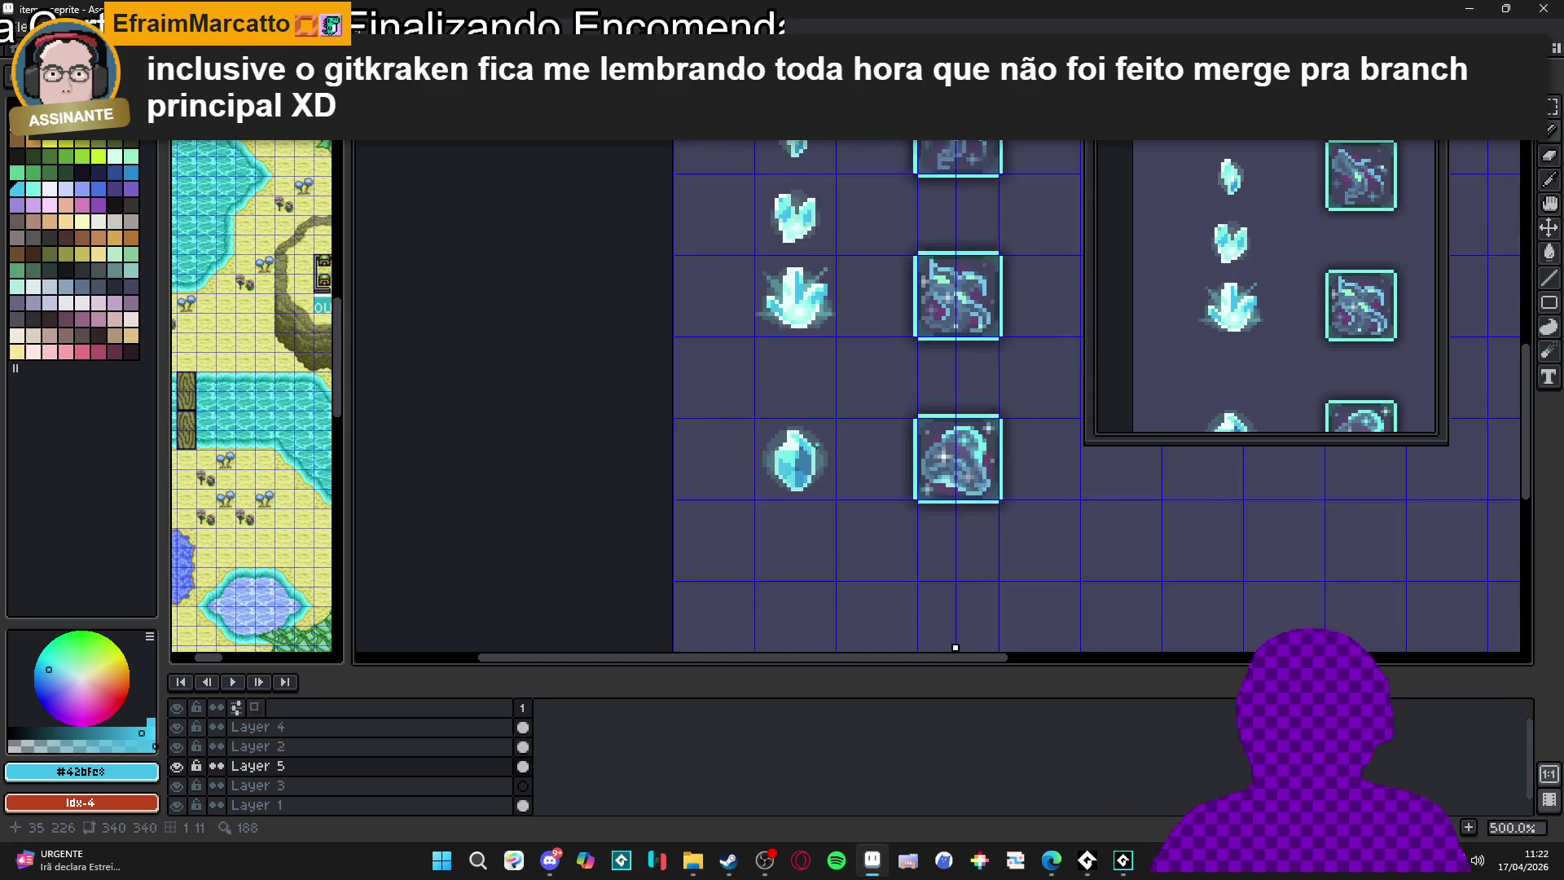
Reselect the blue gem's tile and nudge it up one grid cell below the crystal cluster
drag(787, 463, 837, 479)
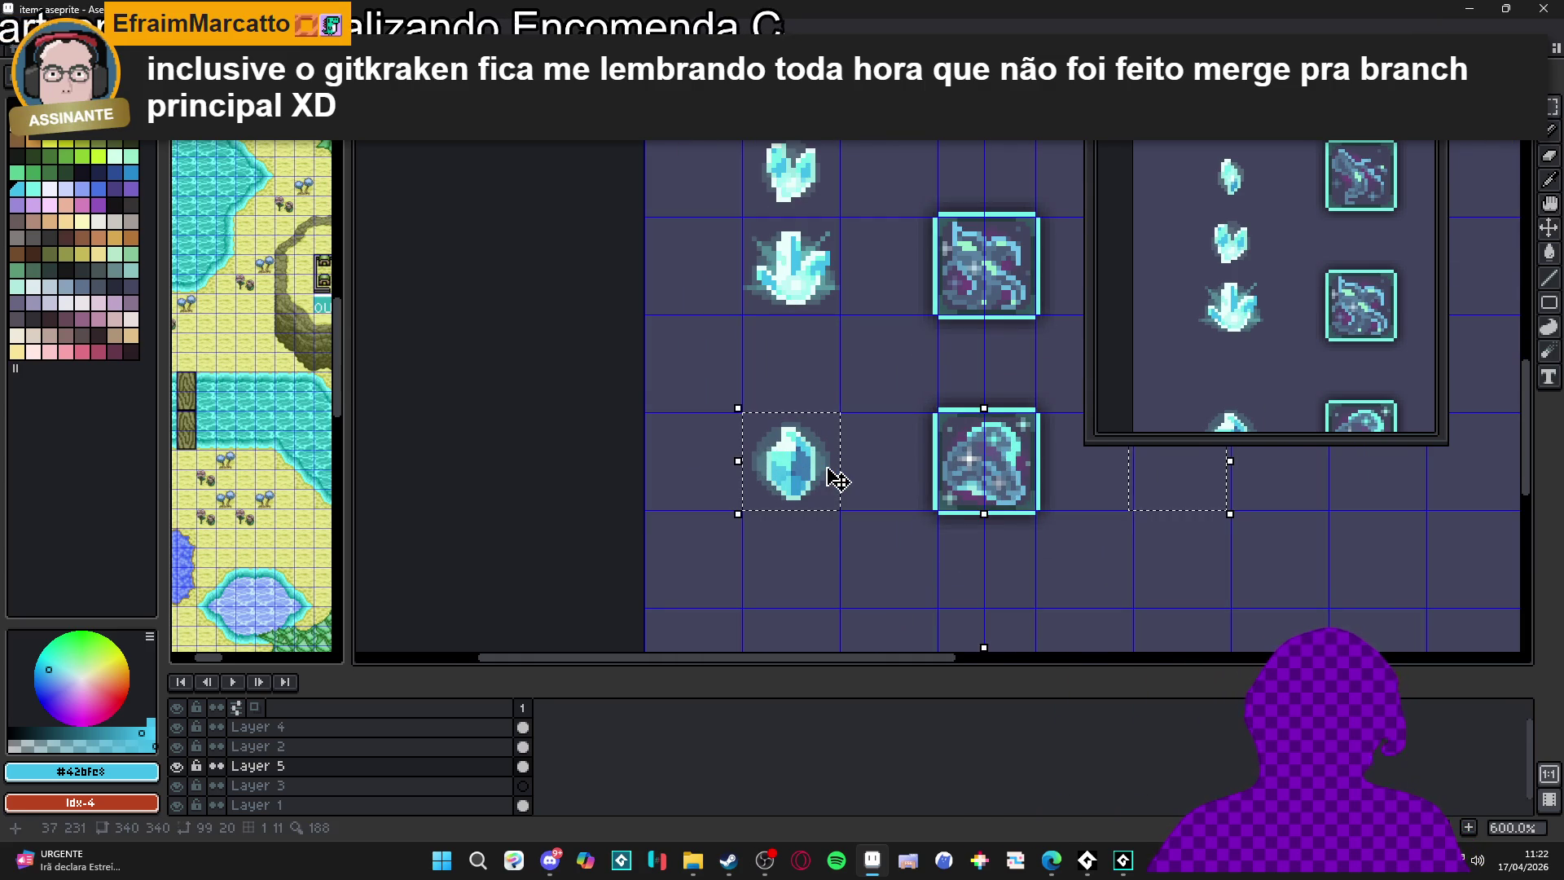
key(ctrl+d)
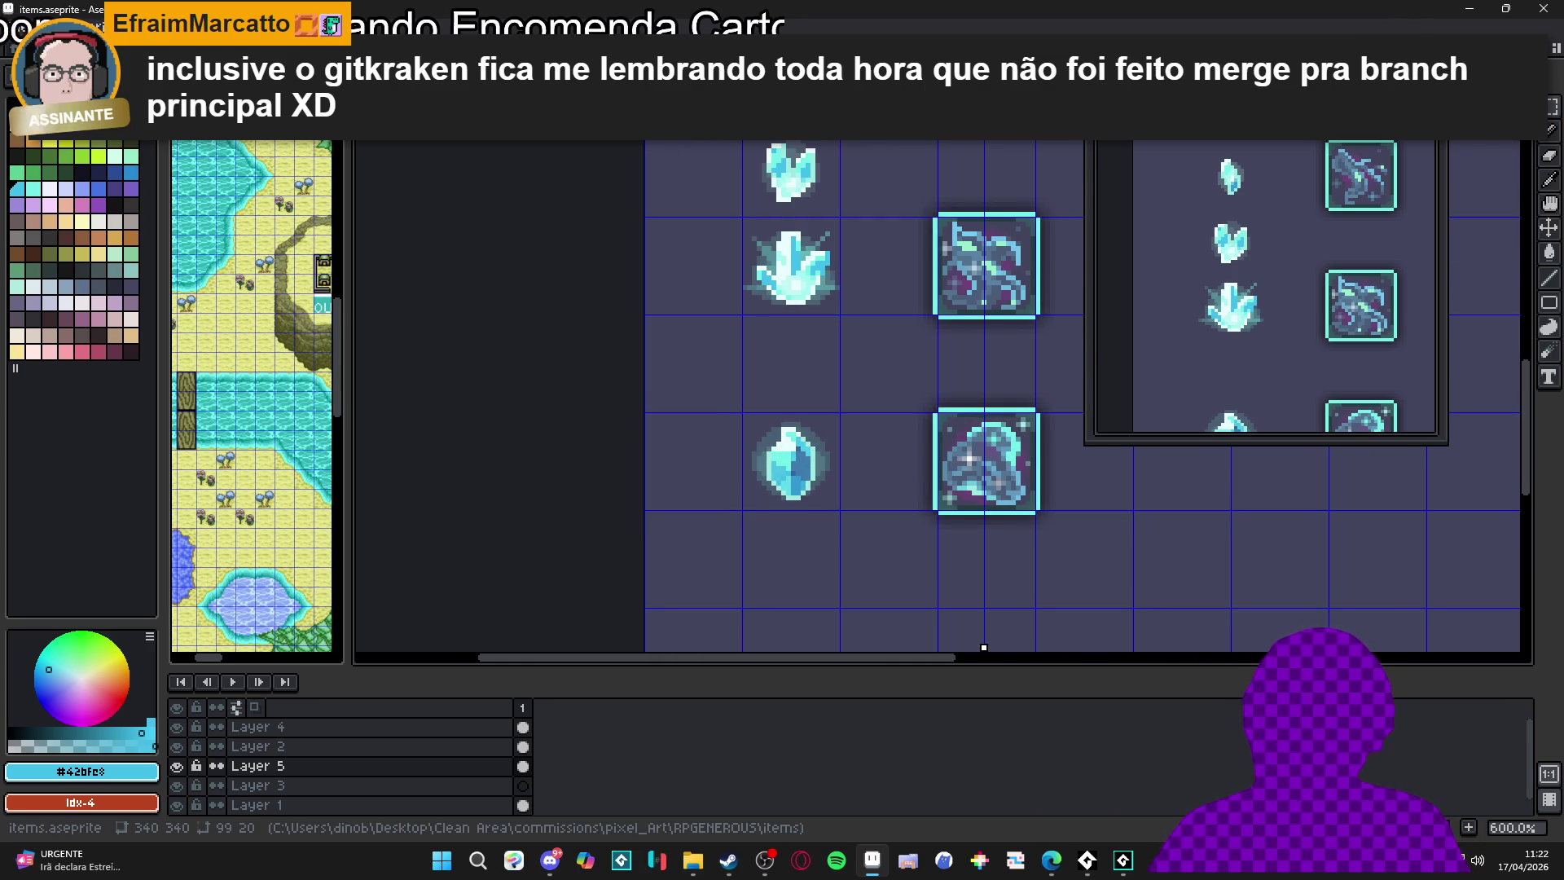
key(ctrl+shift+d)
key(shift+Up)
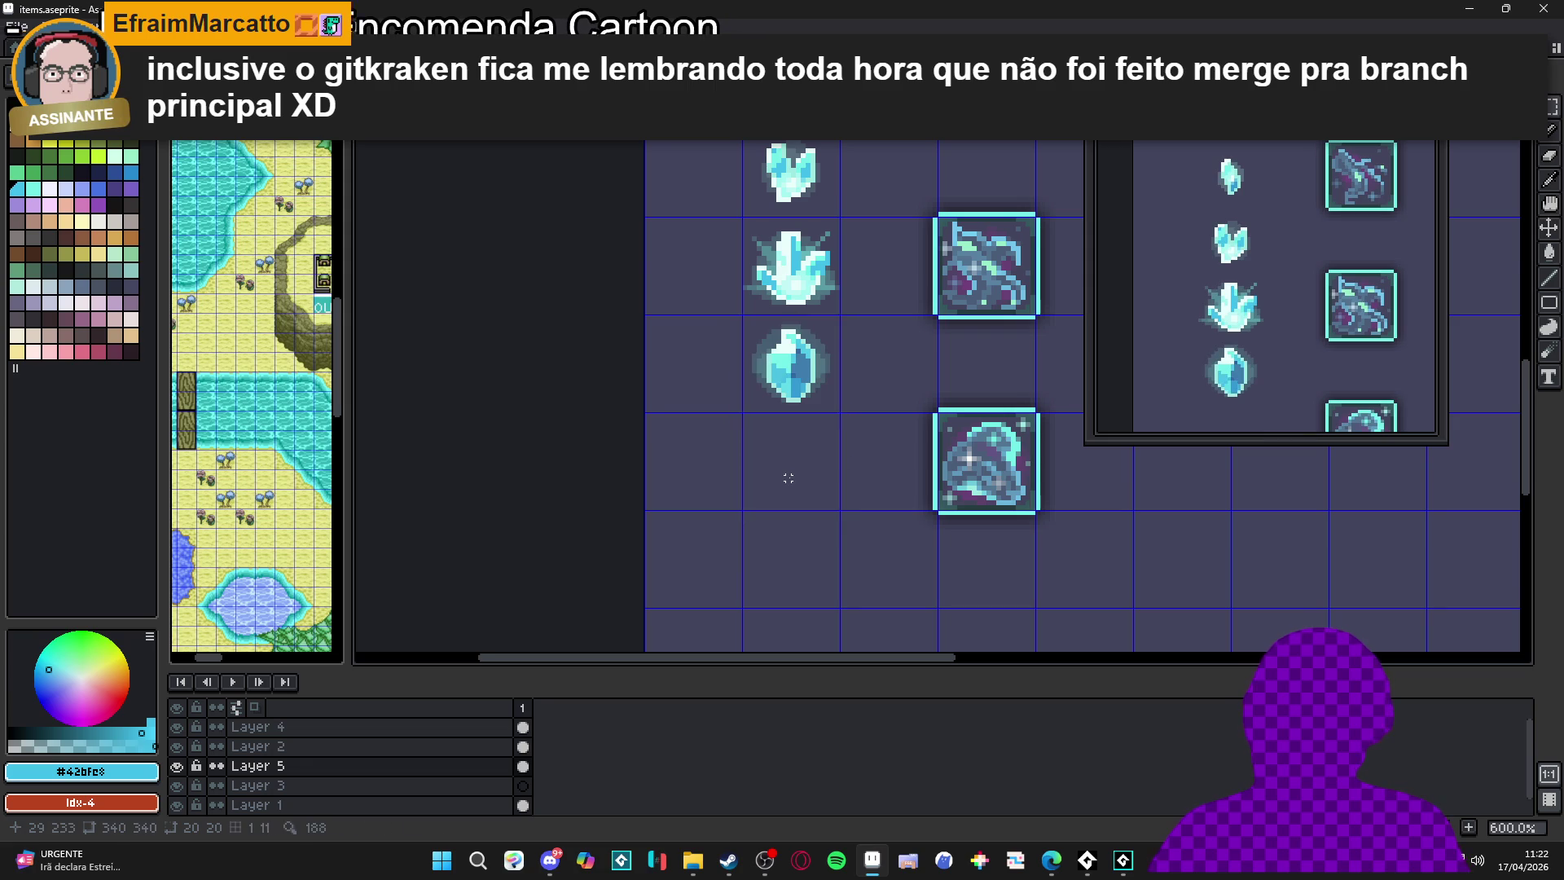
scroll(788, 478, down, 4)
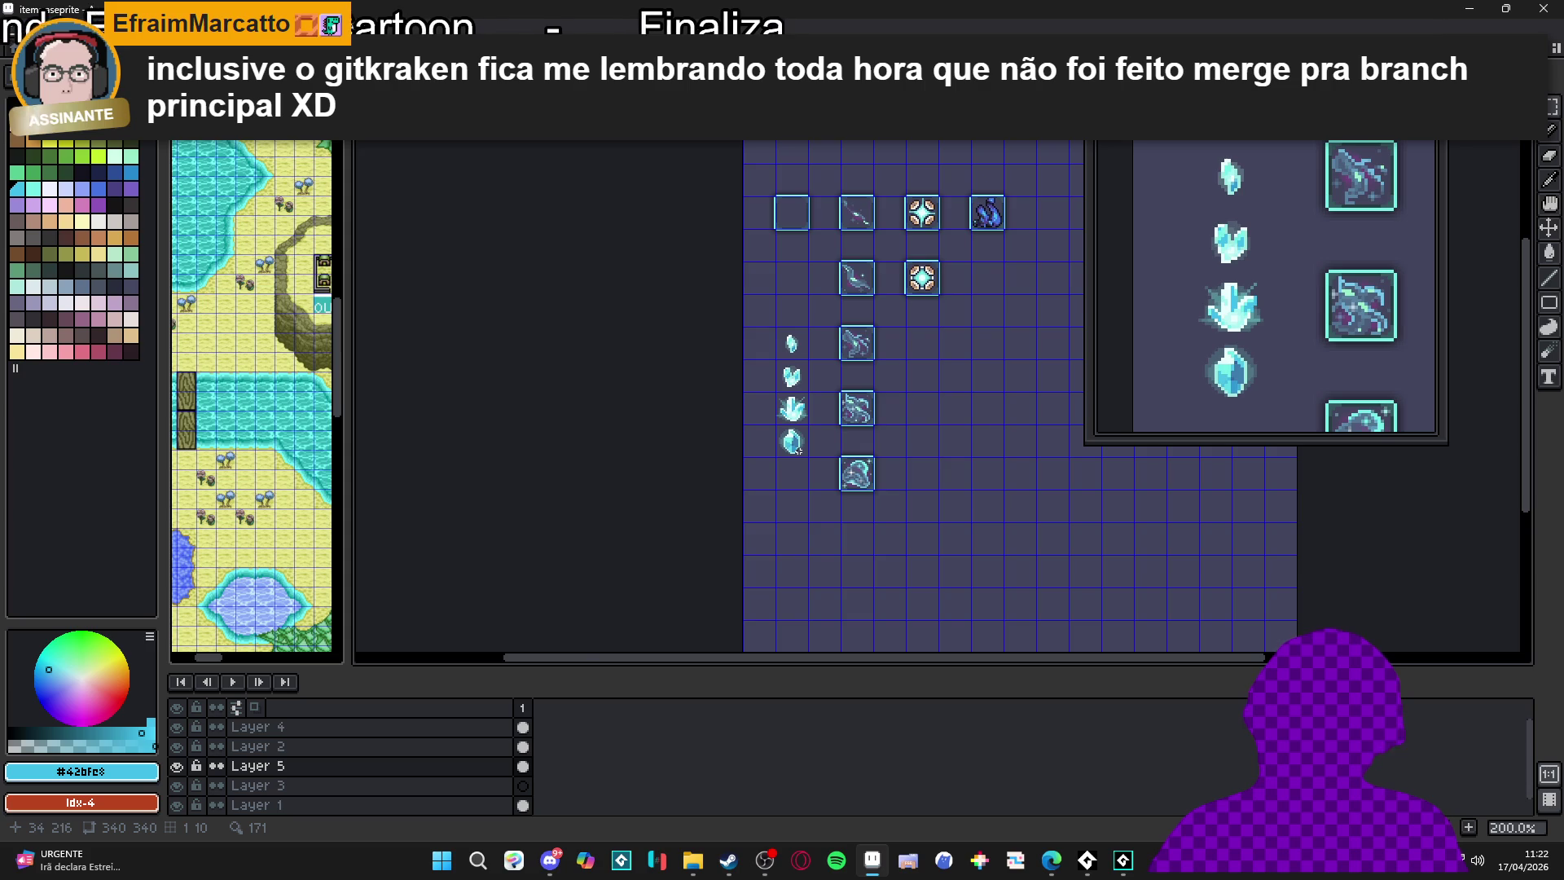
scroll(798, 449, up, 5)
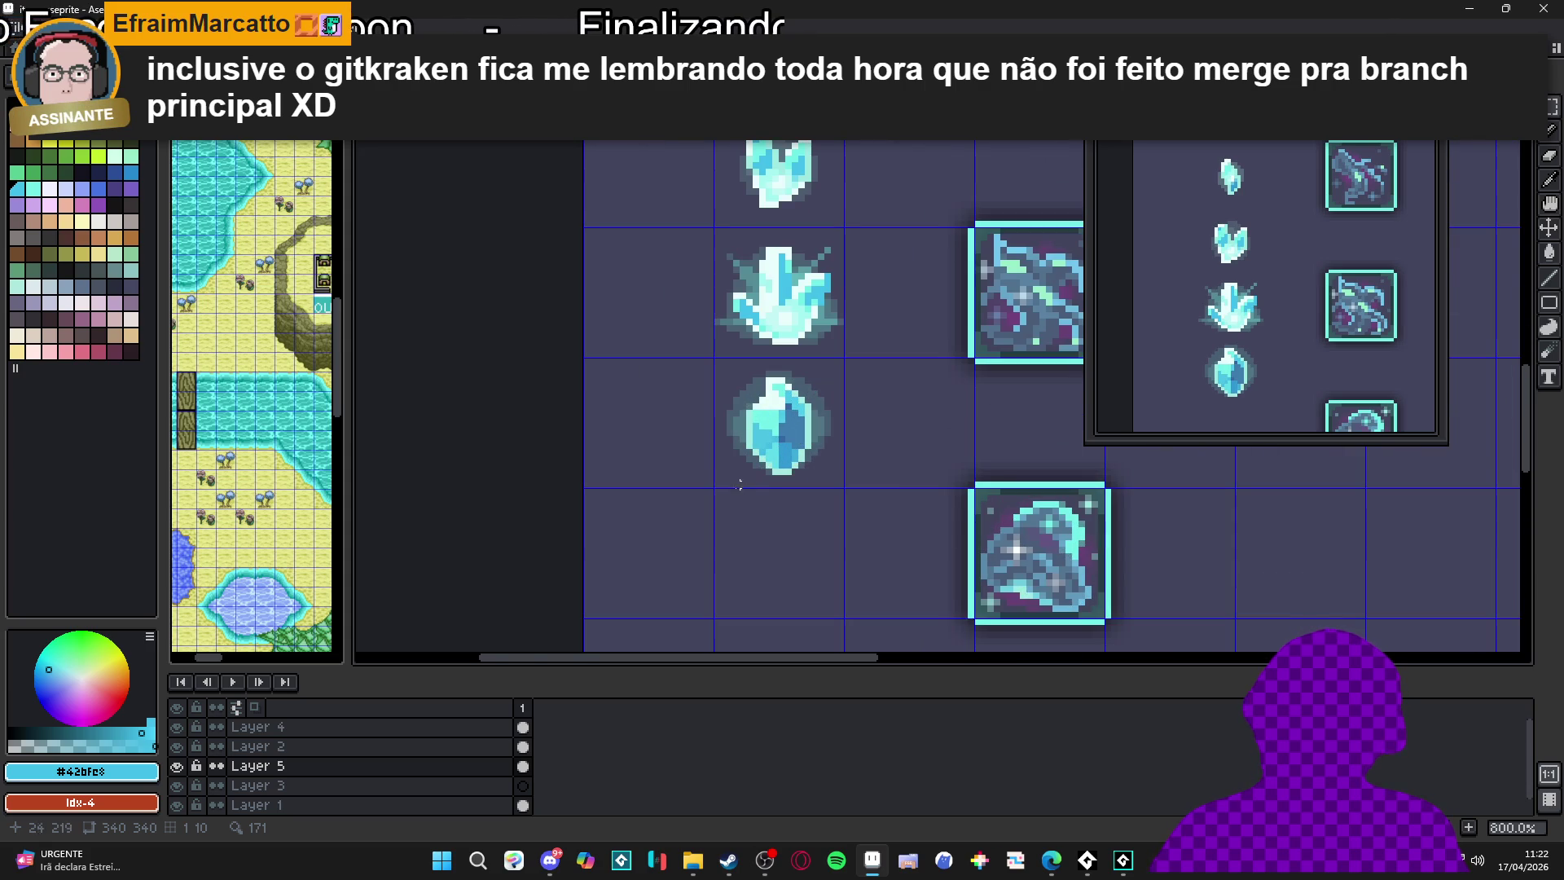
scroll(807, 389, up, 2)
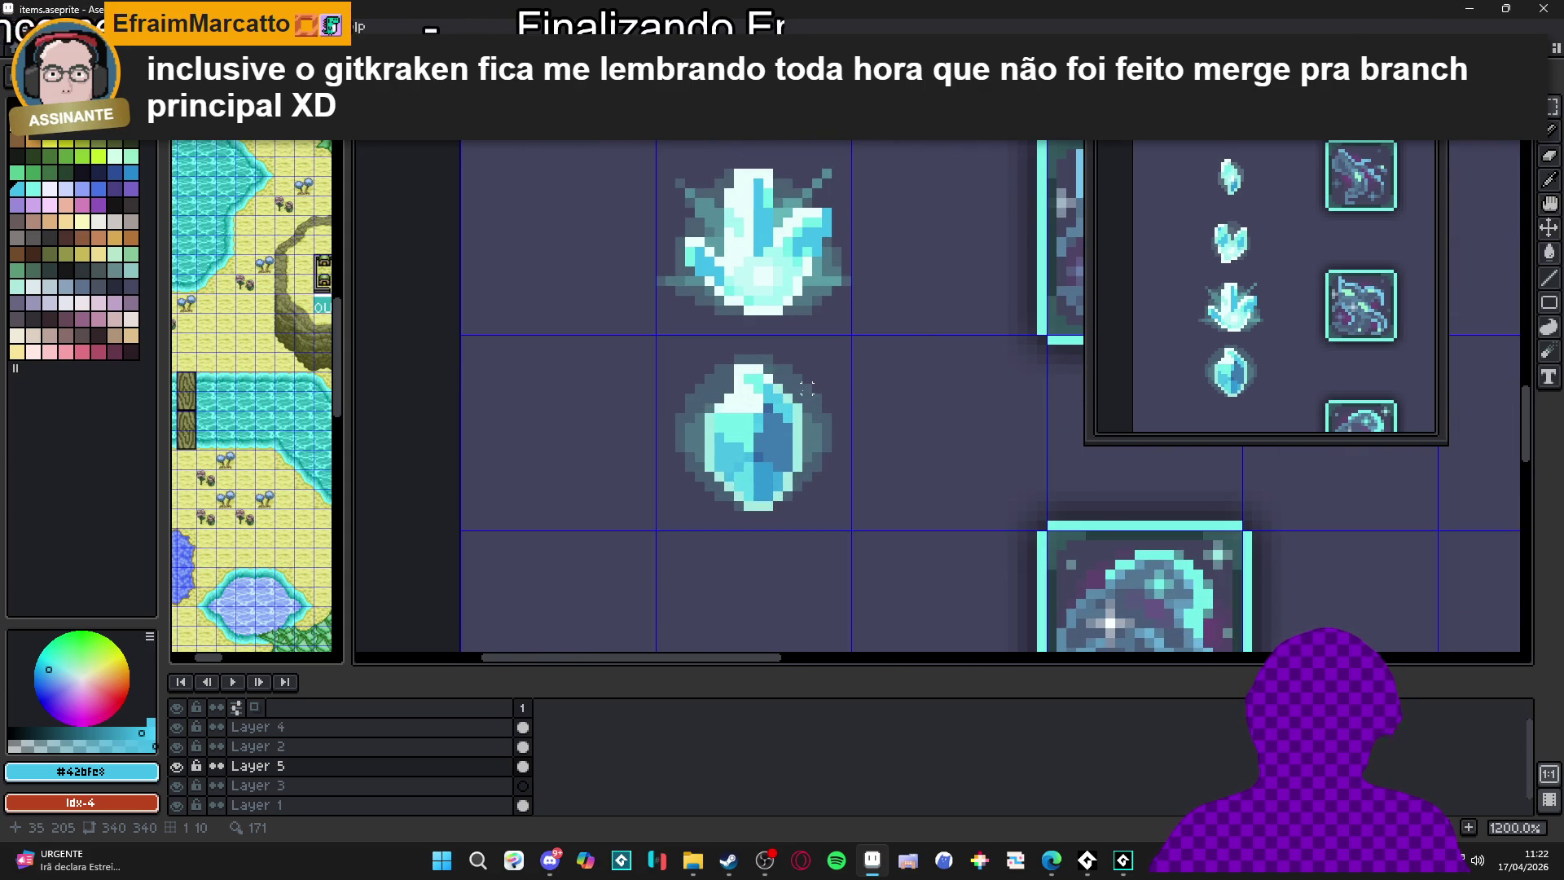
scroll(807, 389, down, 2)
scroll(794, 244, up, 3)
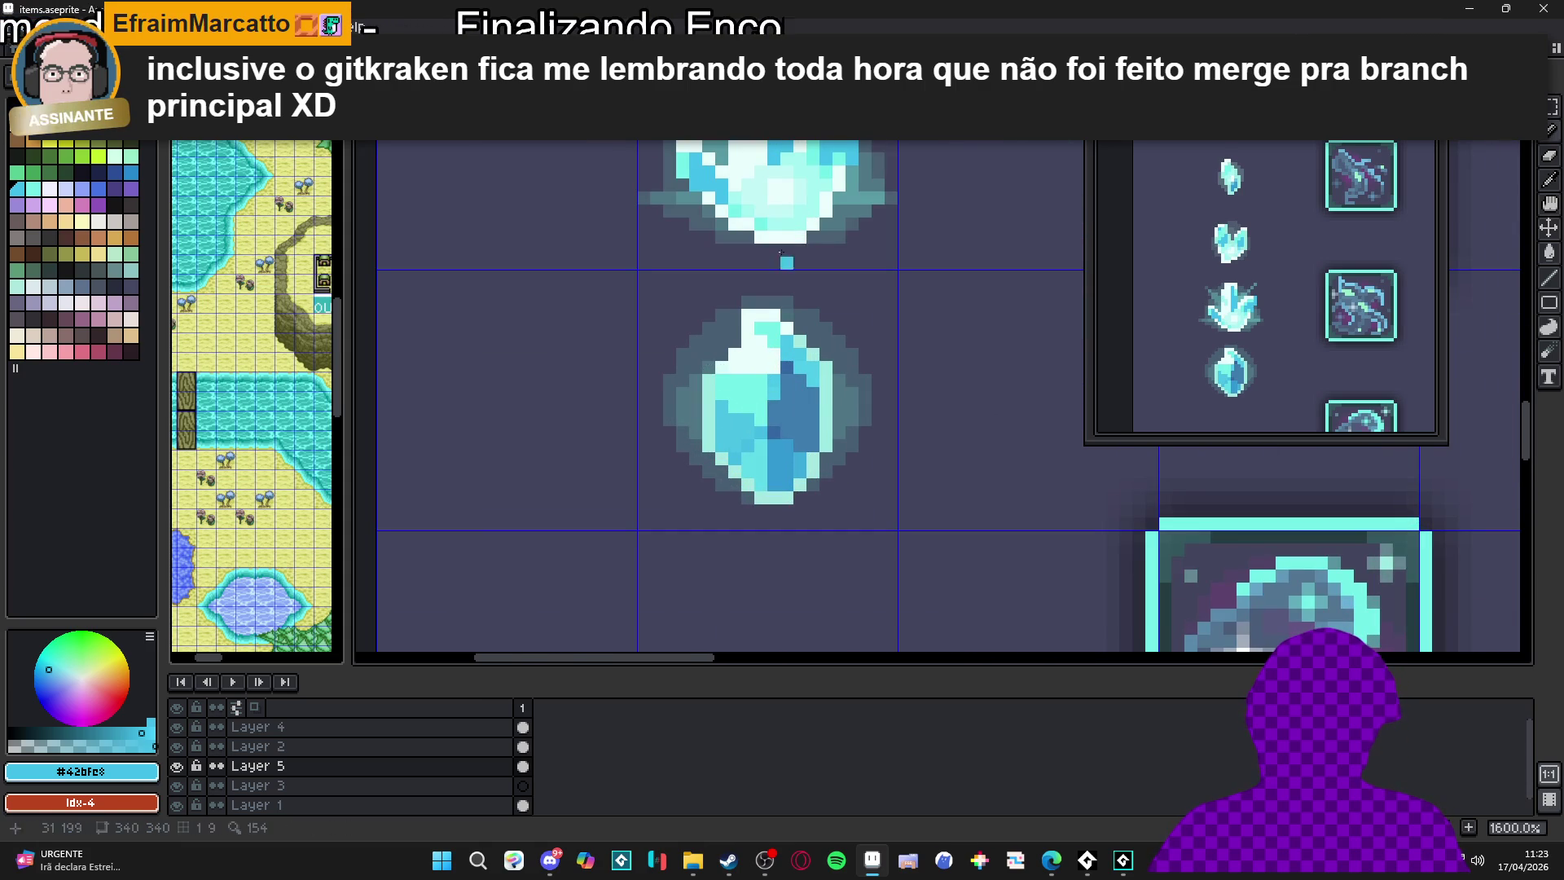
Pick the gem's palest highlight colour and enlarge the white highlight across its middle
alt+click(786, 186)
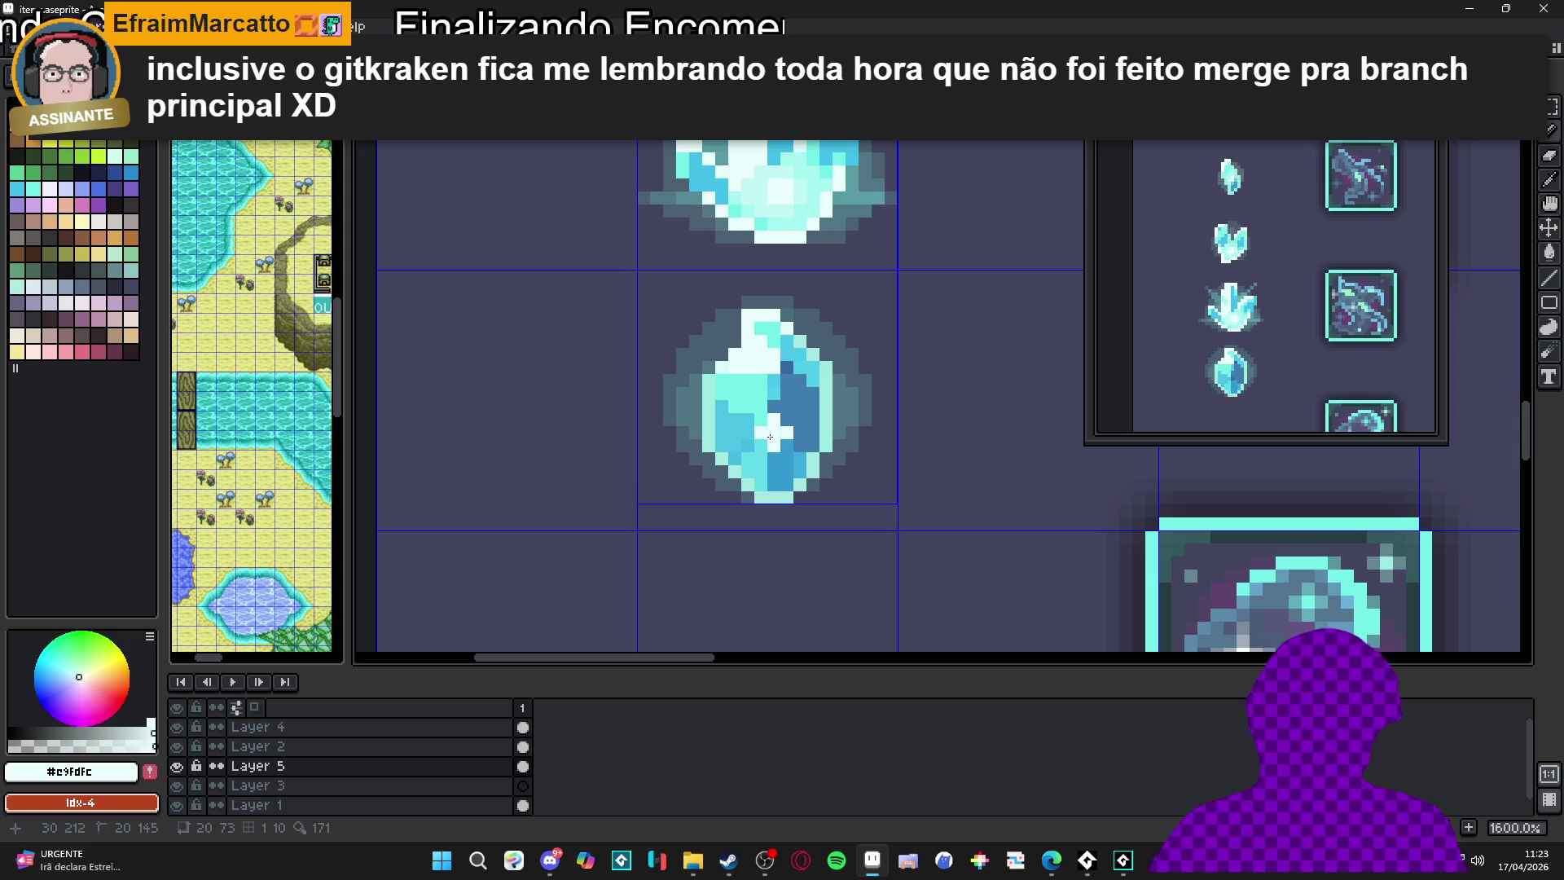
drag(753, 408, 772, 437)
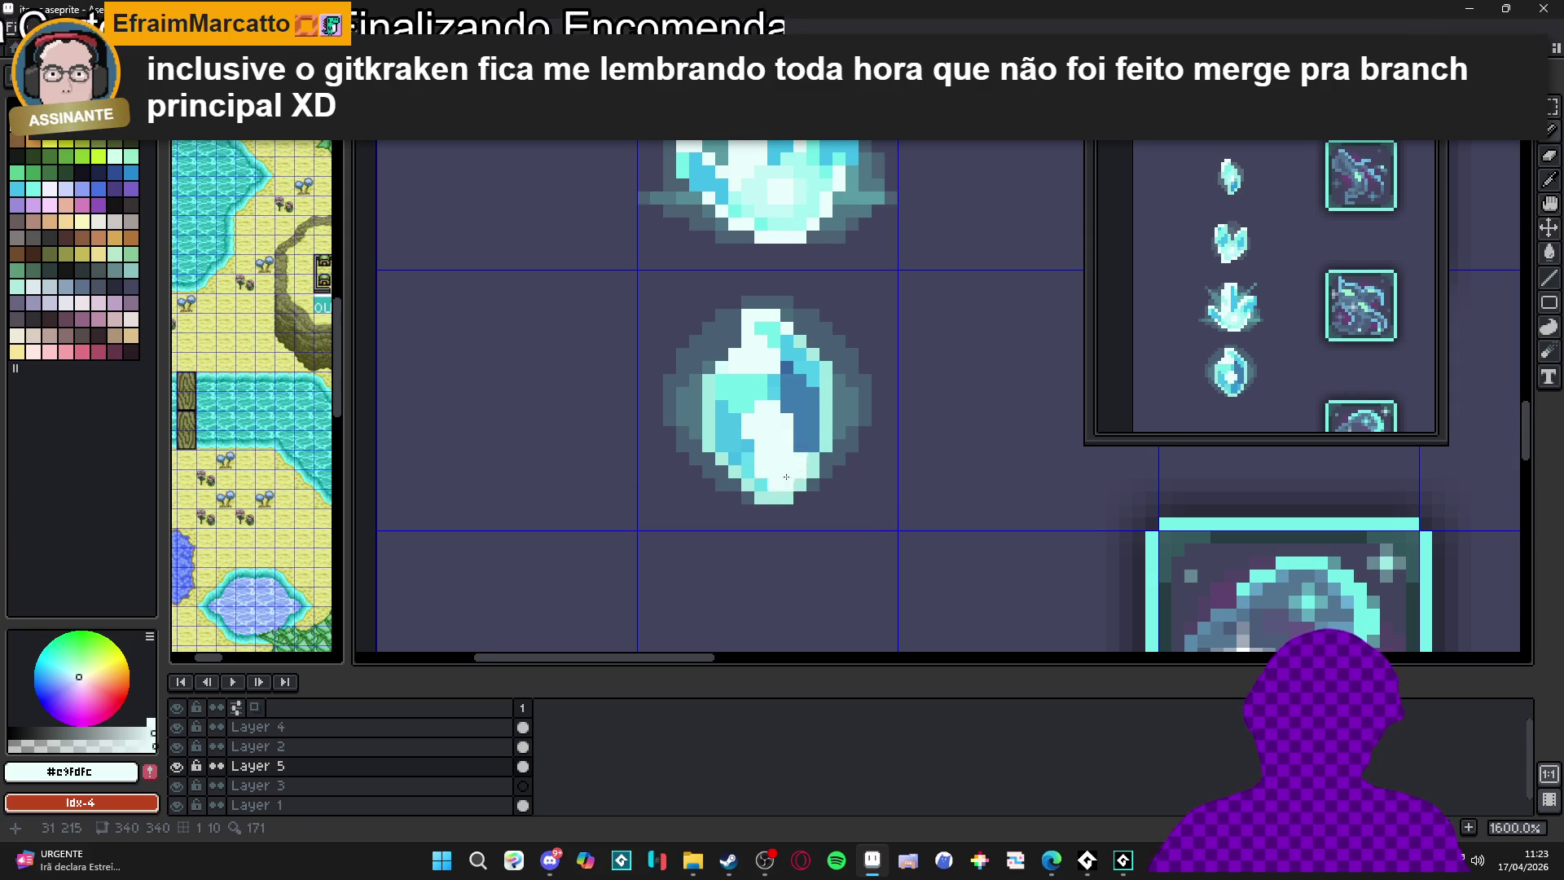
scroll(782, 440, down, 5)
scroll(782, 398, up, 4)
scroll(781, 398, up, 1)
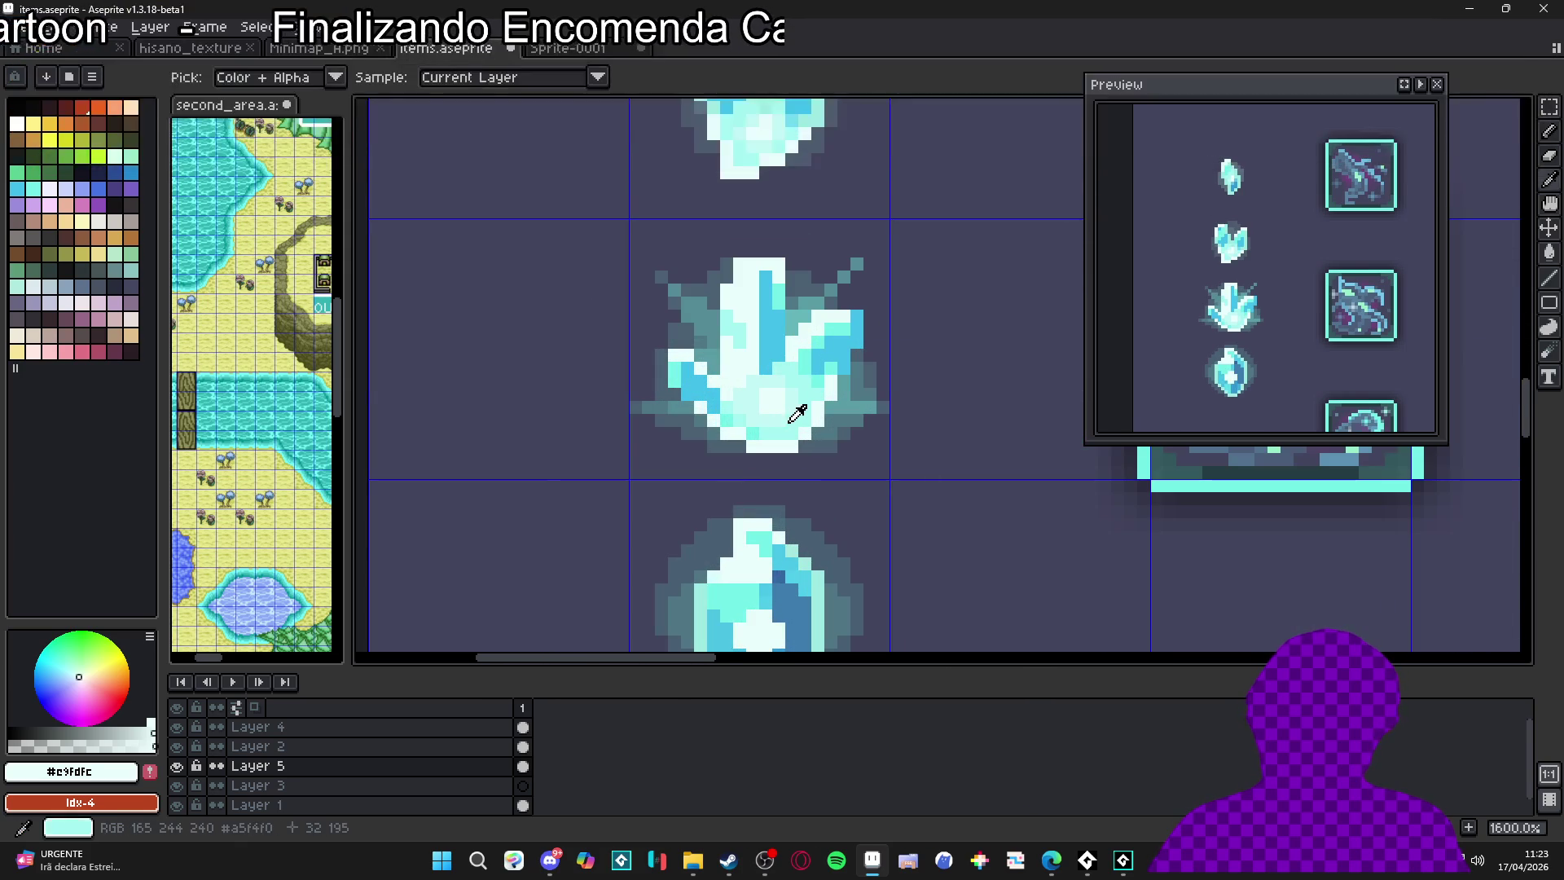
Sample paler cyans from the crystal cluster and undo the last light pixels on the gem
alt+click(779, 424)
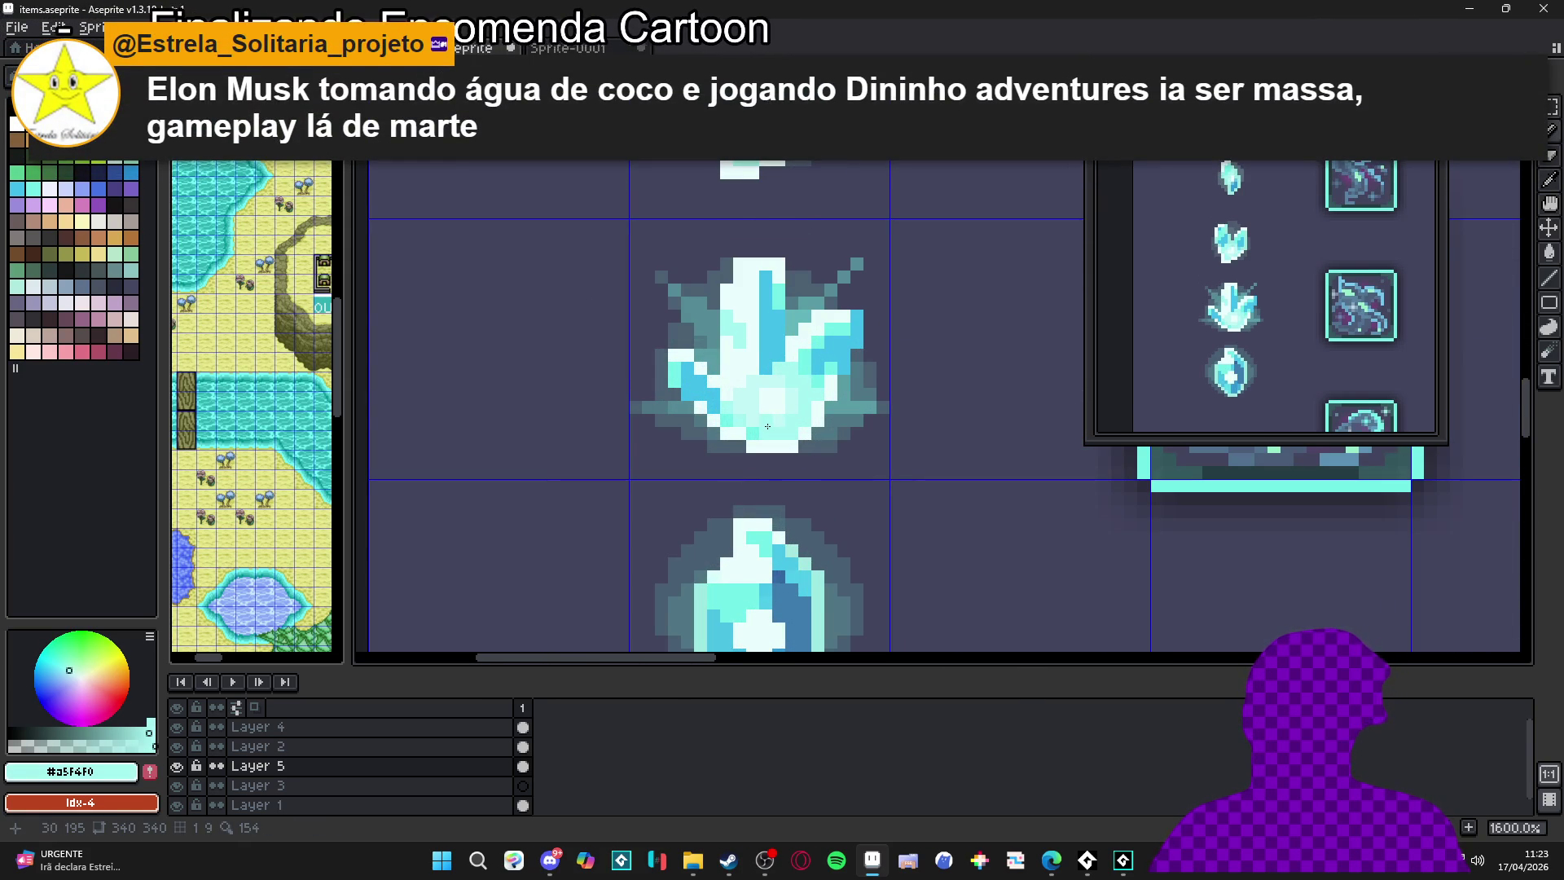
alt+click(774, 412)
scroll(775, 412, down, 3)
scroll(778, 489, up, 2)
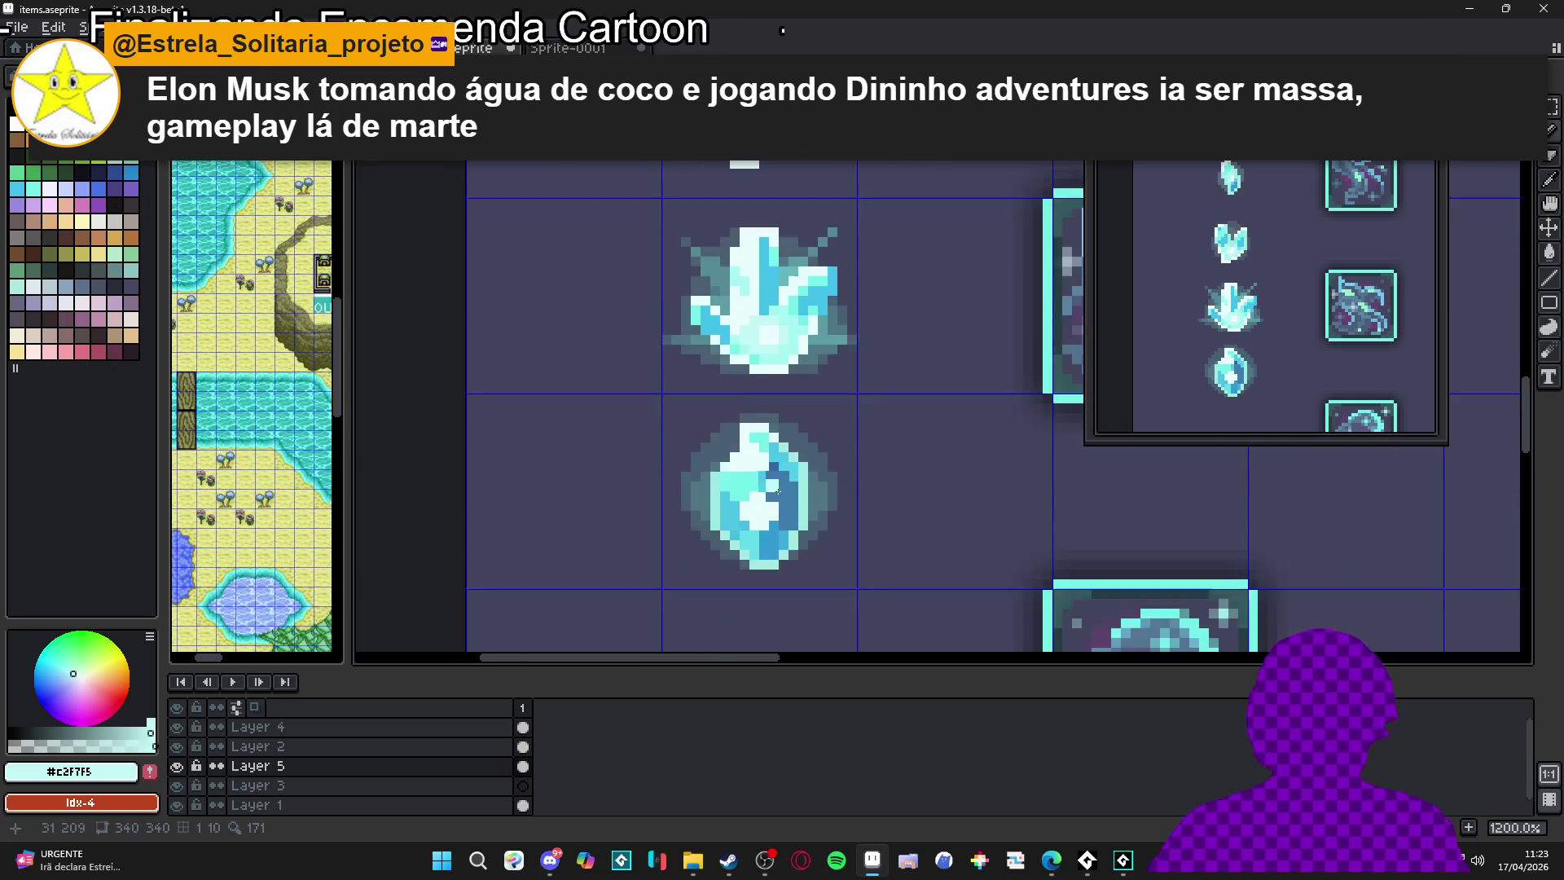
scroll(778, 489, up, 1)
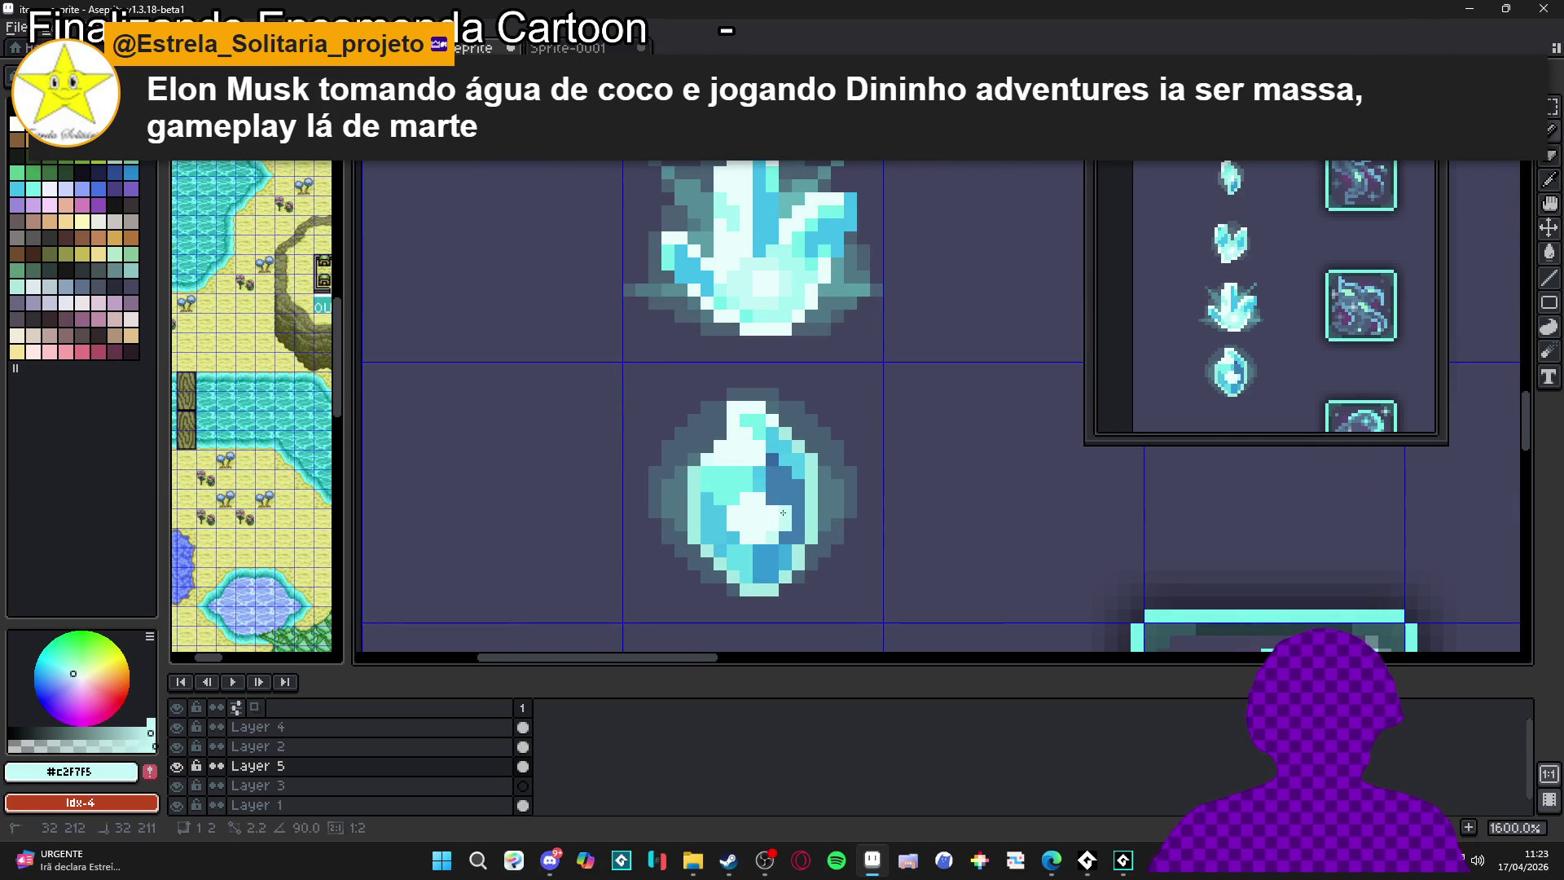
key(ctrl+z)
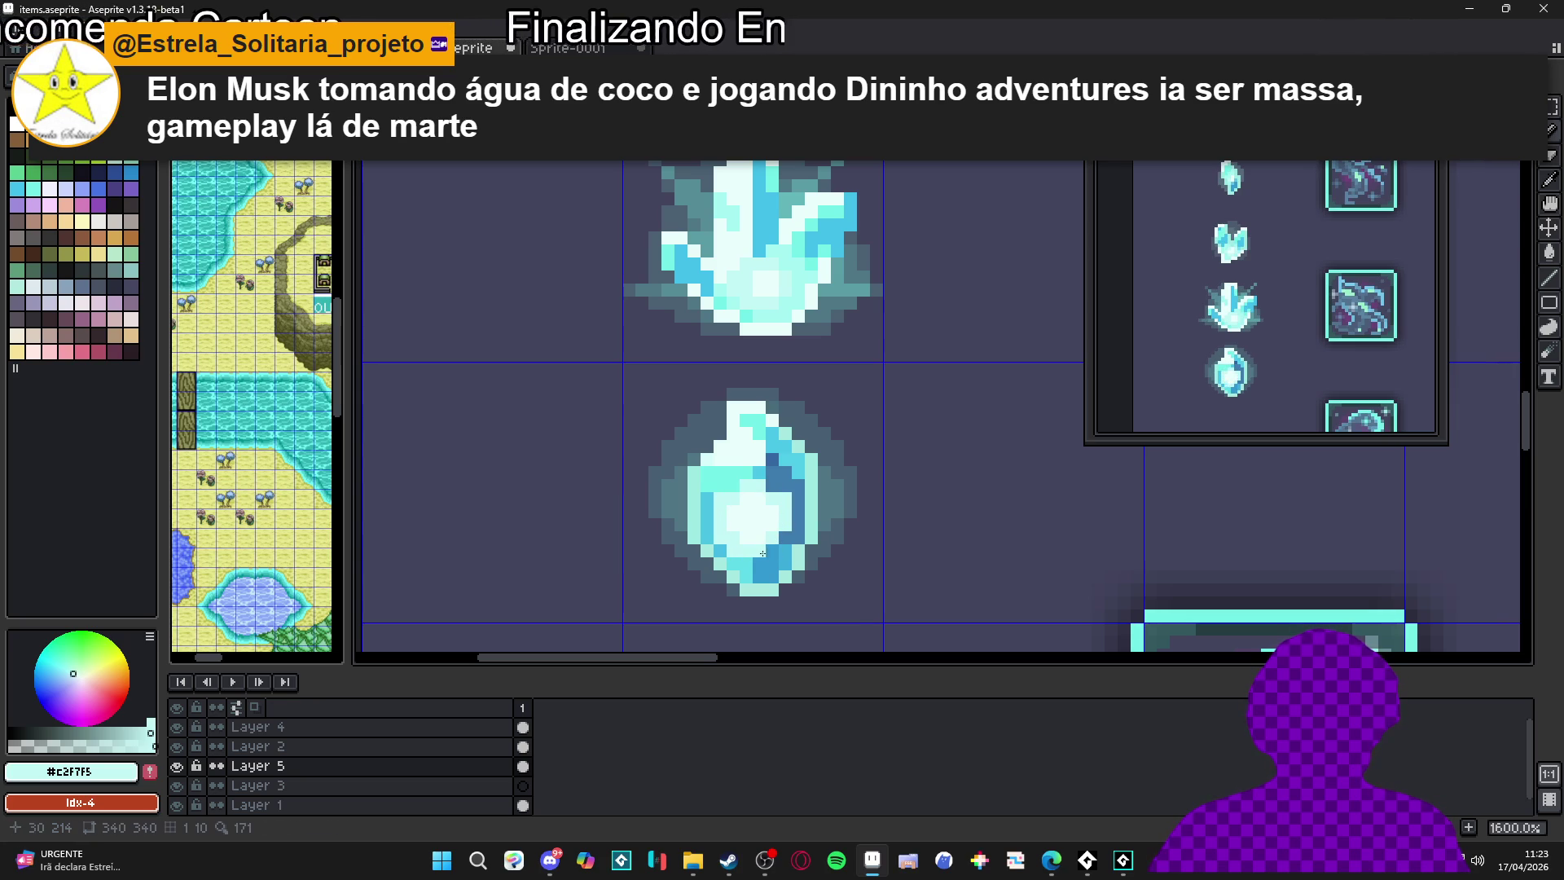
scroll(774, 491, down, 3)
scroll(778, 493, up, 3)
scroll(787, 497, down, 2)
scroll(790, 497, down, 2)
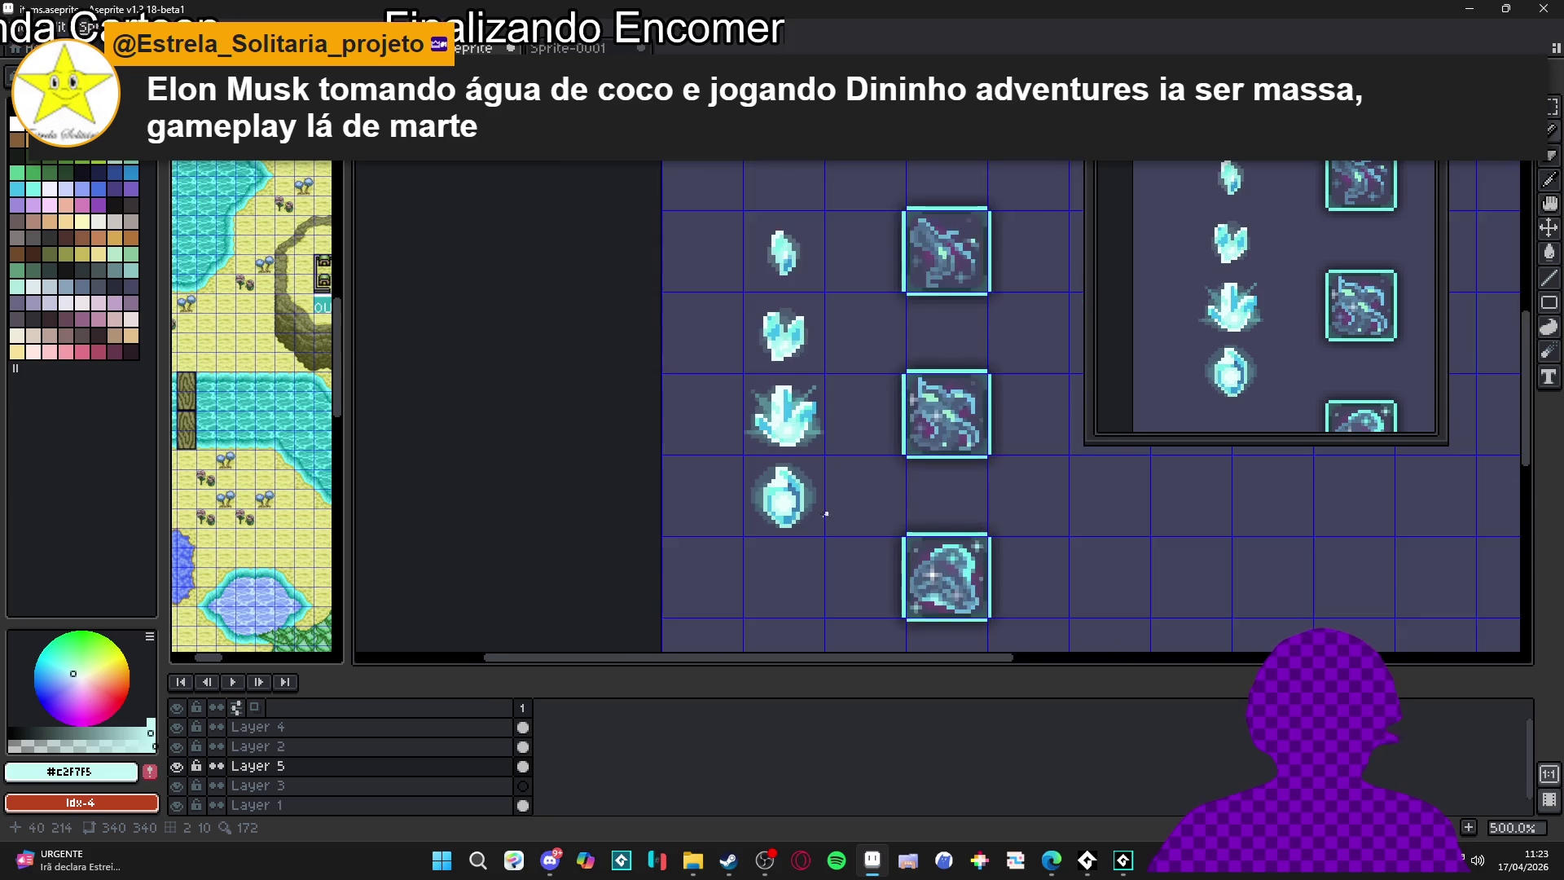
Paint cyan over the gem's dark right edge and add darker cyan pixels on its left
scroll(787, 488, up, 4)
scroll(778, 472, up, 3)
click(770, 461)
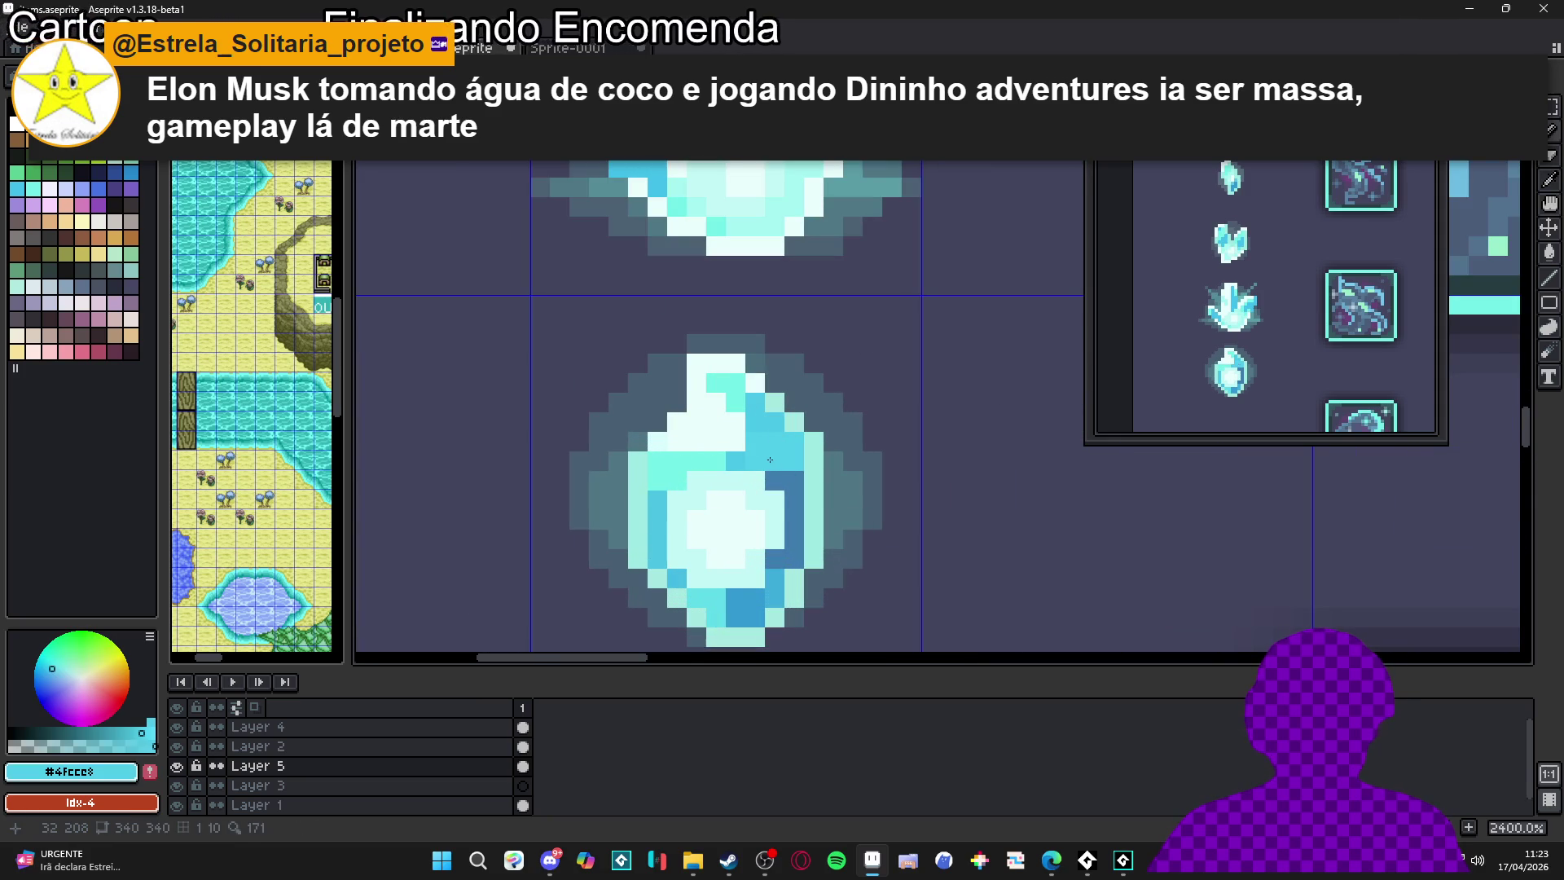
mouse_move(794, 502)
mouse_down()
mouse_move(788, 558)
mouse_move(761, 628)
mouse_move(750, 619)
mouse_up()
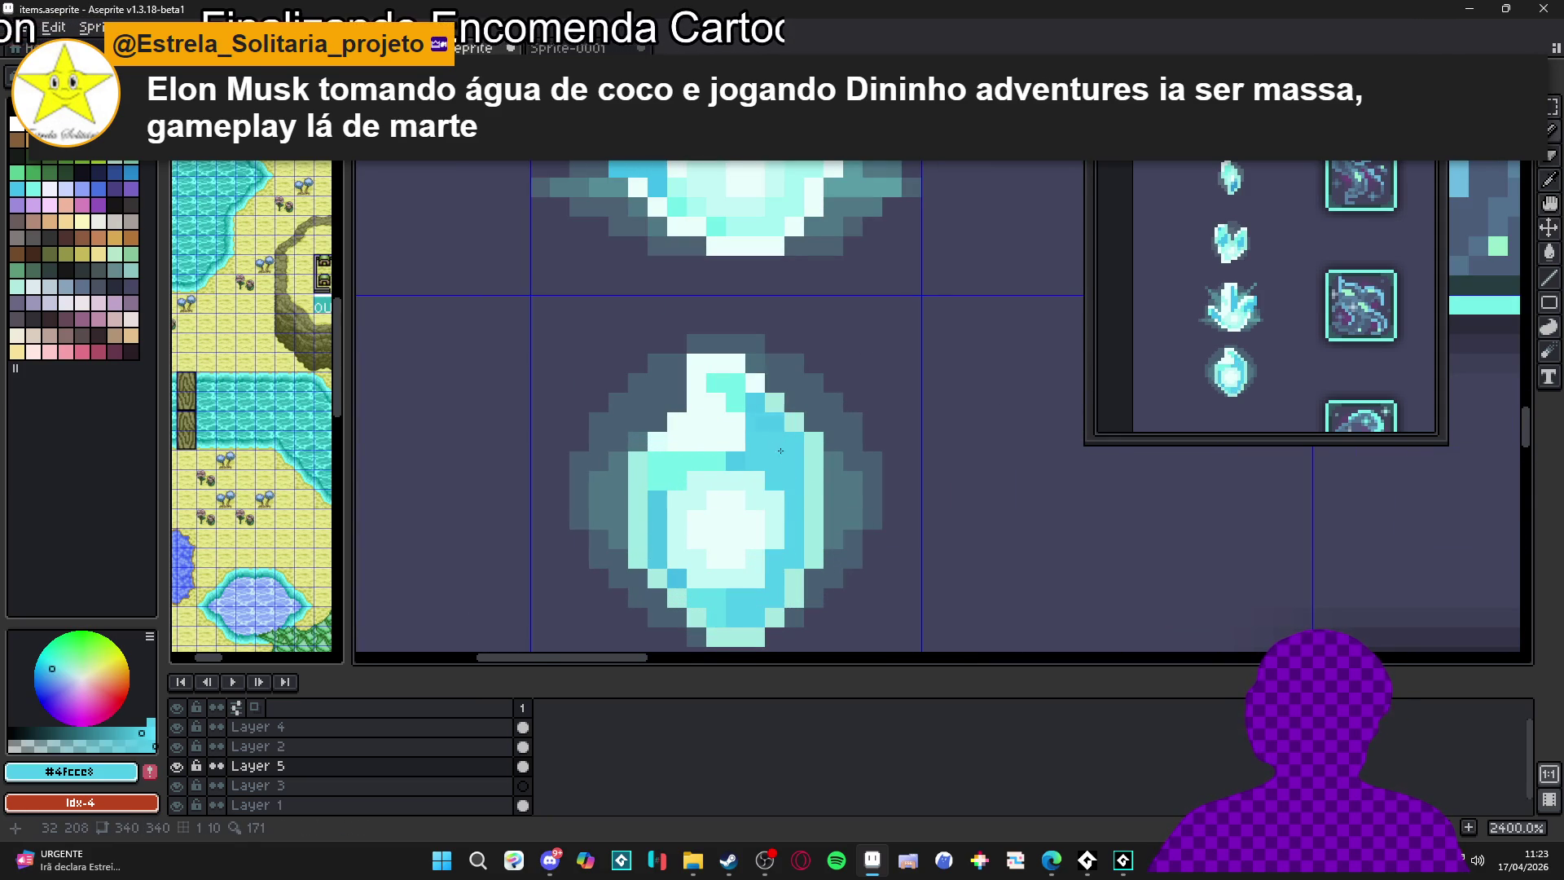
scroll(717, 545, down, 2)
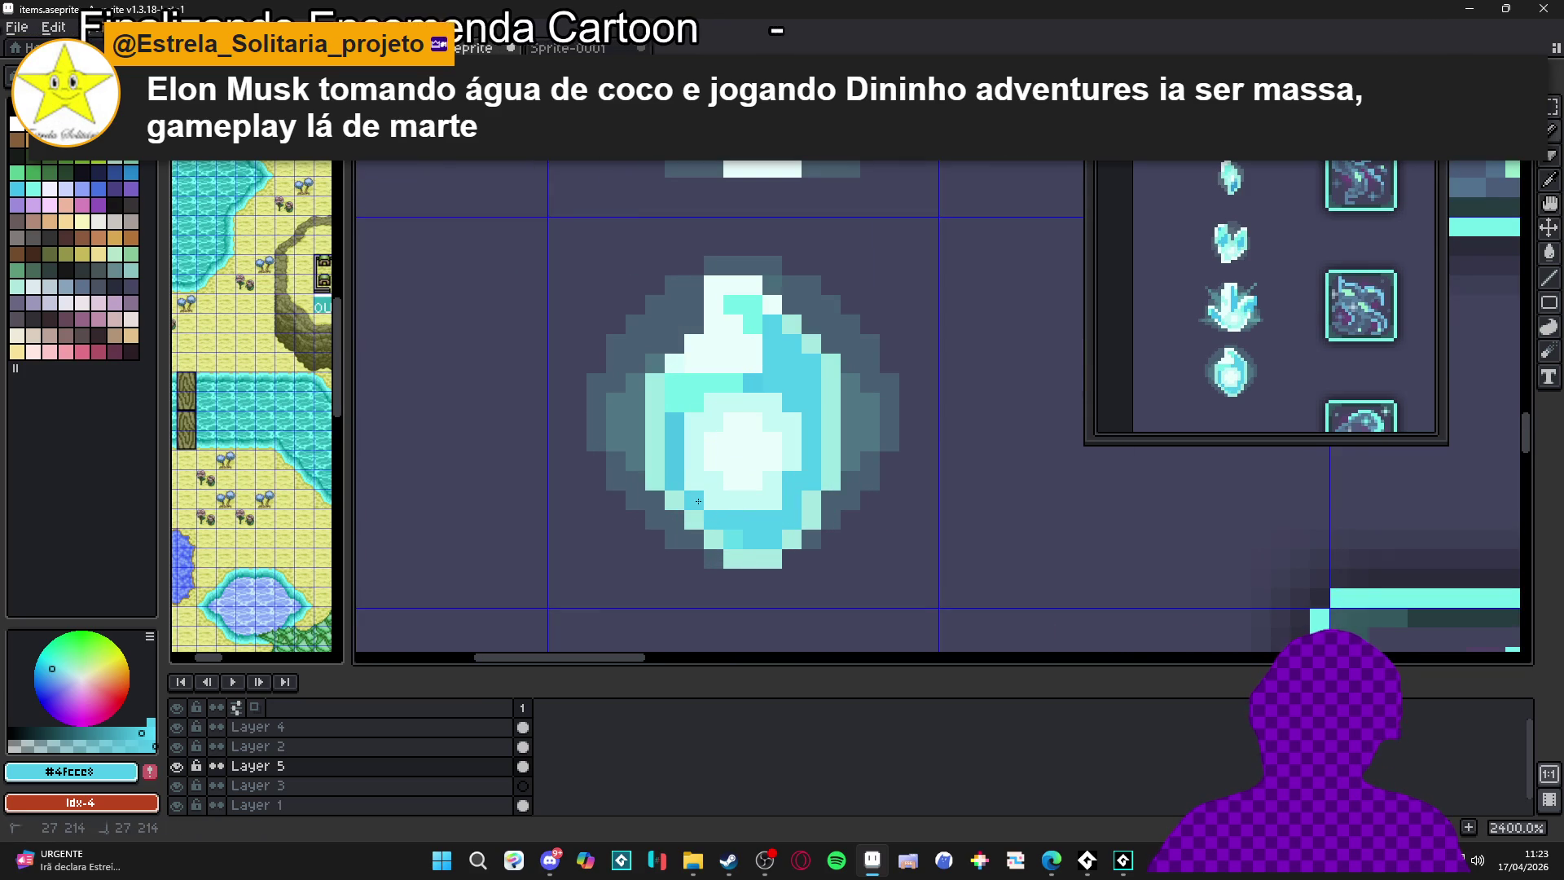
drag(688, 460, 687, 435)
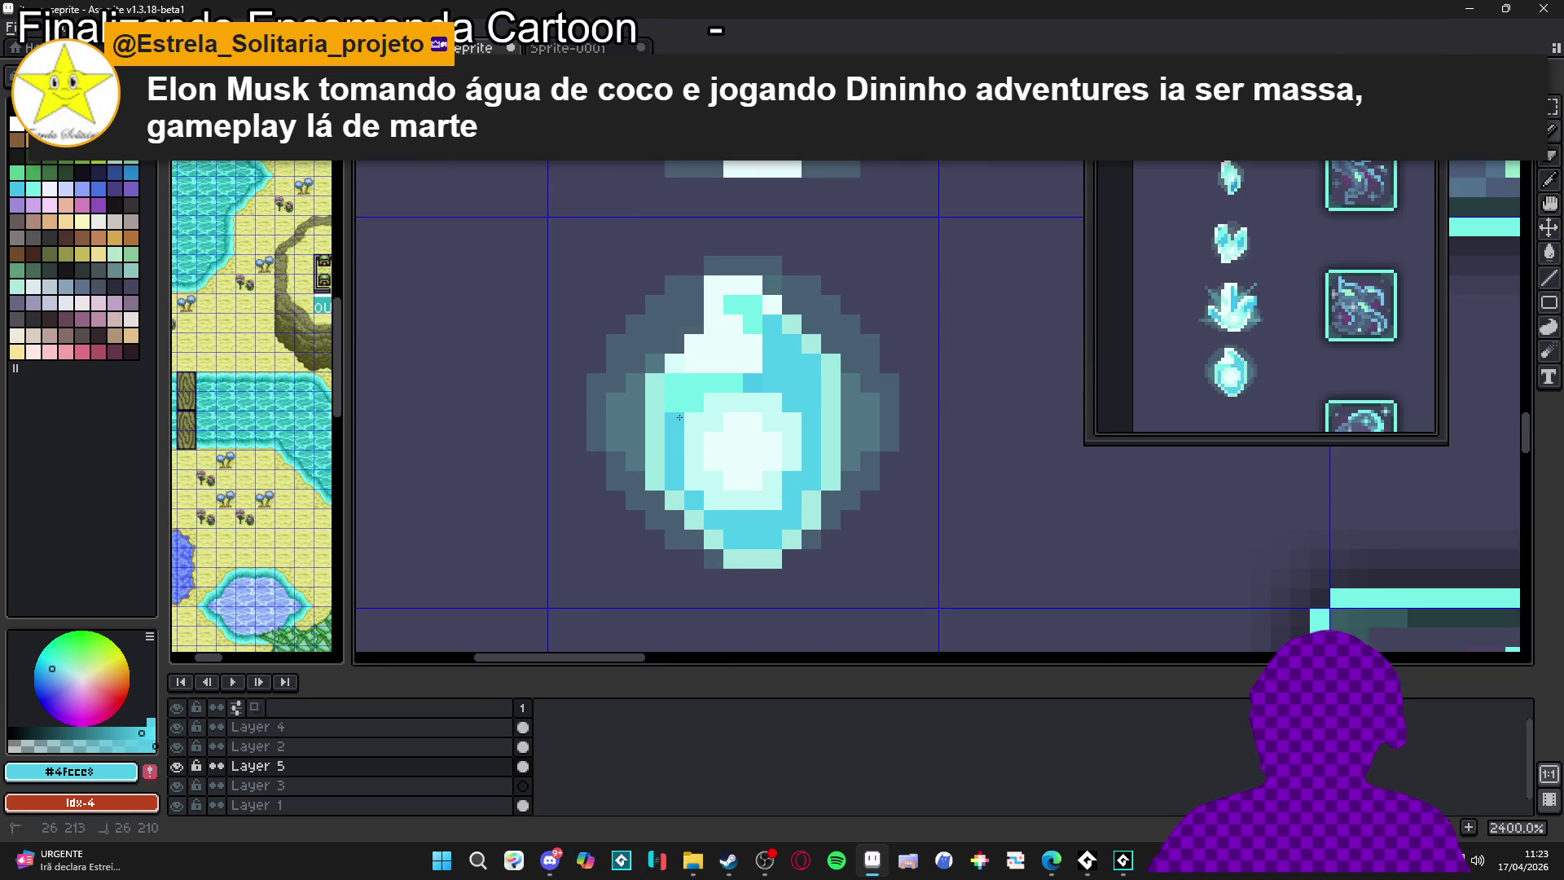
alt+click(692, 383)
scroll(760, 497, down, 5)
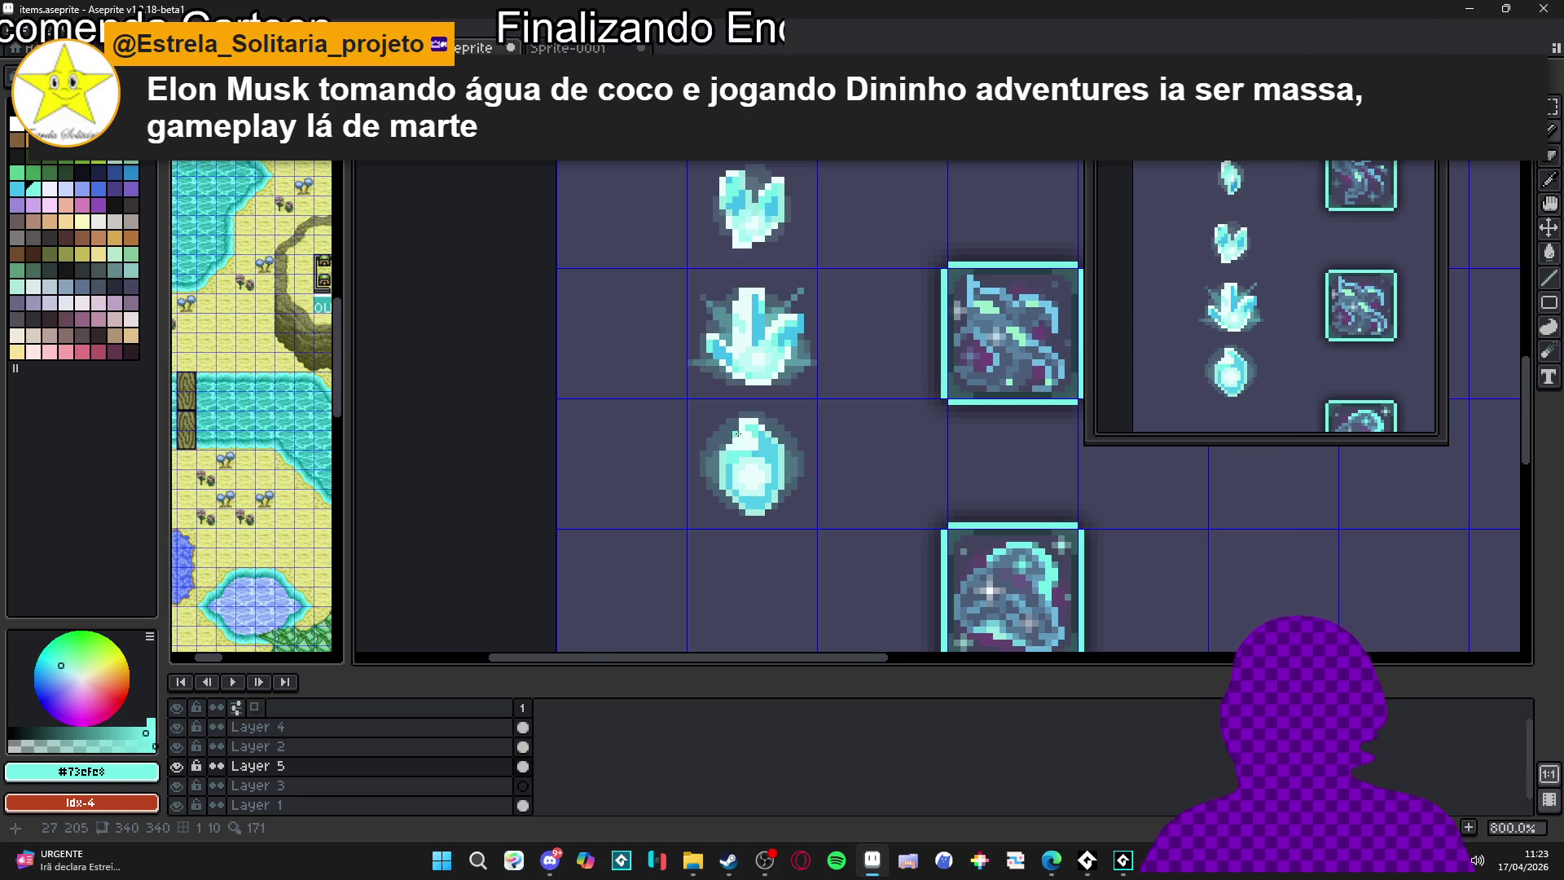
scroll(738, 434, up, 3)
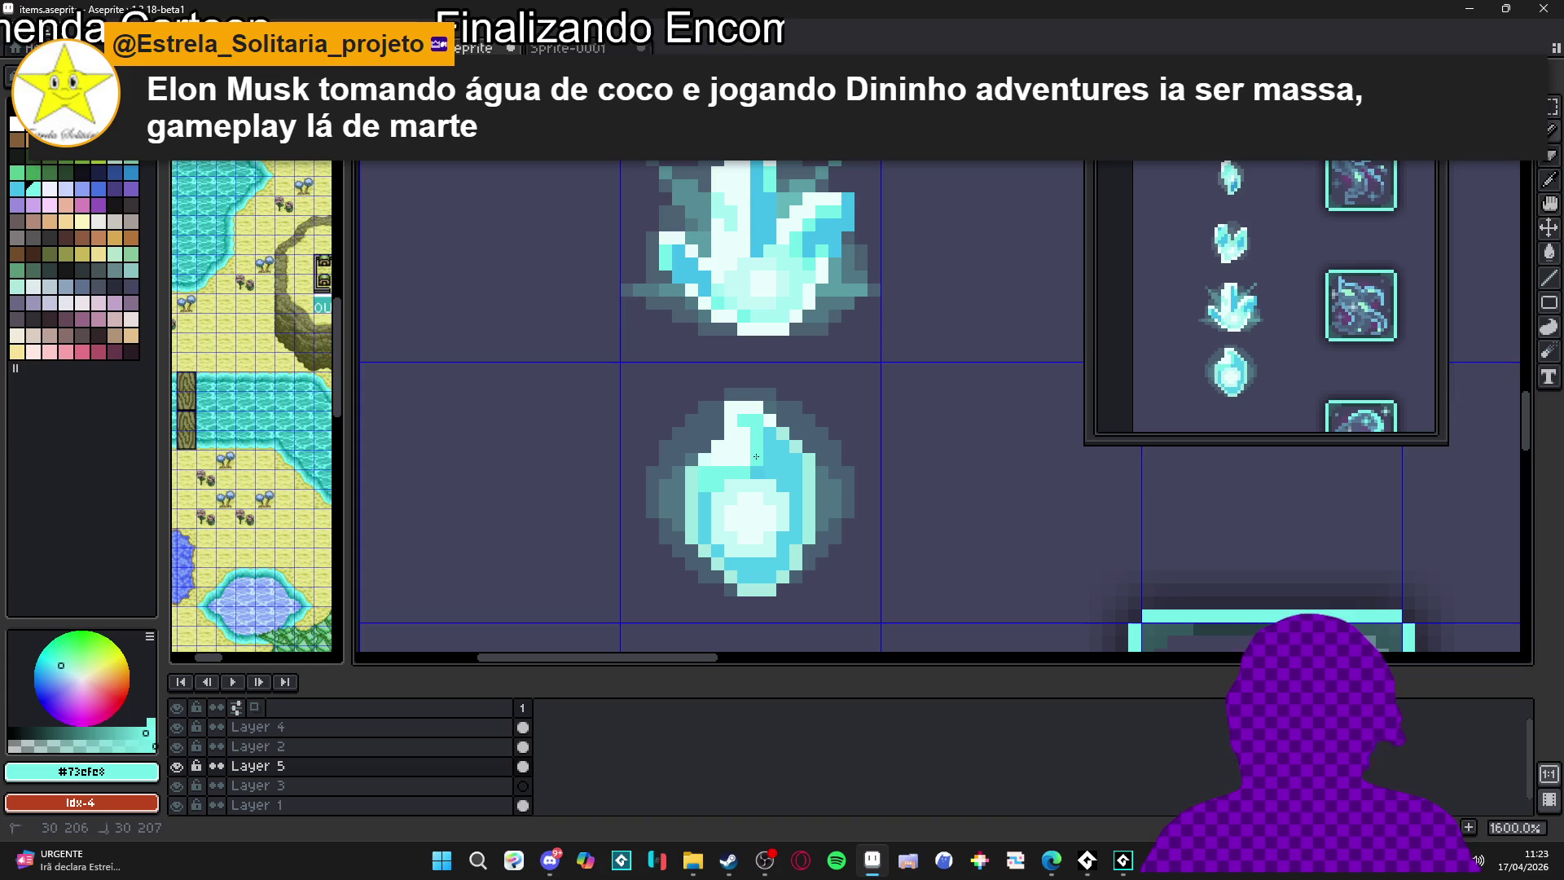
Pick the medium blue and paint a blue facet stripe near the gem's top
alt+click(756, 457)
drag(755, 447, 757, 427)
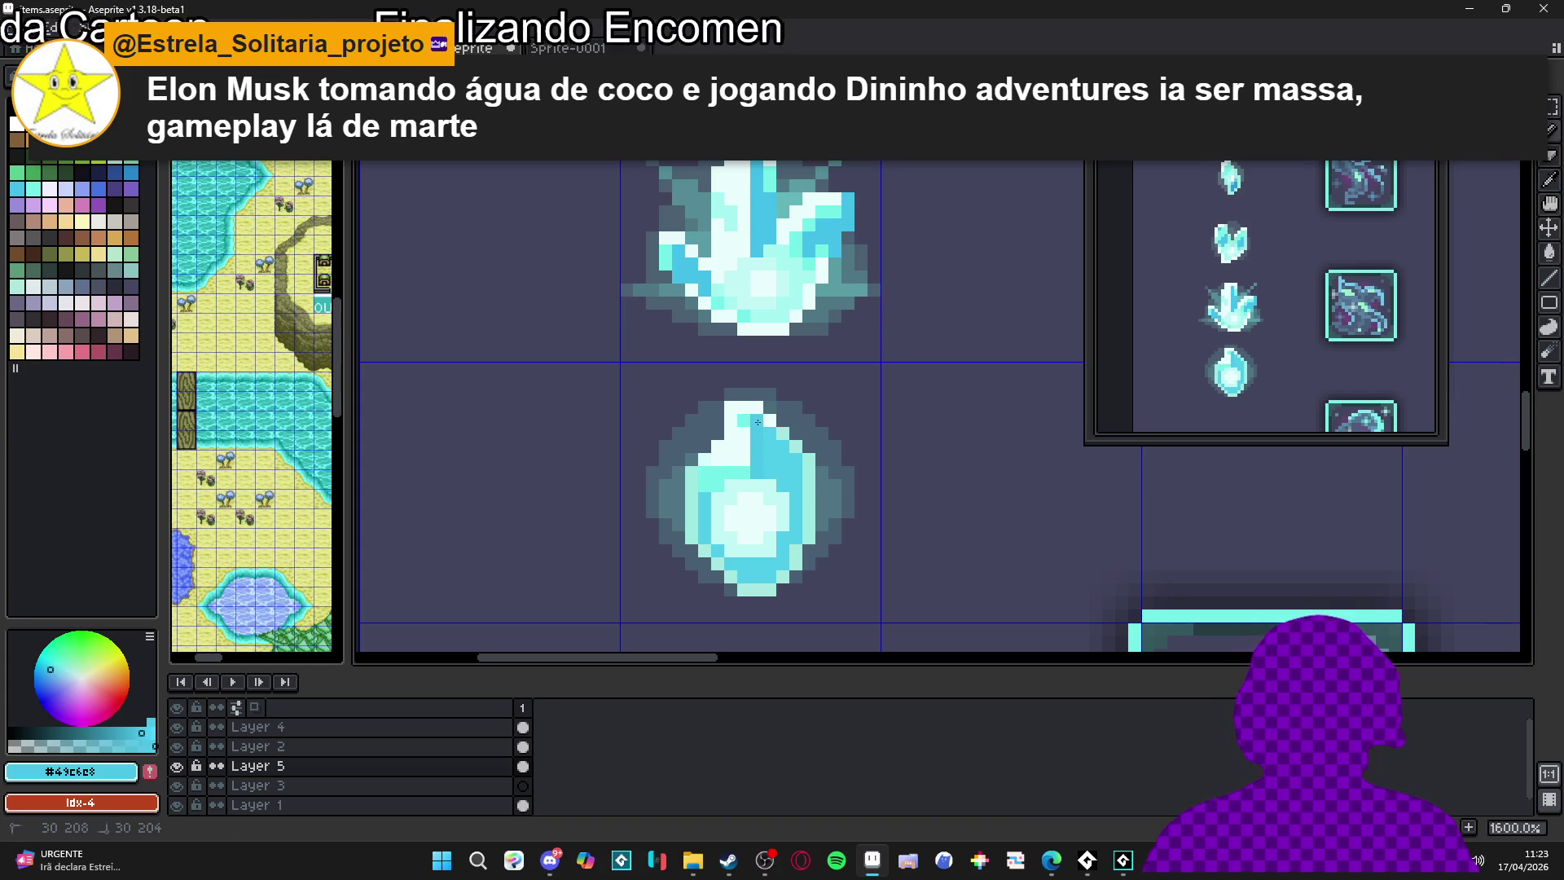
scroll(758, 421, down, 2)
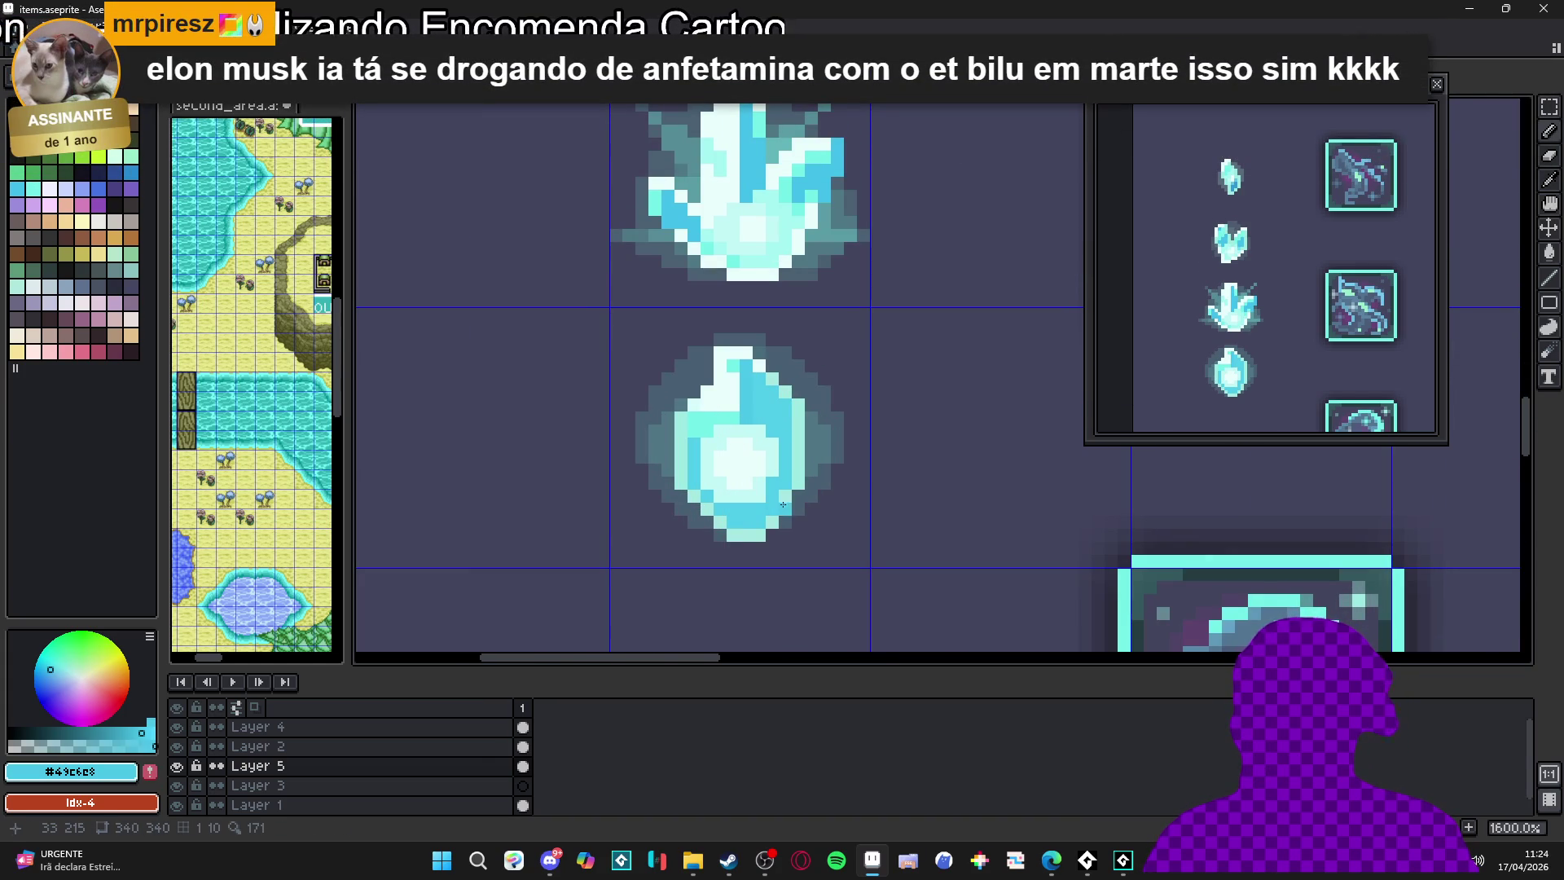
scroll(768, 509, up, 2)
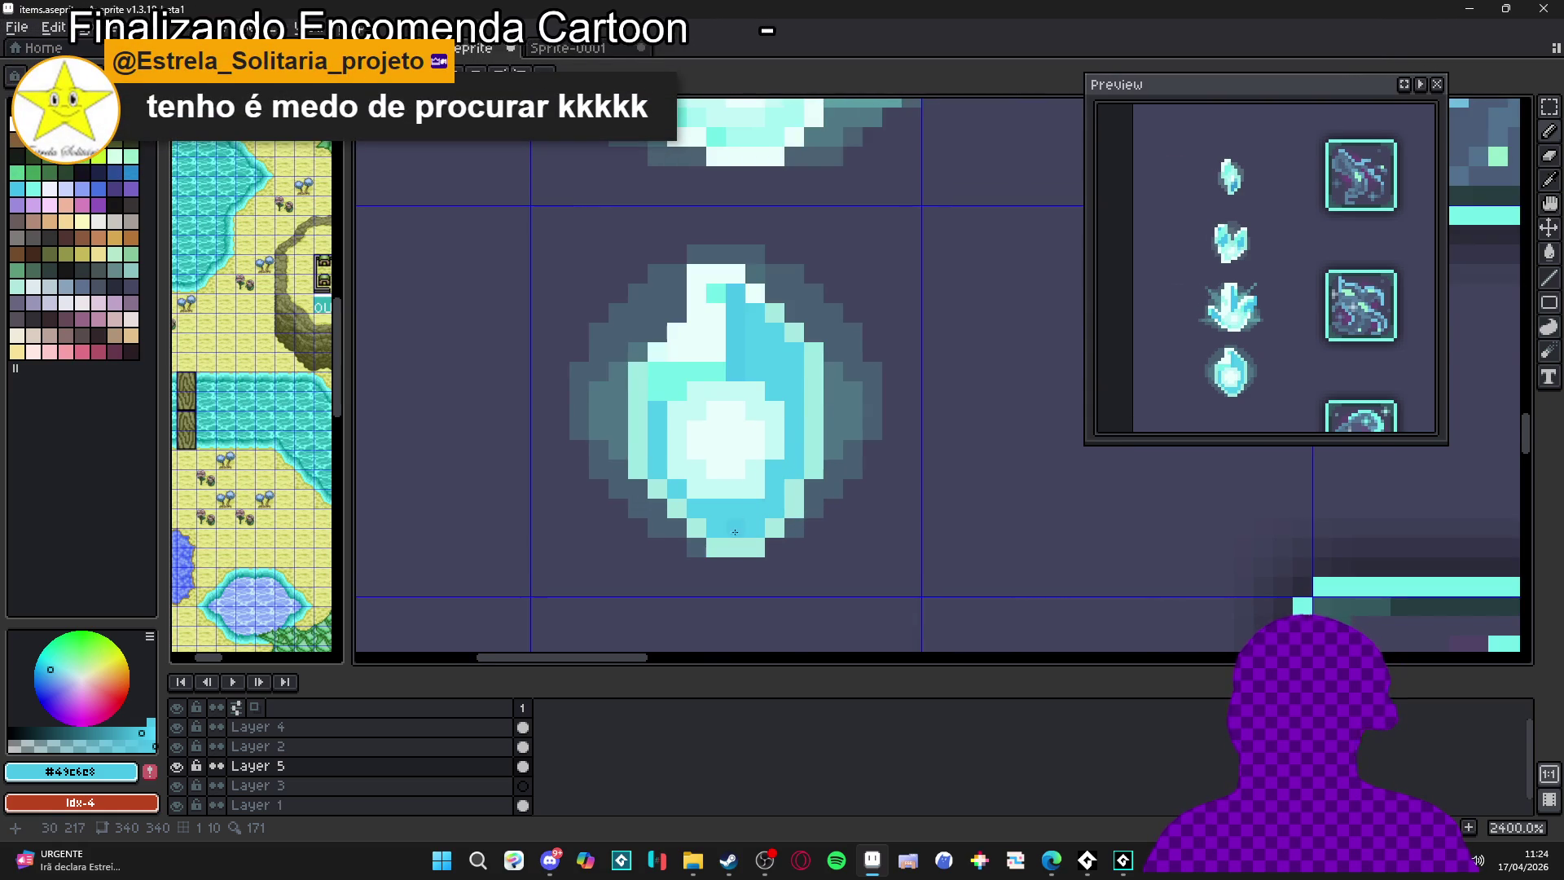
scroll(735, 529, down, 4)
scroll(766, 333, up, 3)
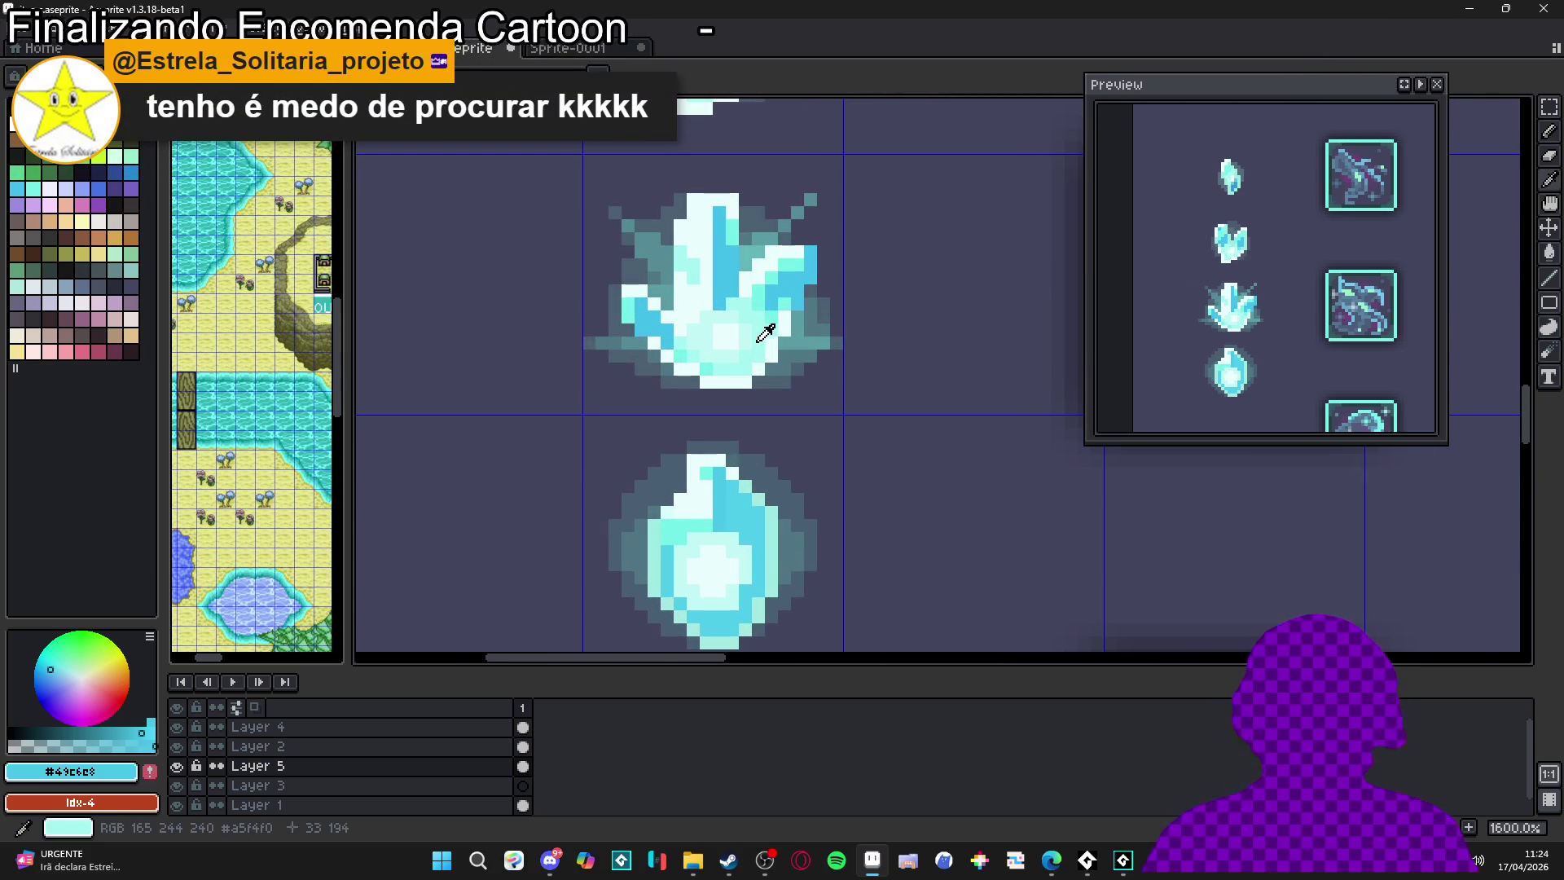
Repaint the remaining dark blue gem pixels in the crystal's light cyan, right and left sides
alt+click(775, 317)
scroll(725, 506, up, 2)
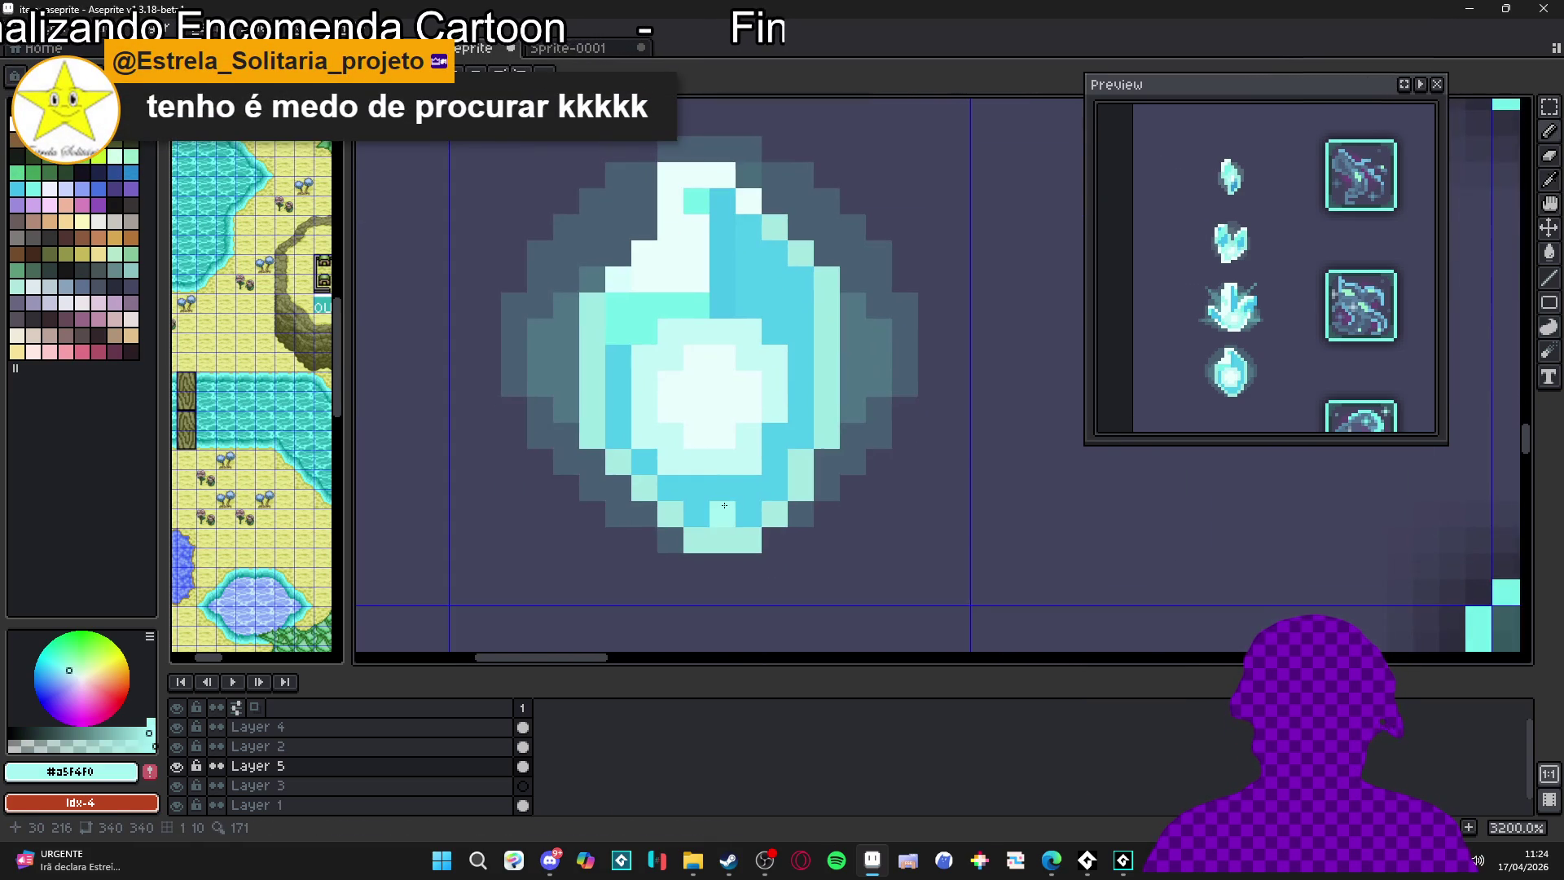
click(670, 489)
click(749, 514)
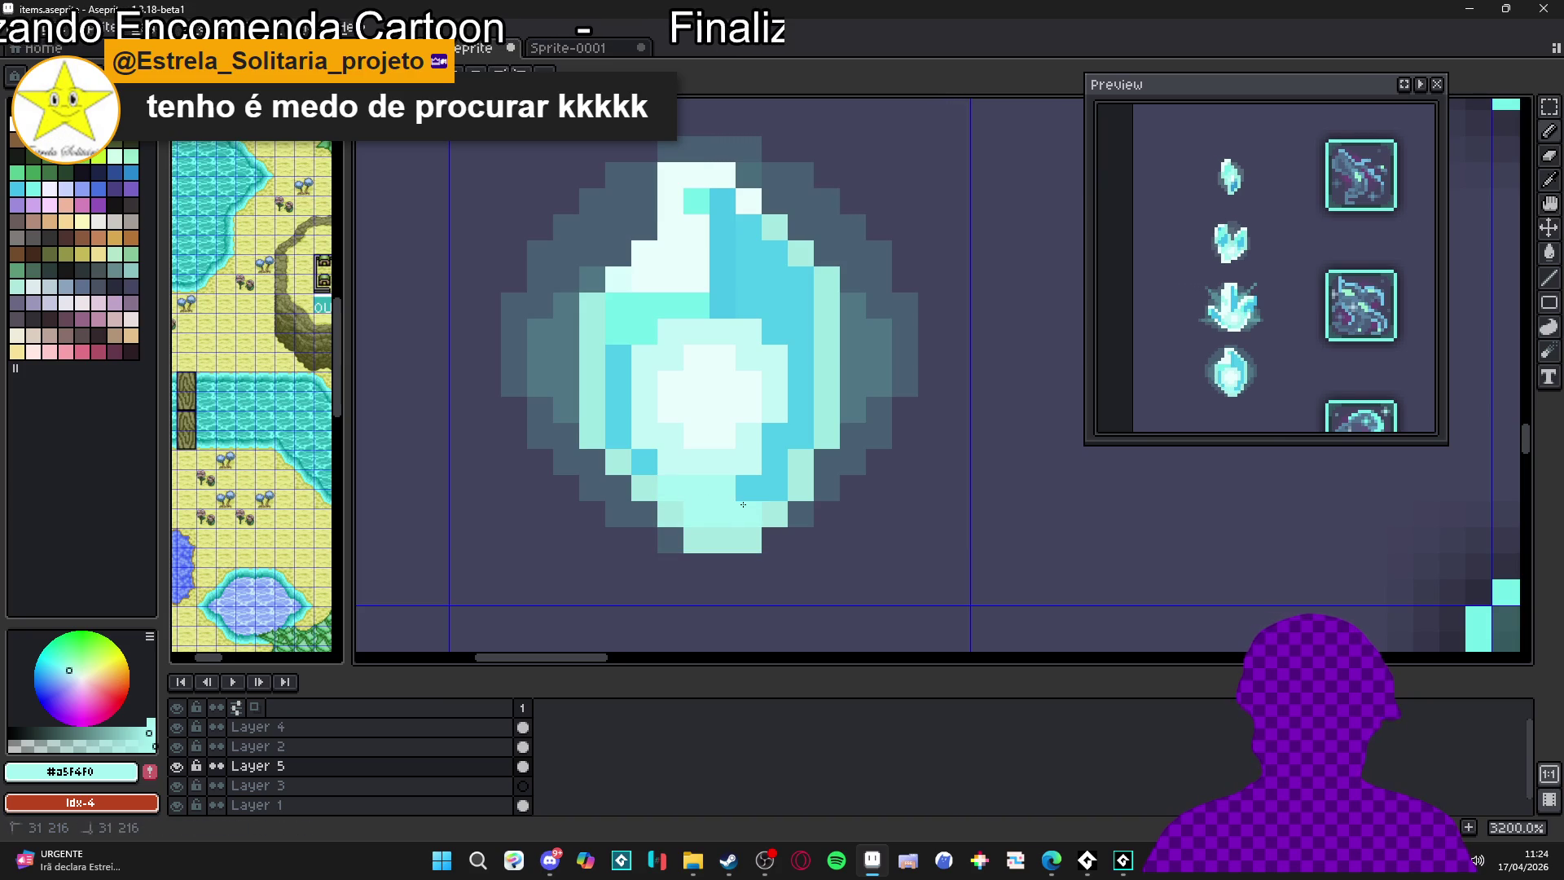
mouse_move(801, 436)
mouse_down()
mouse_move(801, 462)
mouse_move(801, 436)
mouse_up()
drag(827, 384, 827, 410)
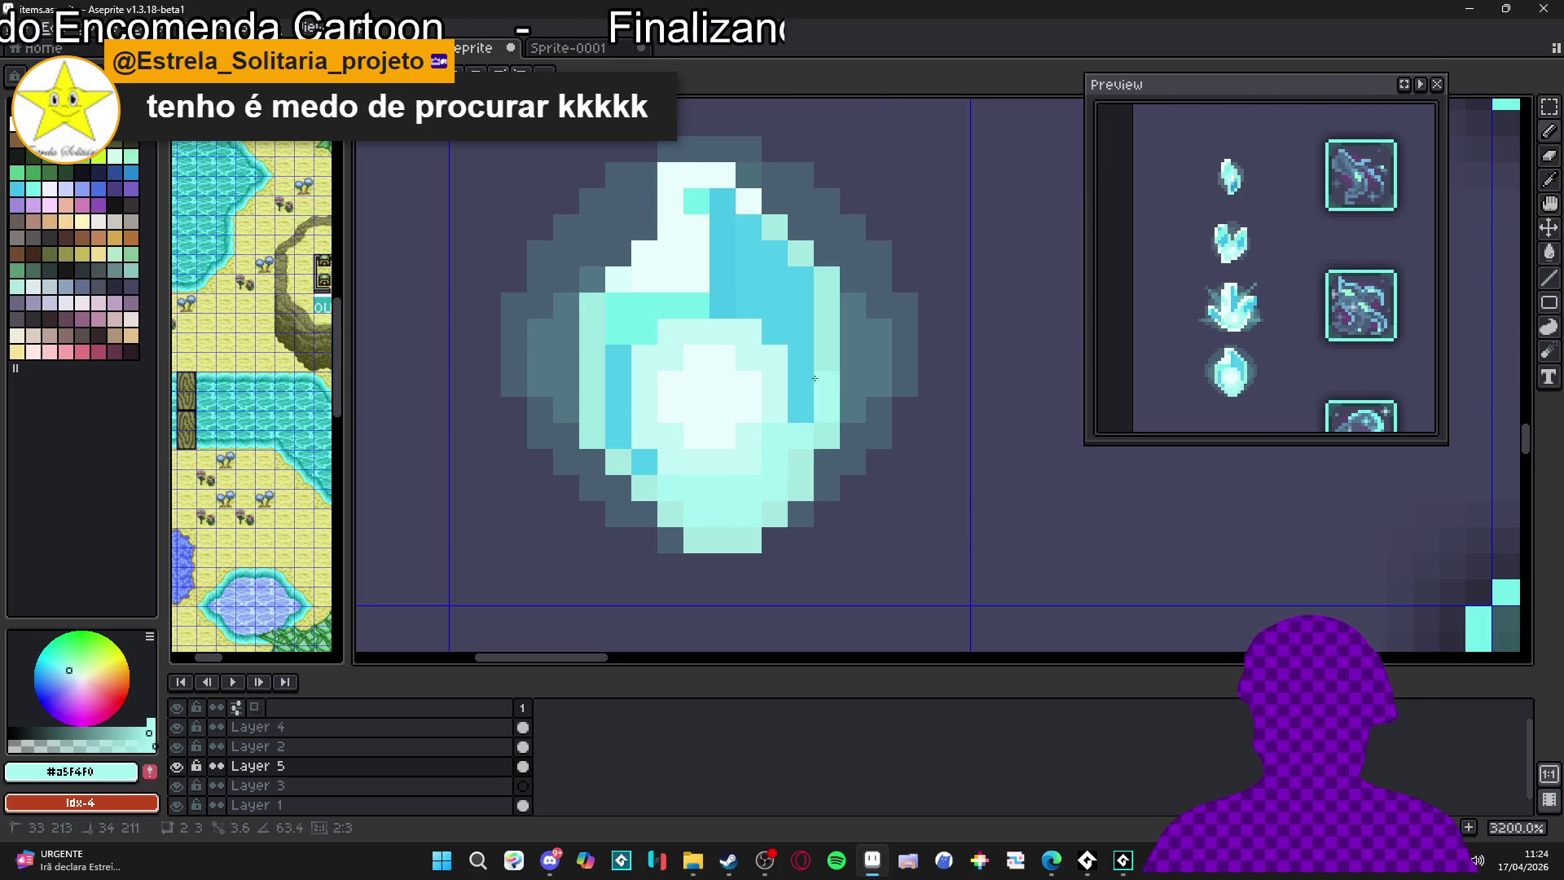
drag(801, 358, 759, 396)
click(644, 462)
drag(618, 410, 618, 384)
click(618, 358)
click(617, 435)
click(774, 331)
click(798, 336)
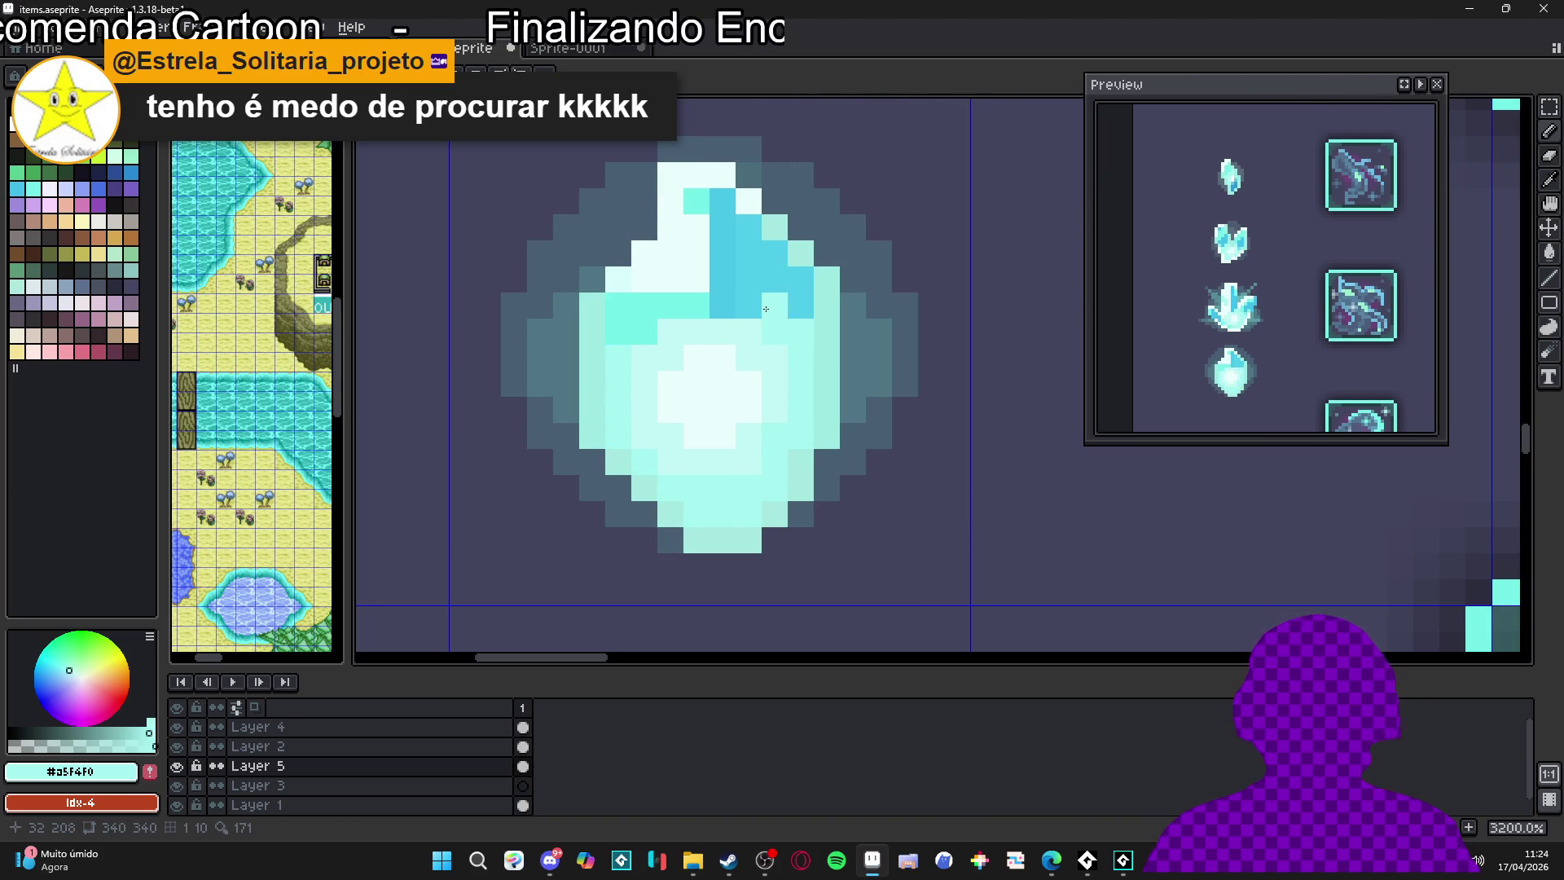
scroll(766, 309, up, 2)
Paint a short light cyan column into the gem's top facet, keeping two pixels blue
alt+click(764, 313)
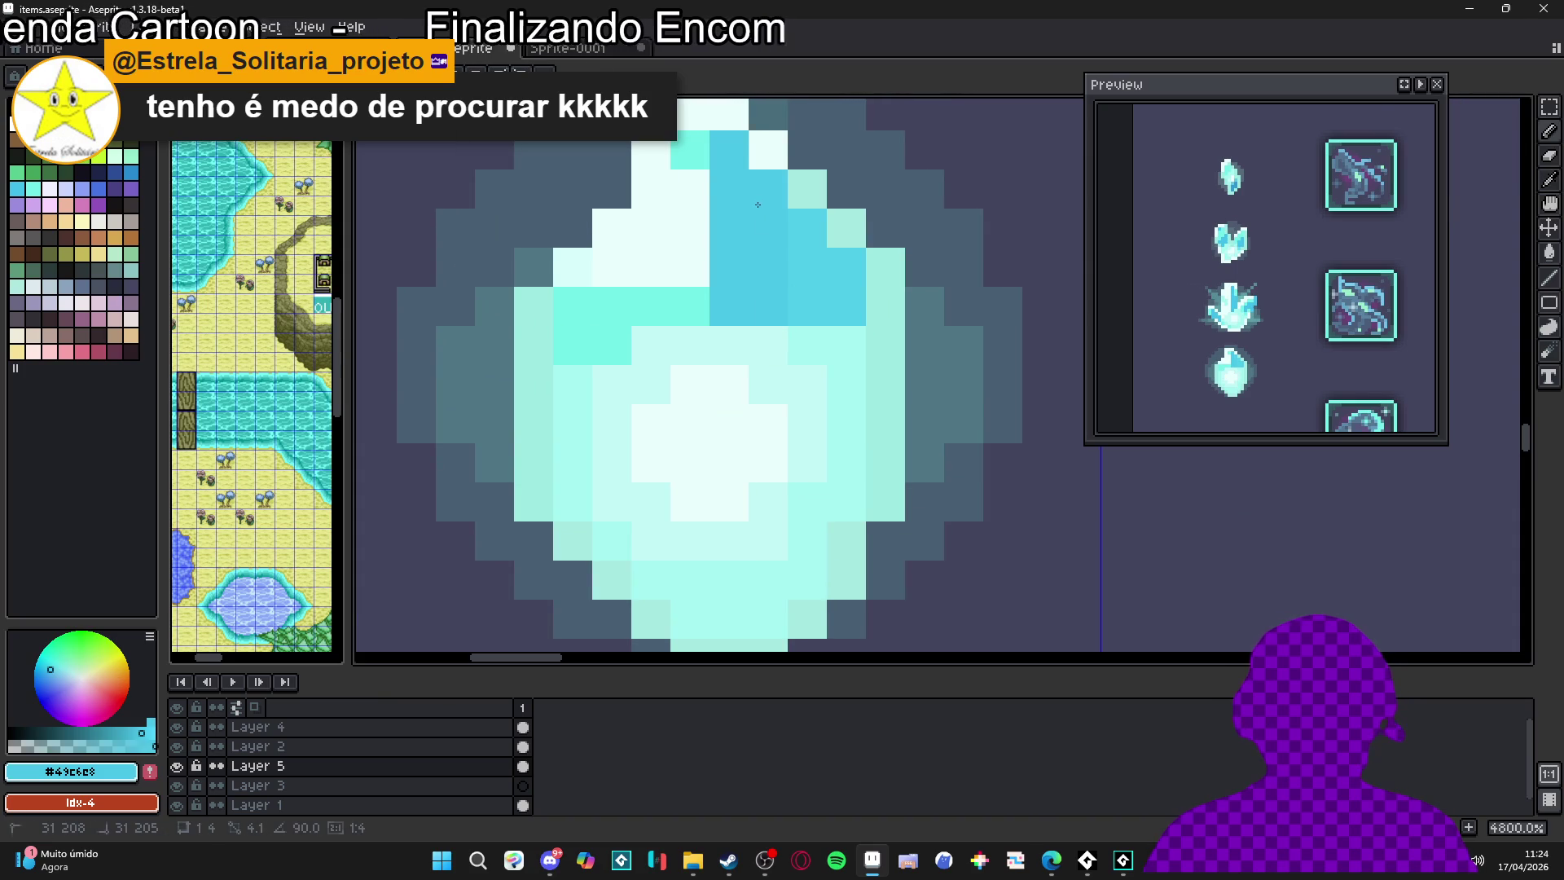
drag(755, 233, 766, 298)
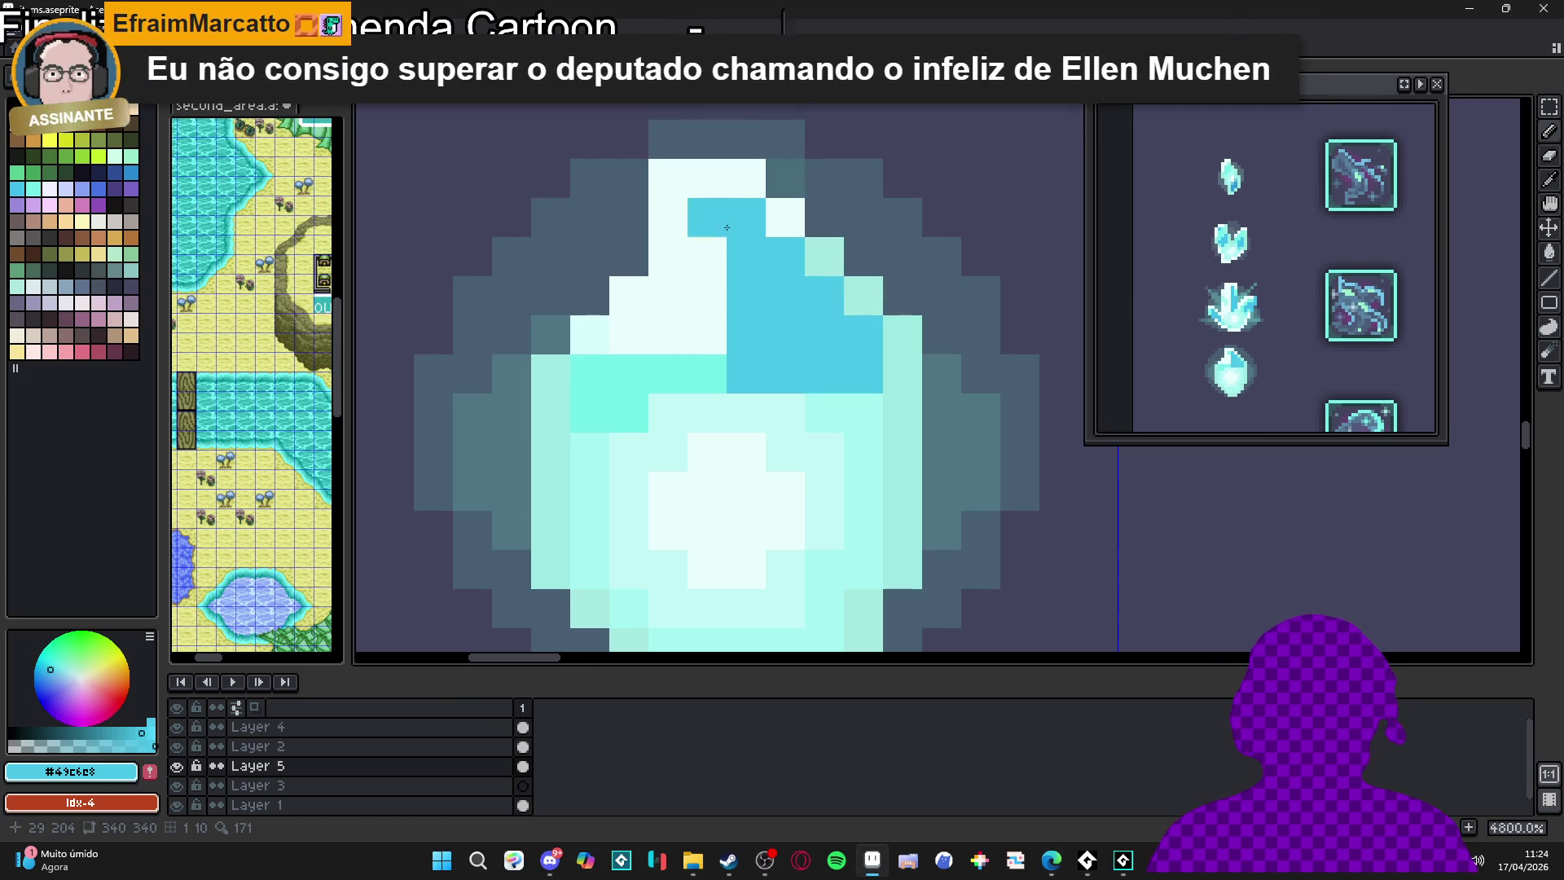
scroll(783, 283, down, 4)
scroll(749, 334, up, 4)
alt+click(732, 336)
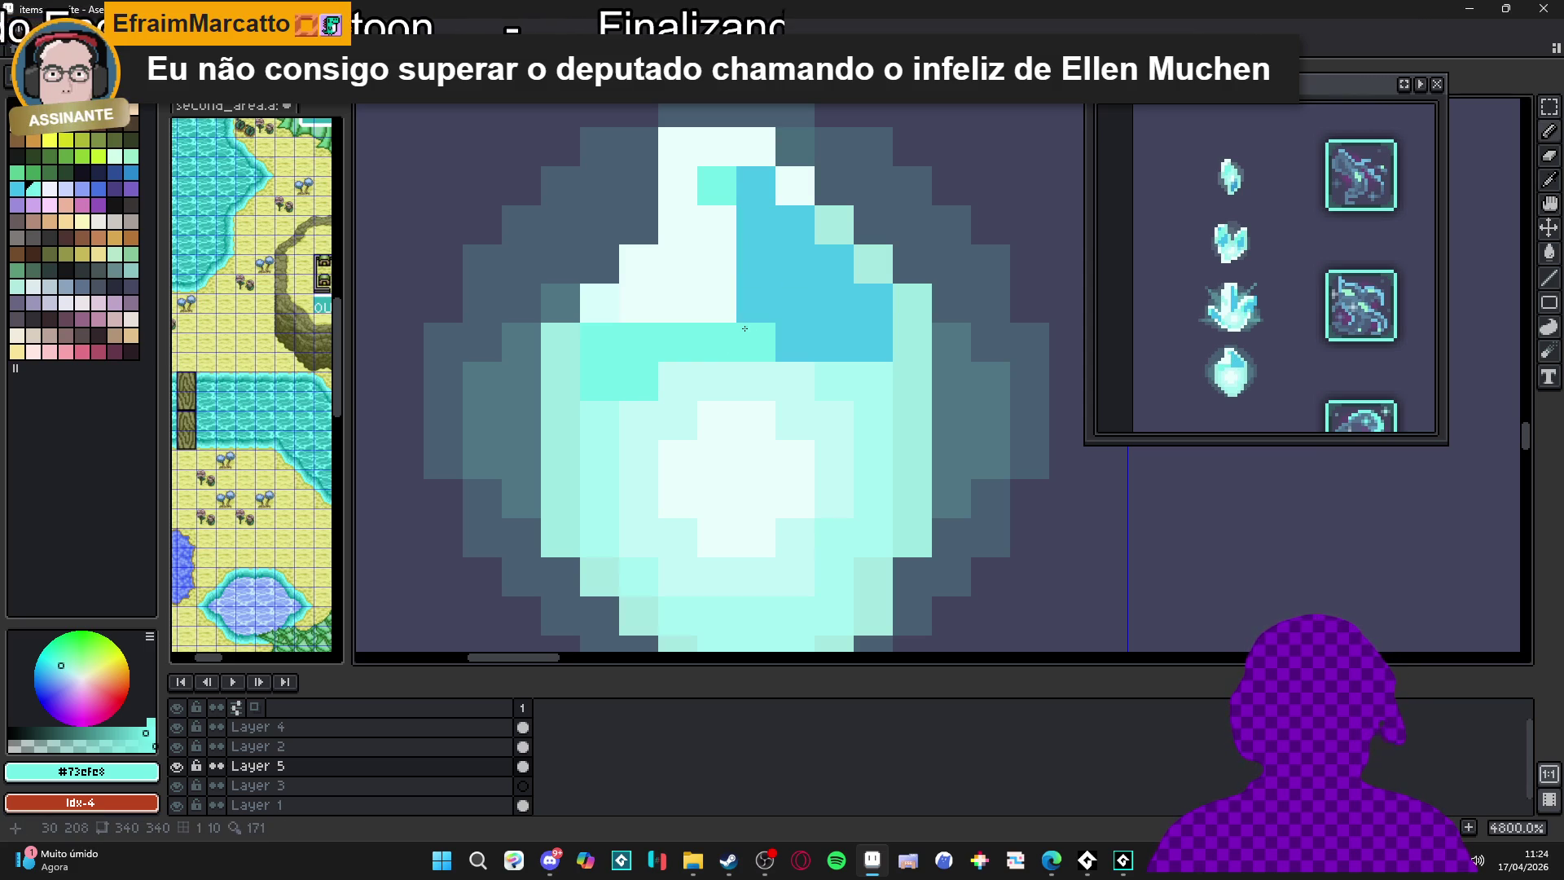
drag(755, 264, 757, 189)
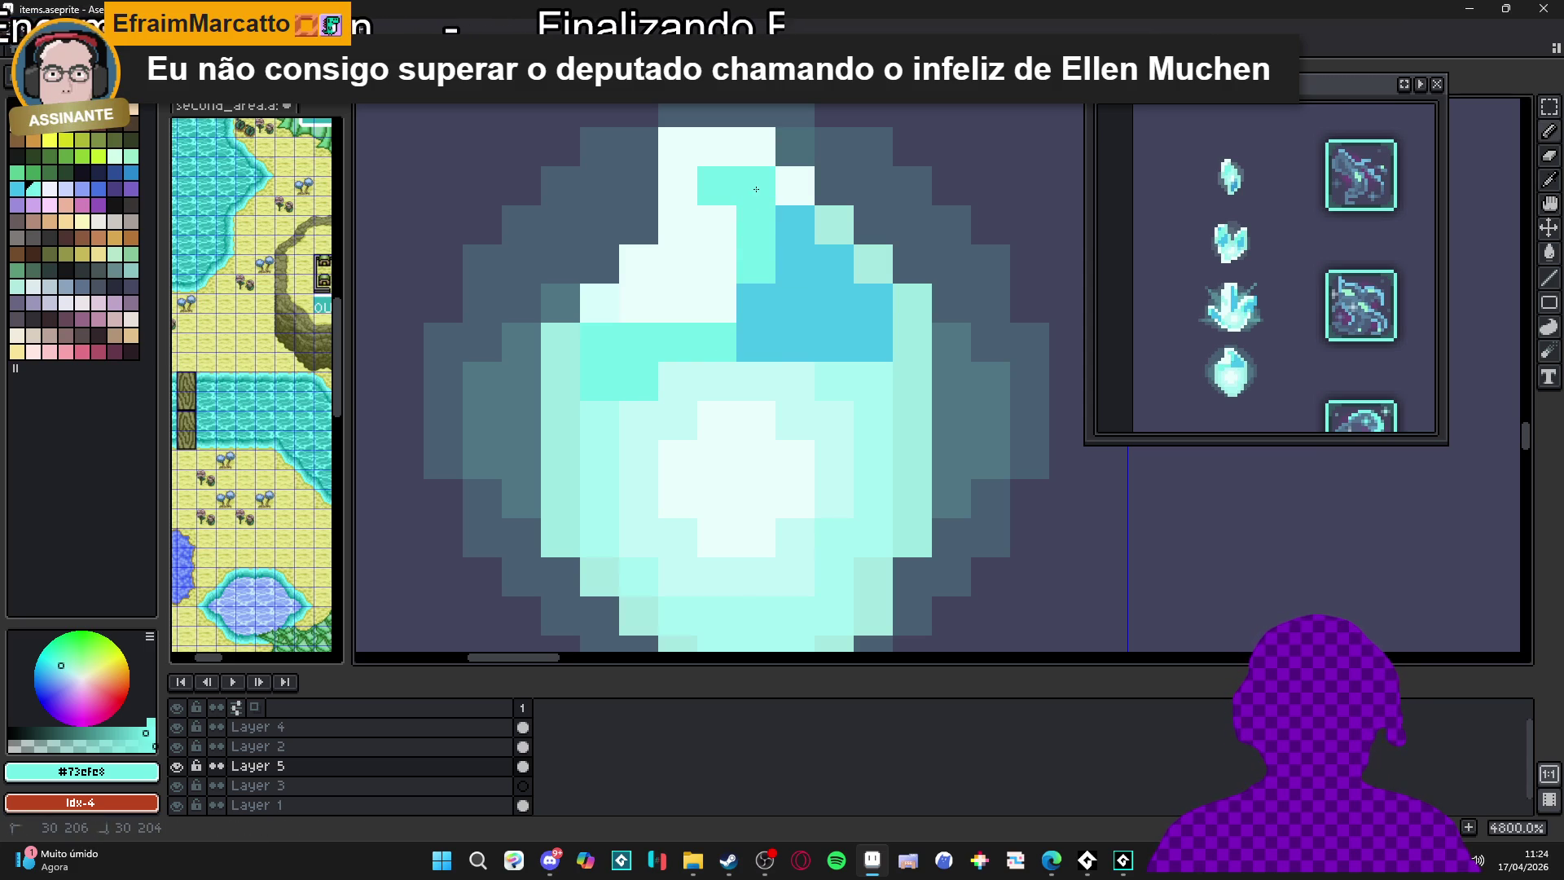
alt+click(757, 303)
click(756, 264)
scroll(783, 283, down, 3)
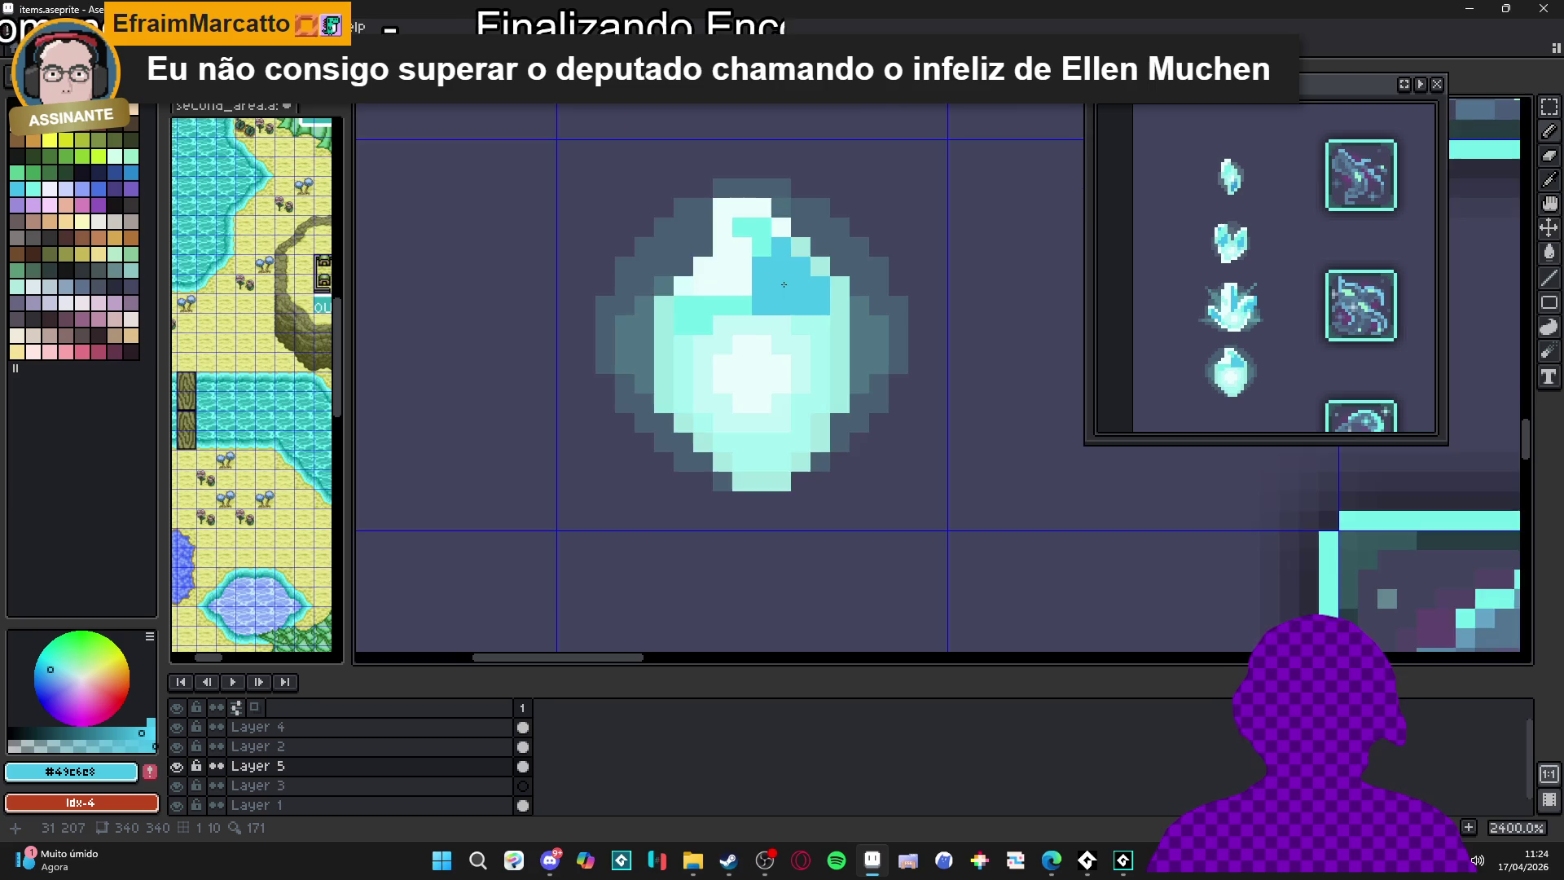
scroll(784, 284, down, 3)
scroll(748, 324, up, 3)
Sample the gem's light cyan and darker blue, then paint a row of the facet mint
alt+click(746, 328)
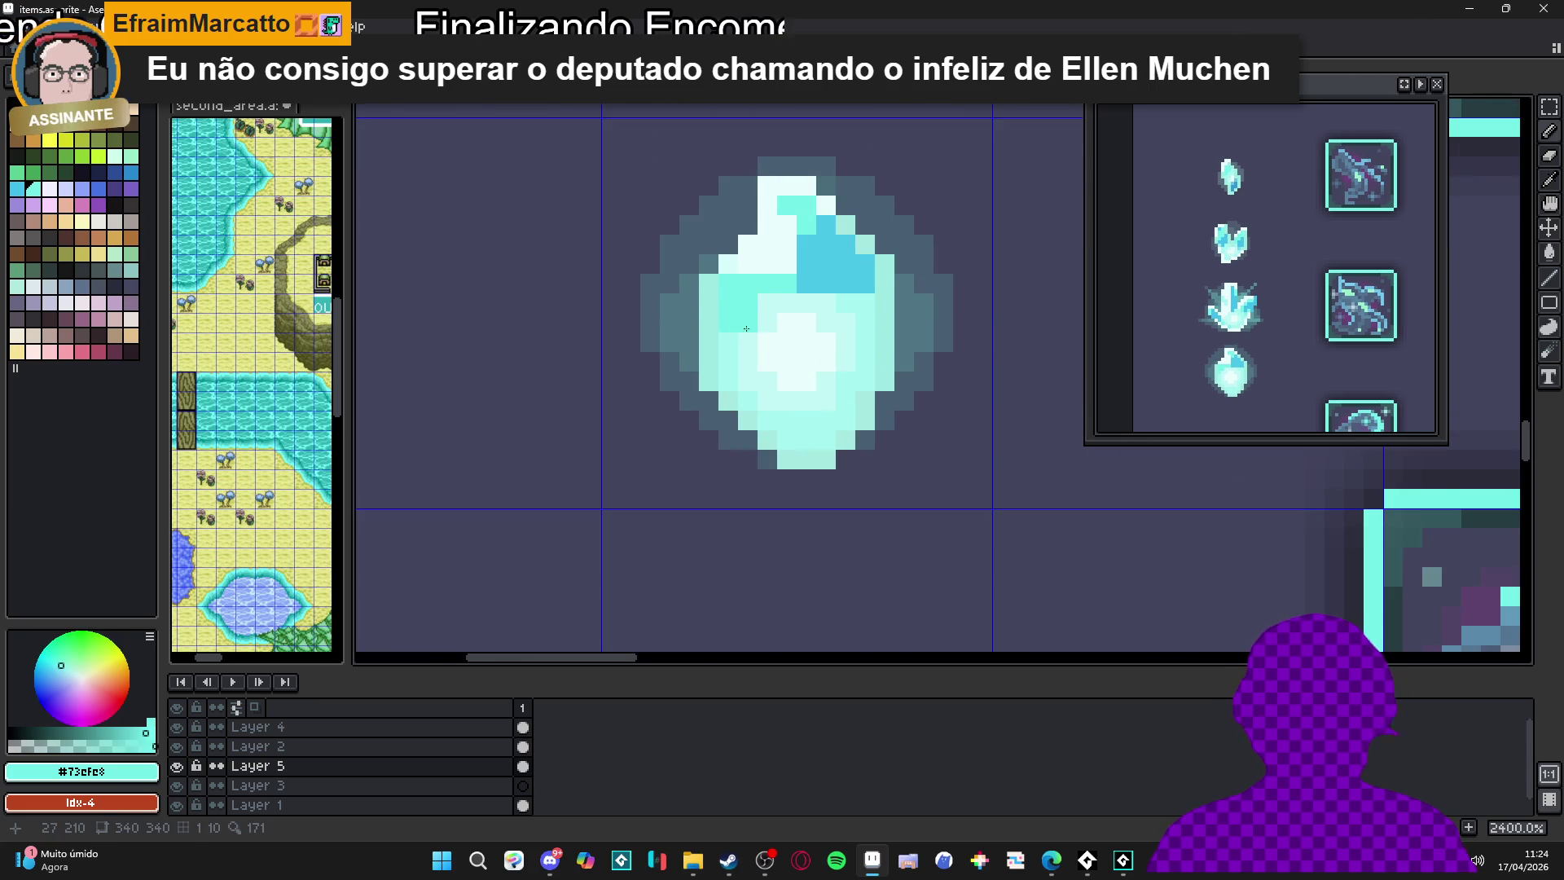
scroll(746, 328, down, 3)
scroll(760, 312, up, 2)
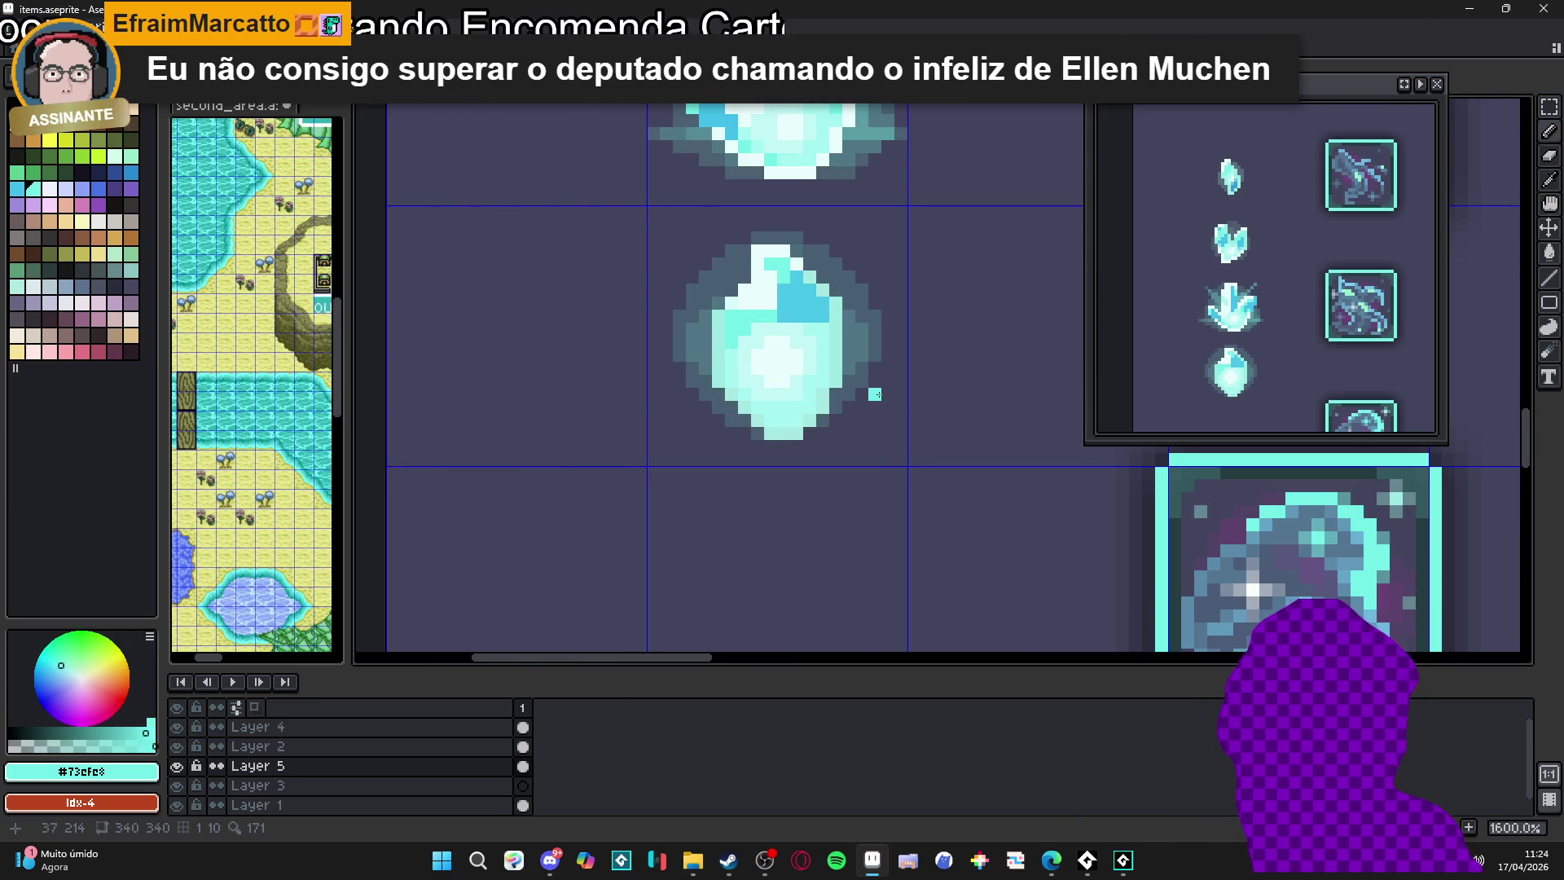
scroll(809, 346, up, 5)
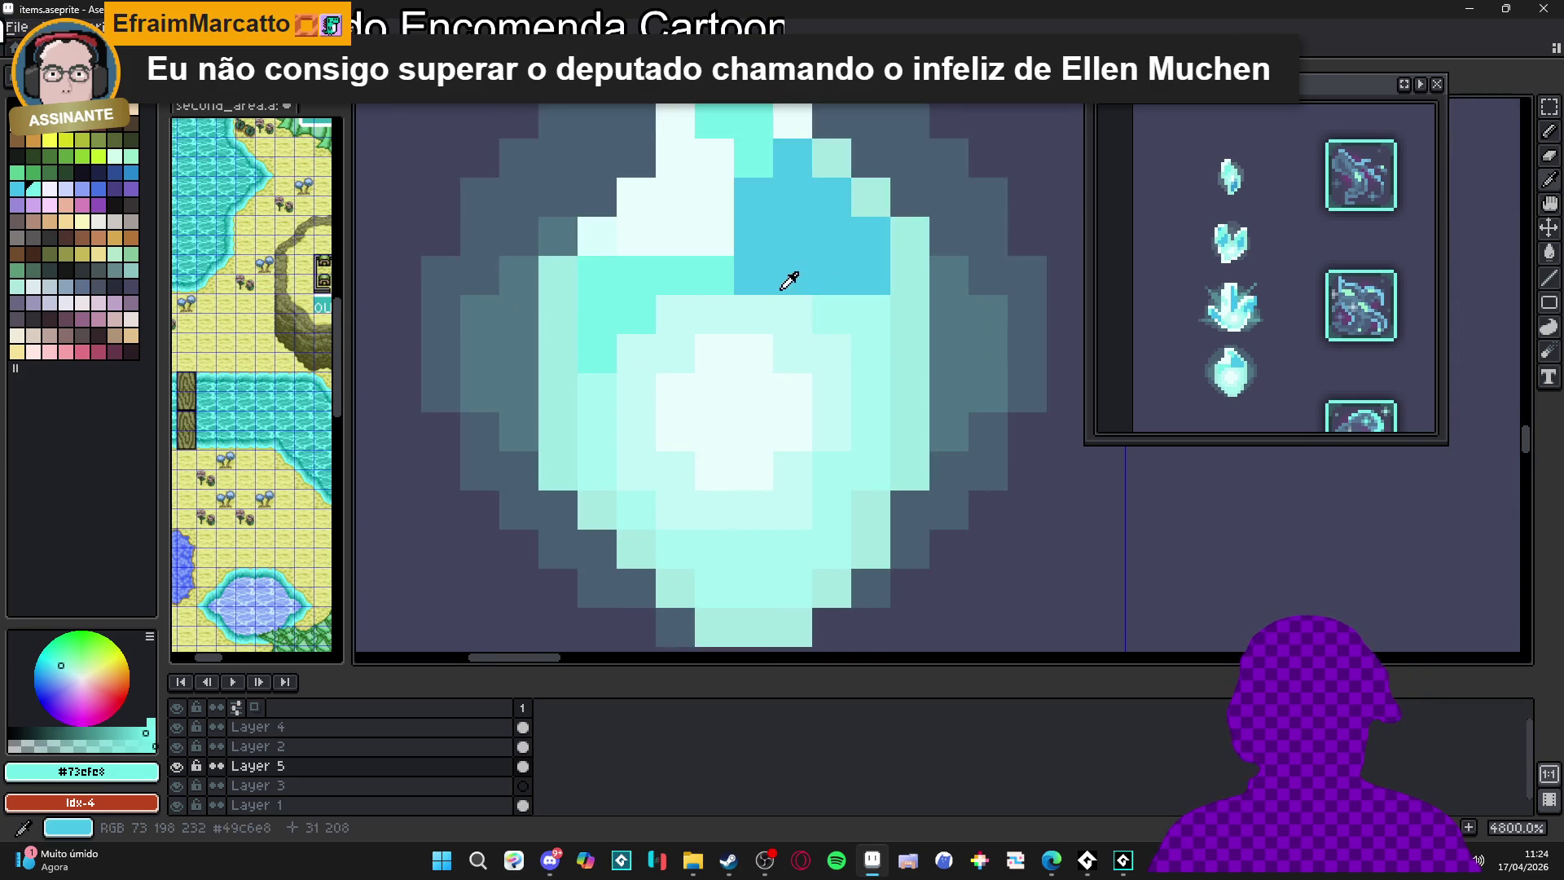
alt+click(789, 279)
scroll(789, 280, down, 5)
scroll(782, 295, up, 2)
alt+click(782, 295)
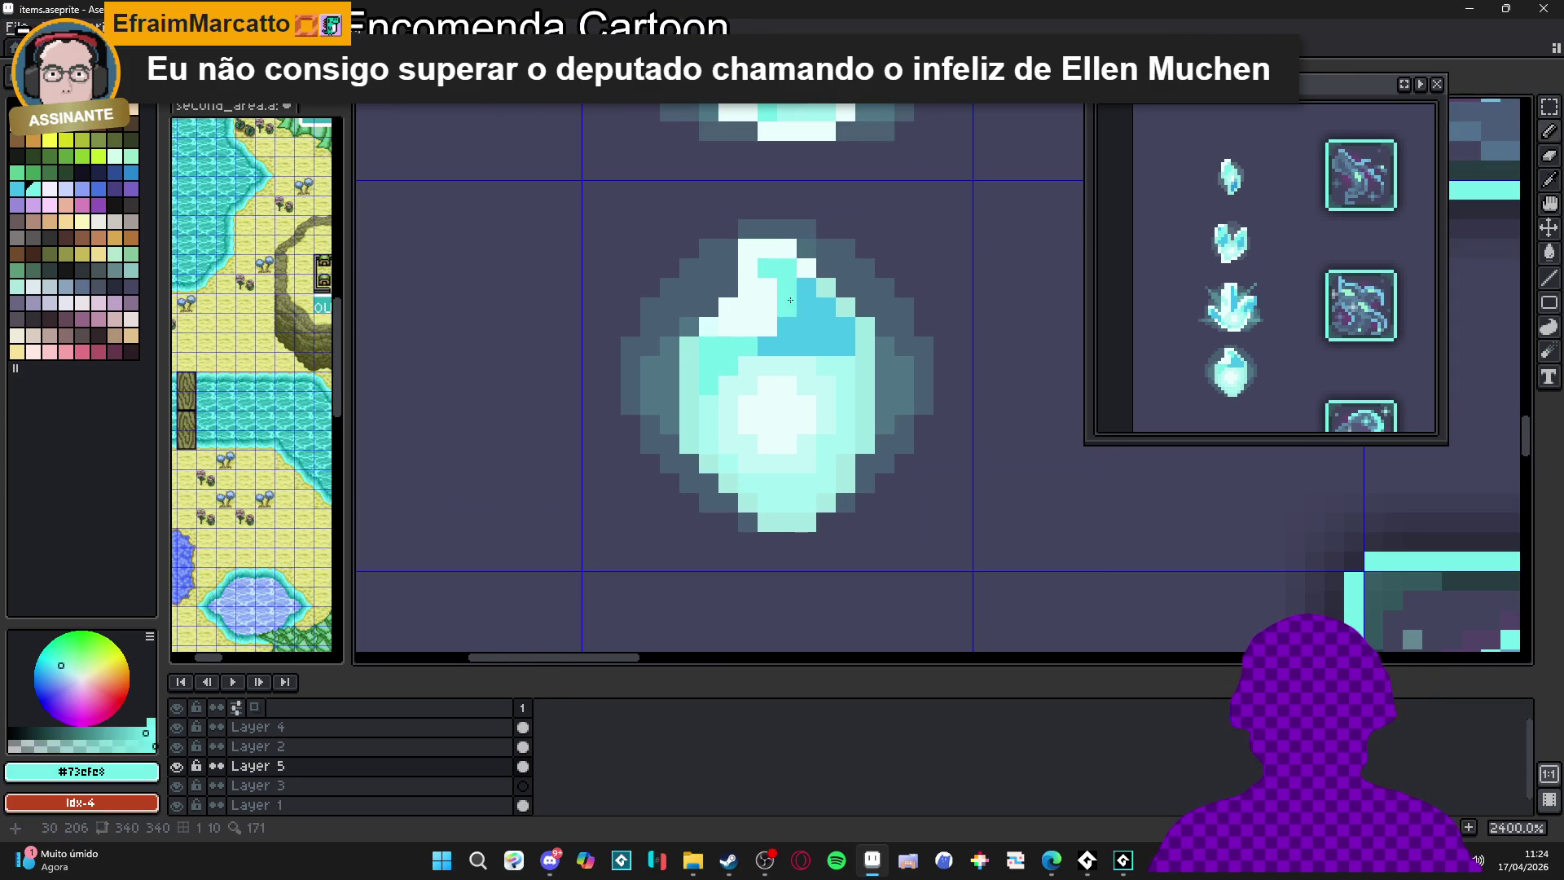
scroll(807, 302, down, 4)
scroll(824, 367, up, 4)
drag(782, 340, 851, 324)
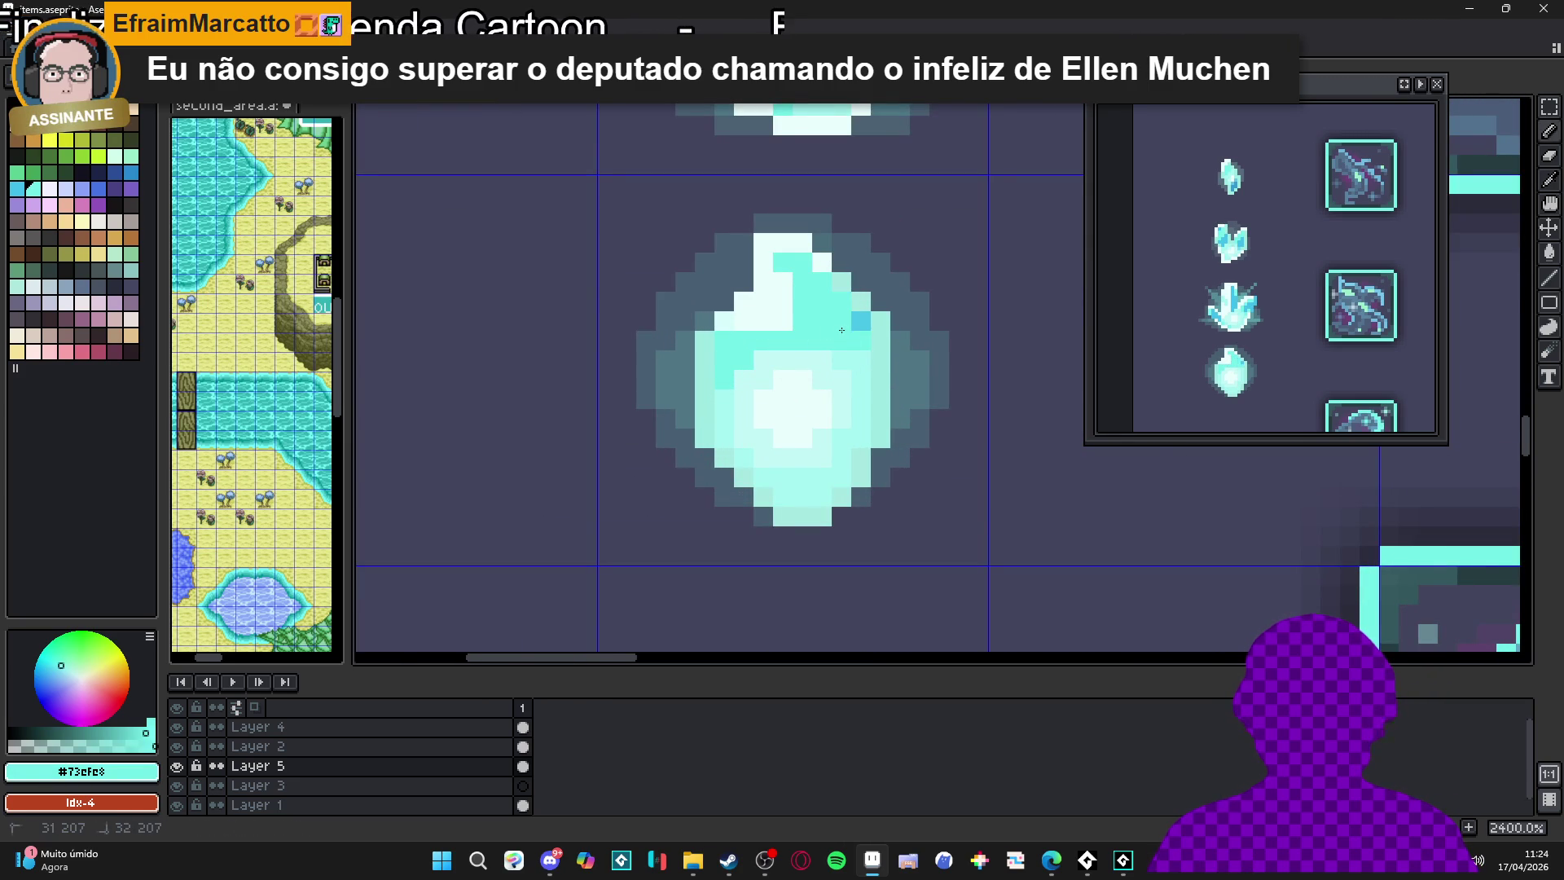
scroll(810, 403, down, 5)
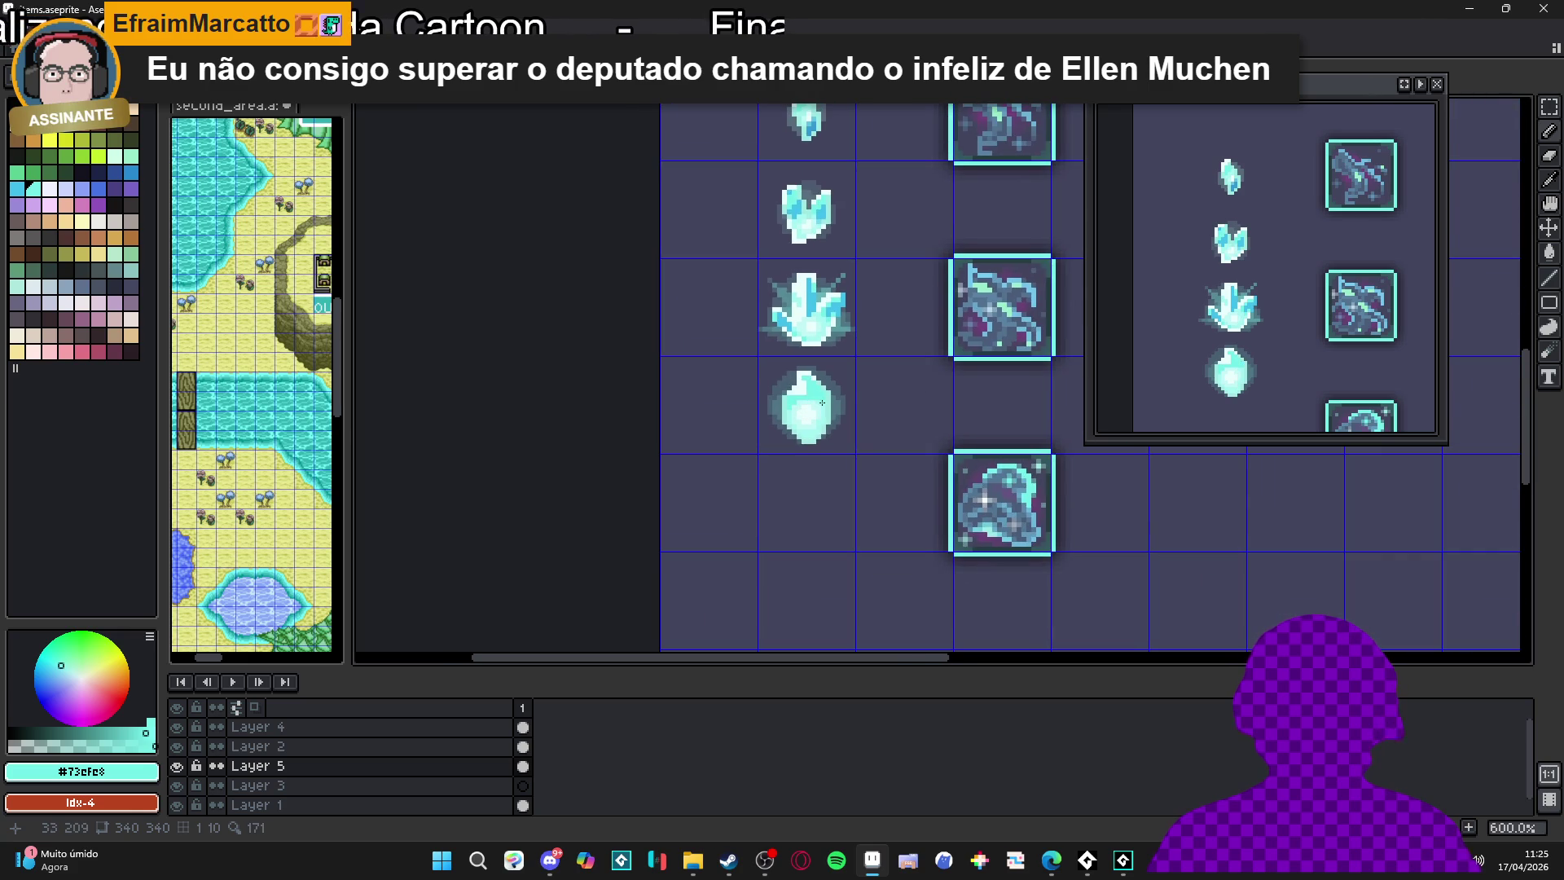
scroll(838, 402, up, 3)
scroll(815, 393, up, 1)
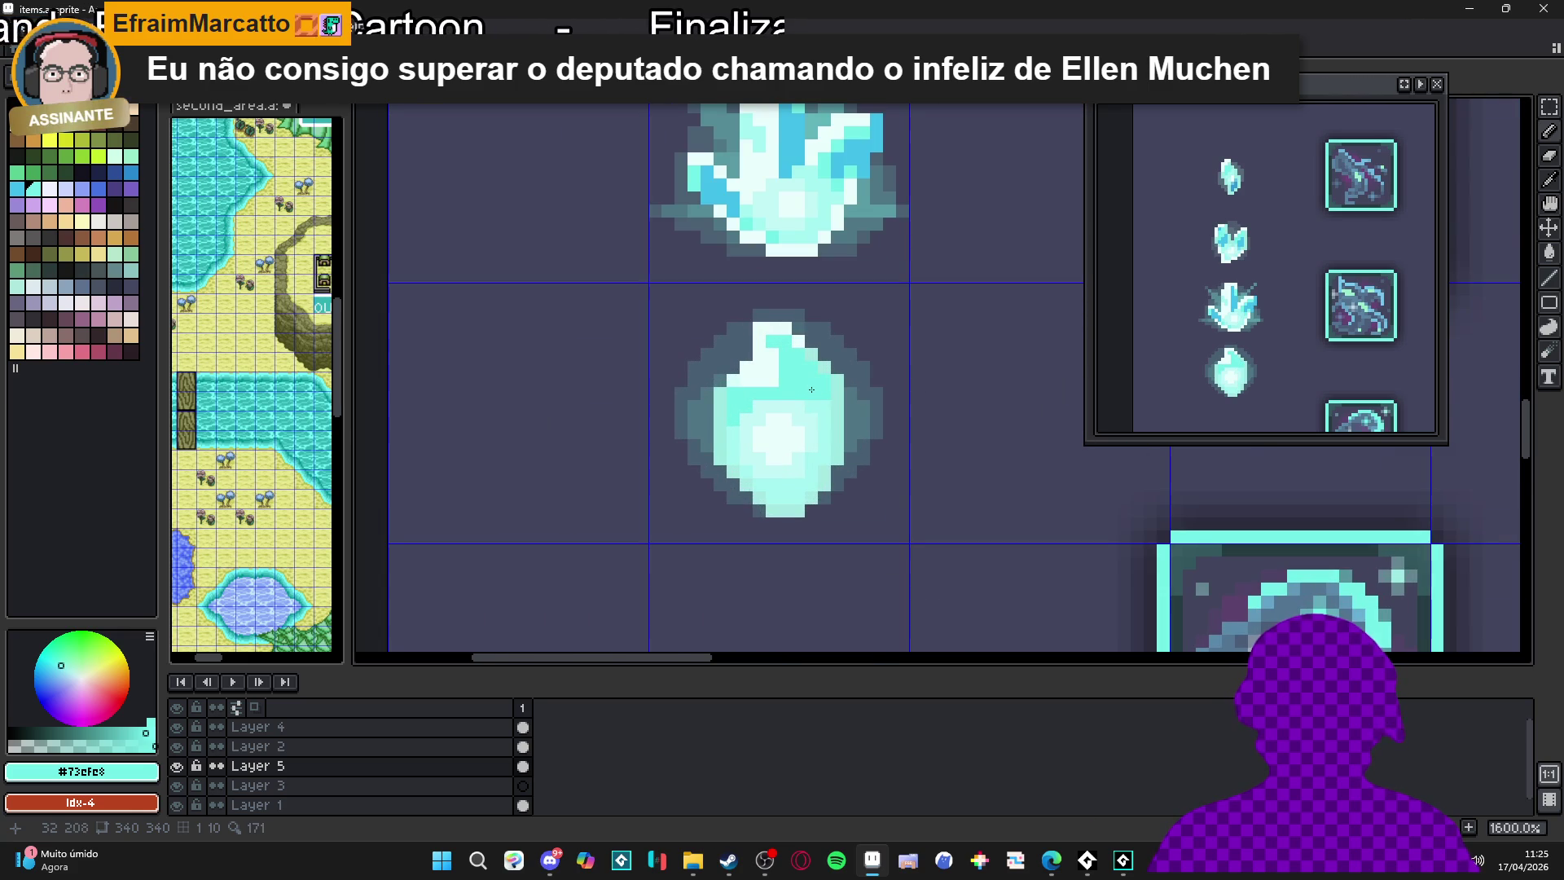
scroll(814, 400, down, 3)
scroll(847, 410, down, 2)
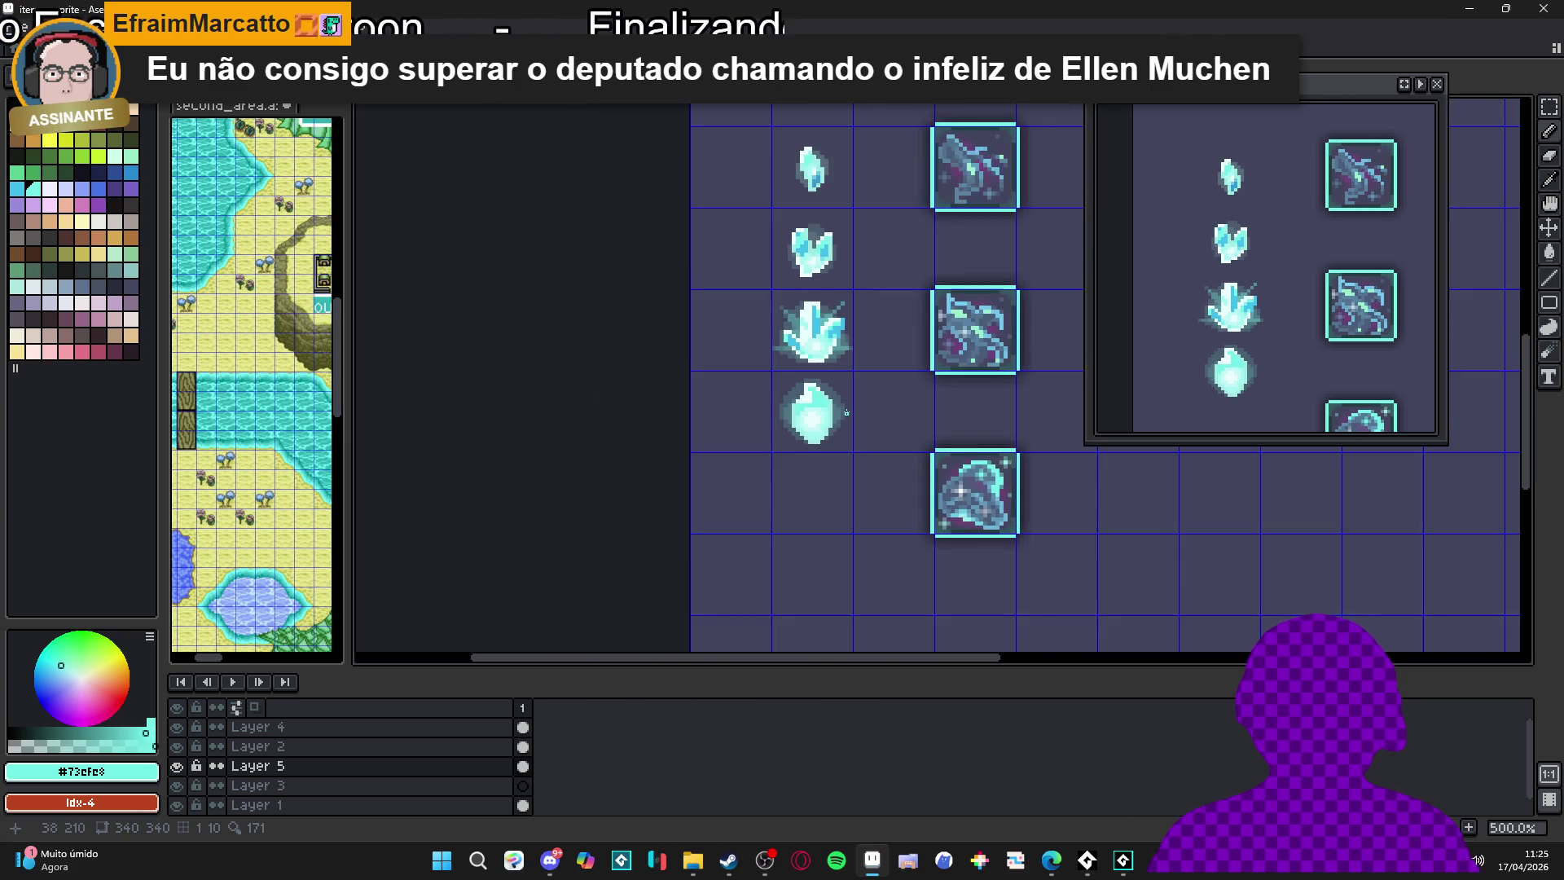
scroll(833, 400, up, 5)
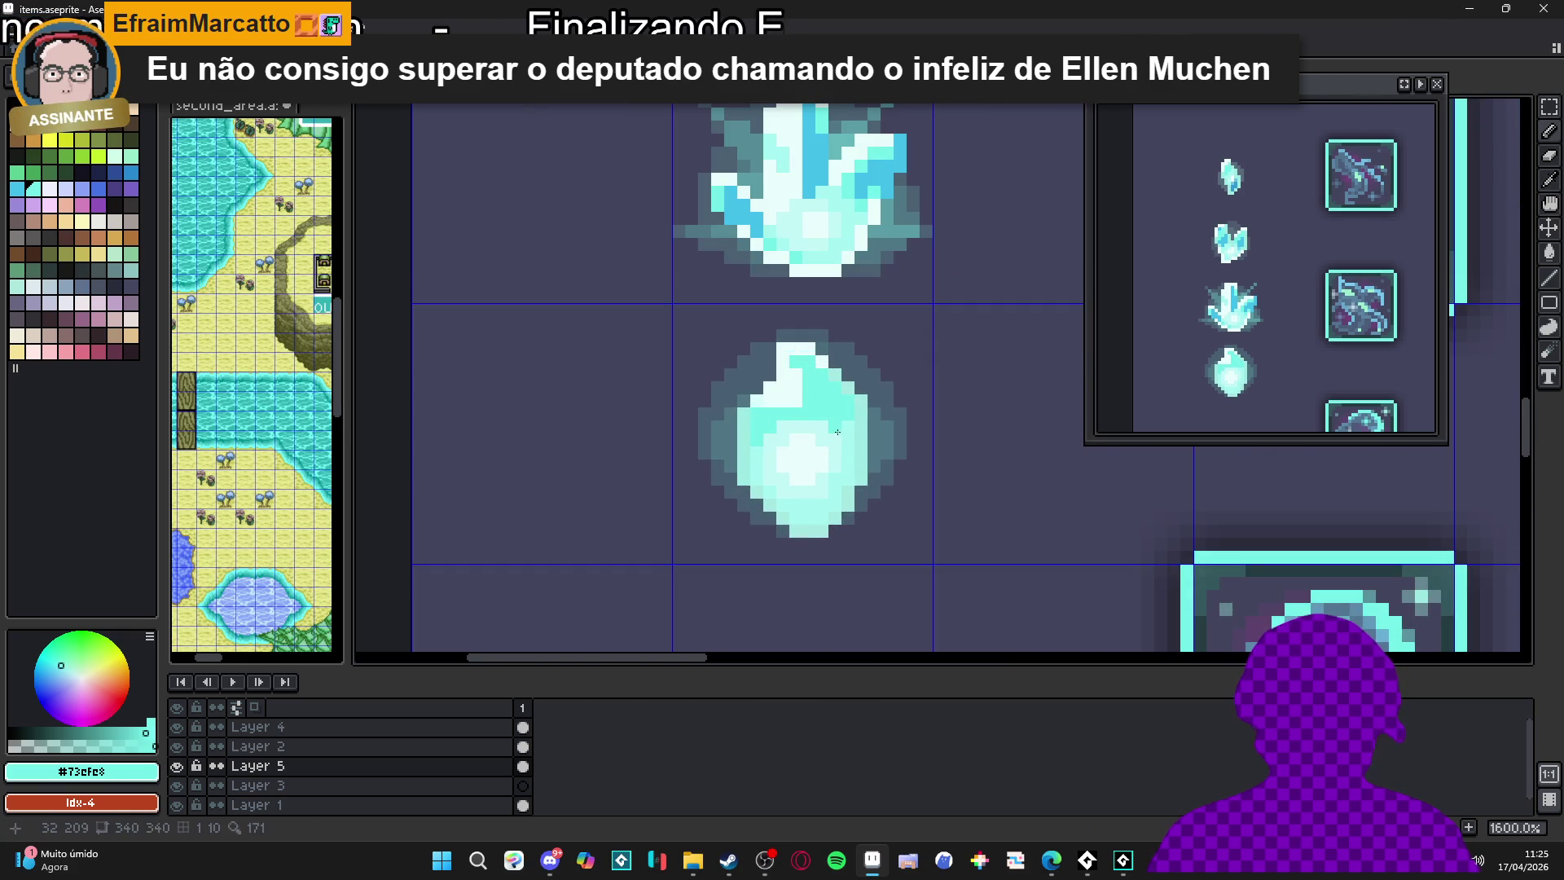
scroll(790, 444, up, 1)
scroll(792, 446, down, 1)
Try selecting the gem's light core by colour and with rectangles, then clear the selection
key(w)
click(794, 452)
scroll(796, 455, up, 1)
key(m)
mouse_move(734, 386)
mouse_down()
mouse_move(885, 536)
mouse_move(862, 515)
mouse_up()
drag(759, 387, 839, 533)
scroll(839, 534, up, 1)
mouse_move(869, 464)
mouse_down()
mouse_move(869, 412)
mouse_move(583, 359)
mouse_up()
drag(608, 464, 609, 516)
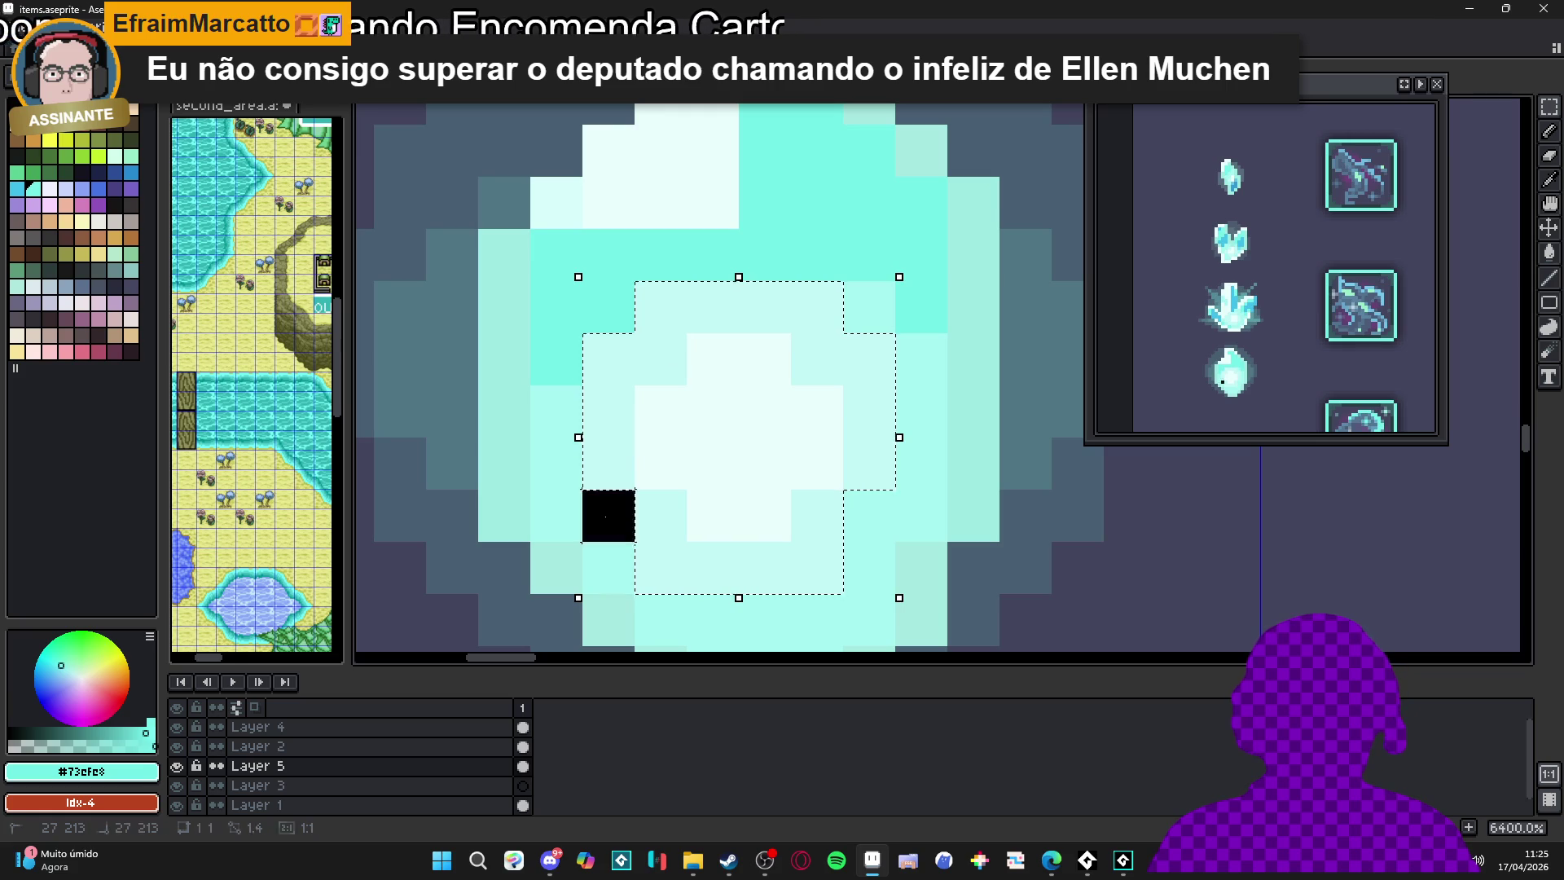
scroll(862, 533, down, 1)
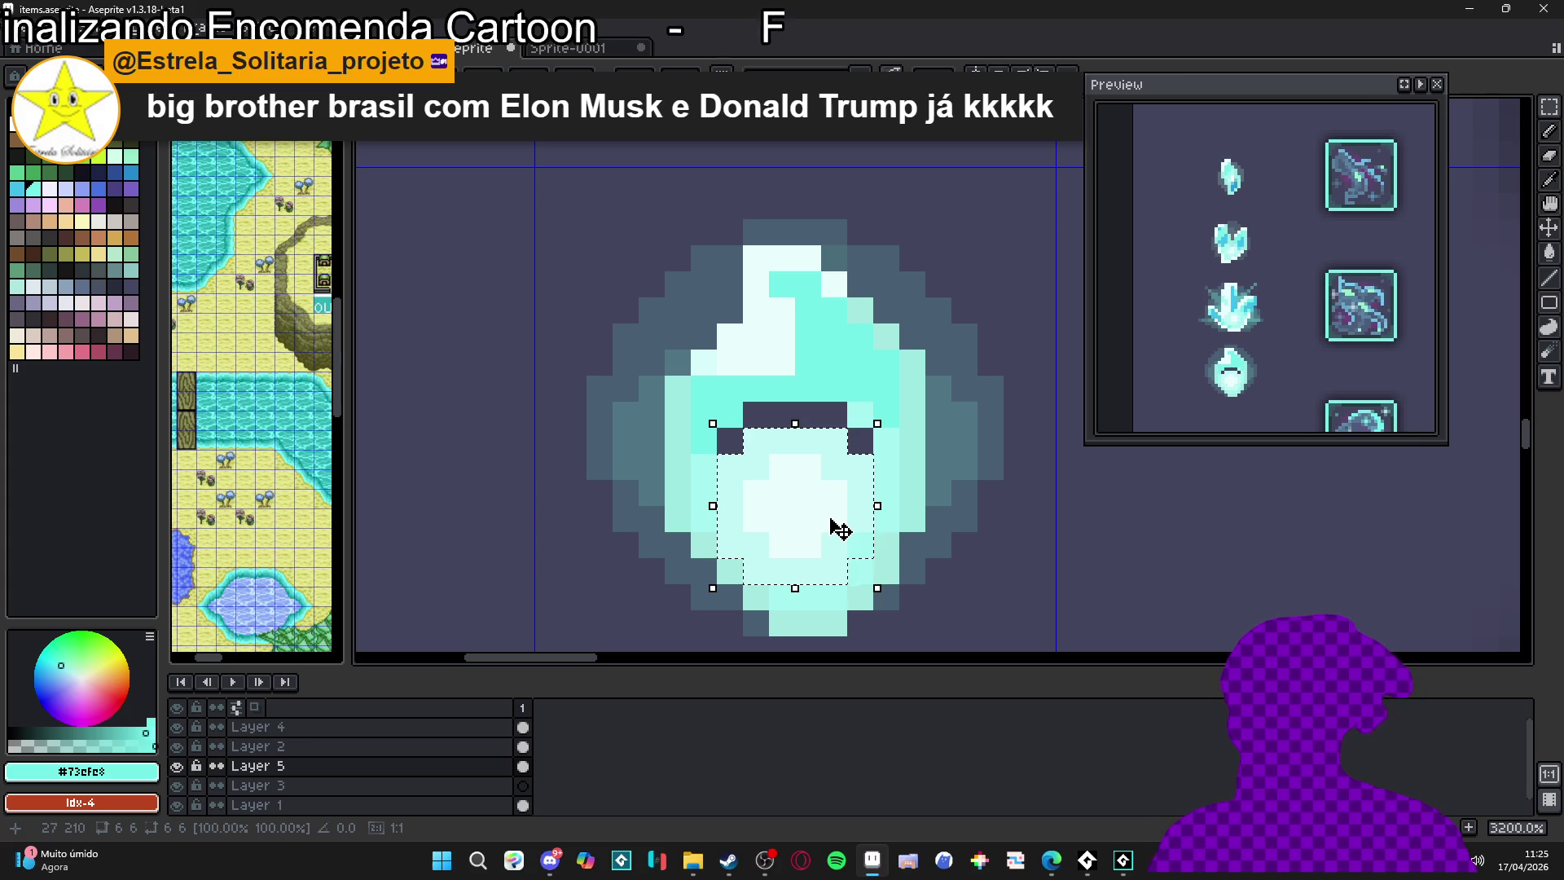
key(ctrl+d)
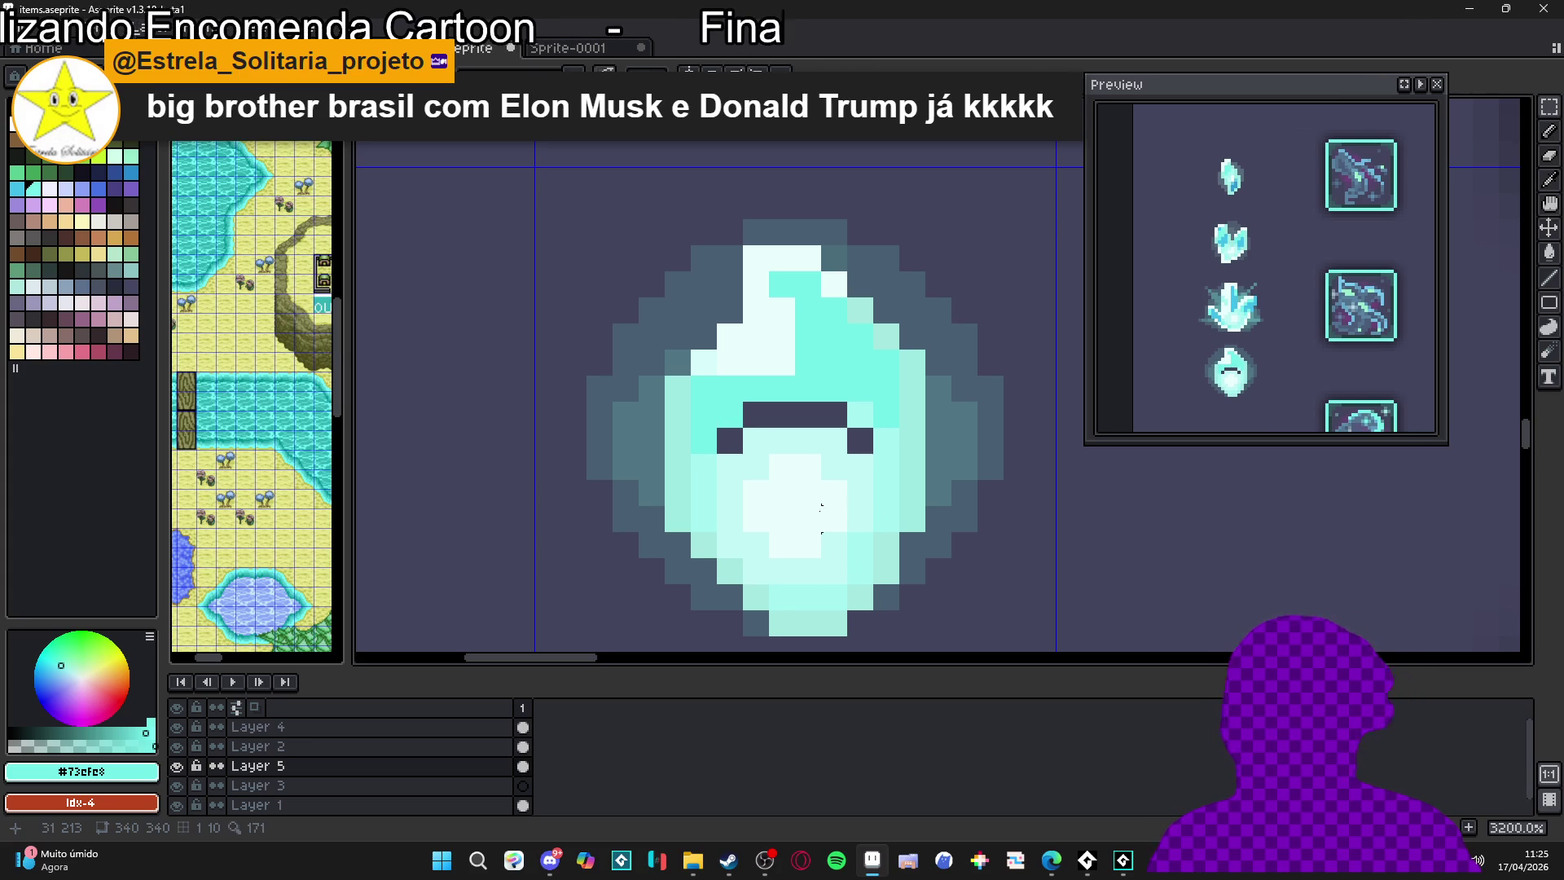
Select the gem's bright core and move it down one pixel, then deselect
mouse_move(765, 438)
mouse_down()
mouse_move(810, 559)
mouse_move(840, 574)
mouse_up()
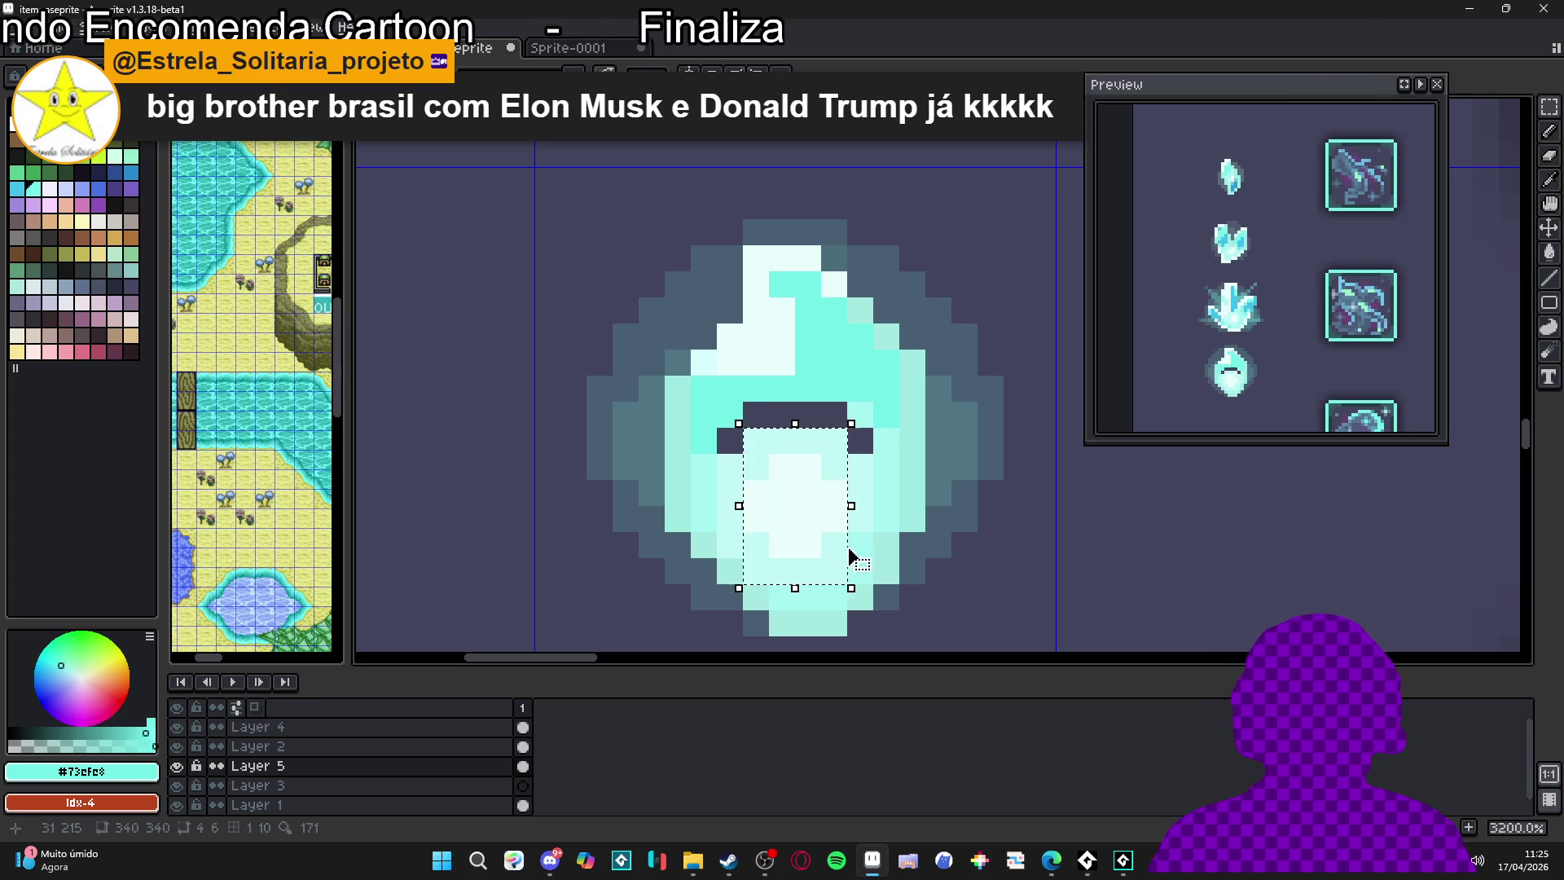
scroll(865, 489, up, 1)
drag(877, 436, 644, 554)
drag(858, 574, 644, 573)
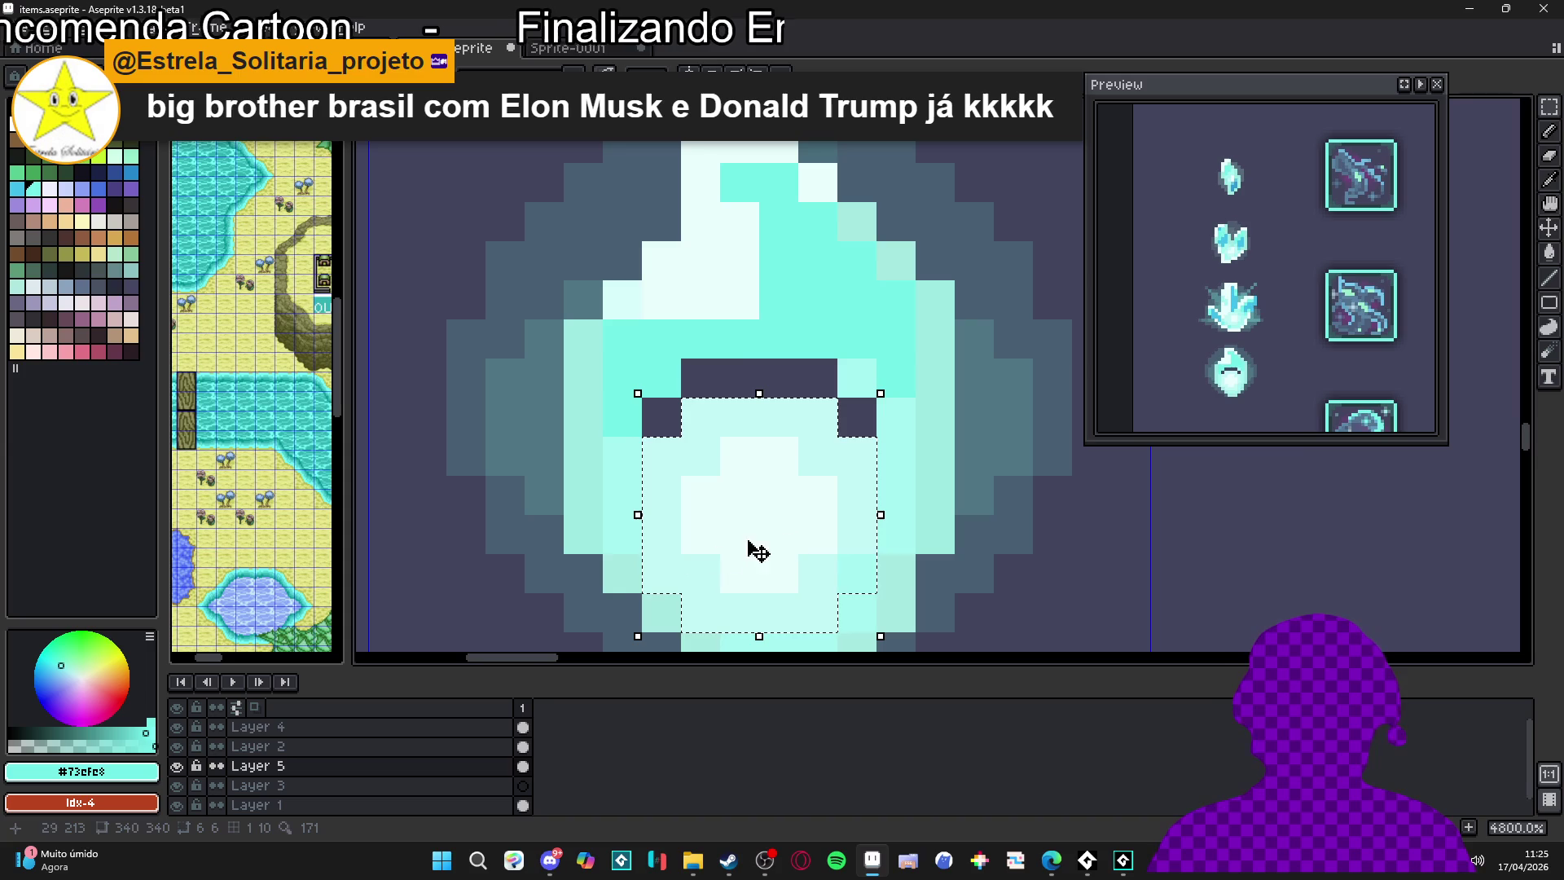
scroll(805, 530, up, 1)
mouse_move(810, 472)
mouse_down()
mouse_move(823, 448)
mouse_move(818, 507)
mouse_up()
scroll(817, 506, down, 1)
key(ctrl+d)
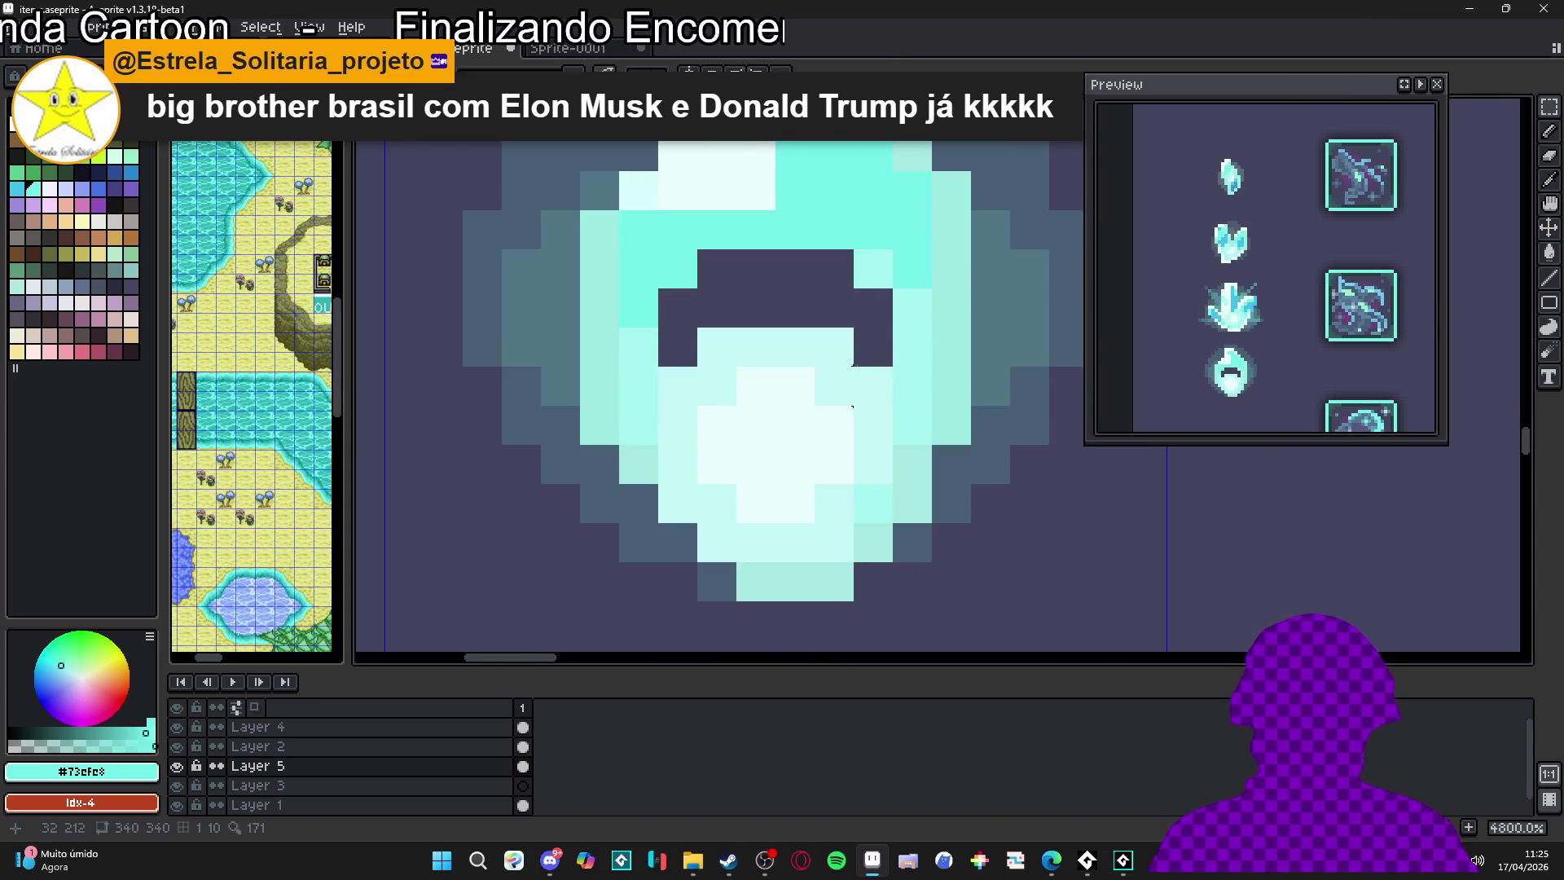
Fill the dark gap above the core with pale cyan and repaint a centre row light cyan
alt+click(885, 346)
mouse_move(886, 346)
mouse_down()
mouse_move(848, 313)
mouse_move(775, 307)
mouse_move(670, 324)
mouse_move(673, 354)
mouse_up()
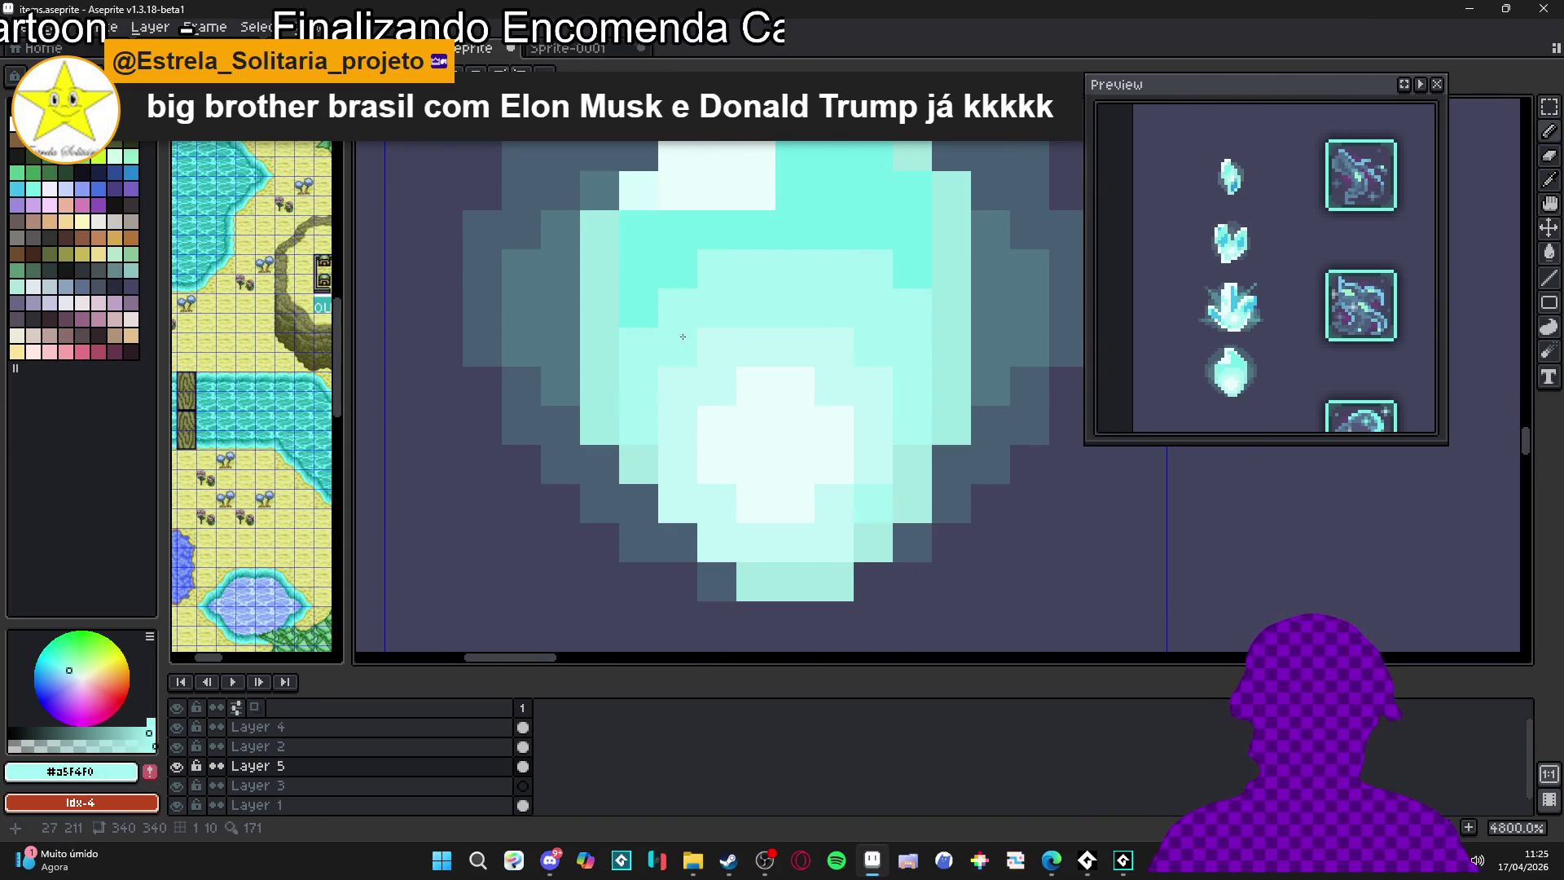
scroll(775, 397, down, 3)
scroll(775, 397, down, 2)
scroll(779, 376, up, 5)
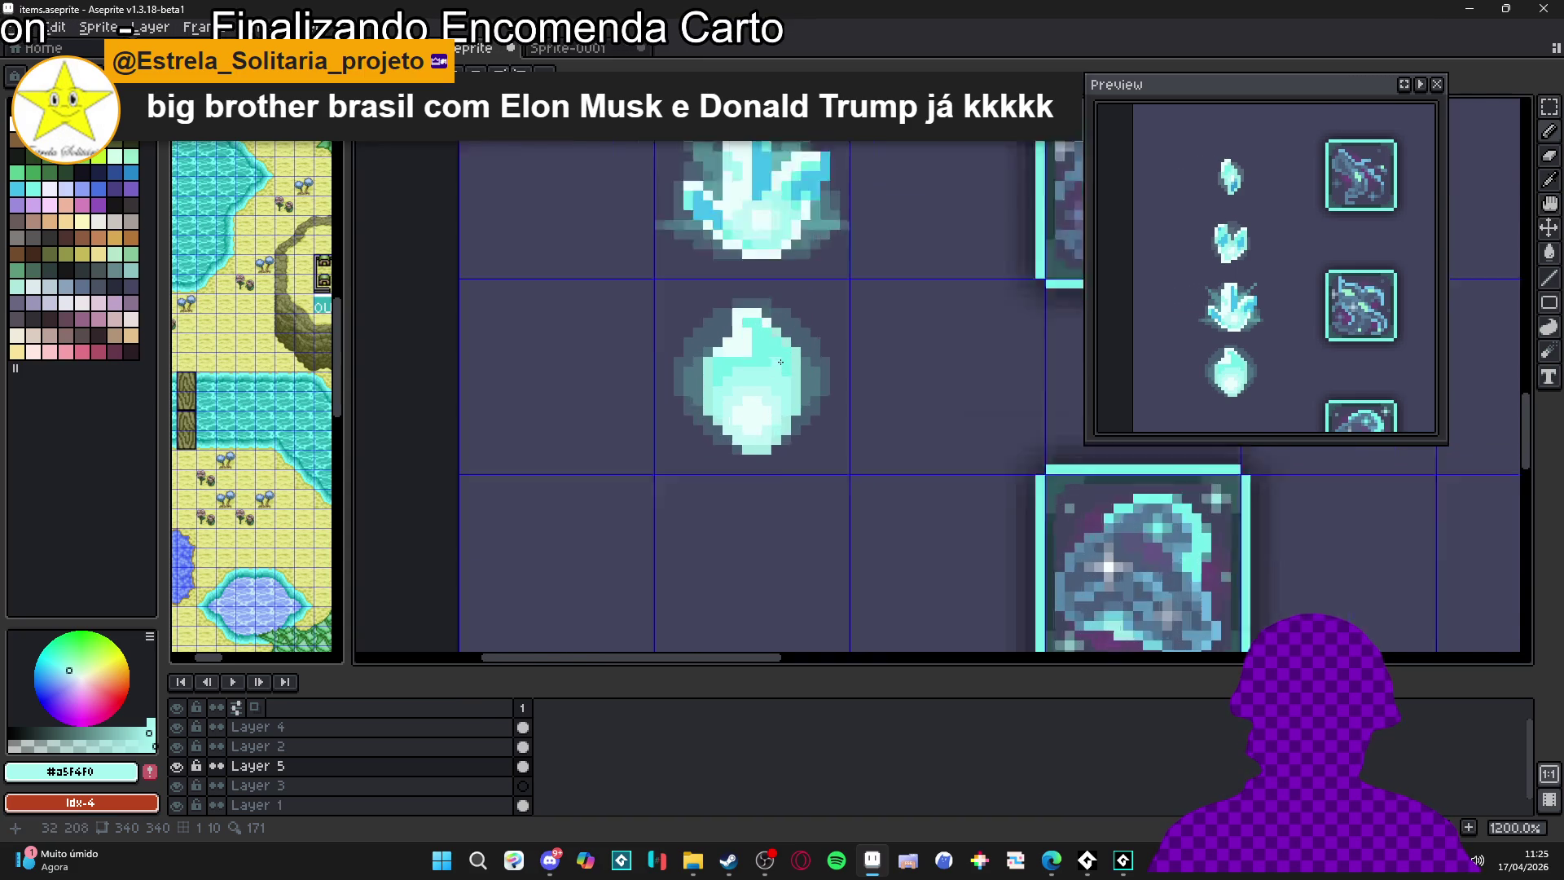
alt+click(779, 375)
mouse_move(779, 376)
mouse_down()
mouse_move(691, 381)
mouse_move(791, 404)
mouse_up()
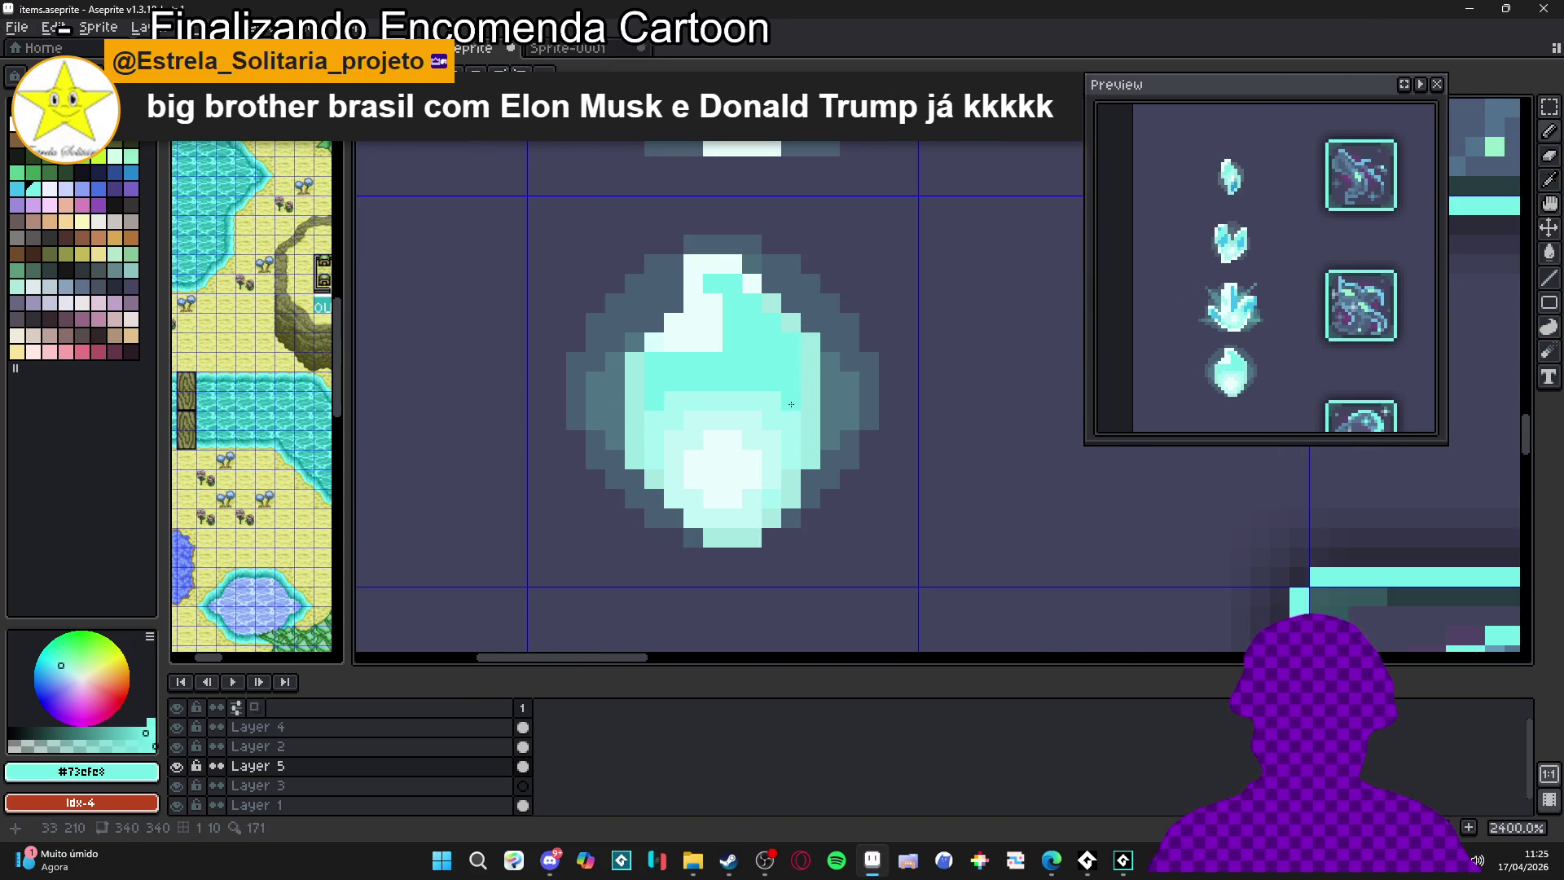
scroll(794, 414, down, 1)
scroll(794, 414, up, 1)
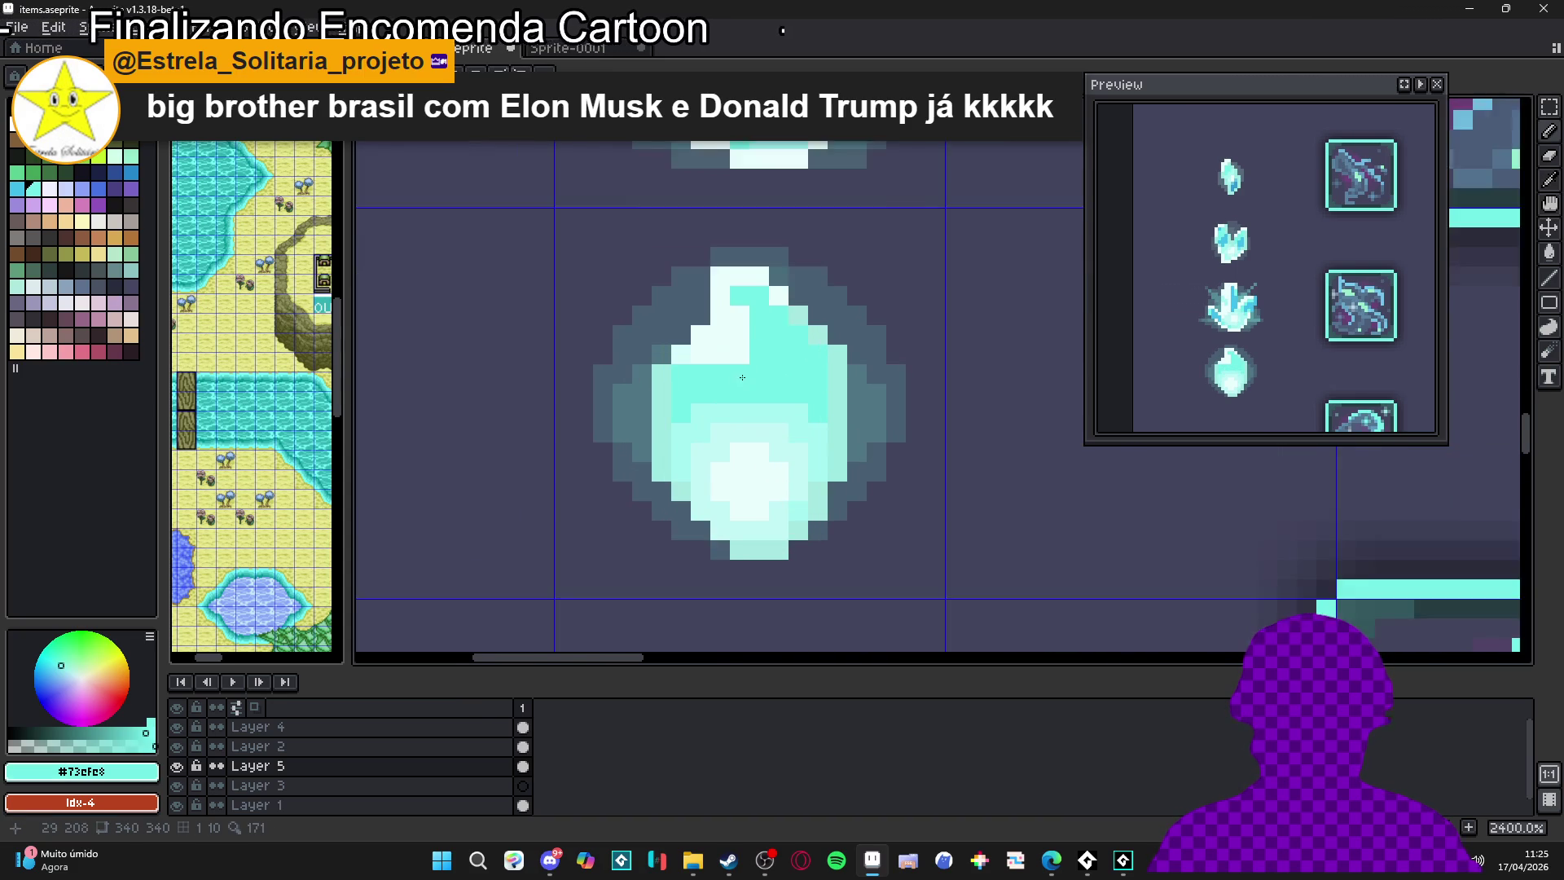
scroll(794, 414, down, 1)
alt+click(714, 217)
scroll(747, 416, up, 1)
Paint a blue facet patch on the crystal, adding pixels up-left and to the right
drag(744, 433, 732, 415)
click(771, 417)
click(781, 401)
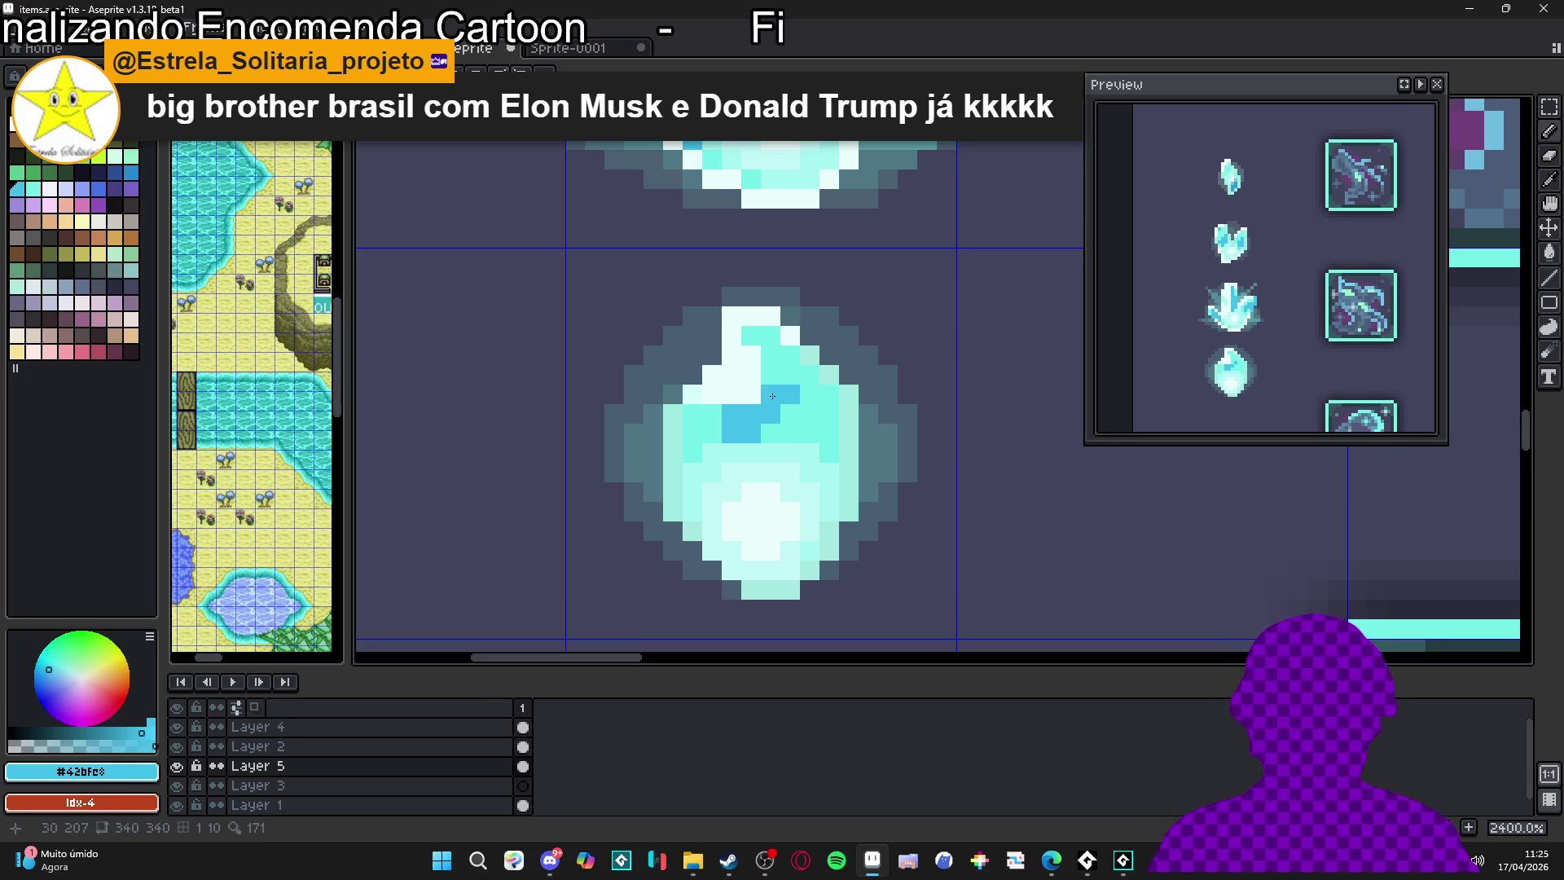
click(791, 413)
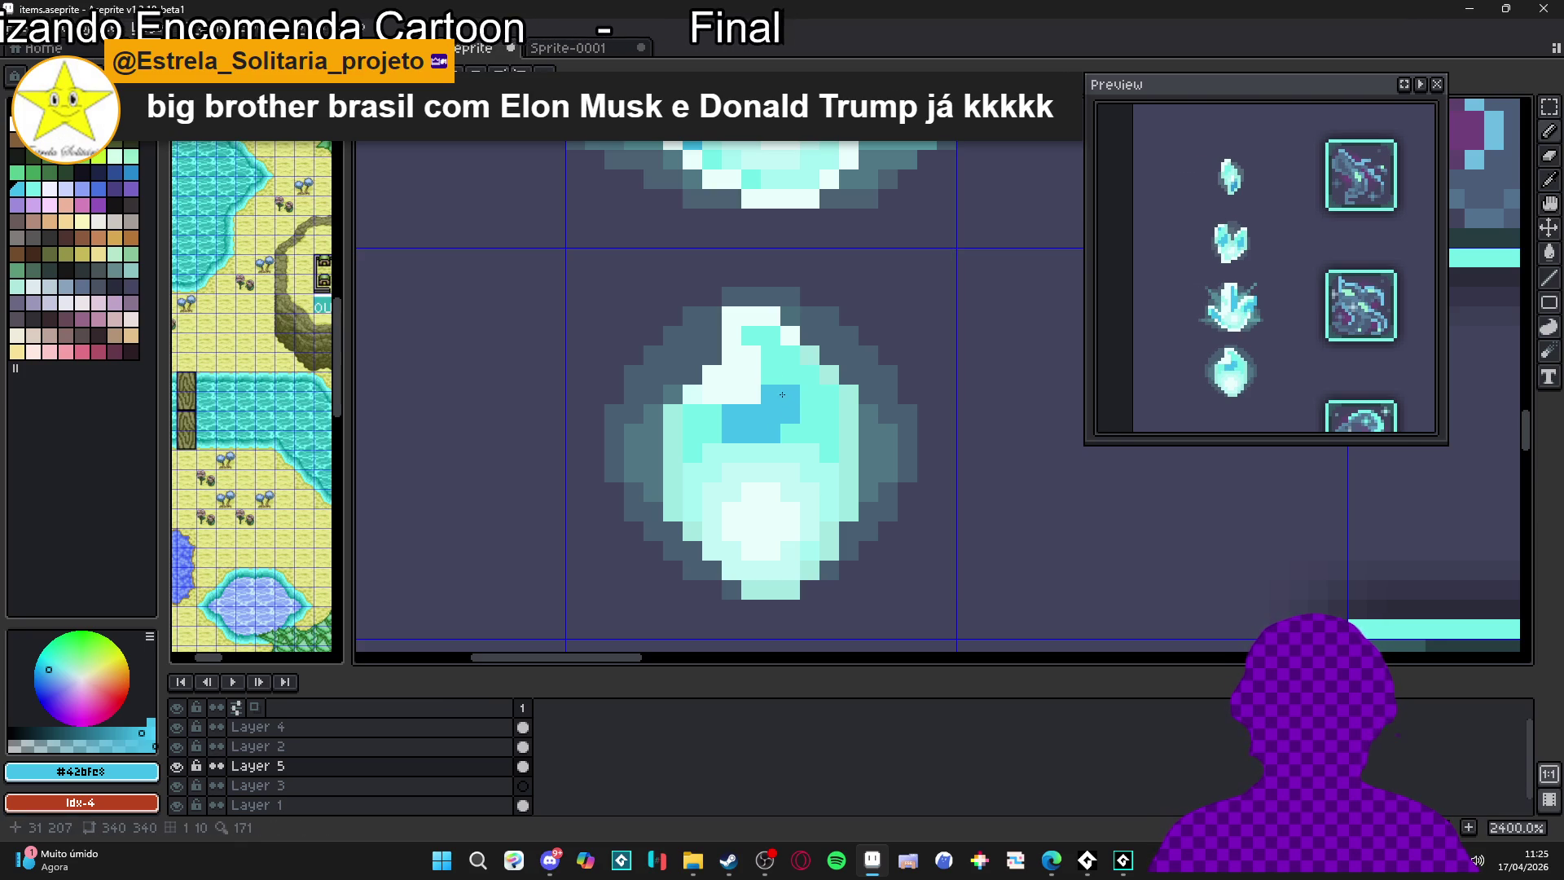
click(770, 374)
scroll(771, 375, down, 3)
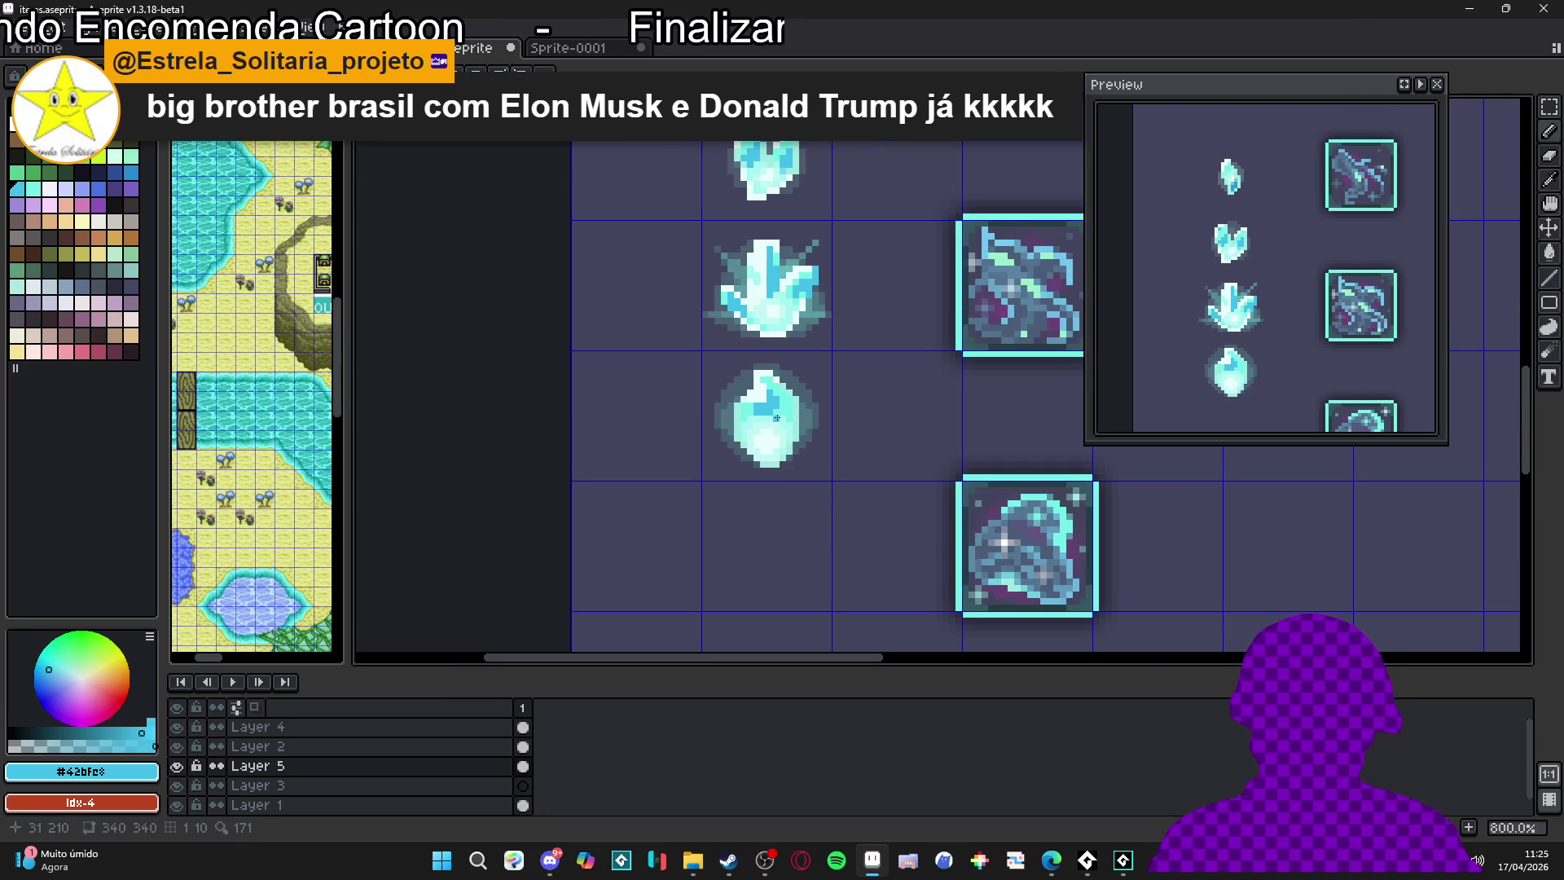
scroll(777, 417, up, 5)
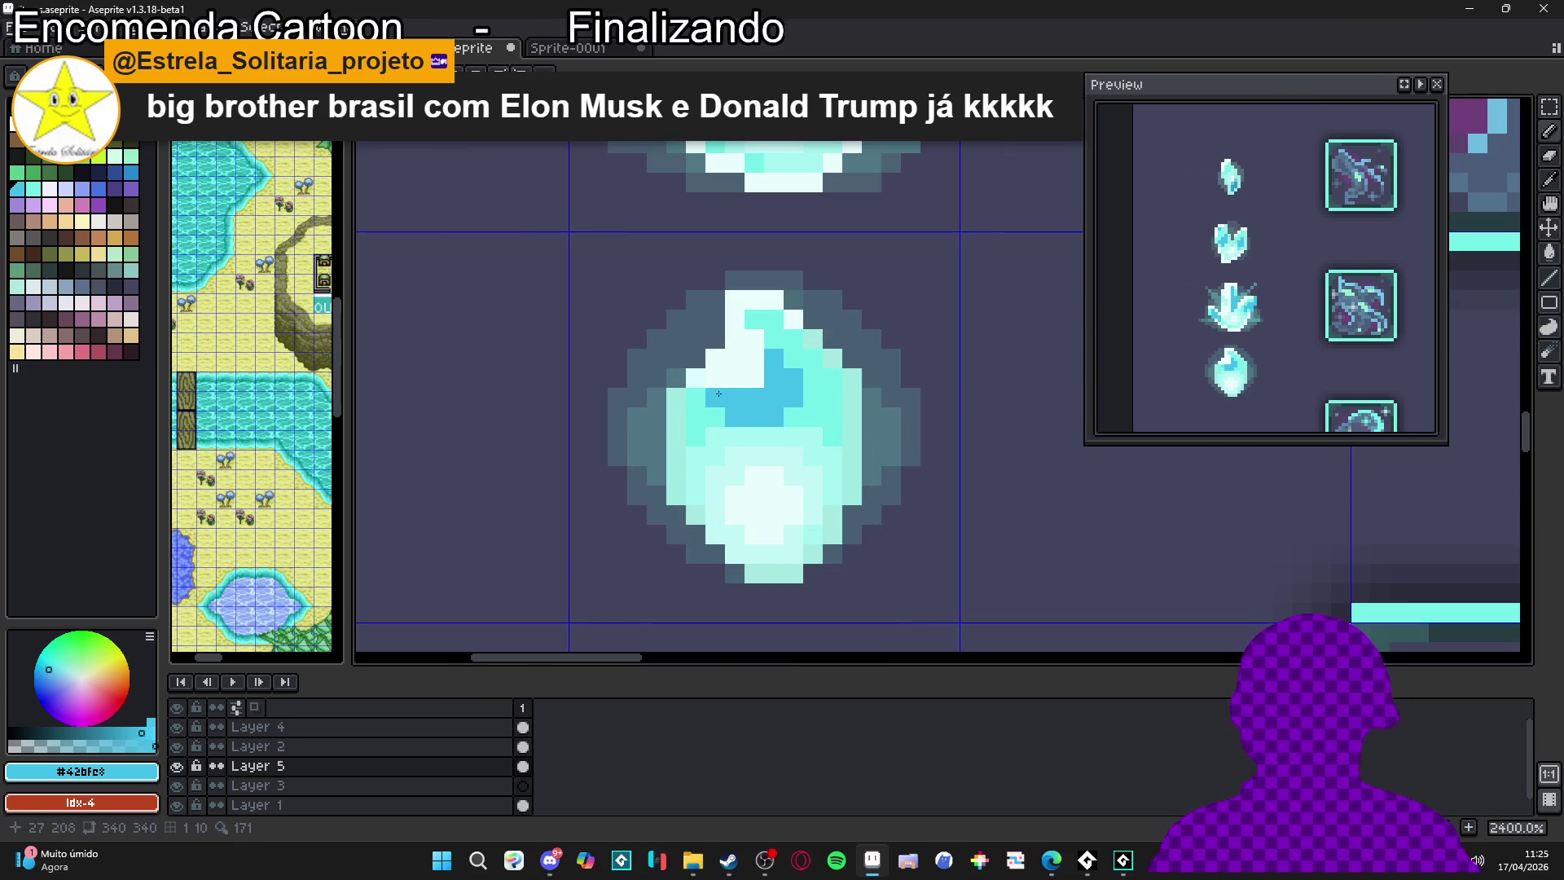
drag(719, 394, 730, 401)
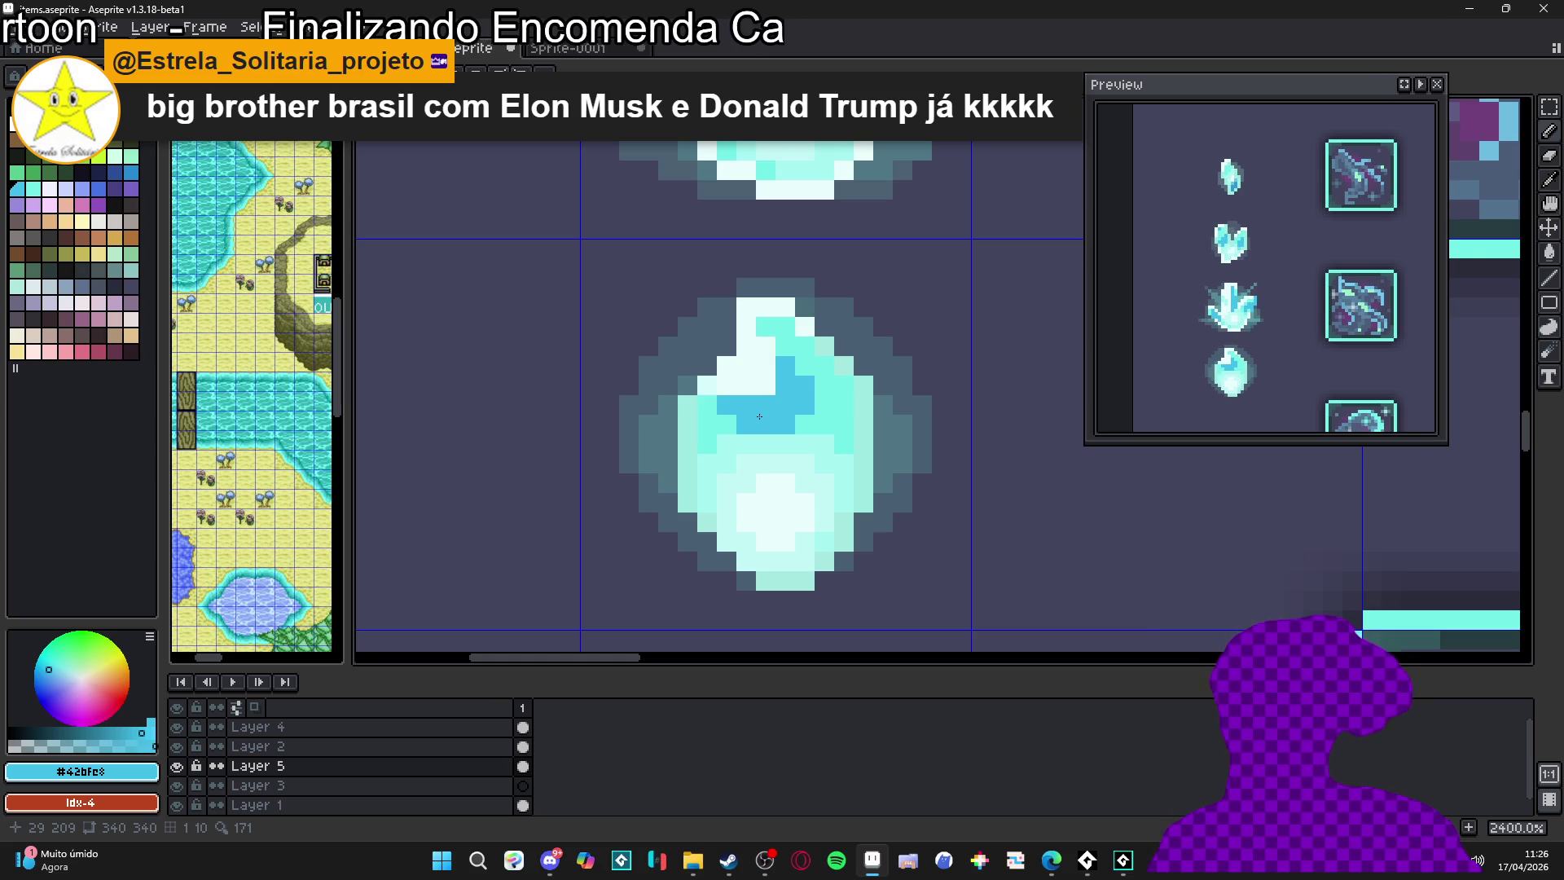
Sample the #42bfc8 blue and extend the facet down two pixels into one column
scroll(760, 416, down, 3)
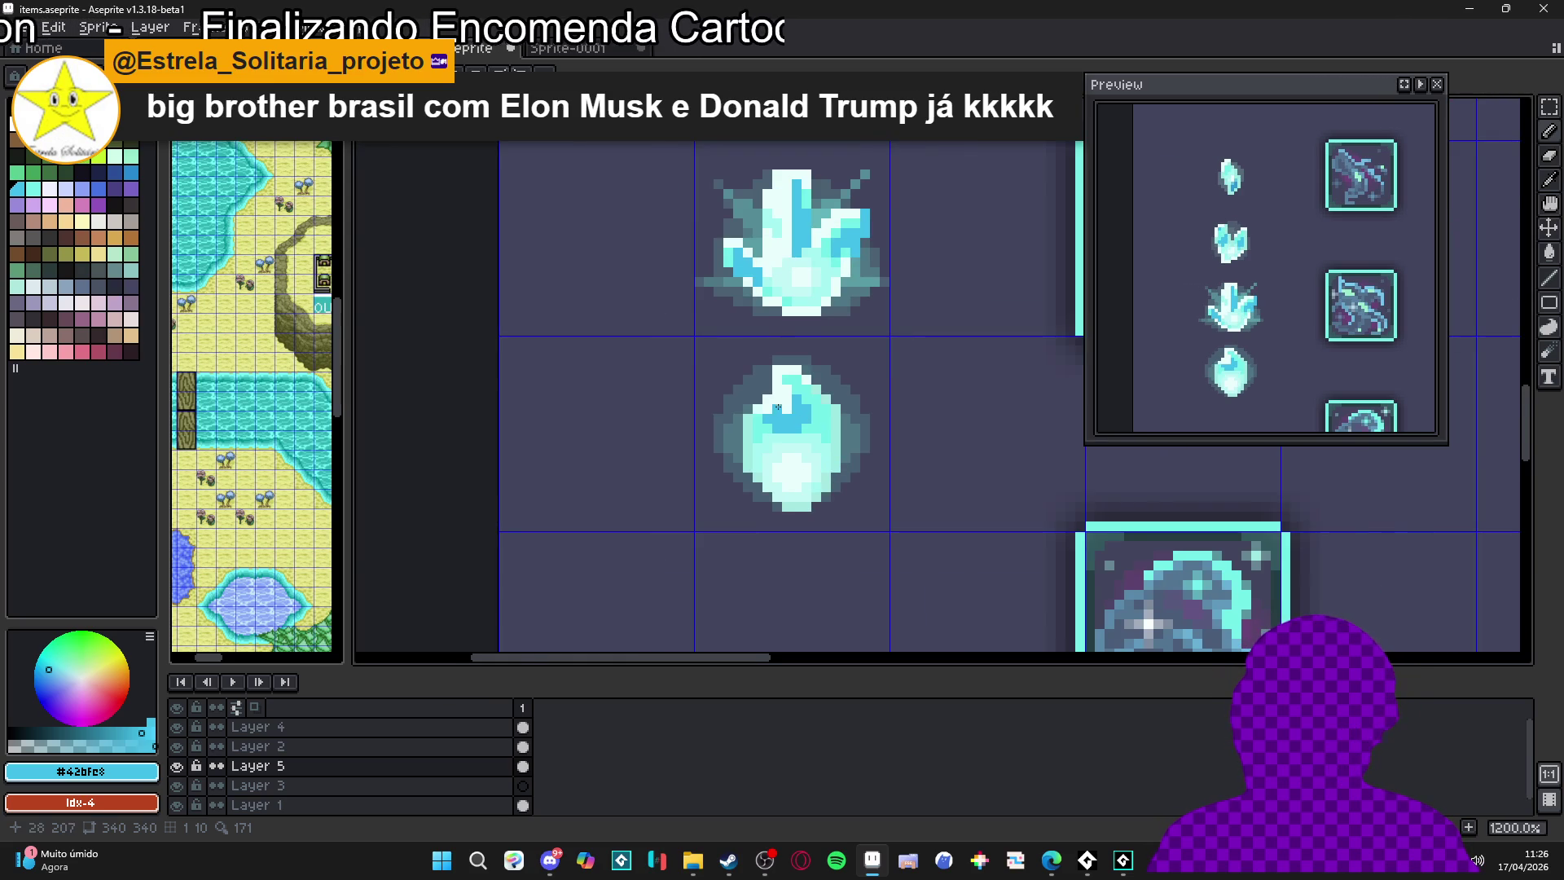
scroll(778, 407, up, 3)
scroll(806, 408, down, 3)
scroll(815, 406, up, 3)
alt+click(811, 413)
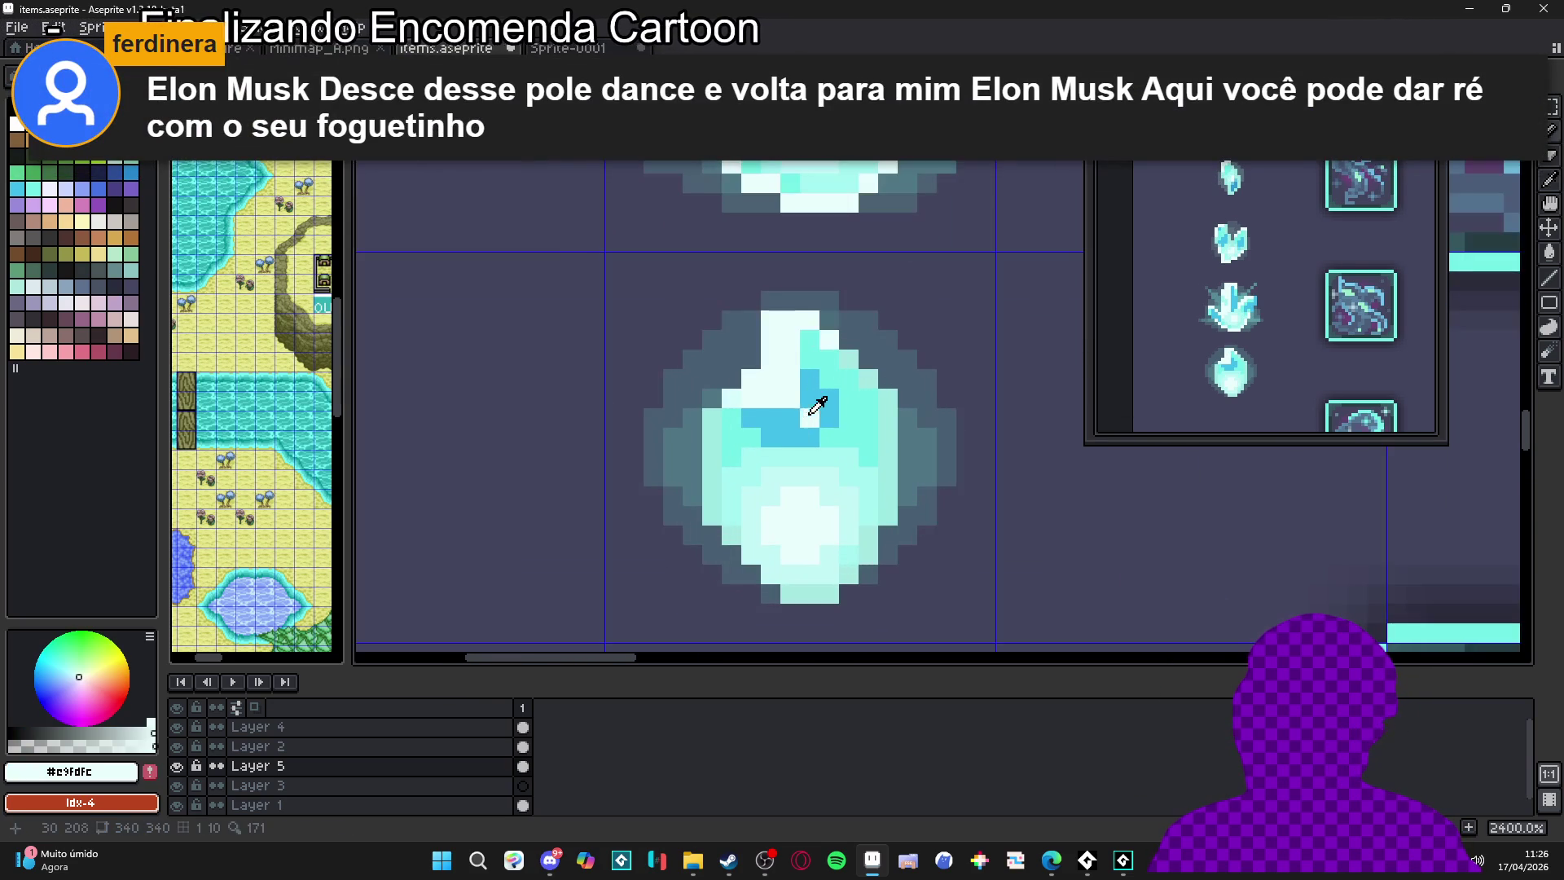
alt+click(809, 371)
drag(816, 347, 809, 379)
scroll(733, 417, down, 3)
scroll(754, 422, up, 3)
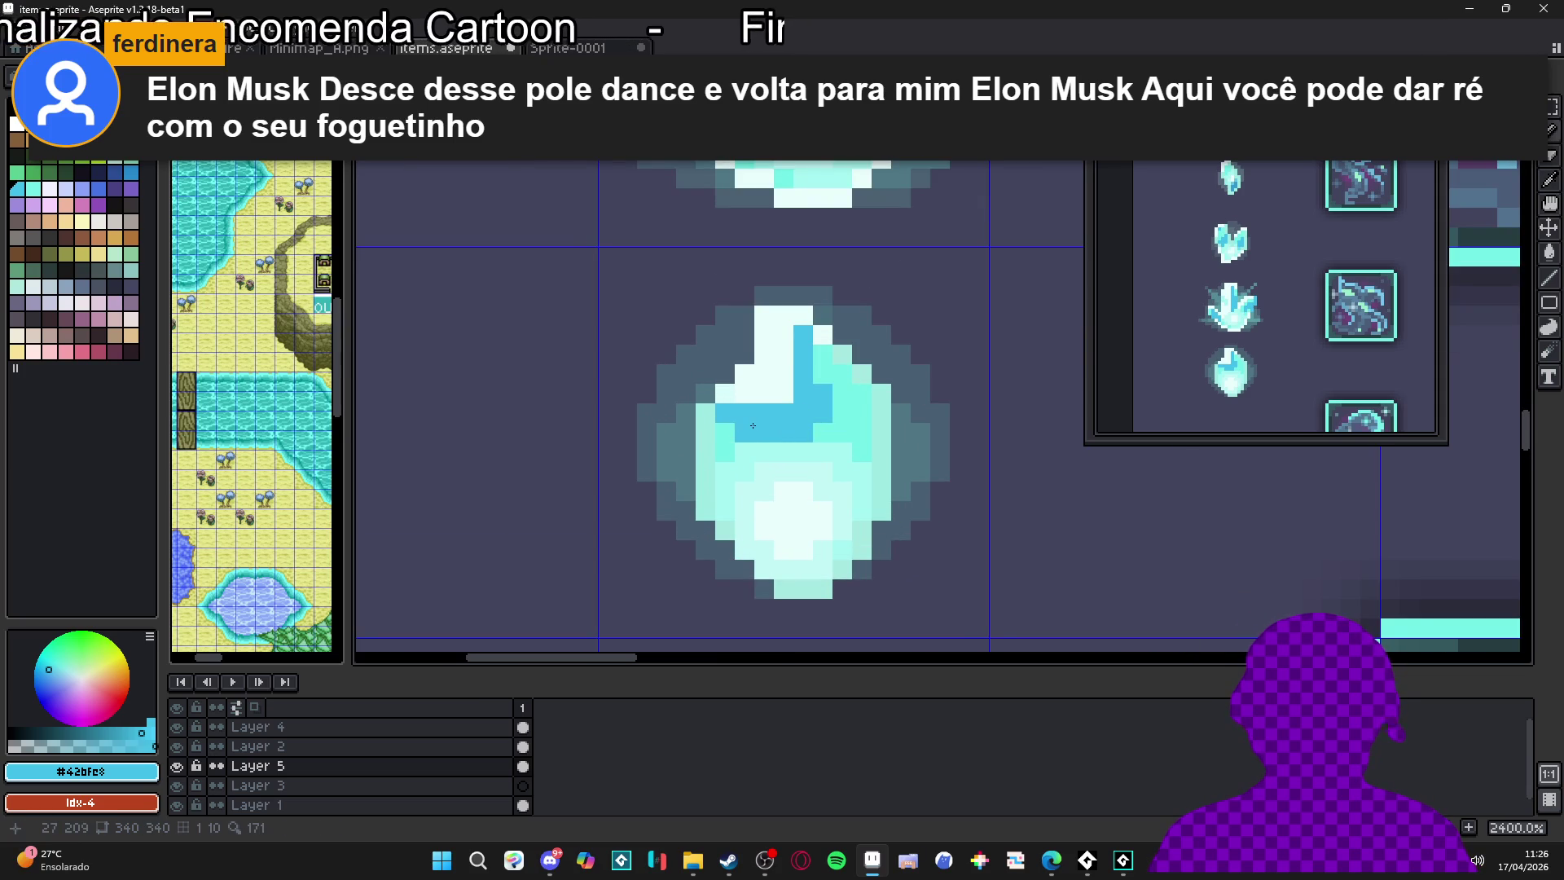
scroll(821, 462, down, 5)
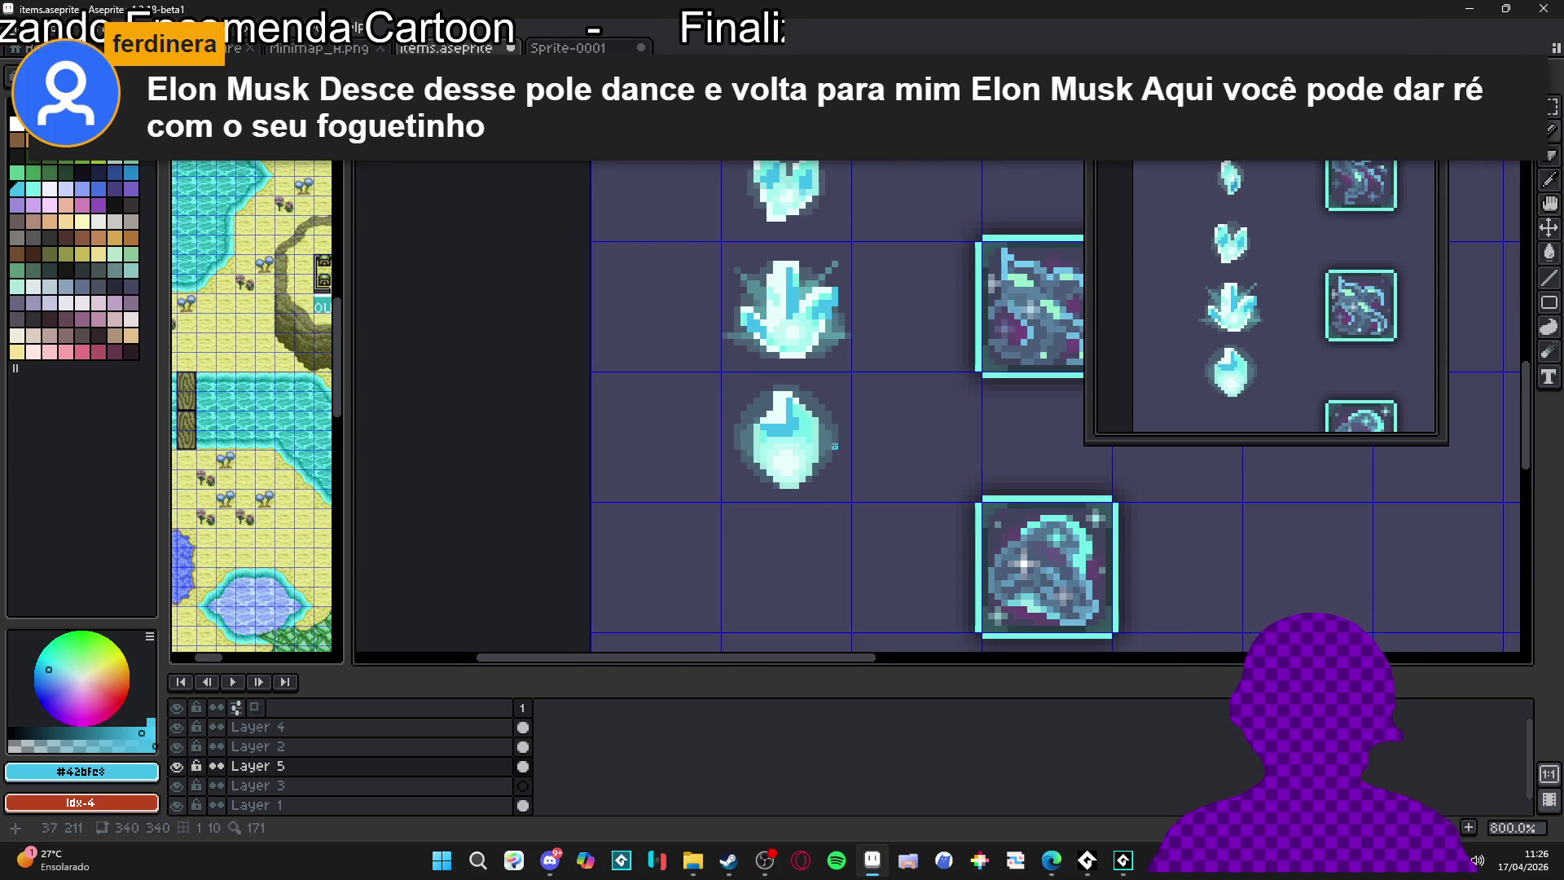
scroll(799, 420, up, 3)
alt+click(778, 468)
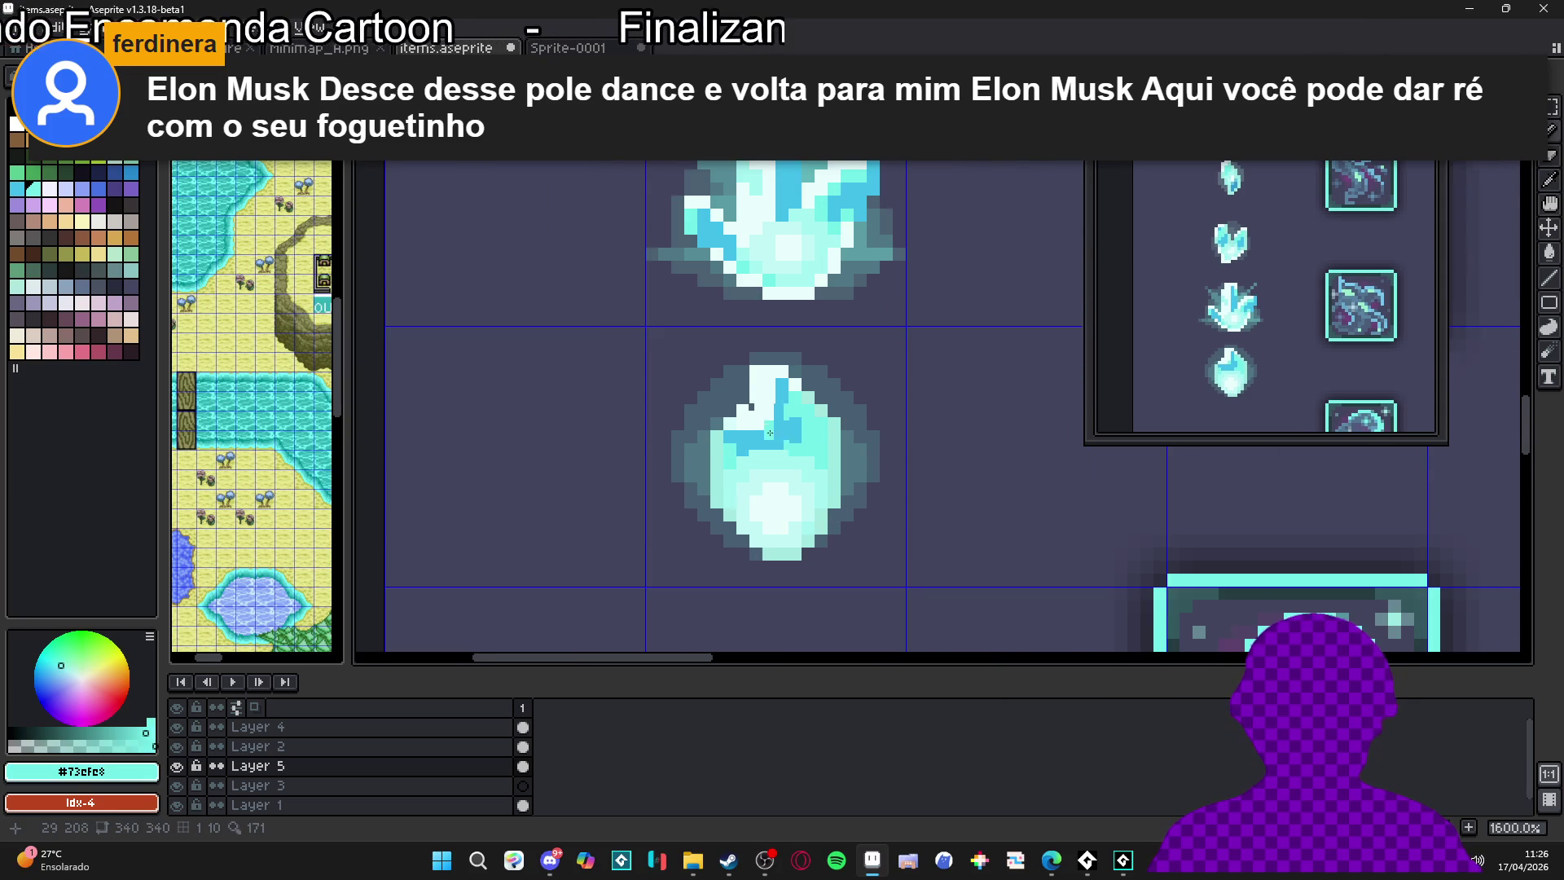
scroll(770, 432, down, 4)
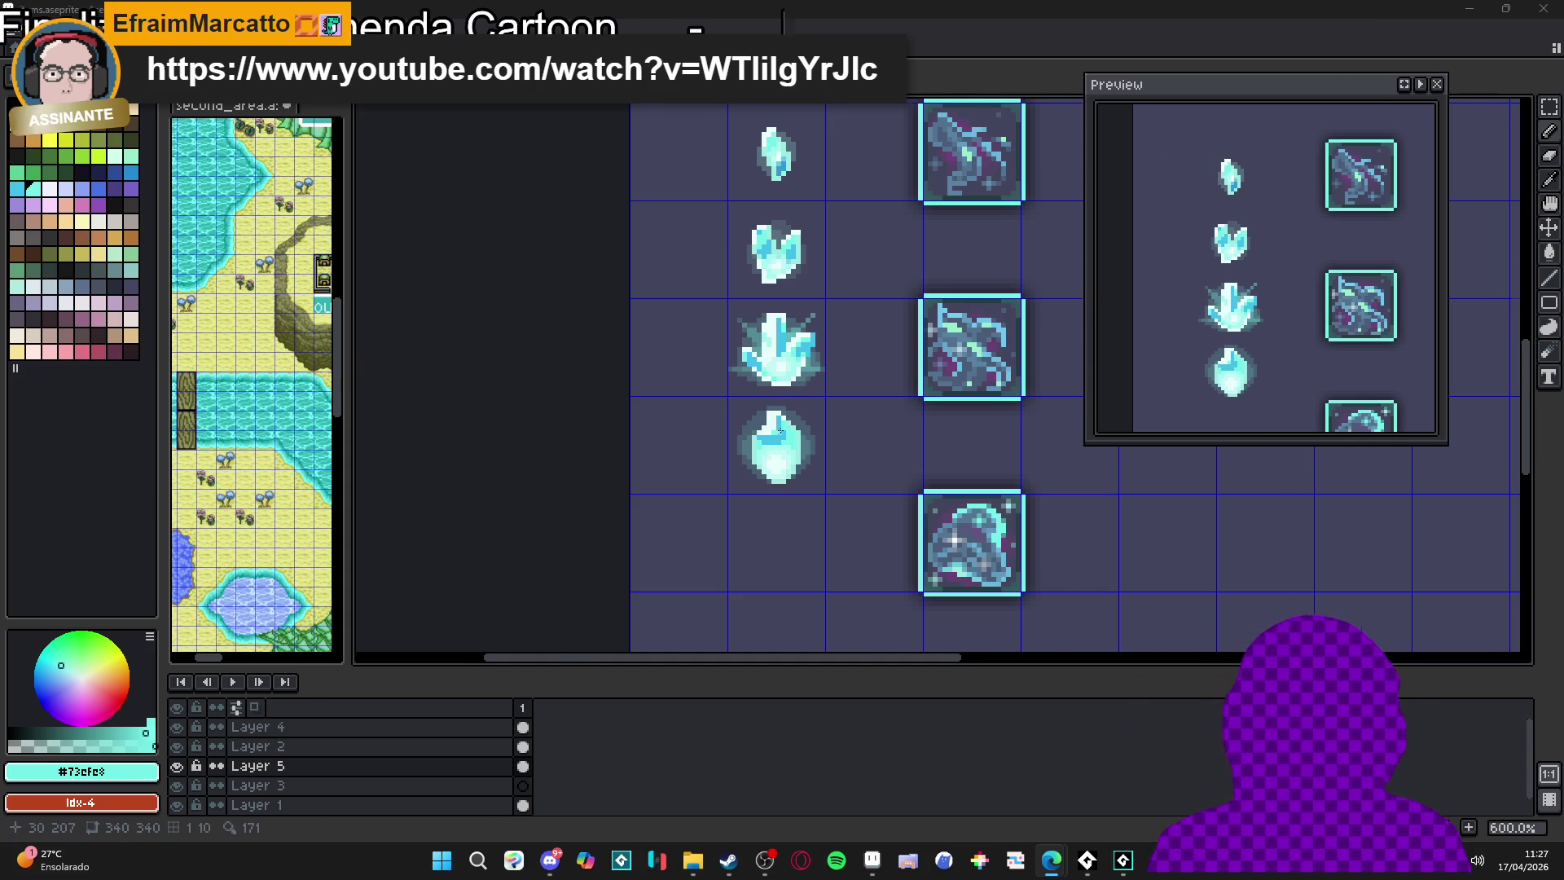
Repaint two pale gem pixels with a slightly darker pale tone
scroll(770, 465, up, 2)
scroll(774, 510, down, 2)
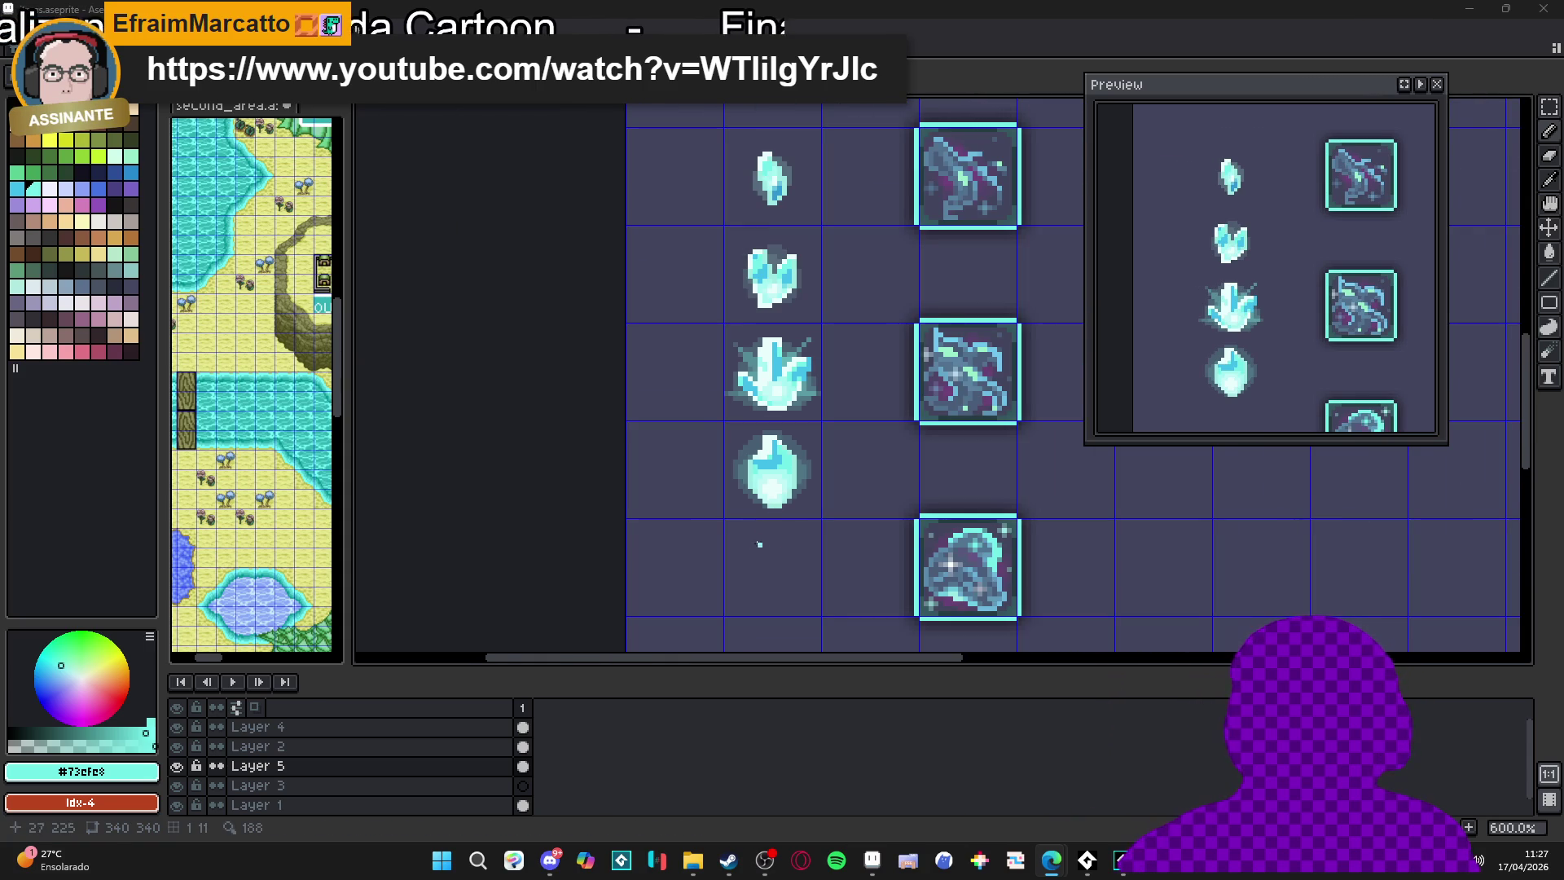
scroll(762, 529, up, 3)
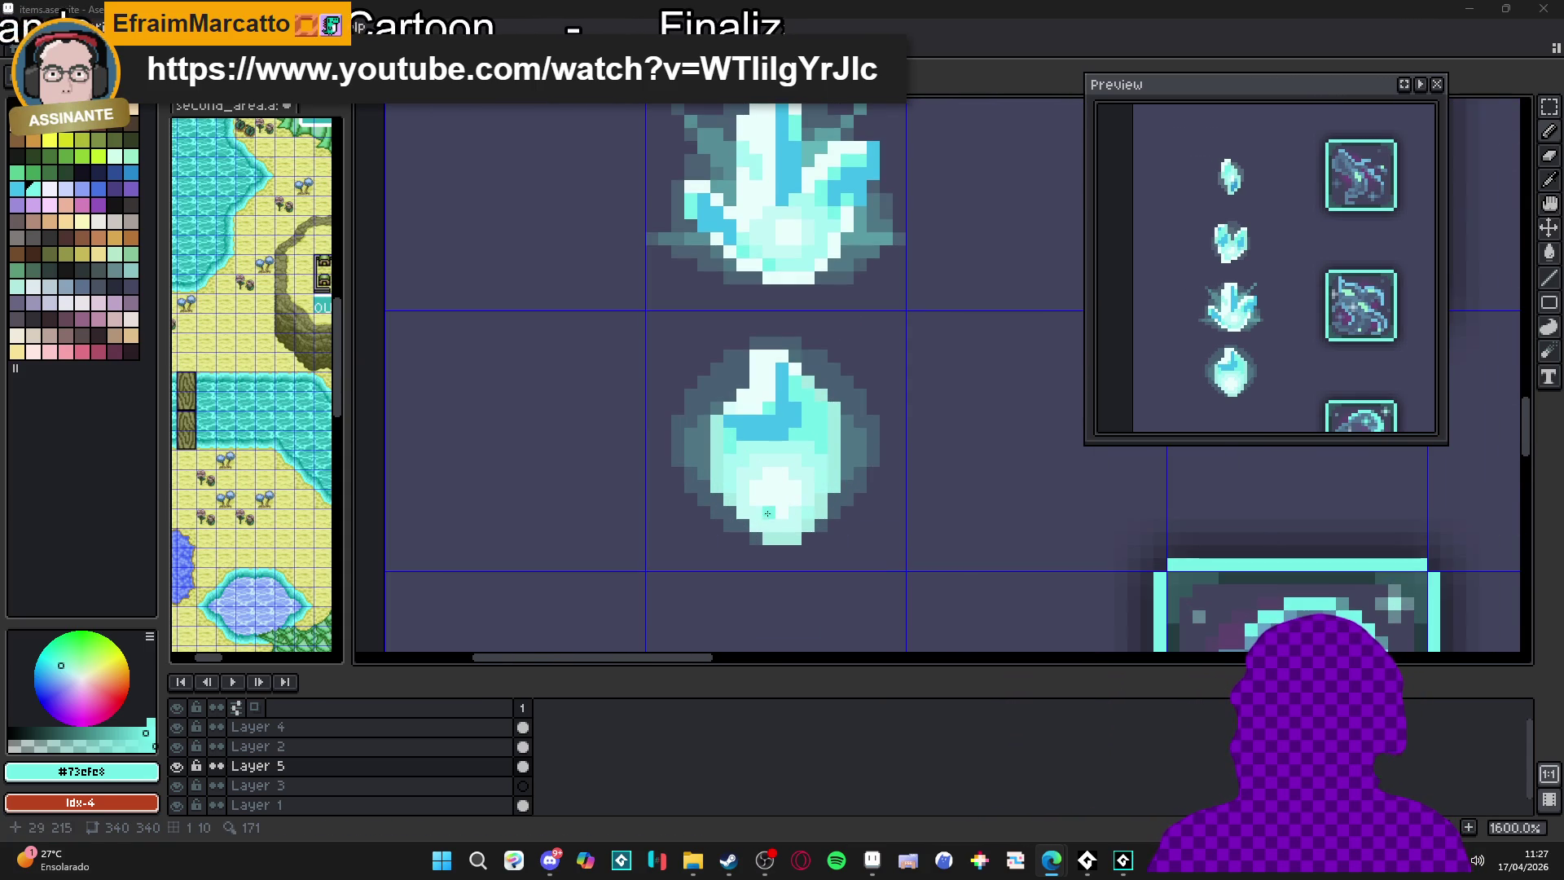
alt+click(768, 513)
scroll(766, 512, up, 2)
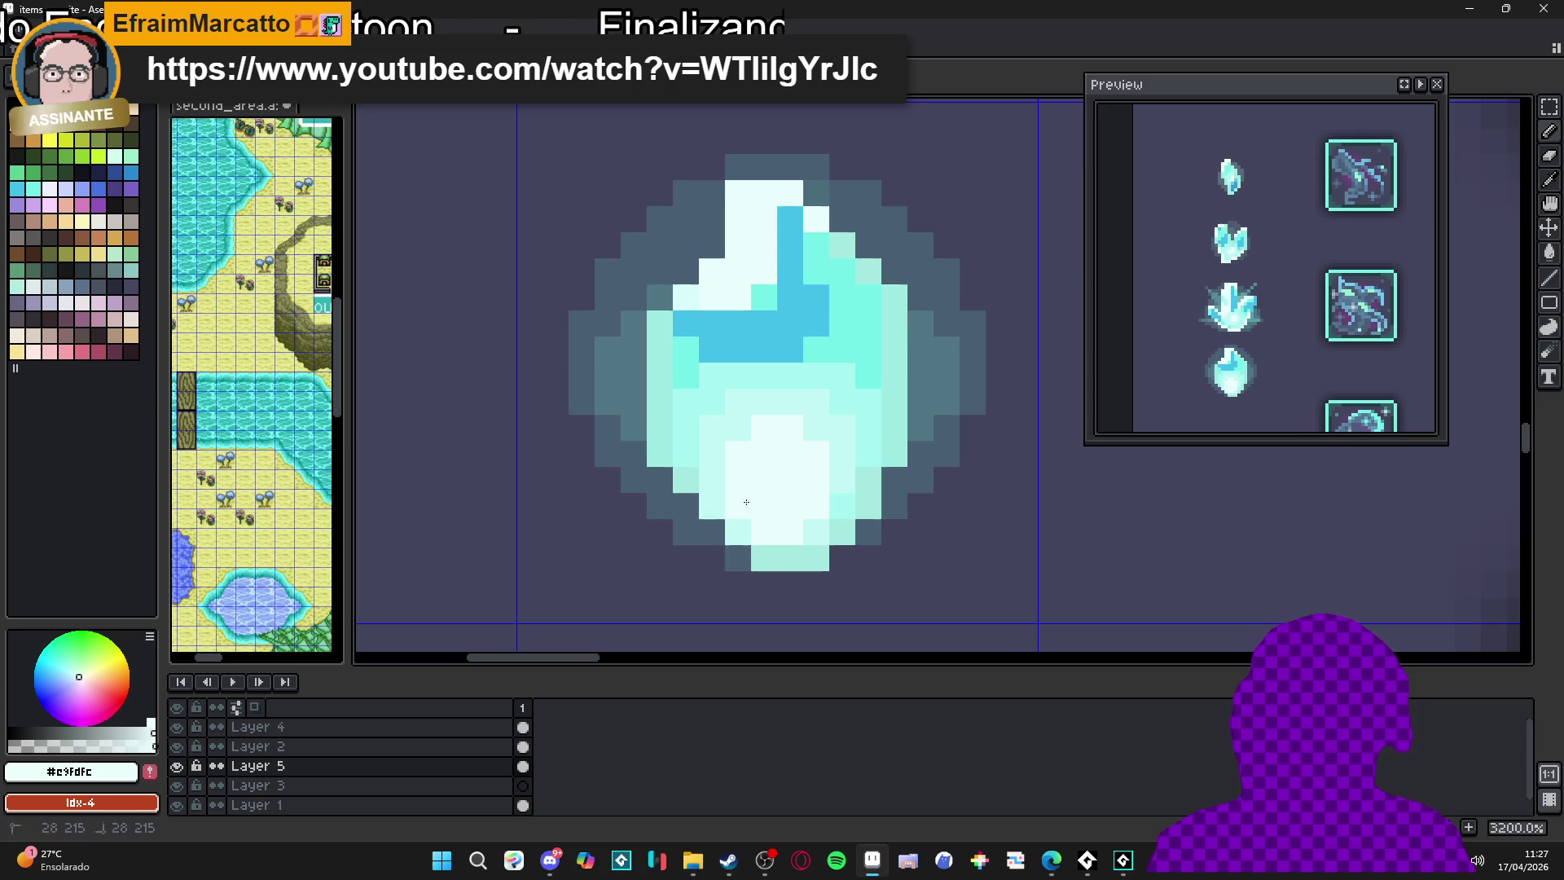
scroll(746, 502, down, 4)
scroll(758, 501, up, 3)
alt+click(748, 489)
click(724, 484)
click(707, 504)
Sample the gem's cyan and tint the pixel beside the blue facet with it
scroll(753, 498, down, 3)
scroll(758, 503, up, 3)
alt+click(763, 508)
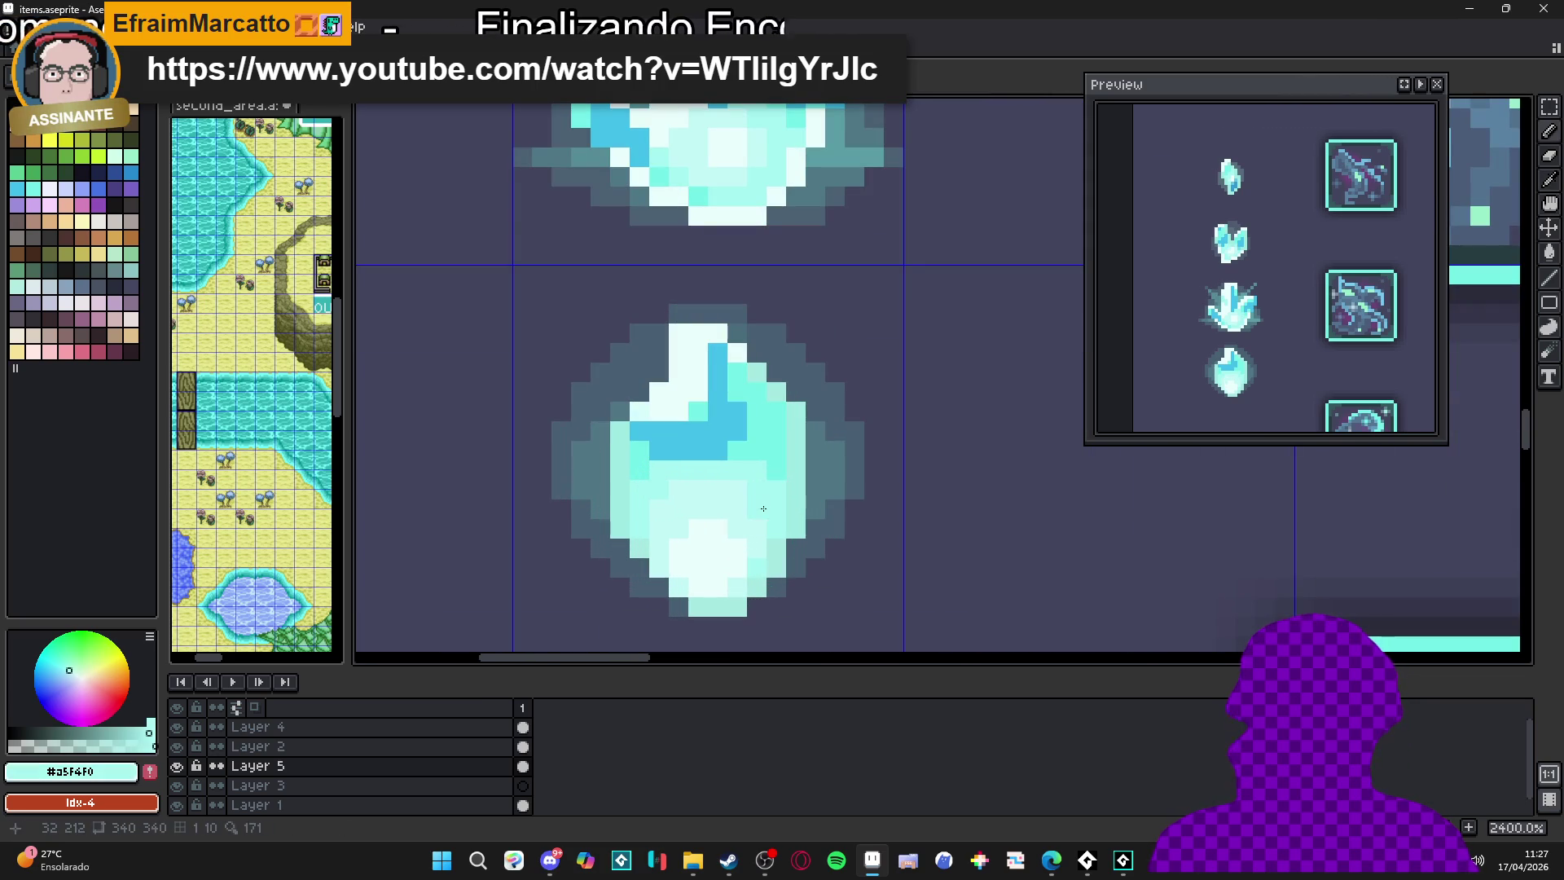
scroll(674, 497, down, 3)
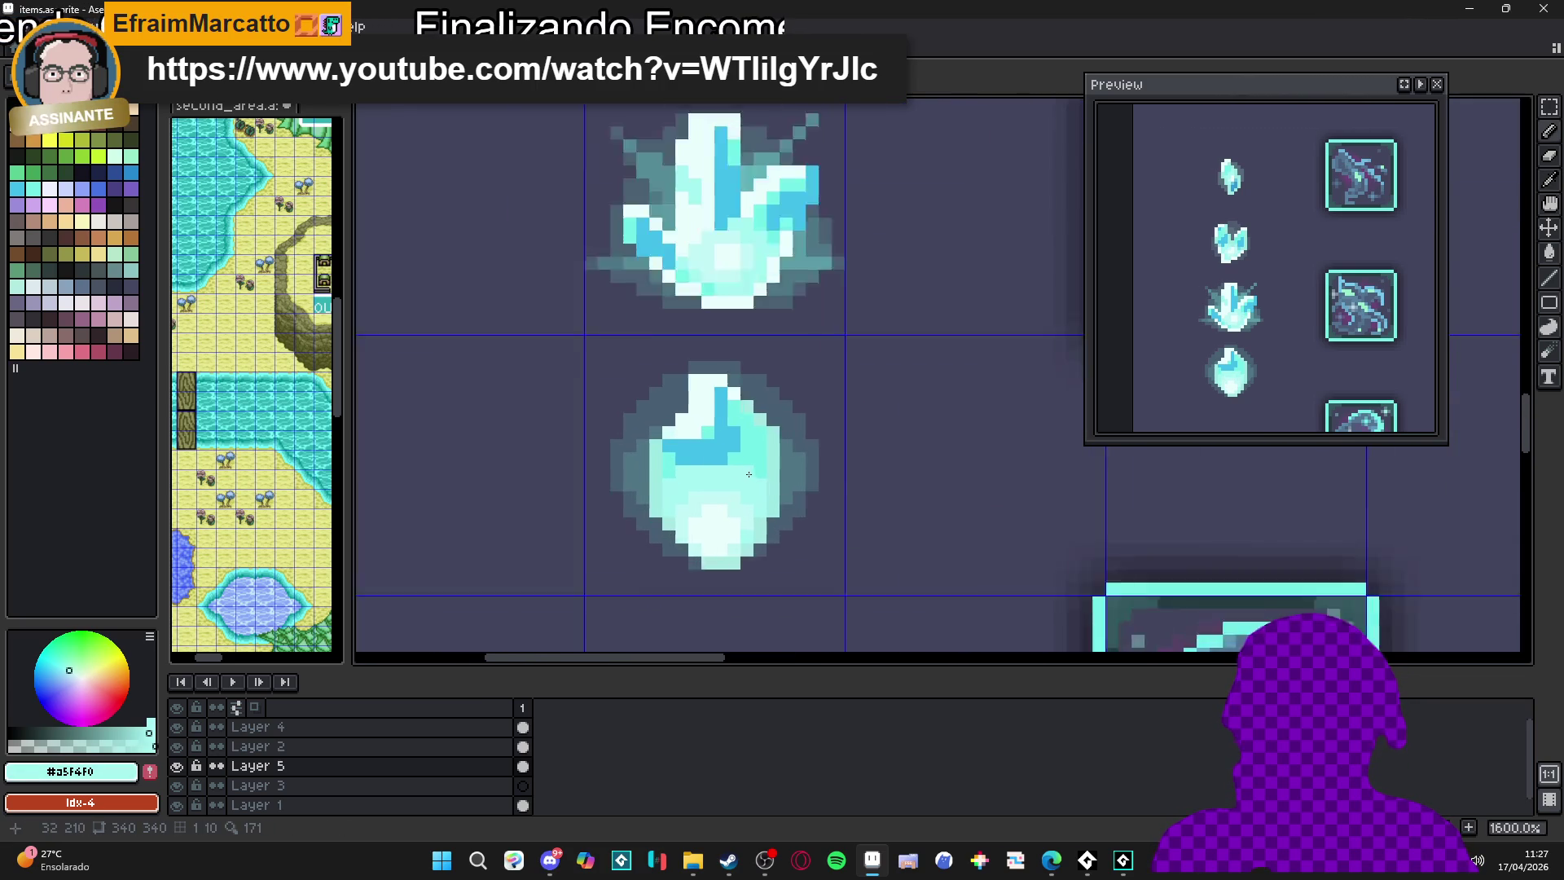
scroll(733, 481, up, 3)
alt+click(777, 450)
scroll(771, 476, up, 1)
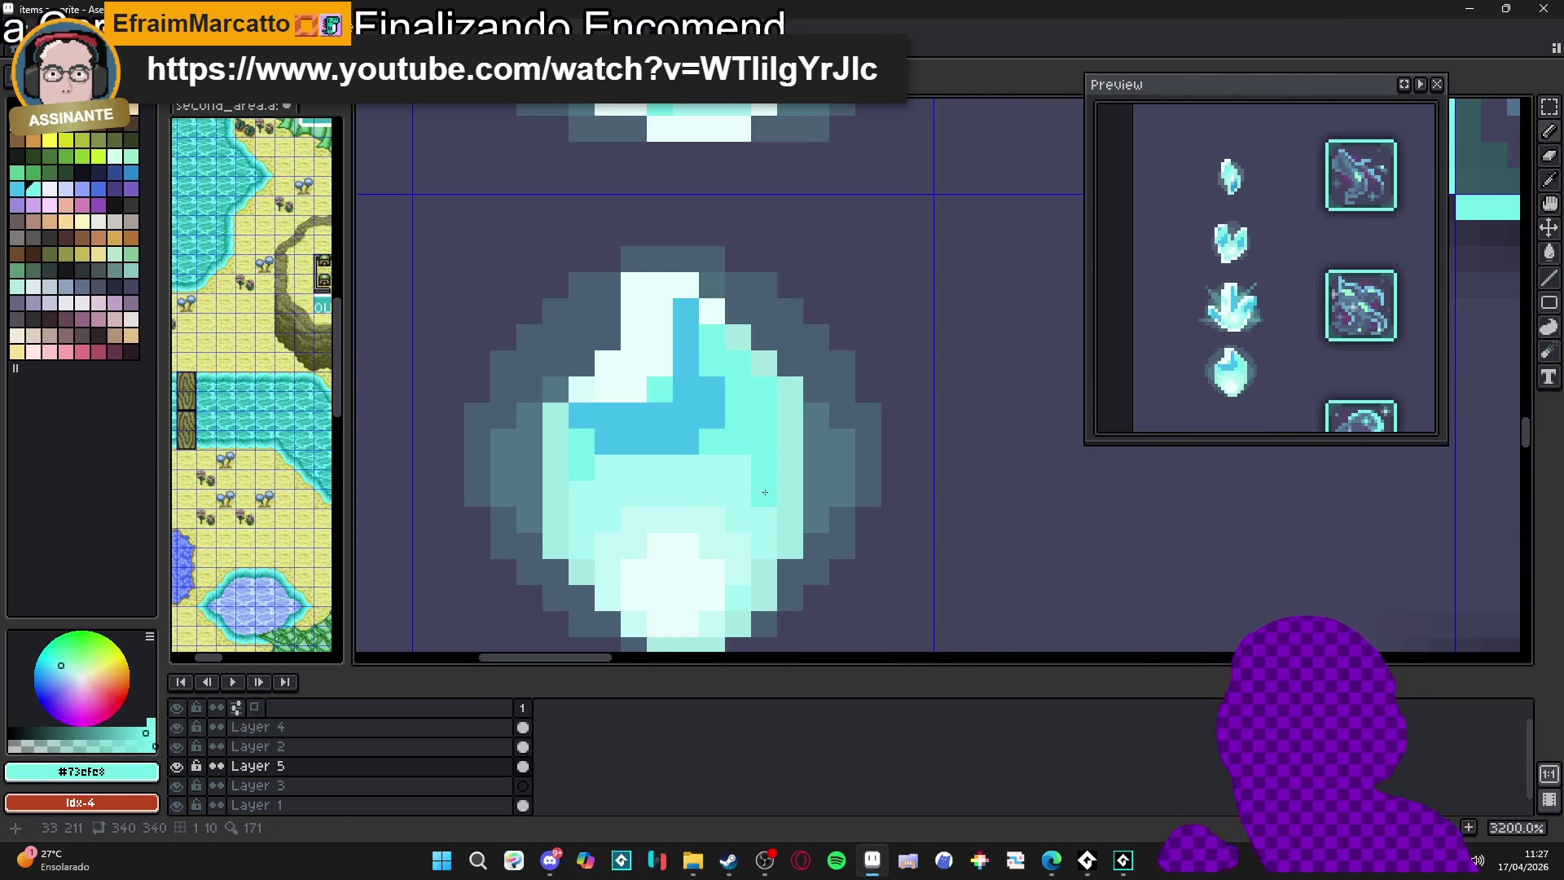
scroll(590, 500, down, 3)
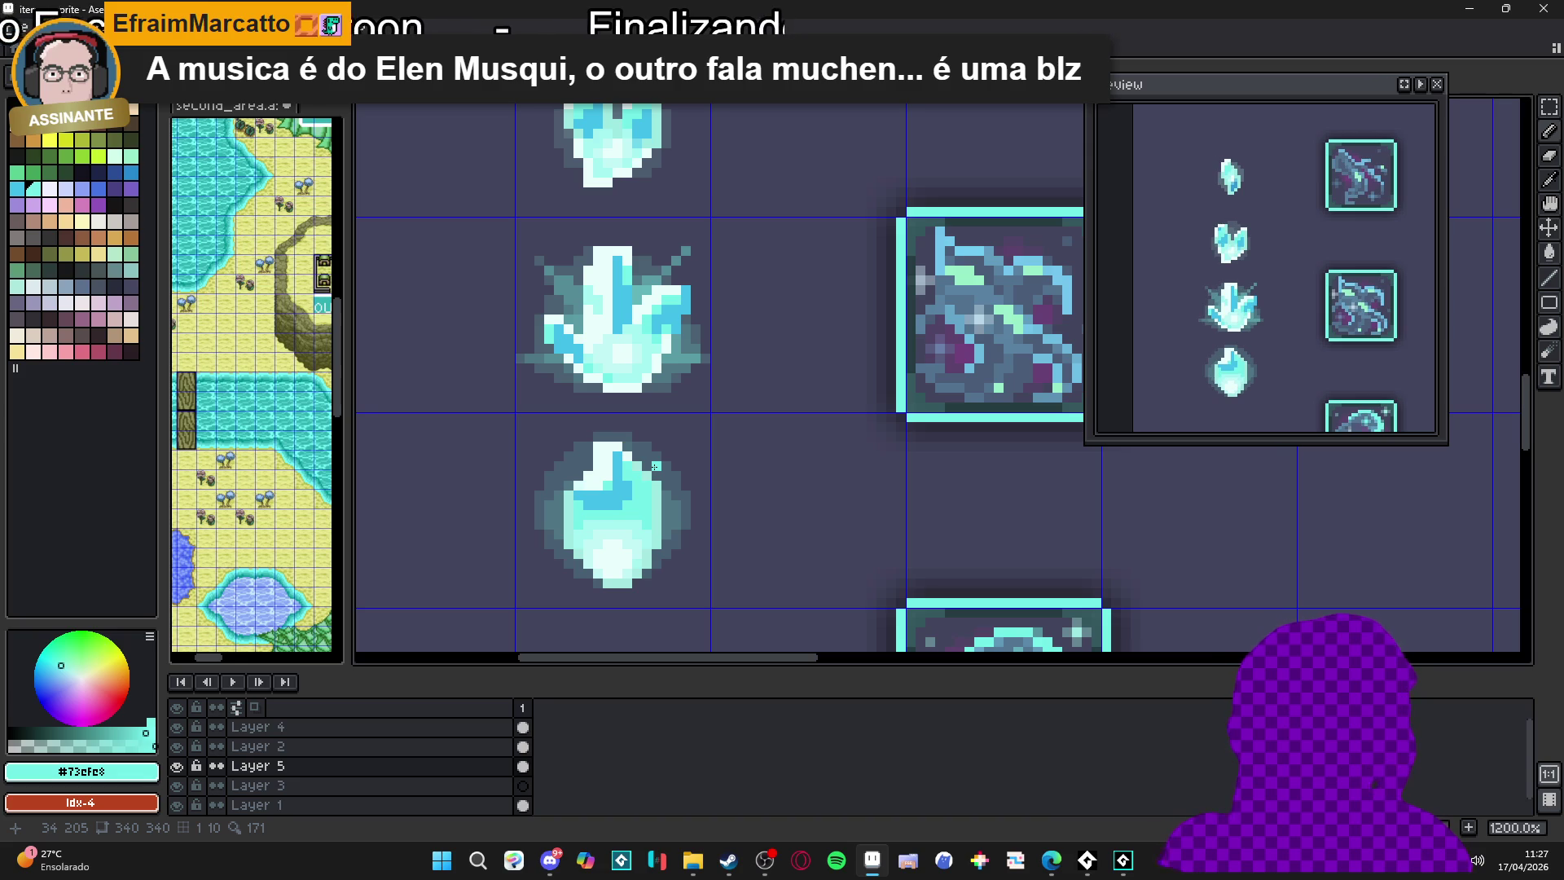
scroll(643, 489, down, 2)
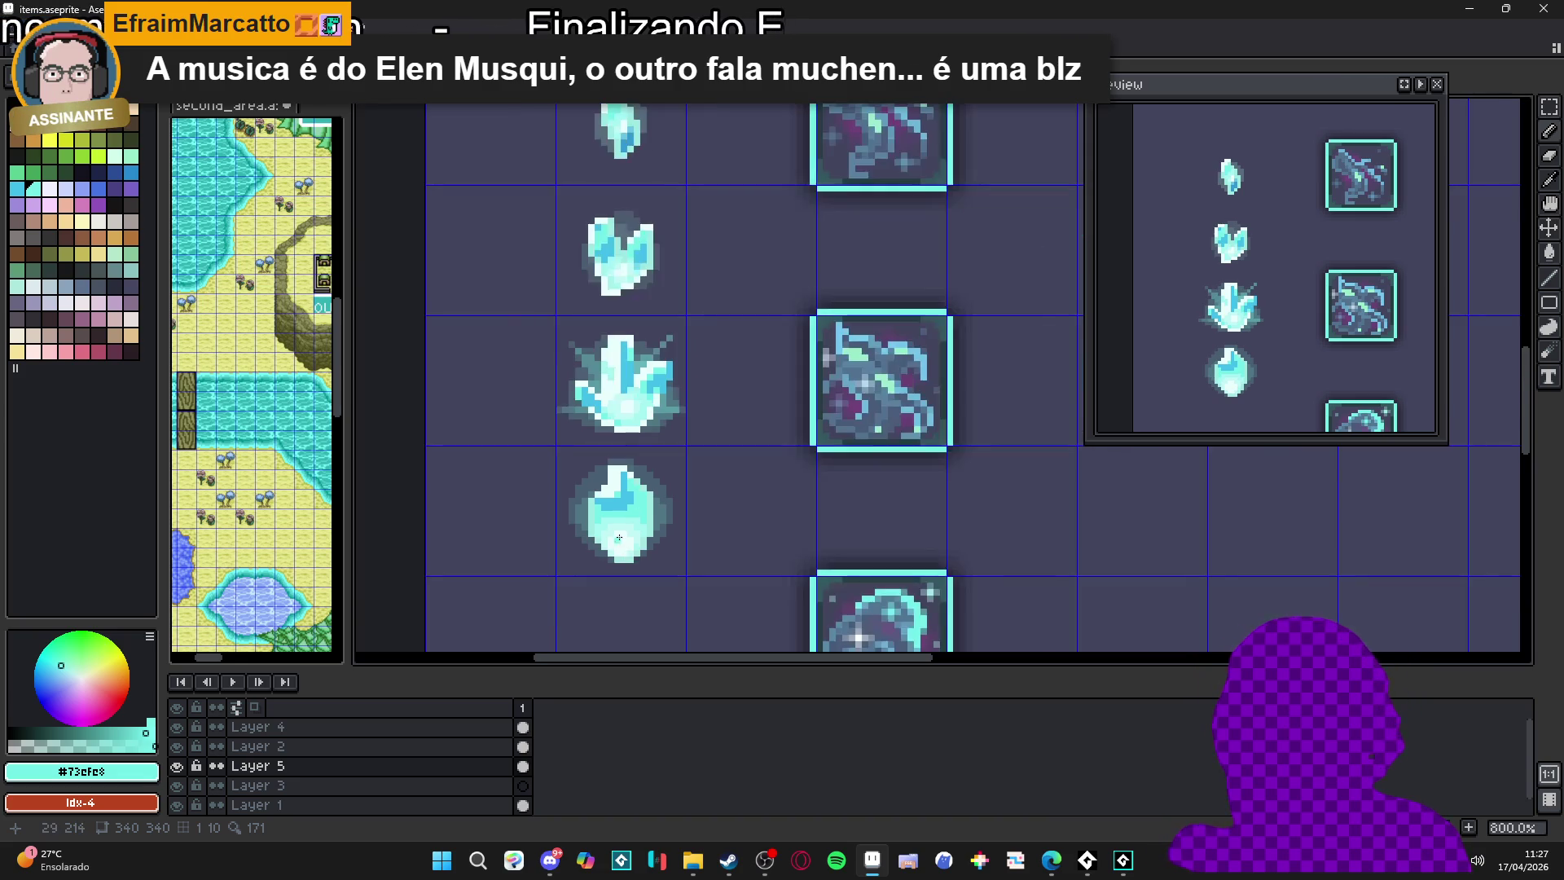
scroll(621, 515, up, 3)
scroll(646, 489, up, 3)
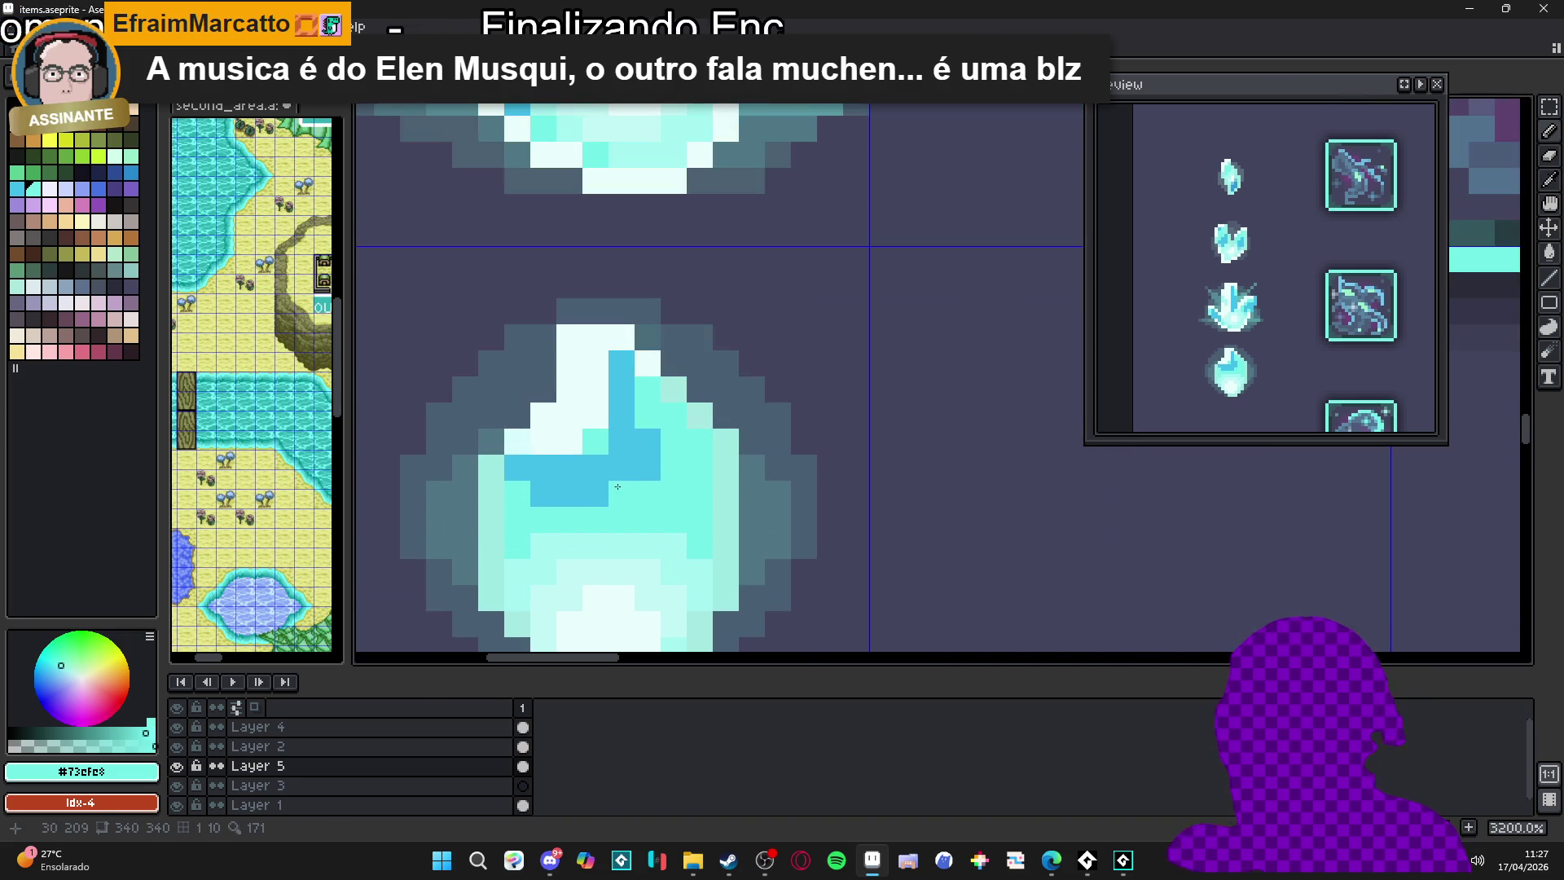
click(518, 441)
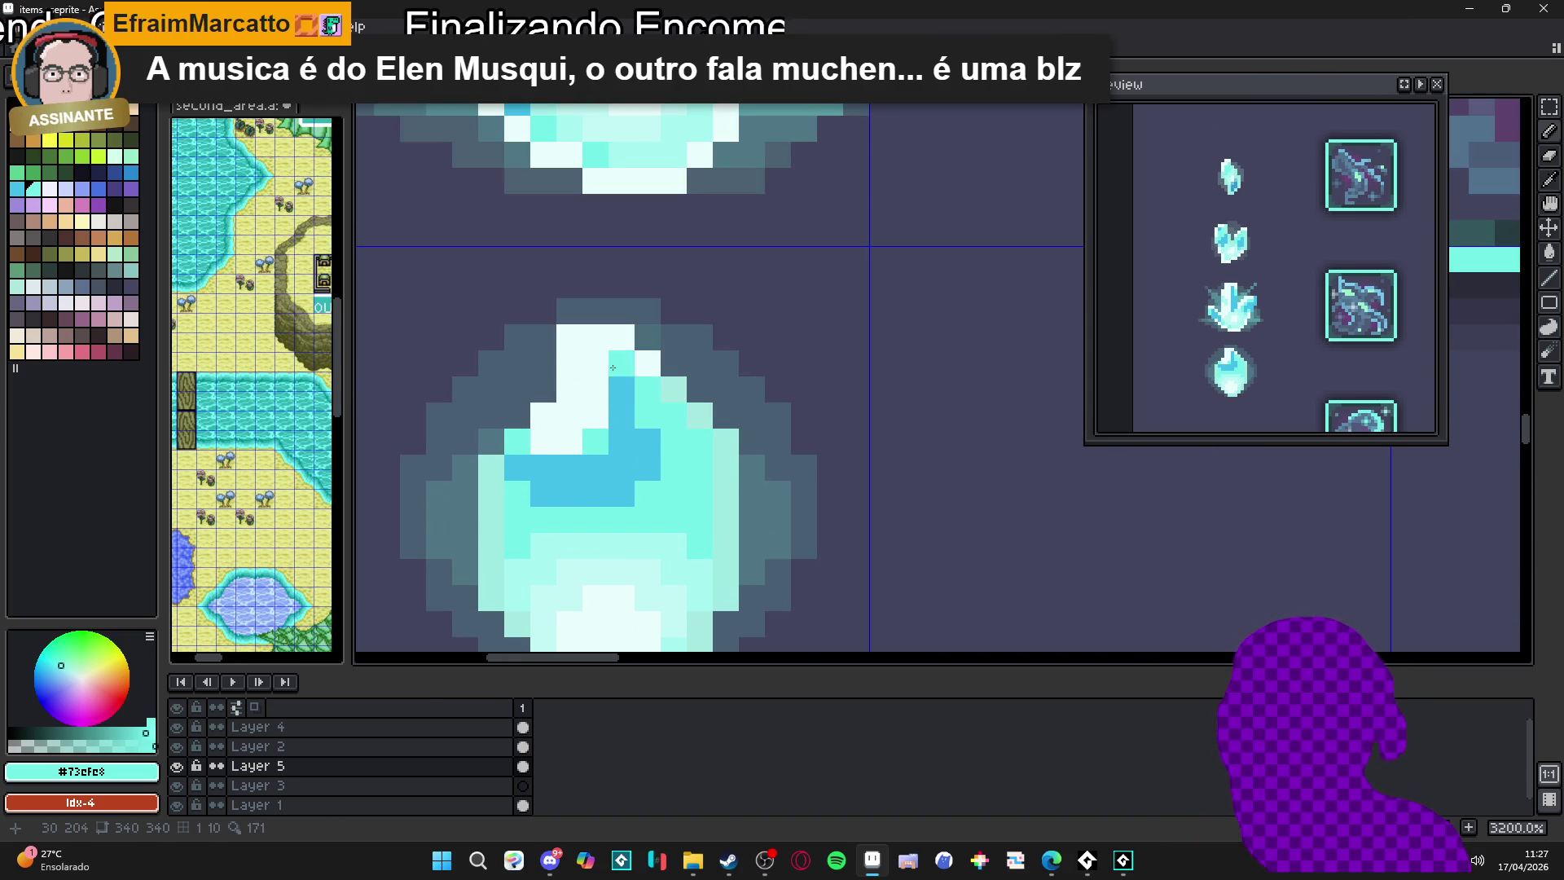
scroll(650, 405, down, 7)
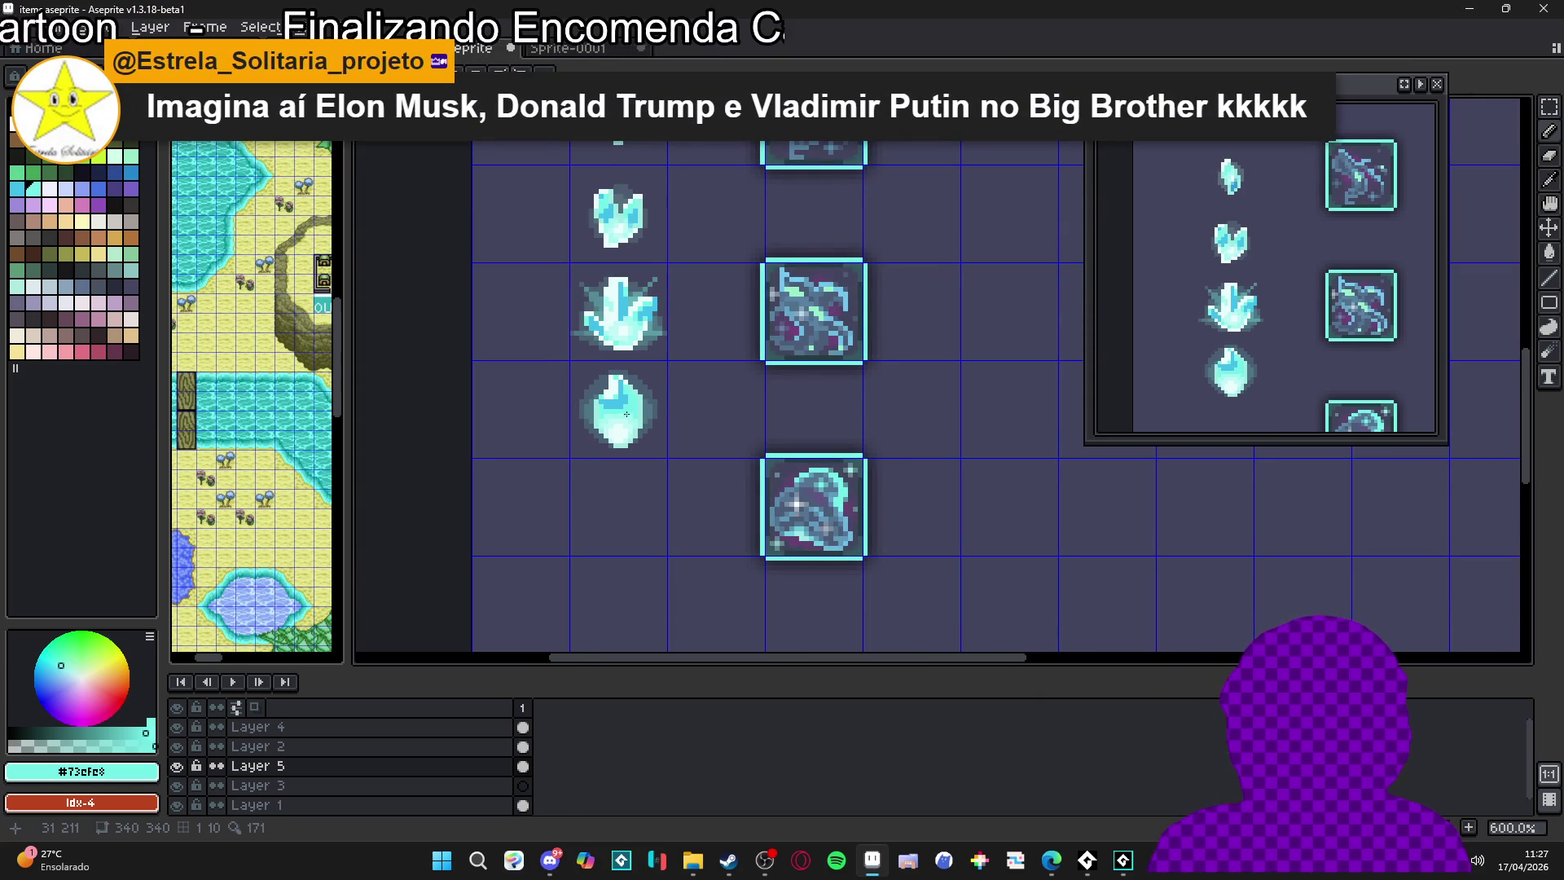
Lighten four pixels in the gem's middle with #a5f4f0 and save items.aseprite
scroll(601, 441, up, 3)
alt+click(644, 365)
click(630, 349)
click(652, 350)
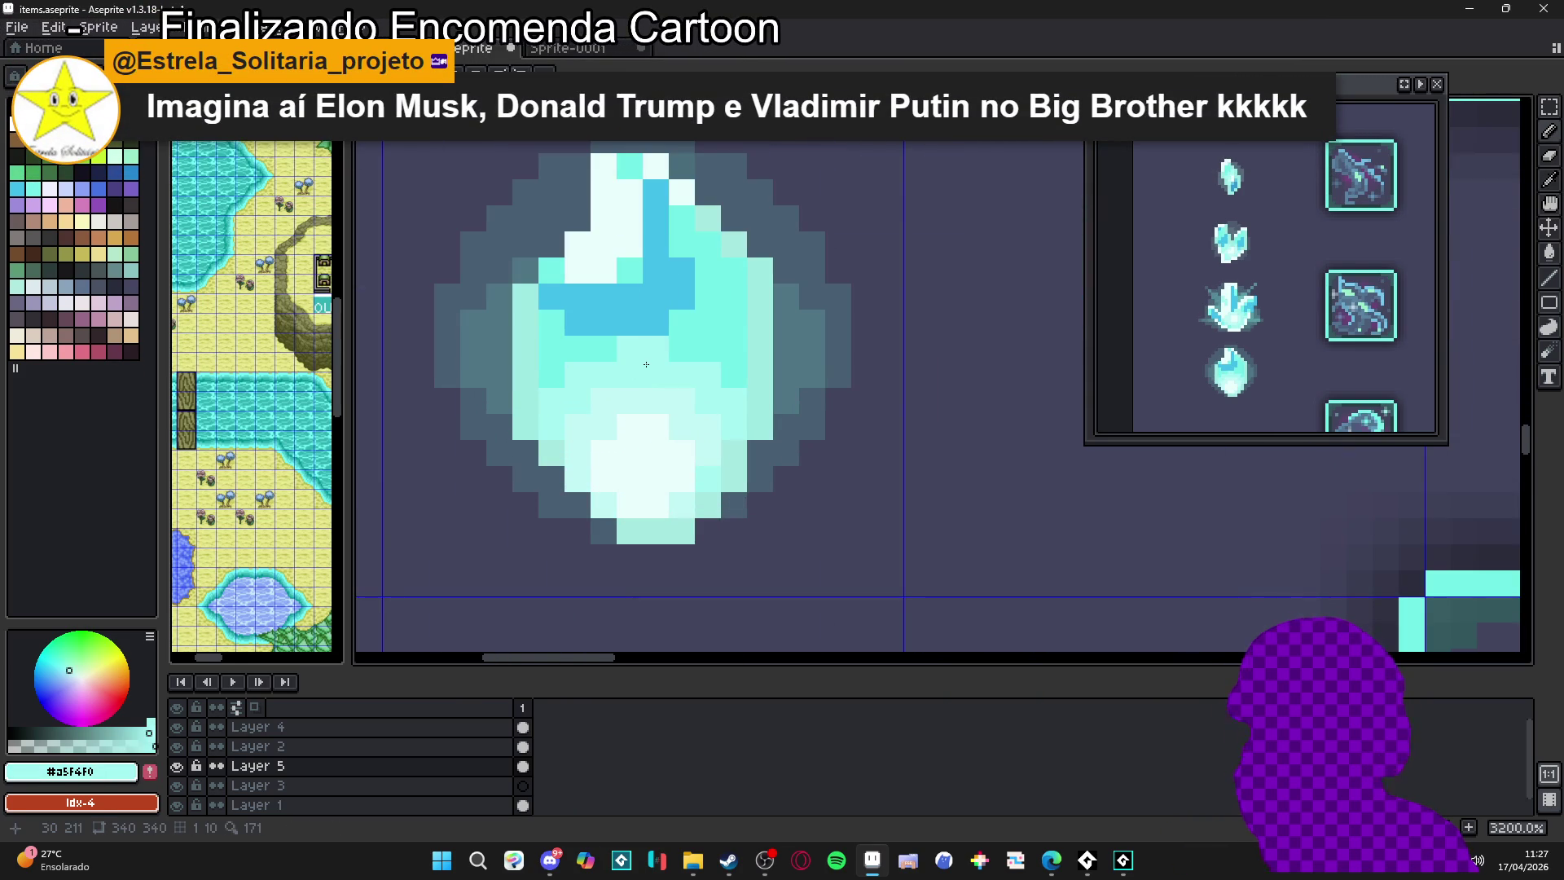
click(673, 352)
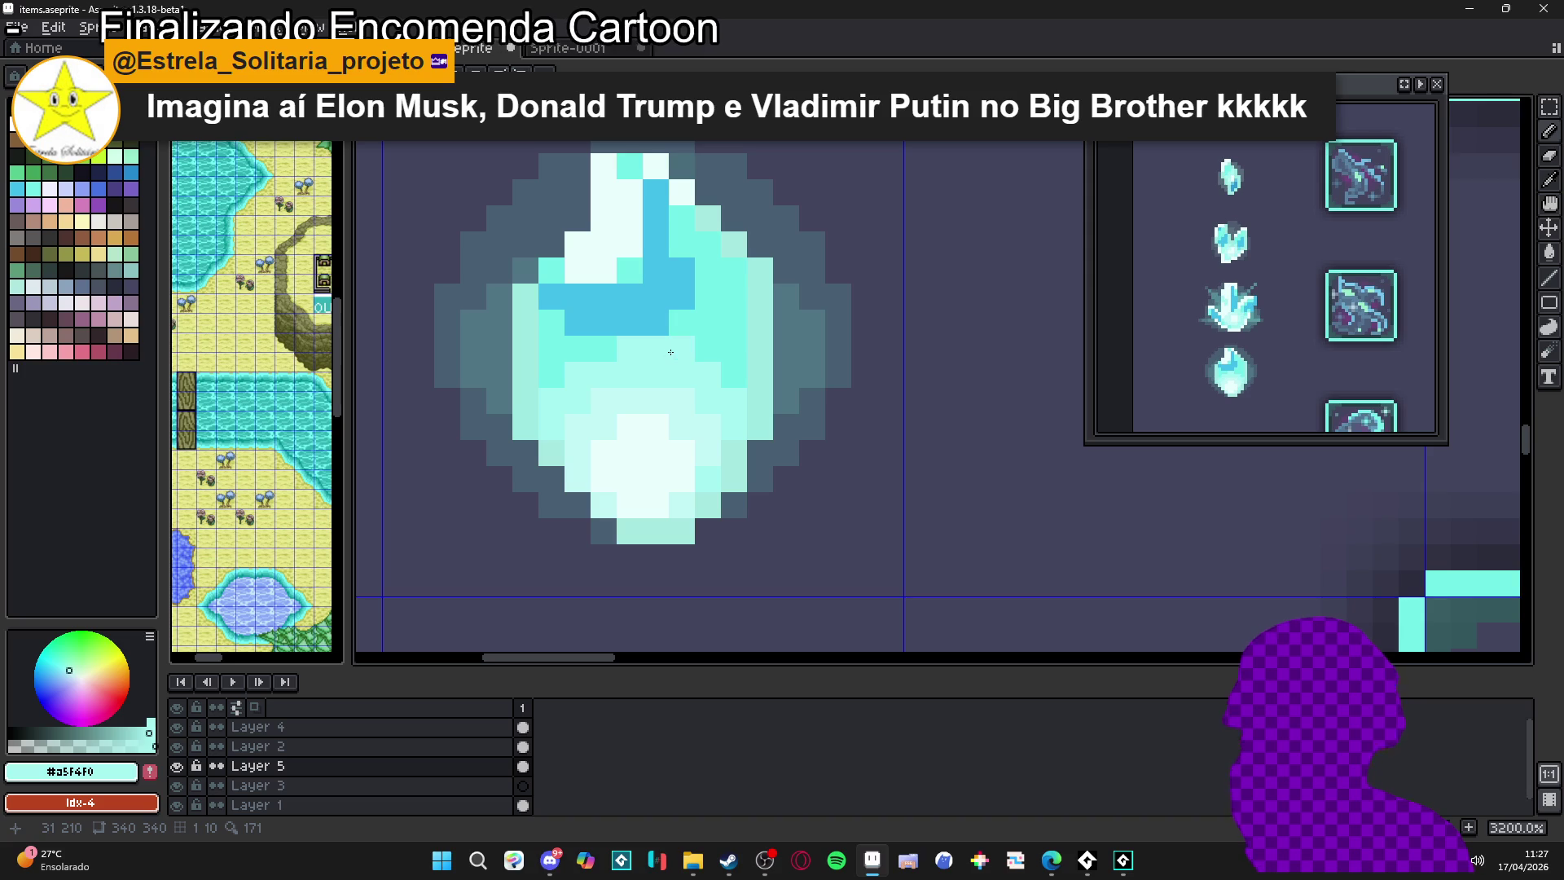
click(604, 349)
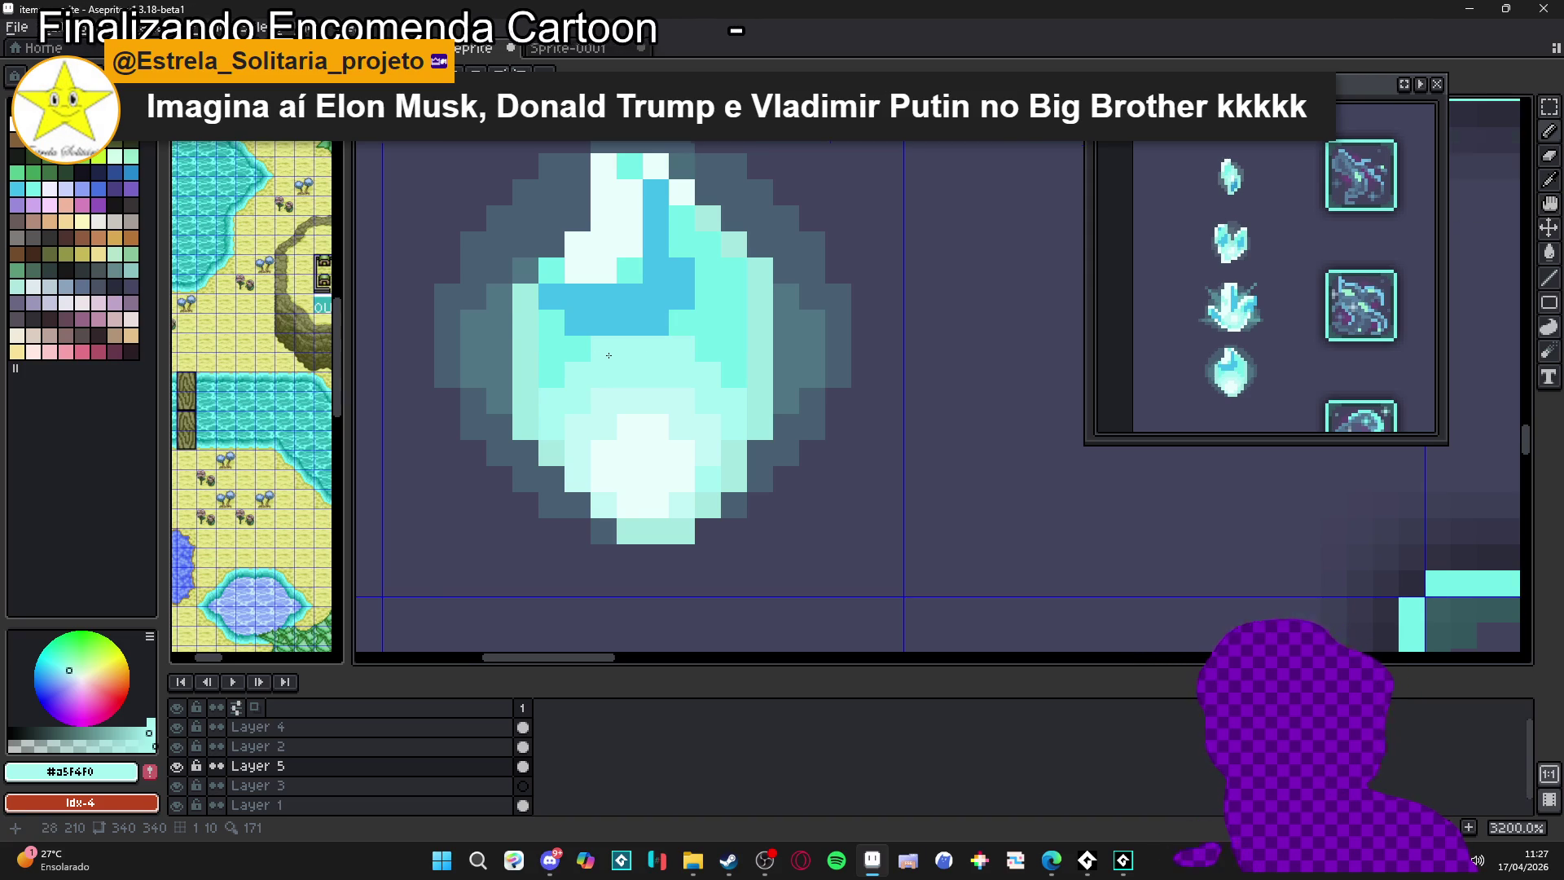
scroll(644, 350, down, 2)
scroll(701, 343, up, 2)
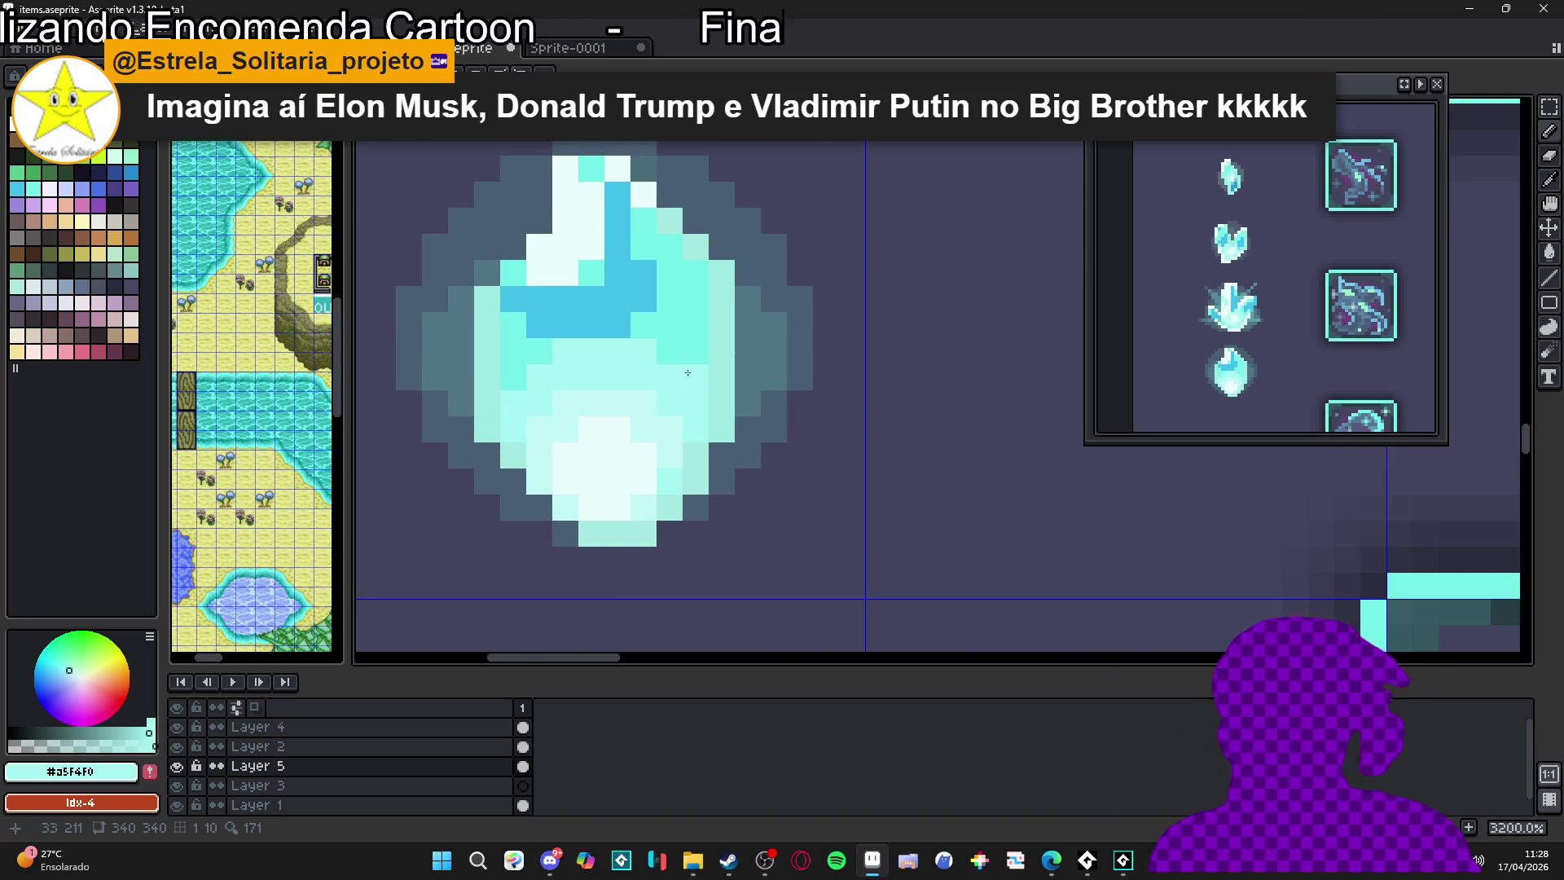
key(ctrl+s)
alt+click(652, 422)
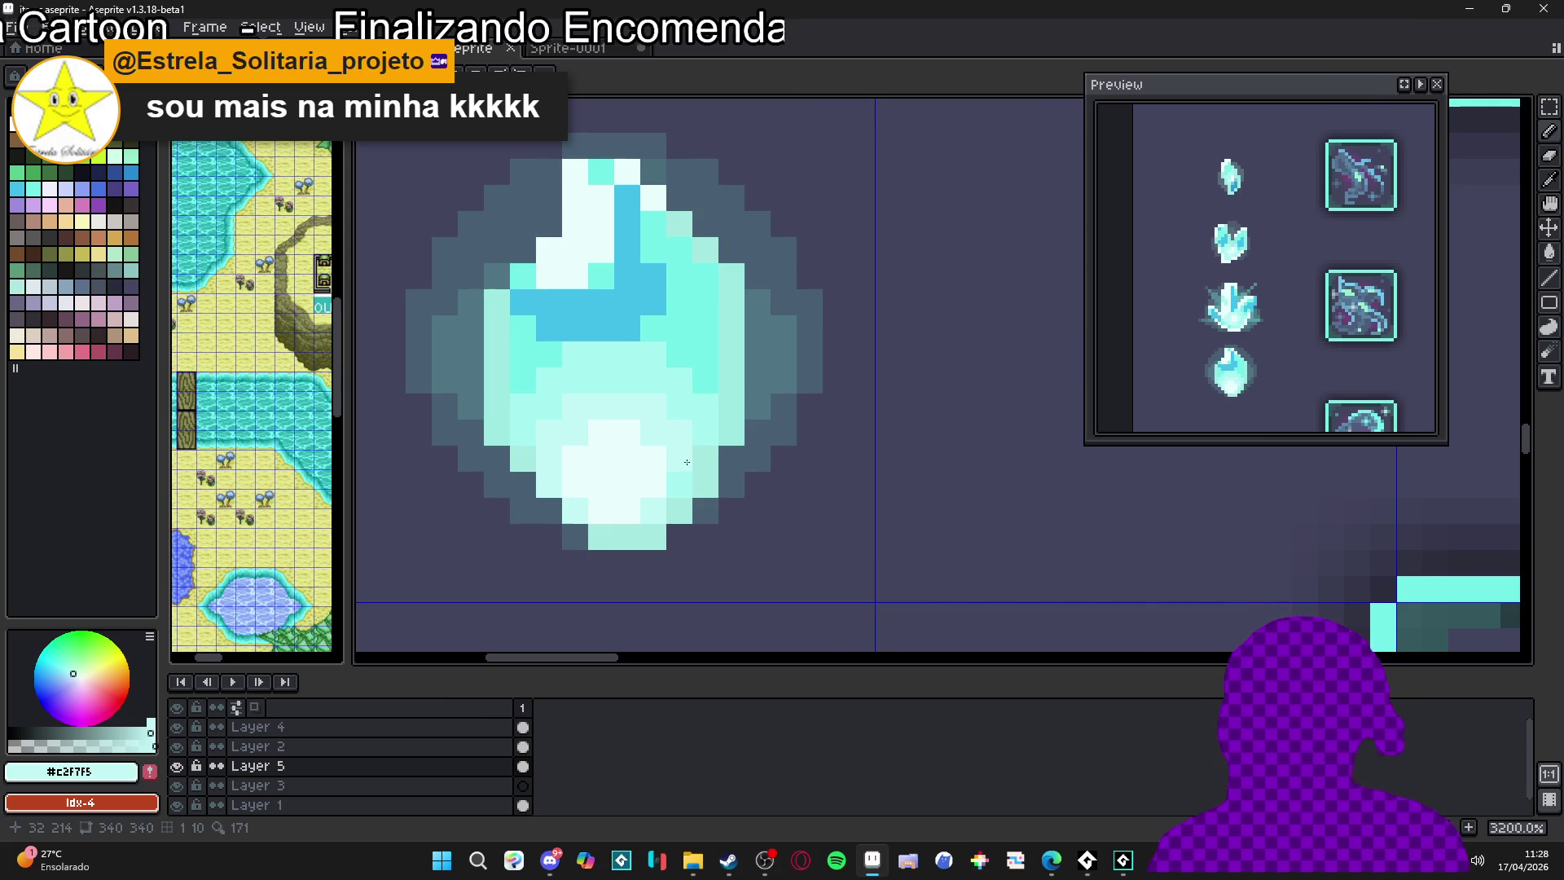
Lighten a pixel in the gem's lower highlight with the palest tone, then undo that stroke
scroll(649, 427, up, 2)
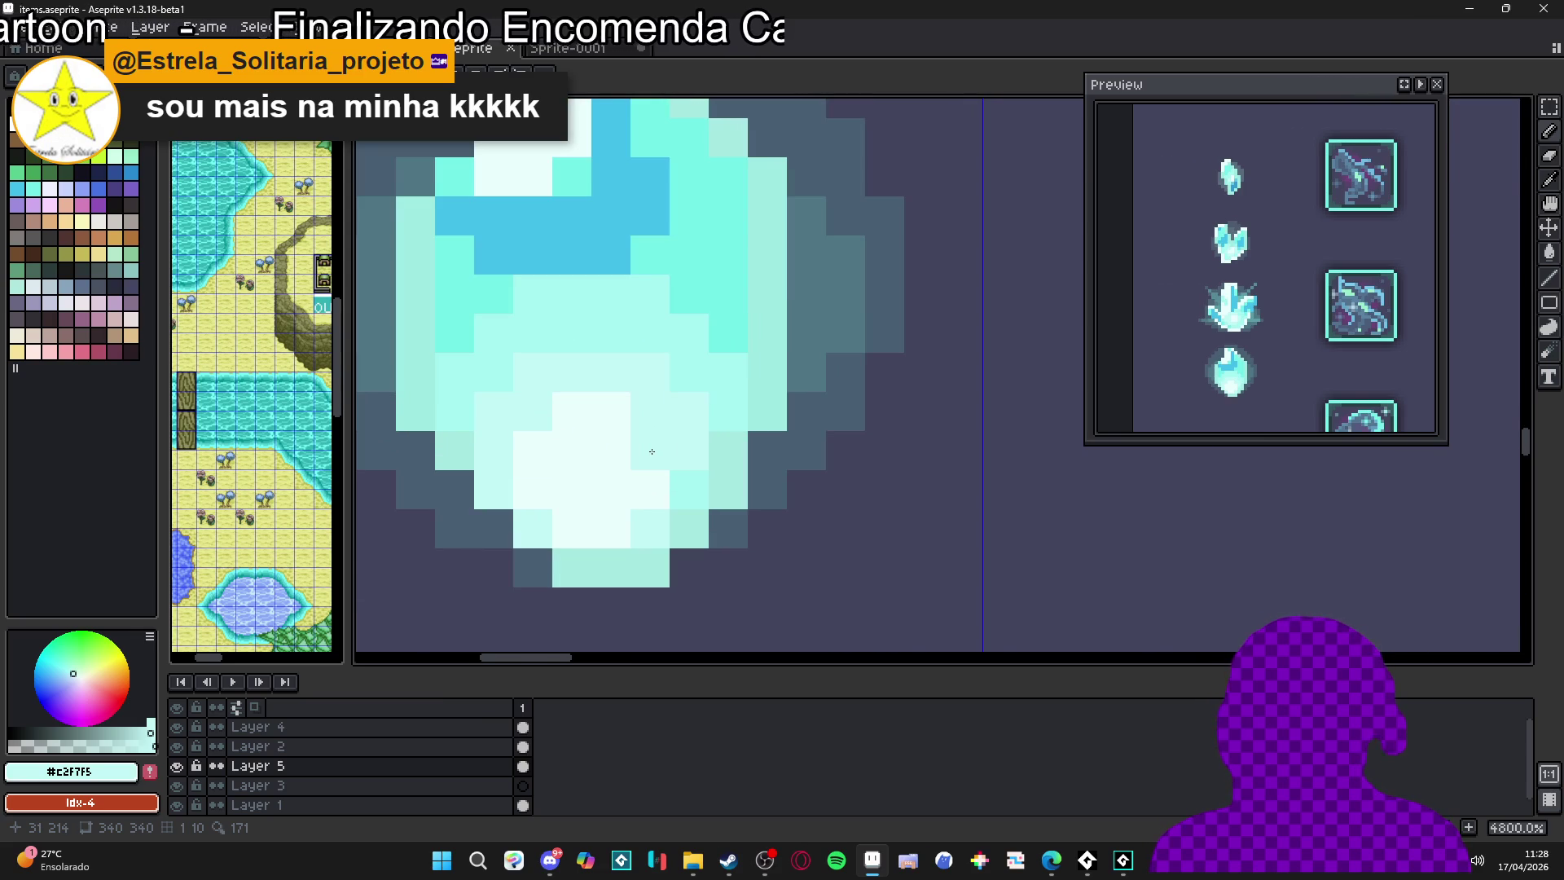
alt+click(628, 518)
click(644, 522)
alt+click(646, 365)
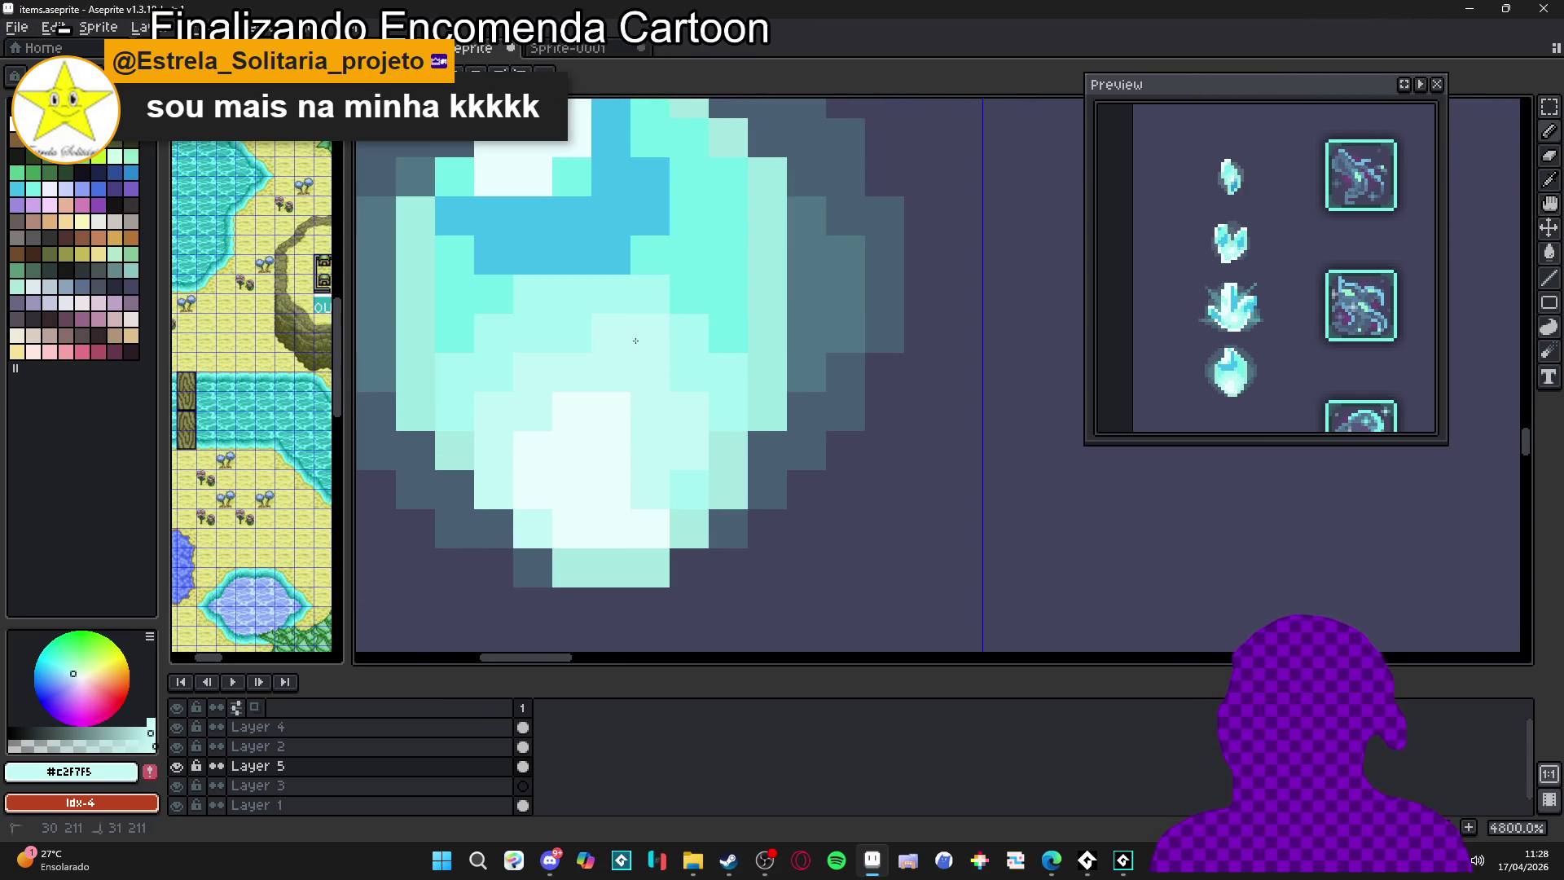
scroll(636, 350, down, 3)
scroll(648, 456, down, 2)
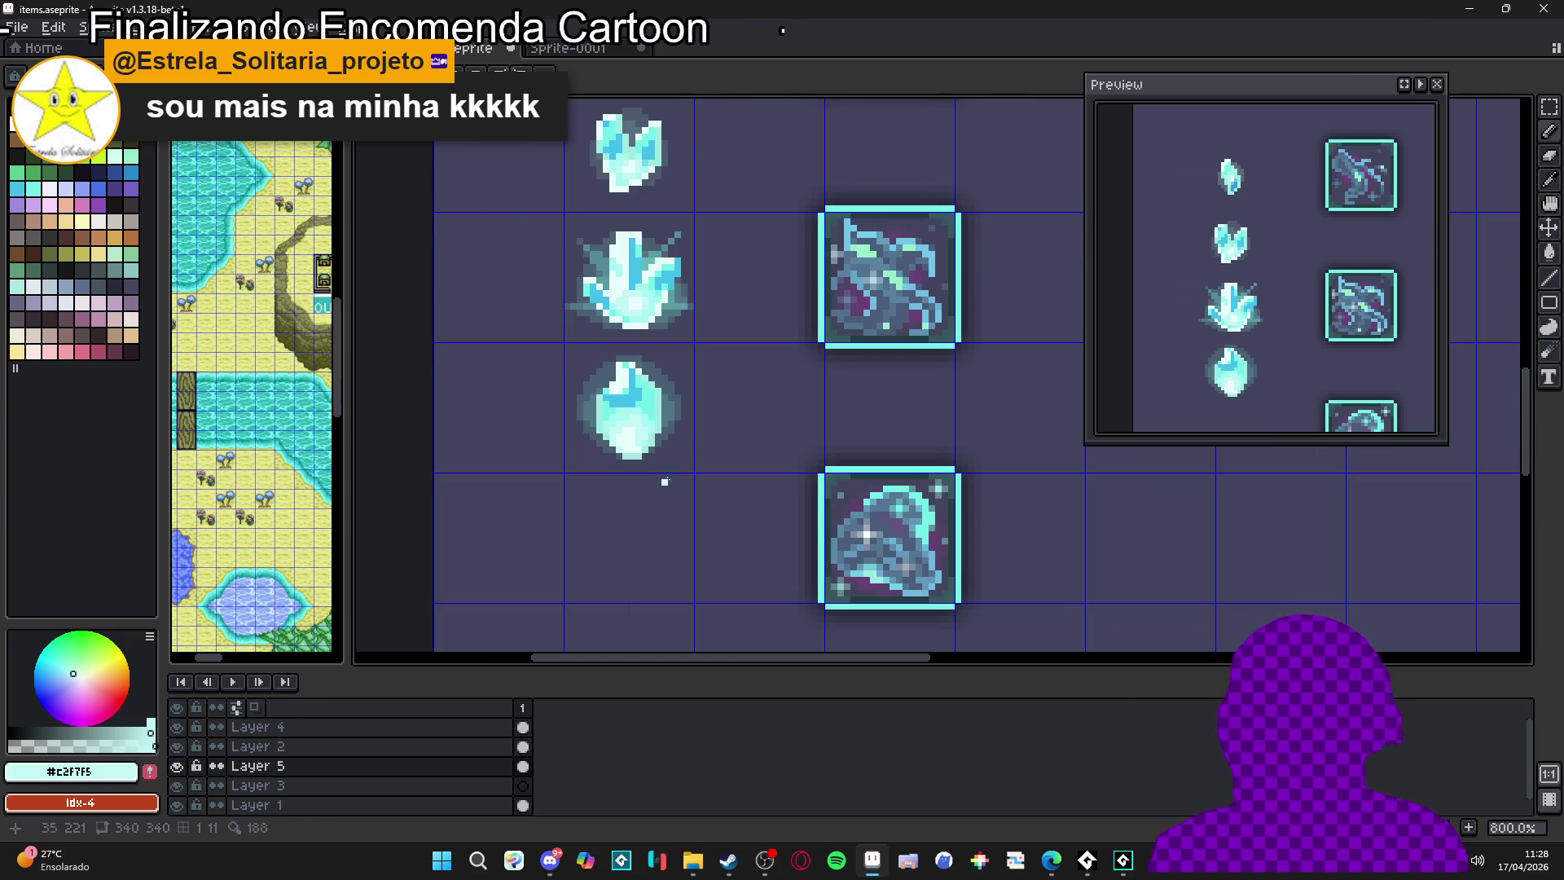
key(ctrl+z)
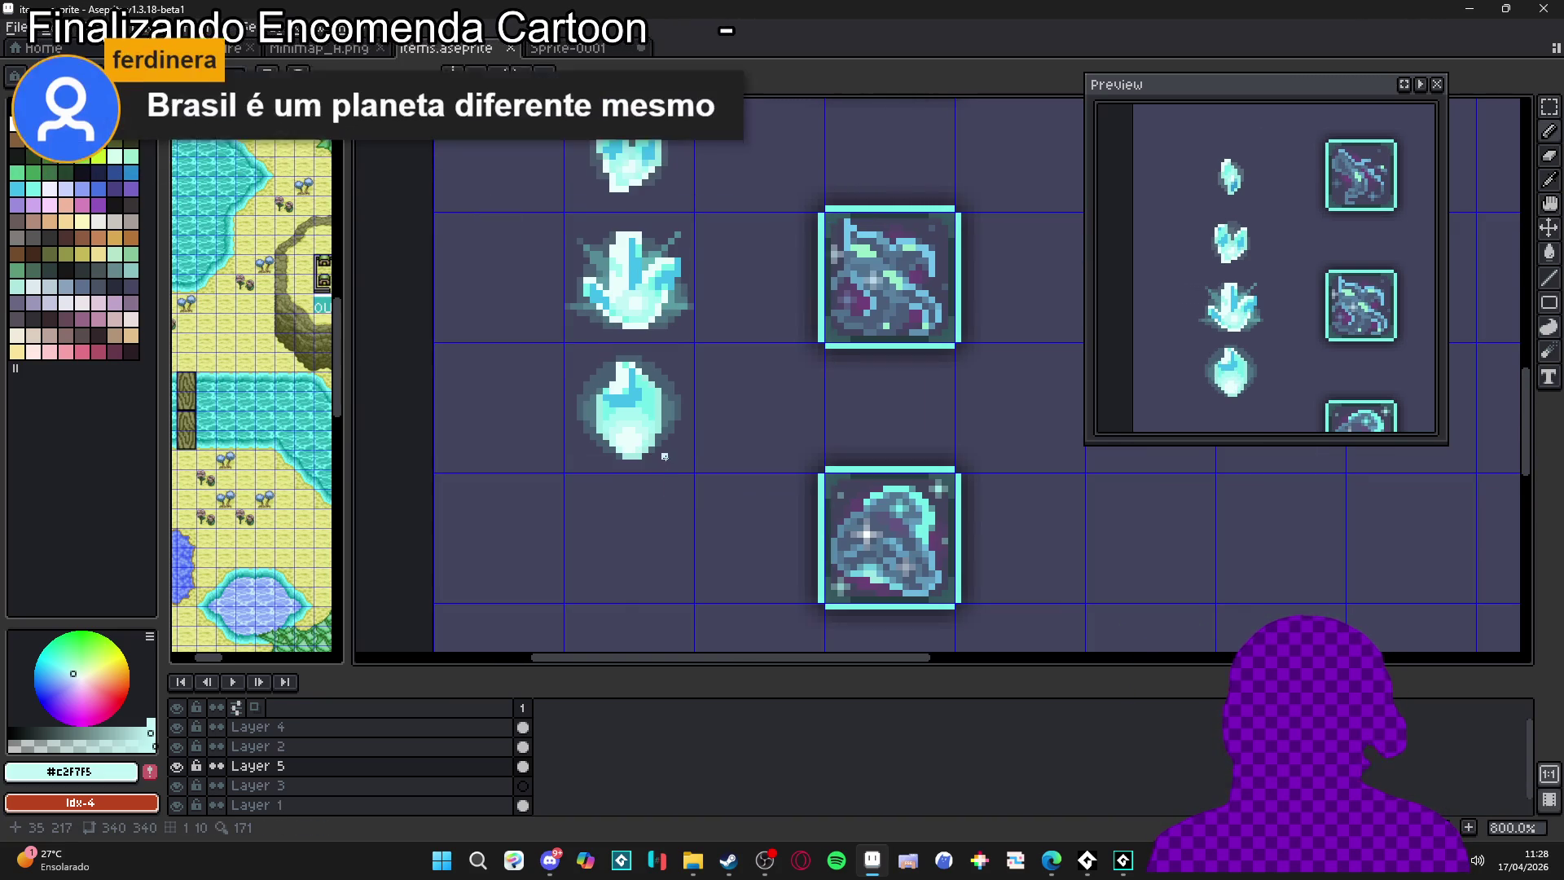